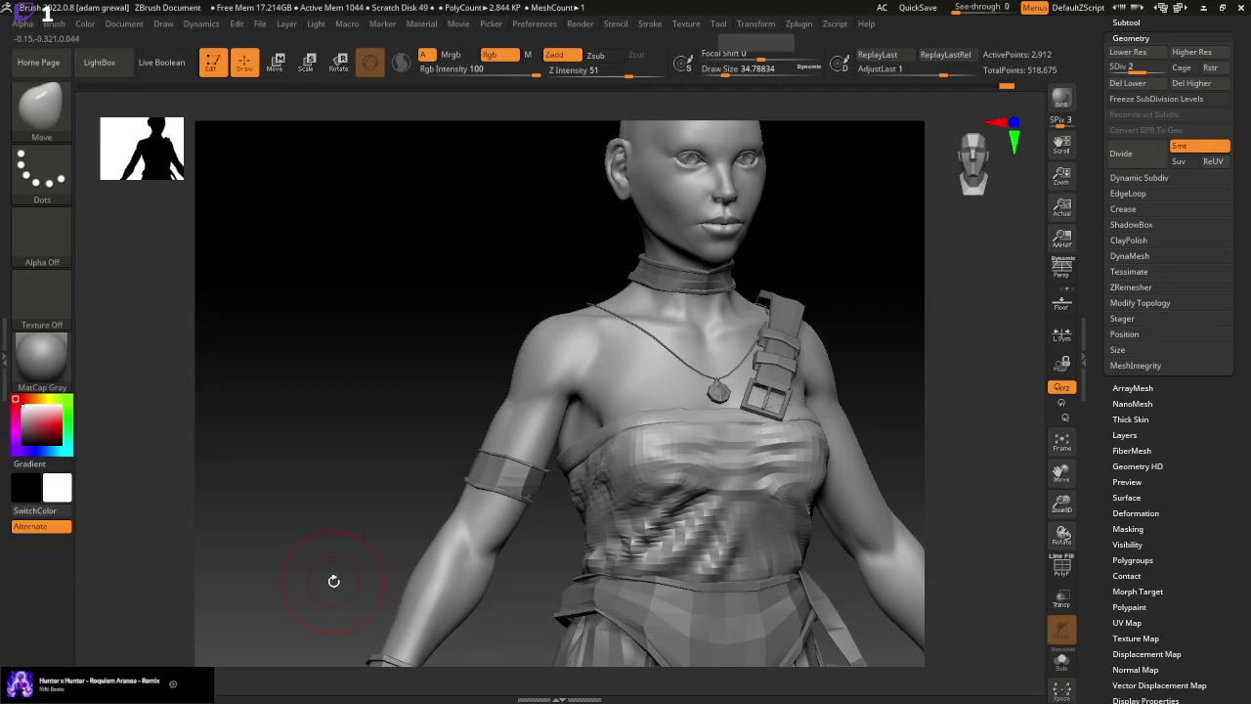
Subdivide the top one level and pick the Standard brush at size about 25
{"action": "left_click_drag", "start_coordinate": [940, 467], "coordinate": [921, 433]}
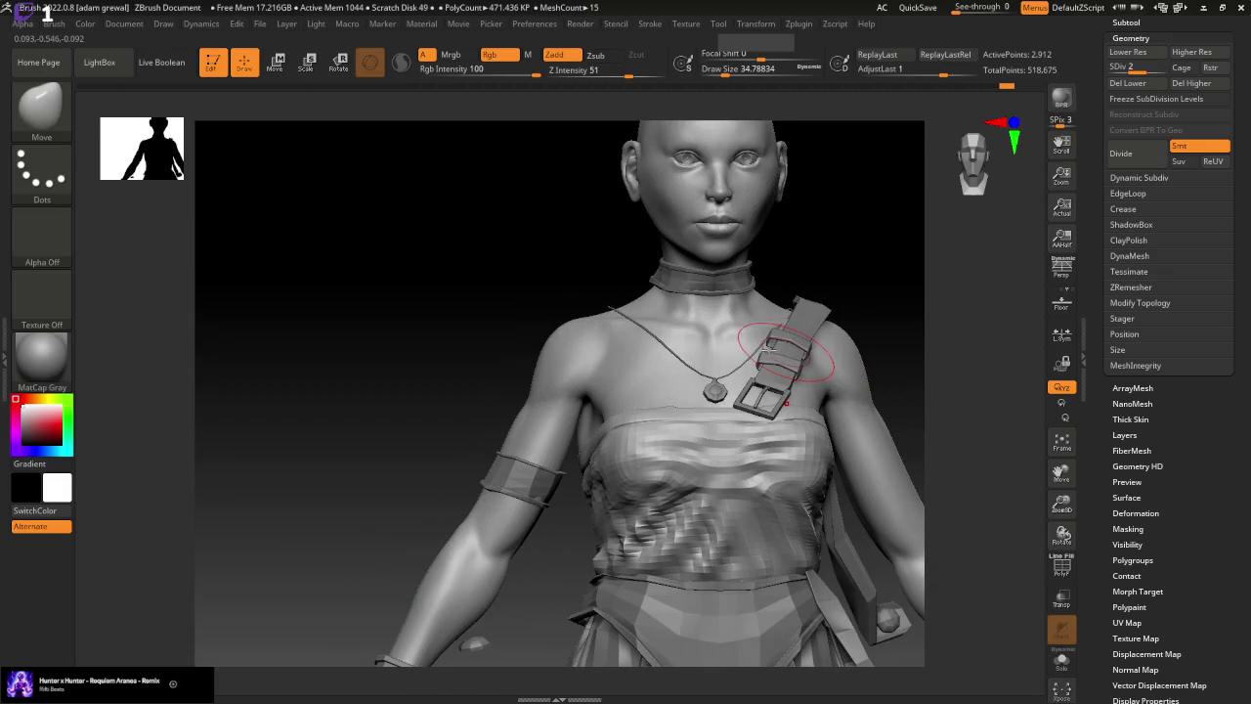
{"action": "left_click", "coordinate": [1151, 142]}
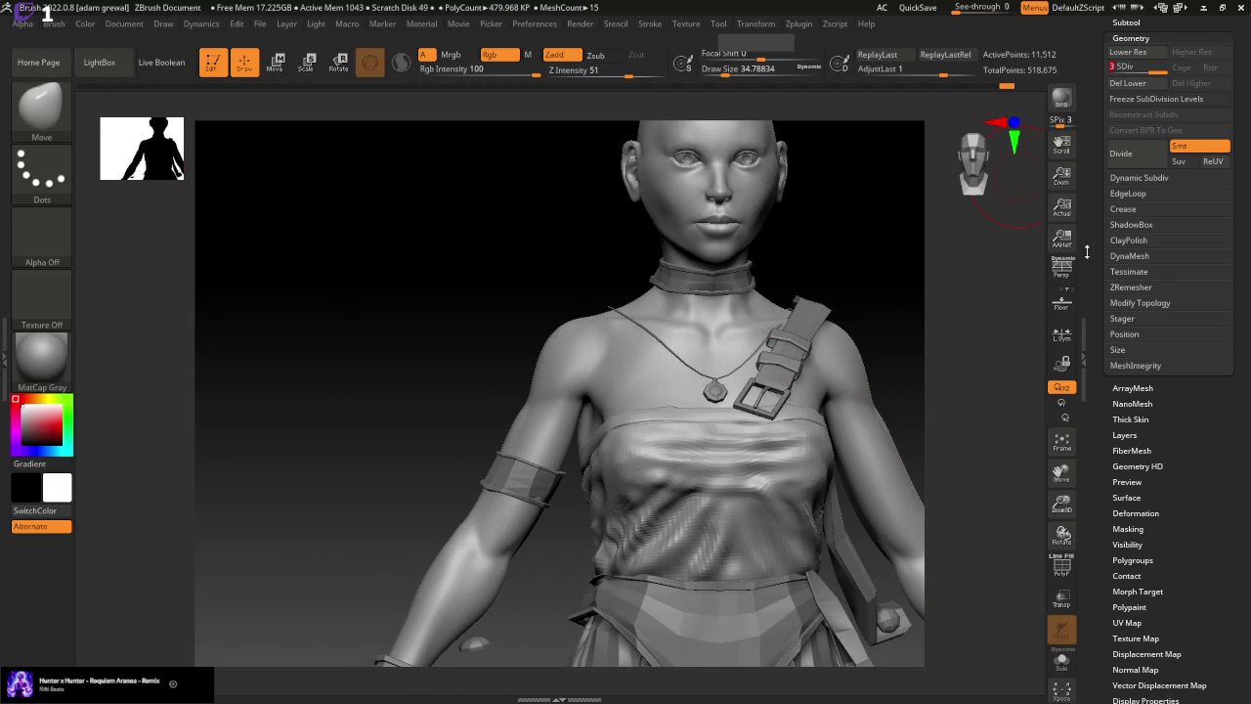
{"action": "left_click", "coordinate": [41, 108]}
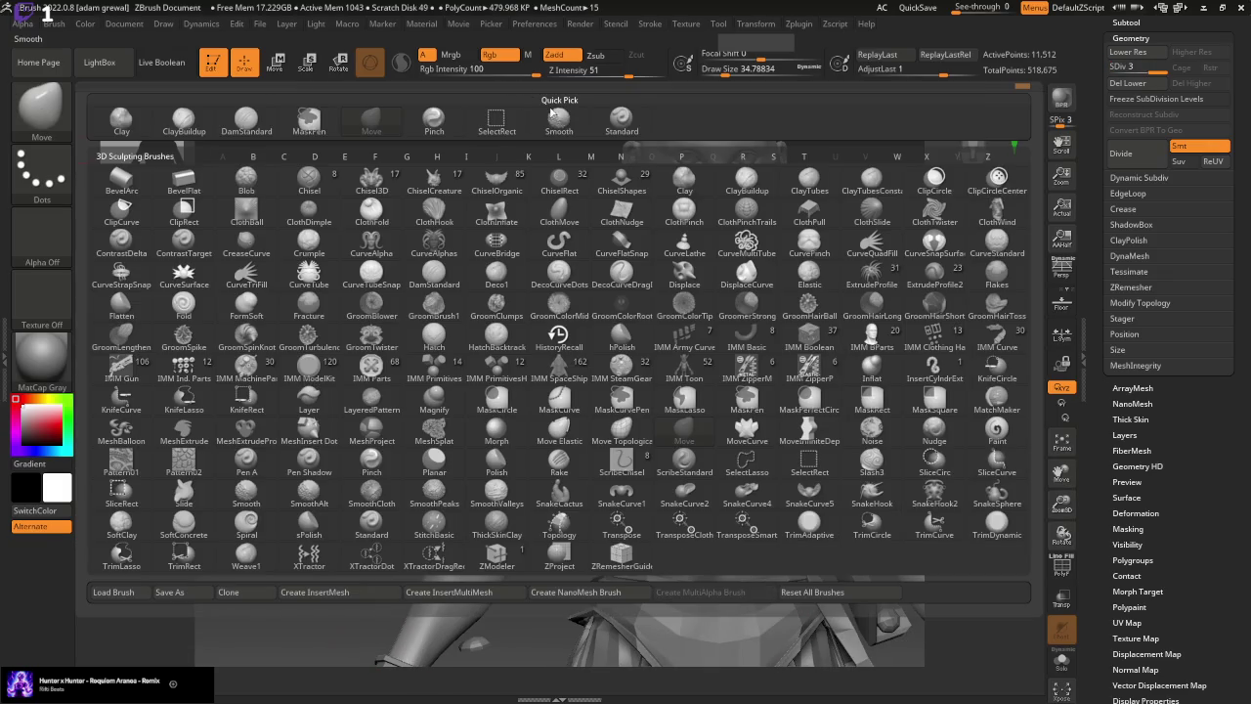
{"action": "left_click", "coordinate": [621, 117]}
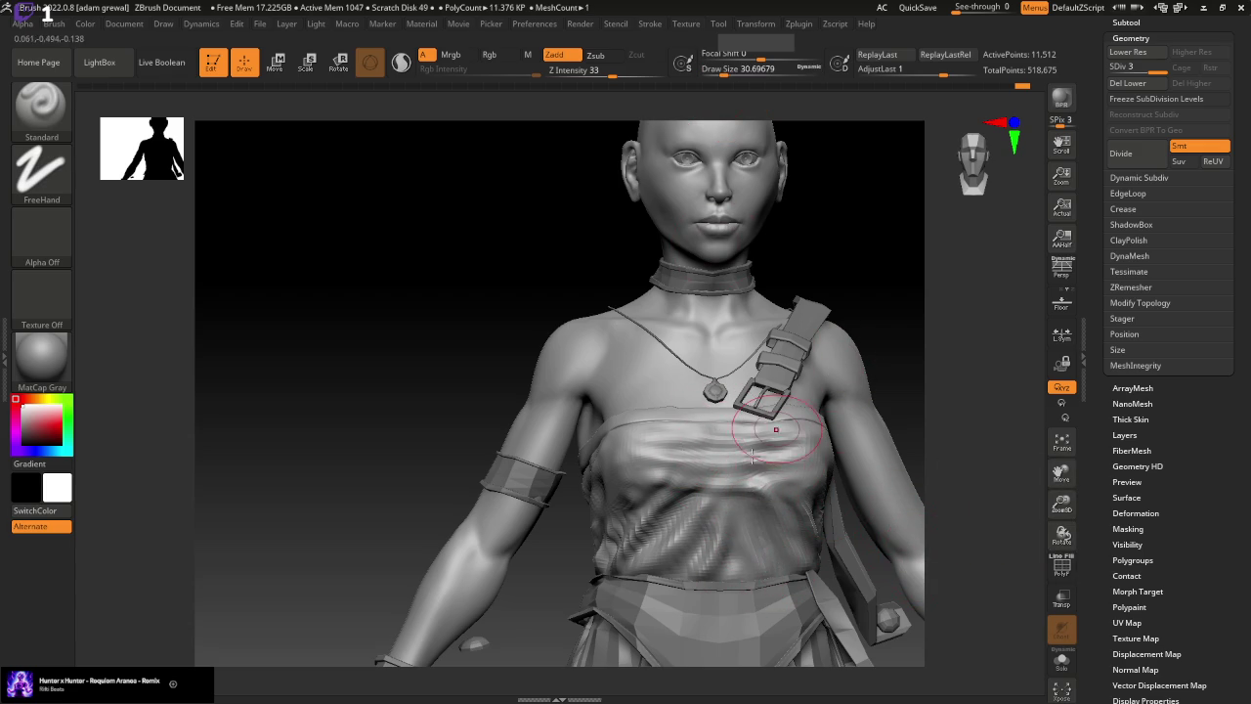
{"action": "left_click_drag", "start_coordinate": [735, 70], "coordinate": [720, 71]}
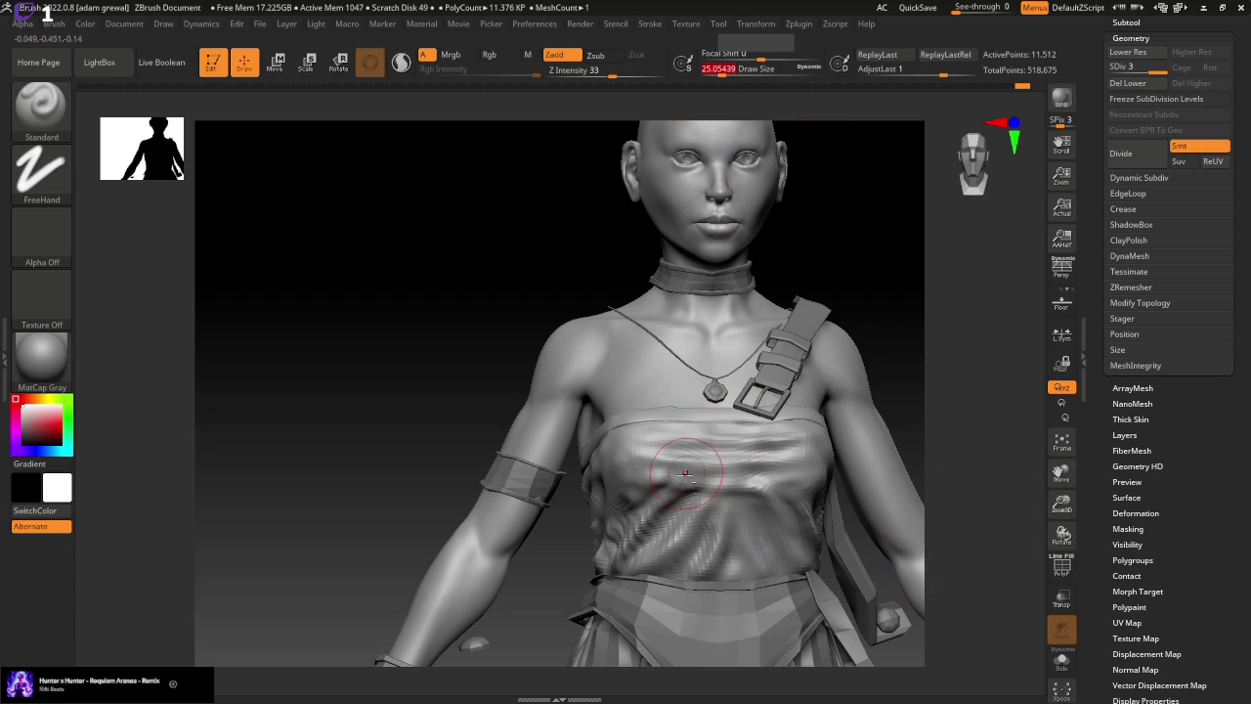
Sculpt a chest fold, then pull the cloth into a fold with the Move brush at size ~32.7
{"action": "left_click_drag", "start_coordinate": [731, 476], "coordinate": [697, 480]}
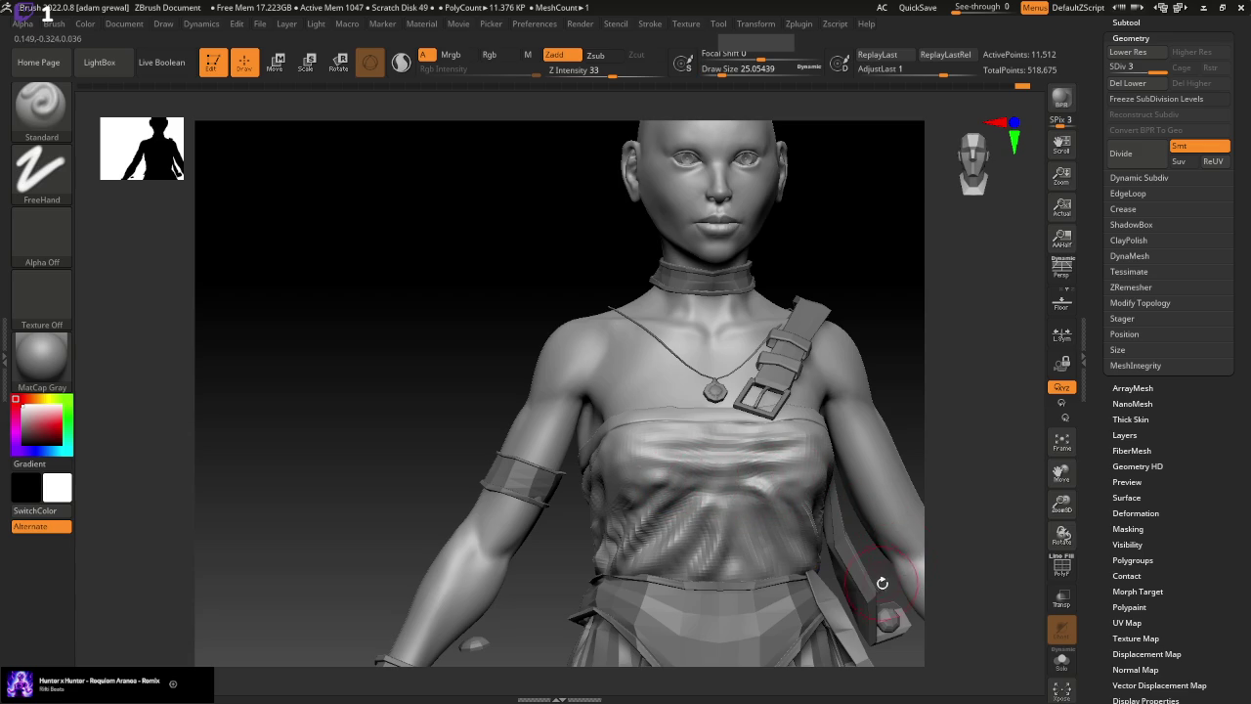
{"action": "left_click_drag", "start_coordinate": [905, 314], "coordinate": [840, 381]}
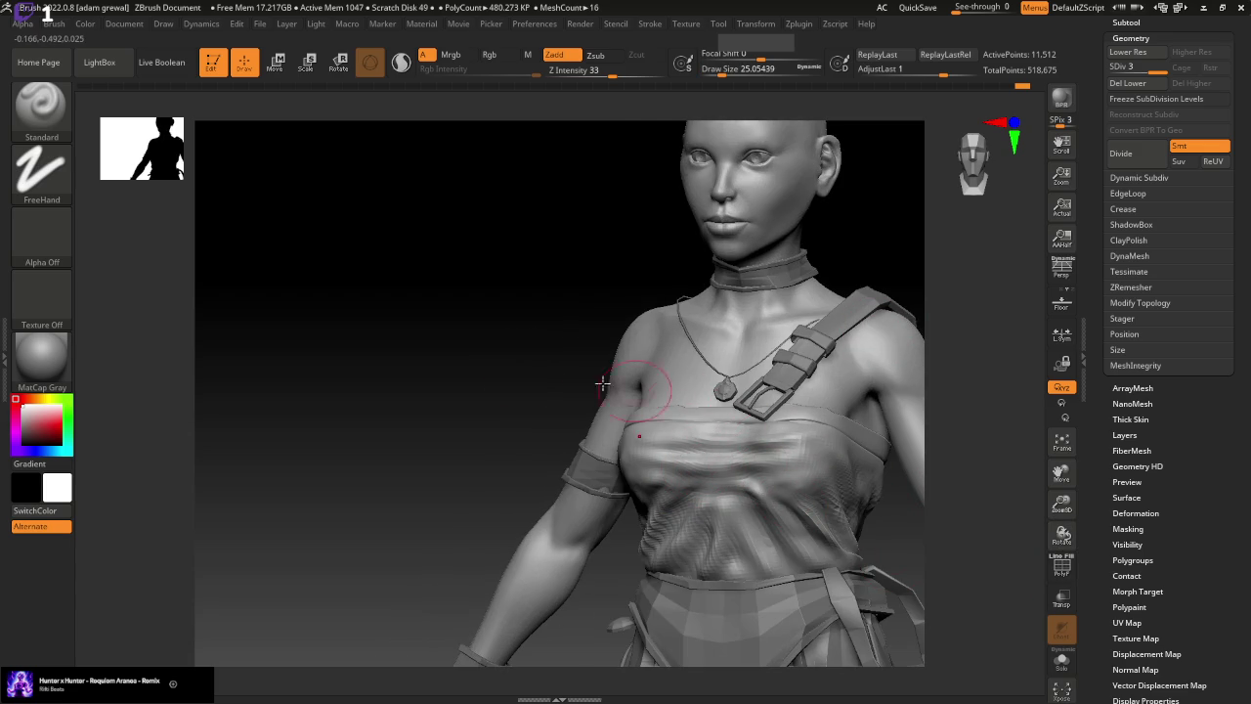
{"action": "key", "text": "b"}
{"action": "key", "text": "m"}
{"action": "key", "text": "v"}
{"action": "left_click_drag", "start_coordinate": [718, 72], "coordinate": [727, 72]}
{"action": "left_click_drag", "start_coordinate": [786, 489], "coordinate": [793, 452]}
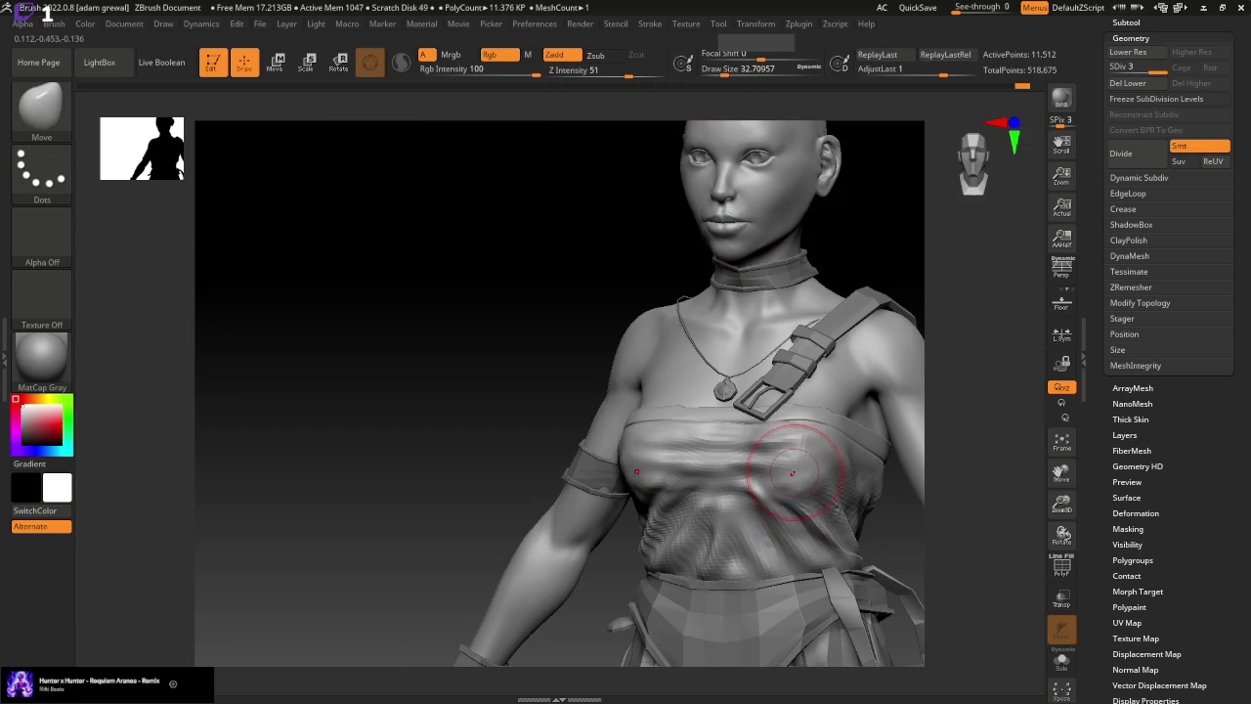
{"action": "left_click_drag", "start_coordinate": [913, 540], "coordinate": [925, 458]}
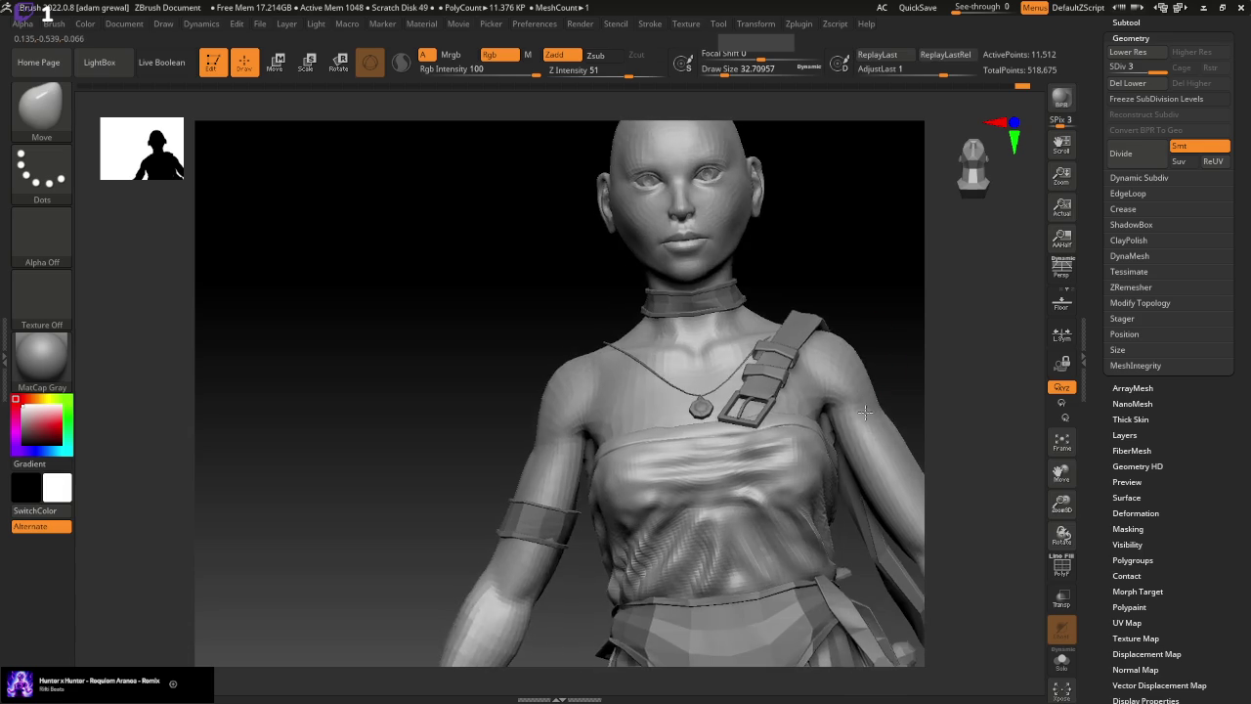
Shrink the brush to about 14 and smooth the chest wrinkles, then reselect the Standard brush
{"action": "key", "text": "bracketleft"}
{"action": "key", "text": "bracketleft"}
{"action": "key", "text": "bracketleft"}
{"action": "key", "text": "shift"}
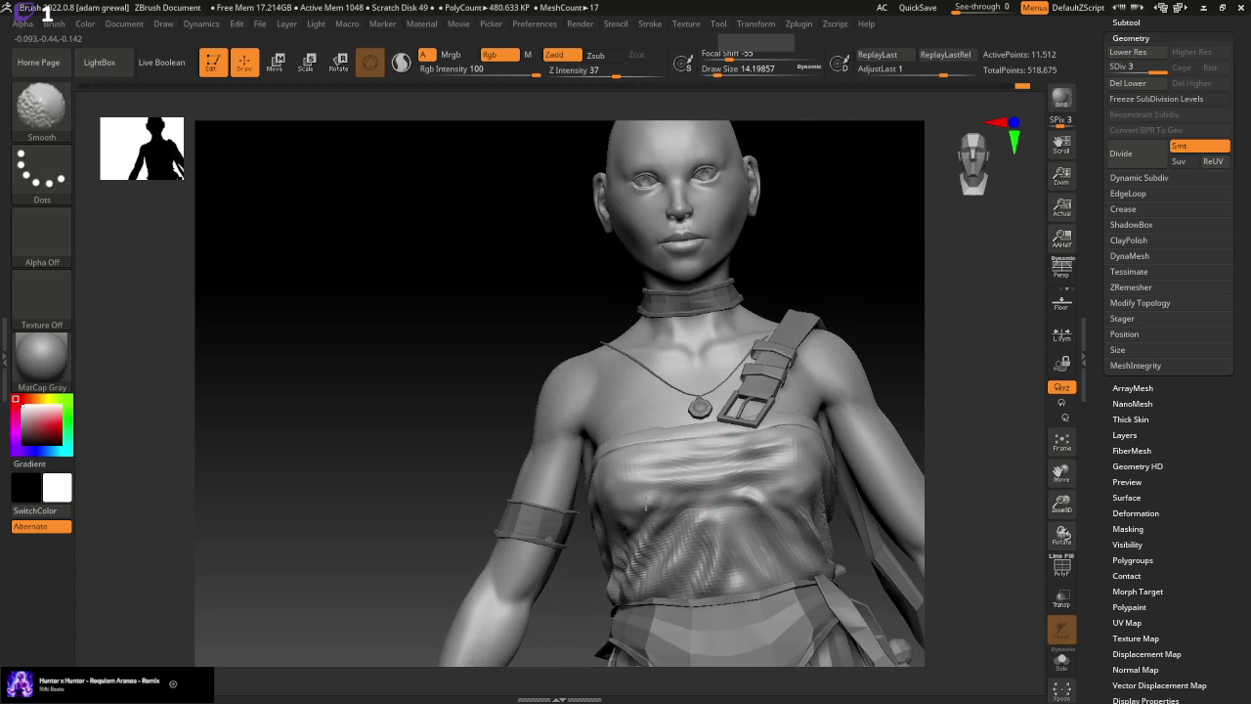
{"action": "left_click_drag", "start_coordinate": [658, 495], "coordinate": [689, 489], "text": "shift"}
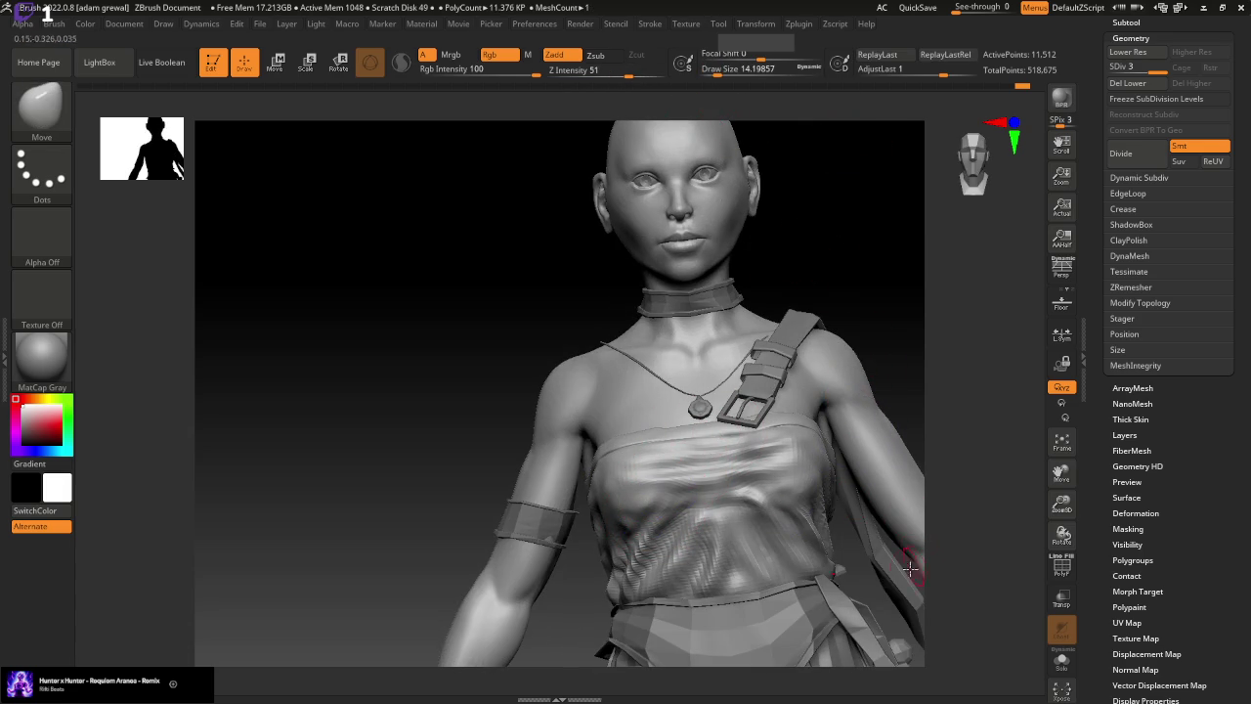
{"action": "key", "text": "b"}
{"action": "left_click", "coordinate": [607, 128]}
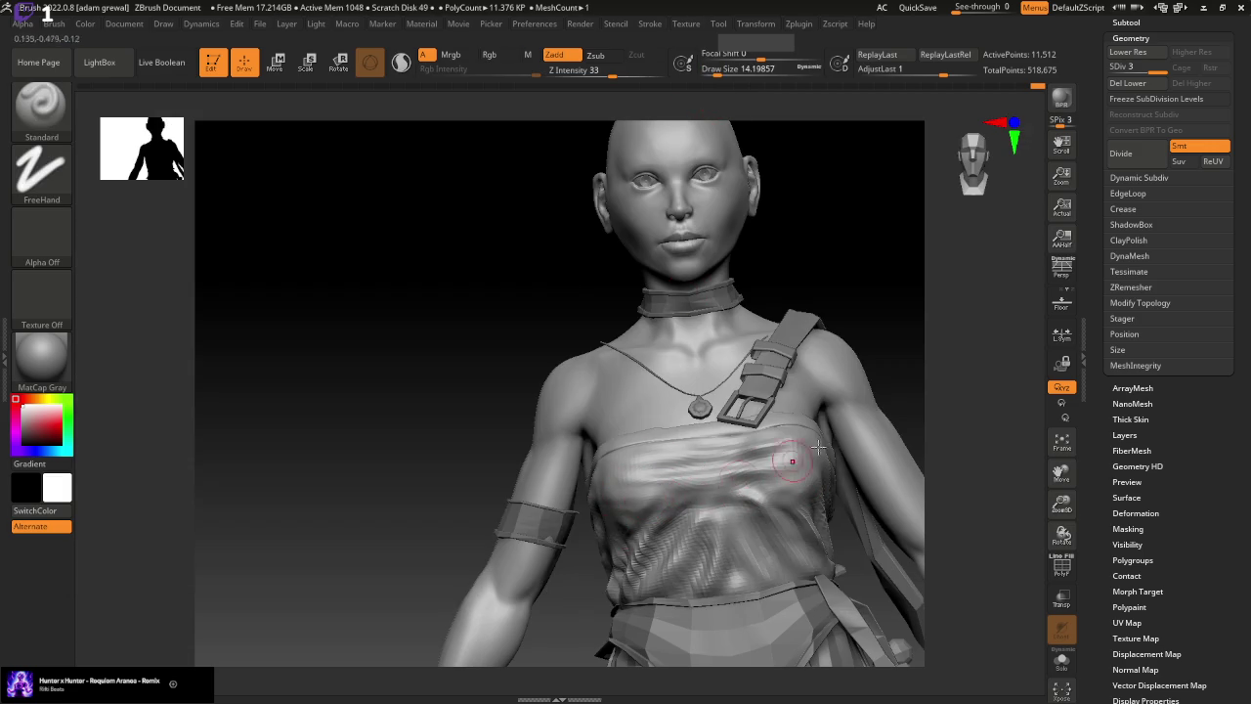
{"action": "right_click_drag", "start_coordinate": [817, 447], "coordinate": [482, 531]}
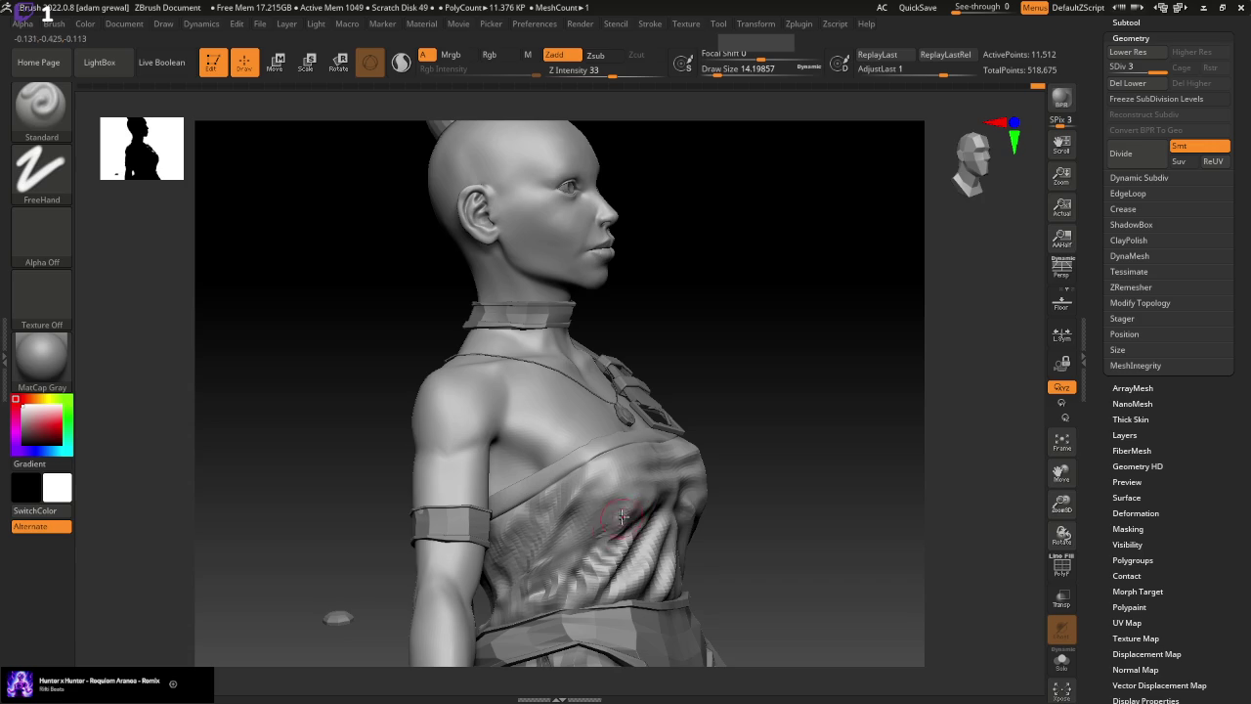
{"action": "mouse_move", "coordinate": [598, 577]}
{"action": "right_mouse_down"}
{"action": "mouse_move", "coordinate": [759, 500]}
{"action": "mouse_move", "coordinate": [752, 489]}
{"action": "right_mouse_up"}
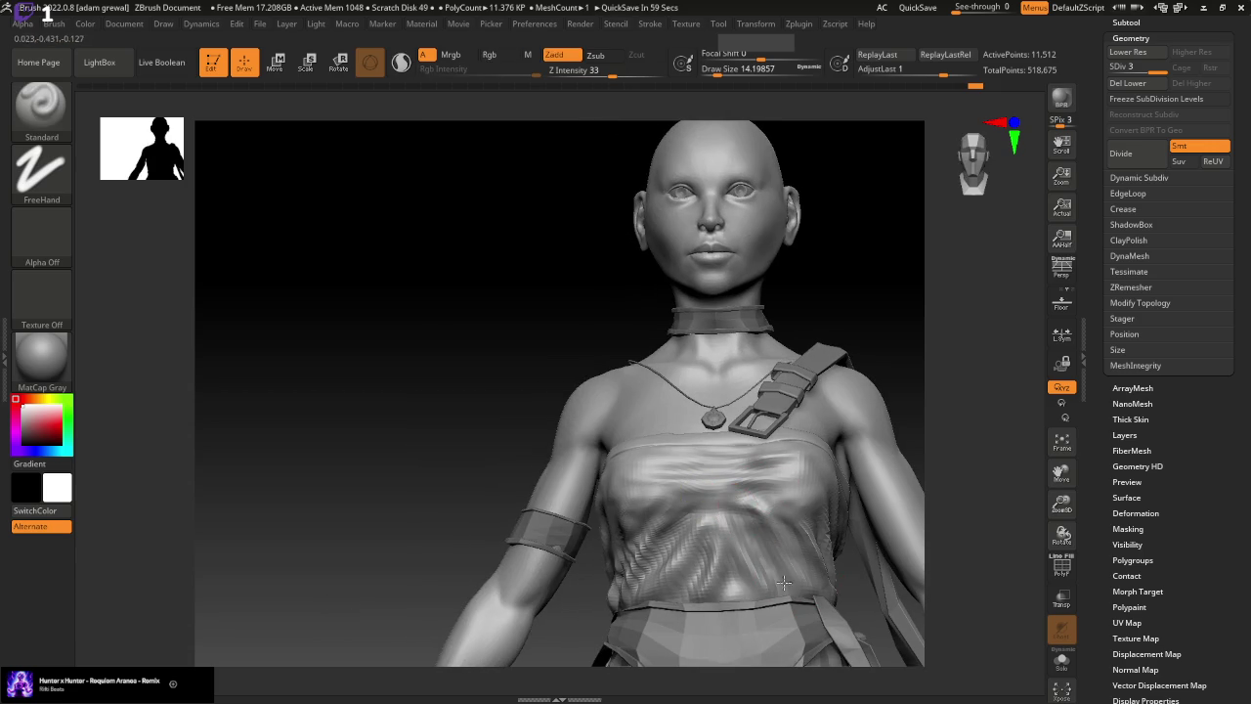
Sculpt and smooth a fold on the upper chest cloth
{"action": "key", "text": "ctrl"}
{"action": "key", "text": "ctrl"}
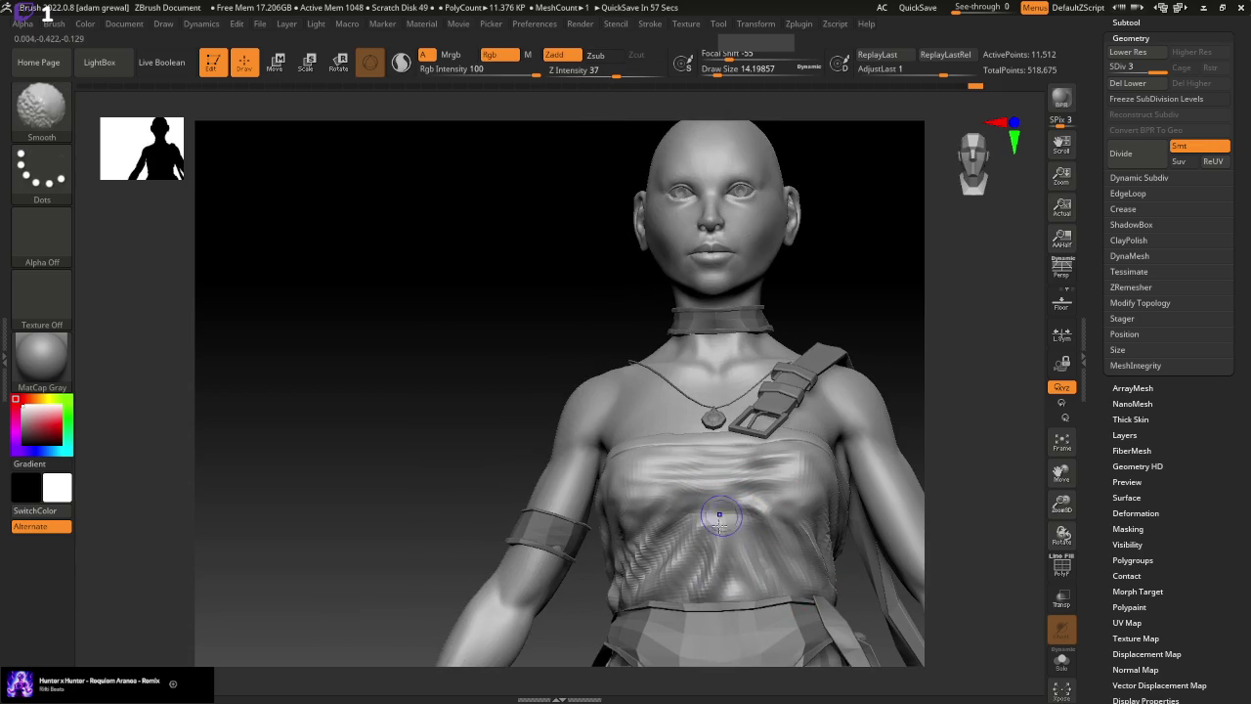
{"action": "key", "text": "ctrl"}
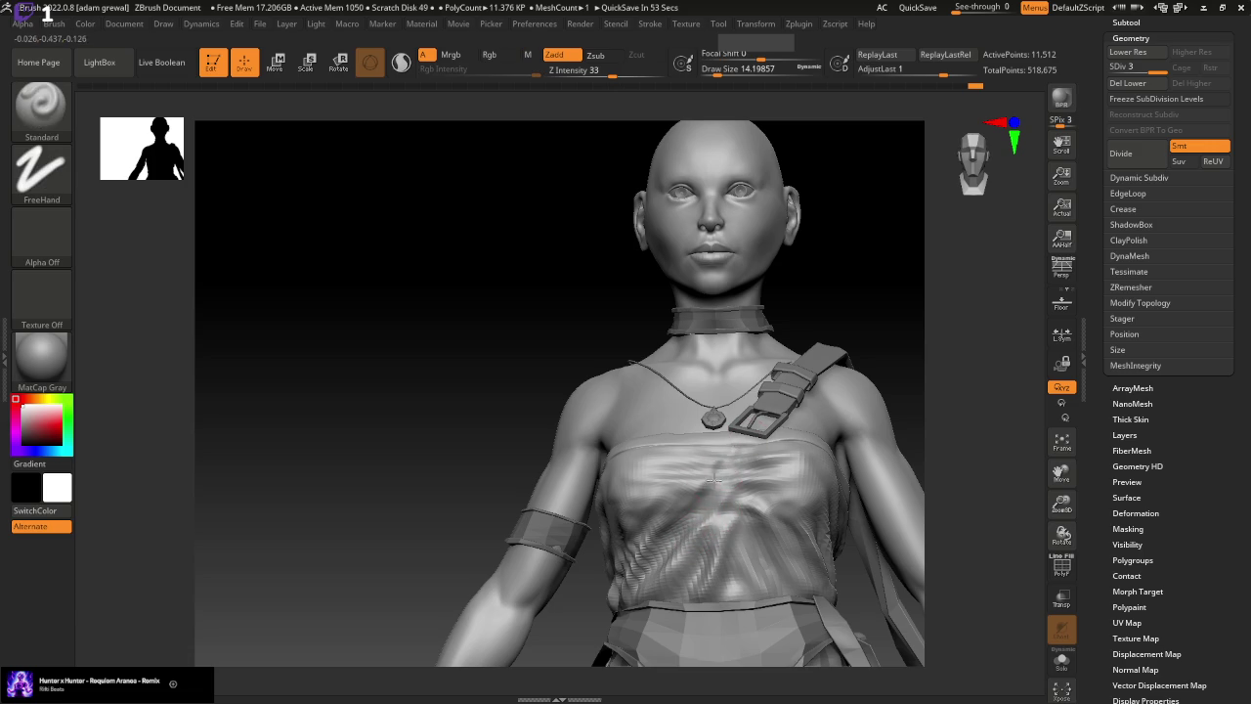
{"action": "key", "text": "shift"}
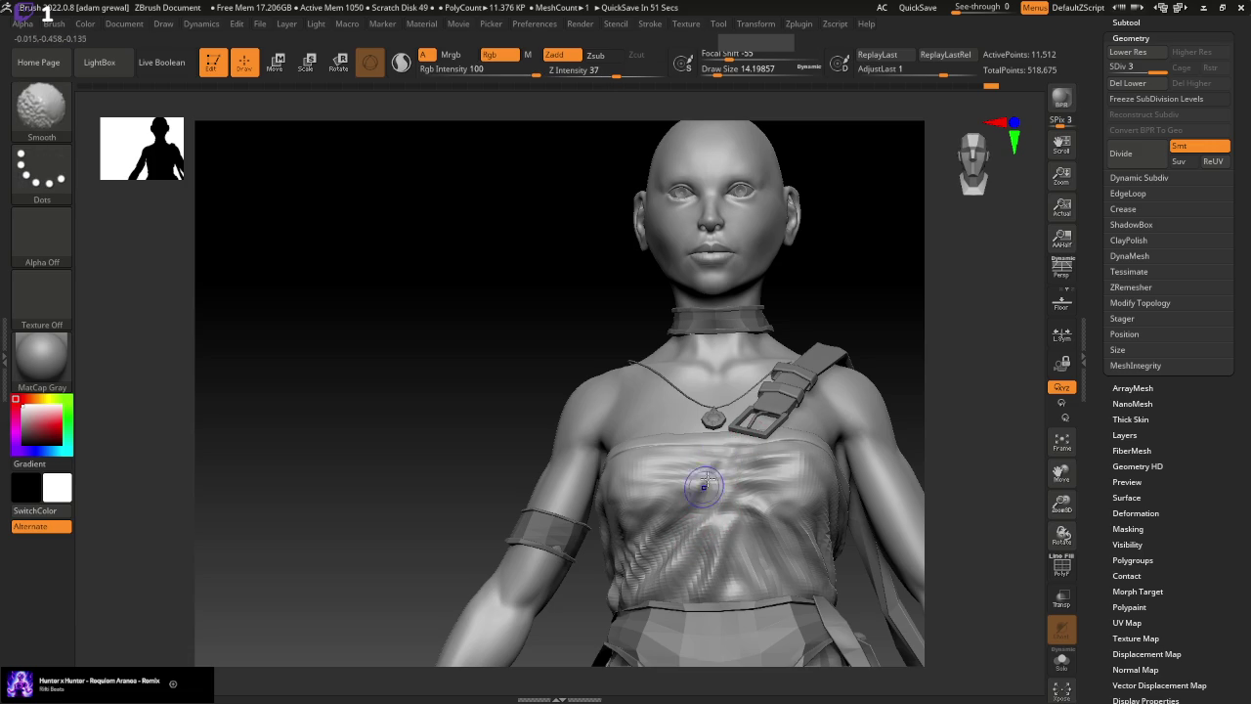
{"action": "left_click_drag", "start_coordinate": [705, 483], "coordinate": [708, 465], "text": "shift"}
{"action": "left_click_drag", "start_coordinate": [720, 418], "coordinate": [735, 442], "text": "shift"}
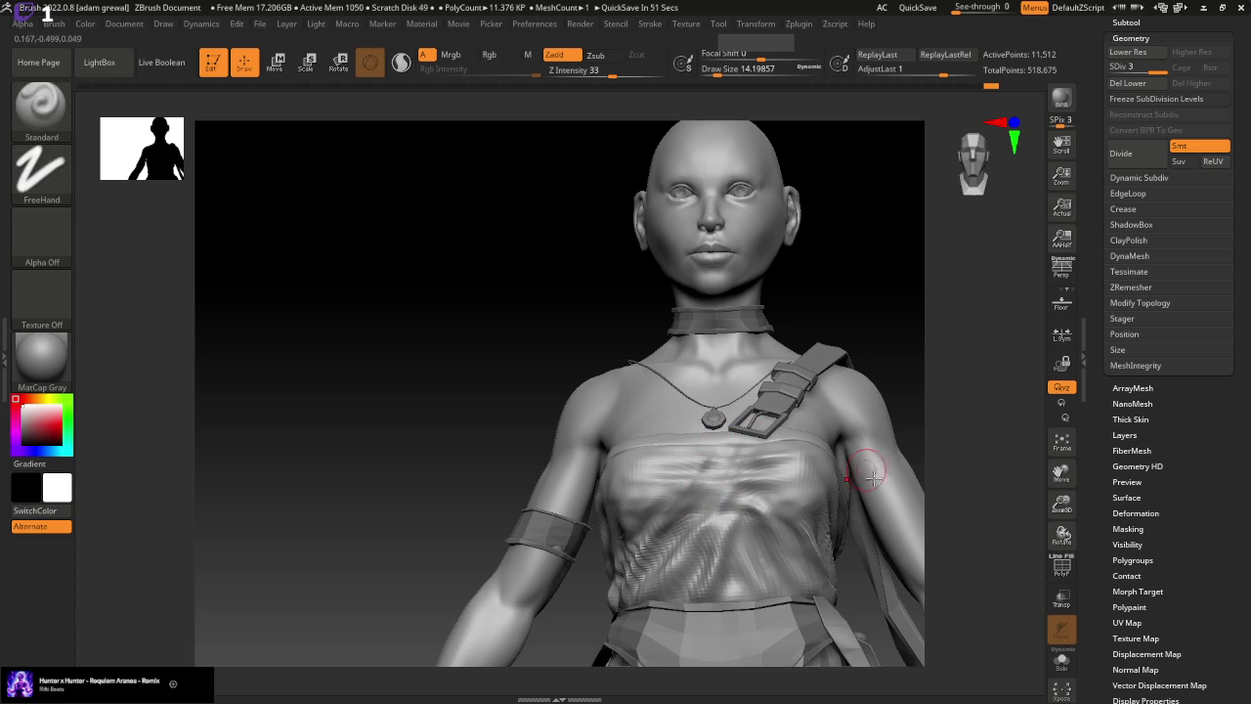
{"action": "left_click_drag", "start_coordinate": [430, 572], "coordinate": [369, 565]}
{"action": "mouse_move", "coordinate": [896, 369]}
{"action": "left_mouse_down"}
{"action": "mouse_move", "coordinate": [882, 215]}
{"action": "mouse_move", "coordinate": [873, 302]}
{"action": "mouse_move", "coordinate": [884, 352]}
{"action": "left_mouse_up"}
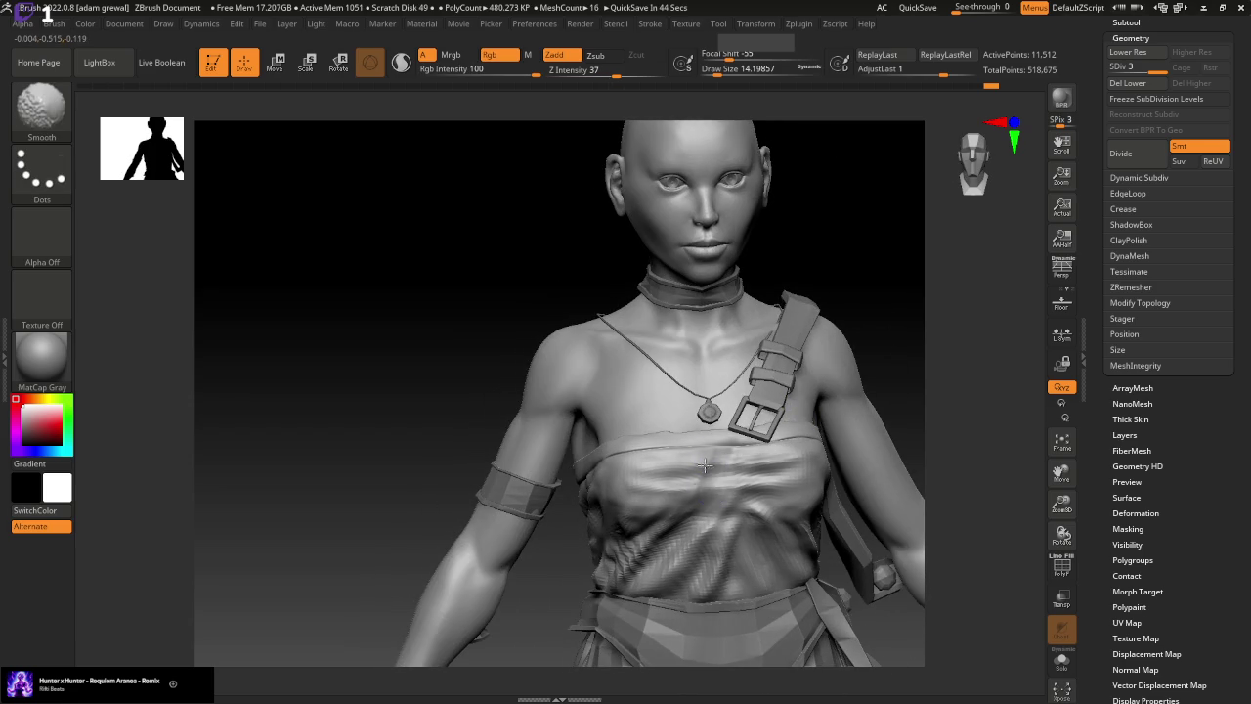
Sculpt along the back cloth's top edge and smooth its folds, then turn back to the front
{"action": "mouse_move", "coordinate": [394, 348]}
{"action": "left_mouse_down"}
{"action": "mouse_move", "coordinate": [517, 335]}
{"action": "mouse_move", "coordinate": [707, 439]}
{"action": "left_mouse_up"}
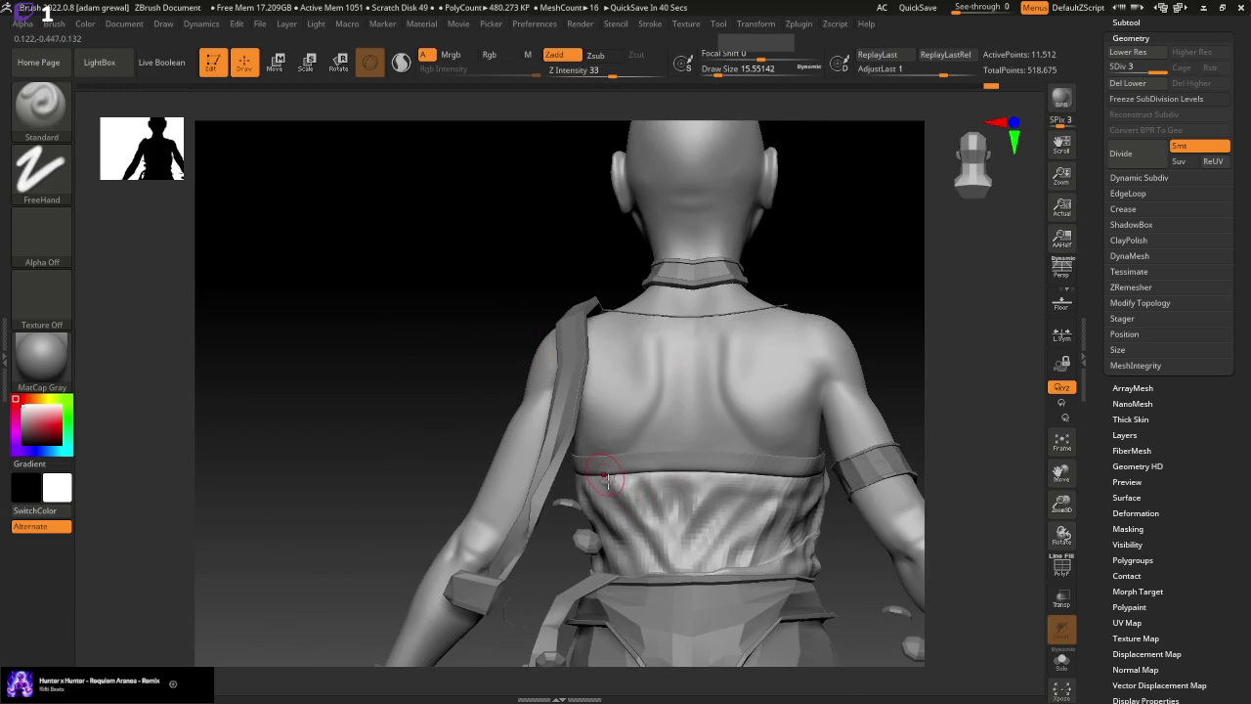
{"action": "left_click_drag", "start_coordinate": [594, 475], "coordinate": [625, 527], "text": "shift"}
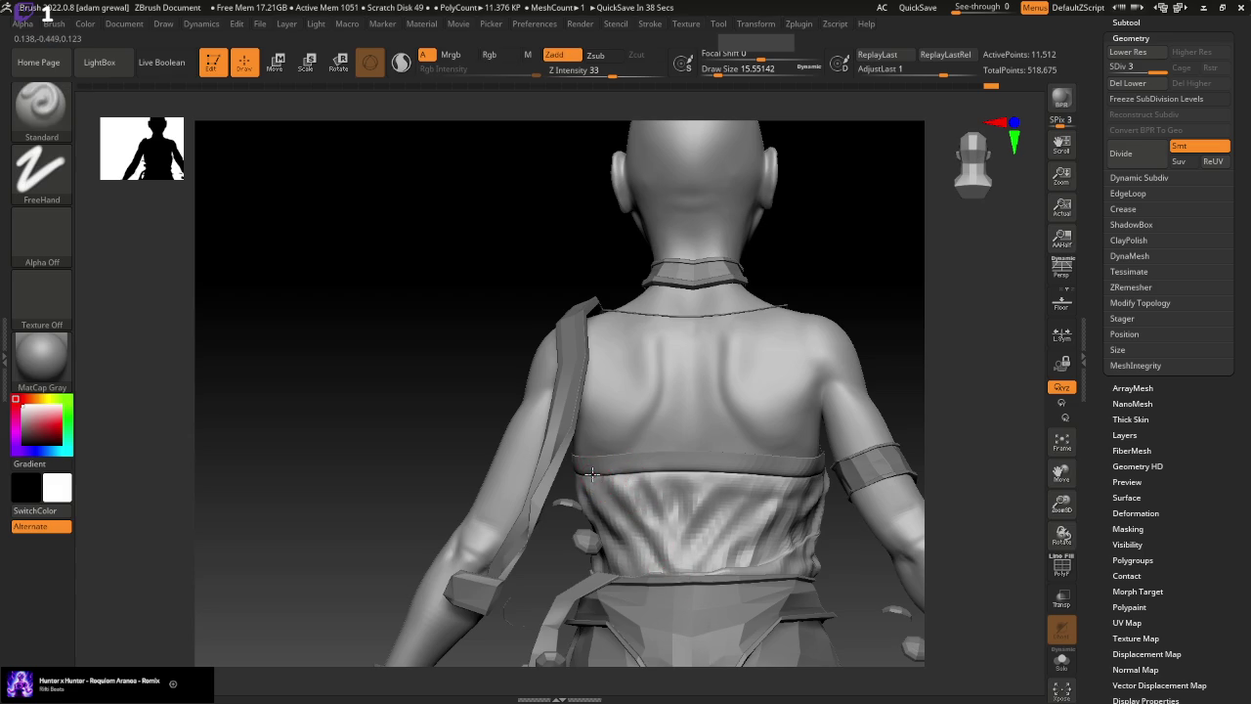
{"action": "mouse_move", "coordinate": [762, 489]}
{"action": "left_mouse_down", "text": "shift"}
{"action": "mouse_move", "coordinate": [739, 484]}
{"action": "mouse_move", "coordinate": [659, 554]}
{"action": "left_mouse_up", "text": "shift"}
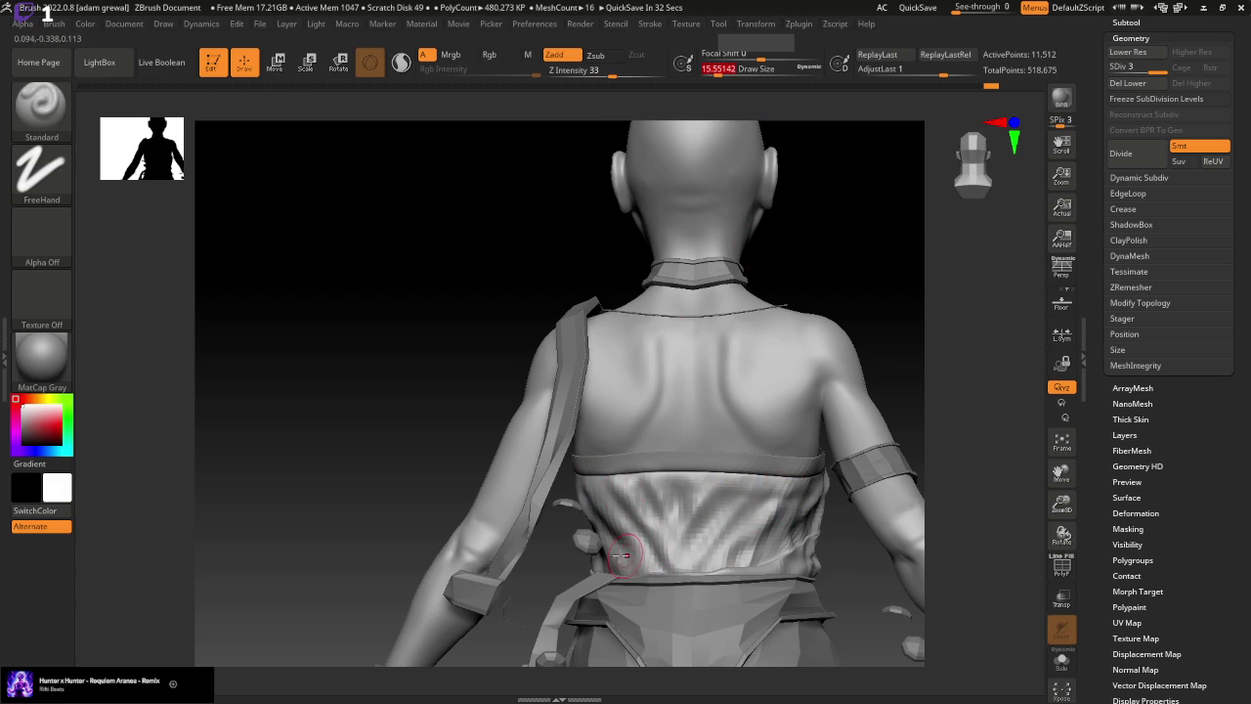
{"action": "right_click_drag", "start_coordinate": [617, 572], "coordinate": [794, 543]}
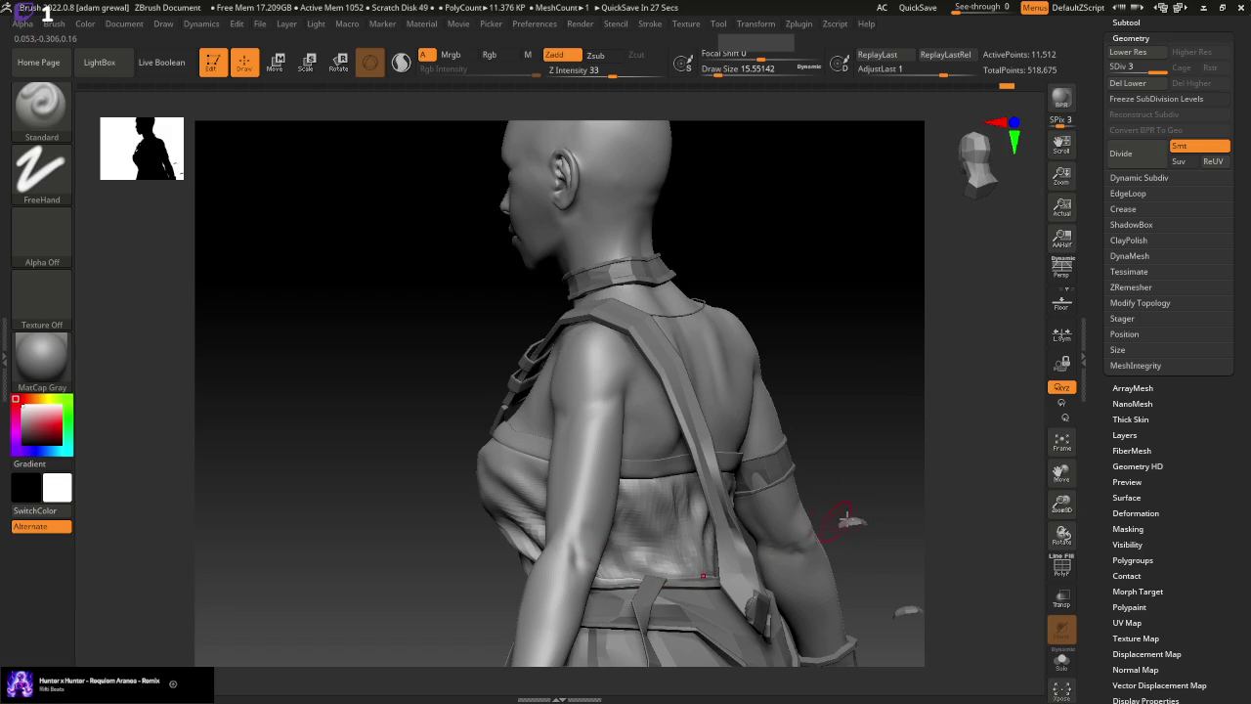
{"action": "right_click_drag", "start_coordinate": [847, 515], "coordinate": [804, 511]}
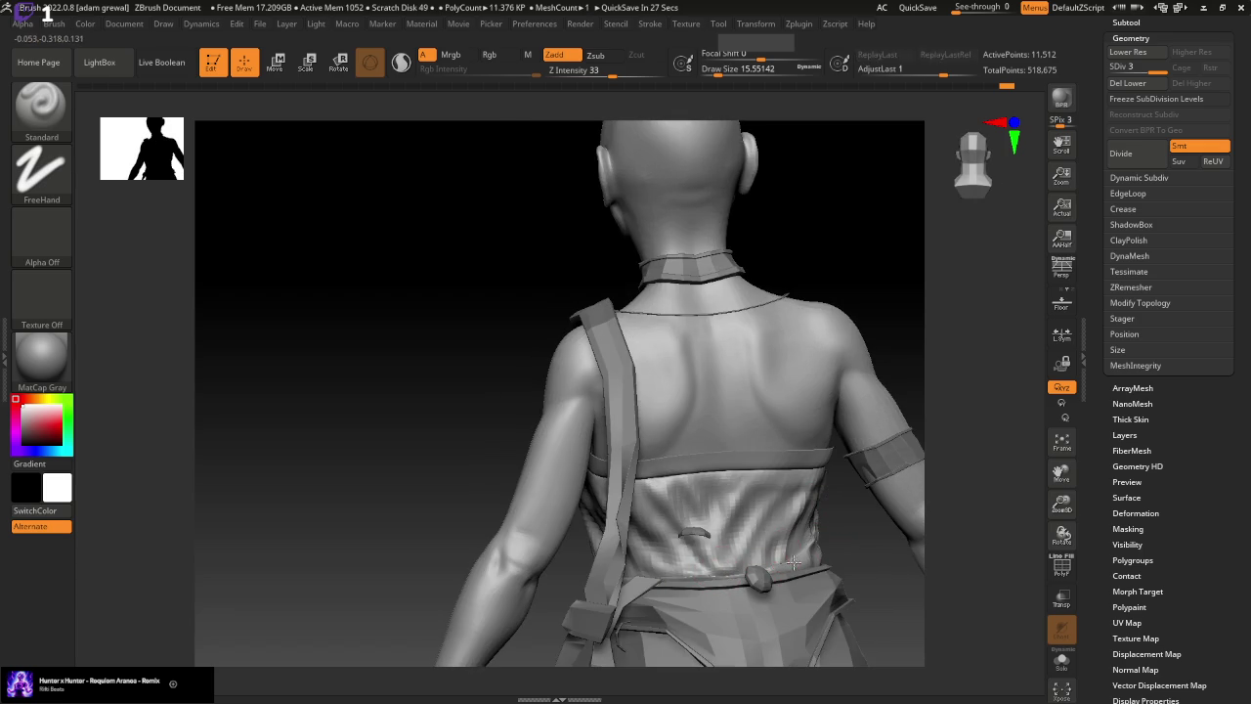
{"action": "mouse_move", "coordinate": [772, 552]}
{"action": "right_mouse_down"}
{"action": "mouse_move", "coordinate": [746, 573]}
{"action": "mouse_move", "coordinate": [879, 545]}
{"action": "right_mouse_up"}
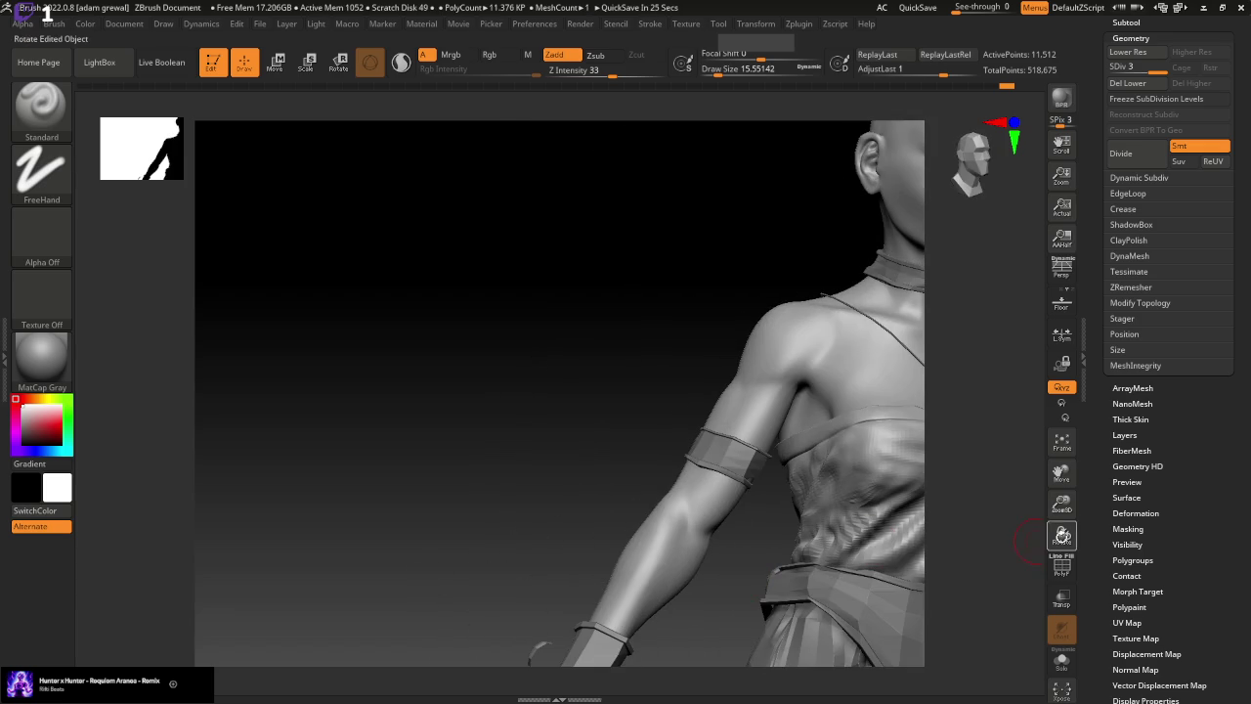
{"action": "left_click_drag", "start_coordinate": [1061, 472], "coordinate": [863, 486]}
{"action": "key", "text": "ctrl"}
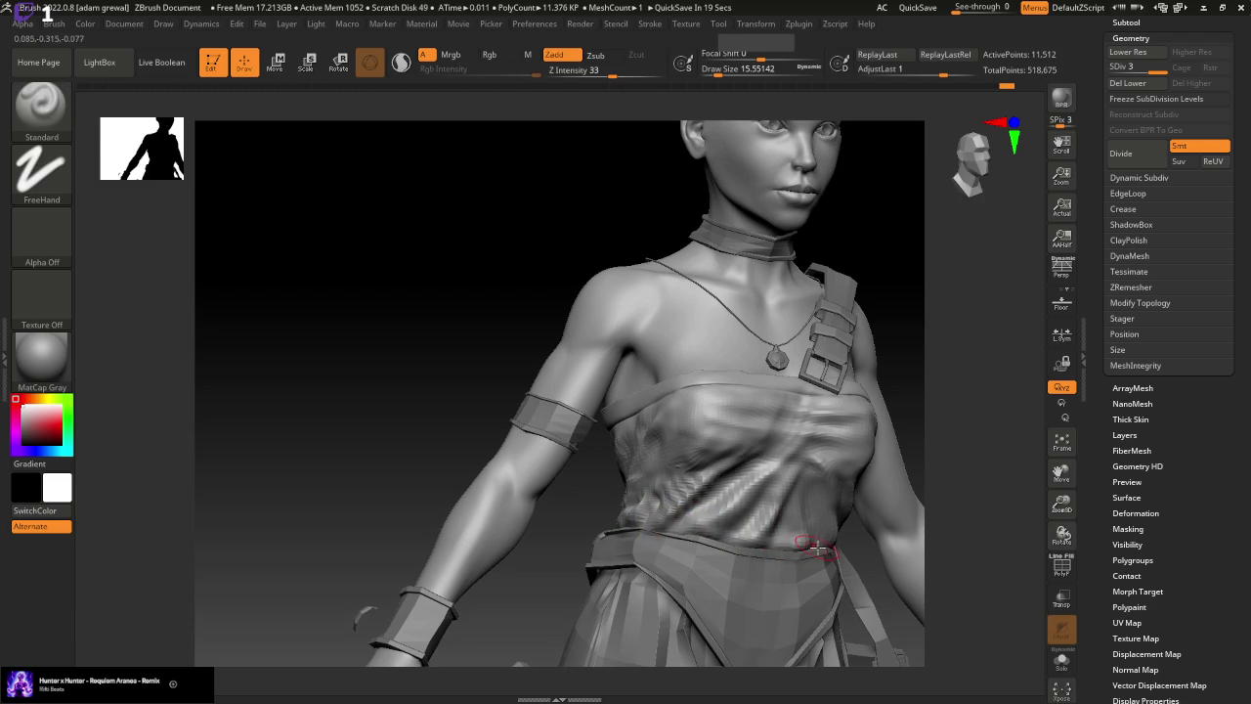
Enlarge the brush to about 23 and orbit to examine the top's lower side
{"action": "key", "text": "shift"}
{"action": "left_click_drag", "start_coordinate": [1063, 474], "coordinate": [927, 482]}
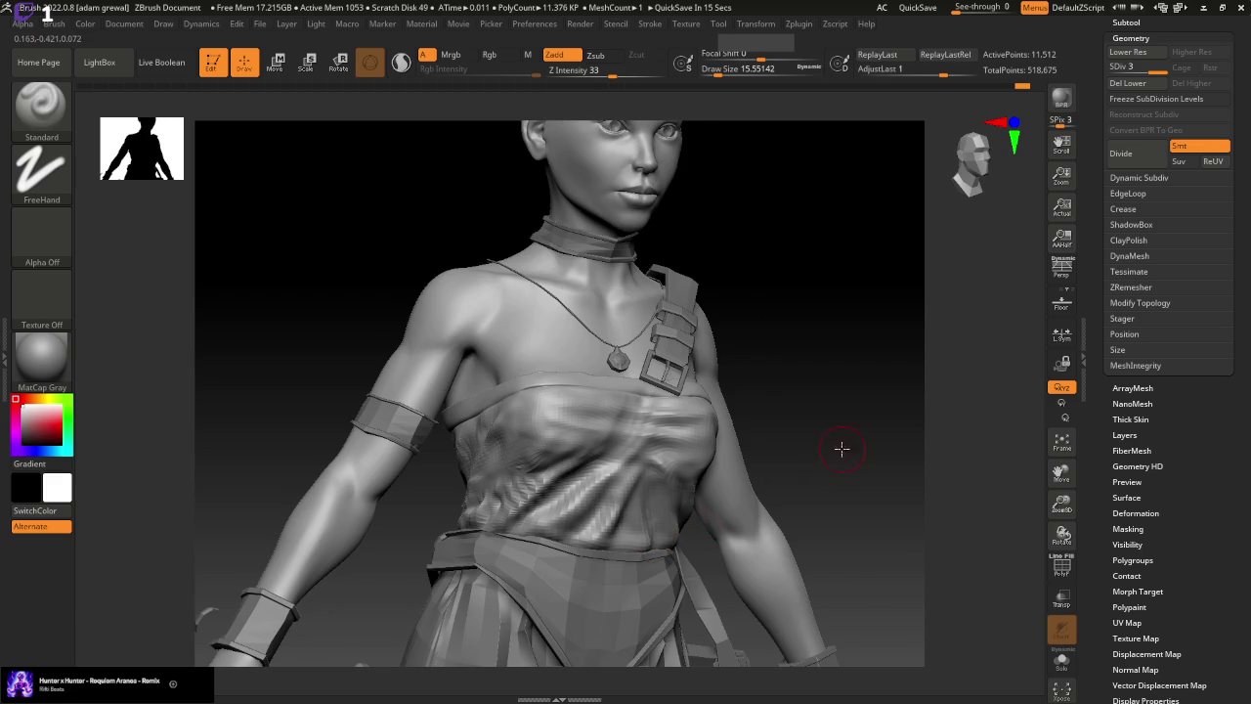
{"action": "left_click_drag", "start_coordinate": [841, 448], "coordinate": [642, 530], "text": "shift"}
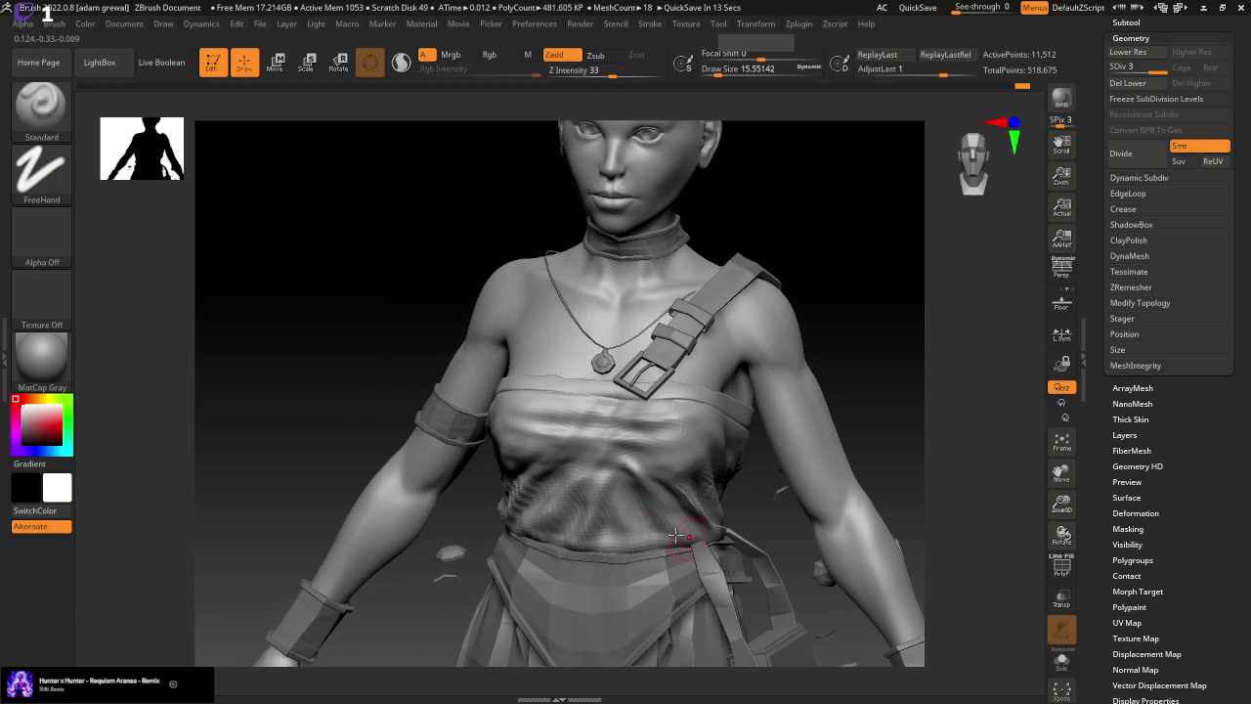
{"action": "key", "text": "shift"}
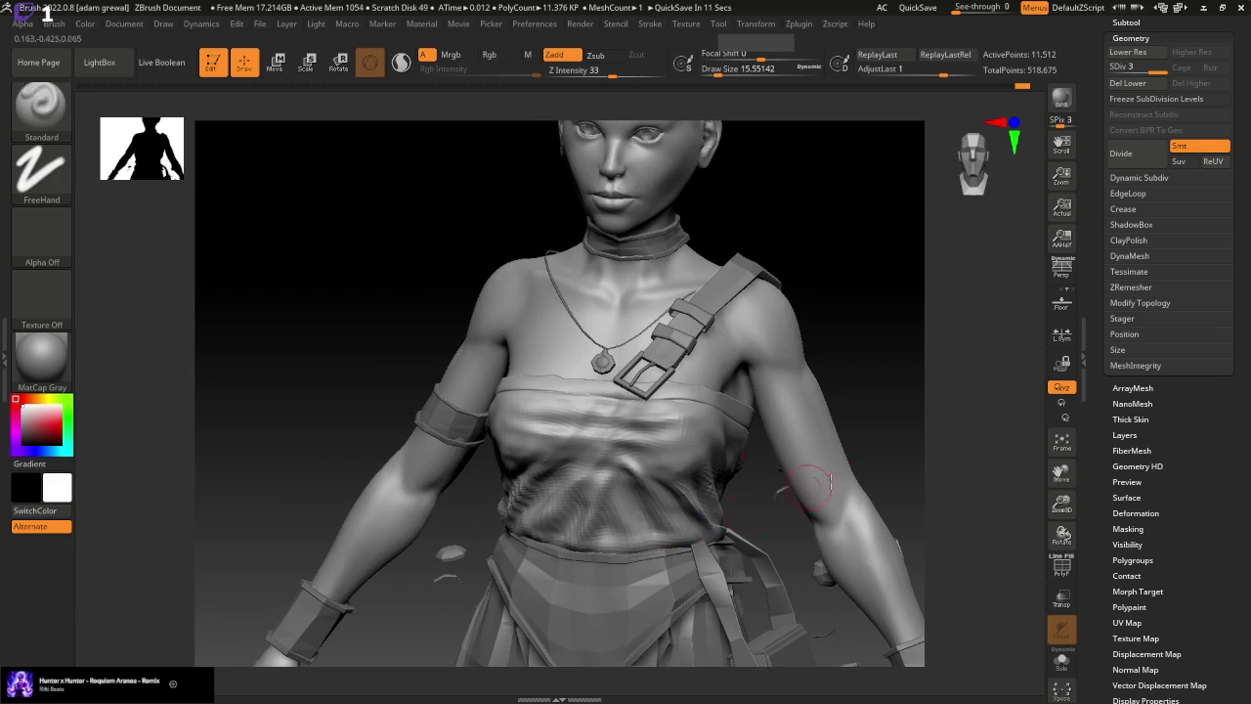
{"action": "left_click_drag", "start_coordinate": [684, 528], "coordinate": [733, 536]}
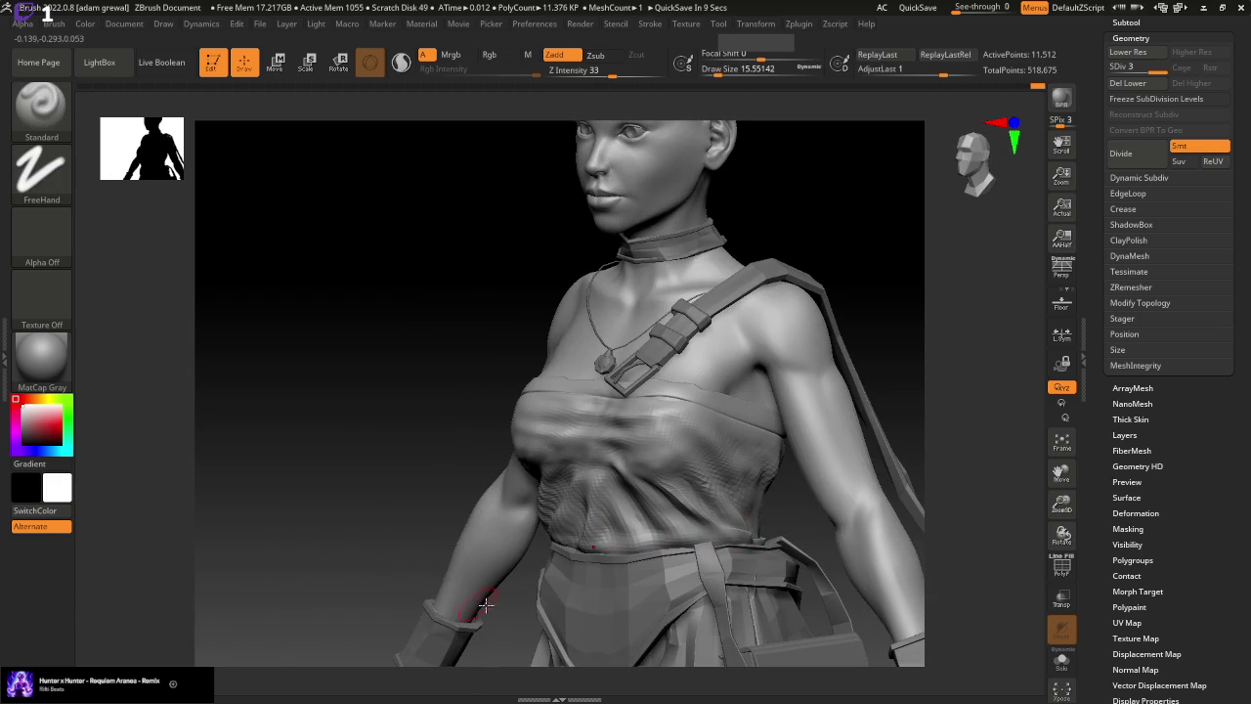
{"action": "left_click_drag", "start_coordinate": [485, 605], "coordinate": [540, 531], "text": "shift"}
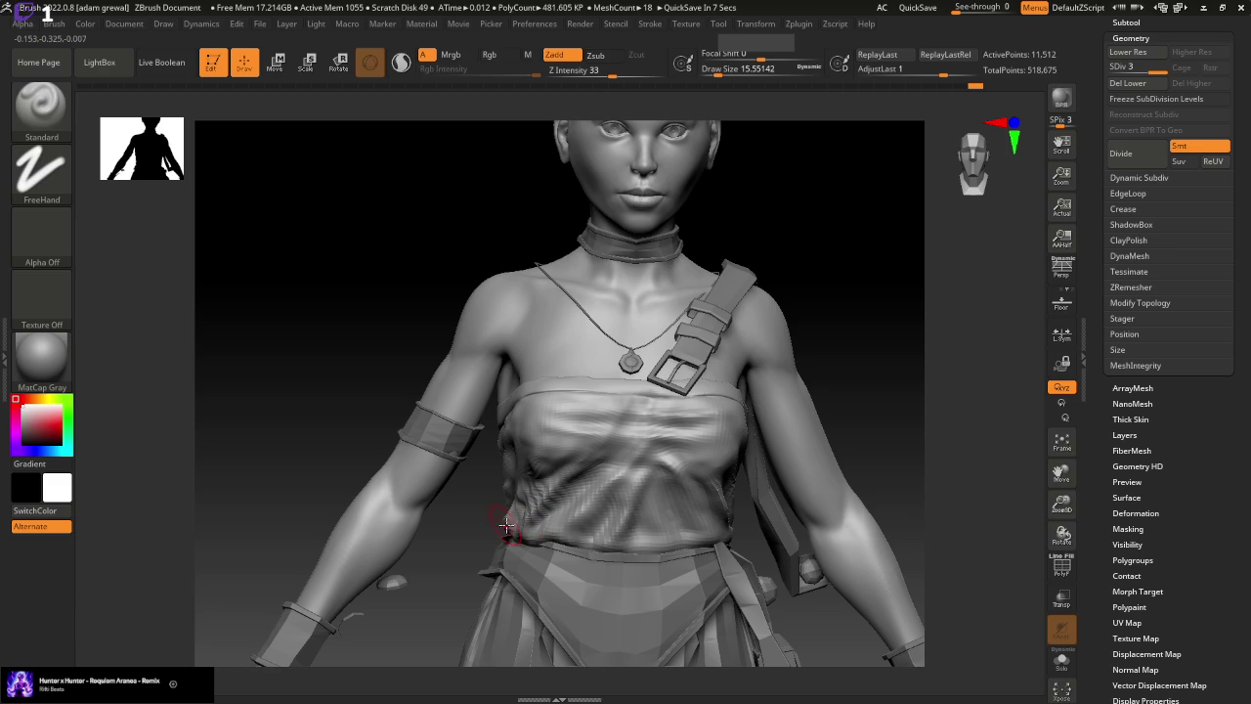
{"action": "left_click_drag", "start_coordinate": [709, 74], "coordinate": [719, 73]}
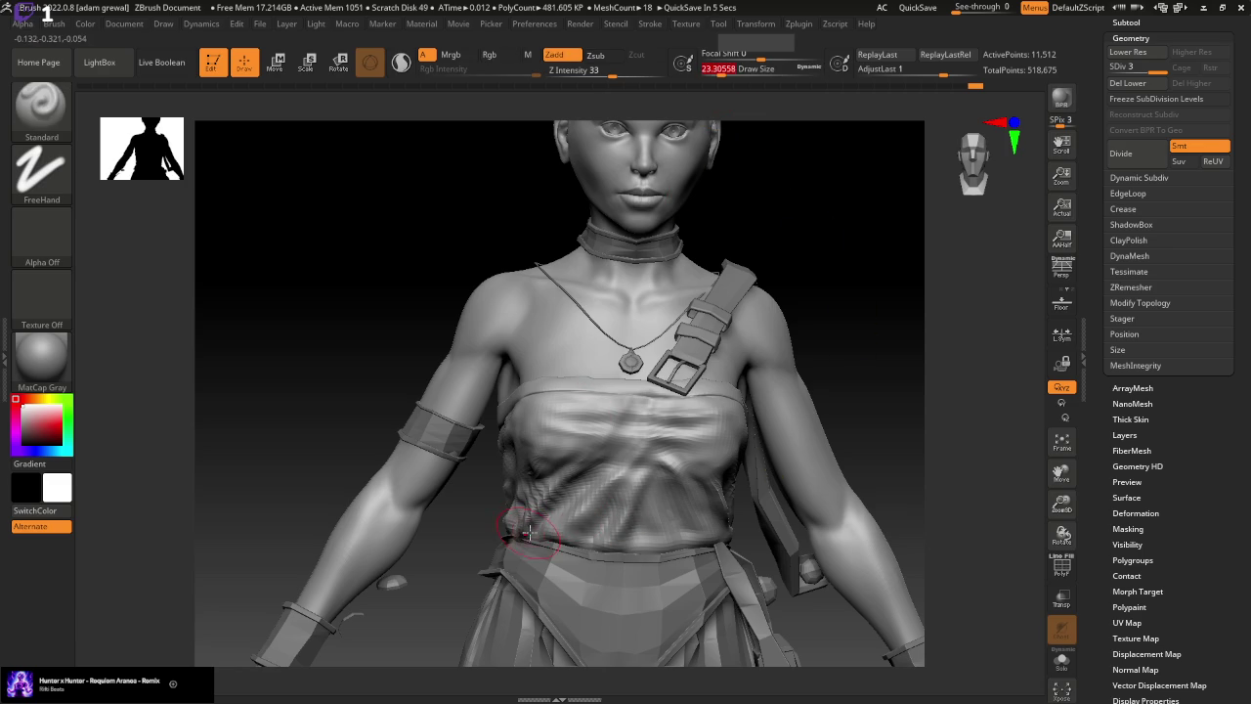
{"action": "right_click_drag", "start_coordinate": [490, 574], "coordinate": [473, 528]}
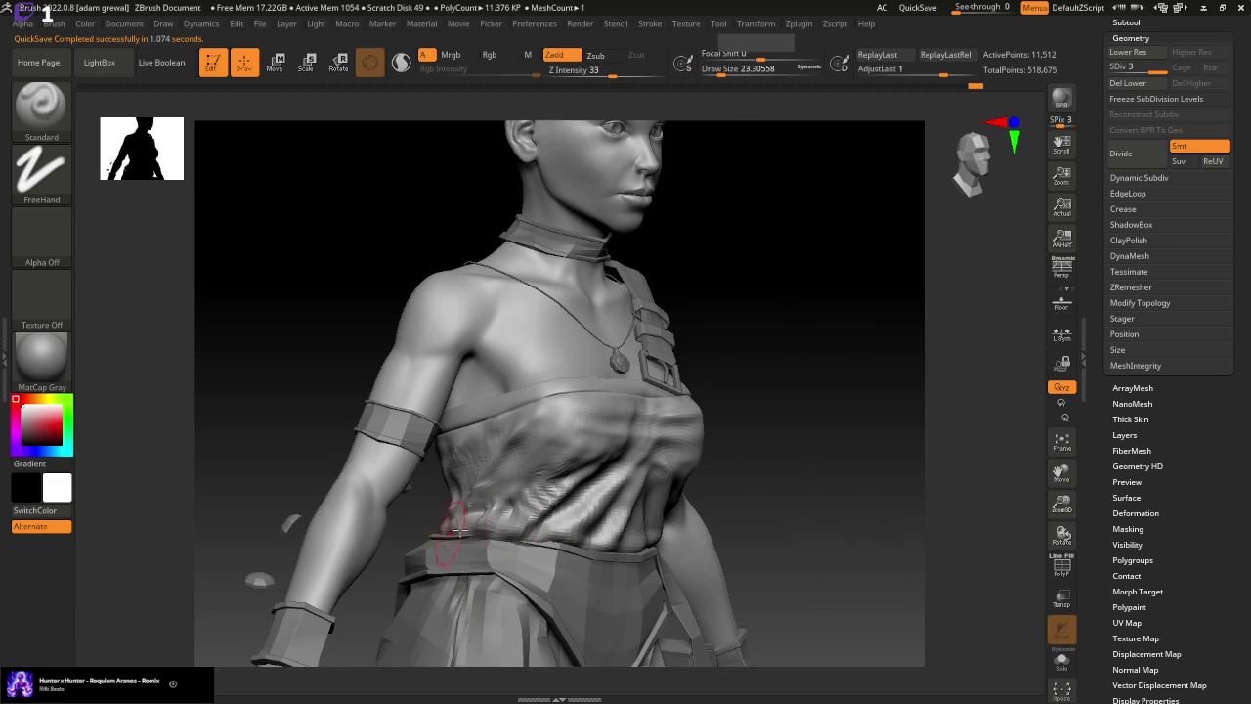
{"action": "left_click_drag", "start_coordinate": [421, 519], "coordinate": [471, 536]}
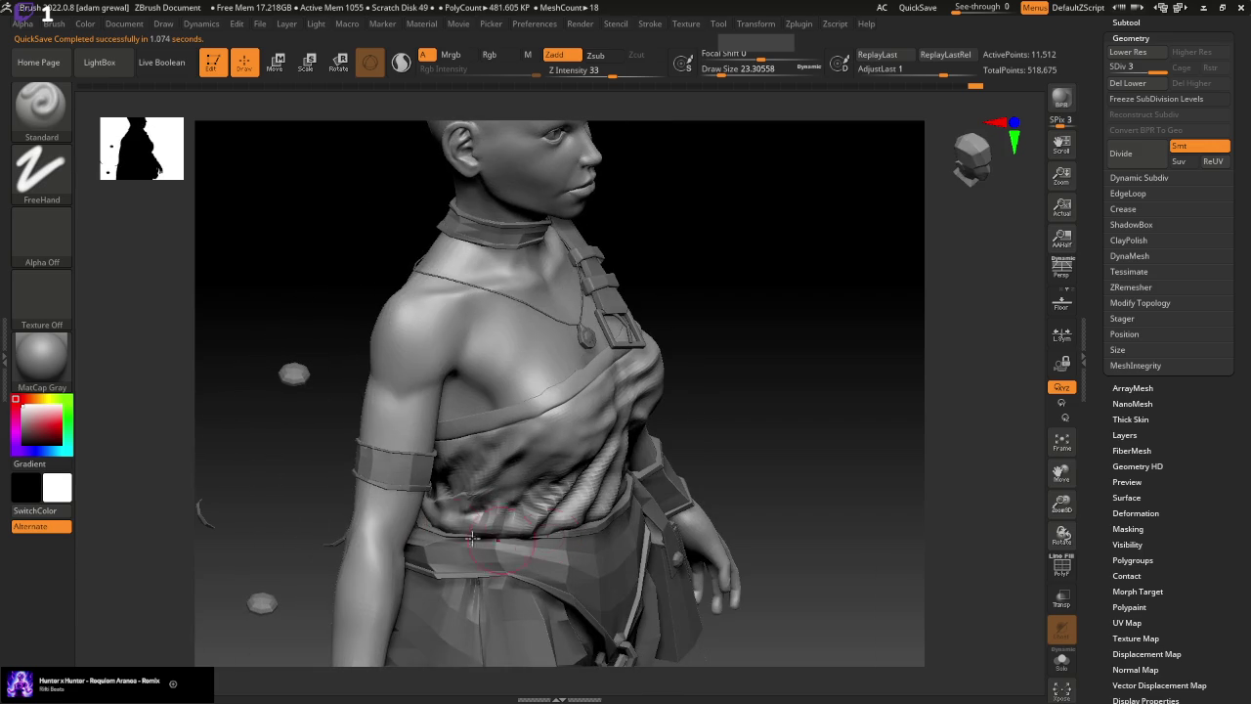
Smooth the folds at the top's back edge and shrink the brush to about 13
{"action": "left_click_drag", "start_coordinate": [349, 516], "coordinate": [324, 539]}
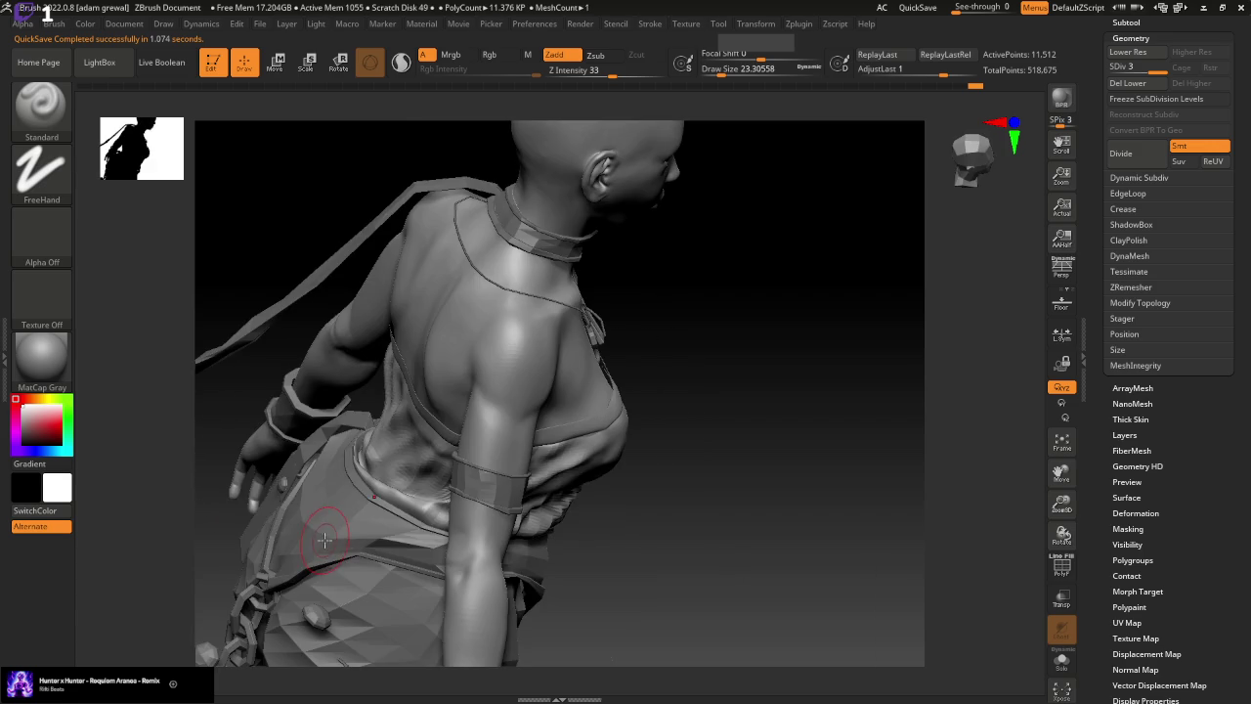
{"action": "mouse_move", "coordinate": [626, 502]}
{"action": "left_mouse_down"}
{"action": "mouse_move", "coordinate": [682, 499]}
{"action": "mouse_move", "coordinate": [678, 485]}
{"action": "mouse_move", "coordinate": [653, 540]}
{"action": "left_mouse_up"}
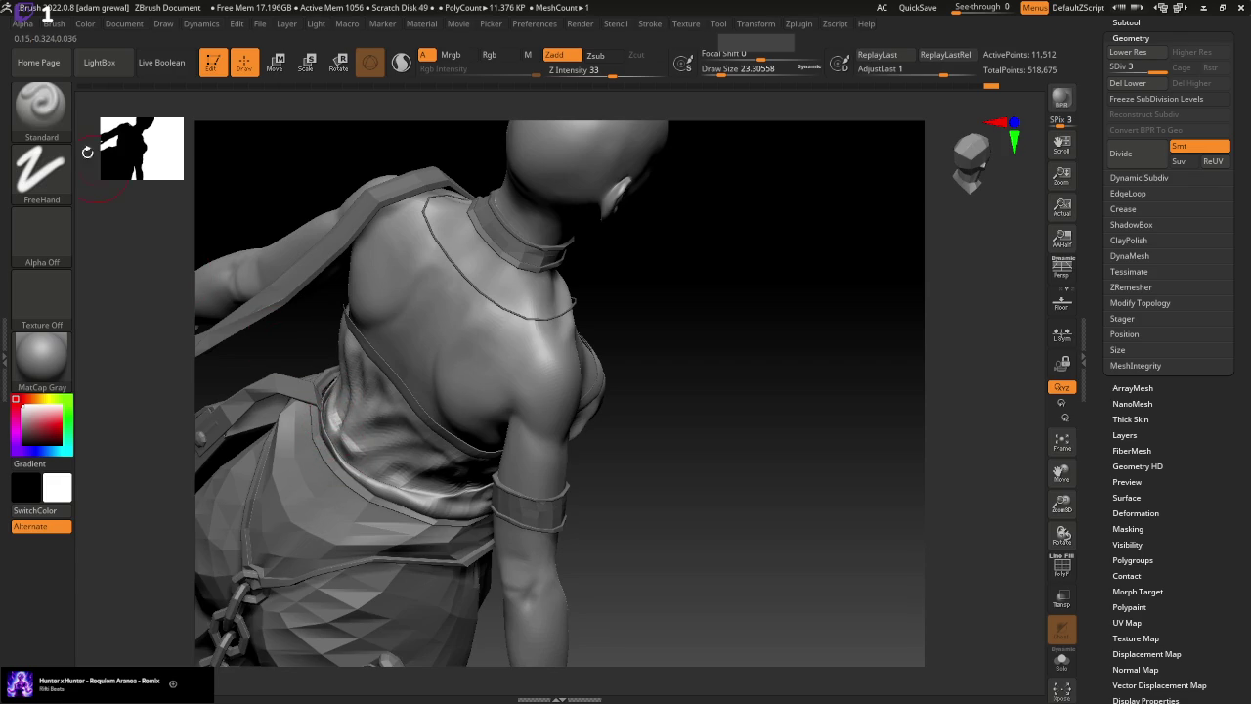
{"action": "key", "text": "shift"}
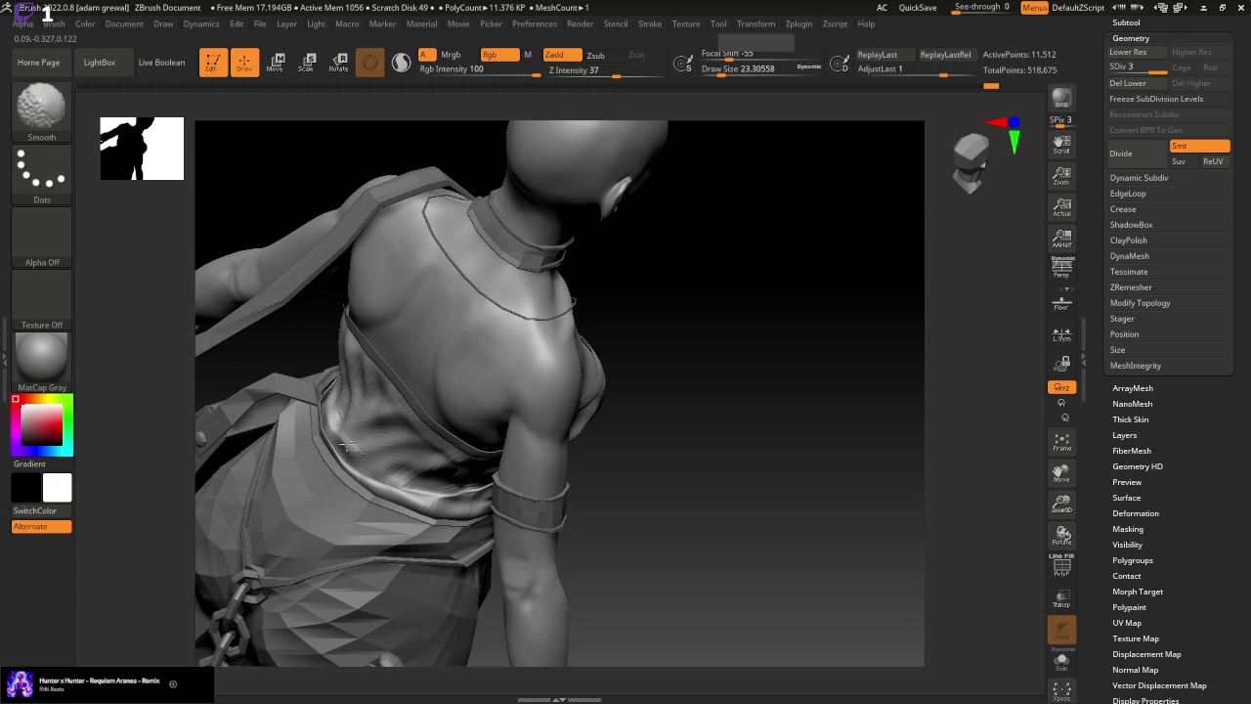
{"action": "left_click_drag", "start_coordinate": [327, 403], "coordinate": [334, 442], "text": "shift"}
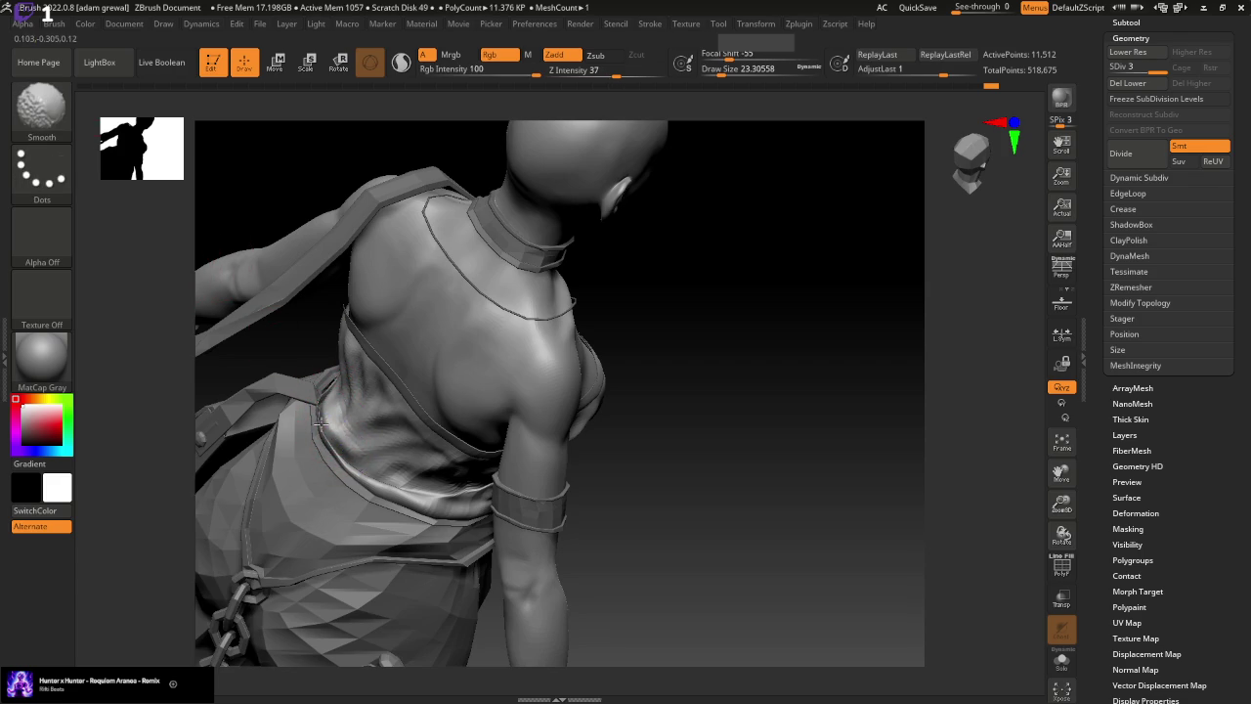
{"action": "left_click_drag", "start_coordinate": [696, 555], "coordinate": [728, 527]}
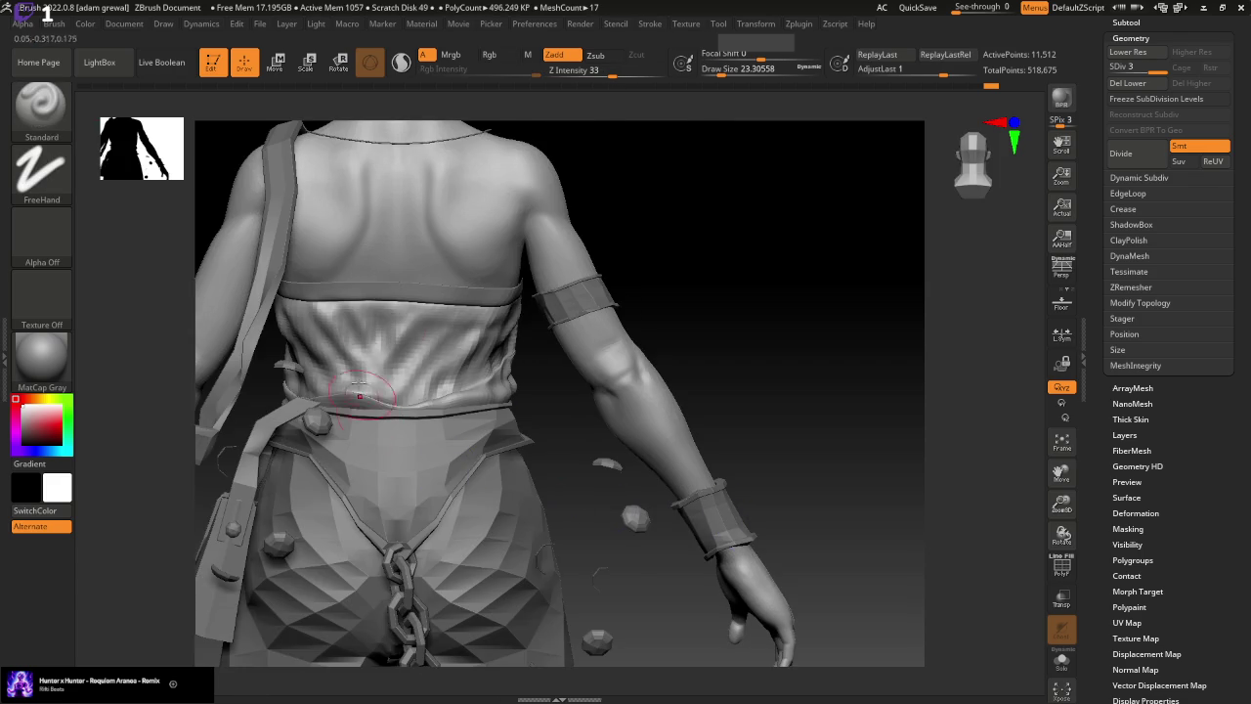
{"action": "left_click_drag", "start_coordinate": [731, 75], "coordinate": [716, 75]}
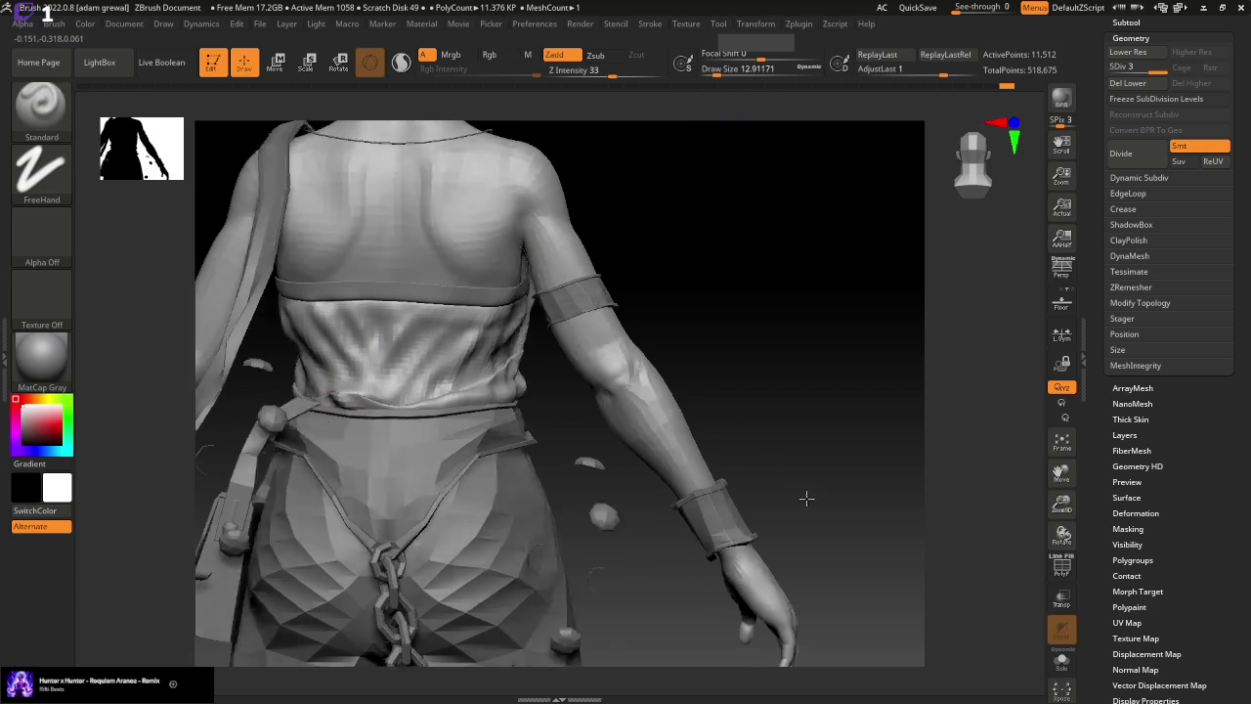
{"action": "left_click_drag", "start_coordinate": [804, 498], "coordinate": [713, 470]}
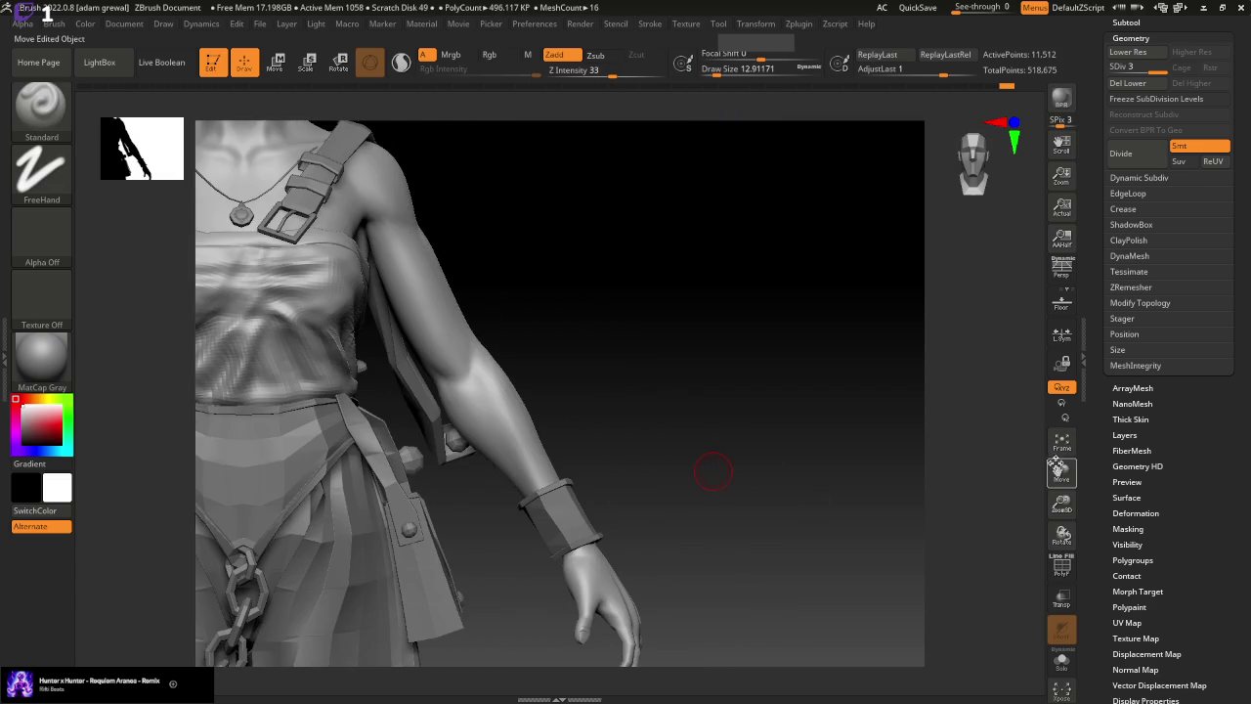
Centre the torso and smooth the chest cloth from two angles
{"action": "left_click_drag", "start_coordinate": [1062, 473], "coordinate": [1081, 496]}
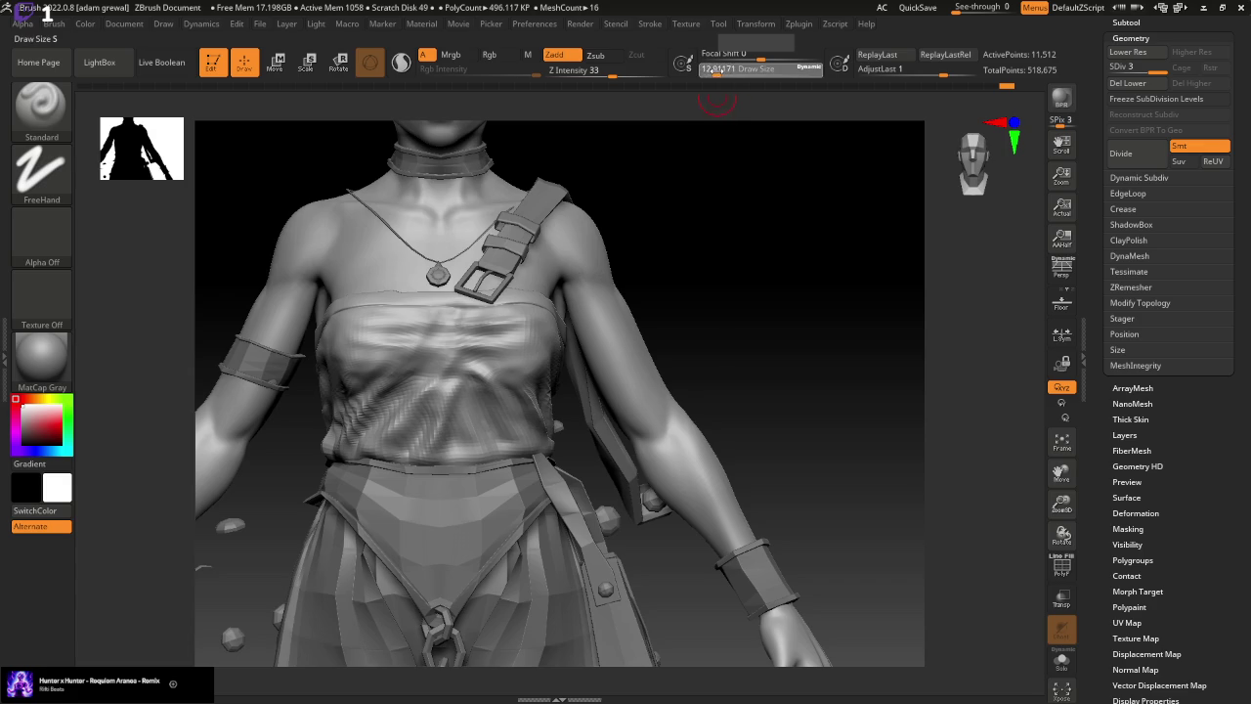
{"action": "mouse_move", "coordinate": [461, 385]}
{"action": "left_mouse_down", "text": "shift"}
{"action": "mouse_move", "coordinate": [465, 410]}
{"action": "mouse_move", "coordinate": [501, 406]}
{"action": "left_mouse_up", "text": "shift"}
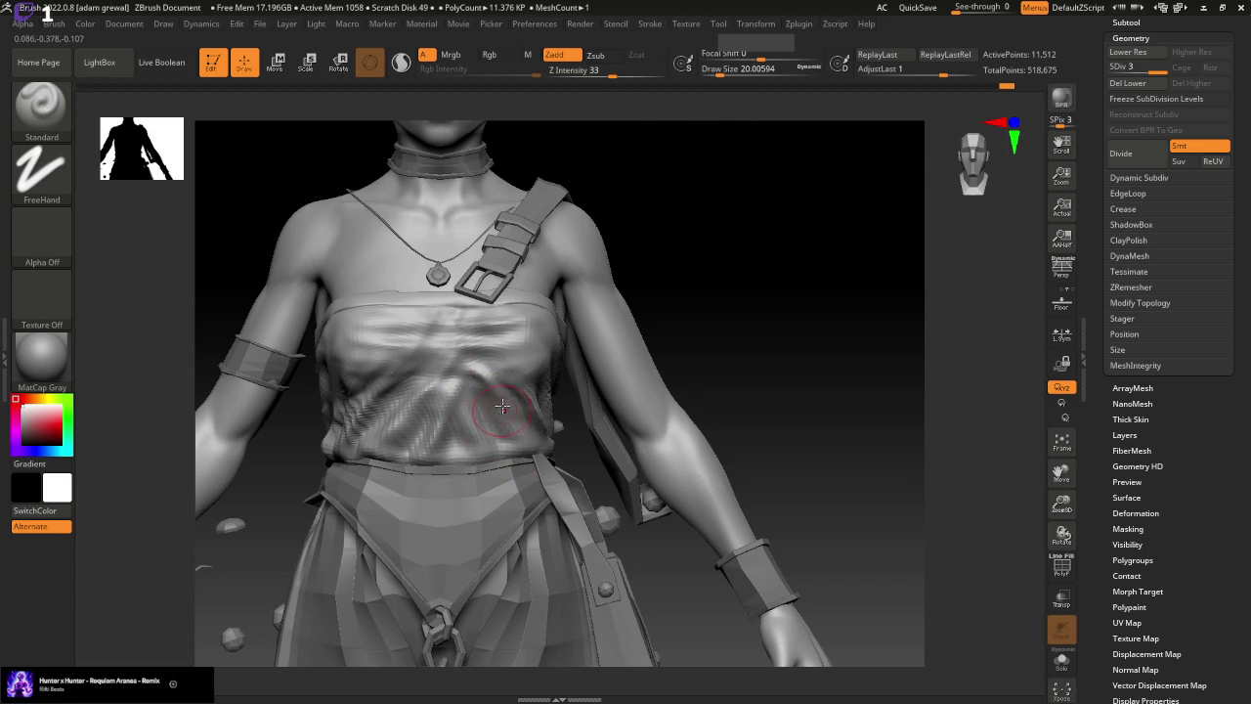
{"action": "mouse_move", "coordinate": [645, 396]}
{"action": "left_mouse_down"}
{"action": "mouse_move", "coordinate": [804, 380]}
{"action": "mouse_move", "coordinate": [793, 377]}
{"action": "left_mouse_up"}
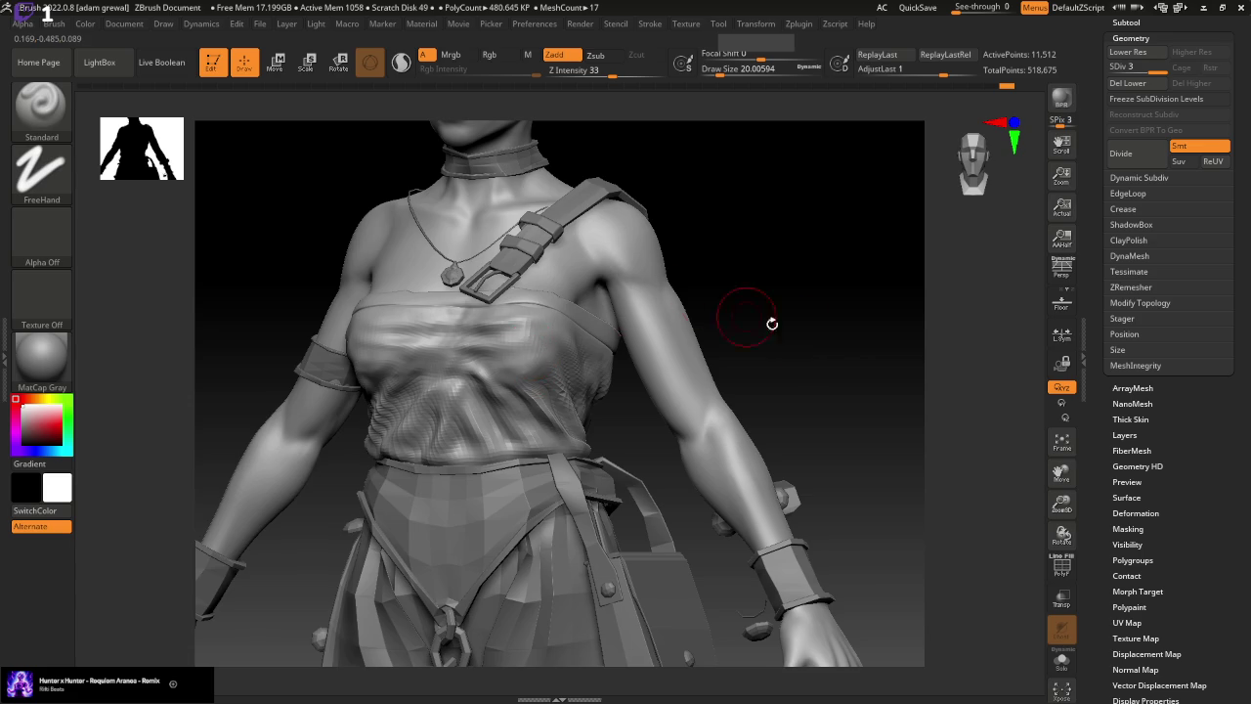
{"action": "left_click_drag", "start_coordinate": [771, 324], "coordinate": [819, 344]}
{"action": "mouse_move", "coordinate": [610, 401]}
{"action": "left_mouse_down", "text": "shift"}
{"action": "mouse_move", "coordinate": [558, 326]}
{"action": "mouse_move", "coordinate": [616, 400]}
{"action": "left_mouse_up", "text": "shift"}
Set the brush to about 17 and deepen the folds across the chest and its side
{"action": "left_click_drag", "start_coordinate": [731, 73], "coordinate": [719, 73]}
{"action": "left_click_drag", "start_coordinate": [592, 356], "coordinate": [566, 329]}
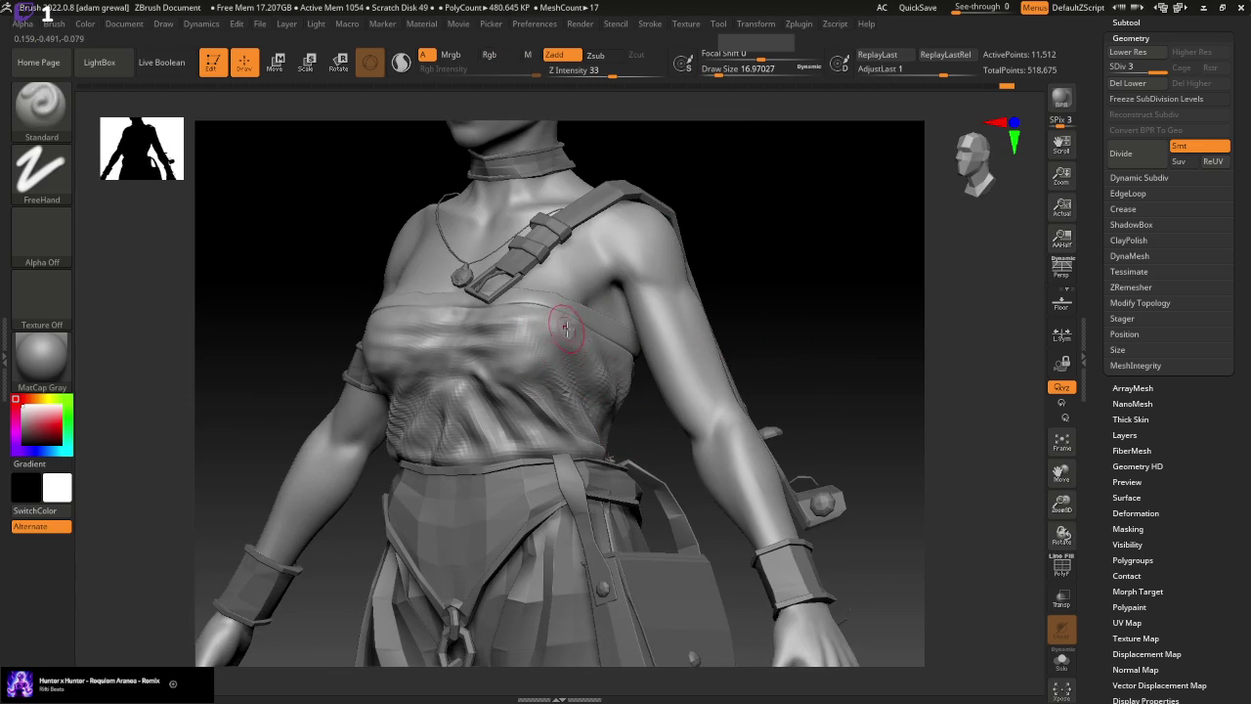
{"action": "left_click_drag", "start_coordinate": [718, 354], "coordinate": [771, 335]}
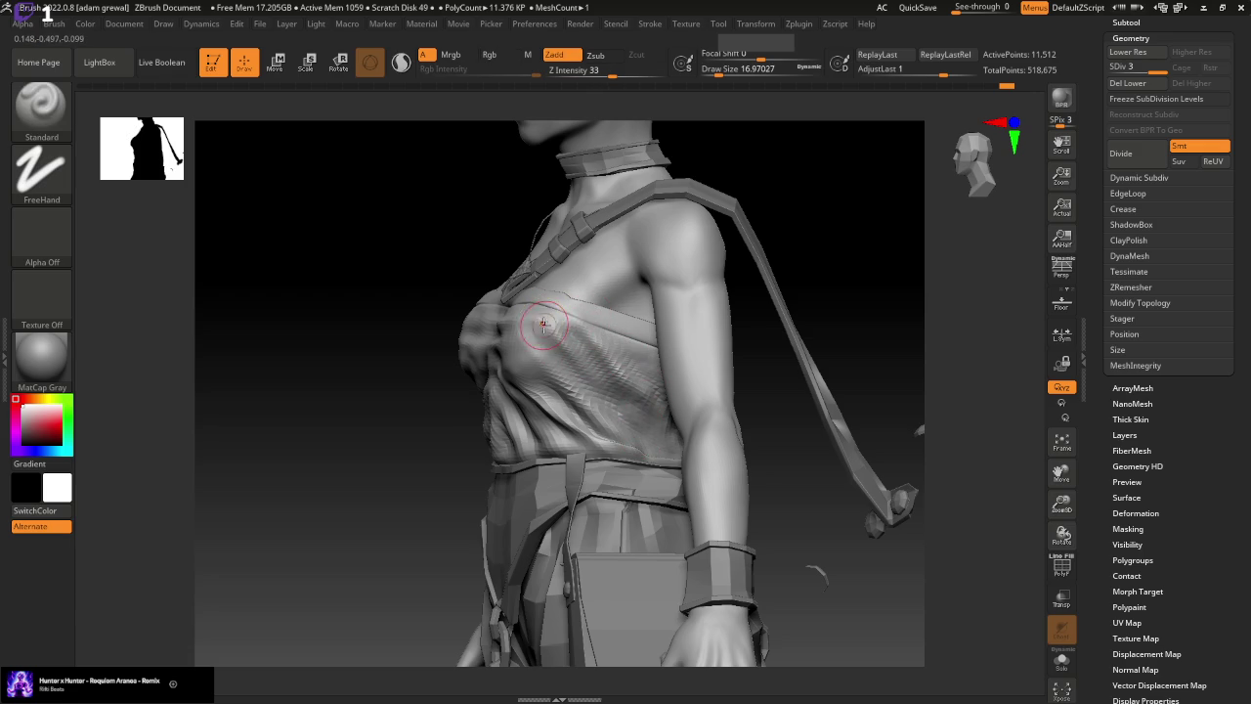
{"action": "left_click_drag", "start_coordinate": [516, 328], "coordinate": [555, 391]}
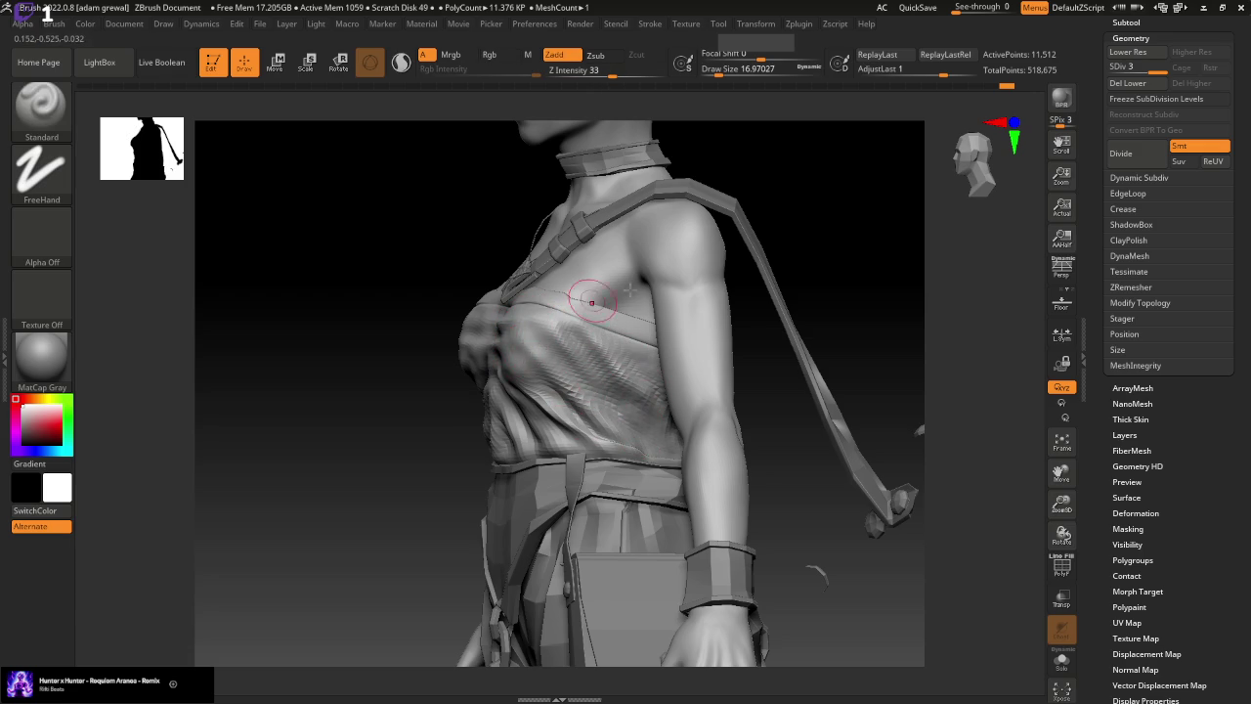
{"action": "right_click_drag", "start_coordinate": [591, 301], "coordinate": [876, 299]}
{"action": "mouse_move", "coordinate": [792, 414]}
{"action": "right_mouse_down"}
{"action": "mouse_move", "coordinate": [804, 398]}
{"action": "mouse_move", "coordinate": [470, 401]}
{"action": "right_mouse_up"}
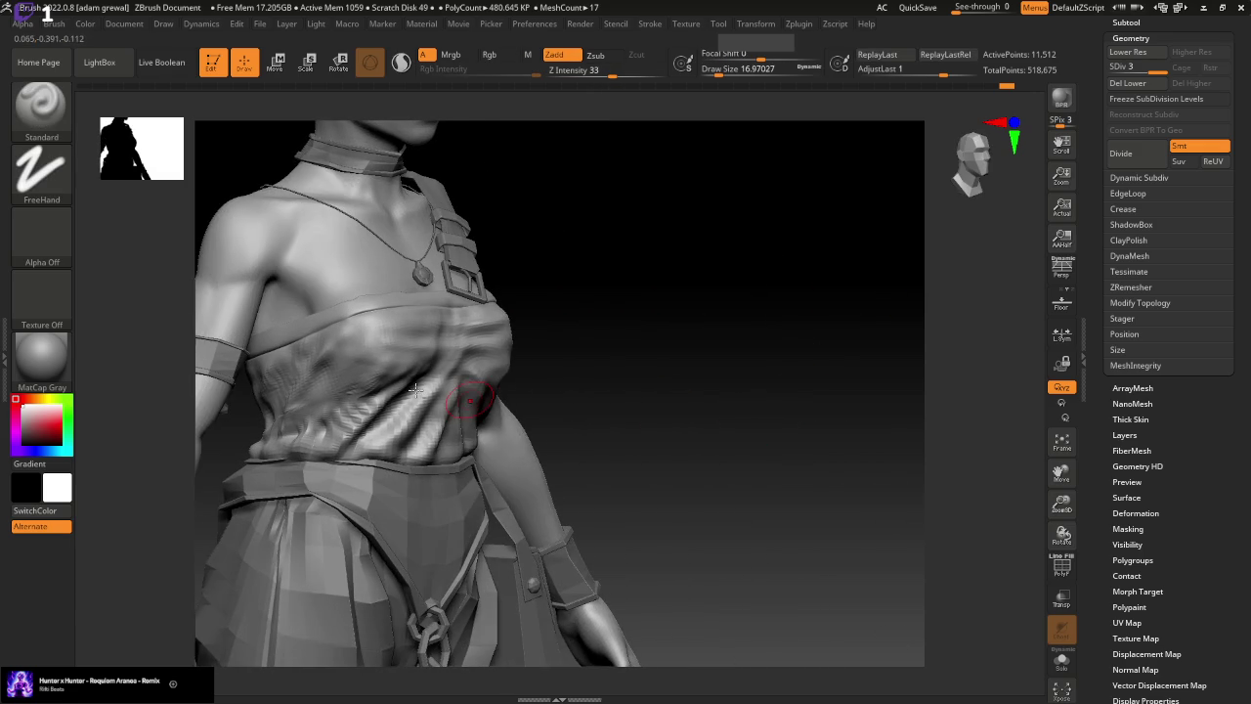
{"action": "left_click_drag", "start_coordinate": [361, 364], "coordinate": [337, 386]}
{"action": "left_click_drag", "start_coordinate": [352, 318], "coordinate": [323, 381]}
{"action": "mouse_move", "coordinate": [305, 406]}
{"action": "right_mouse_down"}
{"action": "mouse_move", "coordinate": [732, 414]}
{"action": "mouse_move", "coordinate": [857, 461]}
{"action": "right_mouse_up"}
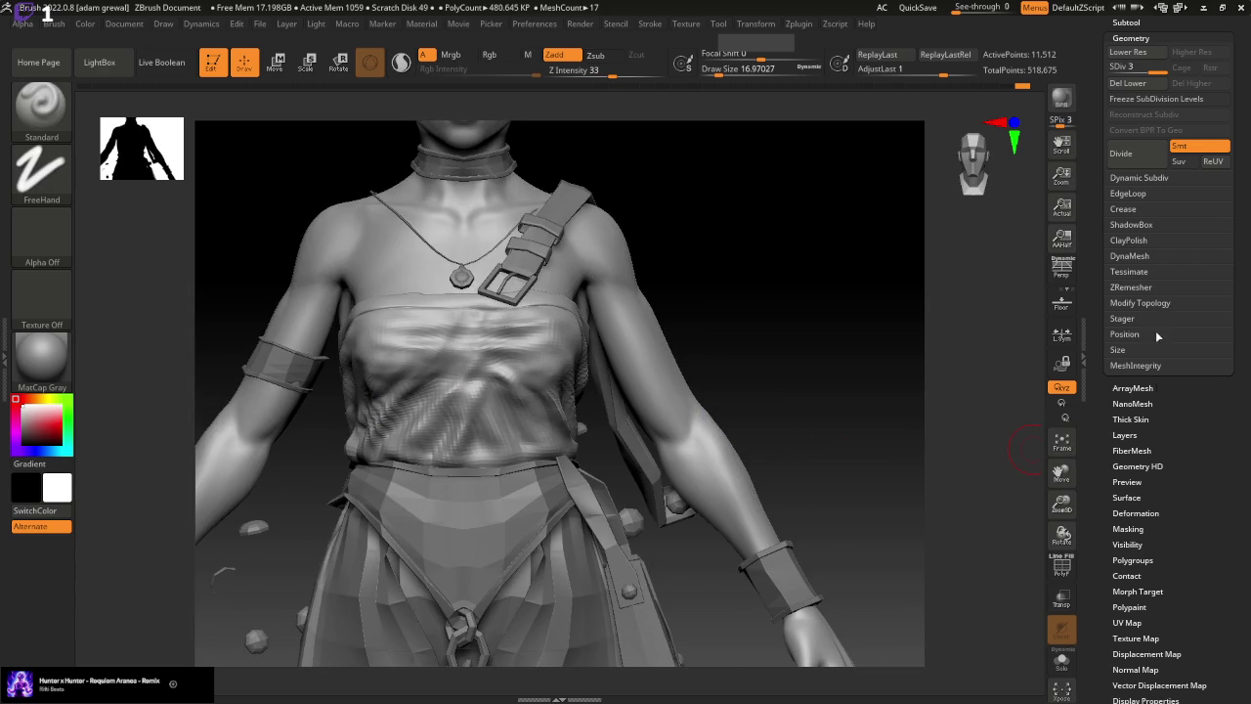
Open the Subtool list in the Tool palette
{"action": "left_click", "coordinate": [1147, 403]}
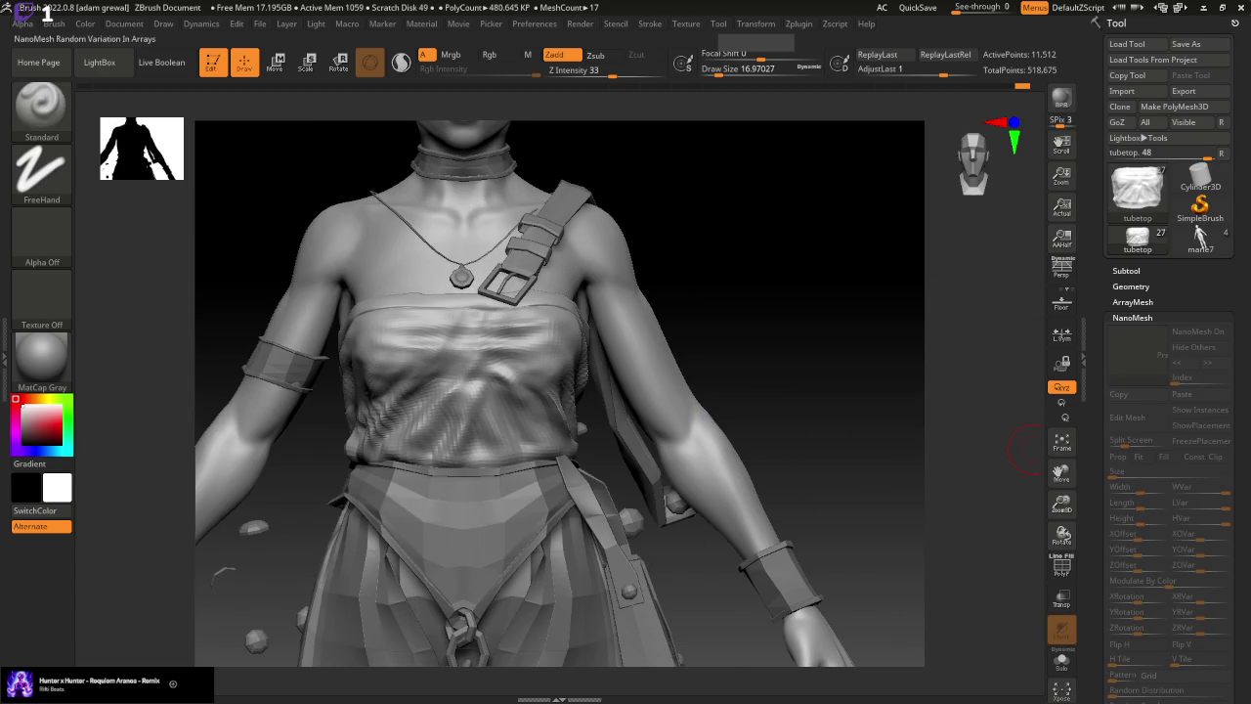
{"action": "left_click", "coordinate": [1133, 286]}
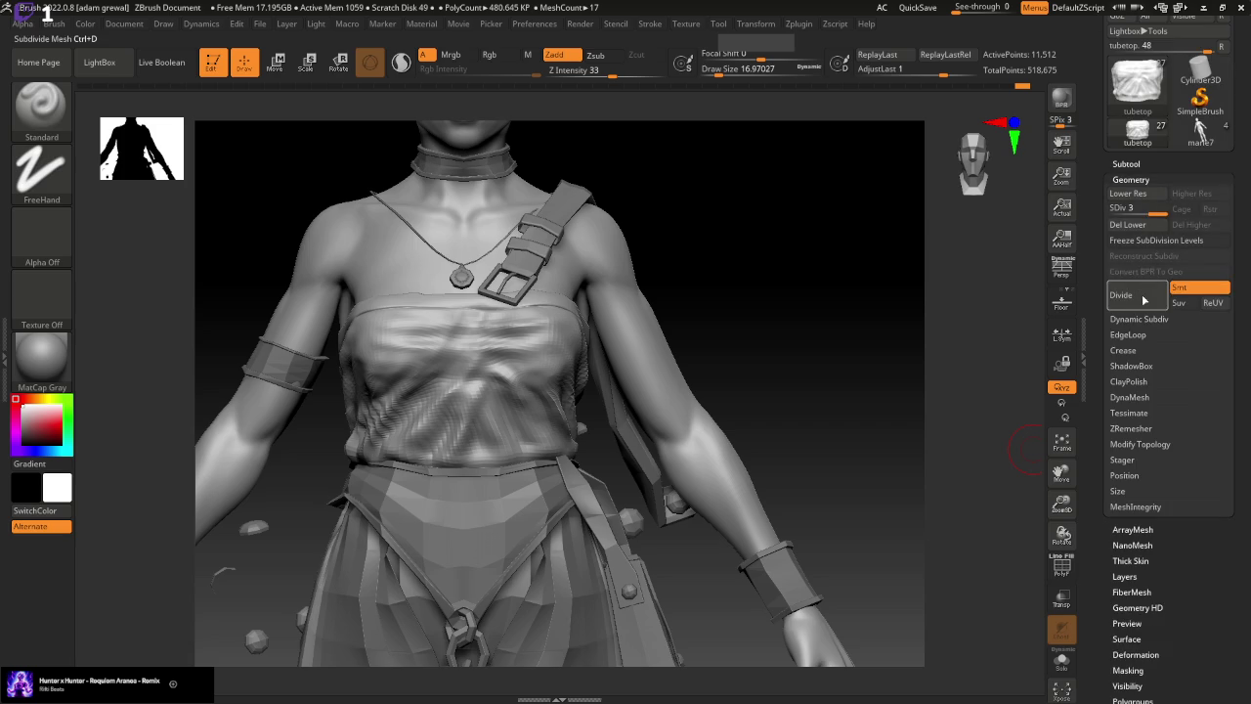
{"action": "left_click", "coordinate": [1126, 164]}
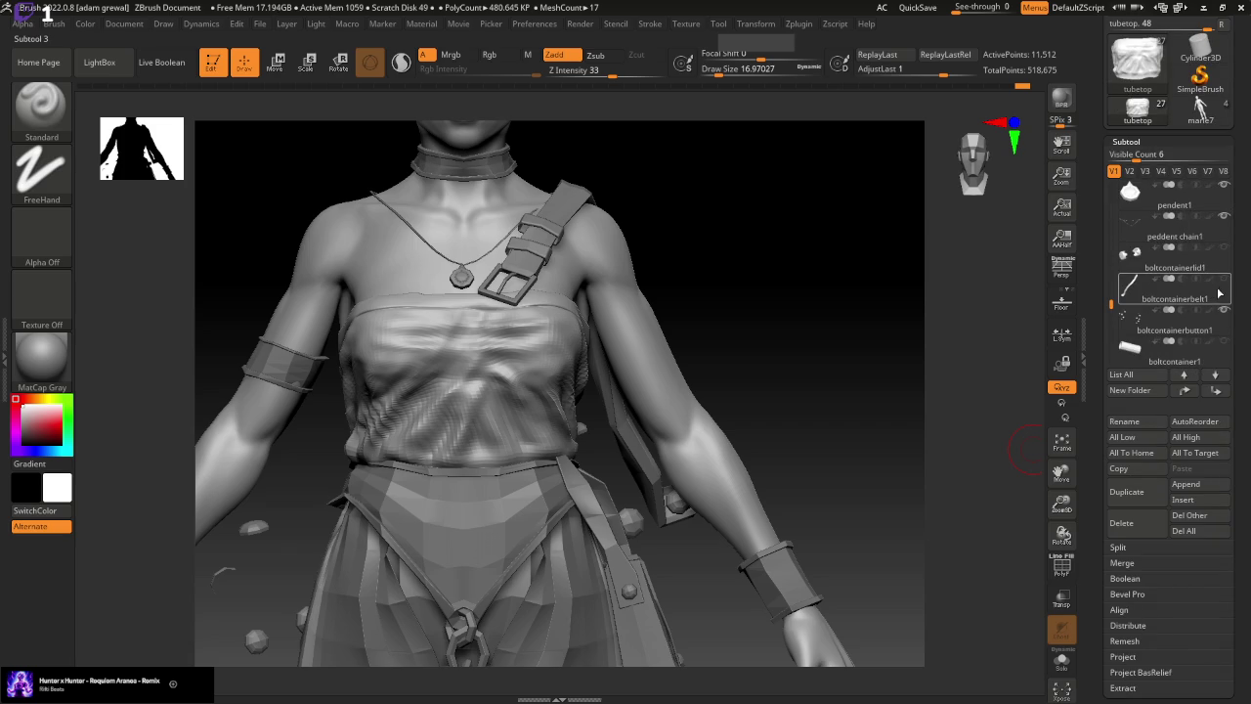
Reframe the torso front-on and switch to the Move brush
{"action": "mouse_move", "coordinate": [1034, 461]}
{"action": "left_mouse_down"}
{"action": "mouse_move", "coordinate": [851, 502]}
{"action": "mouse_move", "coordinate": [893, 489]}
{"action": "mouse_move", "coordinate": [862, 436]}
{"action": "left_mouse_up"}
{"action": "mouse_move", "coordinate": [743, 293]}
{"action": "left_mouse_down"}
{"action": "mouse_move", "coordinate": [734, 343]}
{"action": "mouse_move", "coordinate": [874, 427]}
{"action": "left_mouse_up"}
{"action": "mouse_move", "coordinate": [1065, 461]}
{"action": "left_mouse_down"}
{"action": "mouse_move", "coordinate": [1053, 448]}
{"action": "mouse_move", "coordinate": [1062, 493]}
{"action": "mouse_move", "coordinate": [323, 231]}
{"action": "left_mouse_up"}
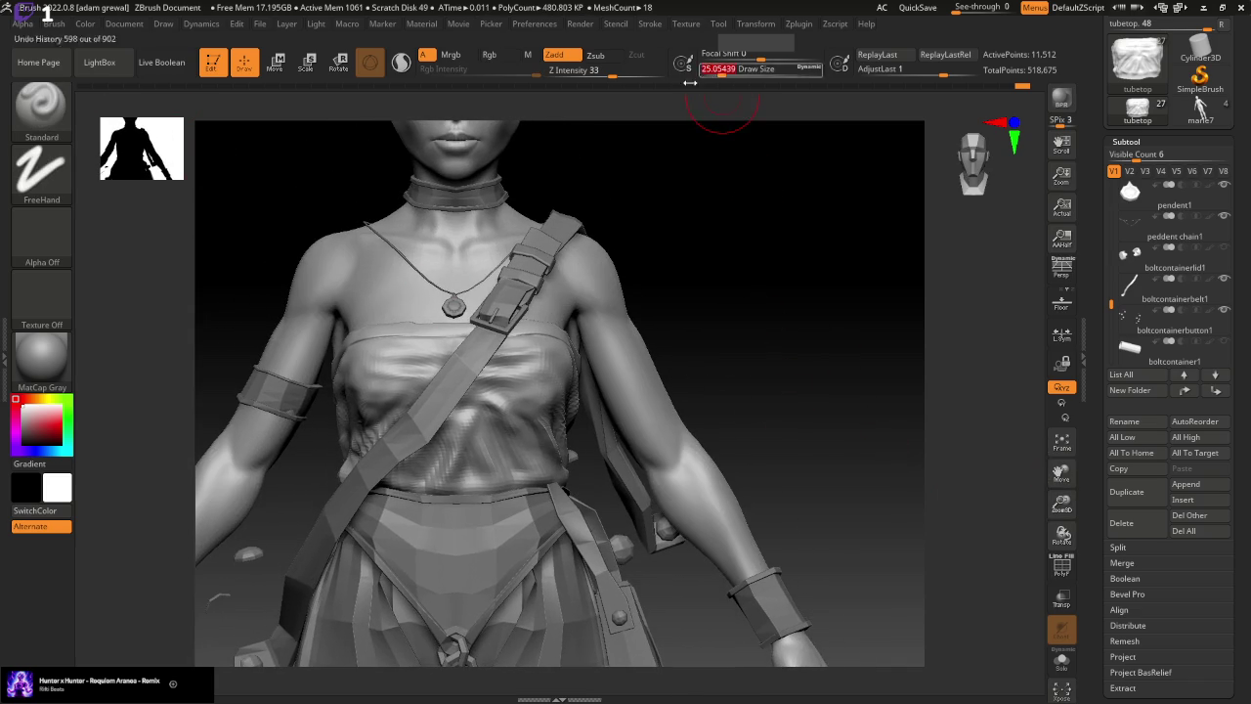
{"action": "key", "text": "b"}
{"action": "key", "text": "m"}
{"action": "key", "text": "v"}
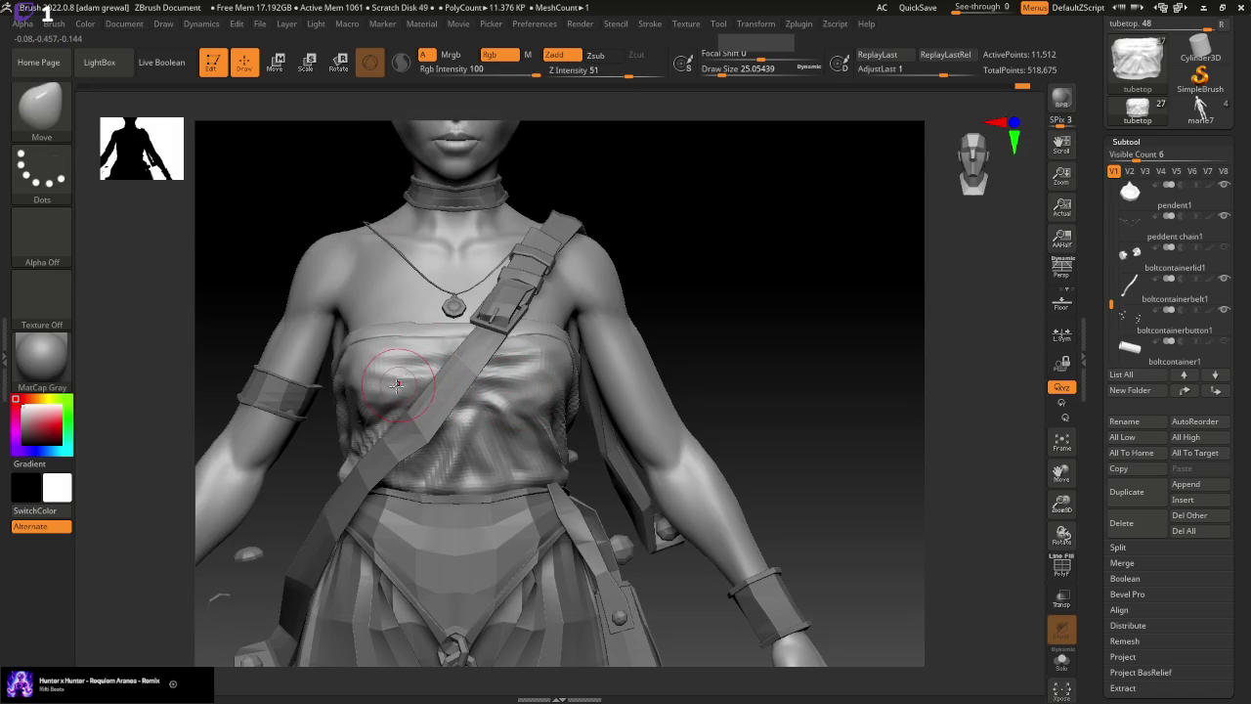
{"action": "mouse_move", "coordinate": [815, 525]}
{"action": "left_mouse_down"}
{"action": "mouse_move", "coordinate": [873, 482]}
{"action": "mouse_move", "coordinate": [826, 480]}
{"action": "left_mouse_up"}
Sculpt fold lines down the chest cloth with the ClayBuildup brush
{"action": "key", "text": "b"}
{"action": "key", "text": "m"}
{"action": "key", "text": "v"}
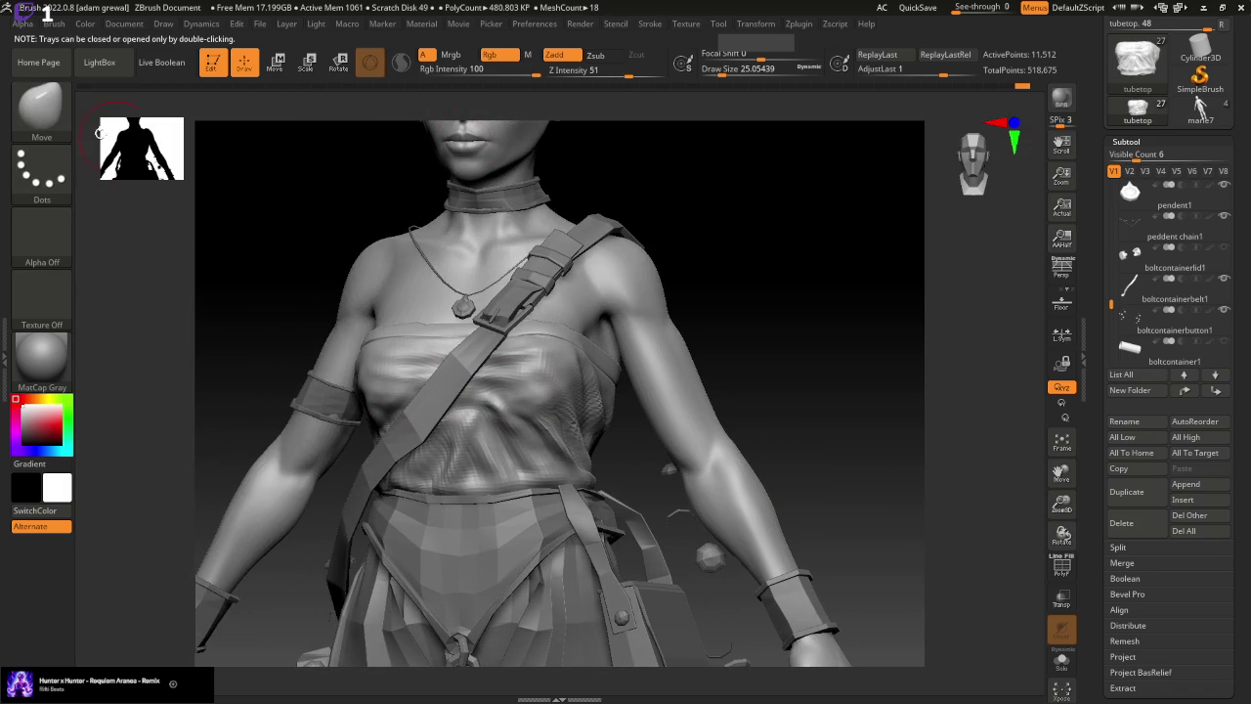
{"action": "key", "text": "b"}
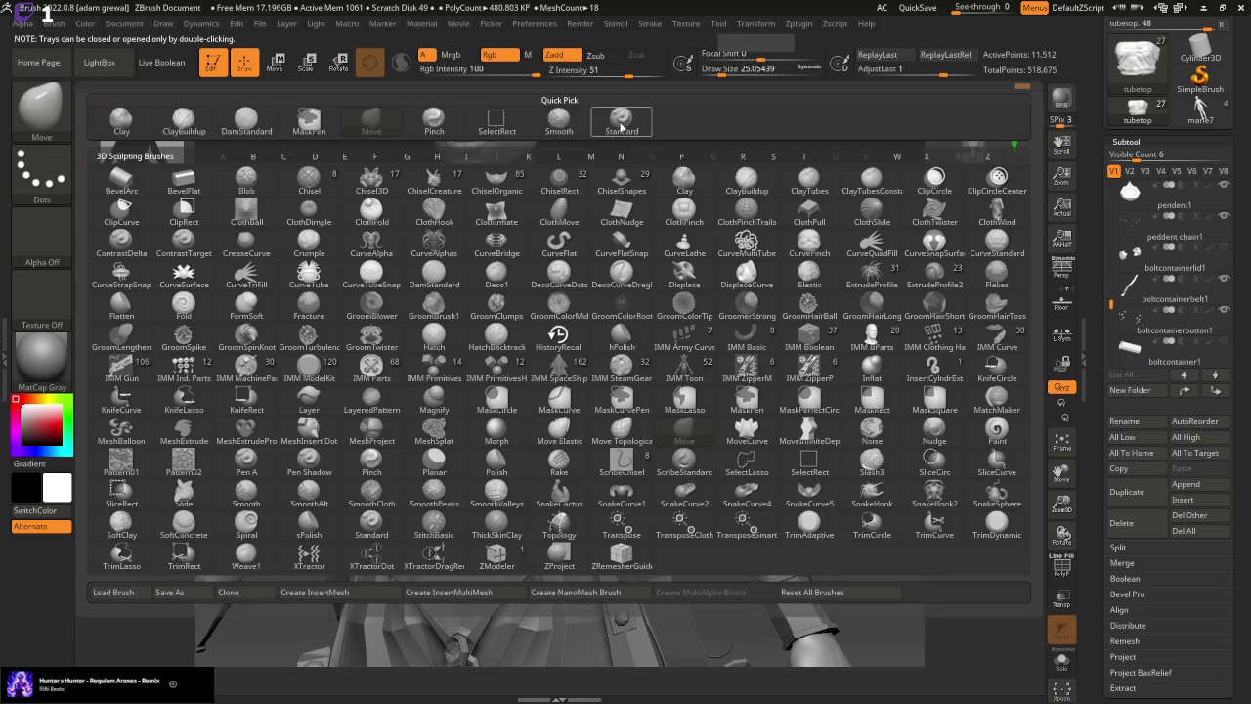
{"action": "left_click", "coordinate": [622, 125]}
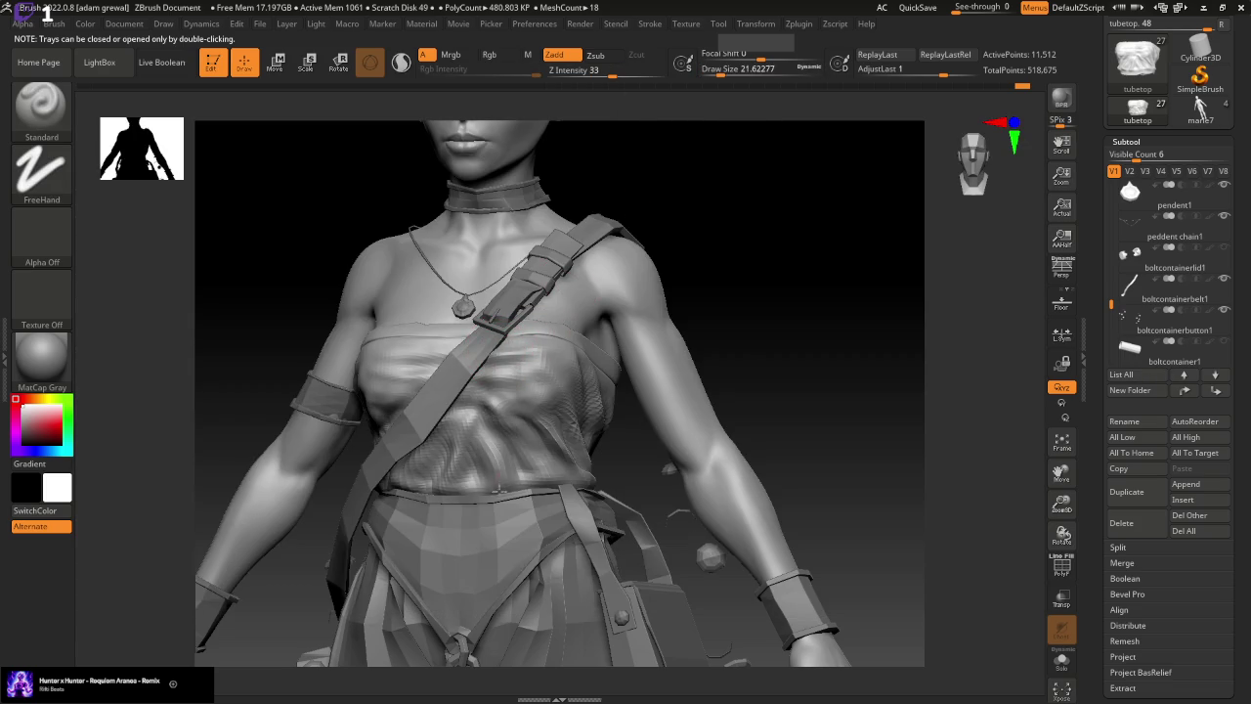
{"action": "key", "text": "b"}
{"action": "key", "text": "c"}
{"action": "key", "text": "b"}
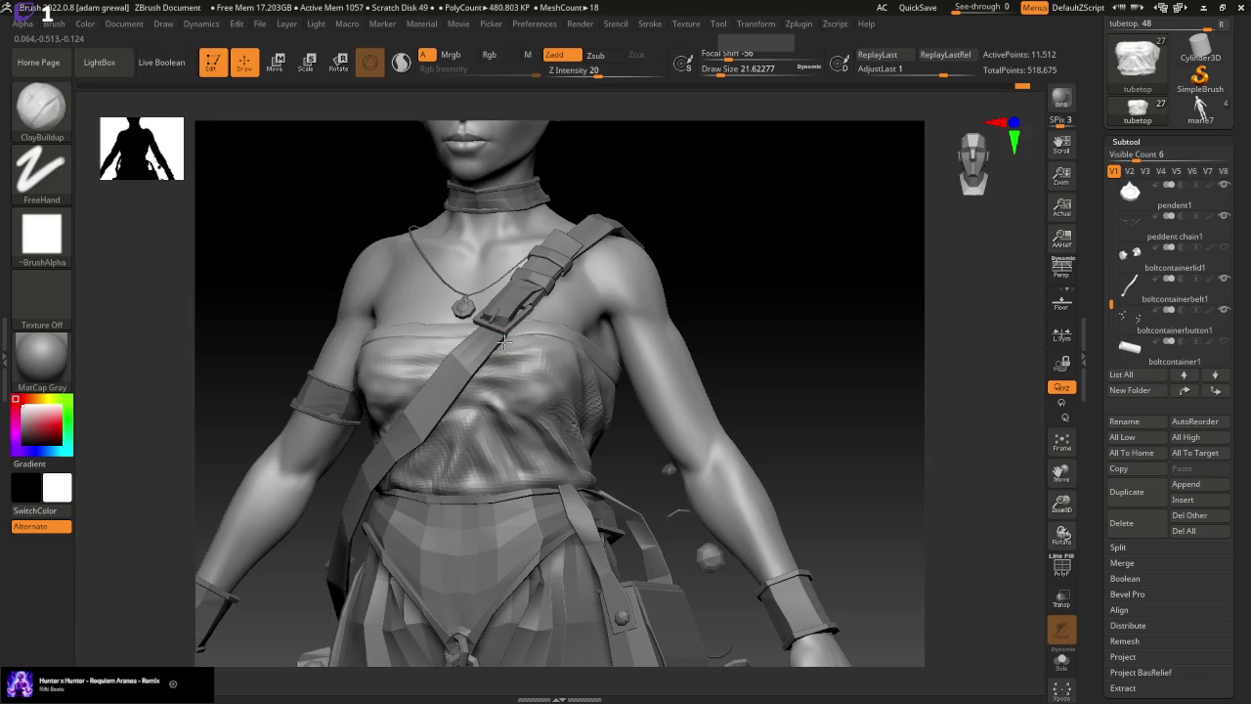
{"action": "left_click_drag", "start_coordinate": [505, 340], "coordinate": [508, 488]}
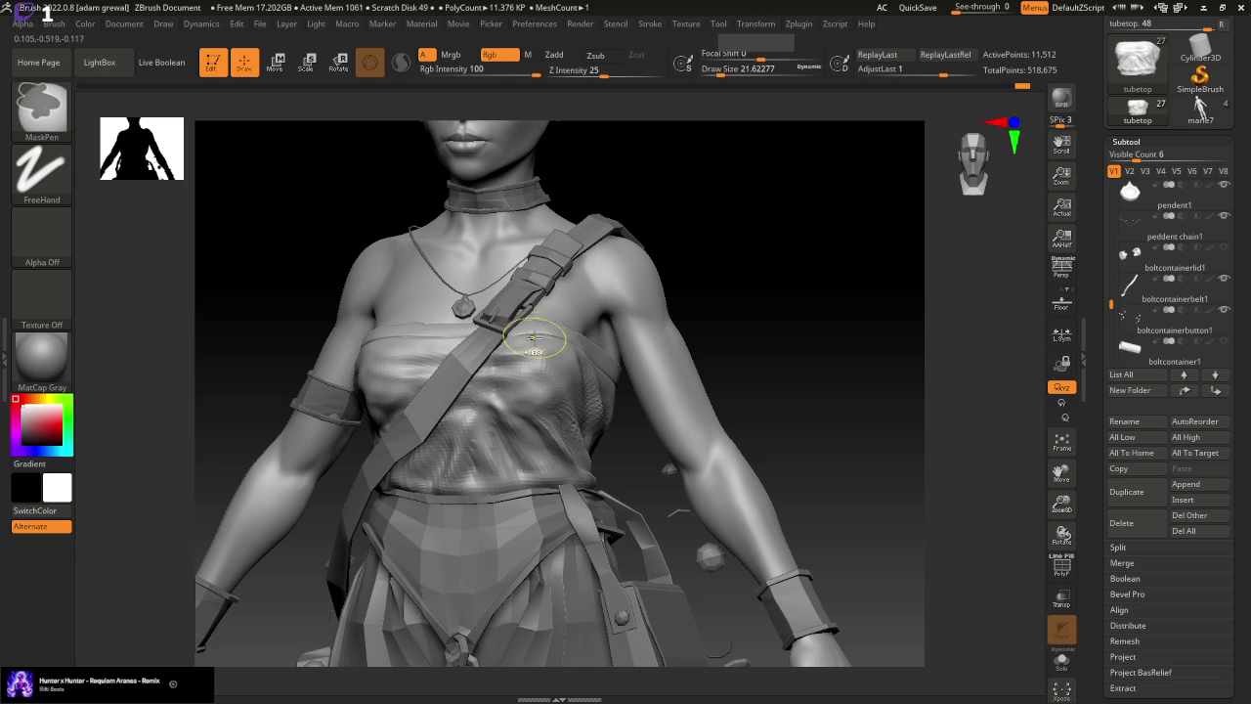
Return to the Standard brush and revert recent strokes via Undo History
{"action": "left_click", "coordinate": [41, 105]}
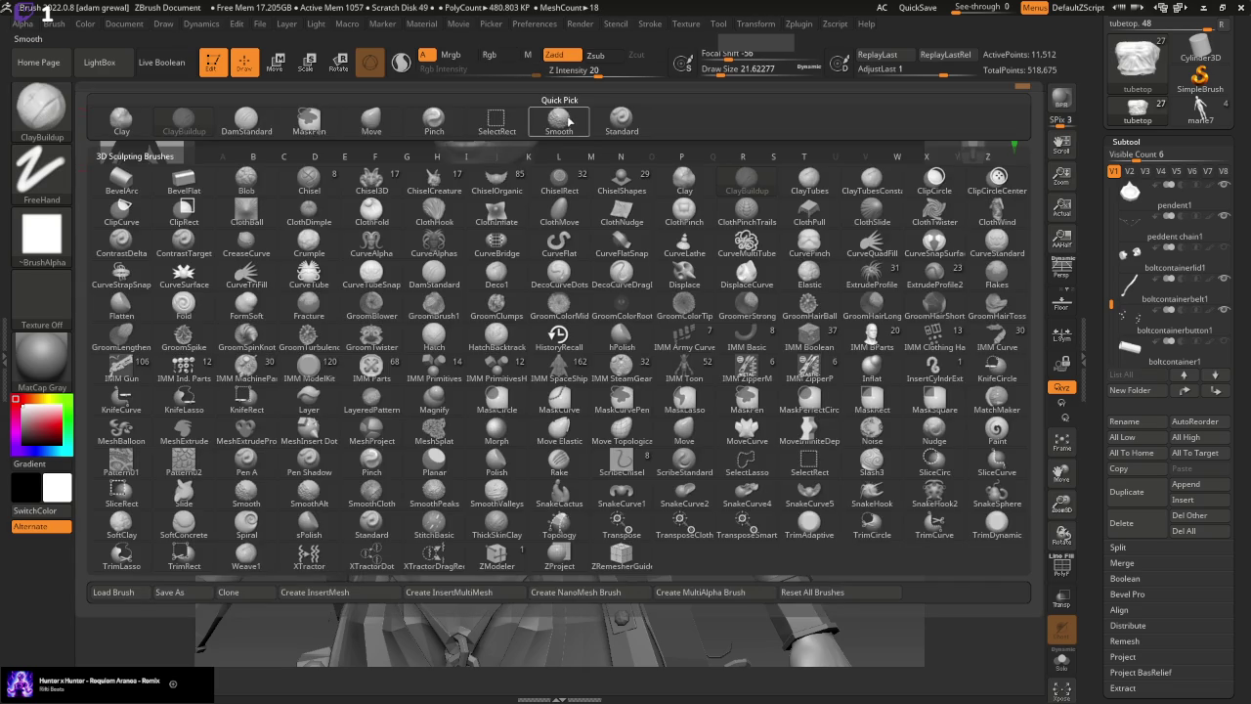
{"action": "left_click", "coordinate": [609, 127]}
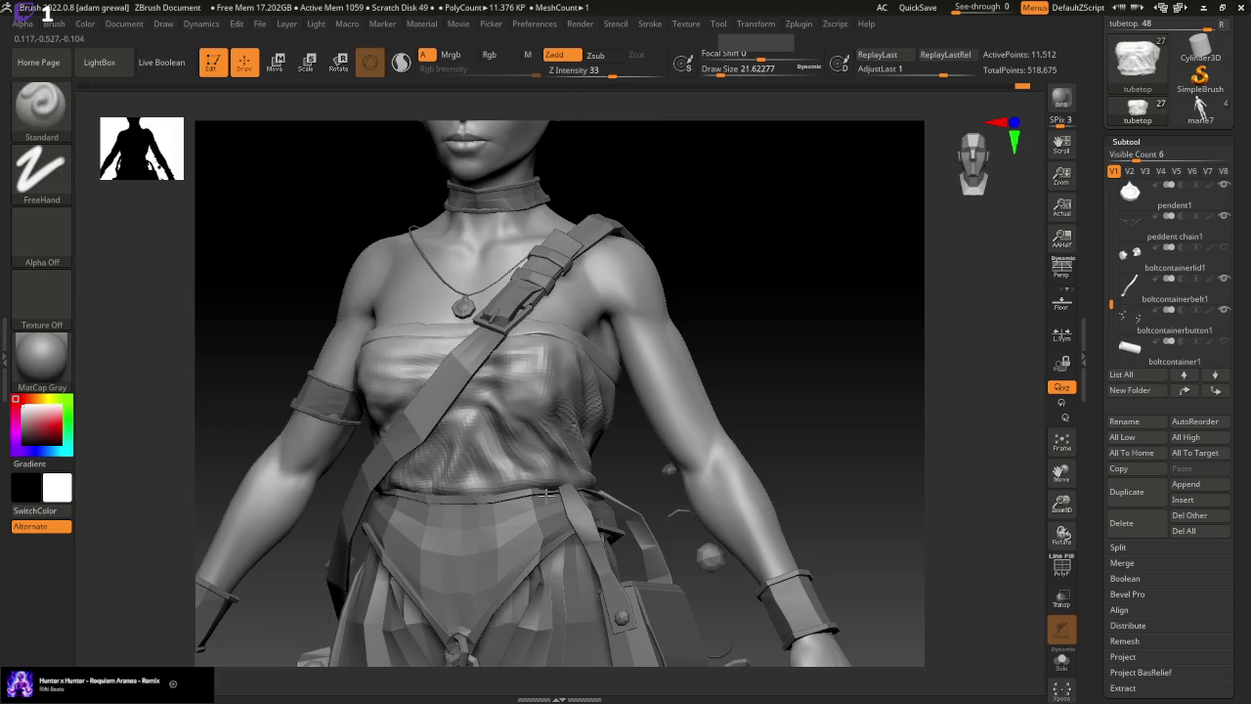
{"action": "left_click_drag", "start_coordinate": [760, 349], "coordinate": [828, 297]}
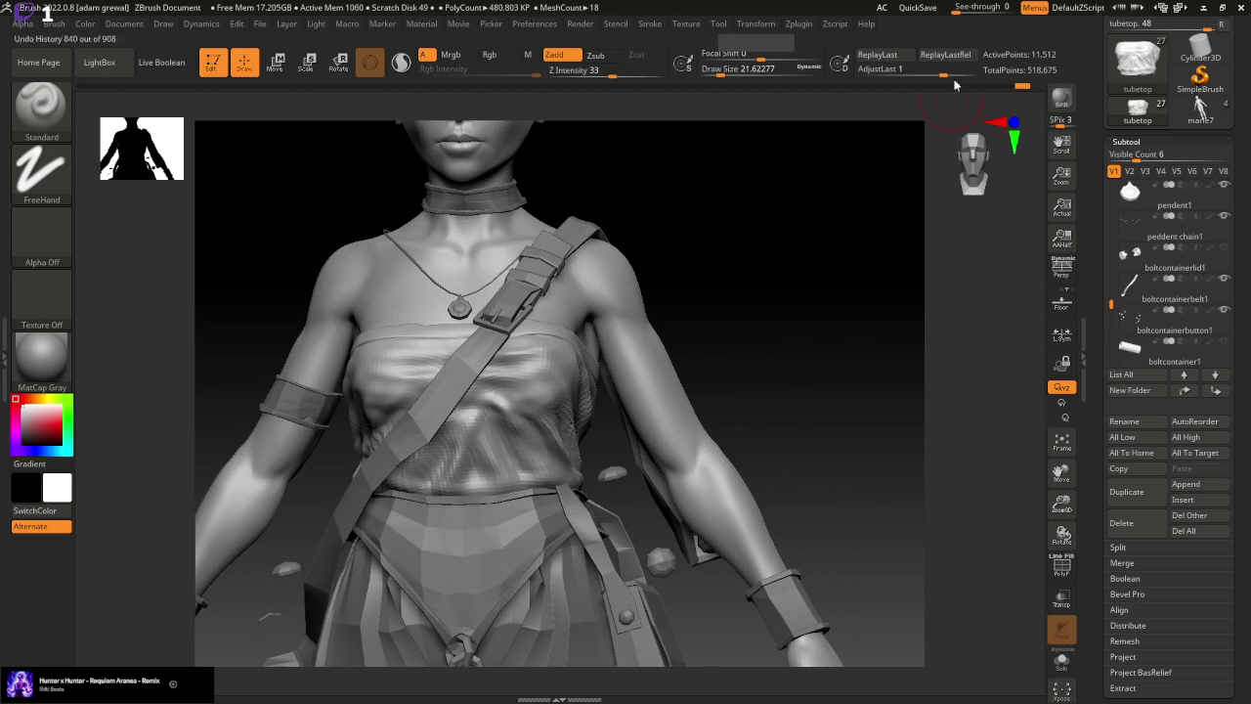
{"action": "left_click", "coordinate": [1007, 90]}
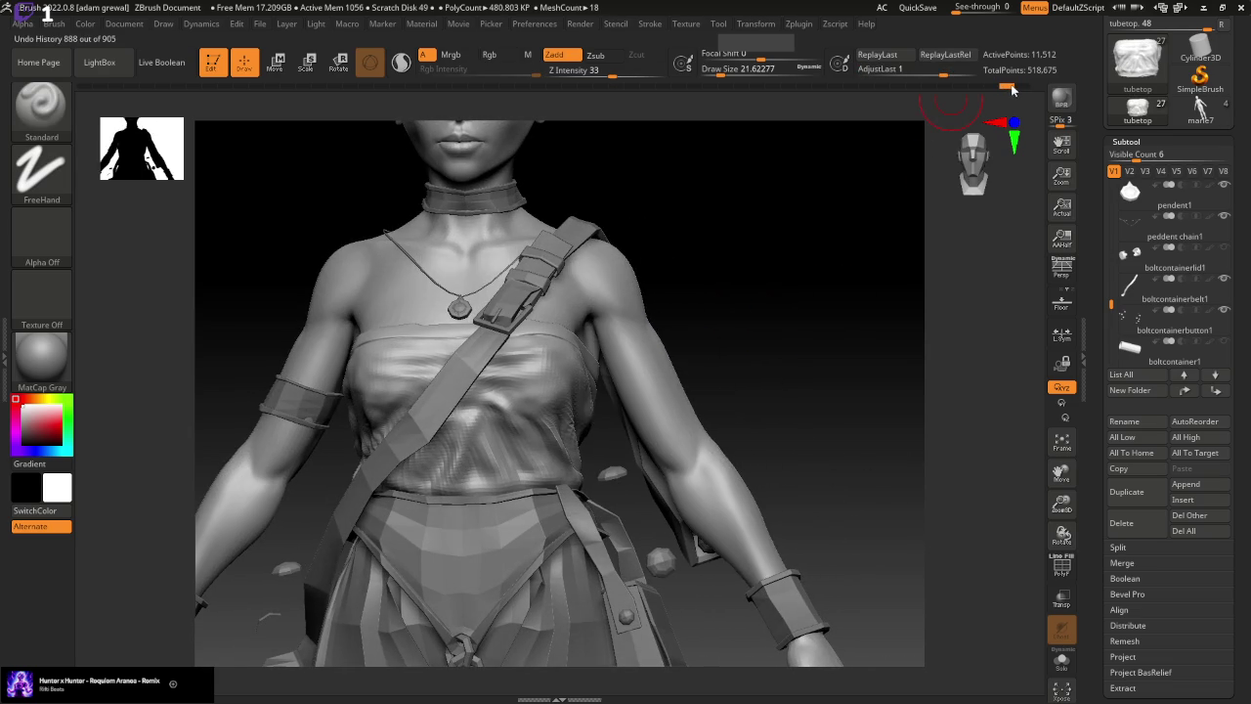
{"action": "left_click_drag", "start_coordinate": [1013, 90], "coordinate": [1025, 90]}
{"action": "mouse_move", "coordinate": [759, 293]}
{"action": "left_mouse_down"}
{"action": "mouse_move", "coordinate": [791, 328]}
{"action": "mouse_move", "coordinate": [789, 307]}
{"action": "mouse_move", "coordinate": [812, 391]}
{"action": "mouse_move", "coordinate": [836, 393]}
{"action": "left_mouse_up"}
{"action": "key", "text": "ctrl+z"}
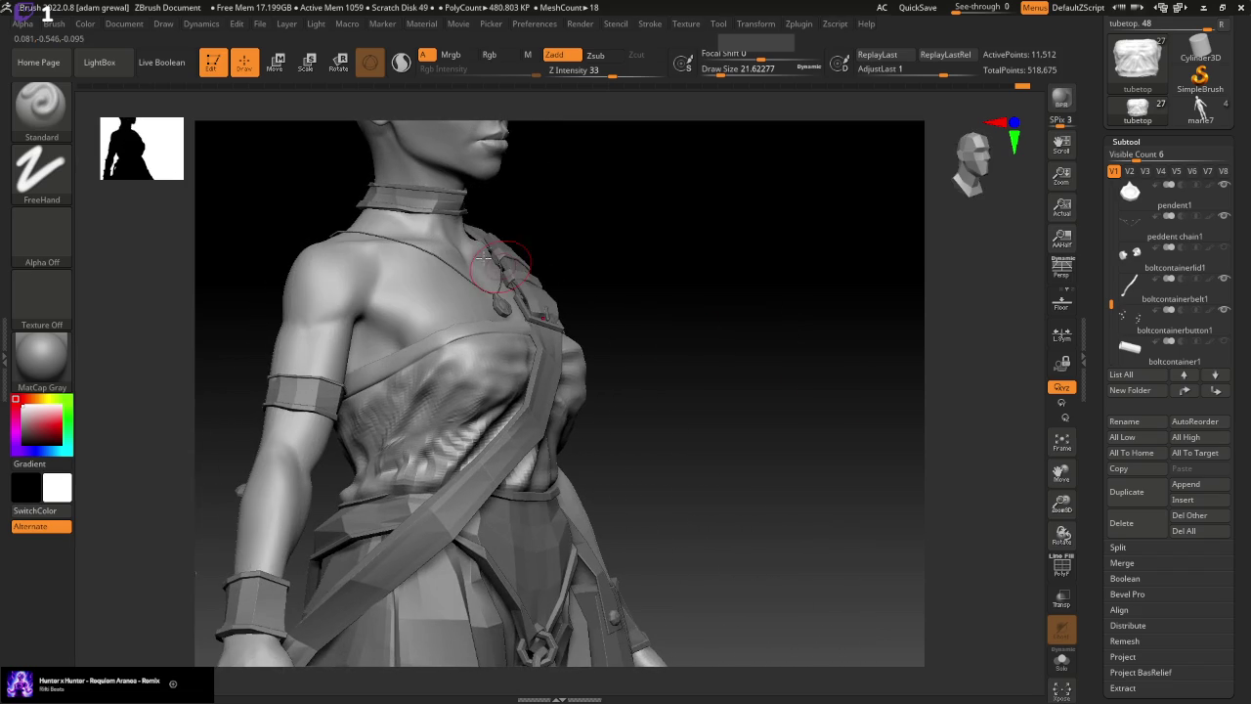
Nudge the cloth's upper edge with the Move brush and select the diagonal strap subtool
{"action": "key", "text": "b"}
{"action": "left_click", "coordinate": [377, 122]}
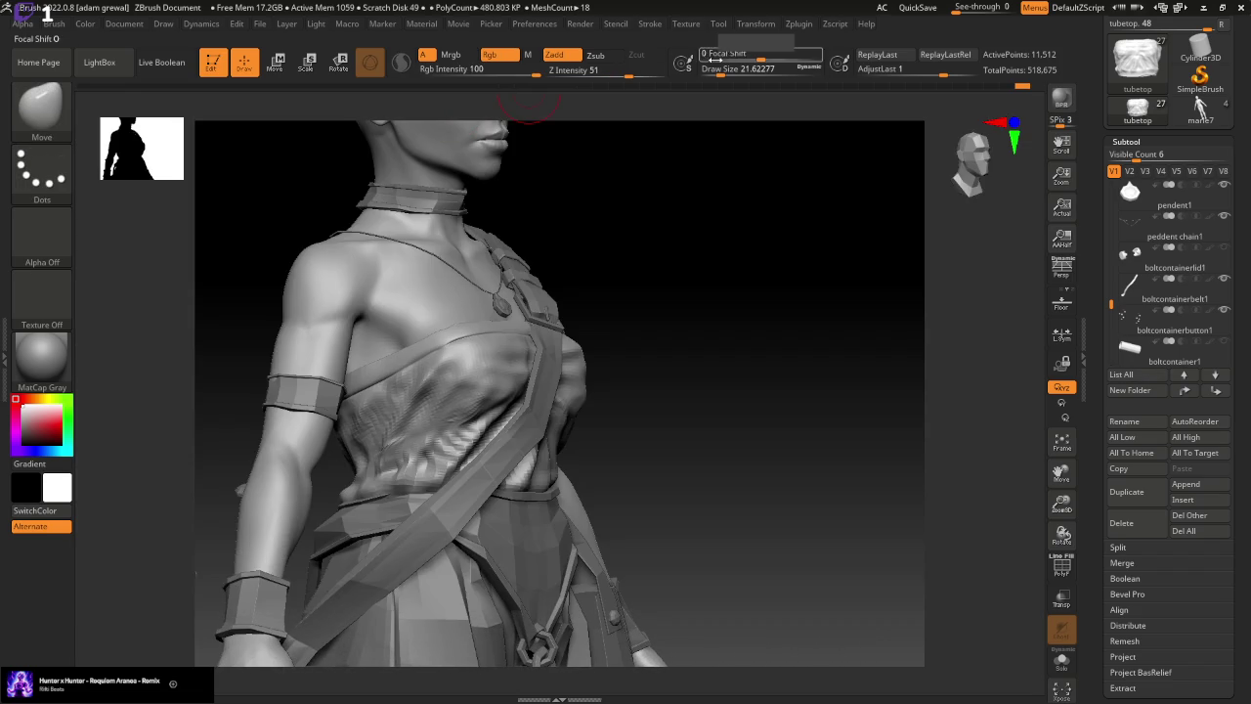
{"action": "left_click_drag", "start_coordinate": [754, 313], "coordinate": [759, 321]}
{"action": "left_click_drag", "start_coordinate": [565, 356], "coordinate": [572, 370]}
{"action": "left_click_drag", "start_coordinate": [827, 452], "coordinate": [807, 443]}
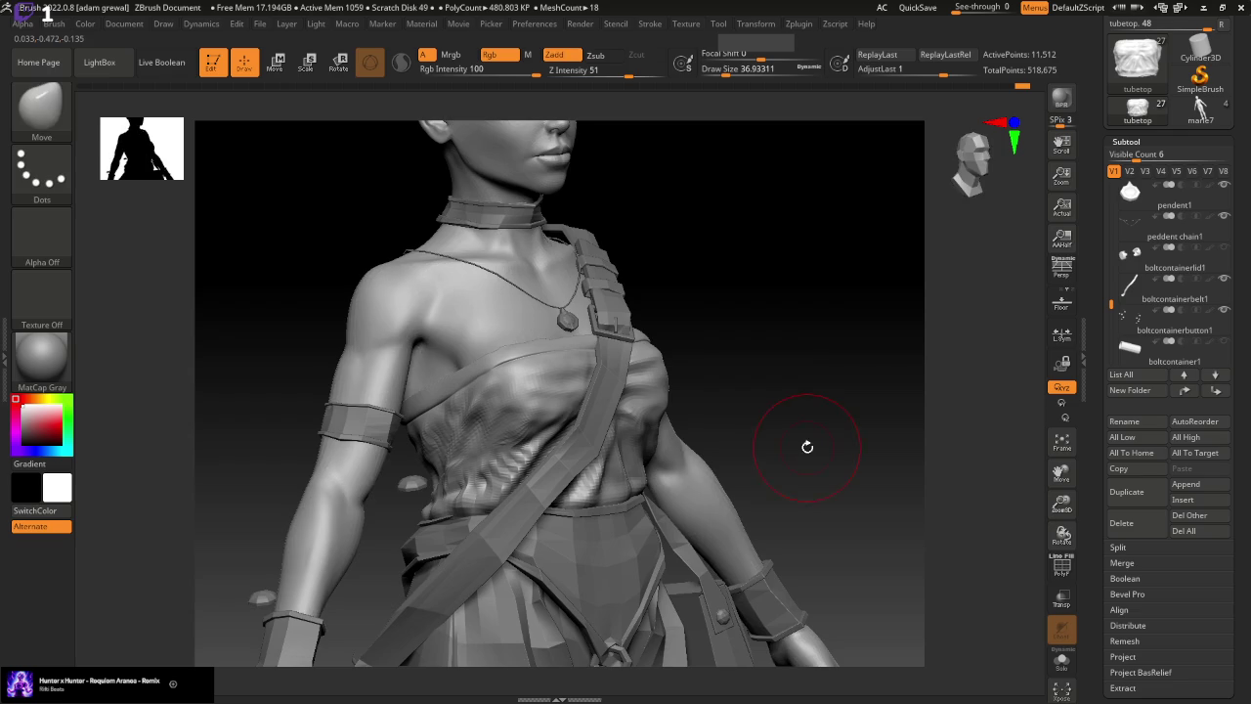
{"action": "left_click", "coordinate": [1163, 293]}
{"action": "left_click_drag", "start_coordinate": [1229, 617], "coordinate": [1236, 543]}
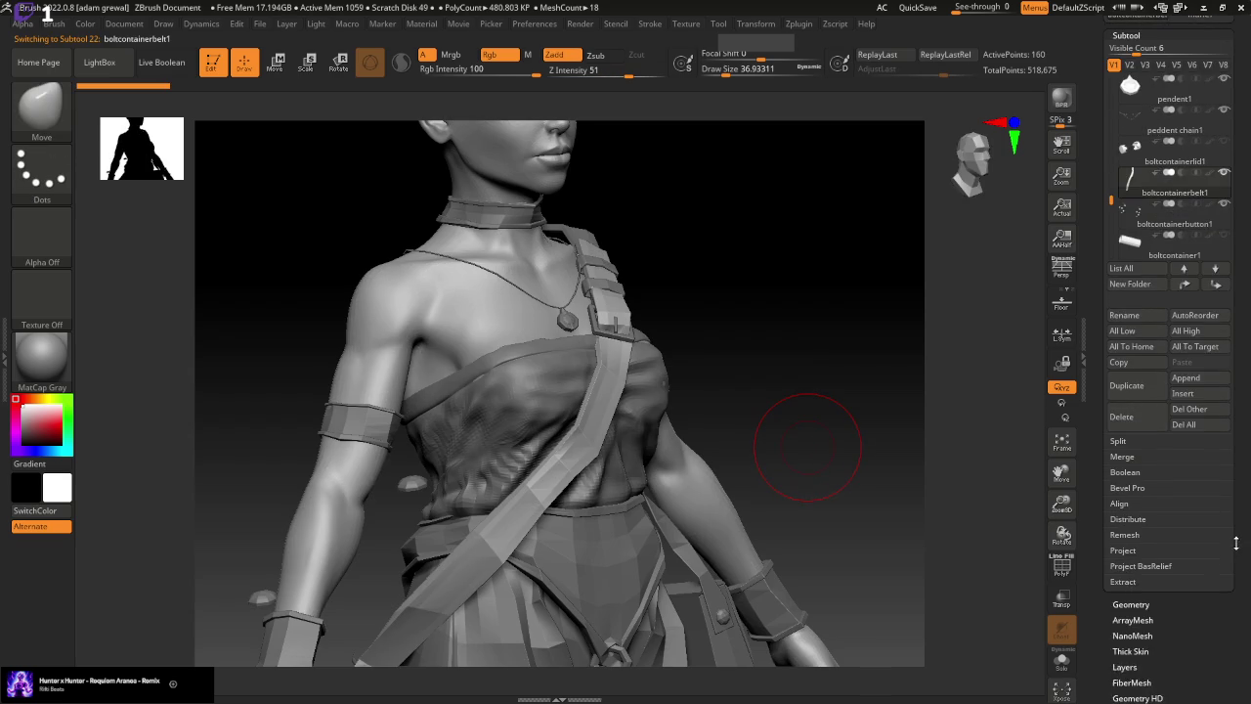
Subdivide the diagonal strap one level, enlarge the brush to about 74, and inspect it
{"action": "left_click", "coordinate": [1147, 604]}
{"action": "left_click", "coordinate": [1142, 164]}
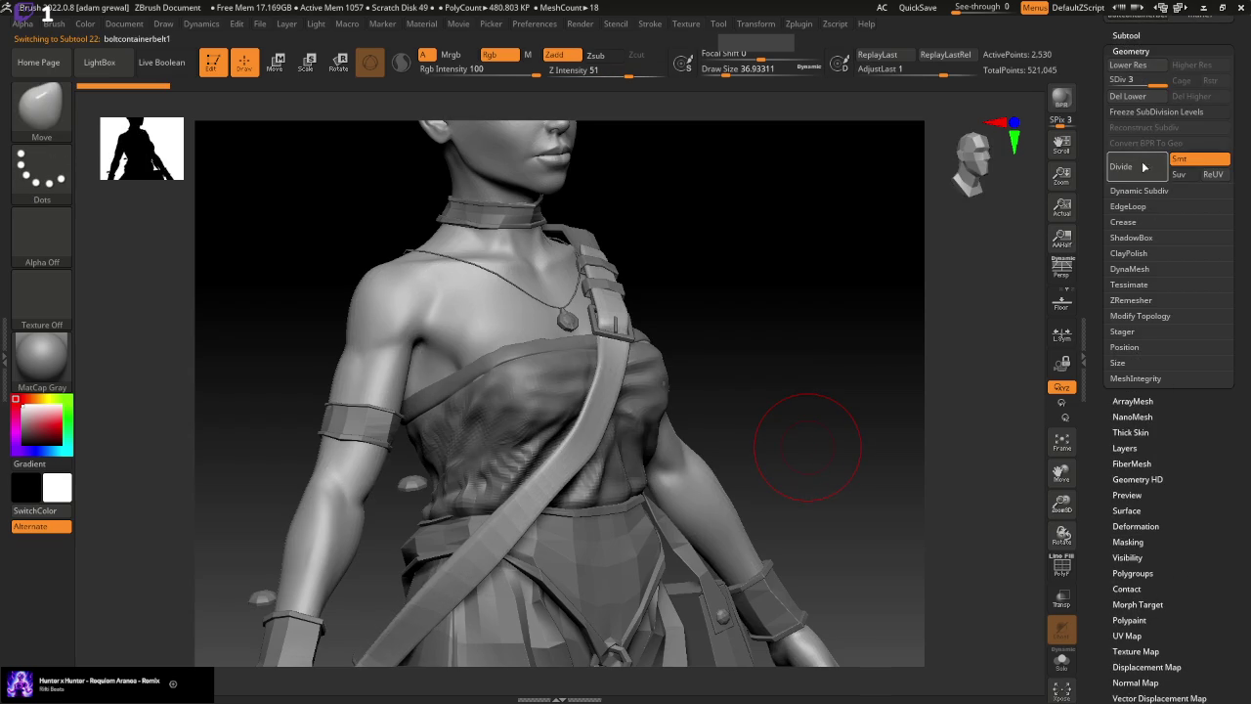
{"action": "left_click_drag", "start_coordinate": [882, 419], "coordinate": [871, 412]}
{"action": "left_click_drag", "start_coordinate": [802, 65], "coordinate": [821, 66]}
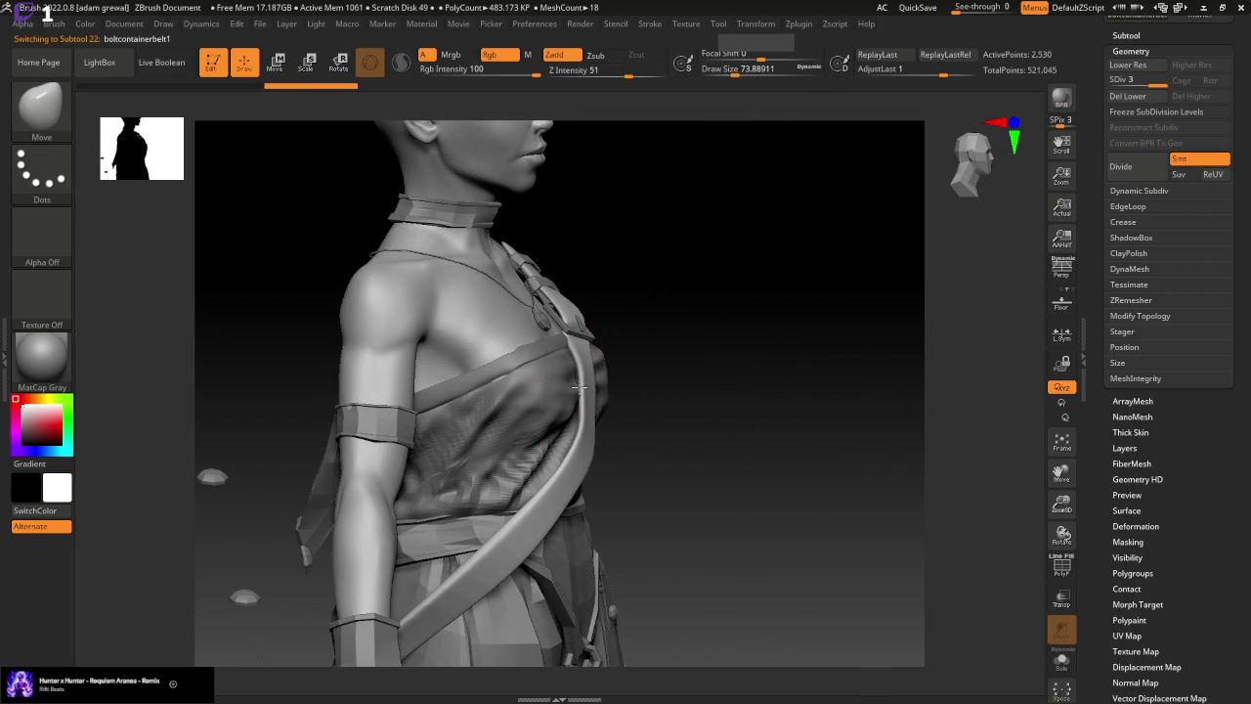
{"action": "left_click_drag", "start_coordinate": [706, 371], "coordinate": [582, 462], "text": "shift"}
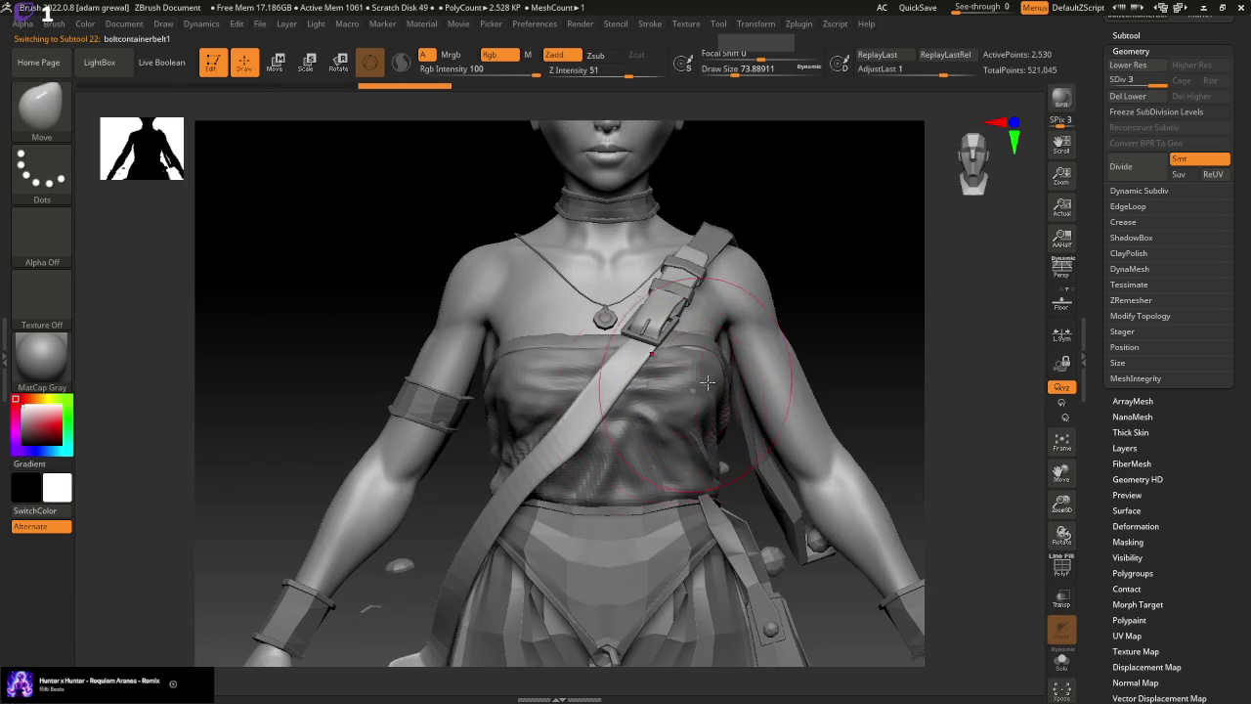
{"action": "mouse_move", "coordinate": [811, 391]}
{"action": "left_mouse_down"}
{"action": "mouse_move", "coordinate": [920, 307]}
{"action": "mouse_move", "coordinate": [879, 332]}
{"action": "left_mouse_up"}
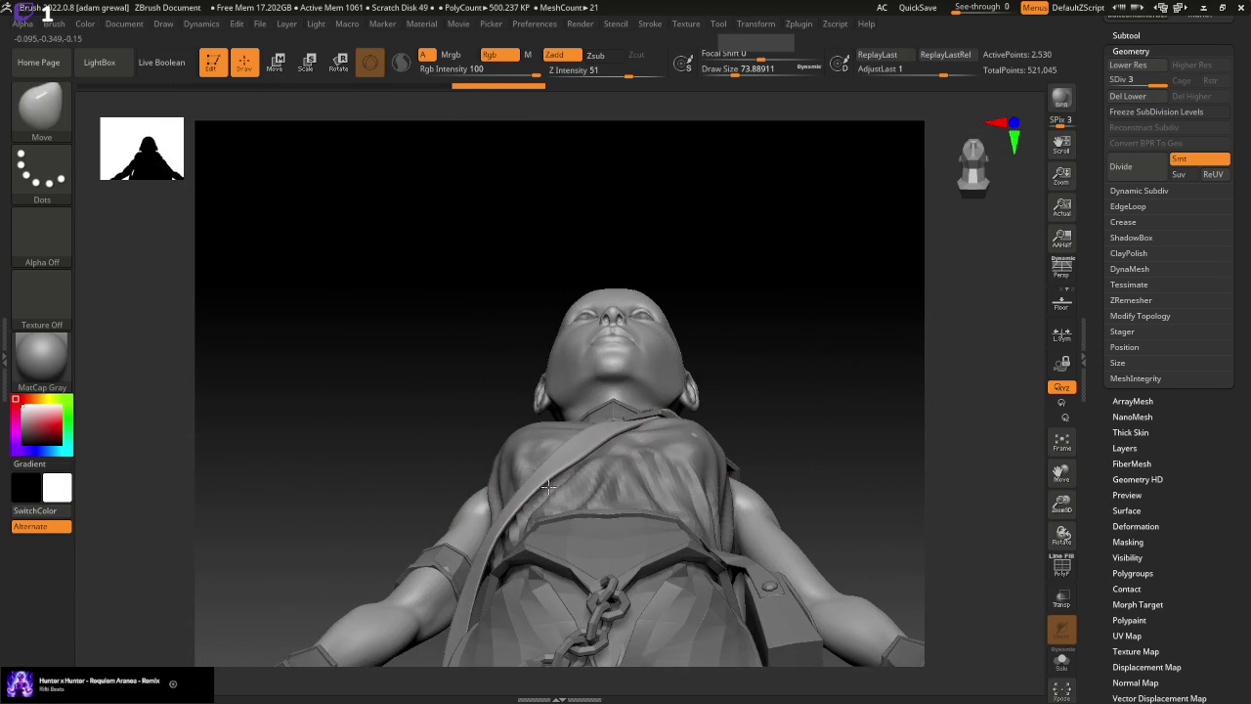
{"action": "mouse_move", "coordinate": [741, 365]}
{"action": "left_mouse_down"}
{"action": "mouse_move", "coordinate": [791, 421]}
{"action": "mouse_move", "coordinate": [847, 416]}
{"action": "left_mouse_up"}
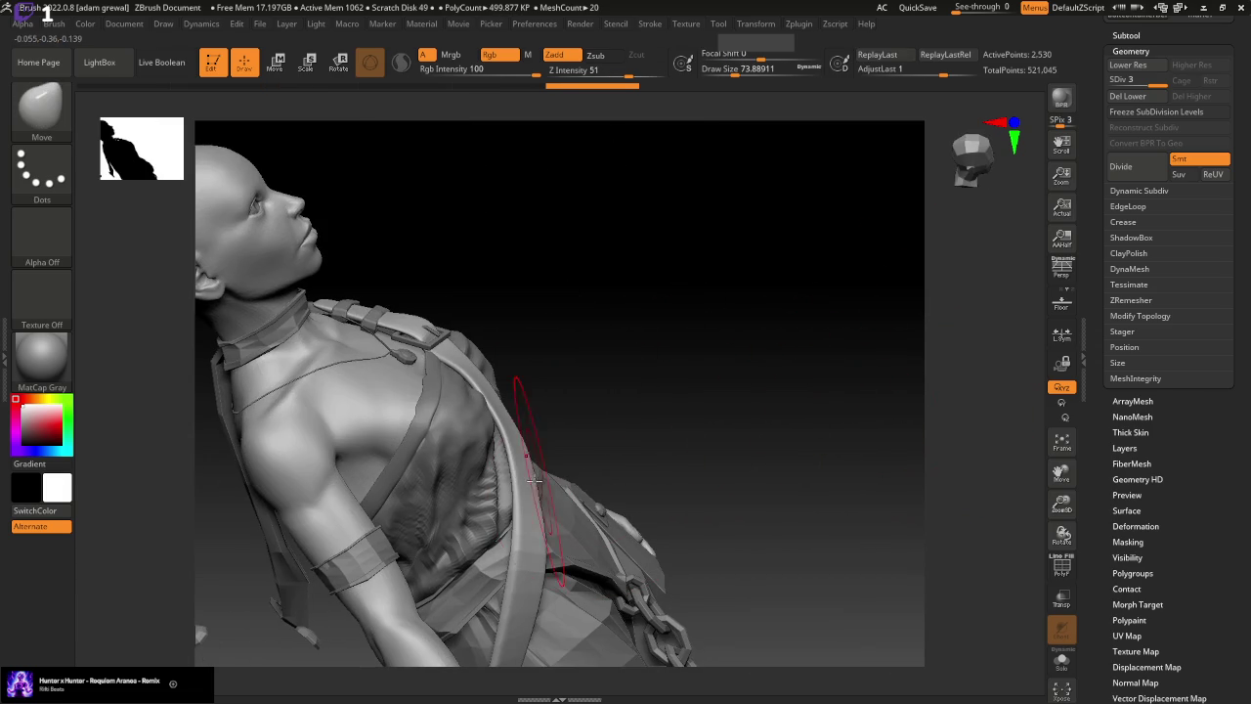
{"action": "left_click_drag", "start_coordinate": [518, 498], "coordinate": [600, 395]}
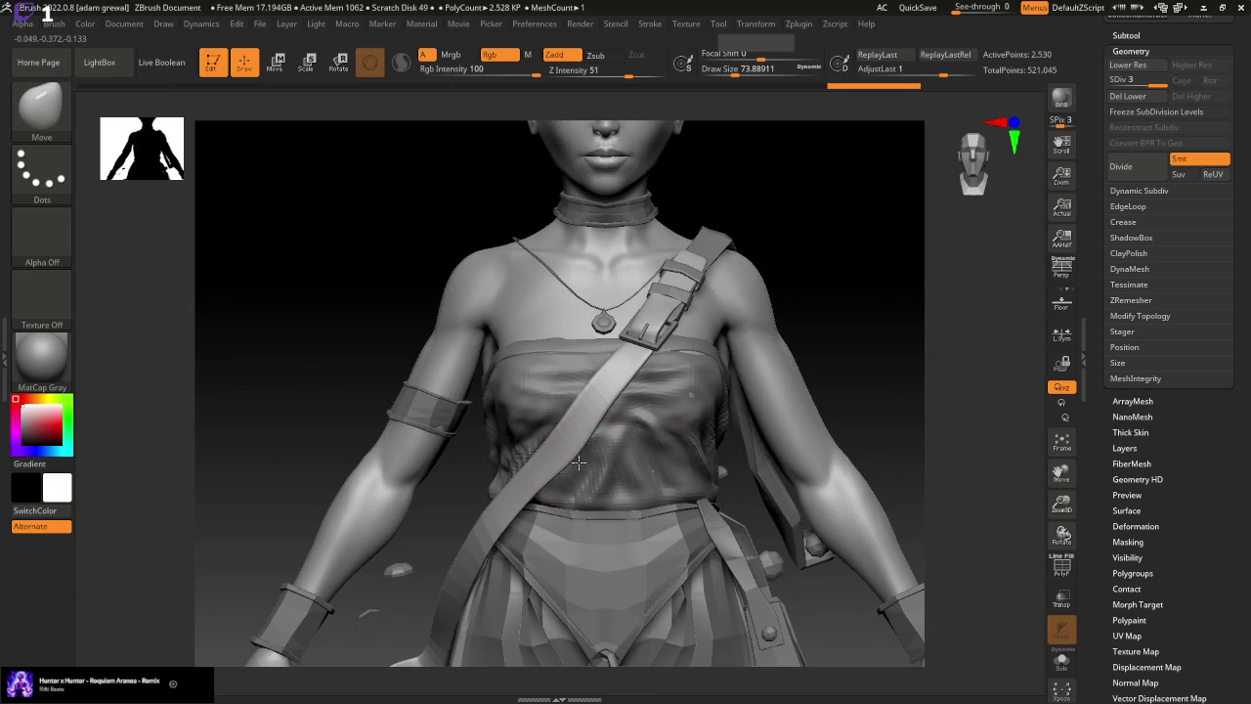
{"action": "left_click_drag", "start_coordinate": [858, 412], "coordinate": [868, 415]}
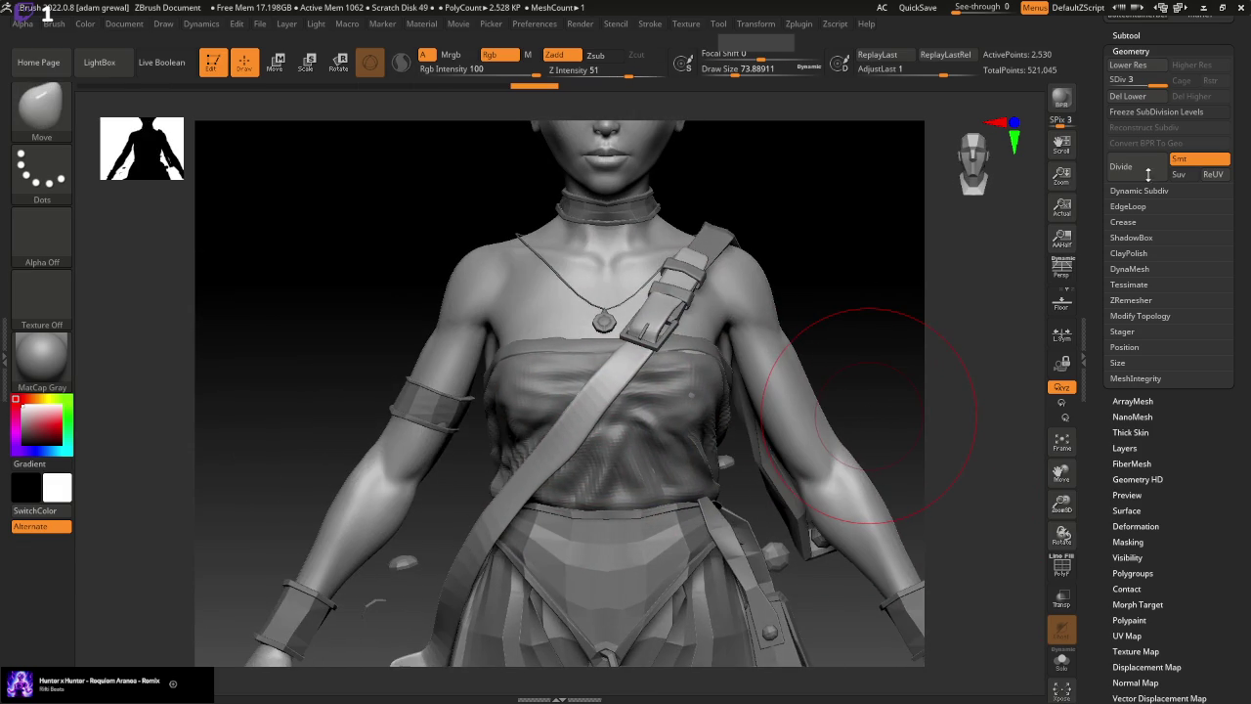
Make the tube top the active subtool and shrink the brush to about 59
{"action": "left_click", "coordinate": [1134, 49]}
{"action": "left_click", "coordinate": [1134, 35]}
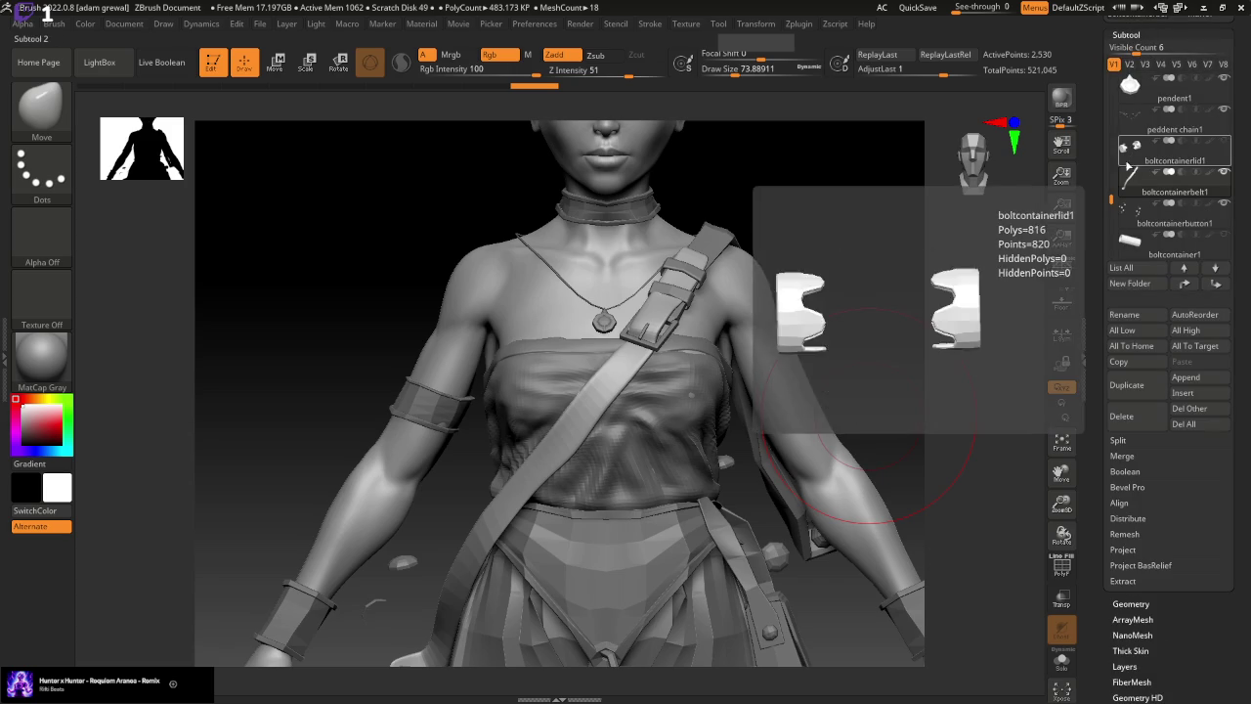
{"action": "left_click_drag", "start_coordinate": [1112, 115], "coordinate": [1112, 98]}
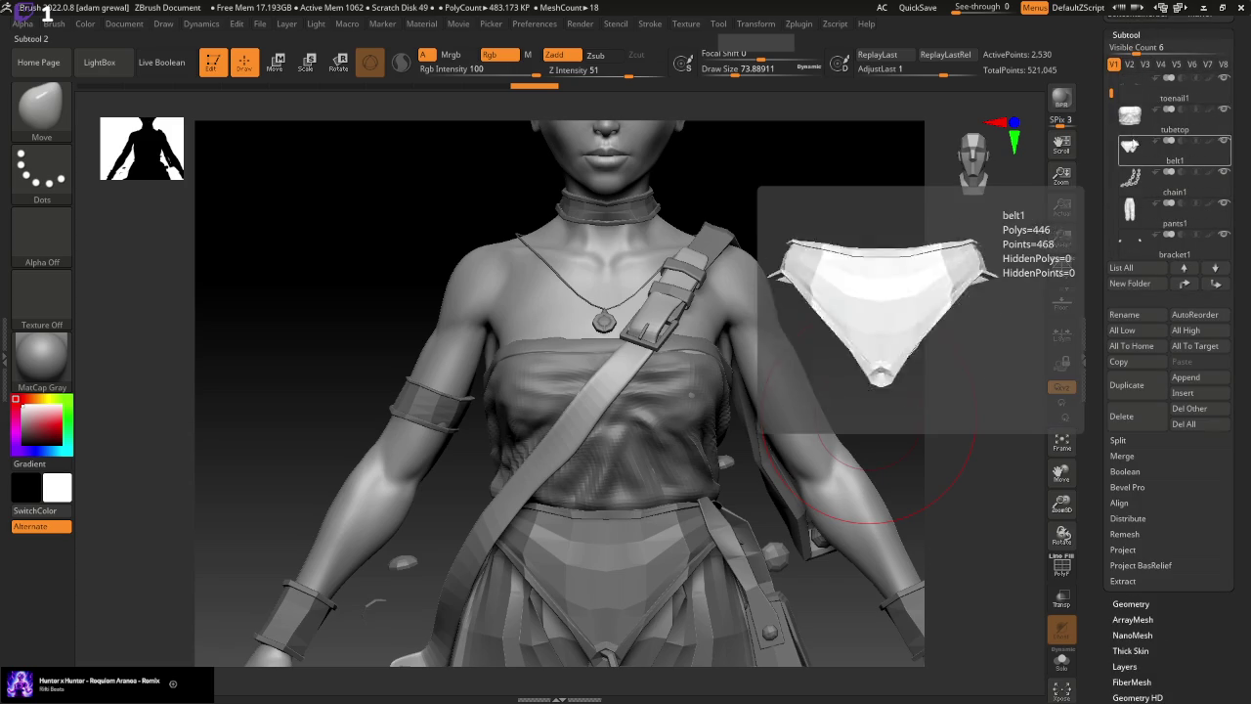
{"action": "left_click", "coordinate": [1130, 117]}
{"action": "left_click_drag", "start_coordinate": [772, 72], "coordinate": [733, 72]}
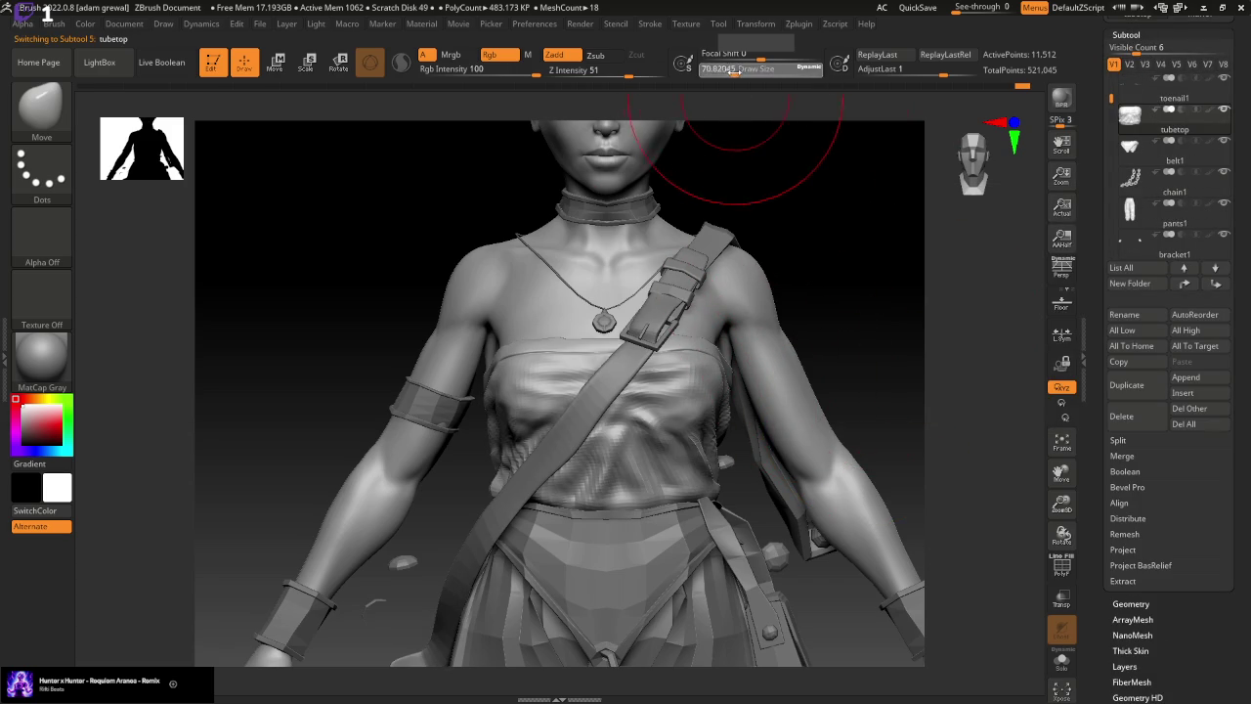
Push the chest cloth into shape and shrink the brush to about 22
{"action": "left_click_drag", "start_coordinate": [807, 185], "coordinate": [875, 259]}
{"action": "left_click_drag", "start_coordinate": [683, 270], "coordinate": [684, 371]}
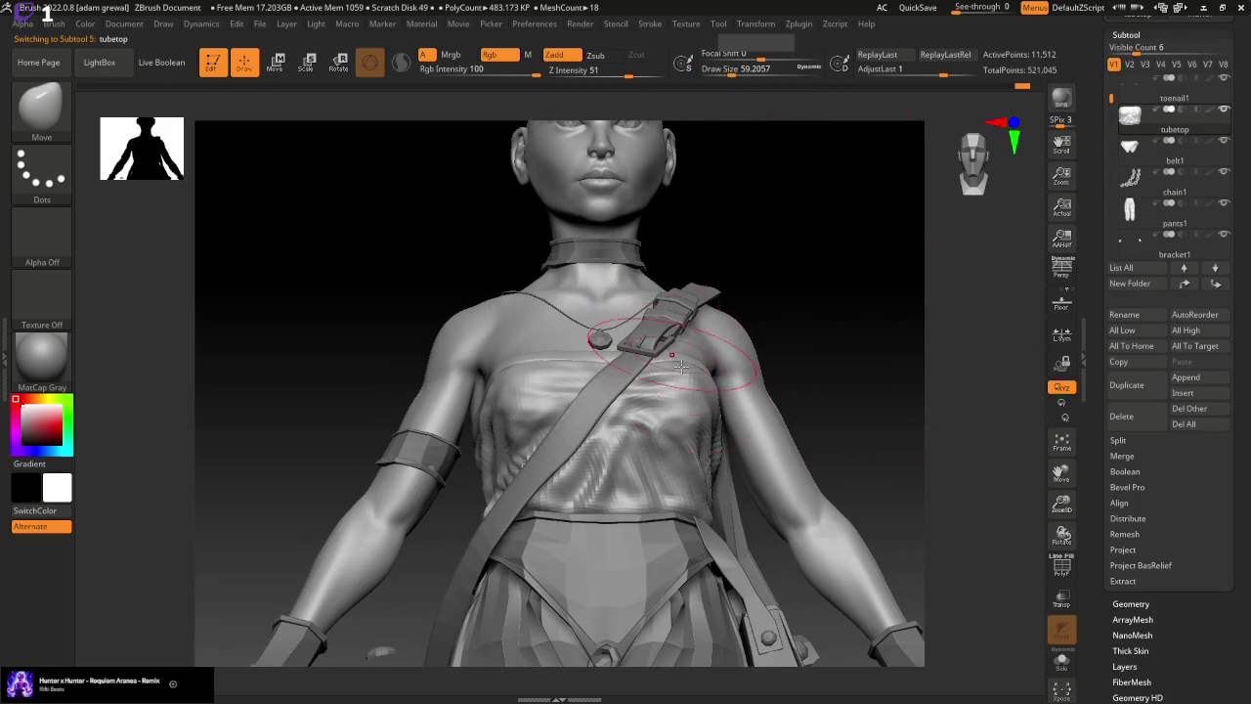
{"action": "left_click_drag", "start_coordinate": [812, 357], "coordinate": [946, 574]}
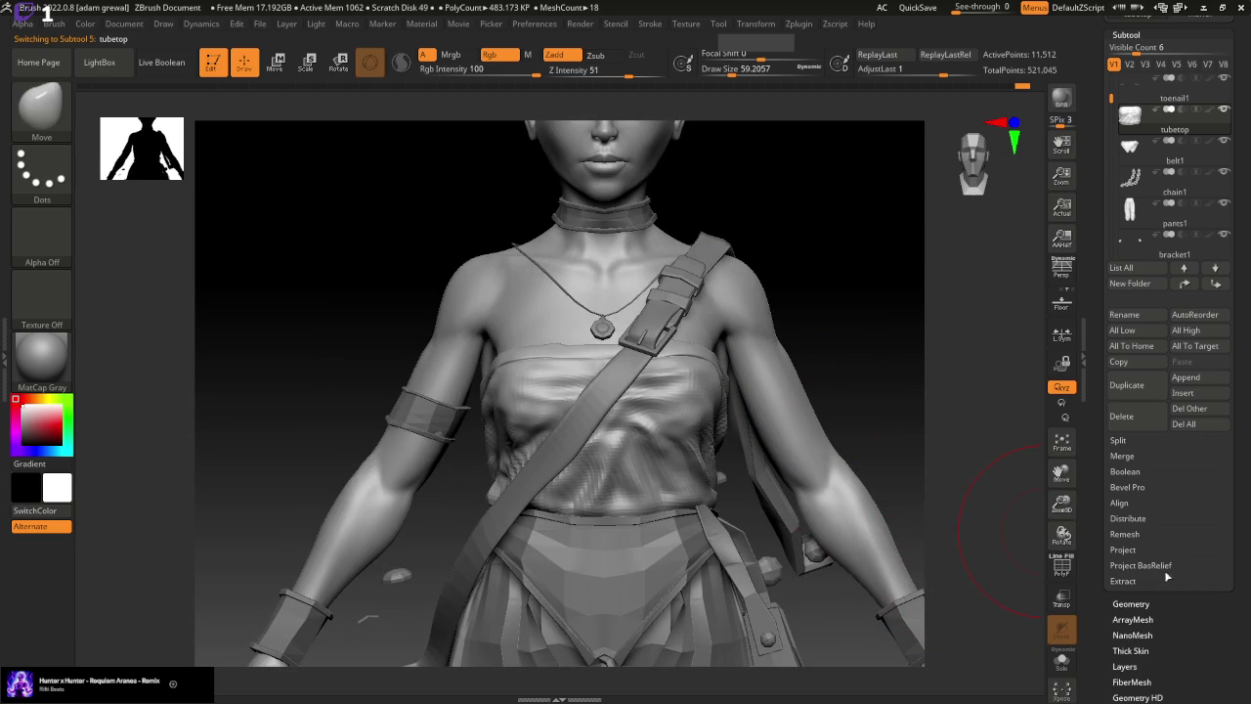
{"action": "left_click", "coordinate": [1155, 603]}
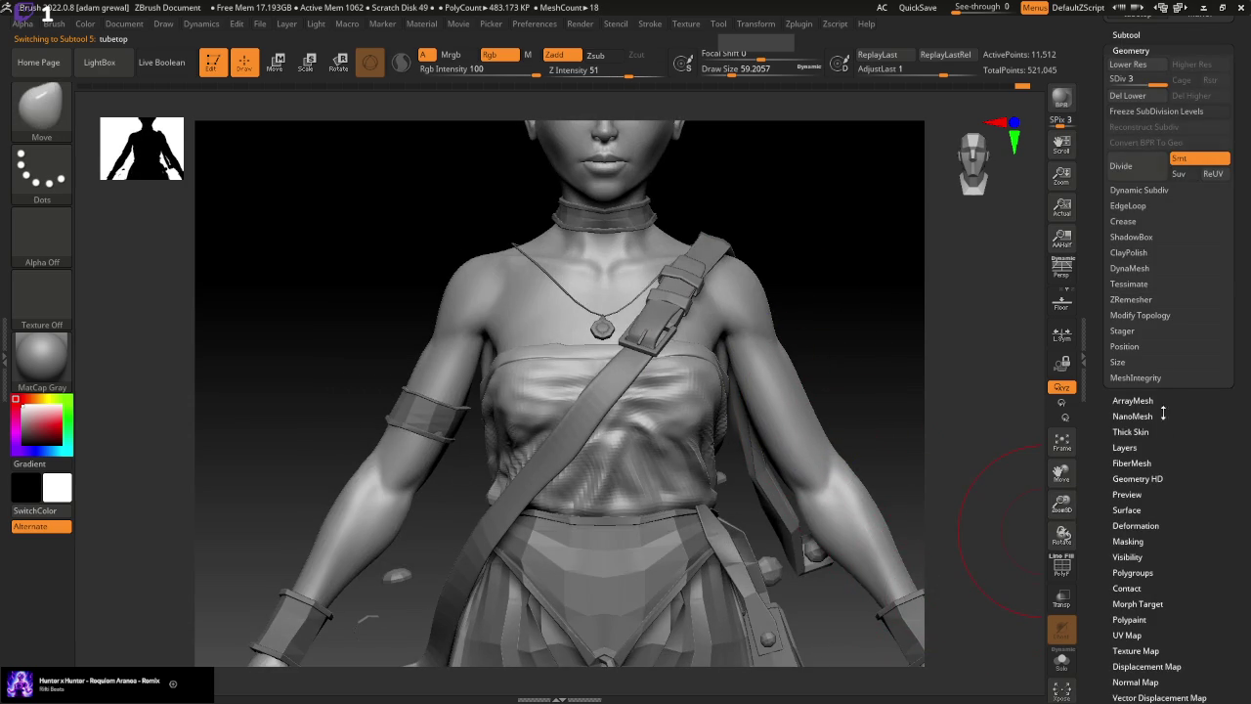
{"action": "mouse_move", "coordinate": [919, 408]}
{"action": "left_mouse_down"}
{"action": "mouse_move", "coordinate": [899, 397]}
{"action": "mouse_move", "coordinate": [908, 382]}
{"action": "left_mouse_up"}
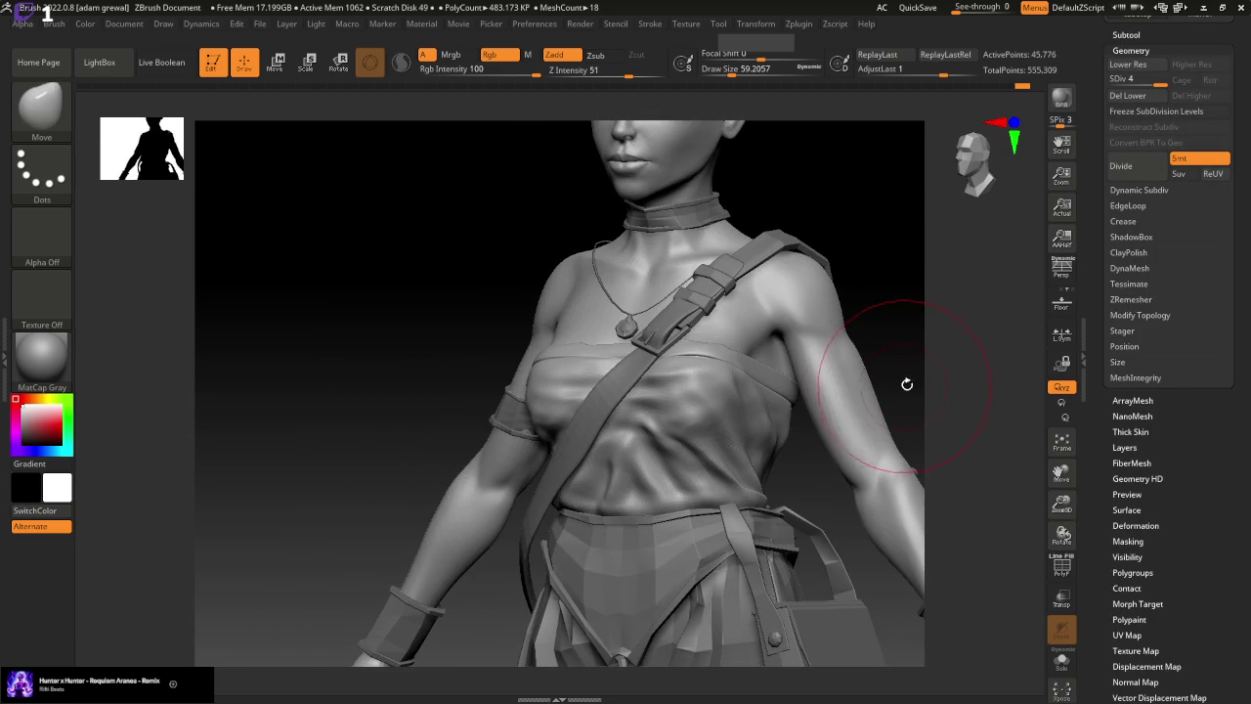
{"action": "left_click_drag", "start_coordinate": [718, 70], "coordinate": [705, 70]}
Switch to the Standard brush at the highest subdivision level with brush size about 12
{"action": "key", "text": "shift+d"}
{"action": "key", "text": "b"}
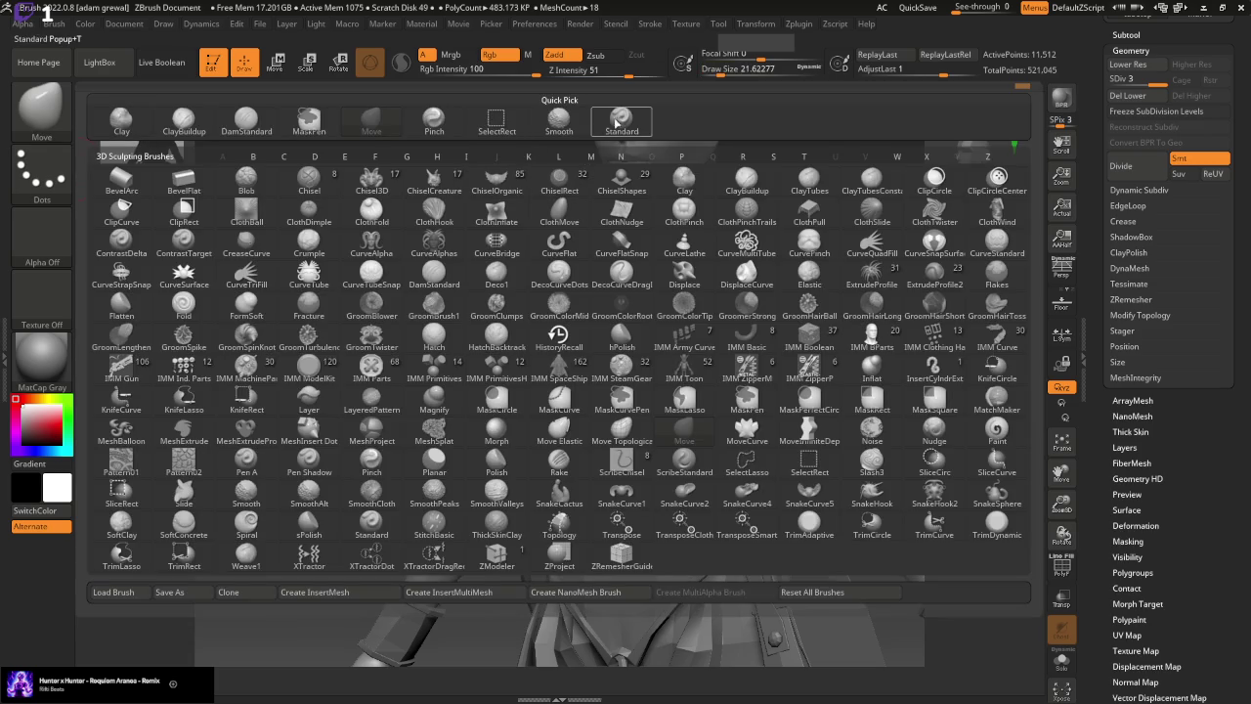
{"action": "left_click", "coordinate": [621, 118]}
{"action": "key", "text": "d"}
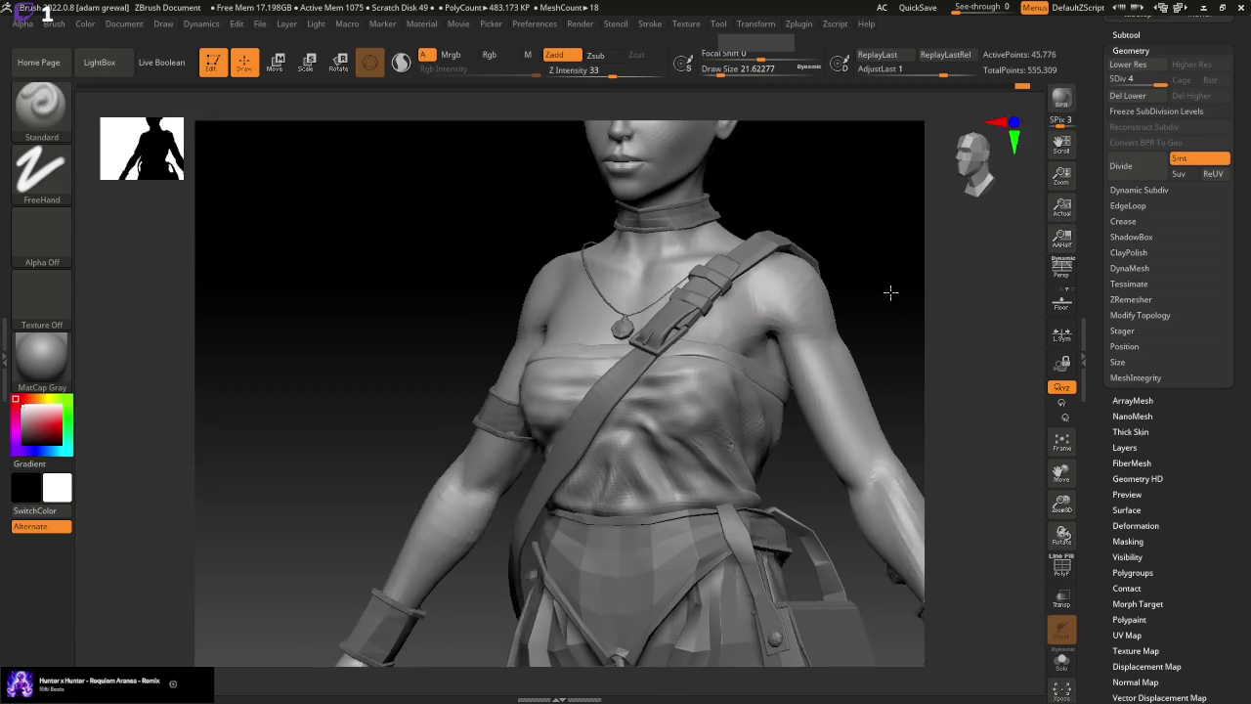
{"action": "left_click_drag", "start_coordinate": [888, 290], "coordinate": [888, 173], "text": "shift"}
{"action": "left_click_drag", "start_coordinate": [731, 69], "coordinate": [715, 69]}
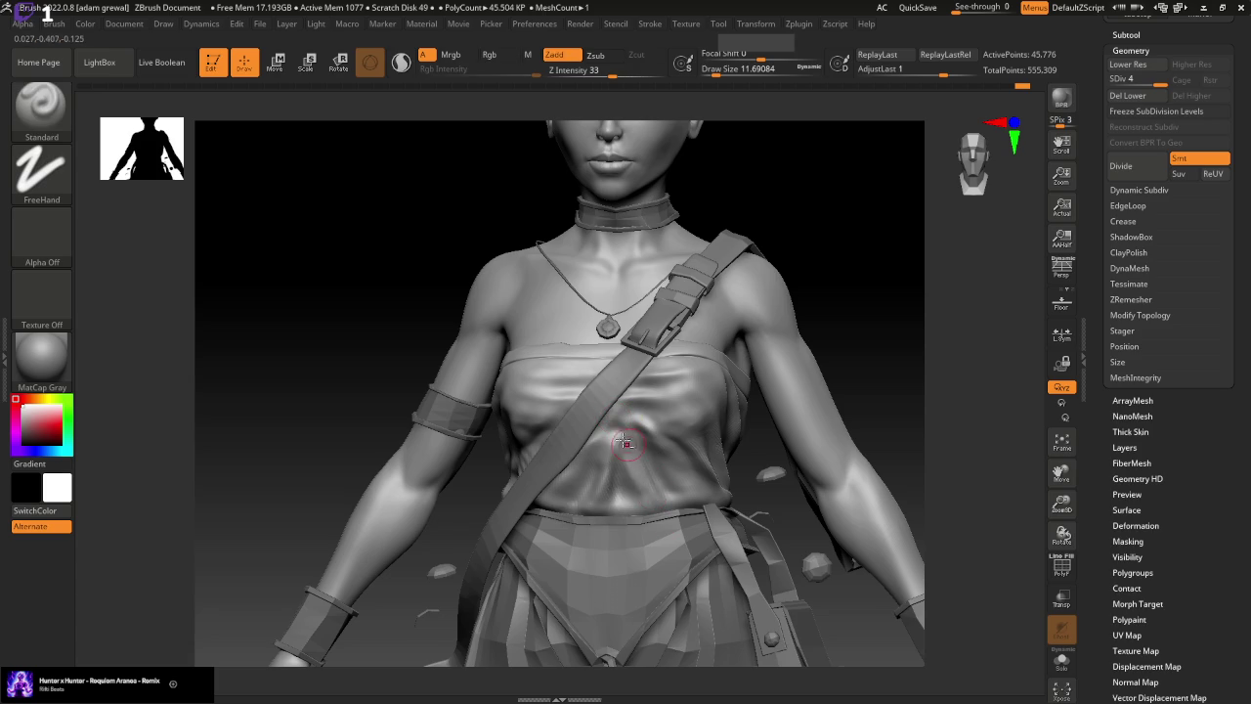
Enlarge the brush to about 27, smooth the chest, and raise the sculpting strength
{"action": "left_click_drag", "start_coordinate": [816, 338], "coordinate": [815, 268]}
{"action": "left_click_drag", "start_coordinate": [740, 115], "coordinate": [836, 294]}
{"action": "key", "text": "shift"}
{"action": "key", "text": "shift"}
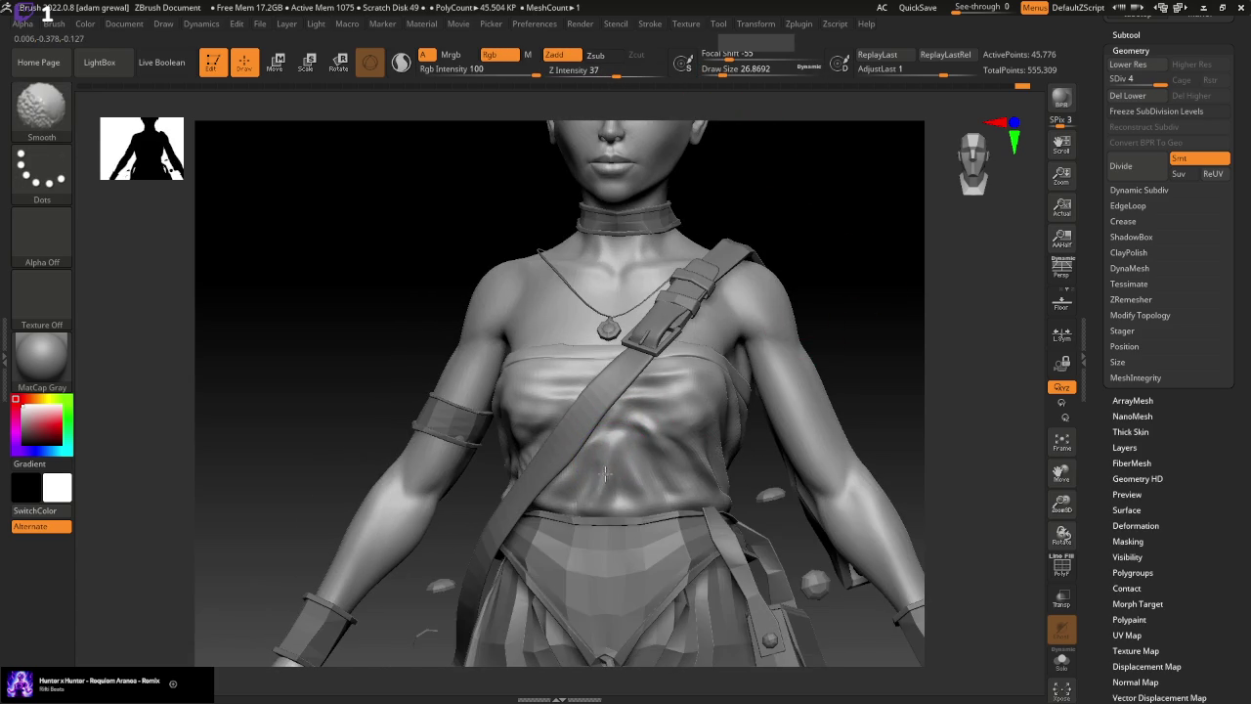
{"action": "key", "text": "shift"}
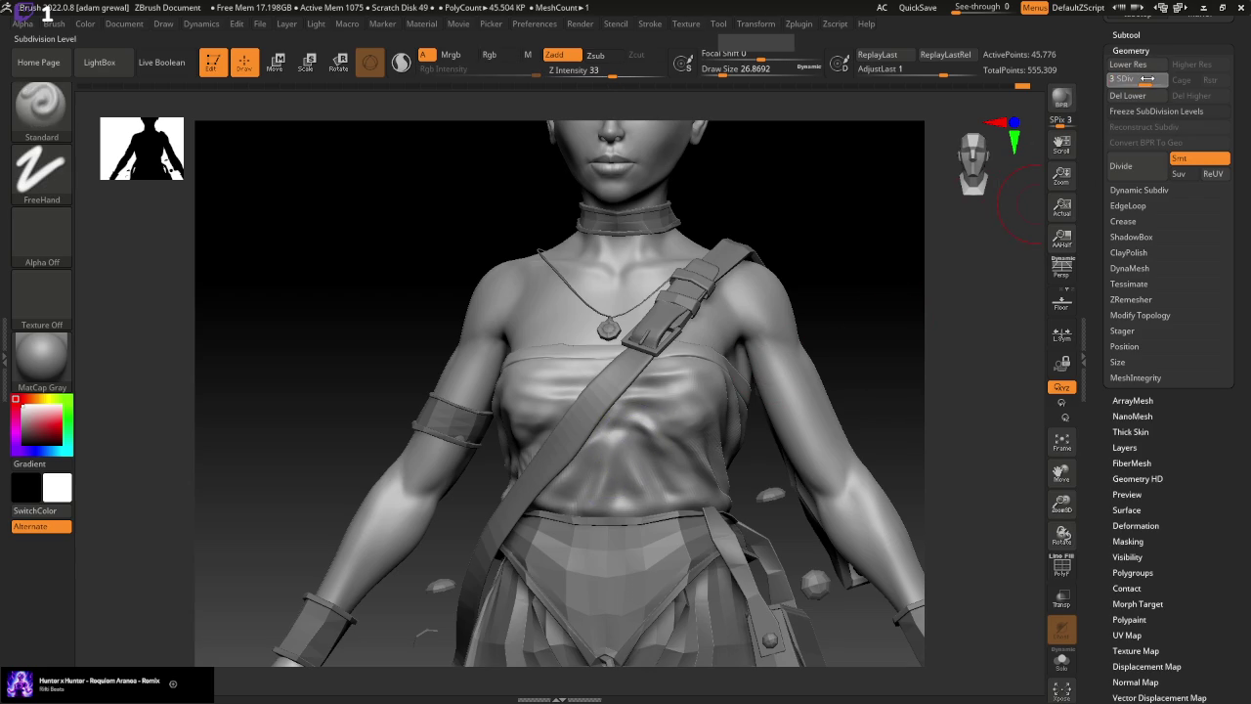
{"action": "key", "text": "shift+d"}
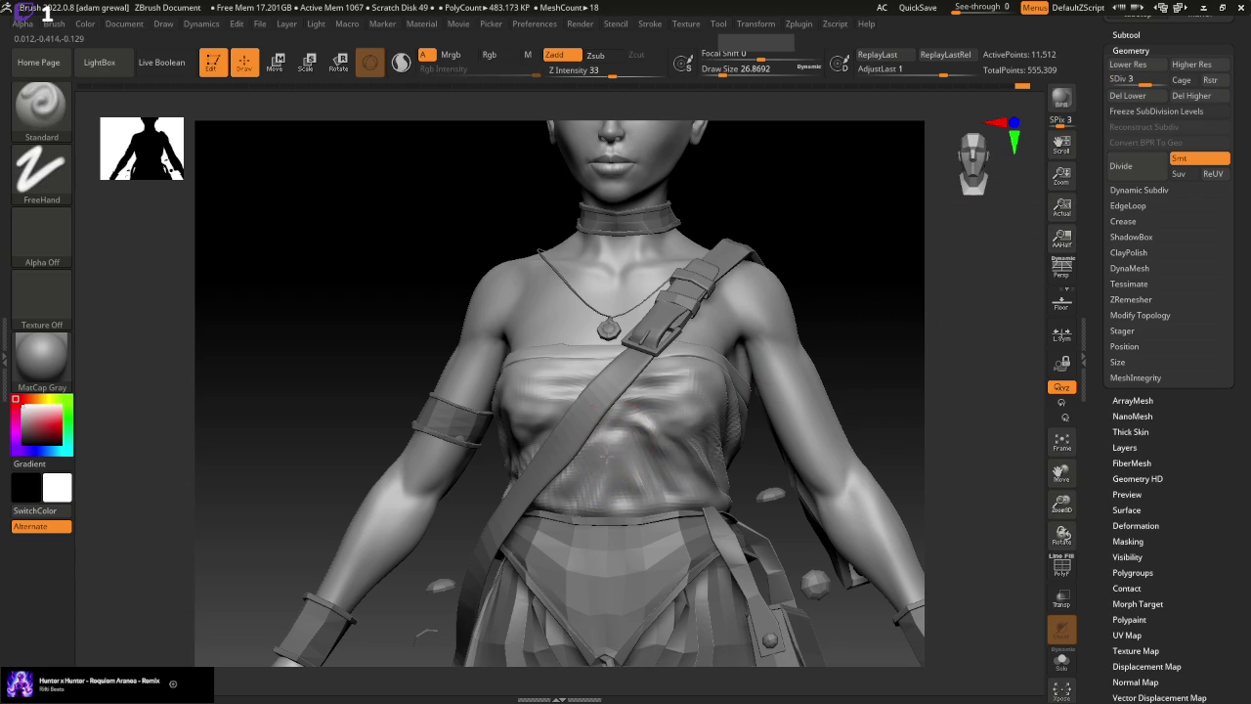
{"action": "left_click_drag", "start_coordinate": [616, 70], "coordinate": [674, 71]}
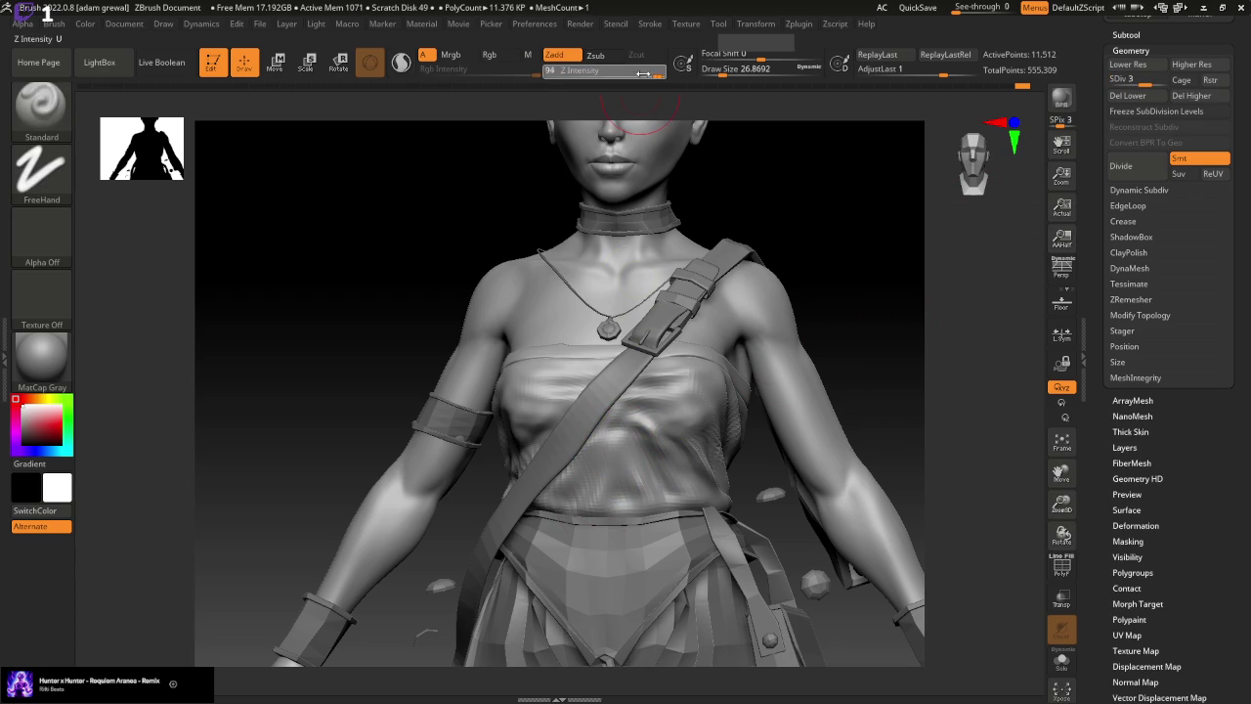
{"action": "key", "text": "shift"}
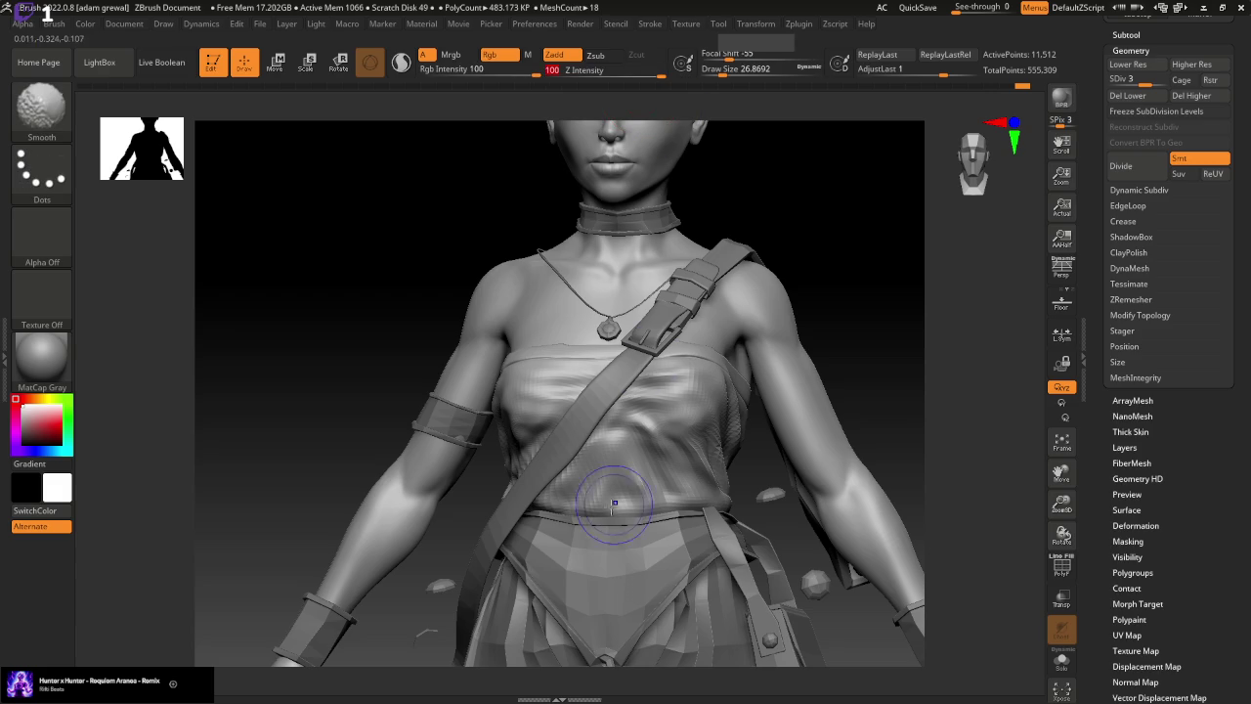
Step between subdivision levels, fine-tune brush size, and smooth the chest cloth
{"action": "left_click", "coordinate": [1149, 80]}
{"action": "left_click_drag", "start_coordinate": [720, 72], "coordinate": [716, 94]}
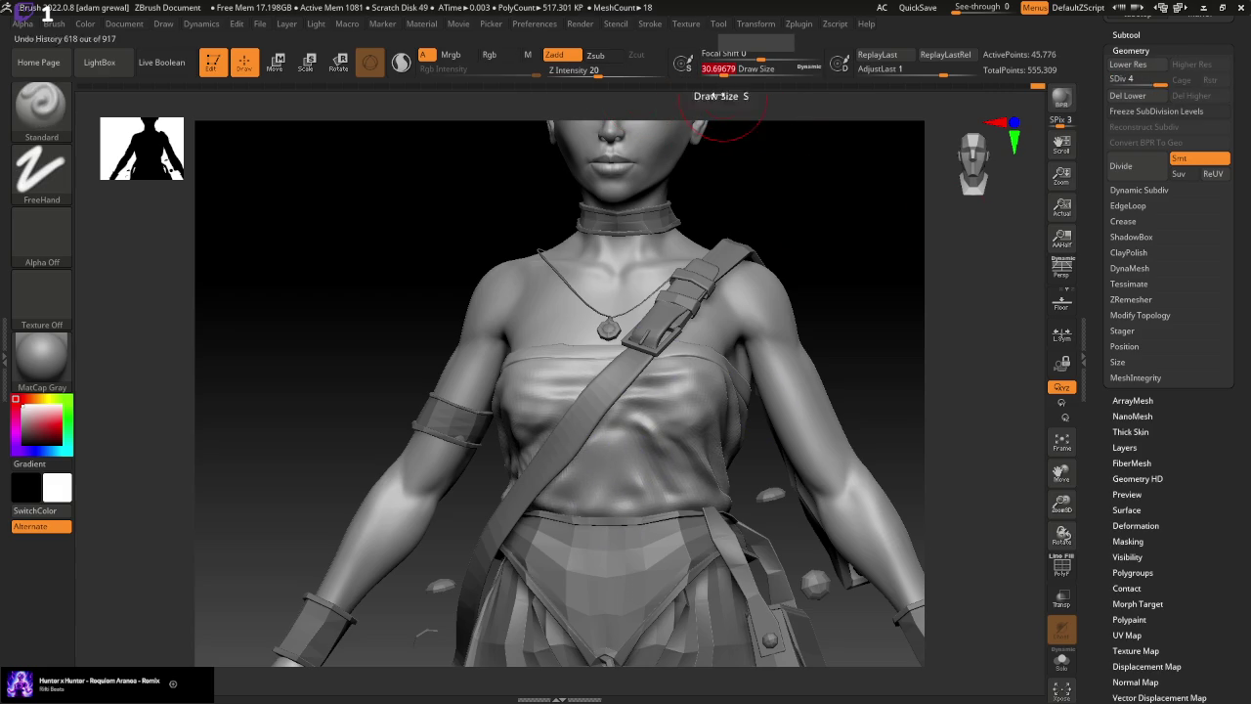
{"action": "key", "text": "bracketleft"}
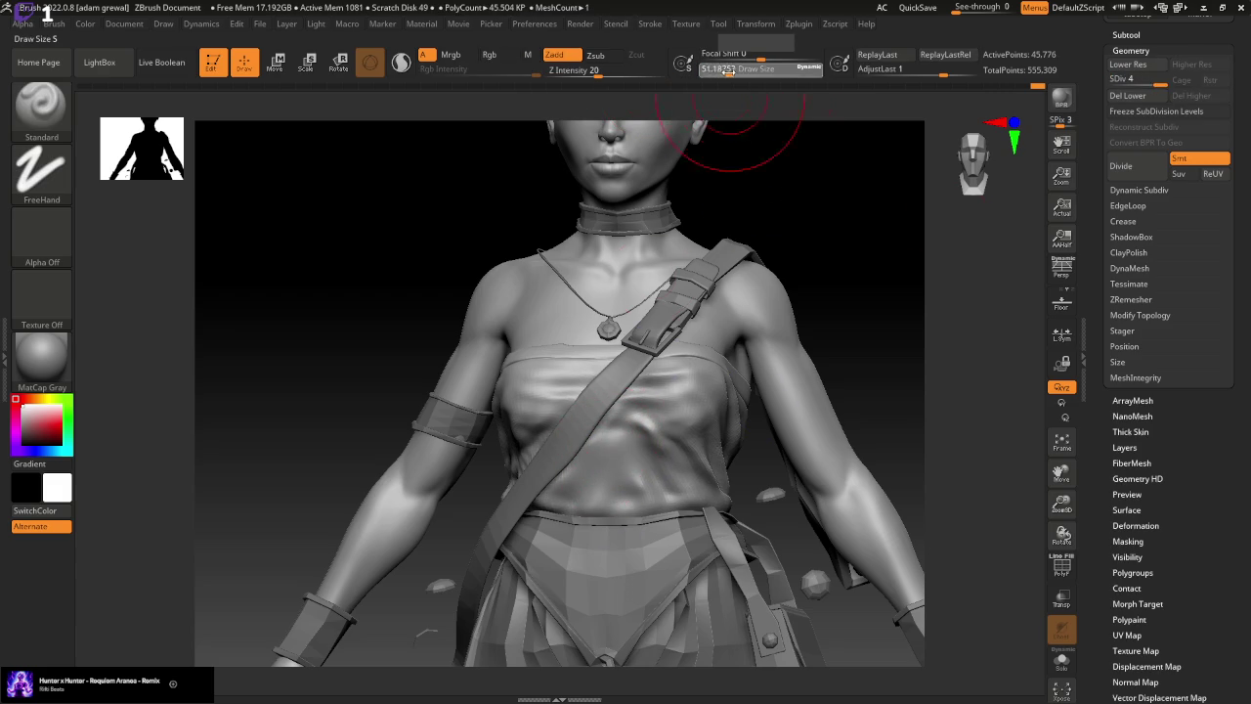
{"action": "key", "text": "ctrl"}
{"action": "key", "text": "shift+d"}
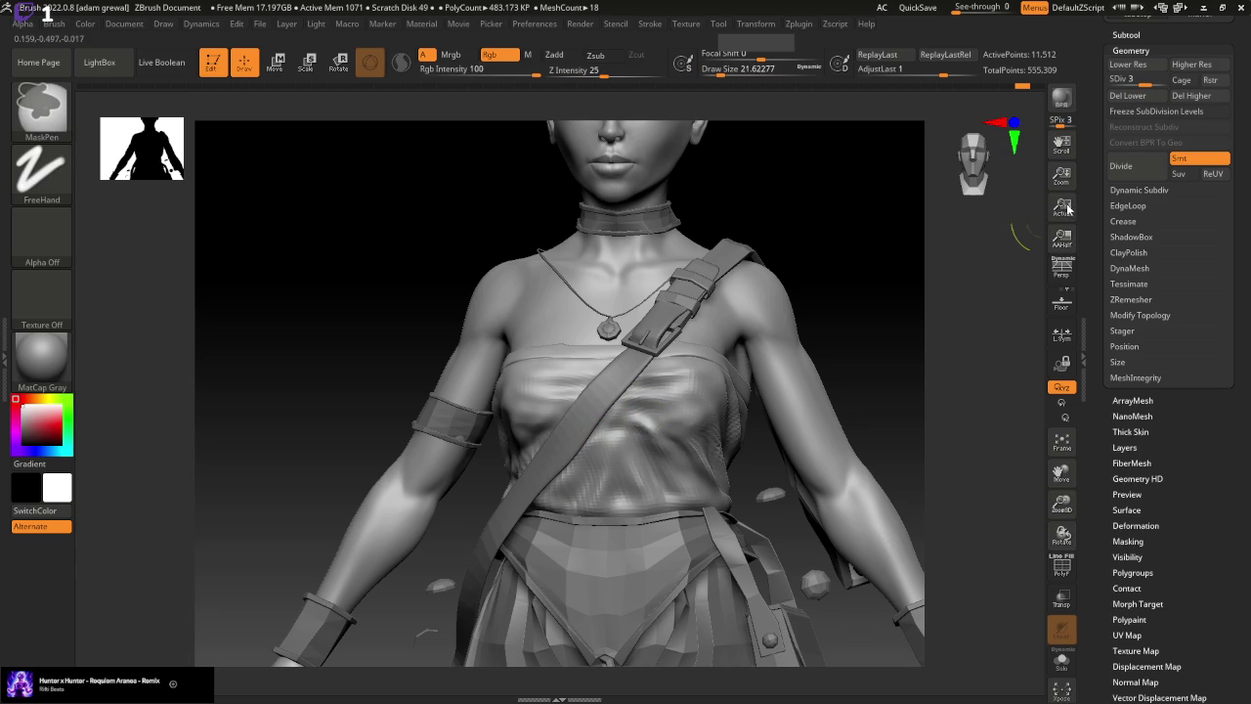
{"action": "key", "text": "d"}
{"action": "key", "text": "shift"}
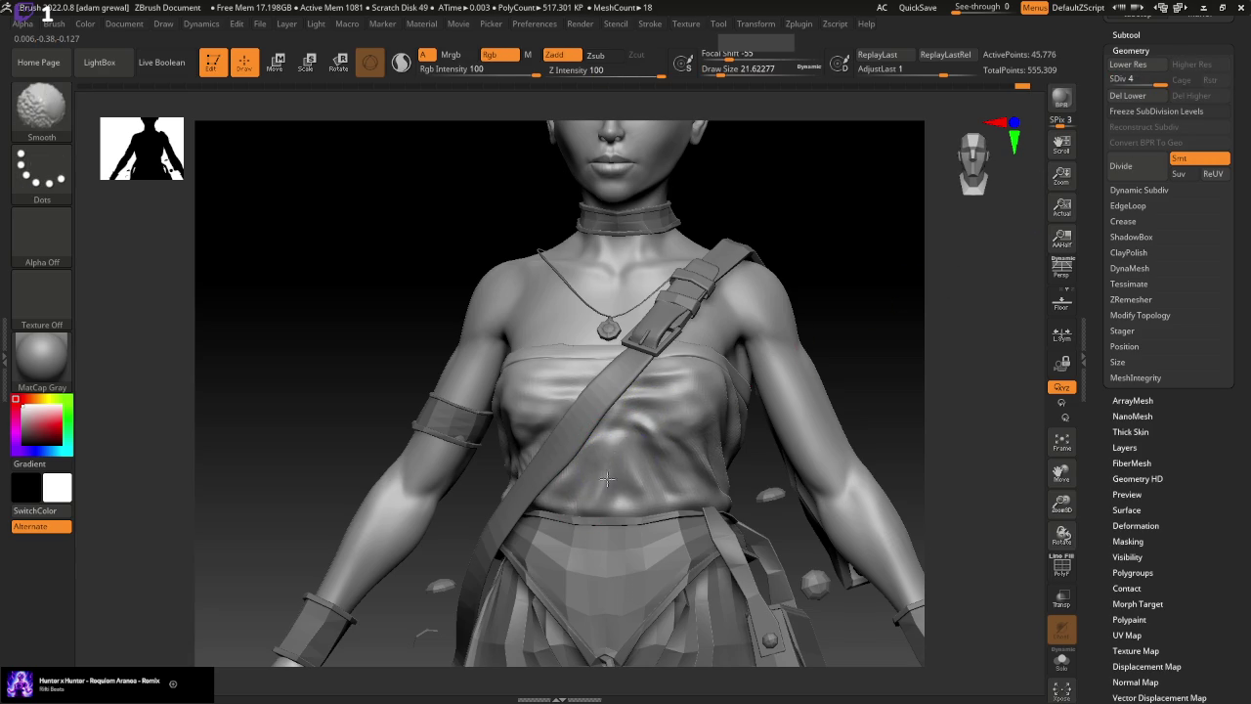
{"action": "key", "text": "bracketleft"}
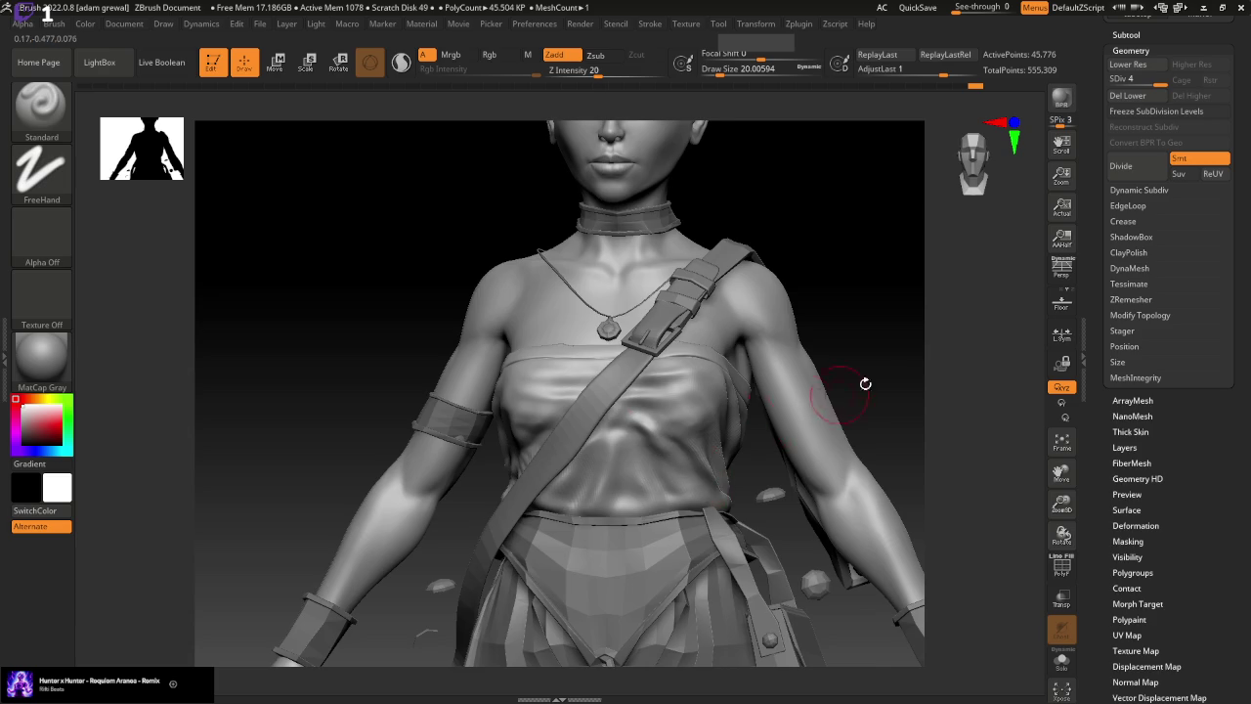
Sculpt and deepen fold creases in the shirt below the chest strap
{"action": "left_click_drag", "start_coordinate": [864, 384], "coordinate": [871, 285]}
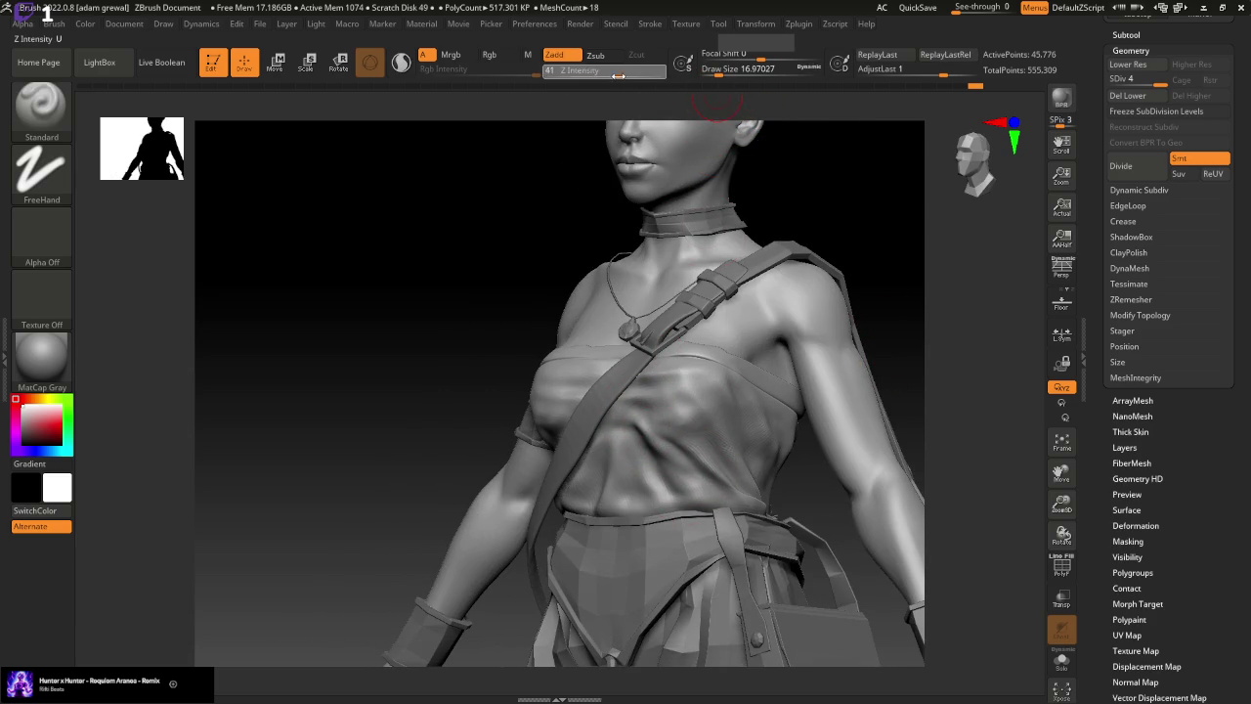
{"action": "mouse_move", "coordinate": [645, 415]}
{"action": "left_mouse_down"}
{"action": "mouse_move", "coordinate": [708, 494]}
{"action": "mouse_move", "coordinate": [645, 413]}
{"action": "mouse_move", "coordinate": [701, 486]}
{"action": "left_mouse_up"}
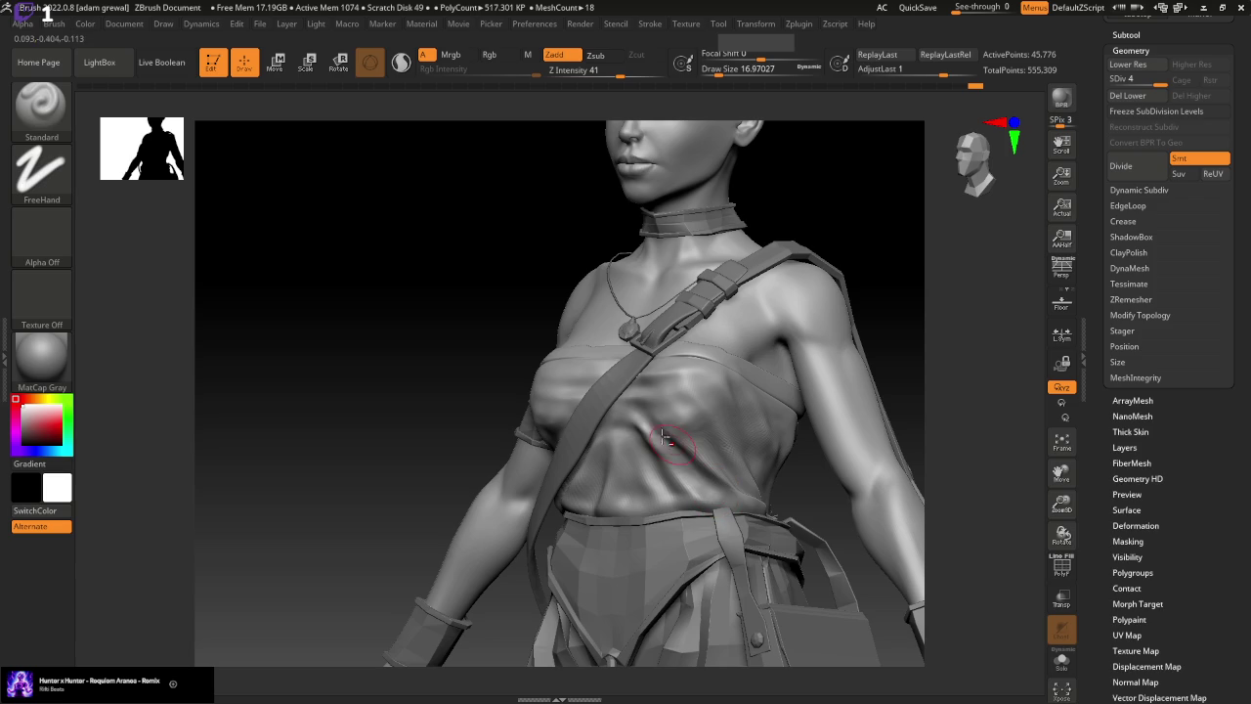
{"action": "left_click_drag", "start_coordinate": [598, 418], "coordinate": [661, 469]}
{"action": "mouse_move", "coordinate": [632, 420]}
{"action": "left_mouse_down"}
{"action": "mouse_move", "coordinate": [680, 498]}
{"action": "mouse_move", "coordinate": [598, 426]}
{"action": "mouse_move", "coordinate": [640, 503]}
{"action": "left_mouse_up"}
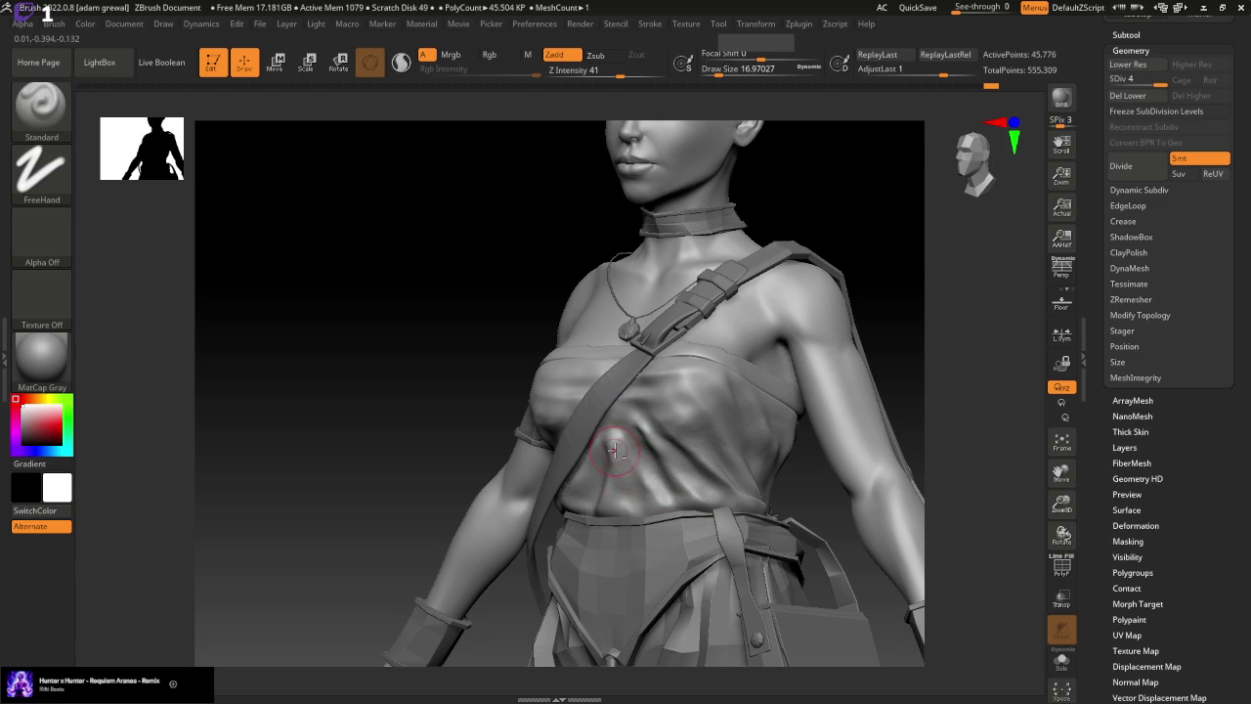
{"action": "mouse_move", "coordinate": [482, 515]}
{"action": "left_mouse_down"}
{"action": "mouse_move", "coordinate": [618, 463]}
{"action": "mouse_move", "coordinate": [567, 440]}
{"action": "left_mouse_up"}
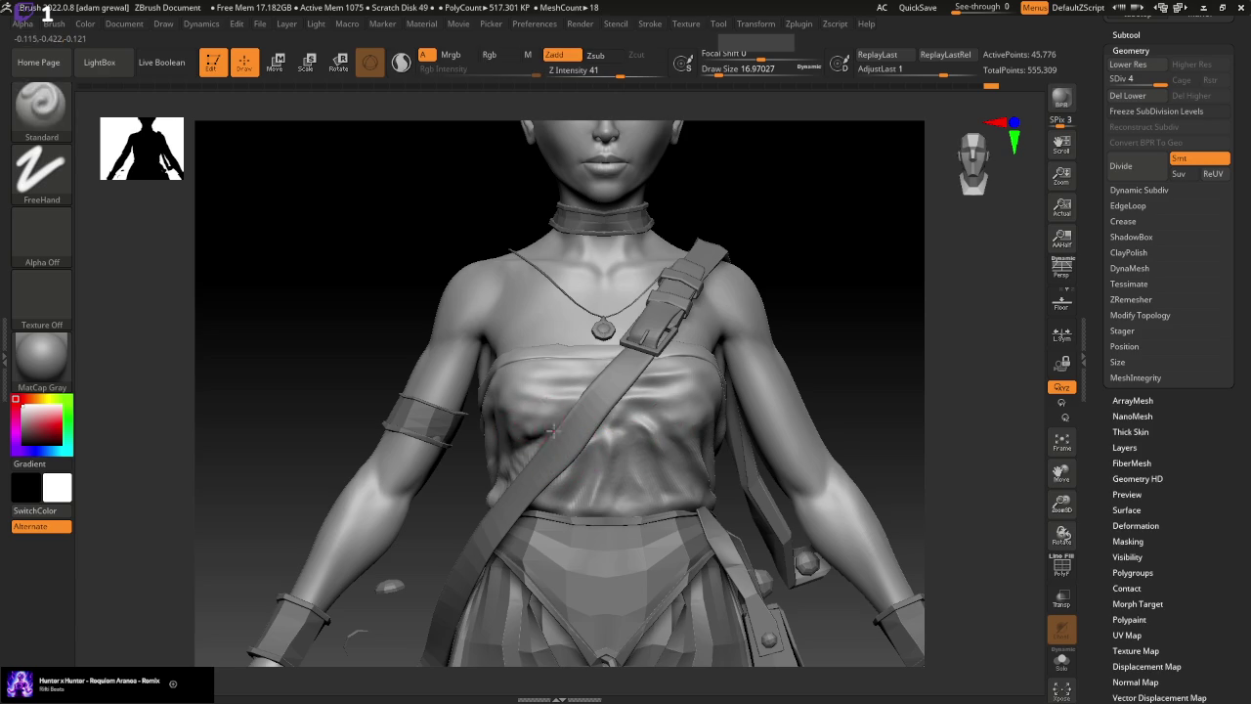
Smooth and reshape the cloth across the torso
{"action": "key", "text": "shift"}
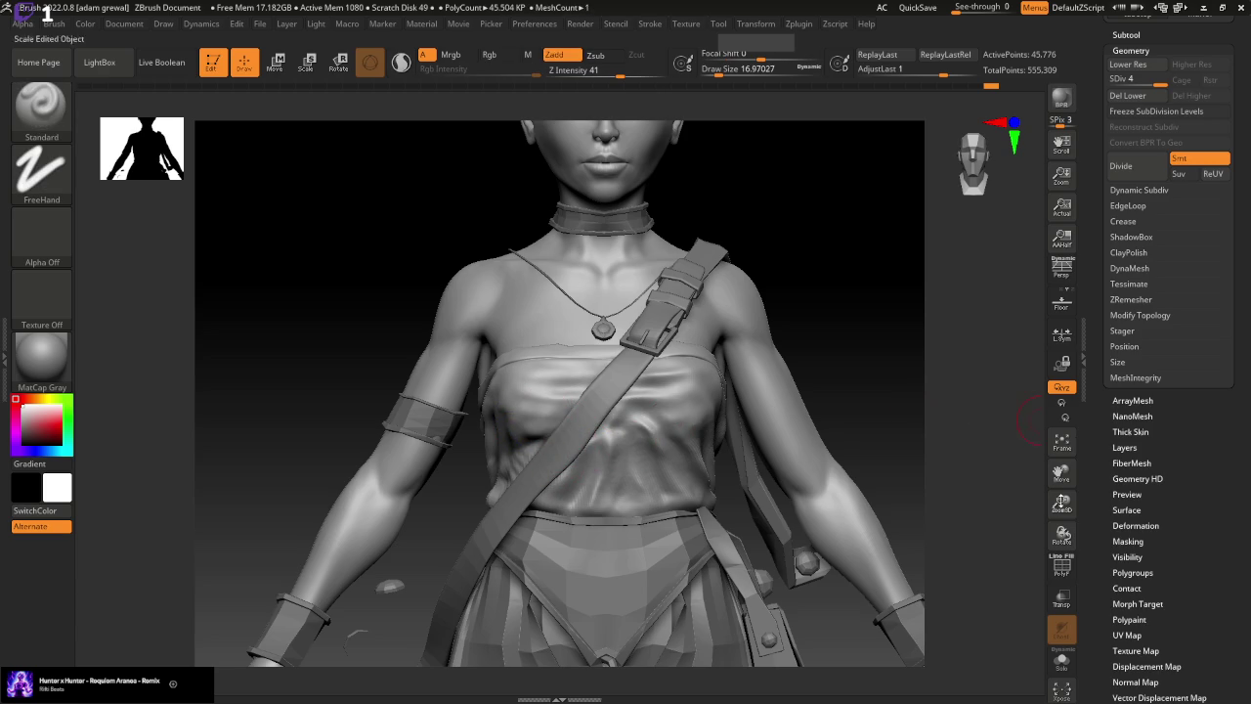
{"action": "left_click_drag", "start_coordinate": [906, 411], "coordinate": [929, 413]}
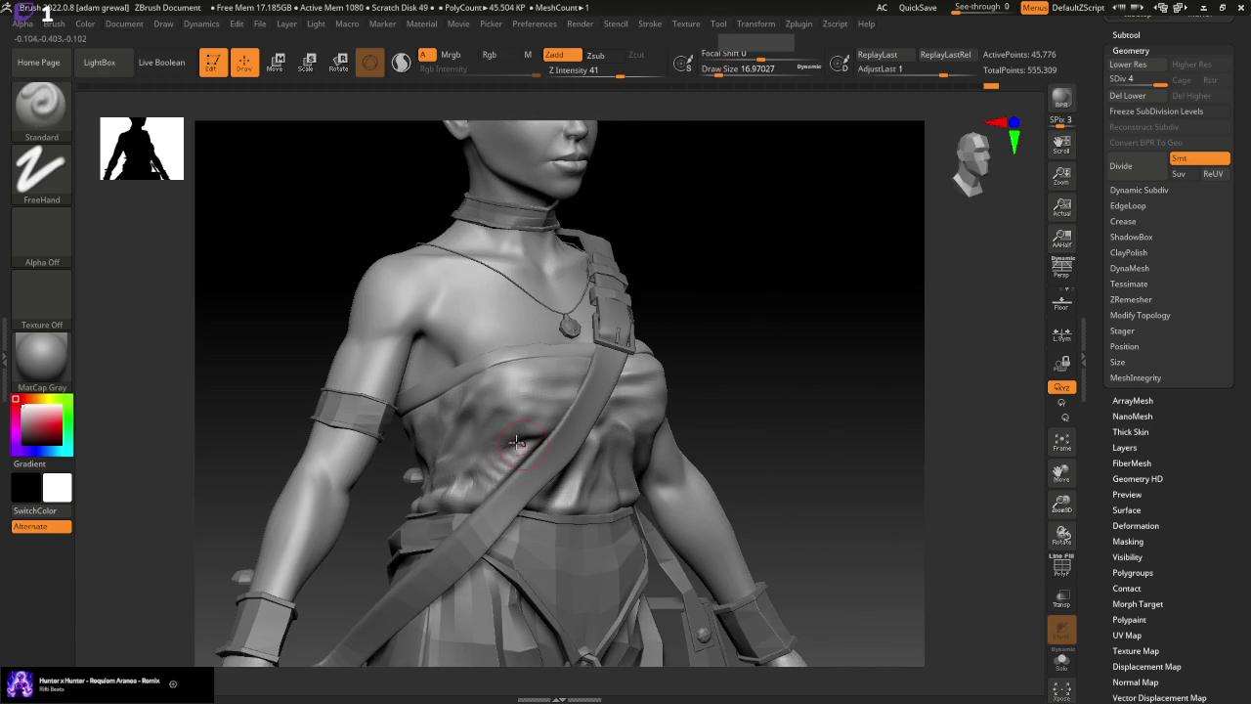
{"action": "left_click_drag", "start_coordinate": [471, 488], "coordinate": [505, 446]}
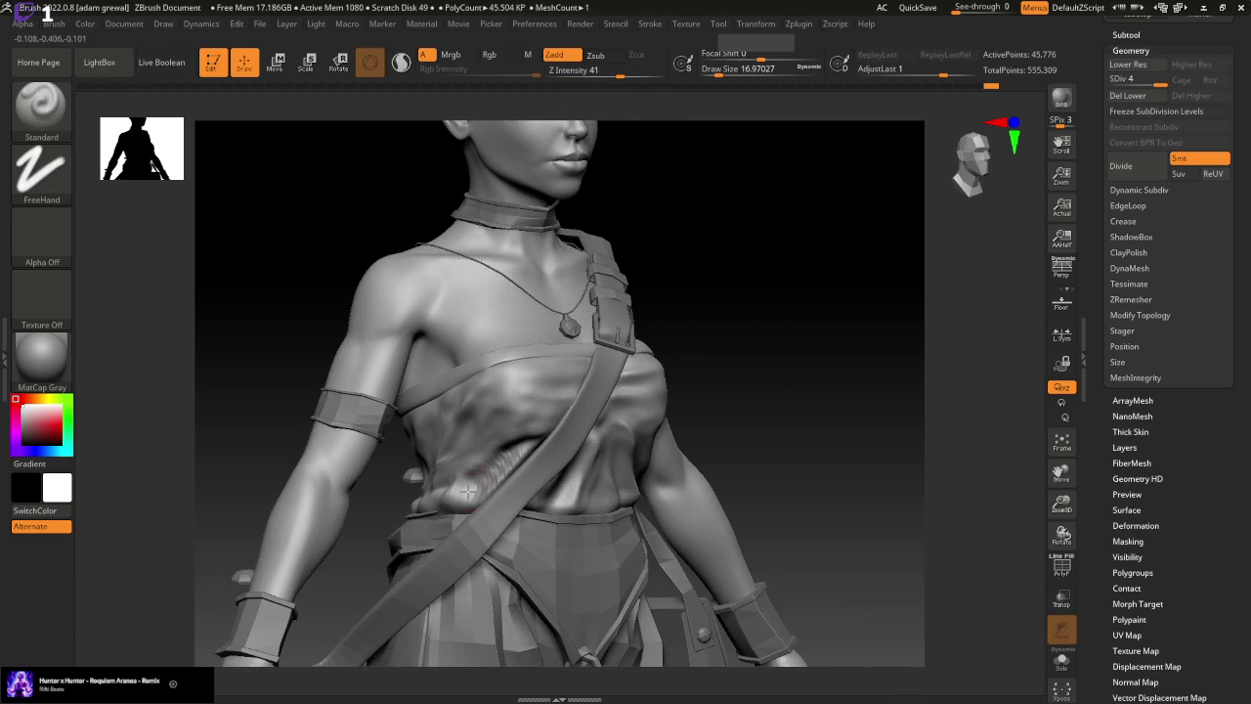
{"action": "left_click_drag", "start_coordinate": [787, 399], "coordinate": [788, 391], "text": "shift"}
Undo the last sculpting strokes through the undo history
{"action": "key", "text": "ctrl+z"}
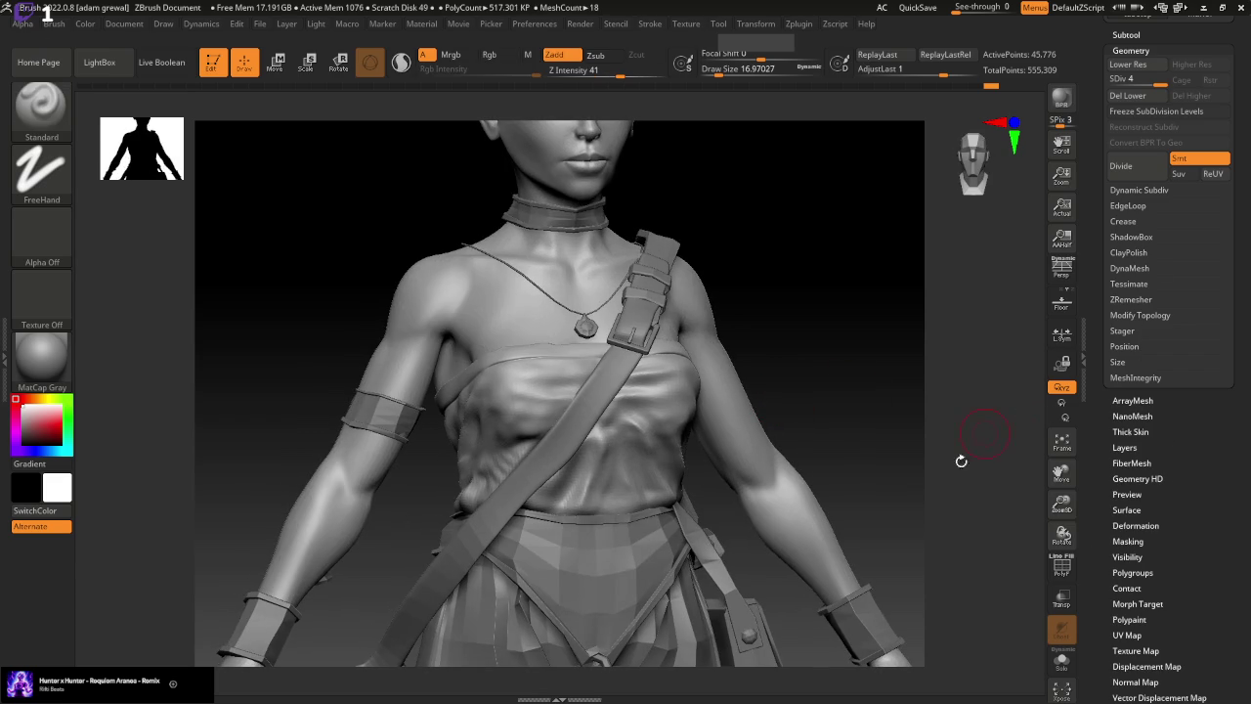
{"action": "key", "text": "ctrl+z"}
{"action": "left_click", "coordinate": [961, 86]}
Rewind the undo history to an earlier state and discard the later entries
{"action": "mouse_move", "coordinate": [961, 86]}
{"action": "left_mouse_down"}
{"action": "mouse_move", "coordinate": [945, 88]}
{"action": "mouse_move", "coordinate": [958, 86]}
{"action": "left_mouse_up"}
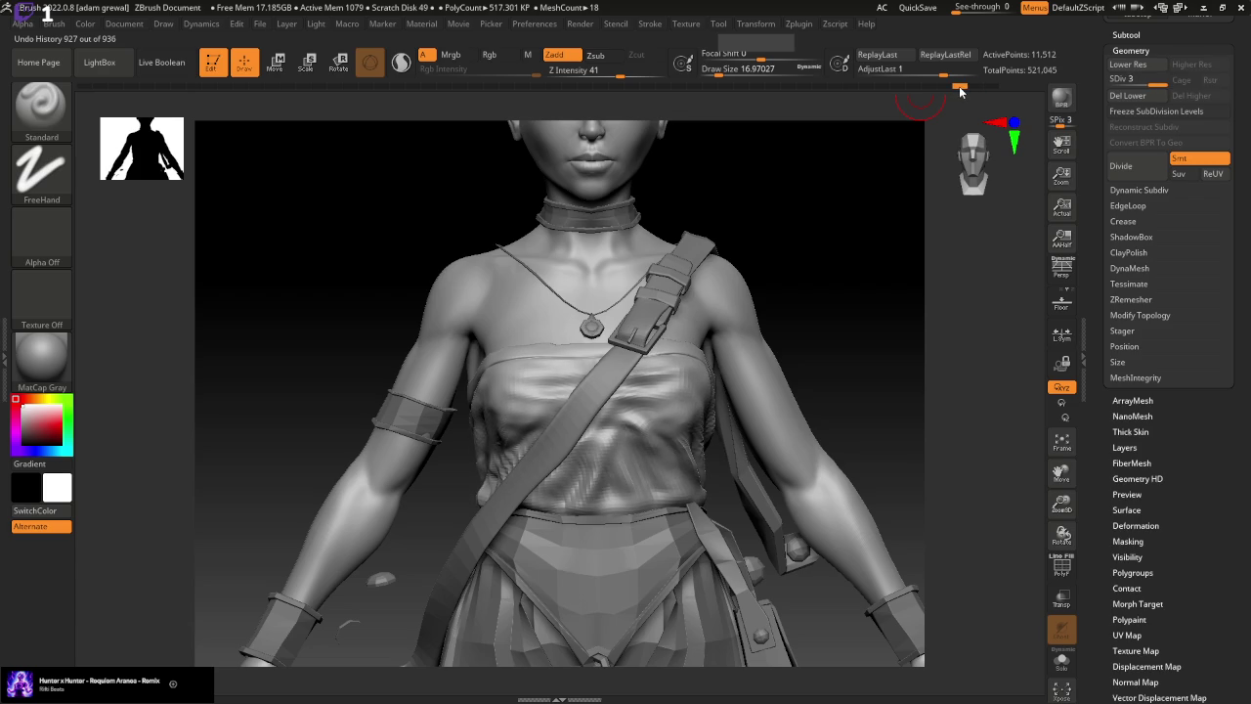
{"action": "mouse_move", "coordinate": [889, 189]}
{"action": "left_mouse_down"}
{"action": "mouse_move", "coordinate": [885, 283]}
{"action": "mouse_move", "coordinate": [501, 442]}
{"action": "left_mouse_up"}
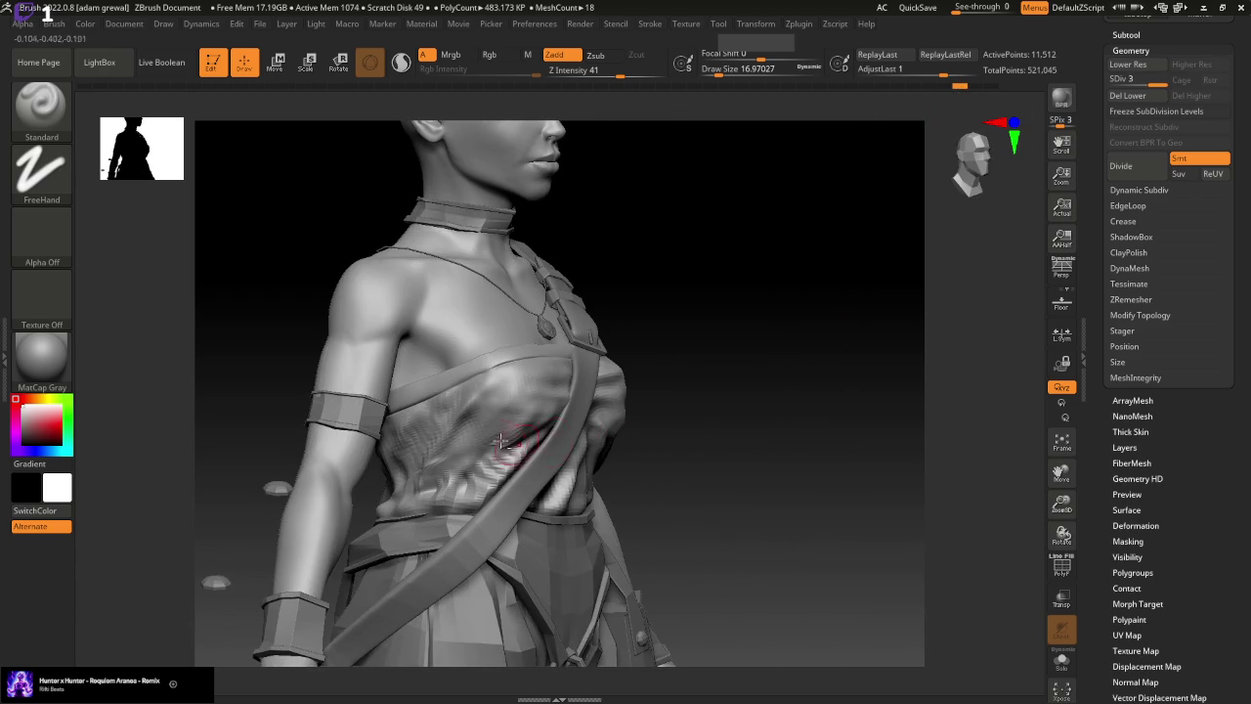
{"action": "left_click", "coordinate": [507, 417]}
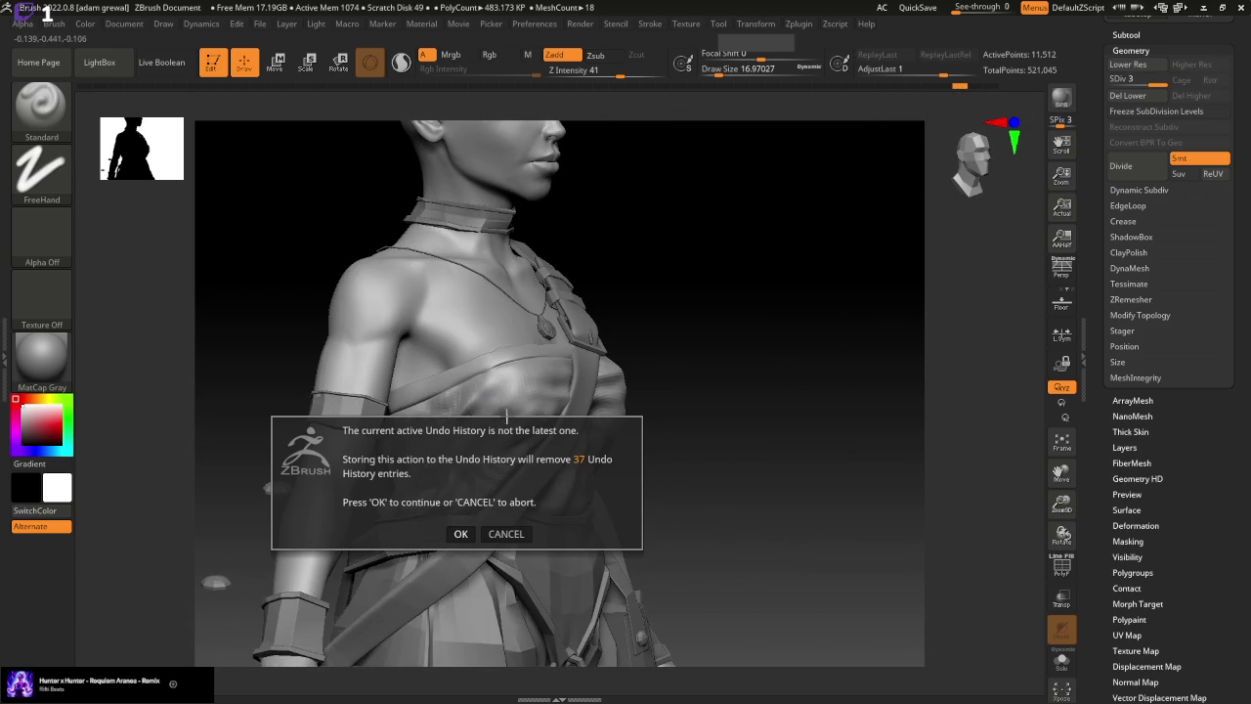
{"action": "left_click", "coordinate": [460, 533]}
Smooth the cloth folds over the torso and chest
{"action": "mouse_move", "coordinate": [442, 486]}
{"action": "left_mouse_down"}
{"action": "mouse_move", "coordinate": [796, 524]}
{"action": "mouse_move", "coordinate": [876, 399]}
{"action": "mouse_move", "coordinate": [544, 420]}
{"action": "mouse_move", "coordinate": [459, 478]}
{"action": "left_mouse_up"}
{"action": "key", "text": "shift"}
{"action": "left_click_drag", "start_coordinate": [801, 410], "coordinate": [856, 388]}
{"action": "key", "text": "shift"}
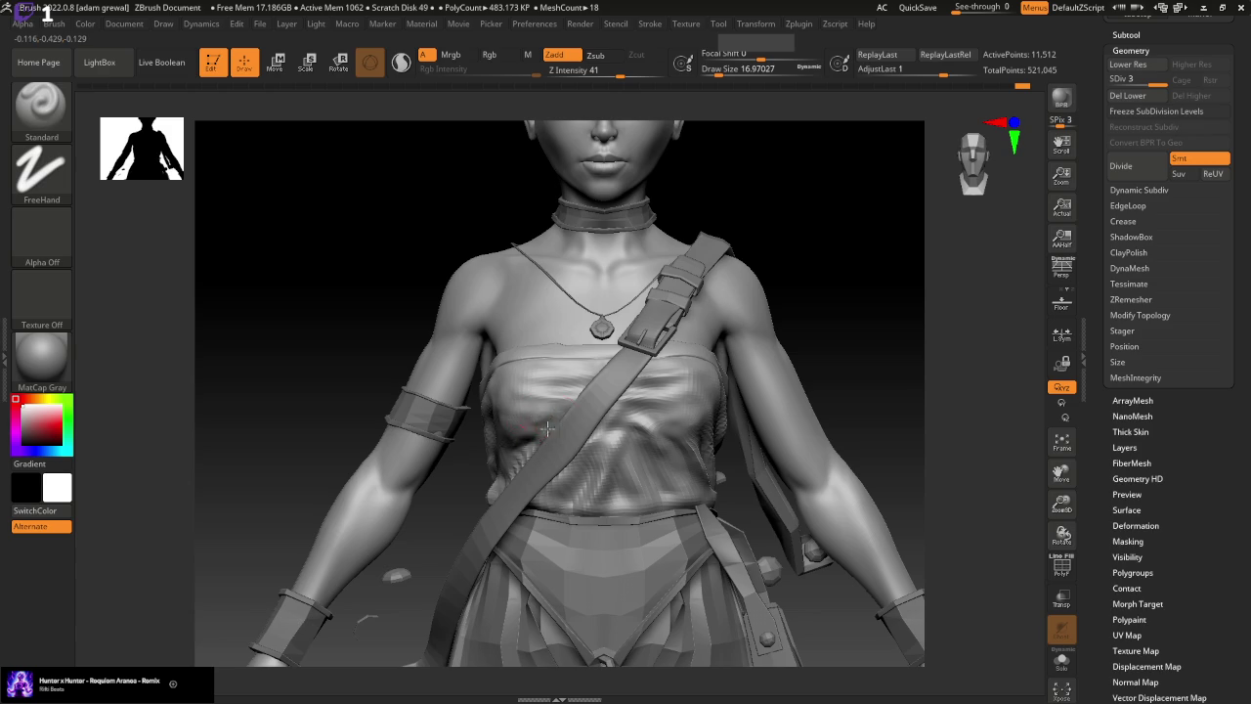
{"action": "left_click_drag", "start_coordinate": [554, 422], "coordinate": [600, 358], "text": "shift"}
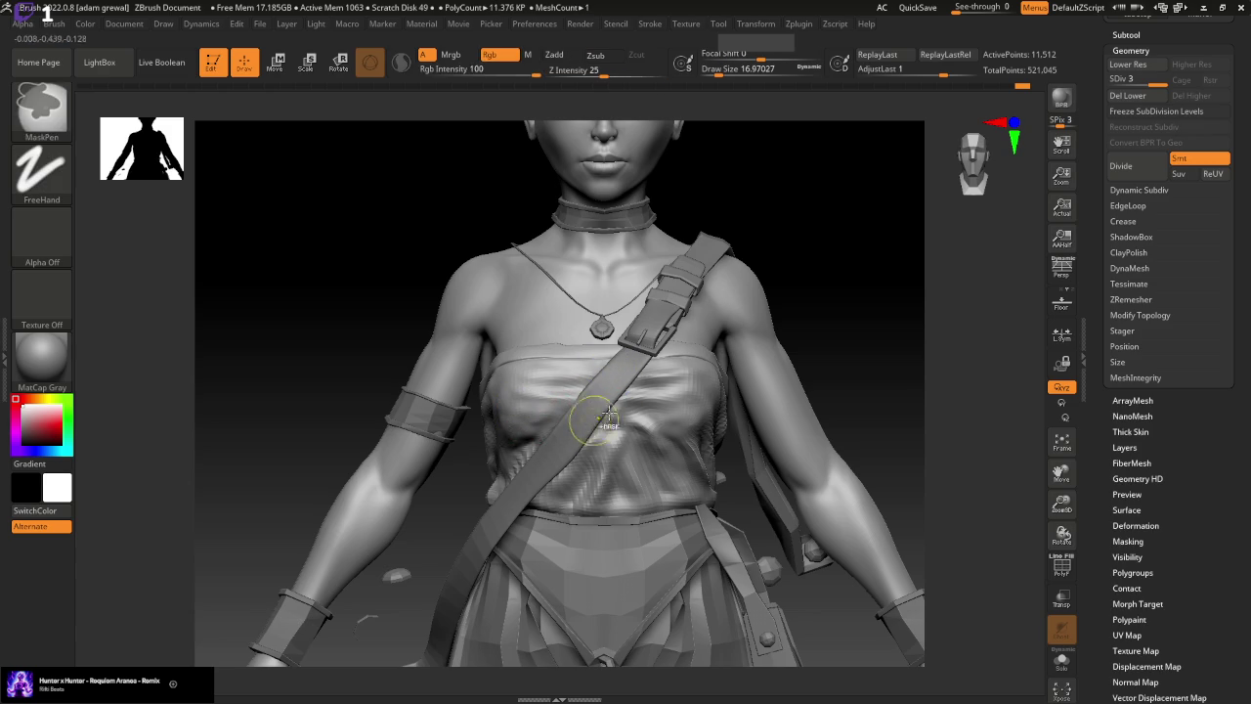
{"action": "left_click", "coordinate": [1146, 35]}
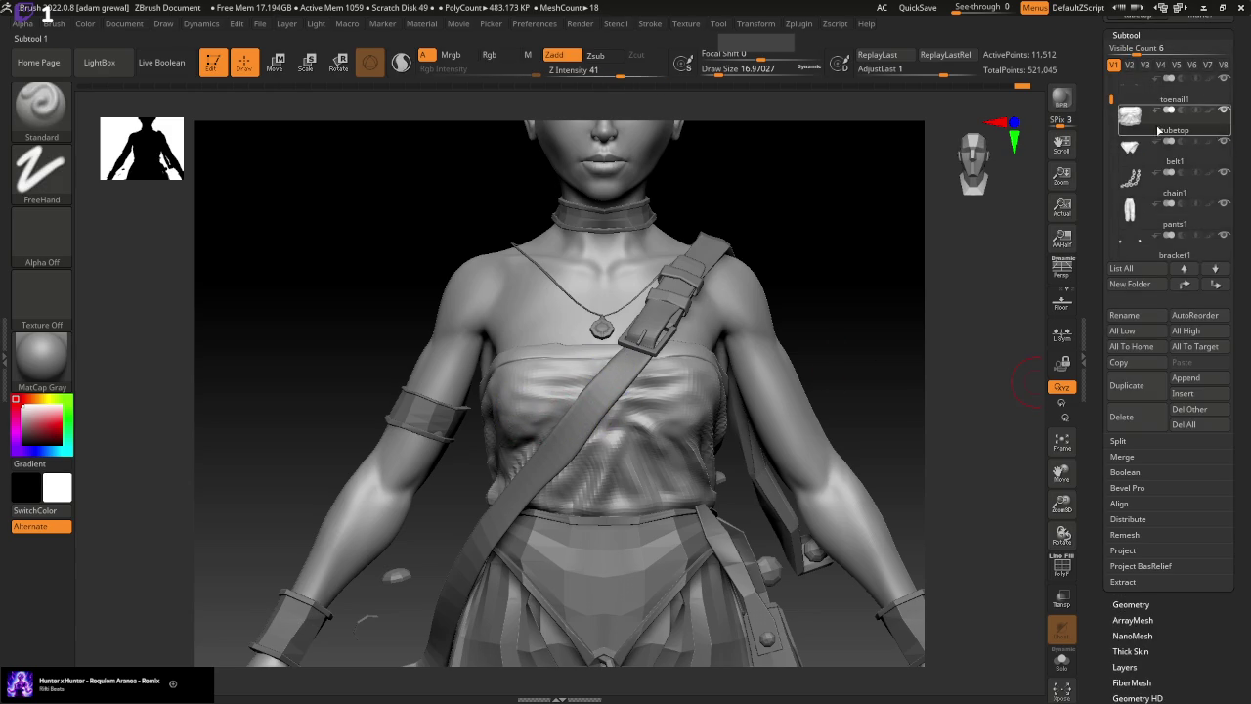
Hide the diagonal strap subtool and begin re-sculpting the shirt wrinkles from the left side
{"action": "mouse_move", "coordinate": [1113, 132]}
{"action": "left_mouse_down"}
{"action": "mouse_move", "coordinate": [1113, 78]}
{"action": "mouse_move", "coordinate": [1112, 191]}
{"action": "left_mouse_up"}
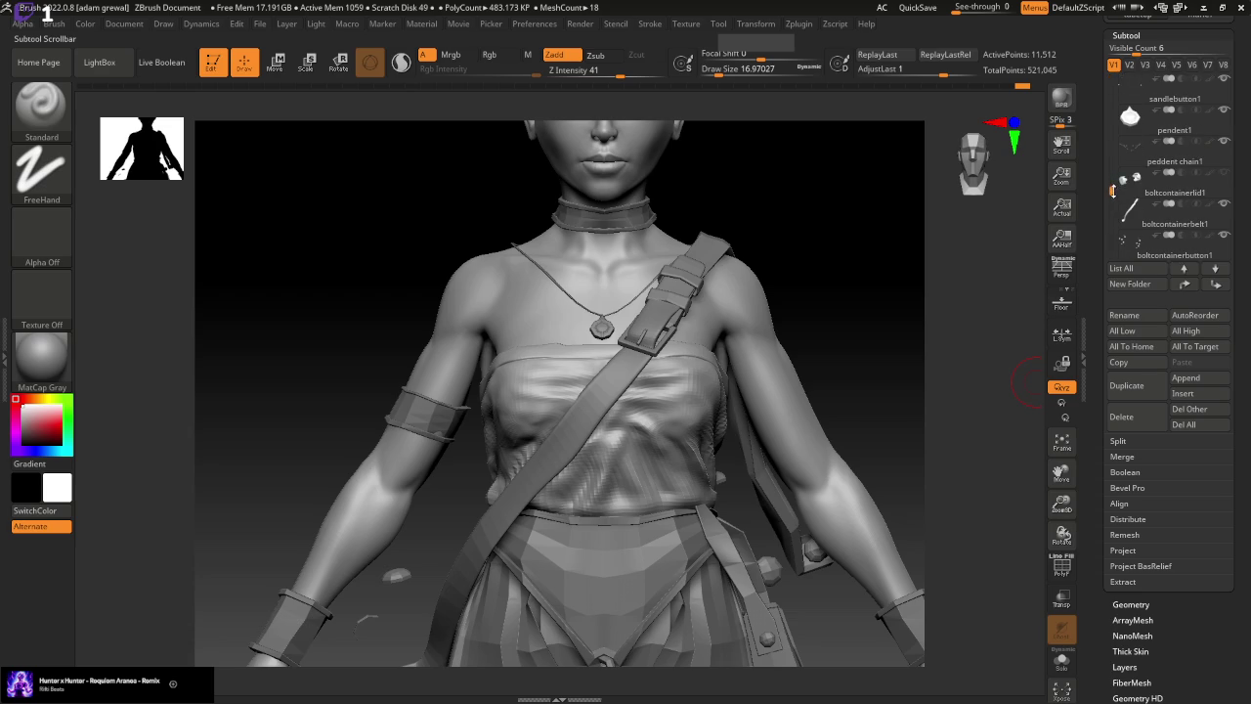
{"action": "left_click", "coordinate": [1228, 213]}
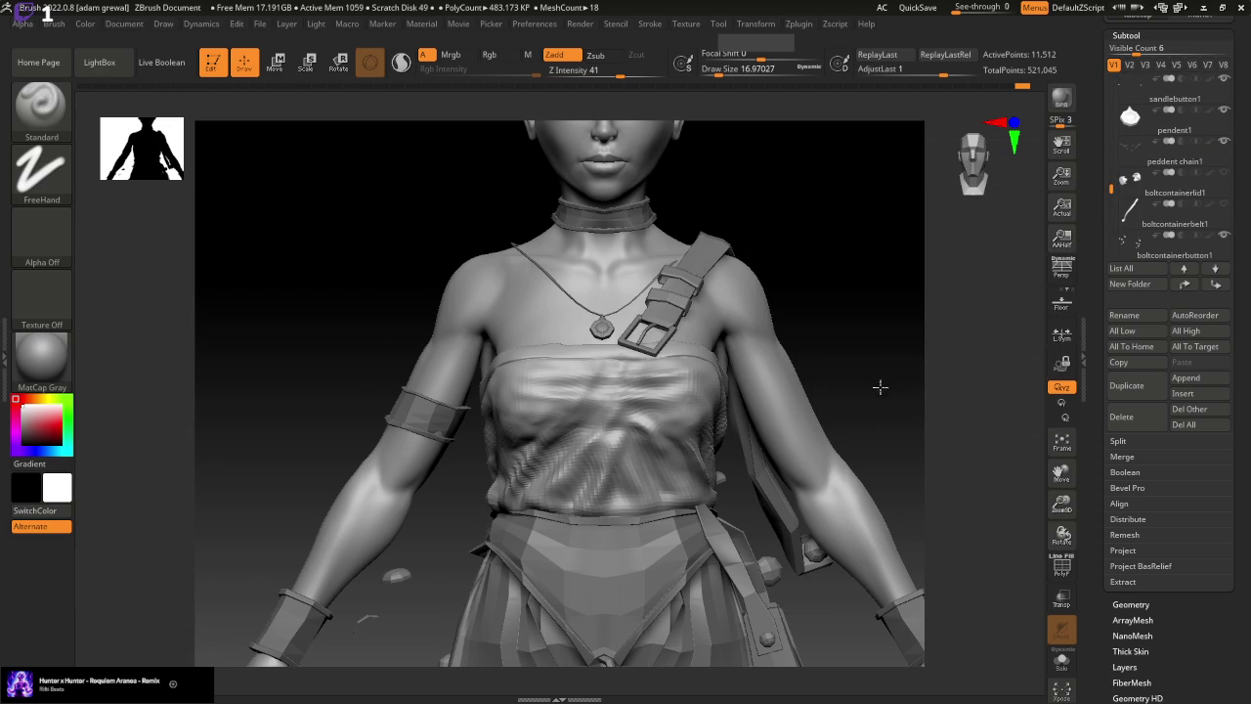
{"action": "left_click_drag", "start_coordinate": [879, 385], "coordinate": [638, 422]}
{"action": "left_click_drag", "start_coordinate": [498, 435], "coordinate": [488, 449]}
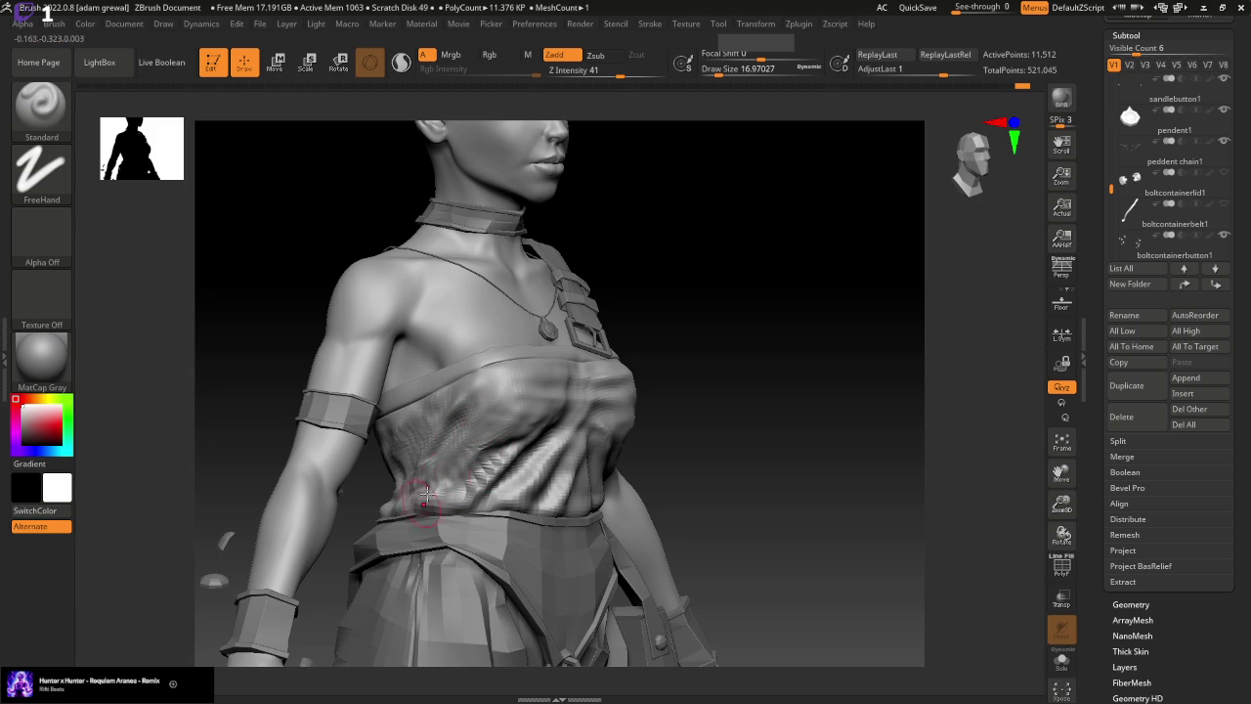
Shrink the brush and sculpt folds across the side of the torso
{"action": "left_click_drag", "start_coordinate": [758, 422], "coordinate": [880, 420], "text": "shift"}
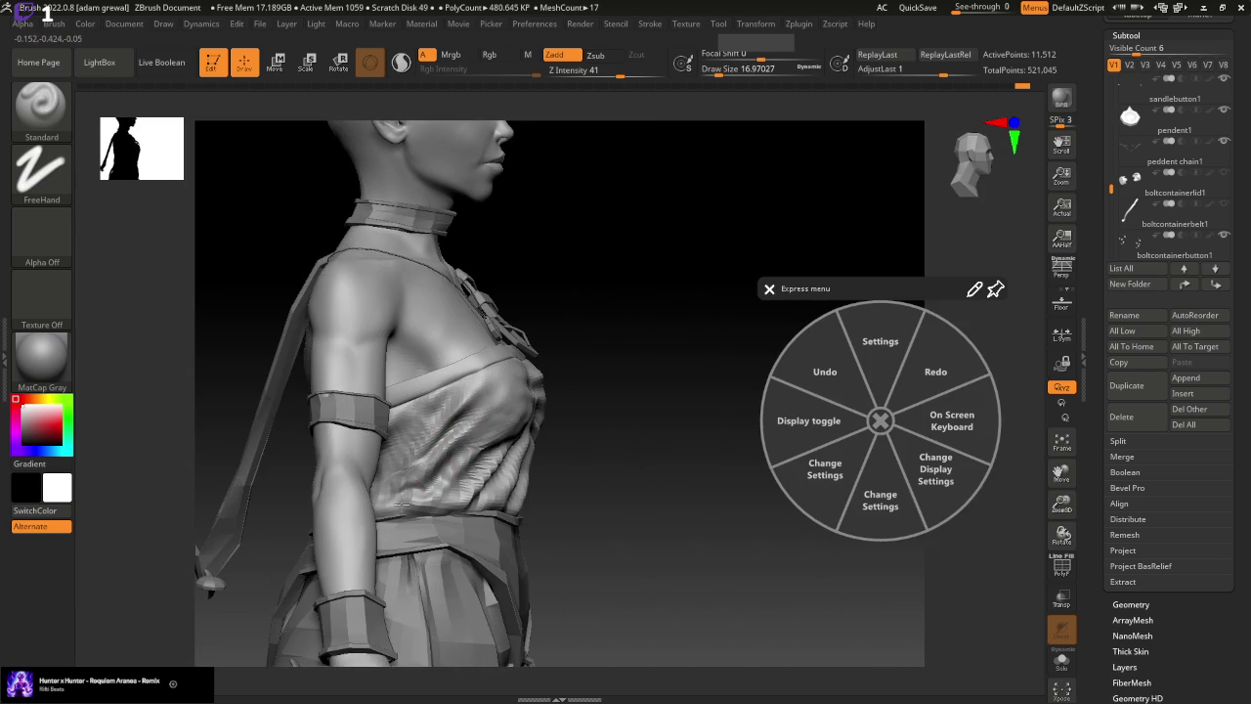
{"action": "key", "text": "shift"}
{"action": "left_click_drag", "start_coordinate": [502, 461], "coordinate": [625, 419], "text": "shift"}
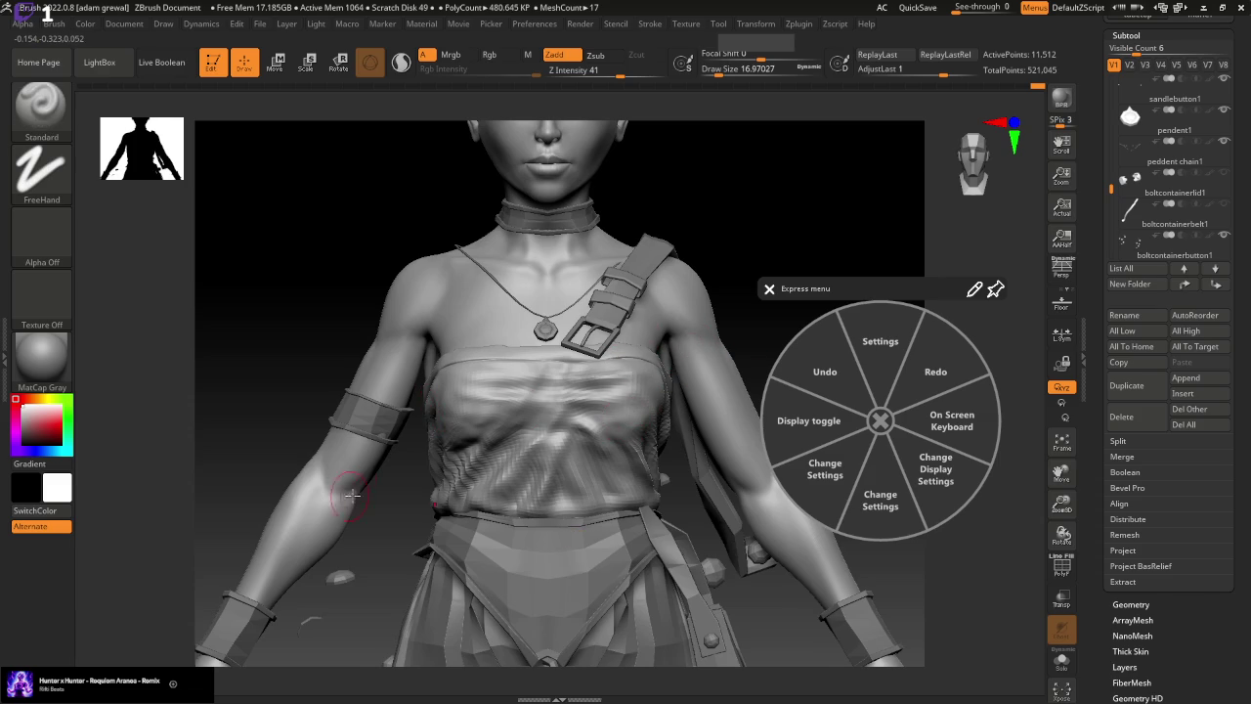
{"action": "right_click_drag", "start_coordinate": [352, 495], "coordinate": [399, 502]}
{"action": "left_click_drag", "start_coordinate": [747, 68], "coordinate": [716, 86]}
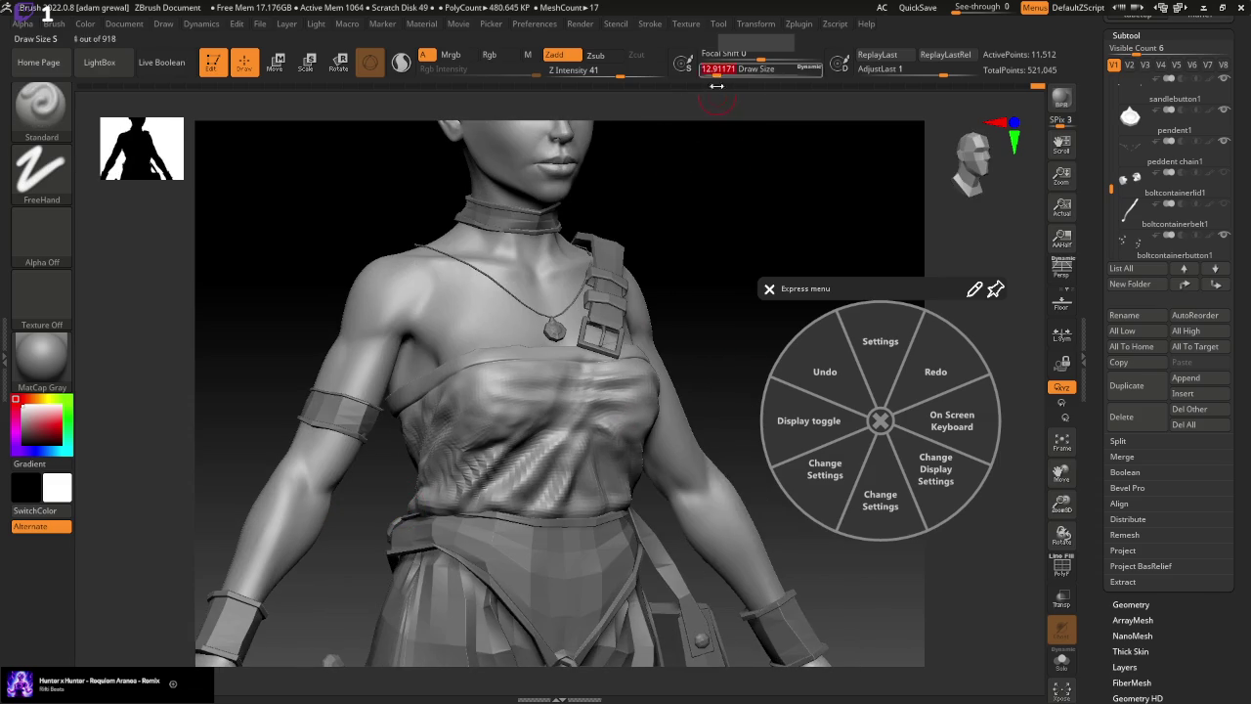
{"action": "left_click_drag", "start_coordinate": [754, 227], "coordinate": [774, 239]}
{"action": "left_click_drag", "start_coordinate": [445, 443], "coordinate": [393, 496]}
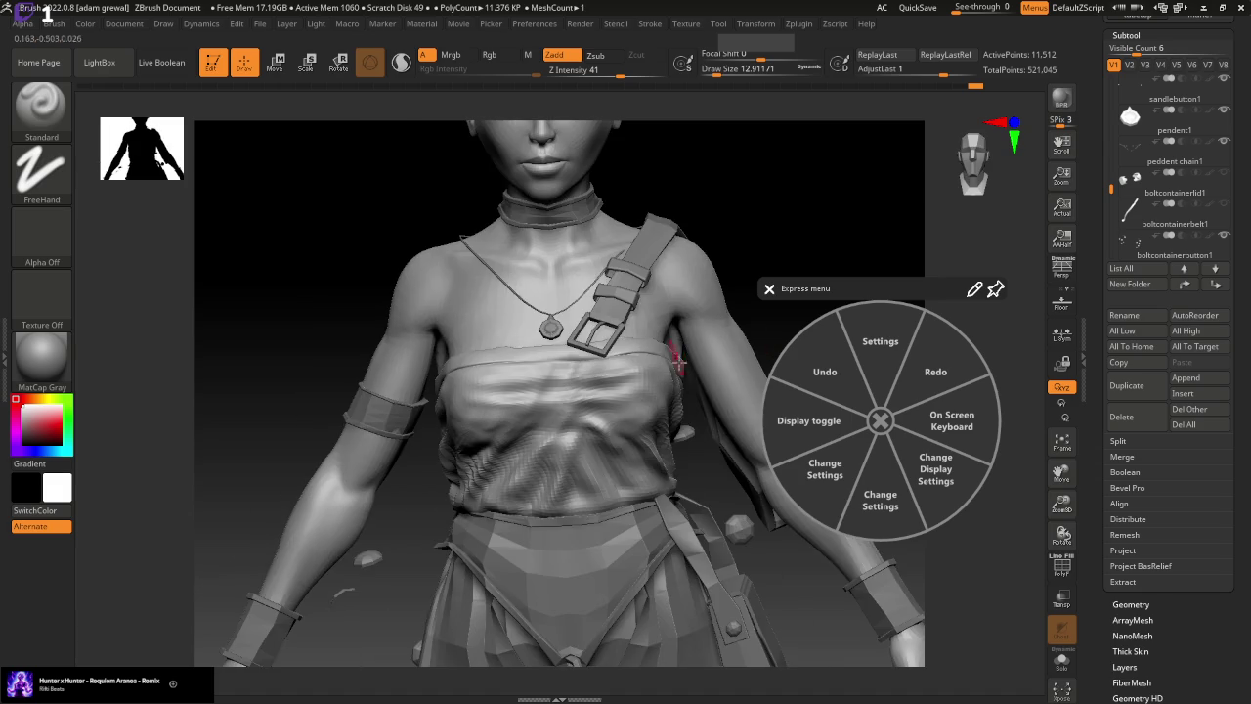
Sculpt horizontal fold bands and a diagonal fold across the chest
{"action": "left_click_drag", "start_coordinate": [719, 348], "coordinate": [680, 358]}
{"action": "left_click_drag", "start_coordinate": [722, 441], "coordinate": [741, 499]}
{"action": "left_click_drag", "start_coordinate": [701, 308], "coordinate": [458, 415]}
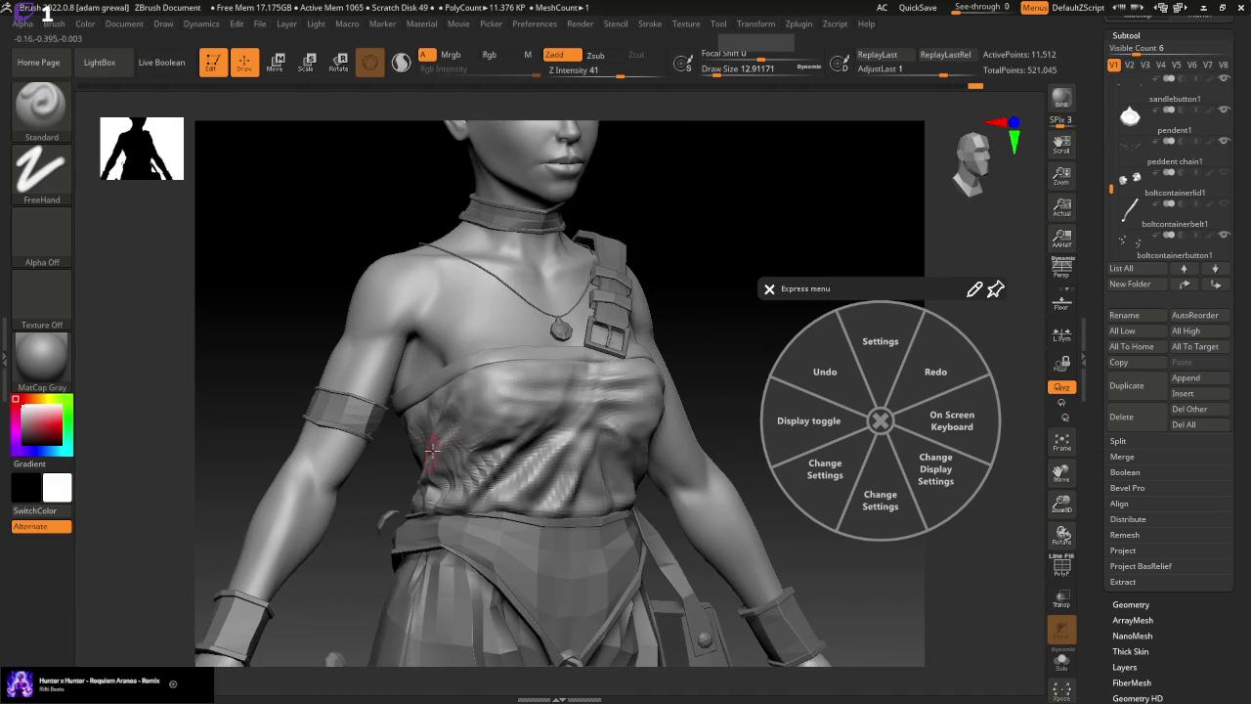
{"action": "left_click_drag", "start_coordinate": [824, 609], "coordinate": [841, 684]}
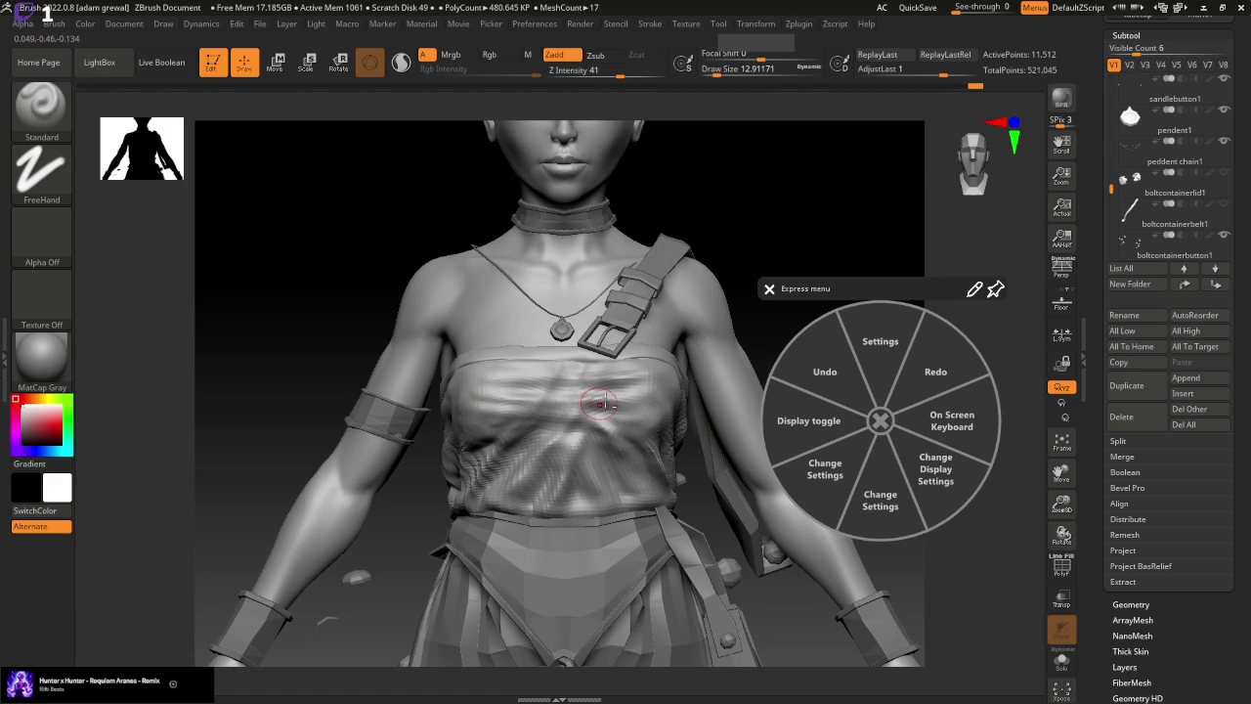
{"action": "left_click_drag", "start_coordinate": [466, 422], "coordinate": [660, 426]}
{"action": "left_click_drag", "start_coordinate": [463, 418], "coordinate": [673, 369]}
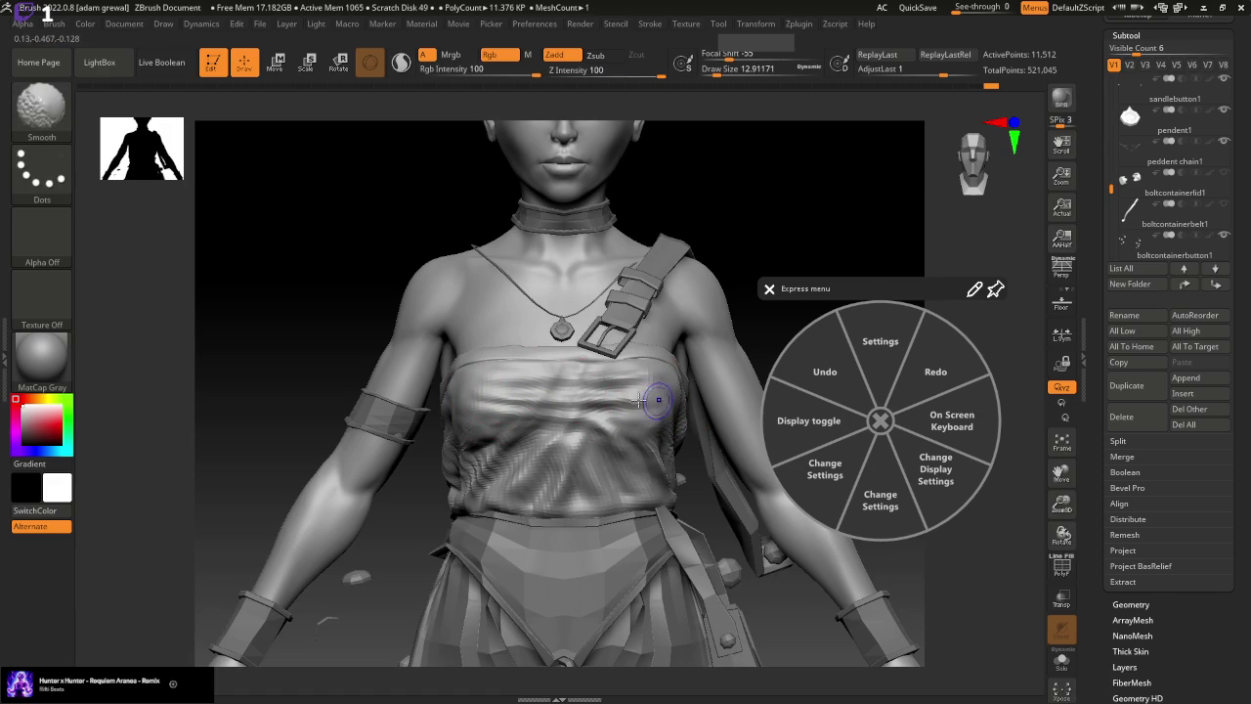
{"action": "left_click_drag", "start_coordinate": [607, 379], "coordinate": [582, 409]}
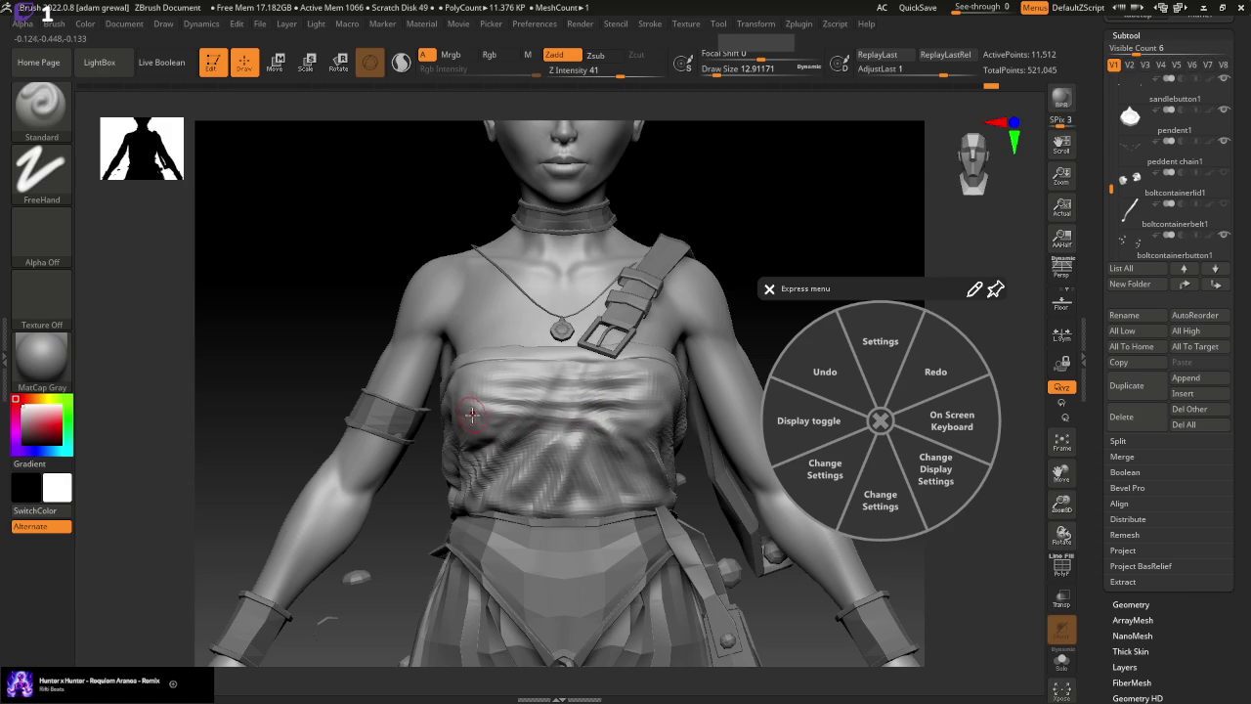
Smooth the new chest folds, resizing the brush as needed
{"action": "key", "text": "shift"}
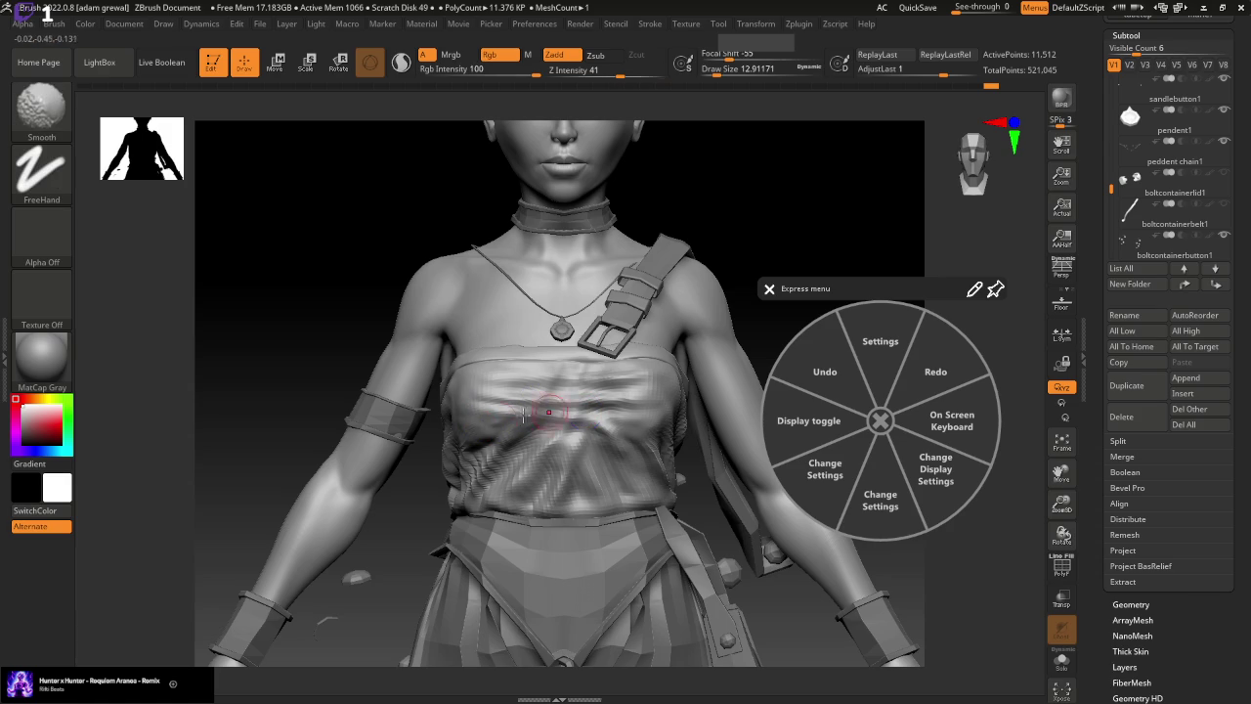
{"action": "key", "text": "shift"}
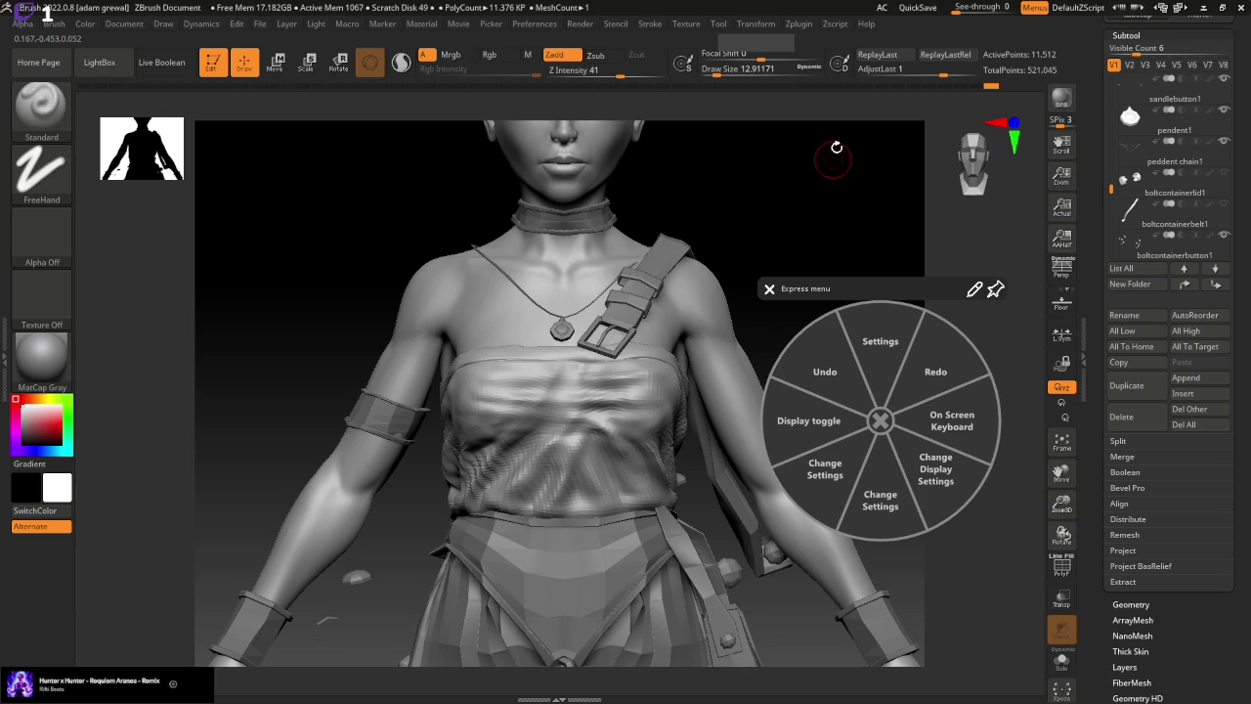
{"action": "left_click_drag", "start_coordinate": [720, 106], "coordinate": [633, 342]}
{"action": "key", "text": "shift"}
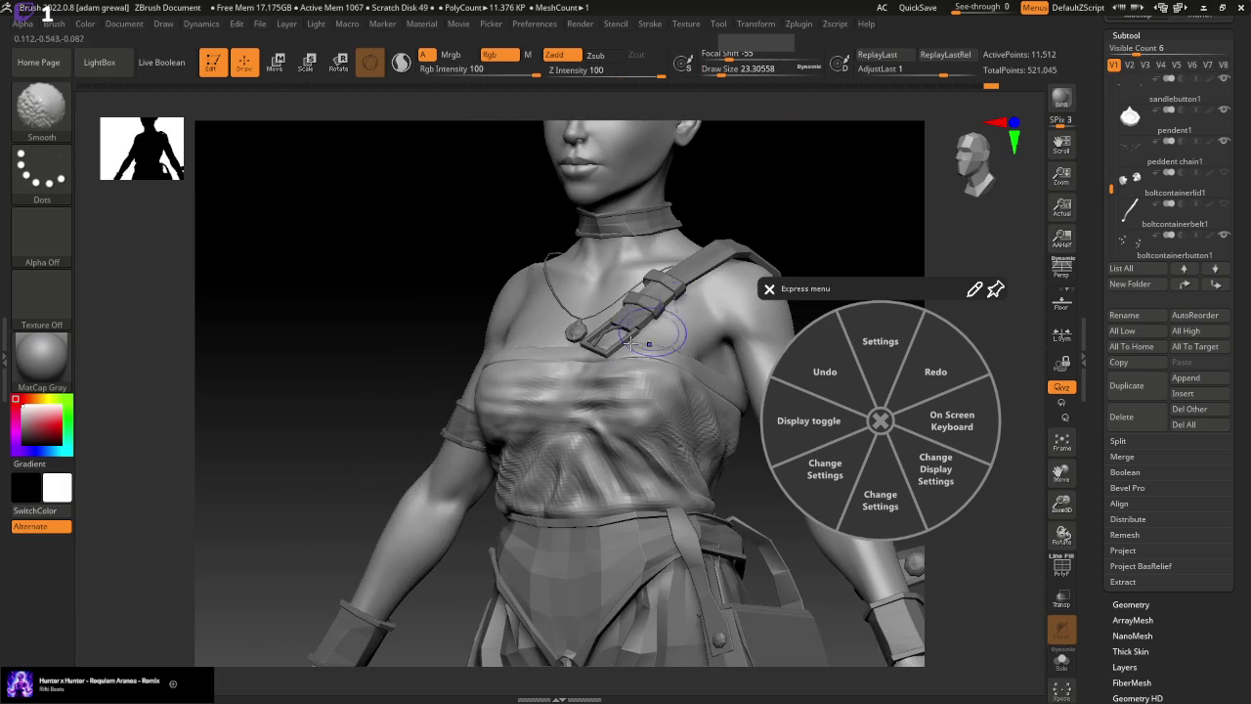
{"action": "left_click_drag", "start_coordinate": [720, 72], "coordinate": [662, 183]}
{"action": "key", "text": "shift"}
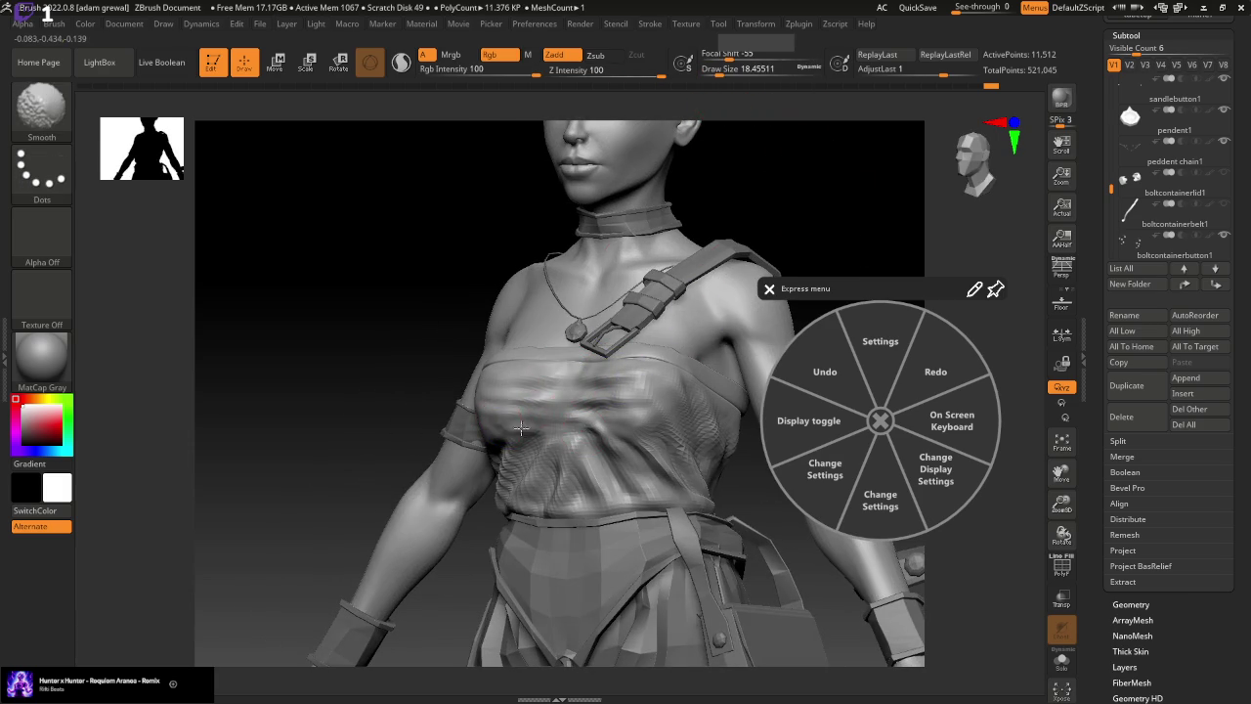
{"action": "left_click_drag", "start_coordinate": [860, 260], "coordinate": [872, 264]}
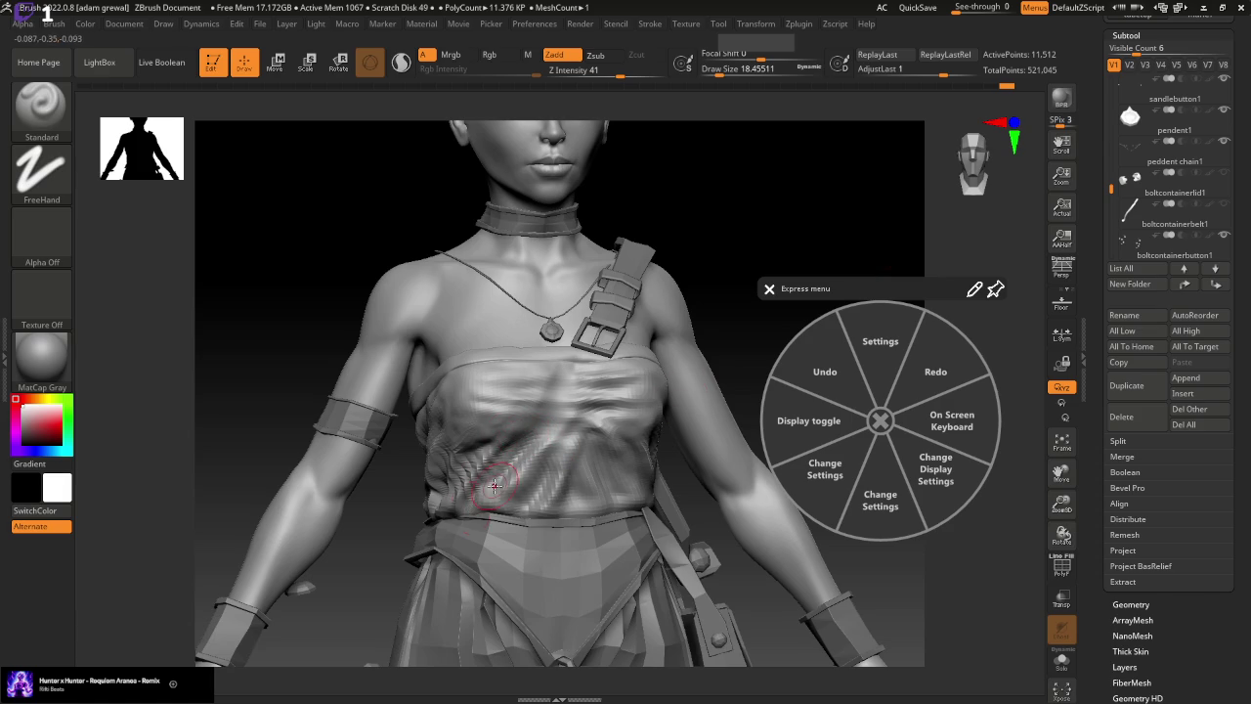
{"action": "key", "text": "ctrl"}
{"action": "left_click", "coordinate": [1168, 606]}
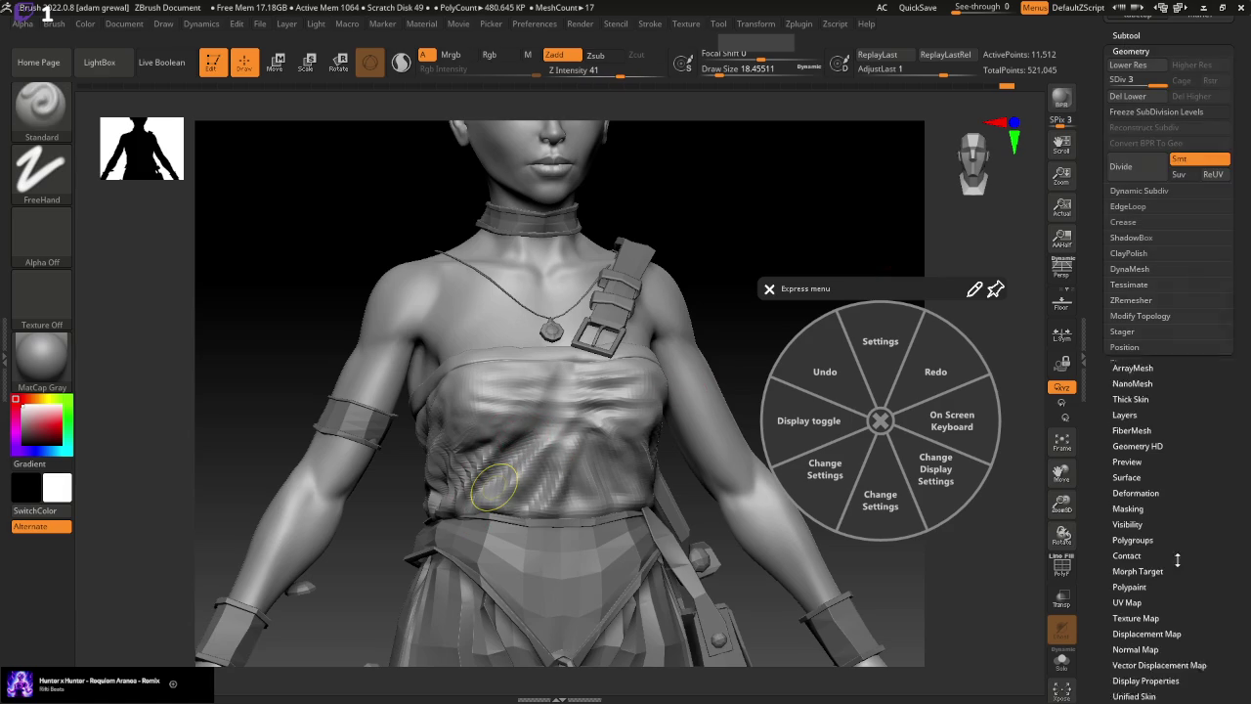
Subdivide the top one more level and sculpt a side fold with brush about 15.5
{"action": "left_click", "coordinate": [1143, 168]}
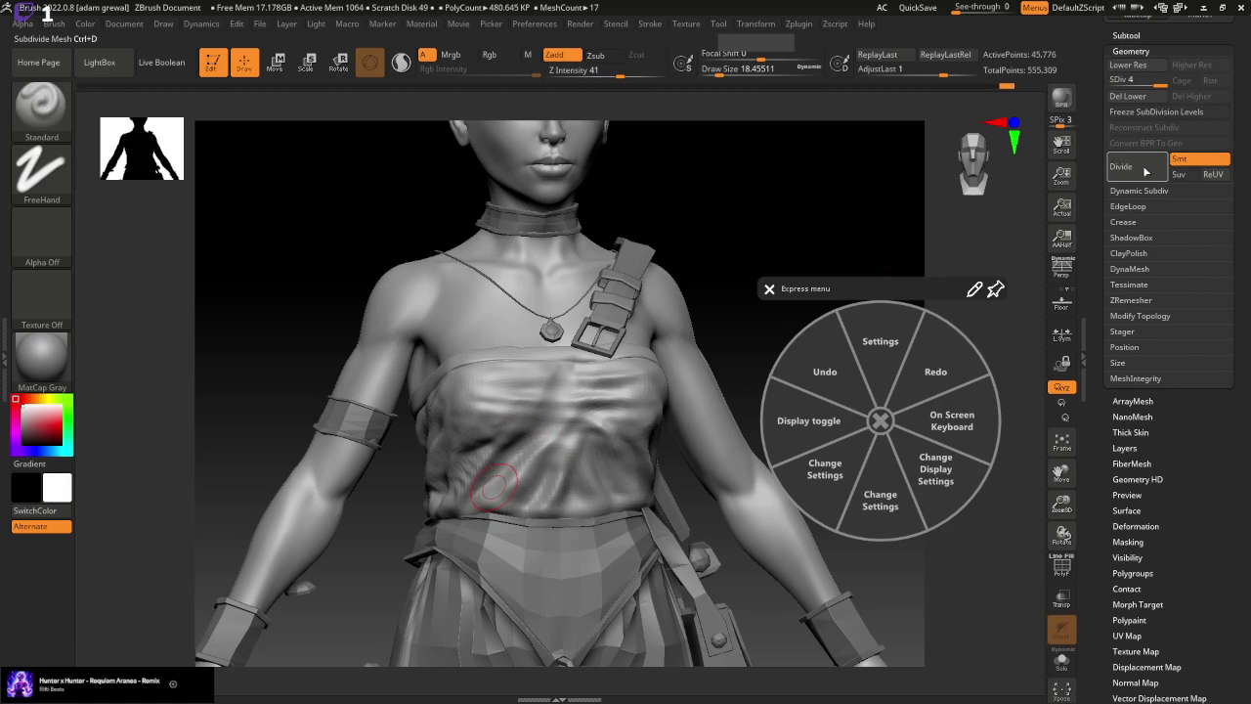
{"action": "mouse_move", "coordinate": [857, 262]}
{"action": "left_mouse_down"}
{"action": "mouse_move", "coordinate": [887, 209]}
{"action": "mouse_move", "coordinate": [871, 237]}
{"action": "left_mouse_up"}
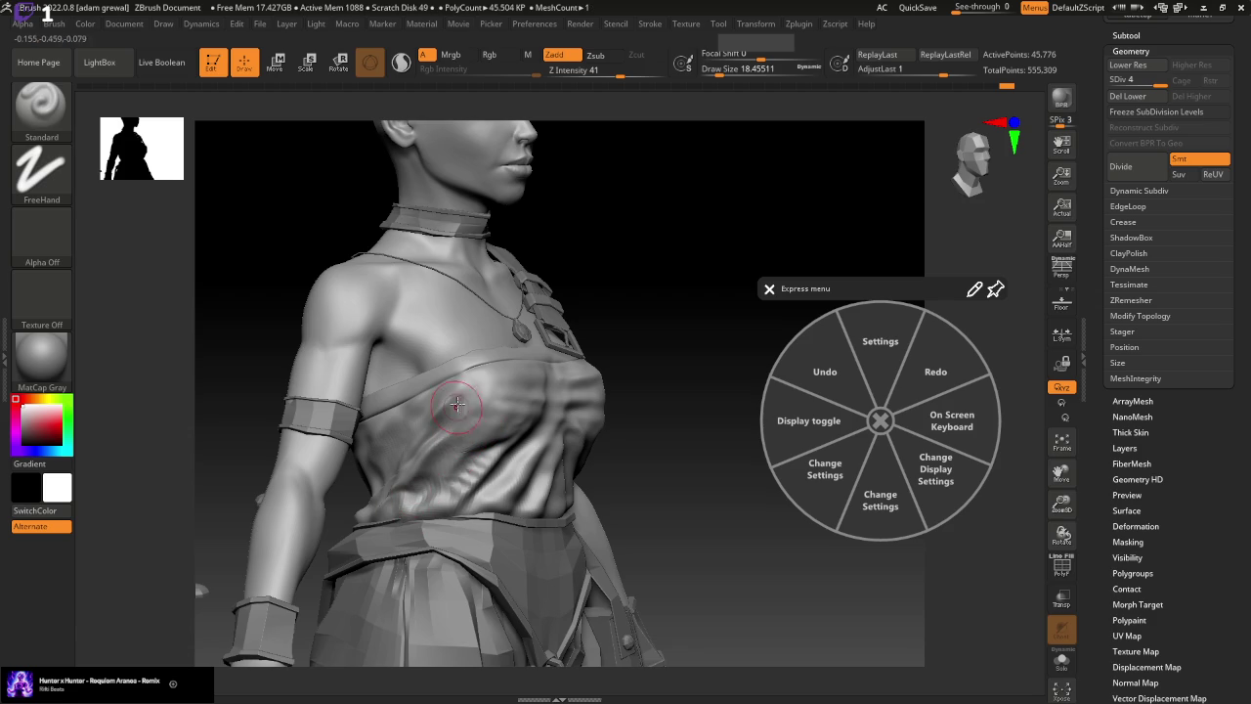
{"action": "left_click", "coordinate": [723, 68]}
{"action": "left_click_drag", "start_coordinate": [723, 69], "coordinate": [713, 68]}
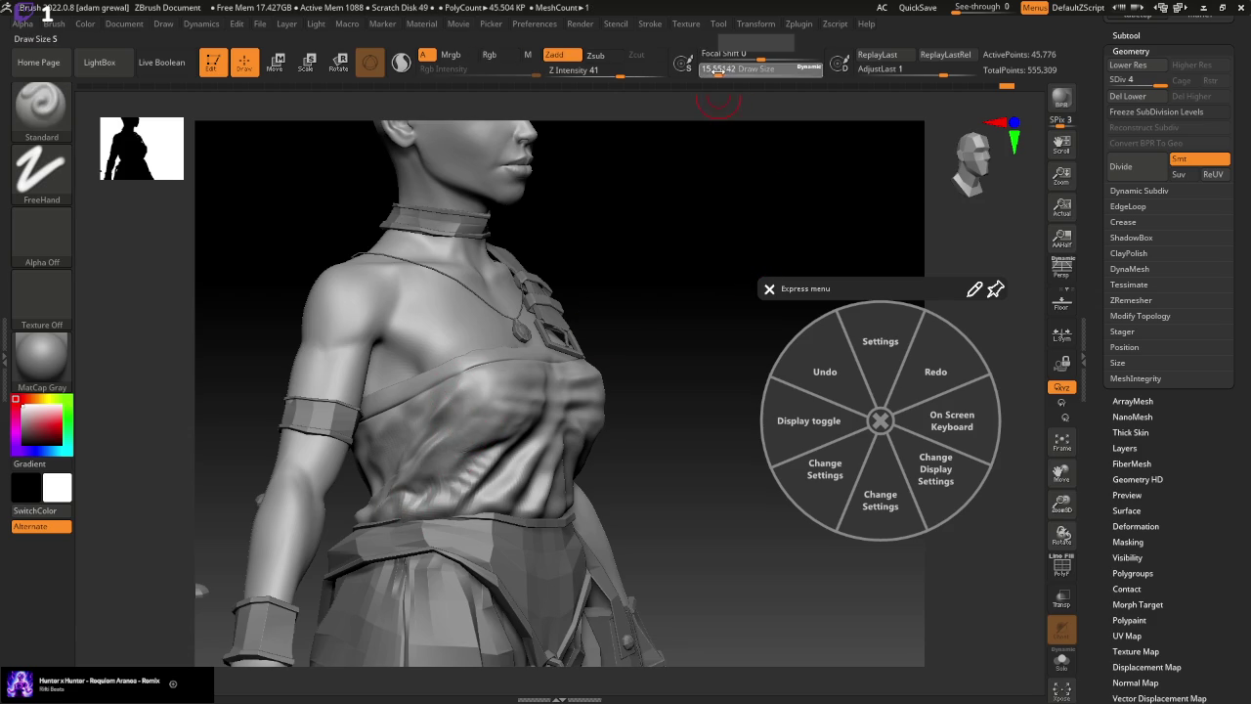
{"action": "left_click_drag", "start_coordinate": [674, 234], "coordinate": [734, 232]}
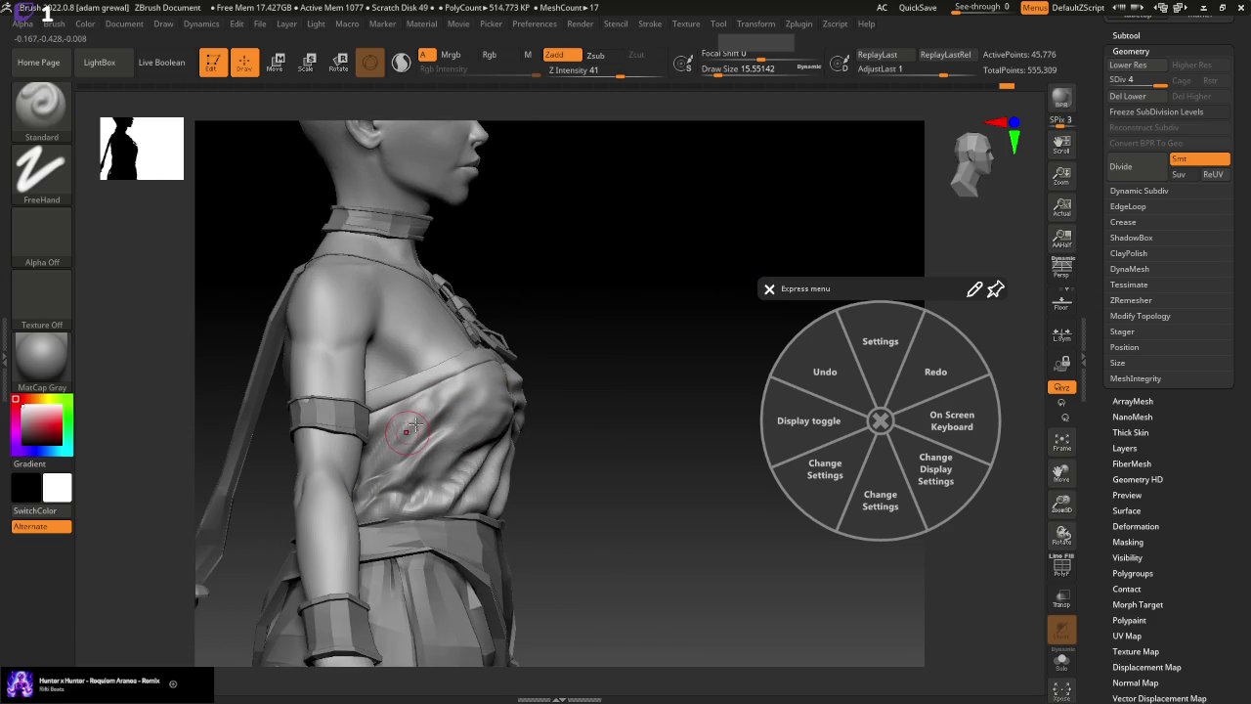
{"action": "mouse_move", "coordinate": [490, 392]}
{"action": "left_mouse_down"}
{"action": "mouse_move", "coordinate": [419, 446]}
{"action": "mouse_move", "coordinate": [453, 440]}
{"action": "left_mouse_up"}
Smooth the side folds with the brush enlarged to about 21.6
{"action": "left_click_drag", "start_coordinate": [661, 329], "coordinate": [644, 338]}
{"action": "key", "text": "shift"}
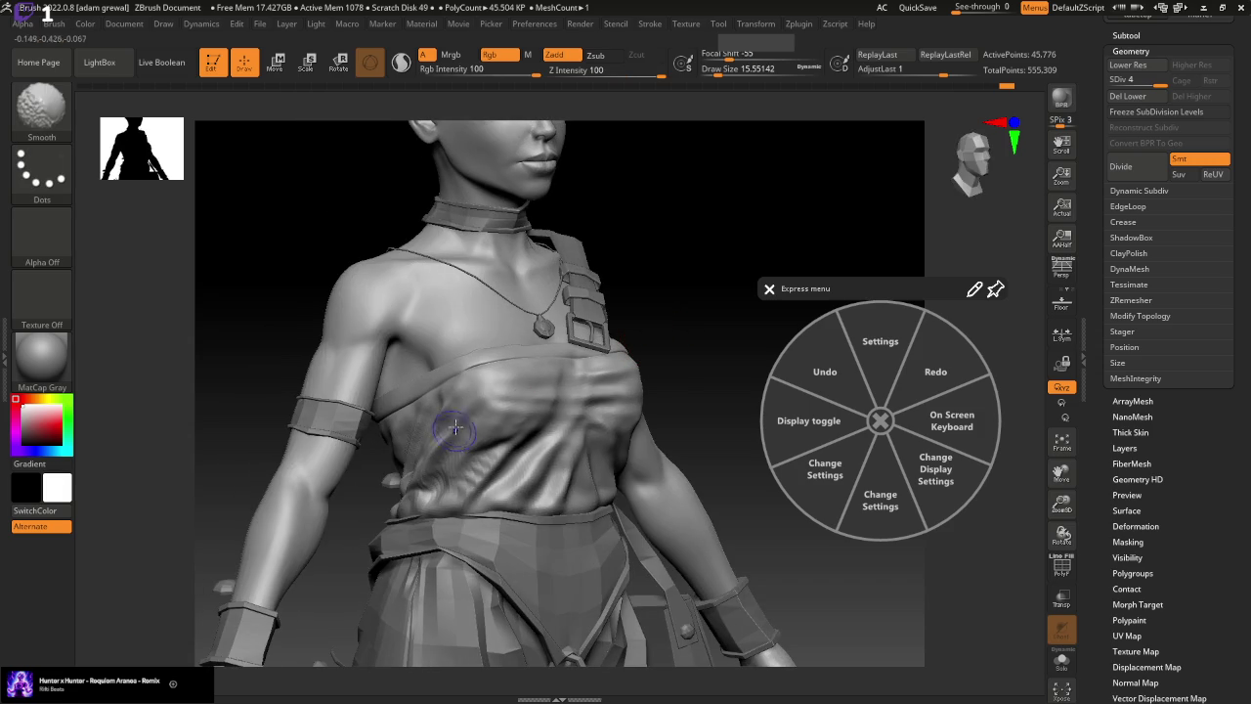
{"action": "left_click_drag", "start_coordinate": [742, 68], "coordinate": [683, 111]}
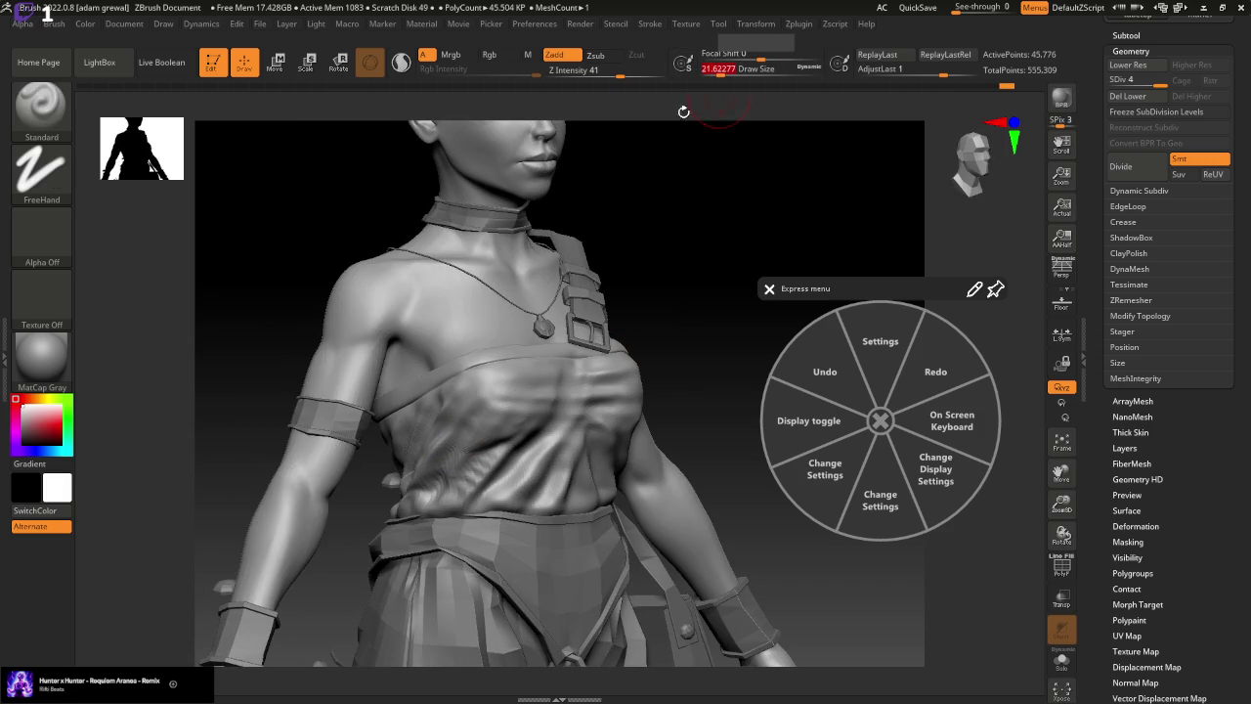
{"action": "left_click_drag", "start_coordinate": [466, 422], "coordinate": [414, 506], "text": "shift"}
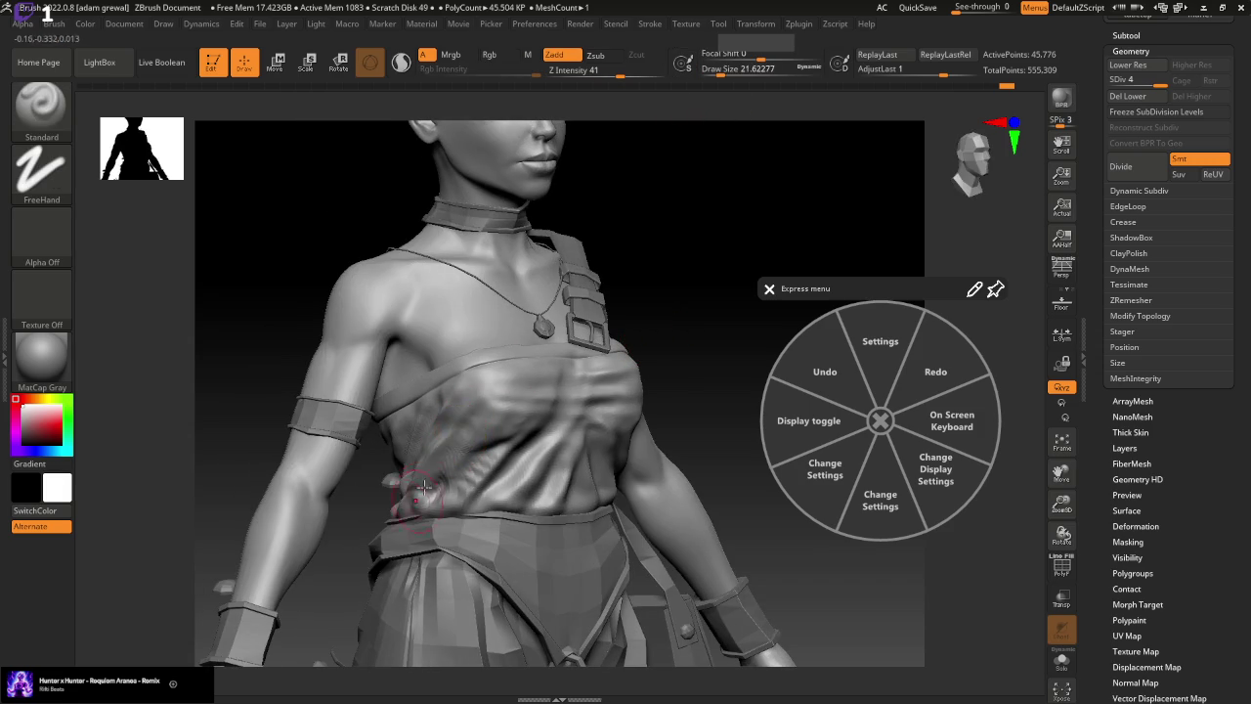
{"action": "left_click_drag", "start_coordinate": [704, 254], "coordinate": [753, 293]}
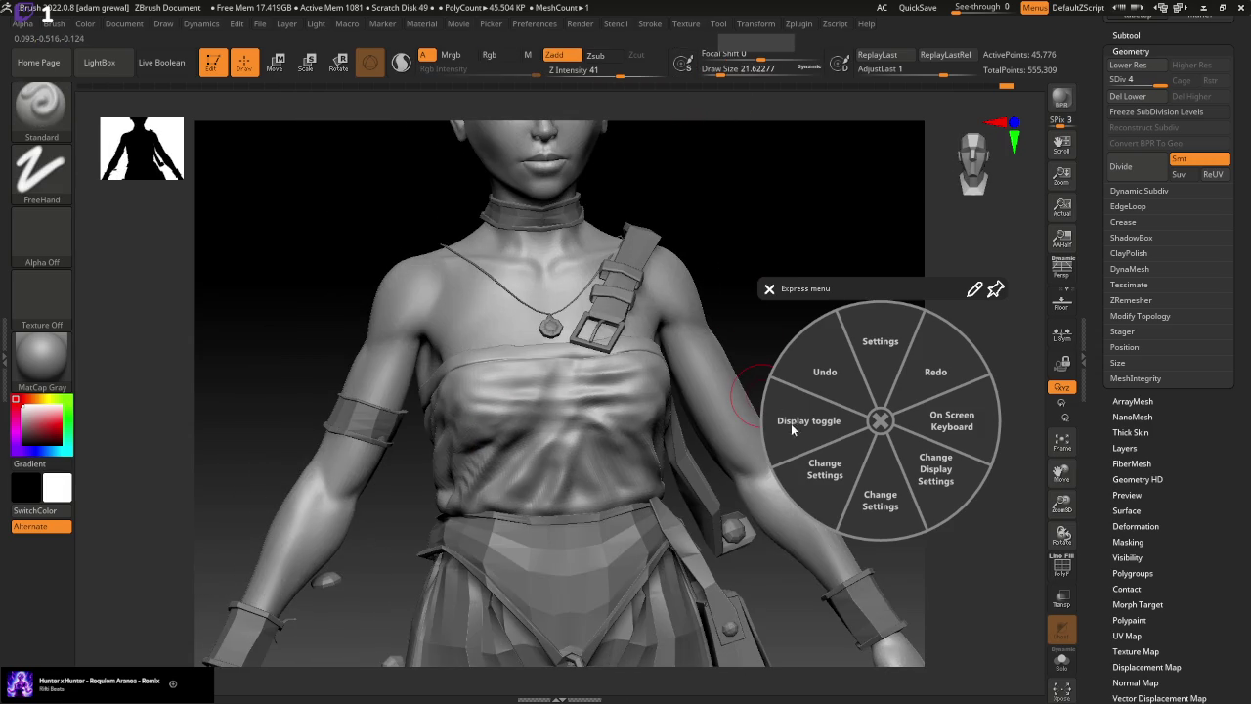
{"action": "left_click_drag", "start_coordinate": [958, 576], "coordinate": [958, 559]}
{"action": "left_click_drag", "start_coordinate": [431, 466], "coordinate": [444, 497], "text": "shift"}
Inspect the top from several angles and shrink the brush to about 12.9
{"action": "left_click_drag", "start_coordinate": [814, 628], "coordinate": [609, 502]}
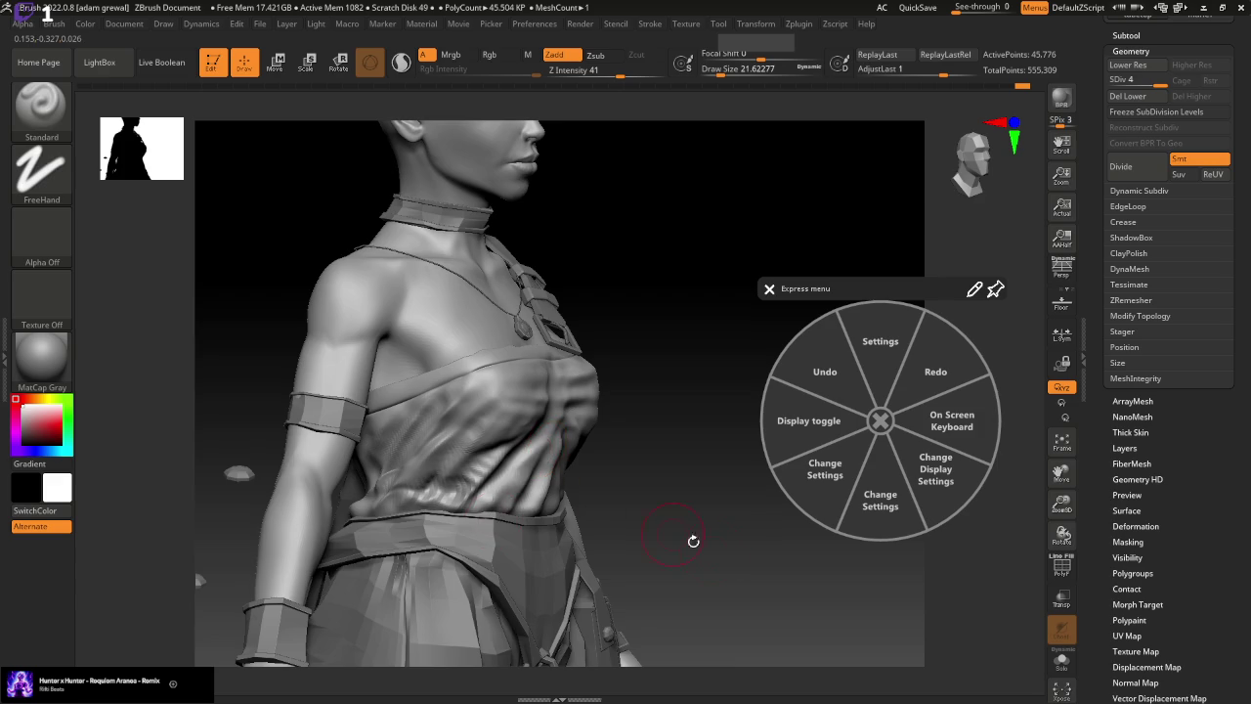
{"action": "left_click_drag", "start_coordinate": [692, 538], "coordinate": [736, 588]}
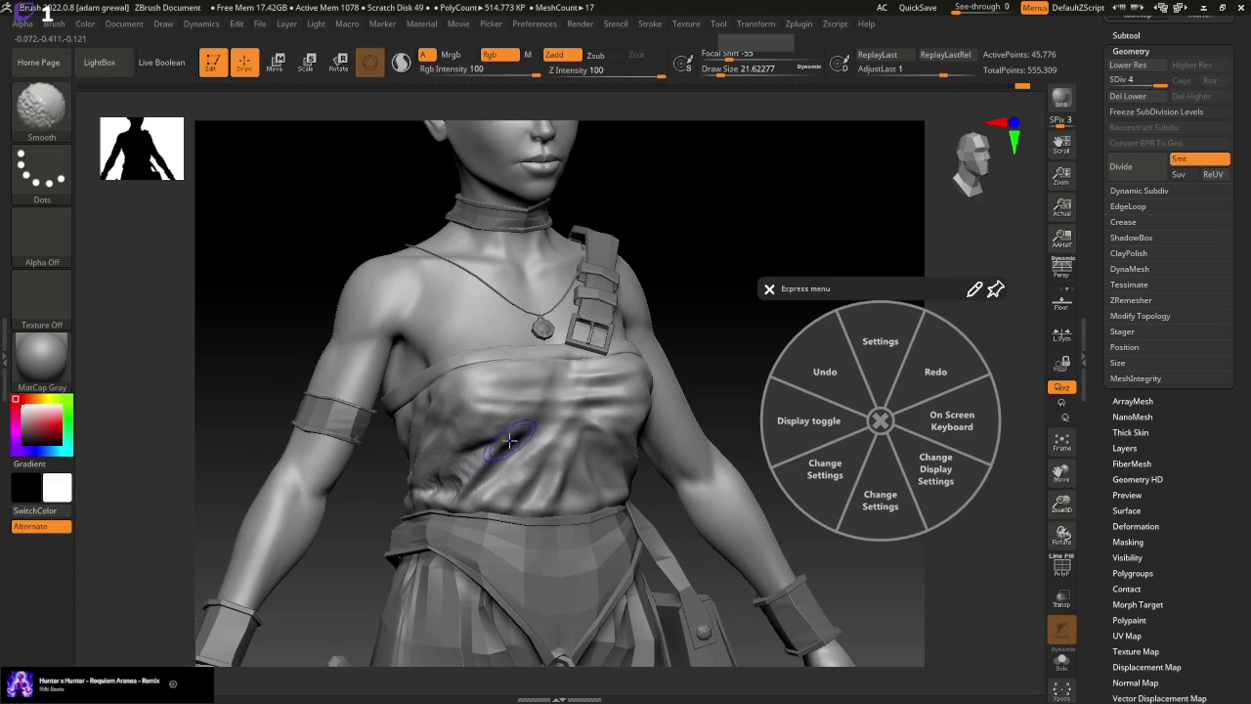
{"action": "left_click_drag", "start_coordinate": [863, 583], "coordinate": [761, 237]}
{"action": "left_click_drag", "start_coordinate": [761, 74], "coordinate": [728, 74]}
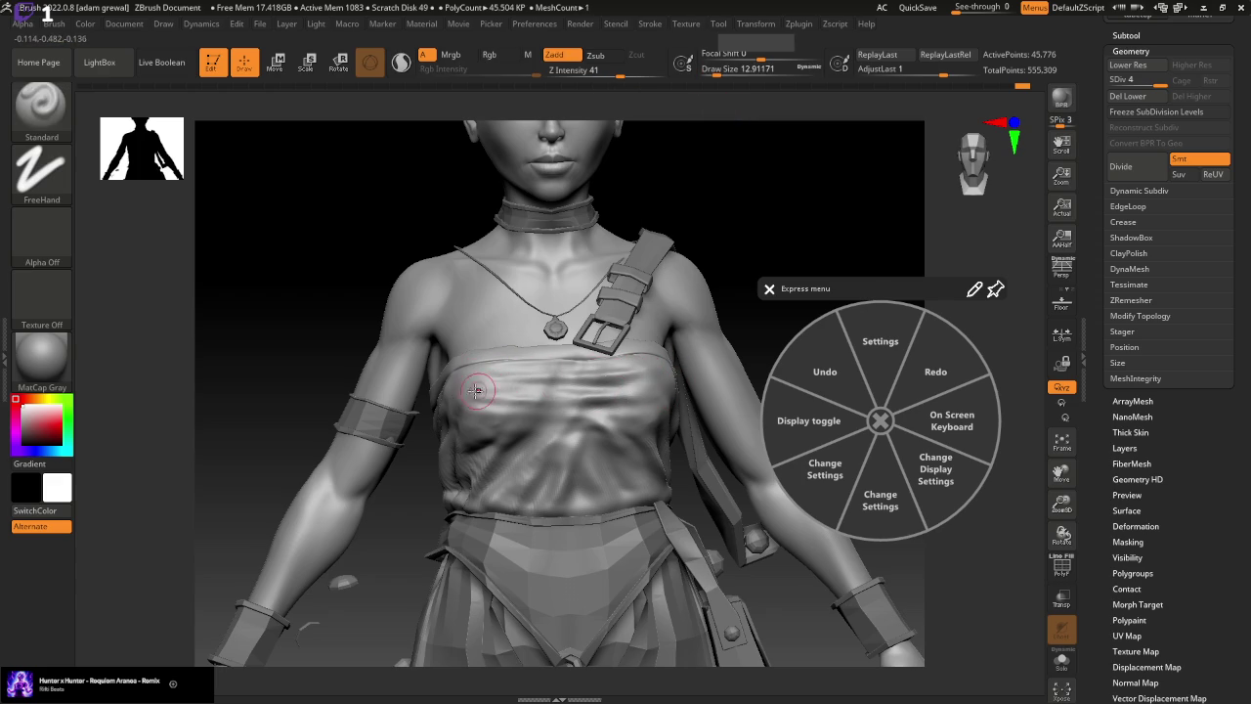
{"action": "left_click_drag", "start_coordinate": [868, 262], "coordinate": [590, 387]}
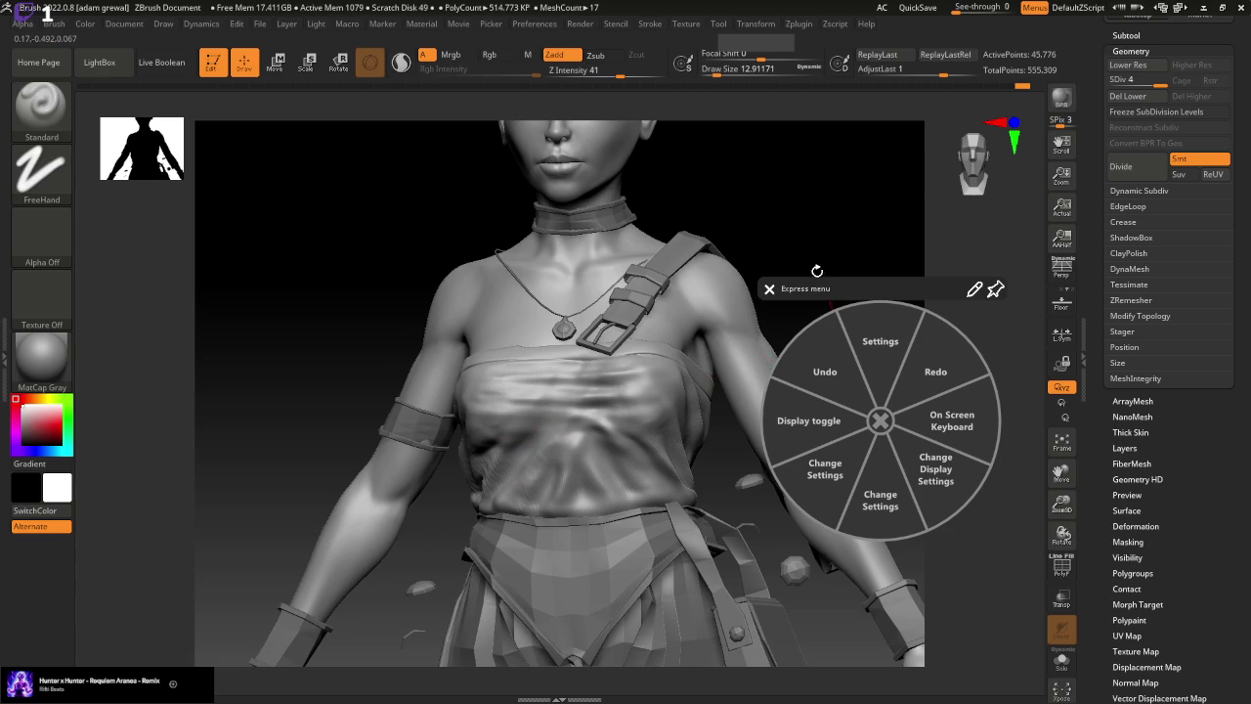
{"action": "left_click_drag", "start_coordinate": [817, 271], "coordinate": [835, 246]}
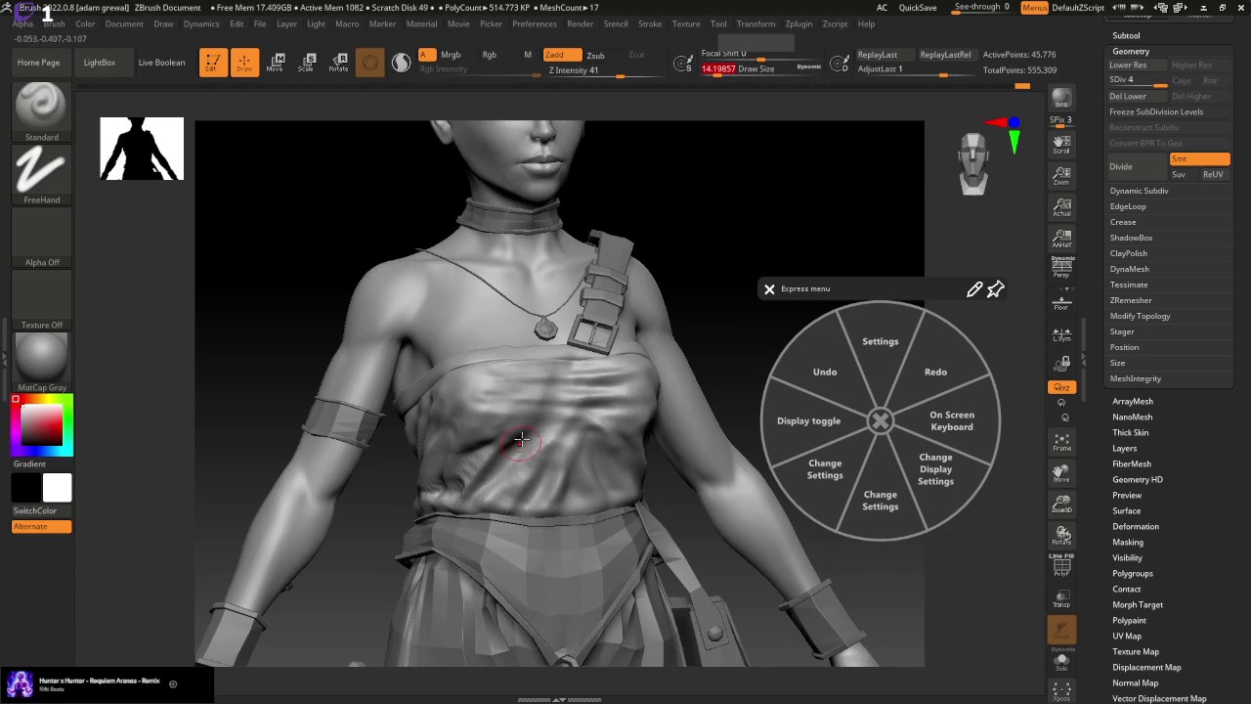
Mask and smooth the folds along the figure's right side
{"action": "key", "text": "ctrl"}
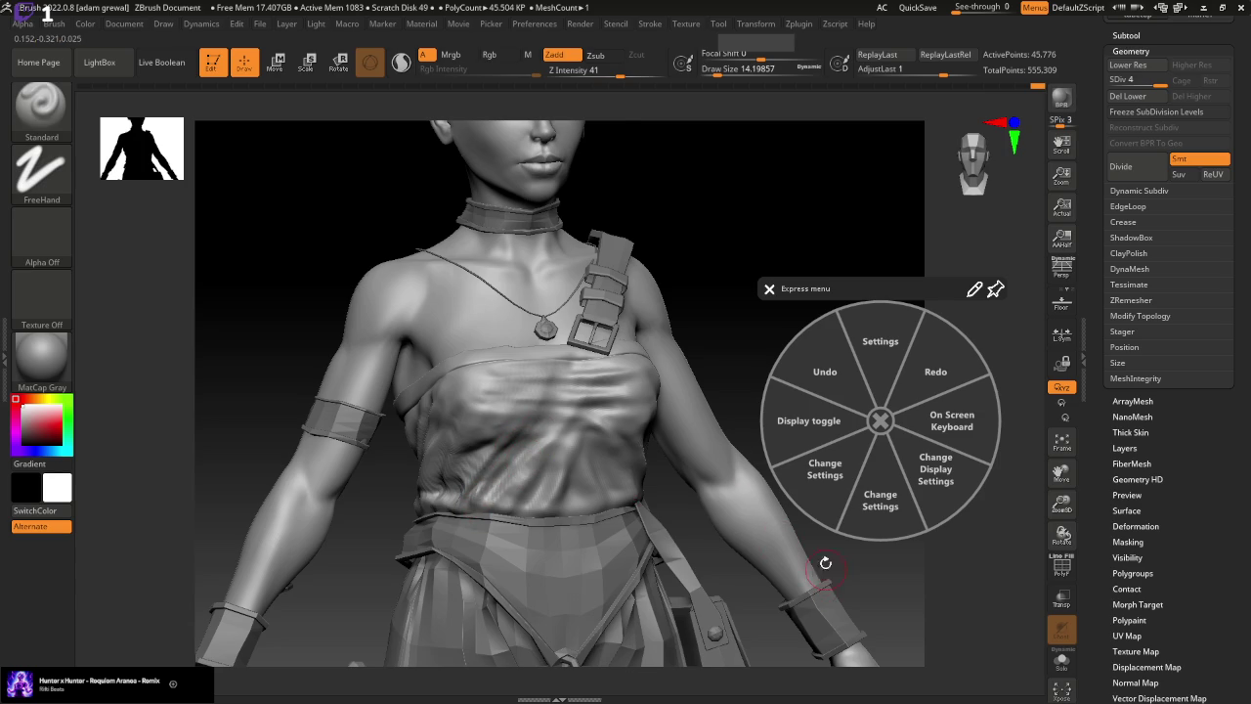
{"action": "left_click_drag", "start_coordinate": [824, 563], "coordinate": [878, 583]}
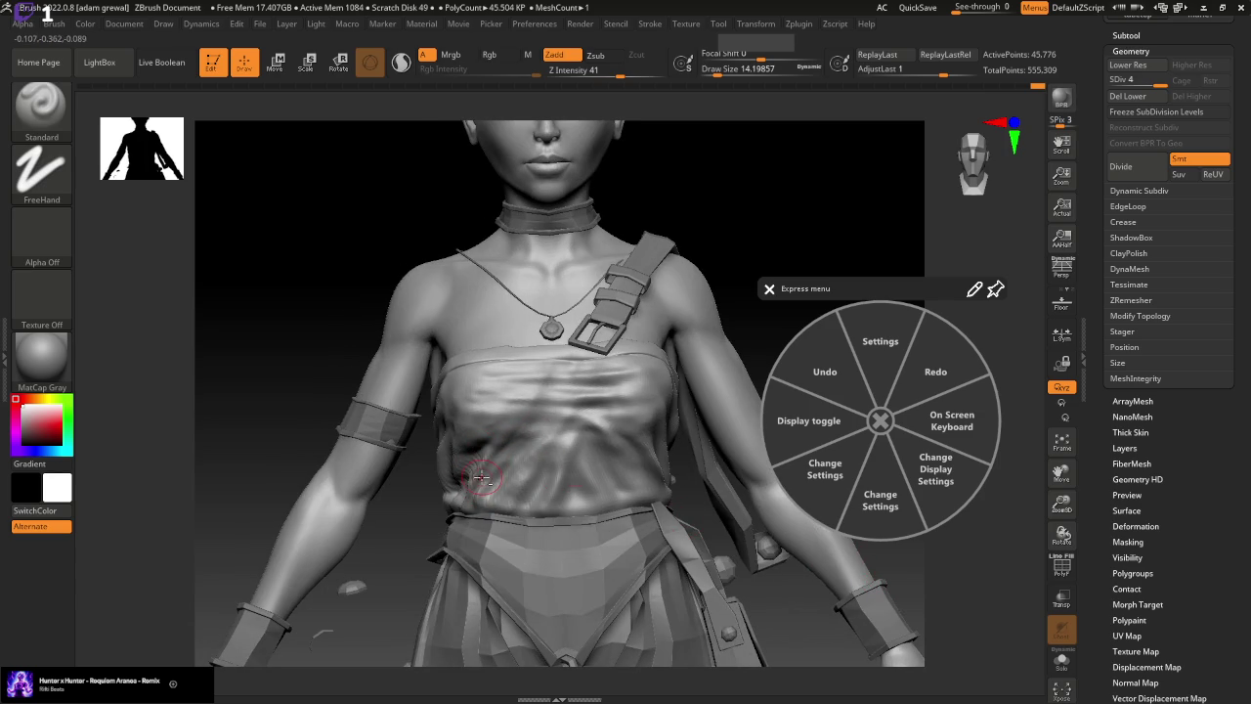
{"action": "mouse_move", "coordinate": [782, 261]}
{"action": "left_mouse_down"}
{"action": "mouse_move", "coordinate": [795, 226]}
{"action": "mouse_move", "coordinate": [789, 246]}
{"action": "left_mouse_up"}
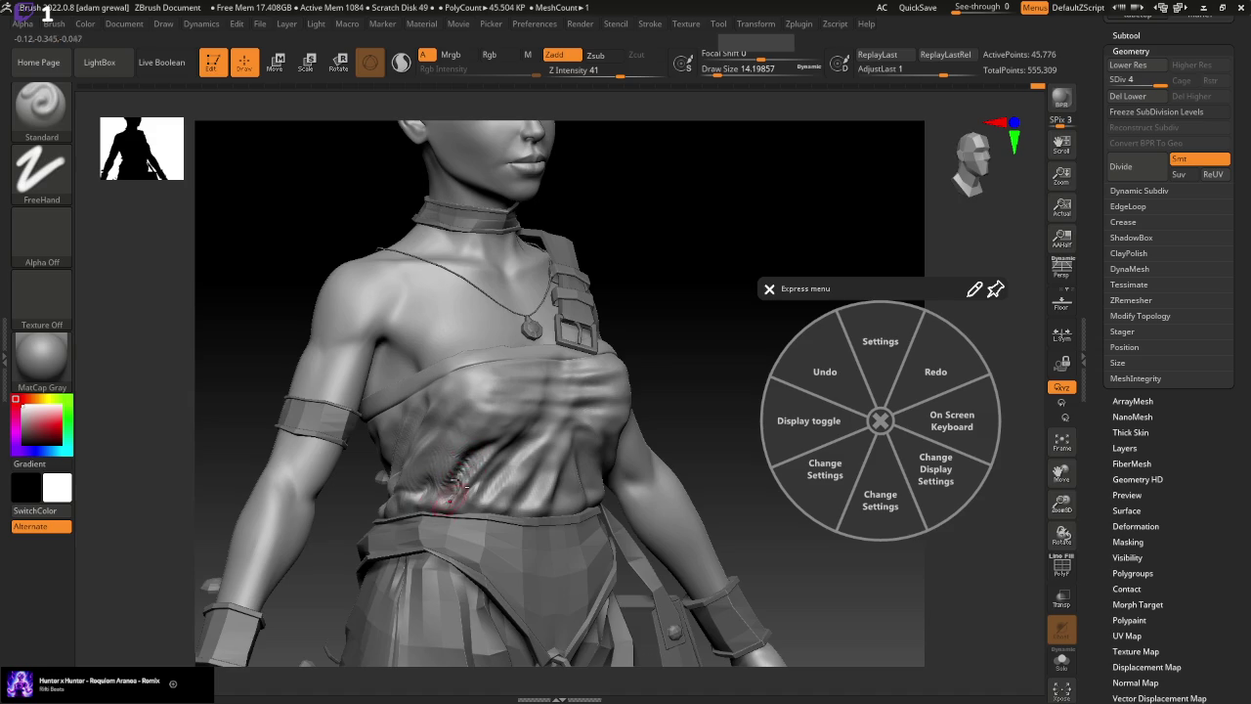
{"action": "key", "text": "shift"}
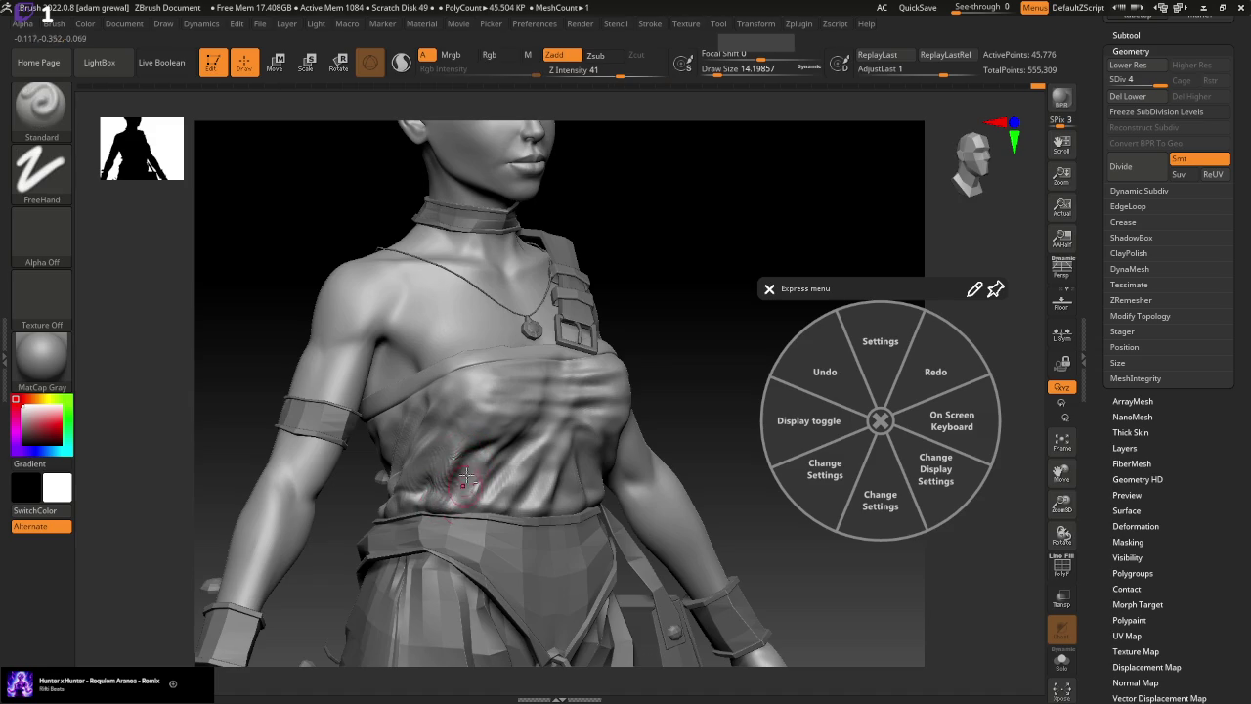
{"action": "key", "text": "shift"}
{"action": "key", "text": "ctrl"}
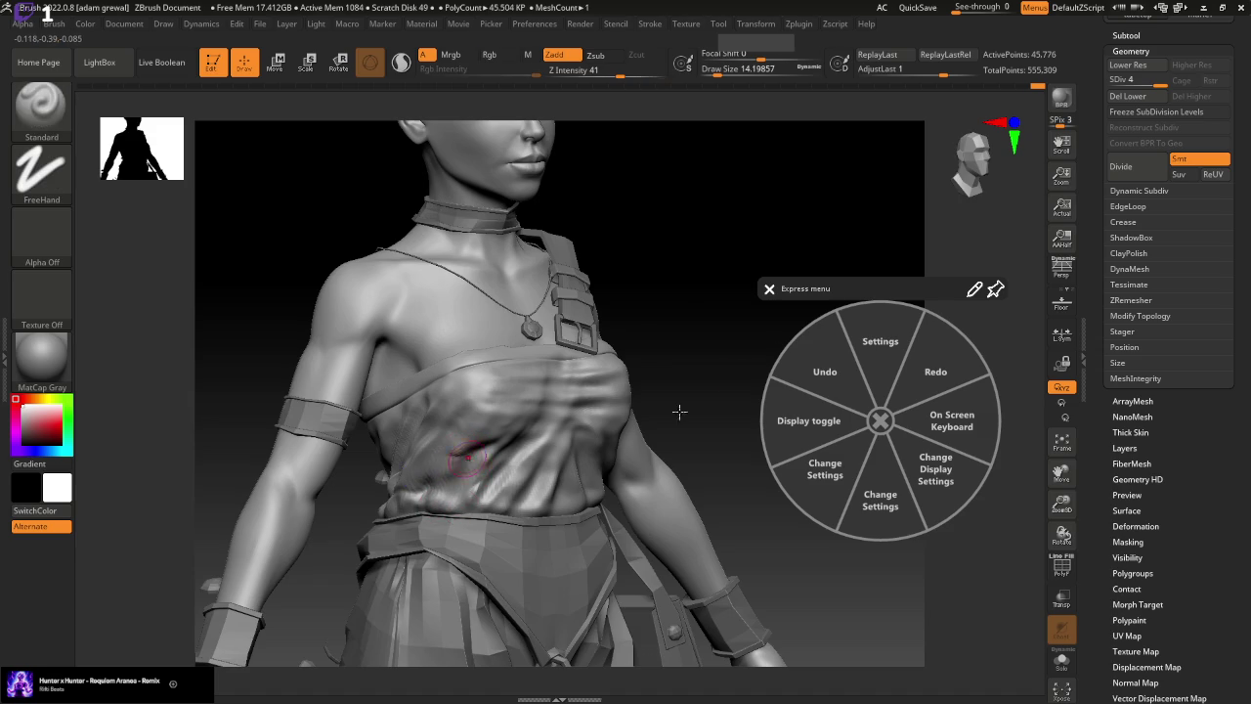
{"action": "left_click_drag", "start_coordinate": [675, 410], "coordinate": [810, 265]}
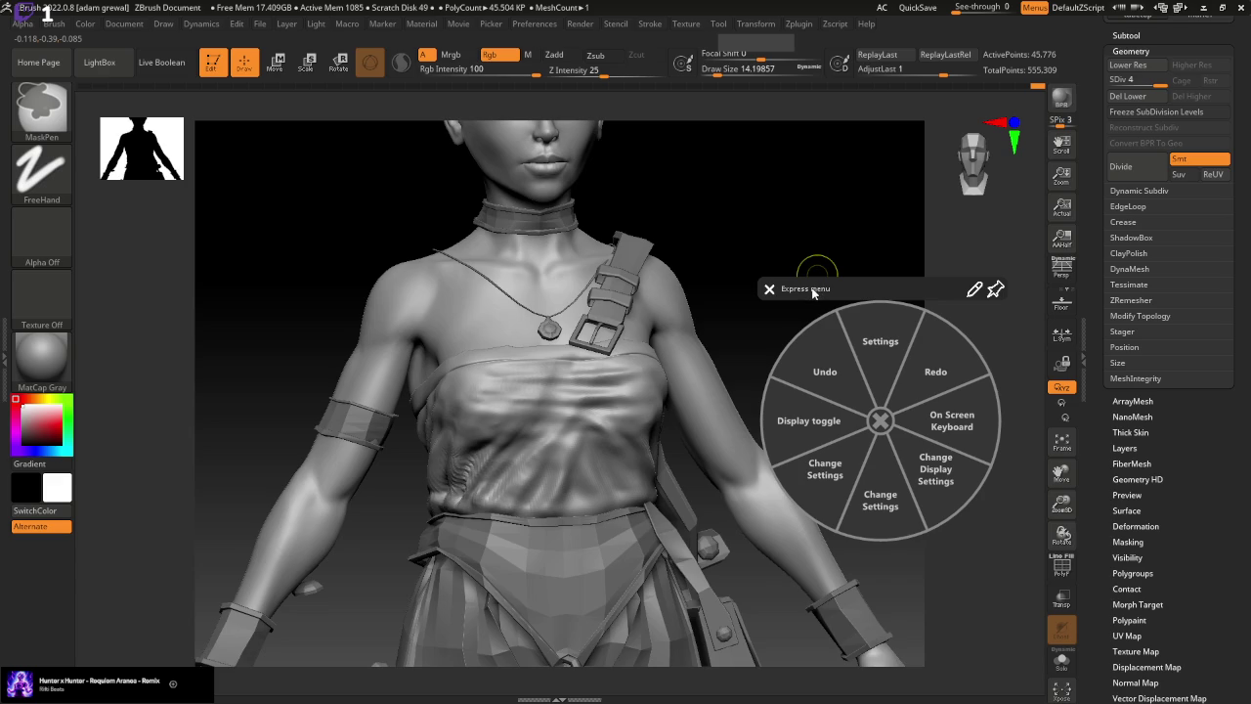
{"action": "key", "text": "shift"}
{"action": "key", "text": "shift"}
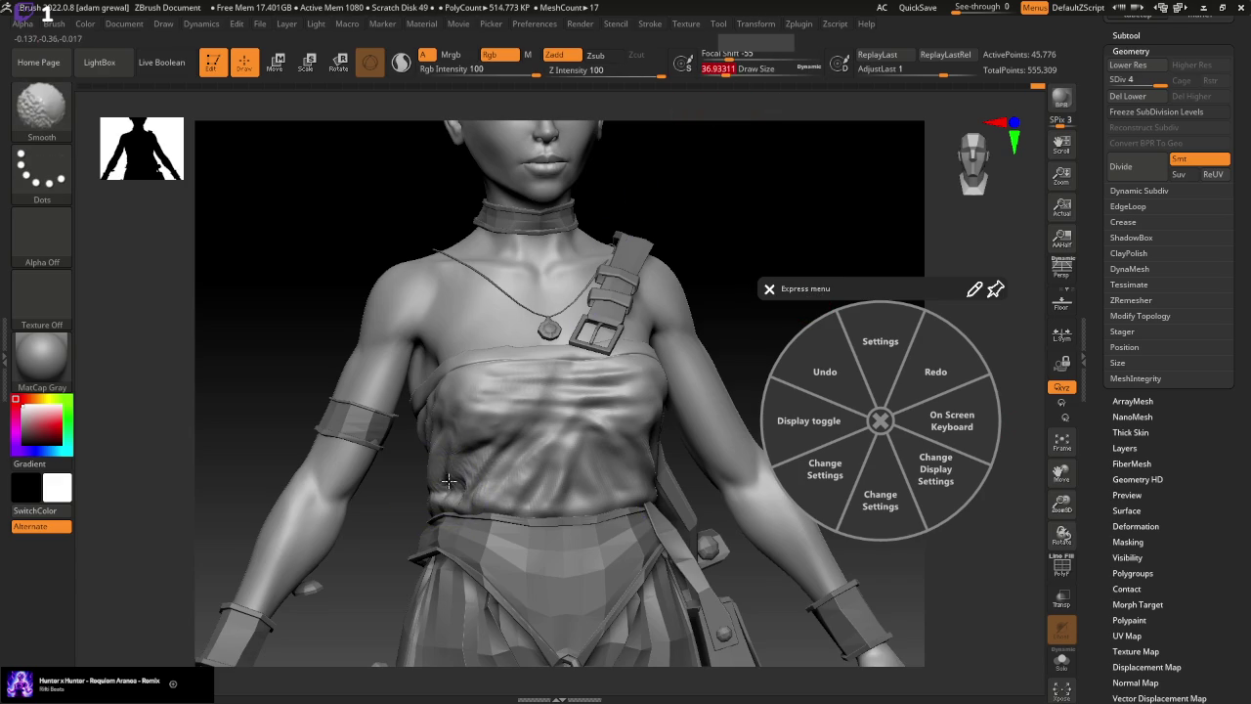
With brush size 16.97, mask a front cloth strip and carve a fold down from the chest
{"action": "left_click_drag", "start_coordinate": [821, 631], "coordinate": [850, 557]}
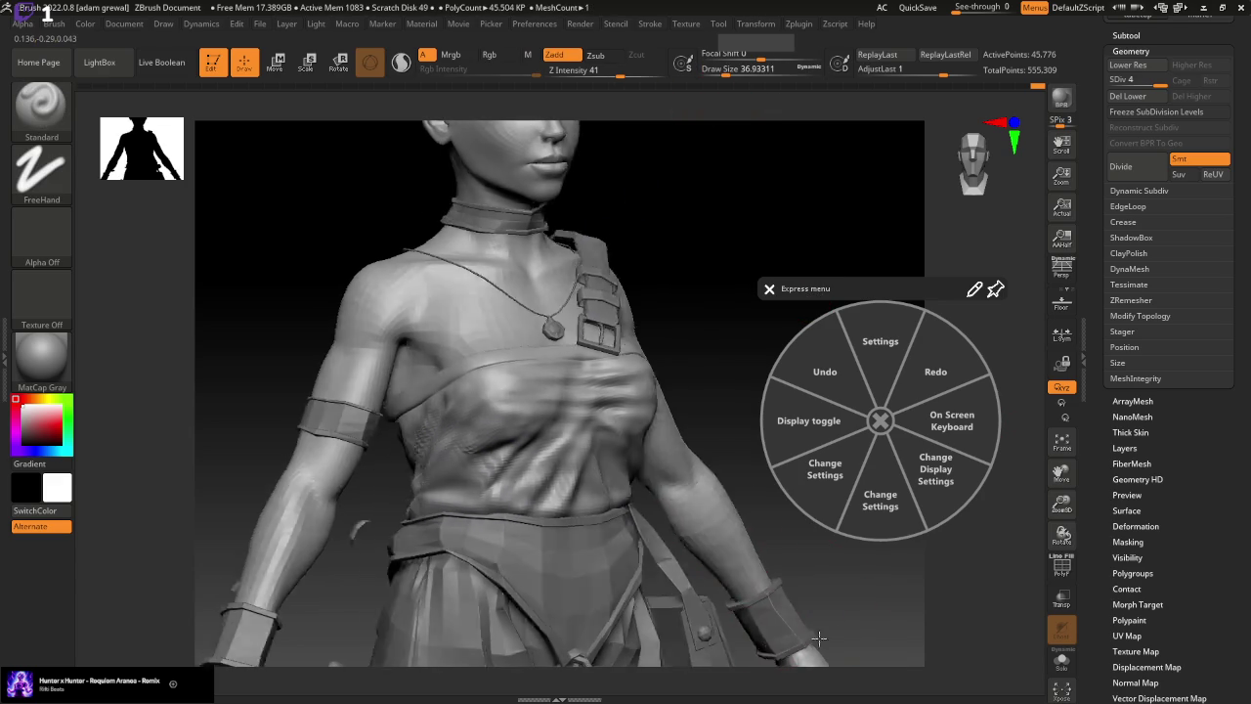
{"action": "mouse_move", "coordinate": [792, 82]}
{"action": "left_mouse_down"}
{"action": "mouse_move", "coordinate": [712, 59]}
{"action": "mouse_move", "coordinate": [725, 75]}
{"action": "left_mouse_up"}
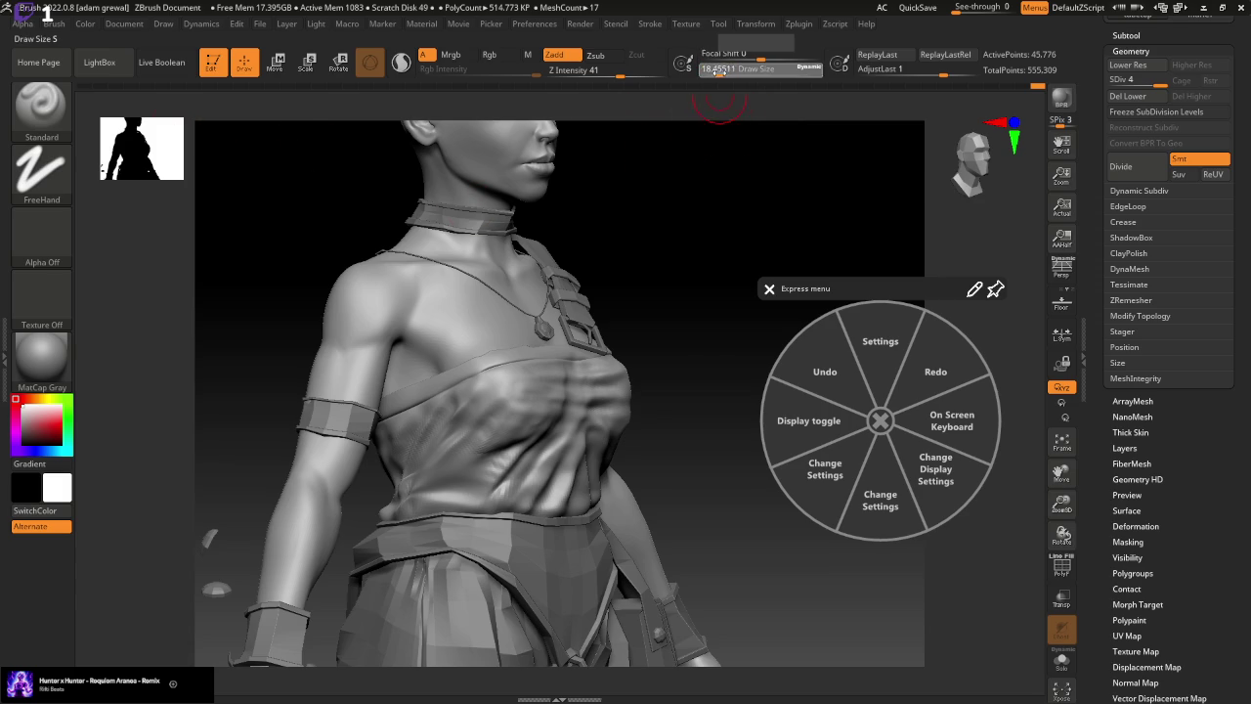
{"action": "left_click_drag", "start_coordinate": [481, 451], "coordinate": [459, 494]}
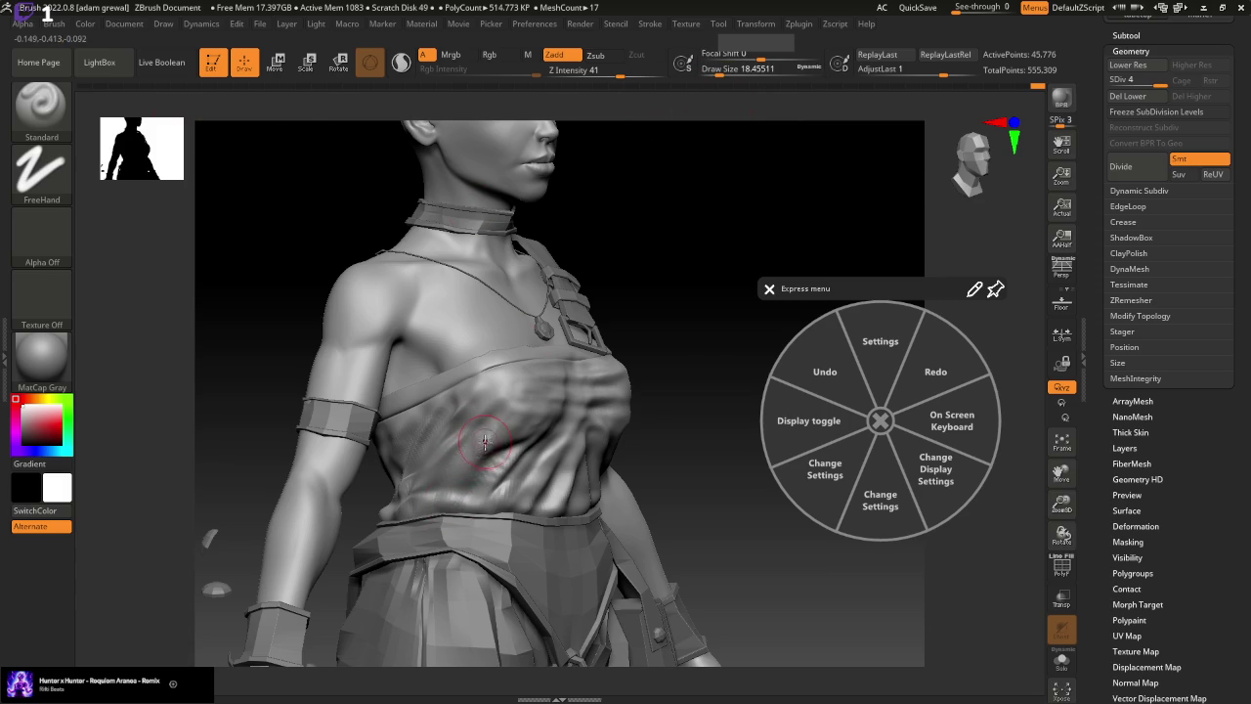
{"action": "left_click_drag", "start_coordinate": [496, 453], "coordinate": [468, 502], "text": "ctrl"}
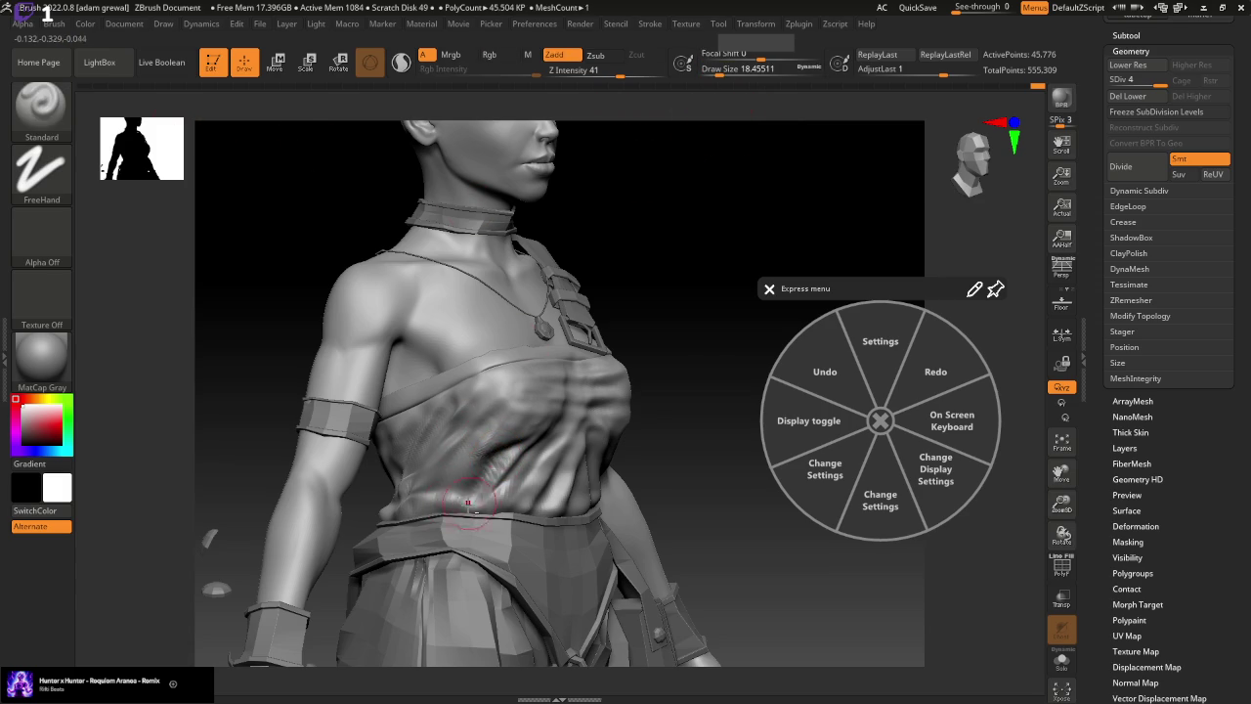
{"action": "left_click_drag", "start_coordinate": [486, 424], "coordinate": [476, 454], "text": "ctrl"}
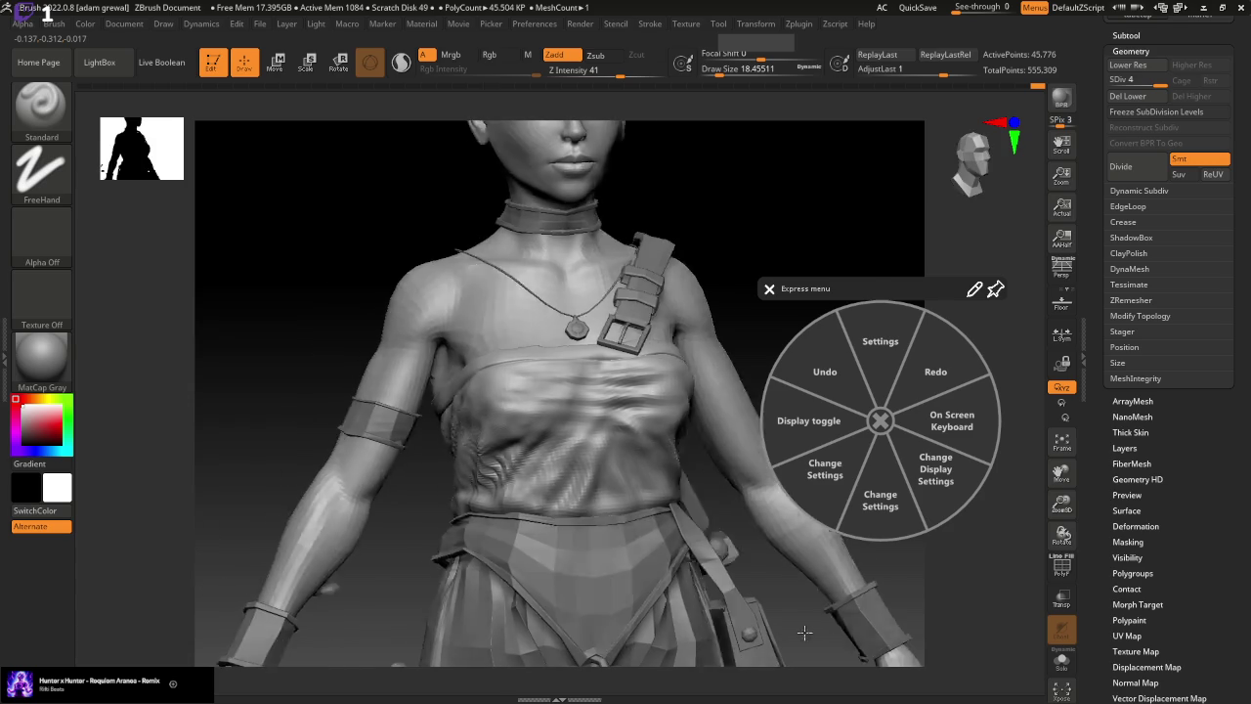
{"action": "left_click_drag", "start_coordinate": [684, 587], "coordinate": [812, 600], "text": "shift"}
{"action": "left_click", "coordinate": [42, 105]}
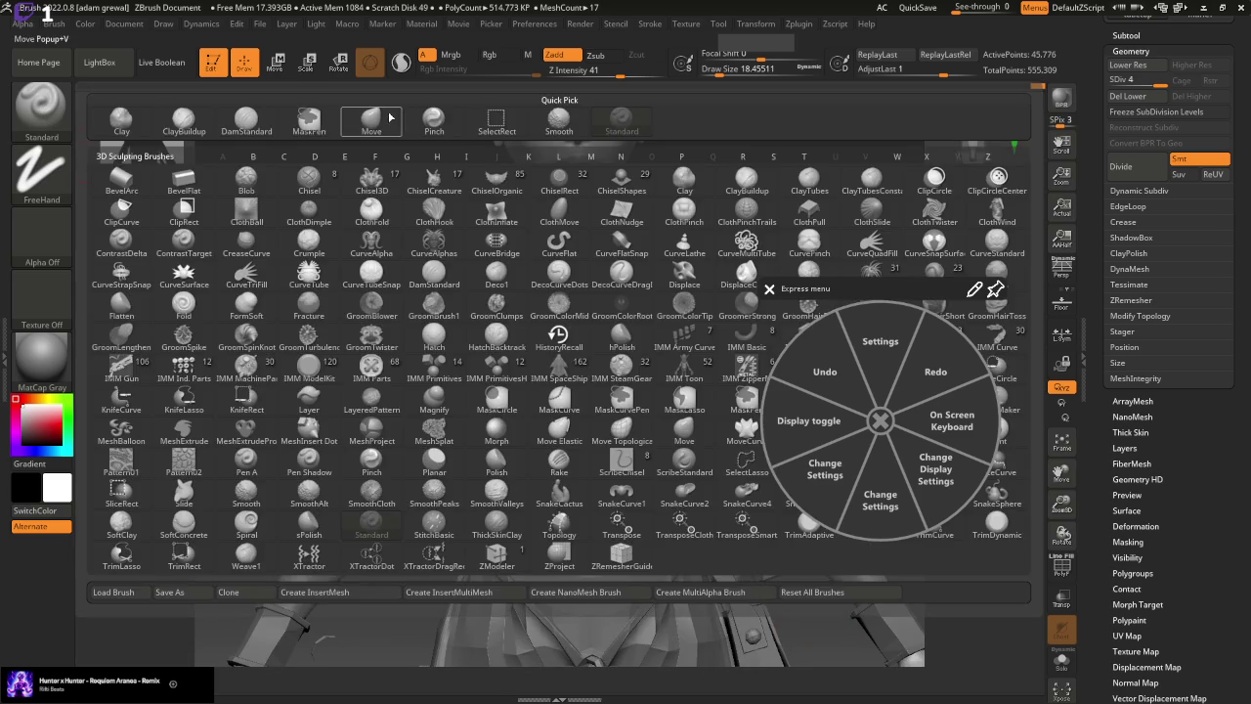
Pick the Move brush, orbit around to the back of the top, then reselect the Standard brush
{"action": "key", "text": "m"}
{"action": "key", "text": "v"}
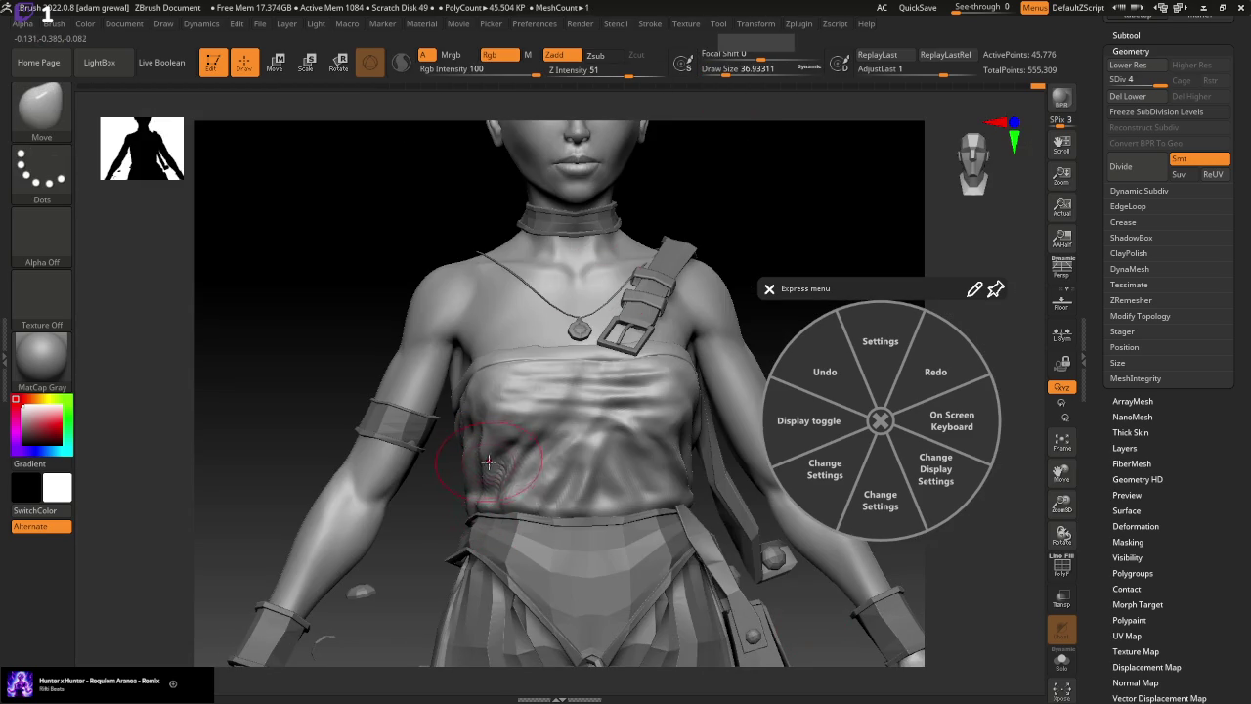
{"action": "key", "text": "shift"}
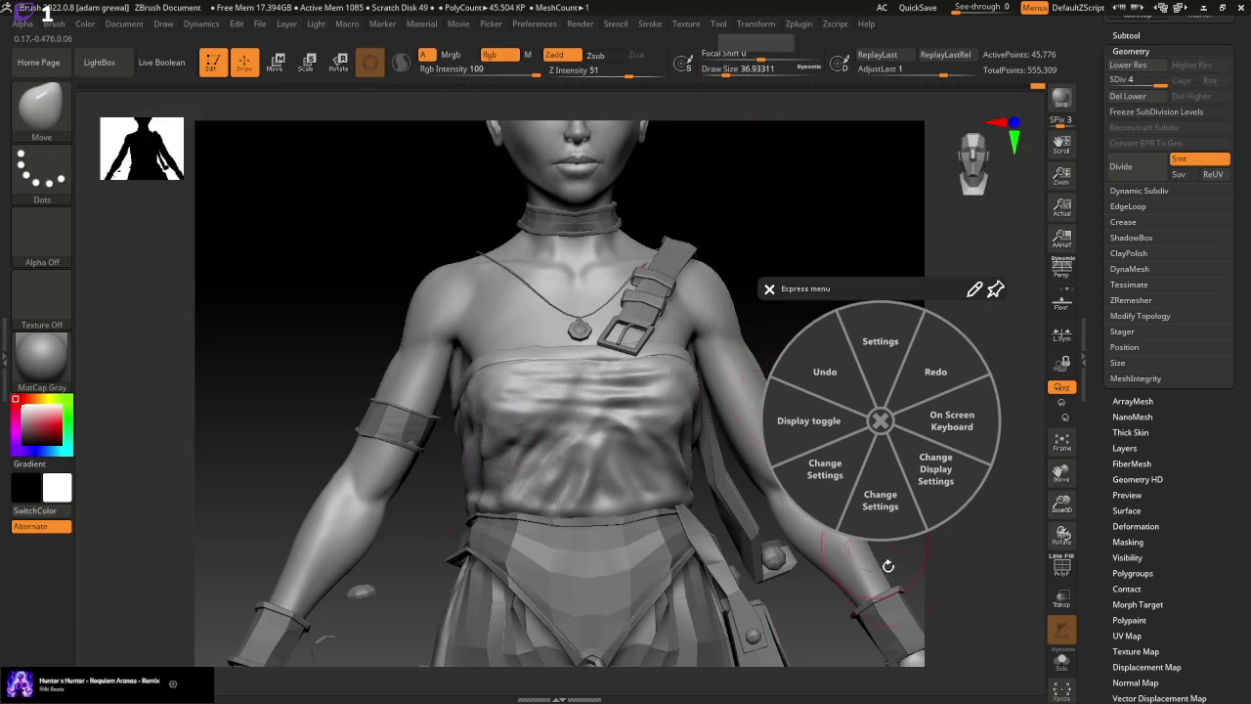
{"action": "left_click_drag", "start_coordinate": [887, 566], "coordinate": [728, 511]}
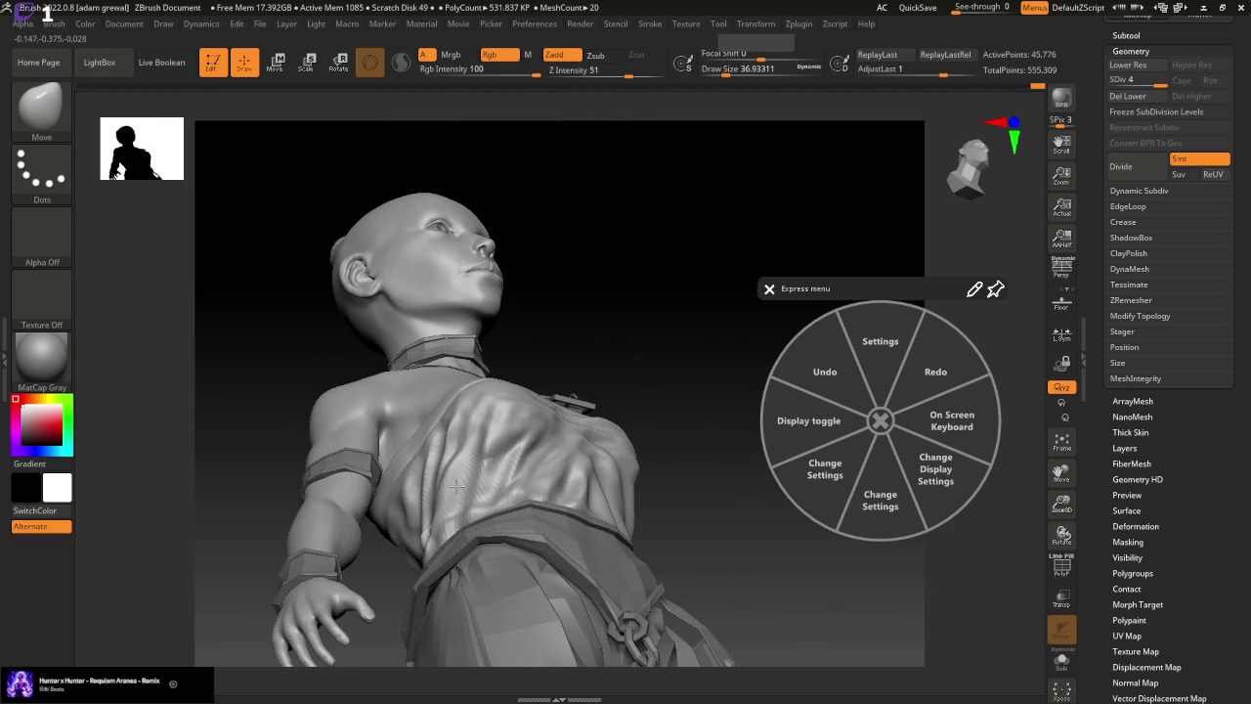
{"action": "mouse_move", "coordinate": [674, 298]}
{"action": "left_mouse_down"}
{"action": "mouse_move", "coordinate": [743, 329]}
{"action": "mouse_move", "coordinate": [714, 433]}
{"action": "mouse_move", "coordinate": [690, 391]}
{"action": "mouse_move", "coordinate": [681, 461]}
{"action": "left_mouse_up"}
{"action": "key", "text": "b"}
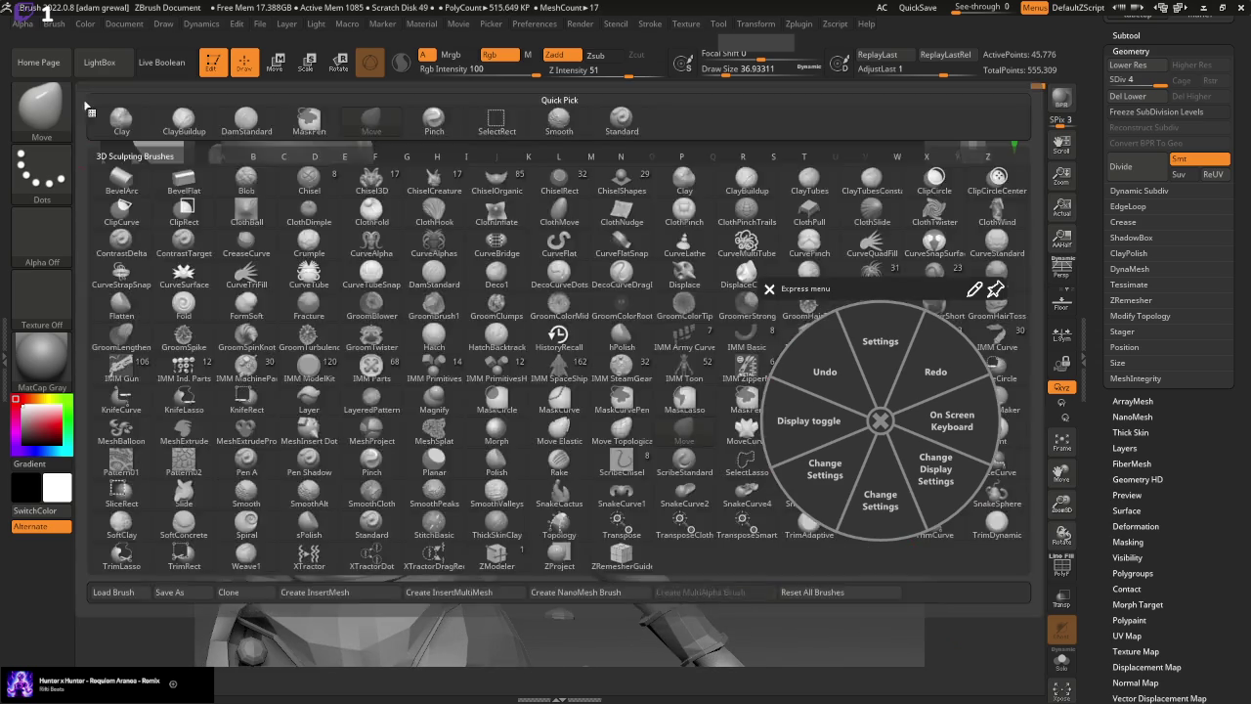
{"action": "key", "text": "b"}
{"action": "left_click", "coordinate": [602, 121]}
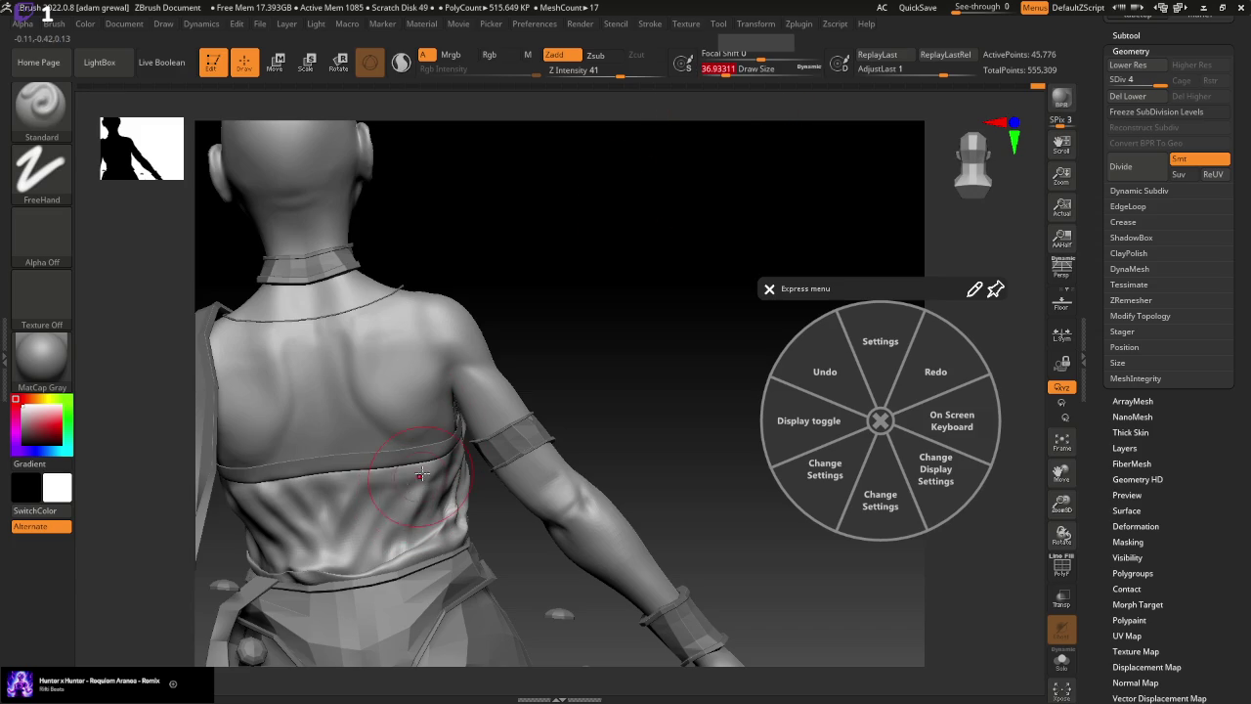
Shrink the brush and smooth the cloth around the back of the waist
{"action": "left_click_drag", "start_coordinate": [729, 72], "coordinate": [699, 73]}
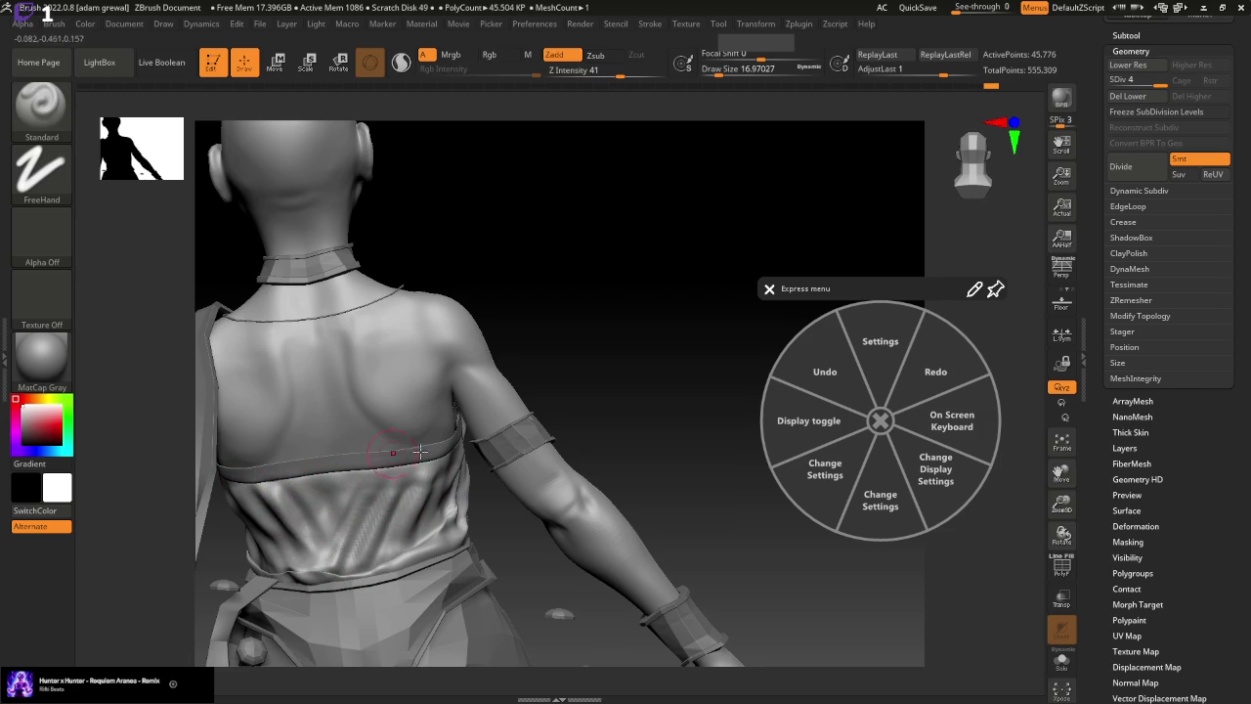
{"action": "left_click_drag", "start_coordinate": [669, 470], "coordinate": [629, 371]}
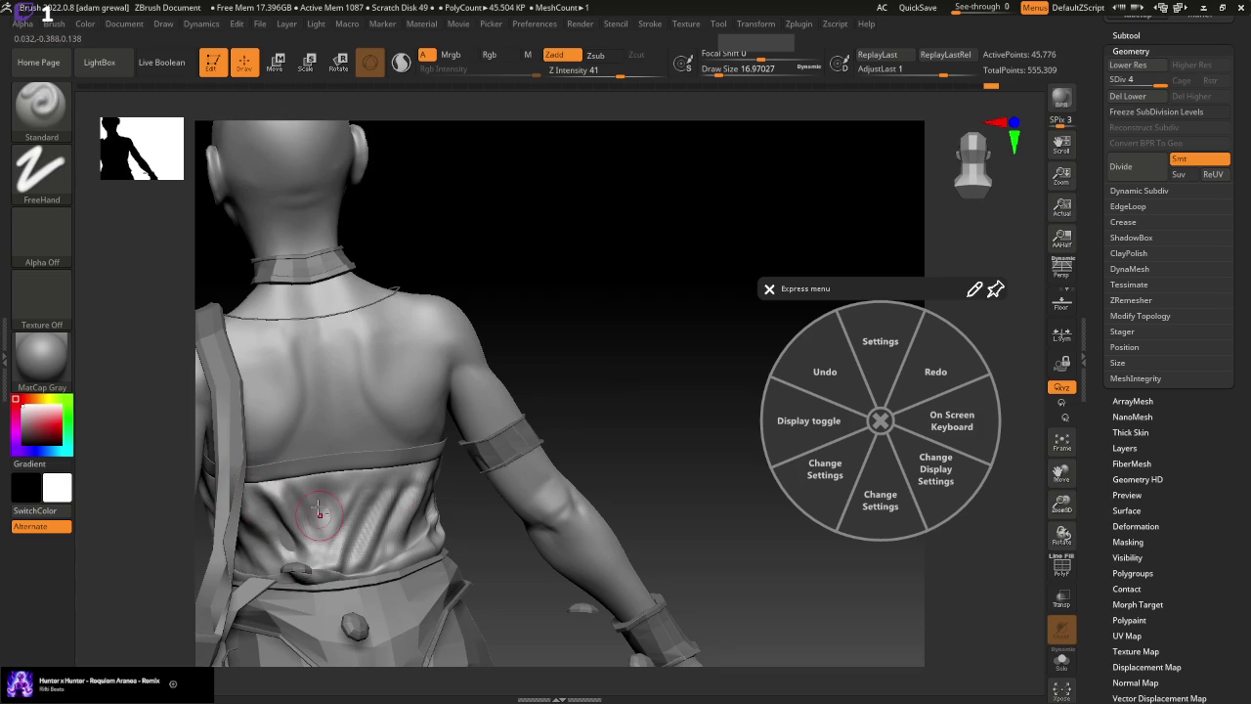
{"action": "left_click_drag", "start_coordinate": [259, 486], "coordinate": [344, 539], "text": "shift"}
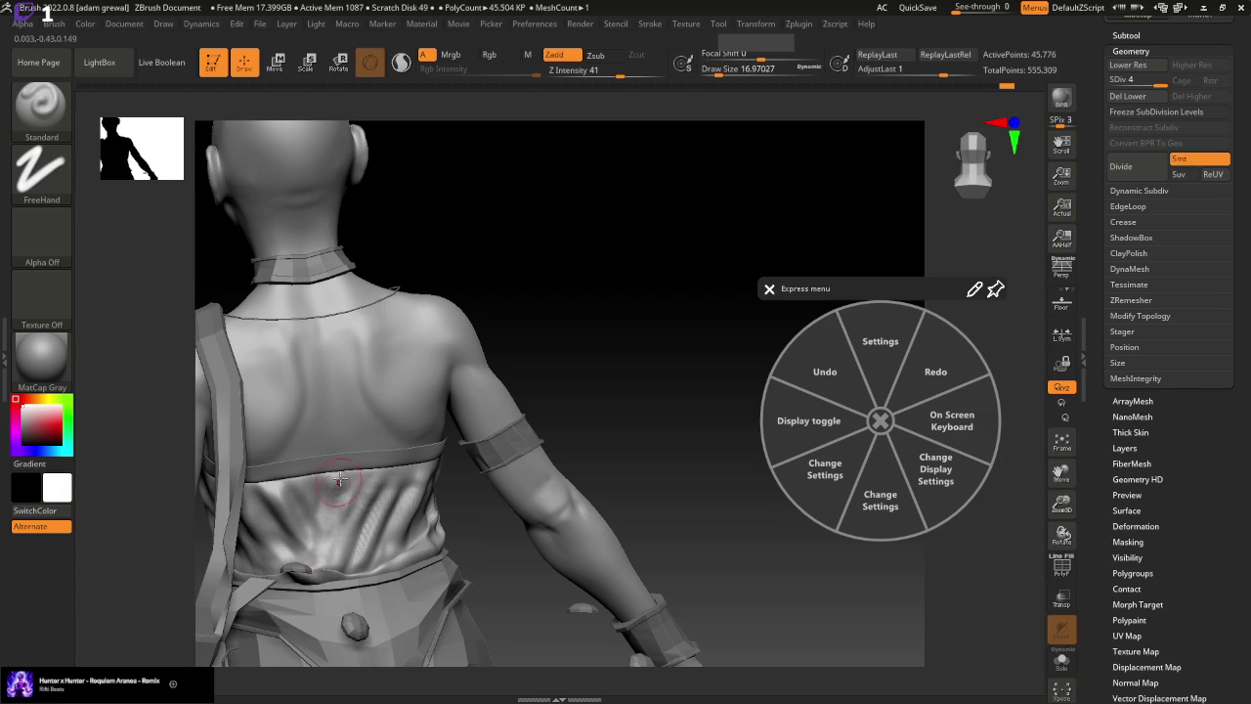
{"action": "left_click_drag", "start_coordinate": [285, 484], "coordinate": [274, 494], "text": "shift"}
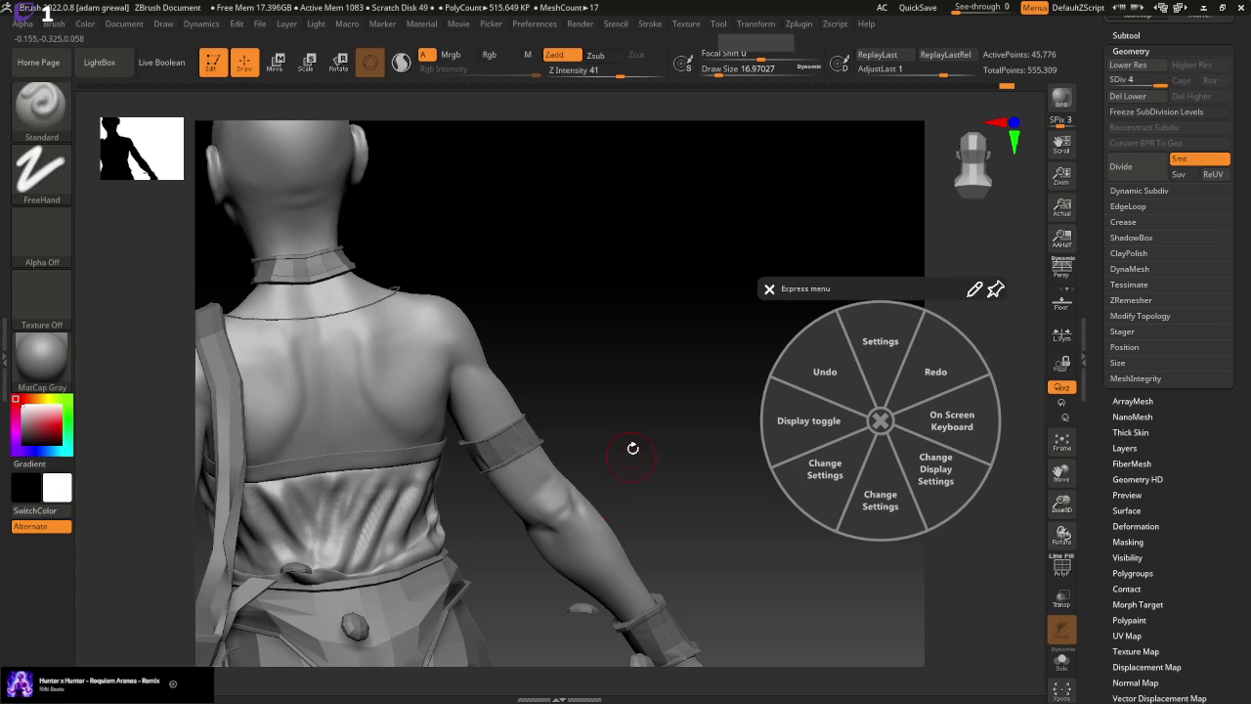
Re-sculpt the side waist cloth from a three-quarter side view
{"action": "left_click_drag", "start_coordinate": [632, 447], "coordinate": [977, 430]}
{"action": "left_click_drag", "start_coordinate": [1059, 473], "coordinate": [1035, 469]}
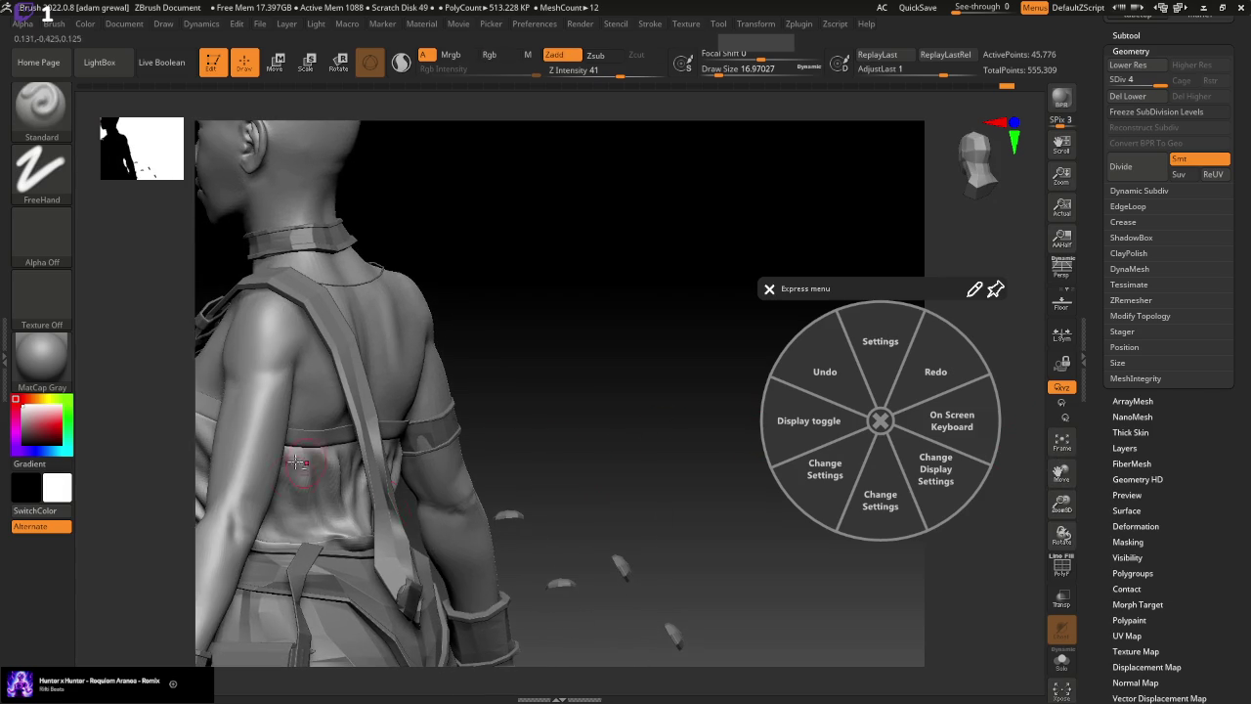
{"action": "left_click_drag", "start_coordinate": [279, 459], "coordinate": [279, 459], "text": "shift"}
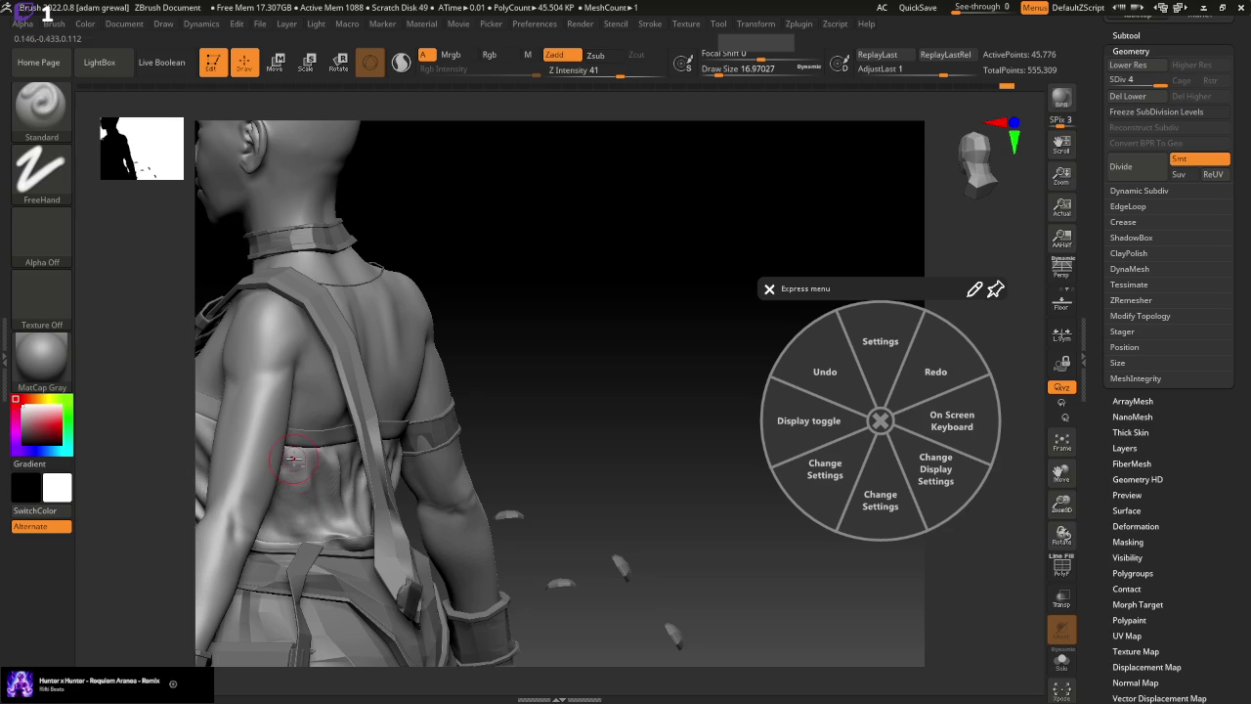
{"action": "mouse_move", "coordinate": [624, 566]}
{"action": "left_mouse_down"}
{"action": "mouse_move", "coordinate": [639, 488]}
{"action": "mouse_move", "coordinate": [662, 480]}
{"action": "left_mouse_up"}
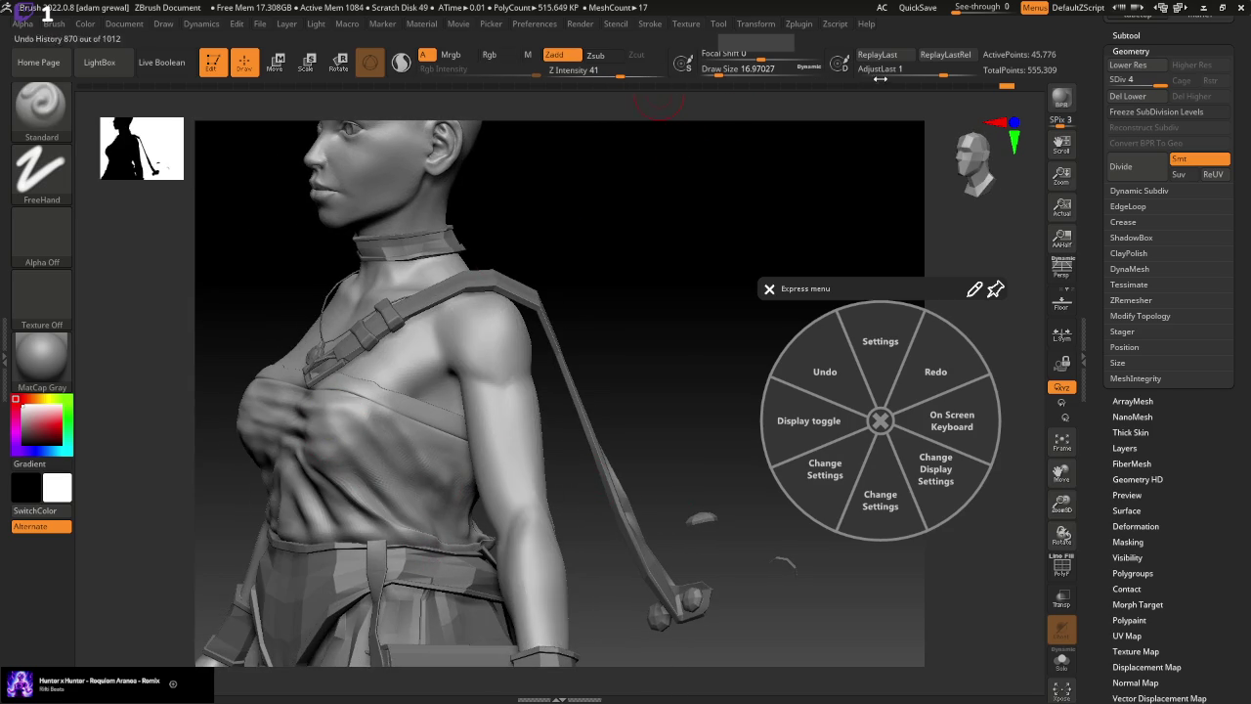
{"action": "left_click", "coordinate": [1007, 88]}
Sculpt and smooth a short fold stroke on the front of the chest
{"action": "key", "text": "shift"}
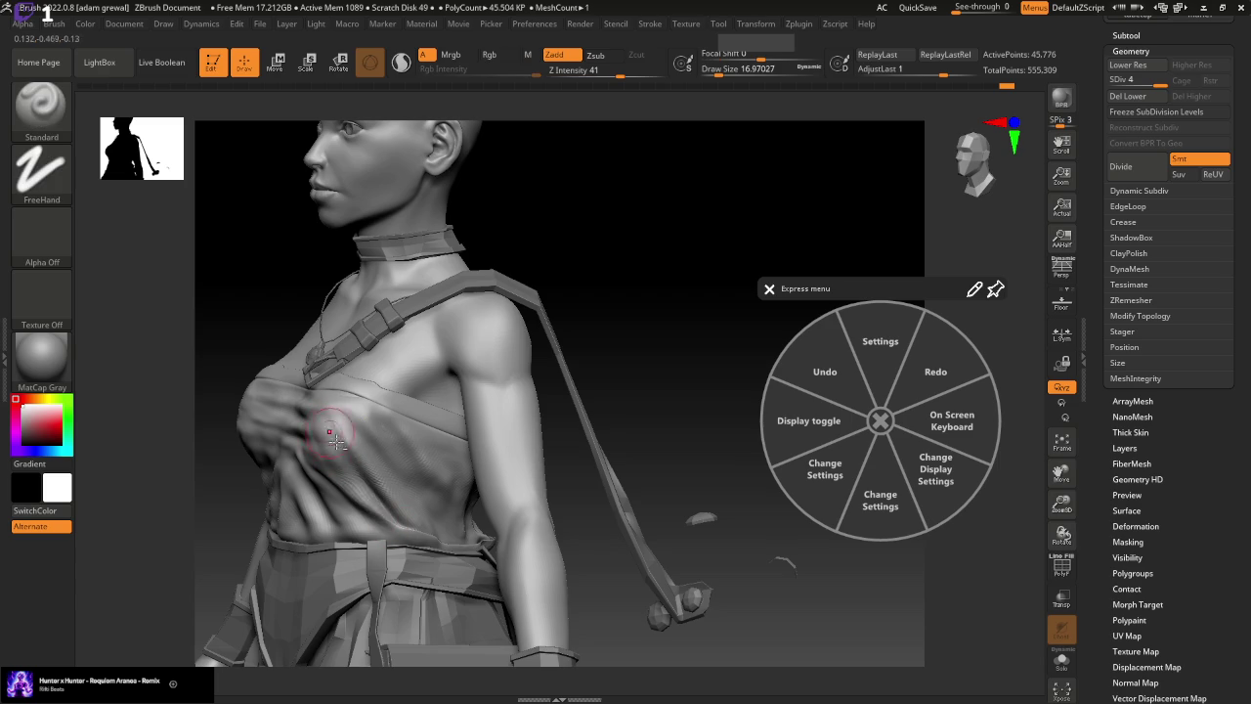
{"action": "left_click_drag", "start_coordinate": [641, 285], "coordinate": [691, 284], "text": "shift"}
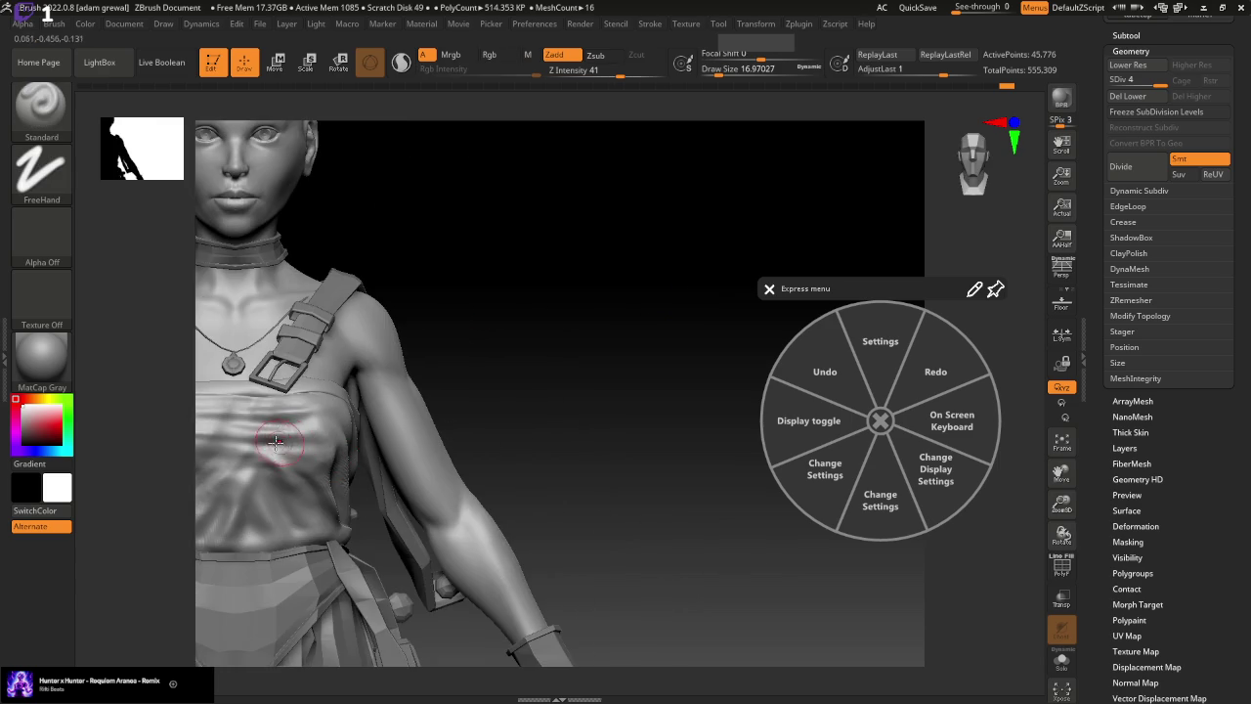
{"action": "key", "text": "ctrl"}
{"action": "left_click_drag", "start_coordinate": [1064, 471], "coordinate": [1075, 444]}
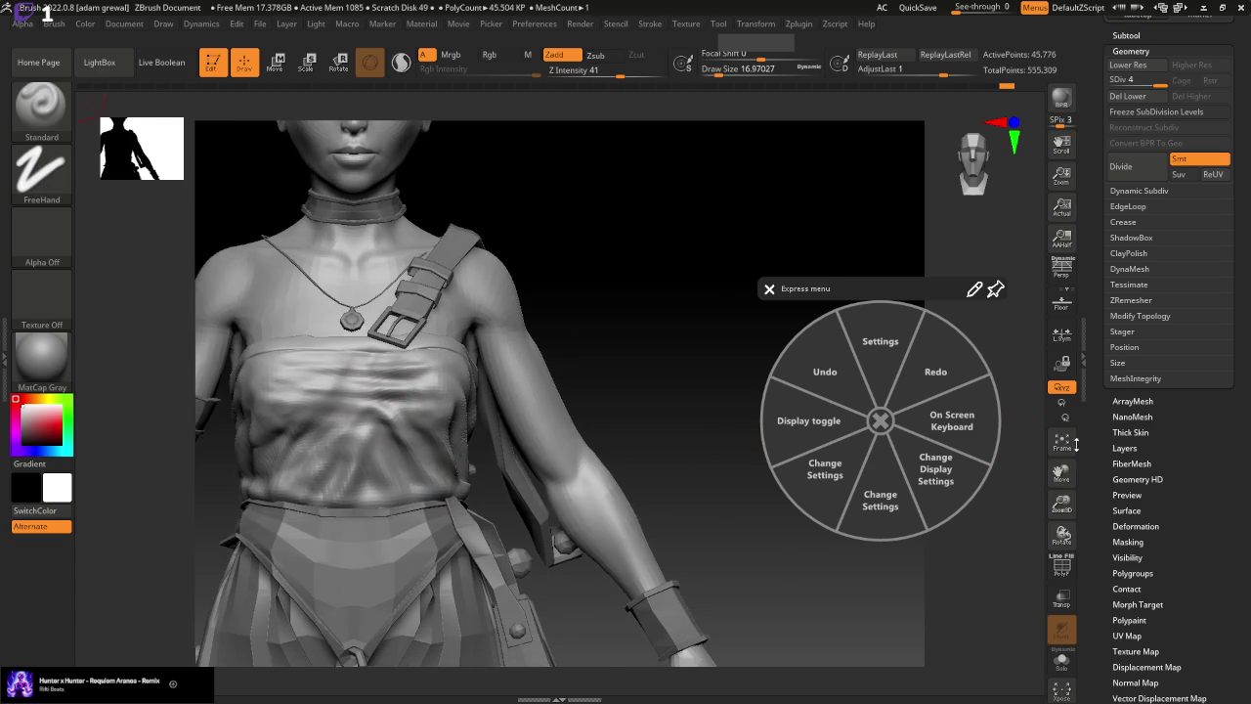
{"action": "left_click_drag", "start_coordinate": [359, 400], "coordinate": [354, 404]}
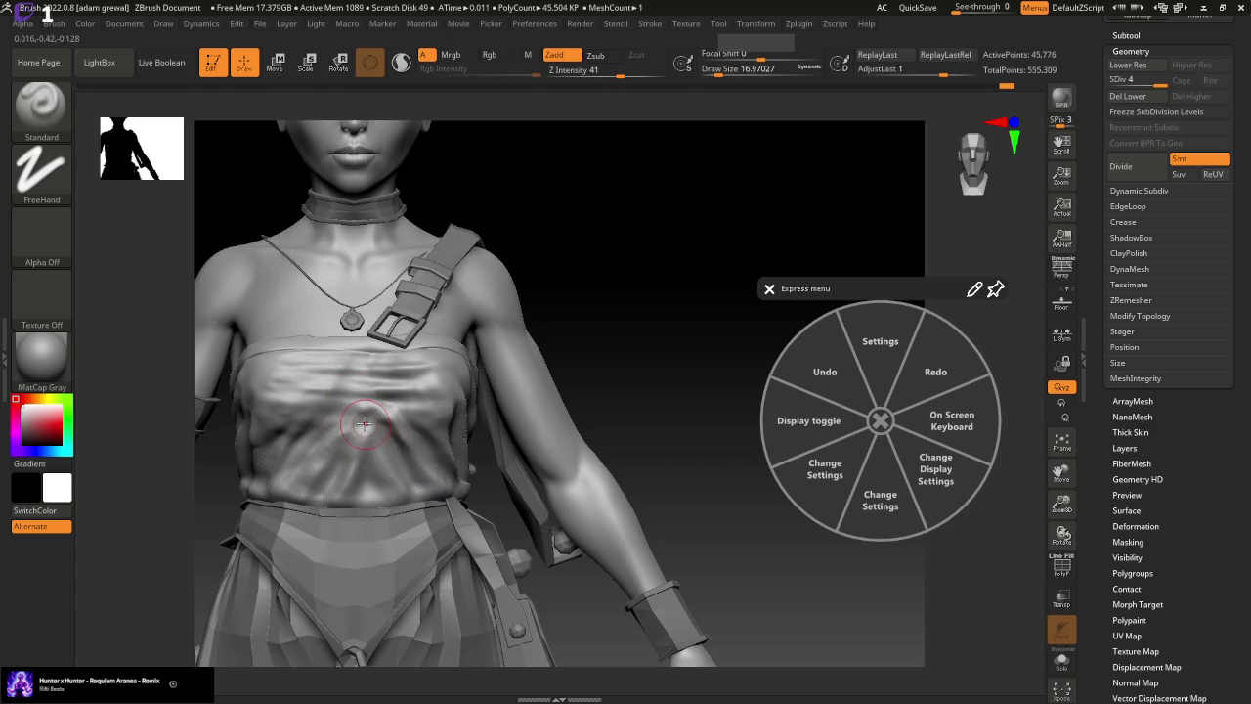
{"action": "key", "text": "ctrl"}
{"action": "key", "text": "ctrl"}
{"action": "key", "text": "ctrl"}
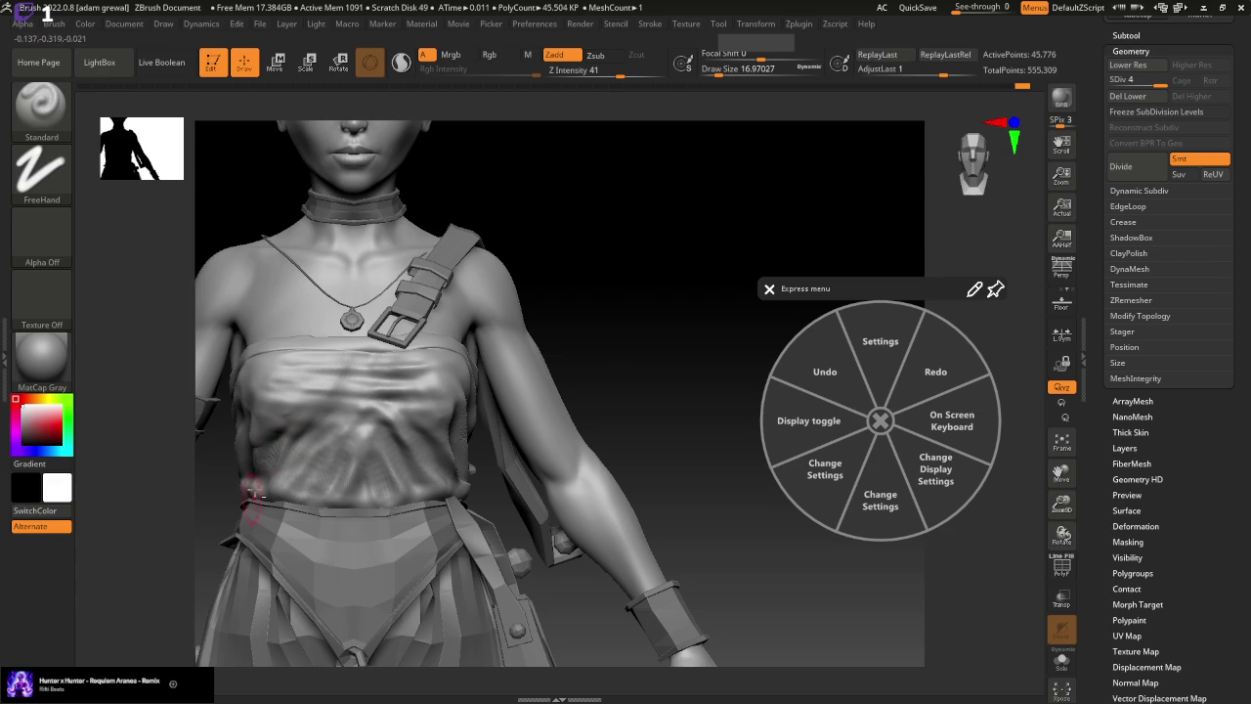
Orbit between front, side and low three-quarter views to check the front folds
{"action": "left_click_drag", "start_coordinate": [586, 424], "coordinate": [772, 466]}
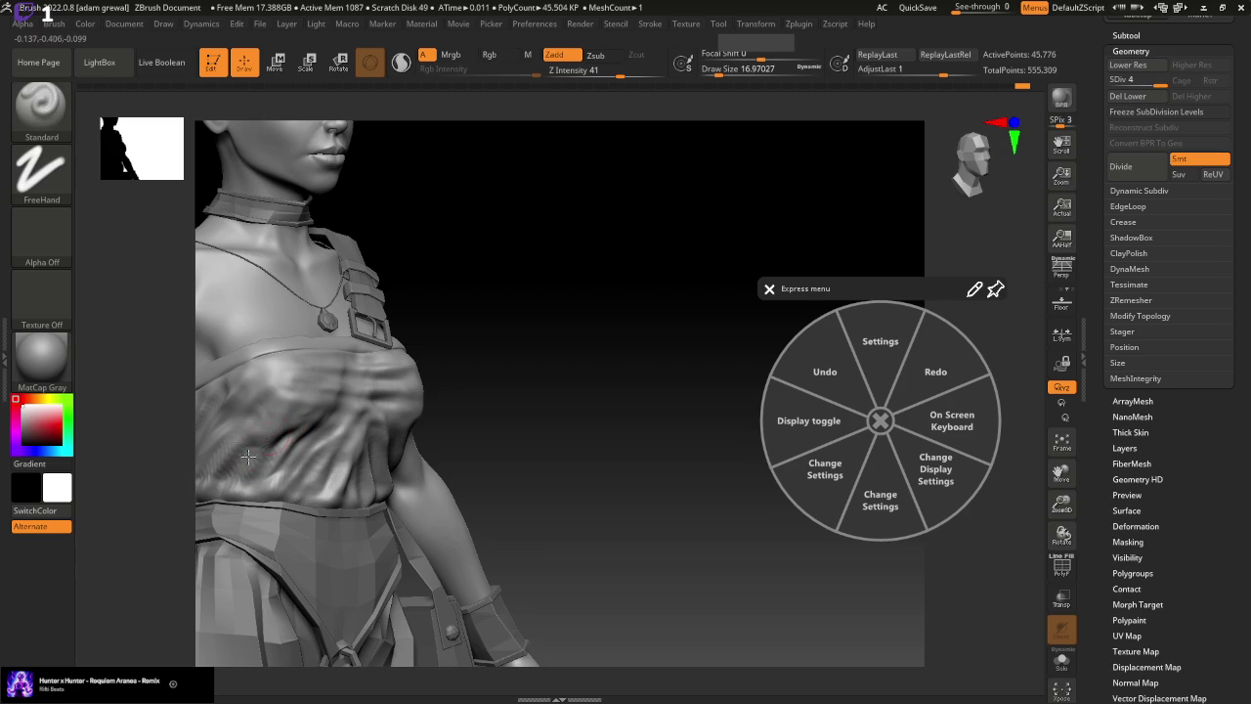
{"action": "left_click_drag", "start_coordinate": [566, 468], "coordinate": [600, 539]}
{"action": "mouse_move", "coordinate": [687, 491]}
{"action": "left_mouse_down"}
{"action": "mouse_move", "coordinate": [687, 430]}
{"action": "mouse_move", "coordinate": [675, 486]}
{"action": "mouse_move", "coordinate": [707, 491]}
{"action": "mouse_move", "coordinate": [675, 450]}
{"action": "left_mouse_up"}
{"action": "left_click_drag", "start_coordinate": [327, 502], "coordinate": [496, 415]}
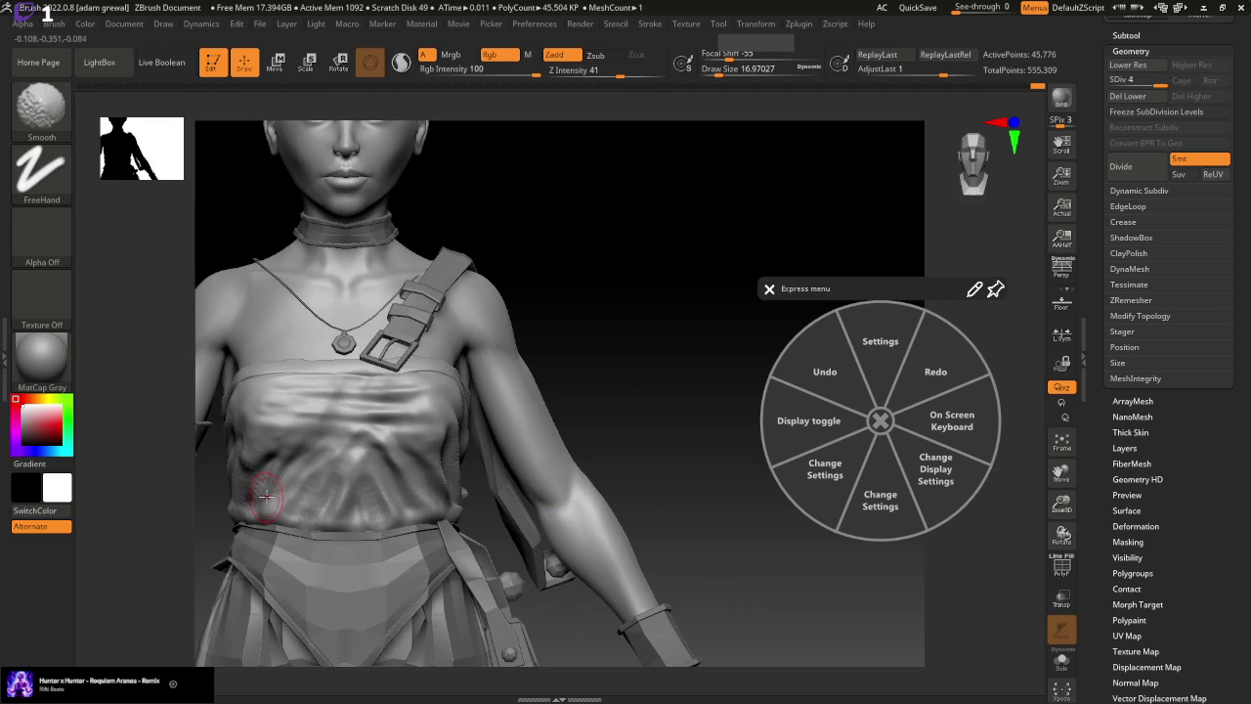
{"action": "left_click_drag", "start_coordinate": [670, 529], "coordinate": [667, 521]}
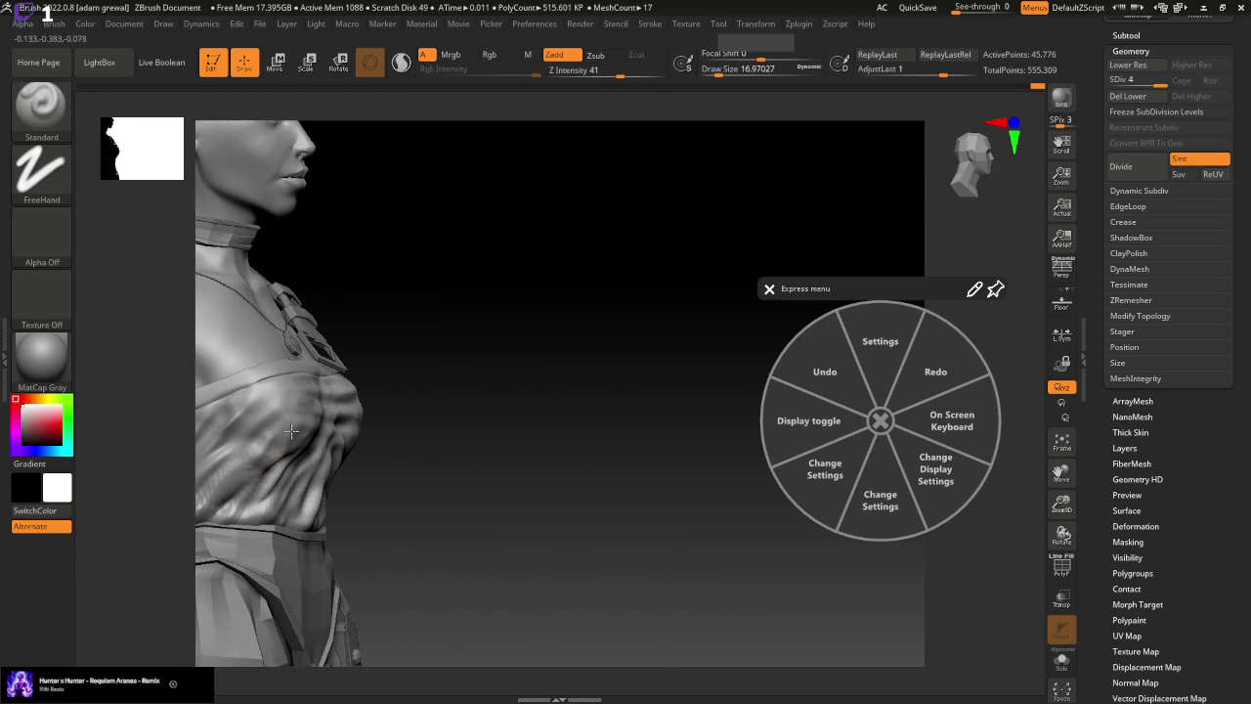
{"action": "left_click_drag", "start_coordinate": [489, 475], "coordinate": [322, 459]}
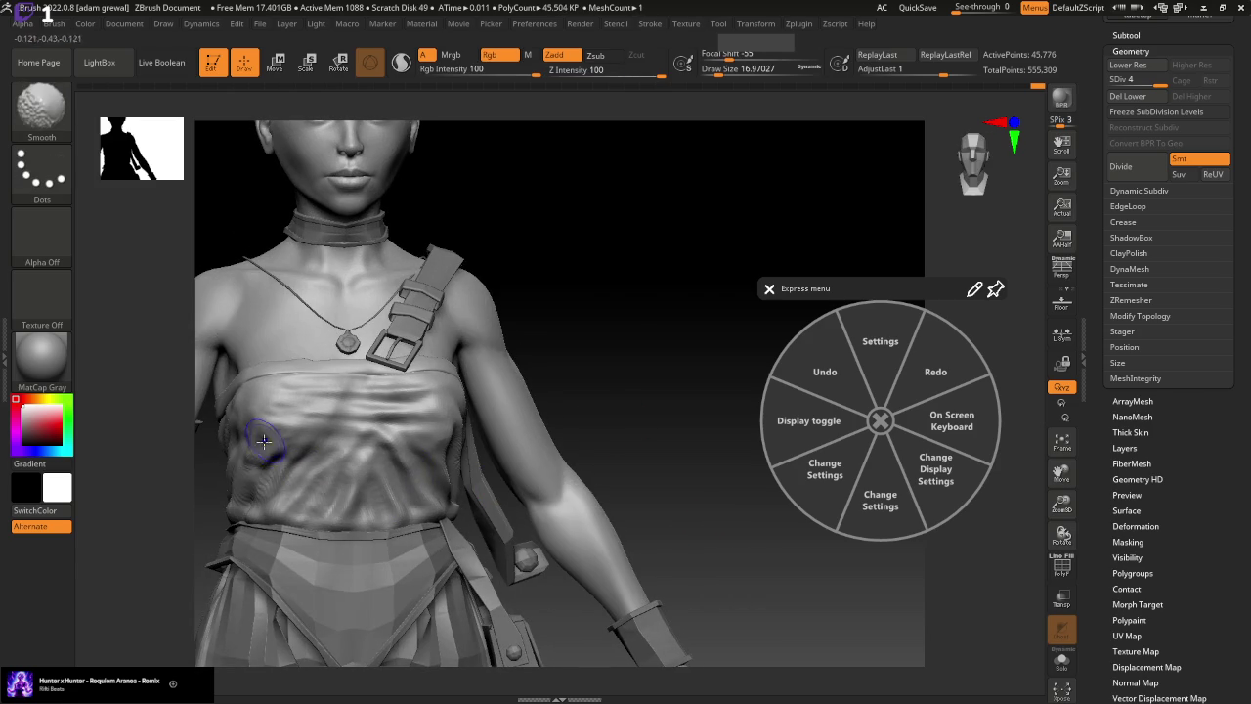
Browse the brush palette, then toggle between masking and smoothing modes
{"action": "key", "text": "b"}
{"action": "key", "text": "Escape"}
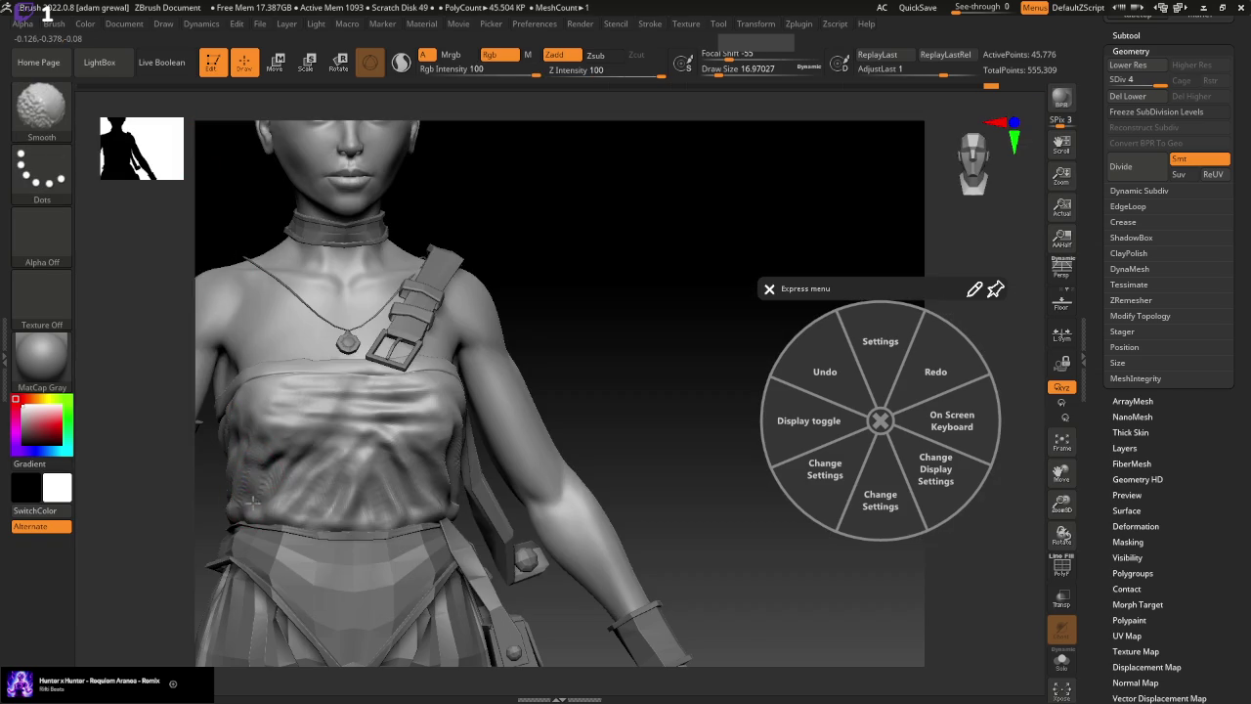
{"action": "key", "text": "ctrl"}
{"action": "key", "text": "shift"}
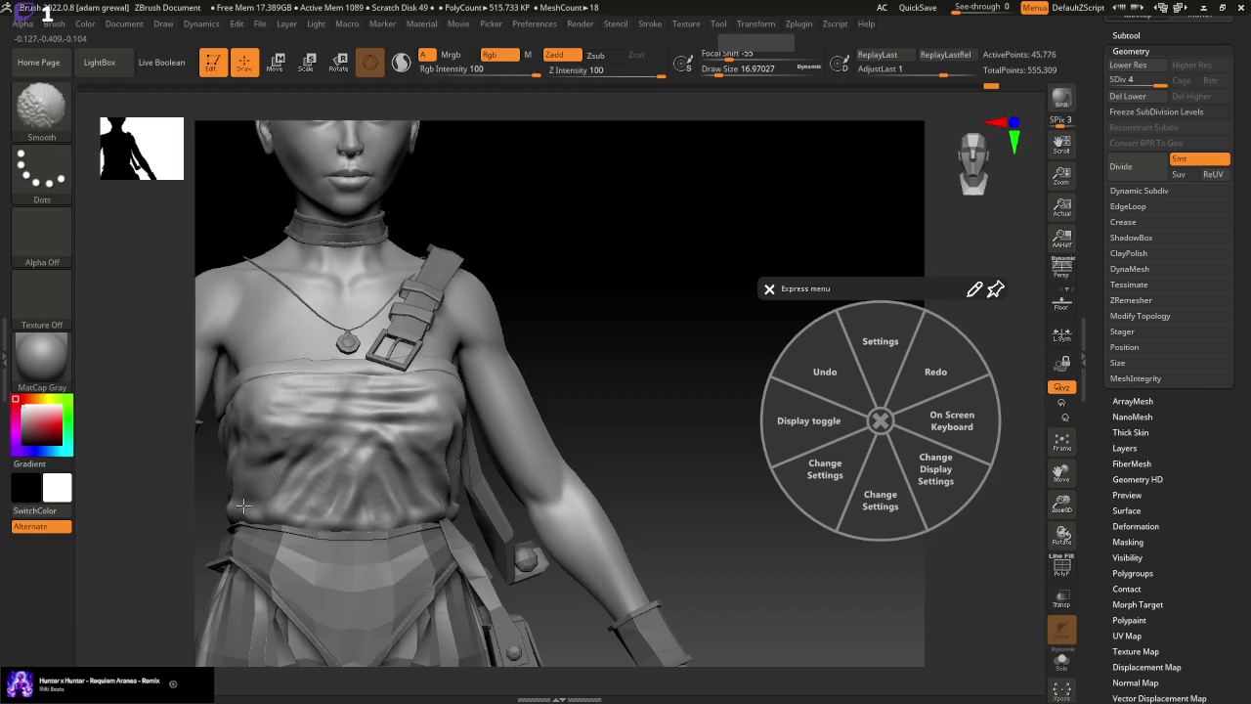
Switch to the Standard brush (B, S, T) and reduce its Draw Size
{"action": "key", "text": "b"}
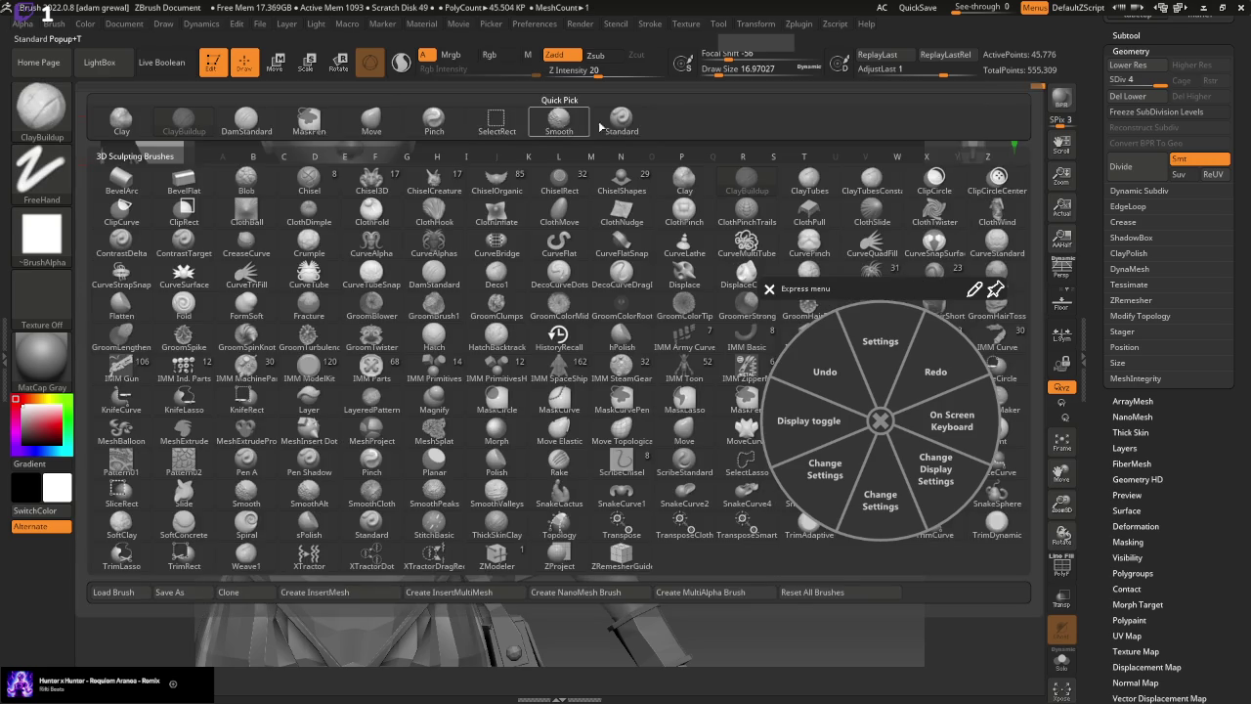
{"action": "key", "text": "s"}
{"action": "key", "text": "t"}
{"action": "left_click_drag", "start_coordinate": [729, 75], "coordinate": [716, 75]}
Carve creases running from the chest down toward the lower-left waist
{"action": "left_click_drag", "start_coordinate": [628, 316], "coordinate": [464, 388]}
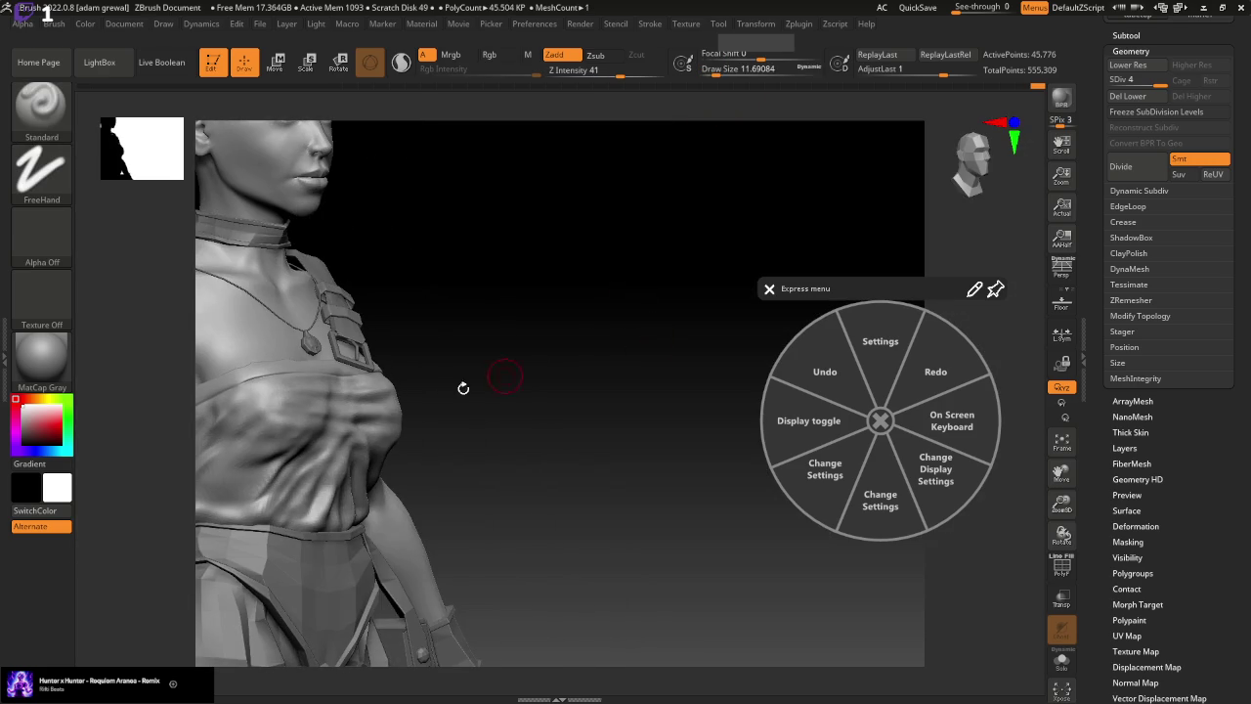
{"action": "left_click_drag", "start_coordinate": [250, 445], "coordinate": [200, 523]}
{"action": "left_click_drag", "start_coordinate": [282, 436], "coordinate": [226, 521]}
{"action": "left_click_drag", "start_coordinate": [405, 420], "coordinate": [520, 485]}
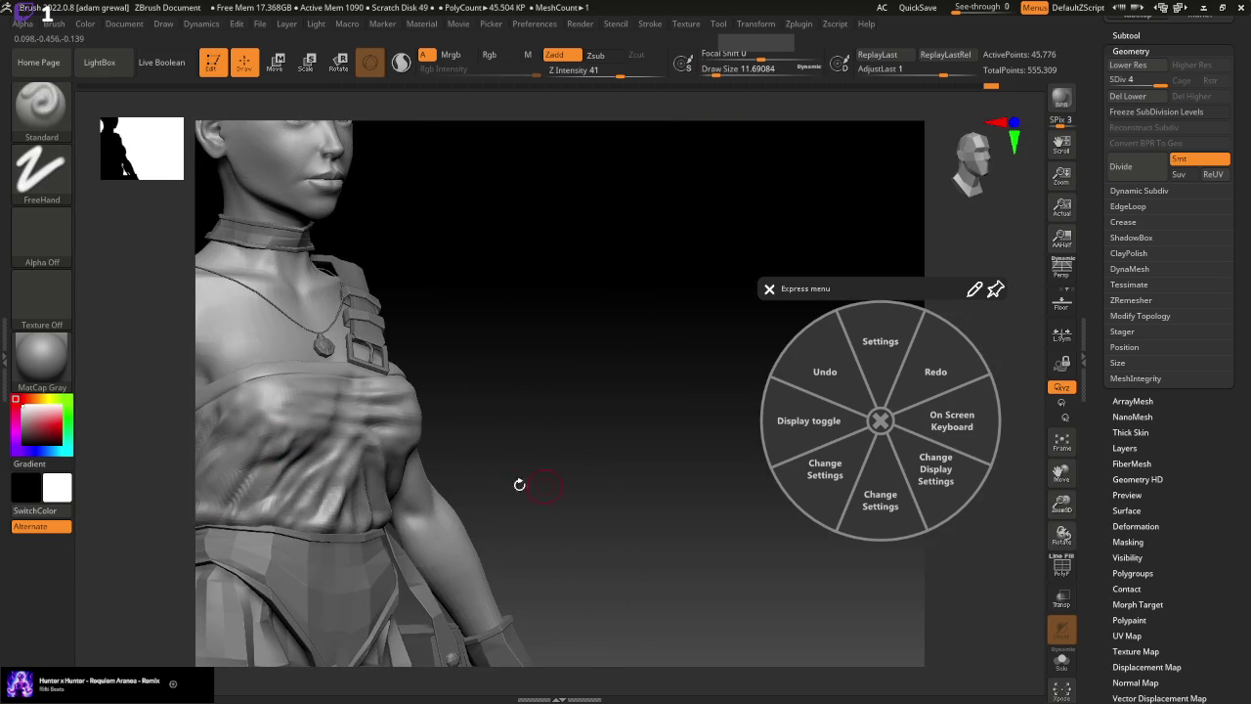
{"action": "left_click_drag", "start_coordinate": [268, 470], "coordinate": [220, 527]}
{"action": "left_click_drag", "start_coordinate": [259, 430], "coordinate": [205, 513]}
{"action": "left_click_drag", "start_coordinate": [498, 438], "coordinate": [553, 449]}
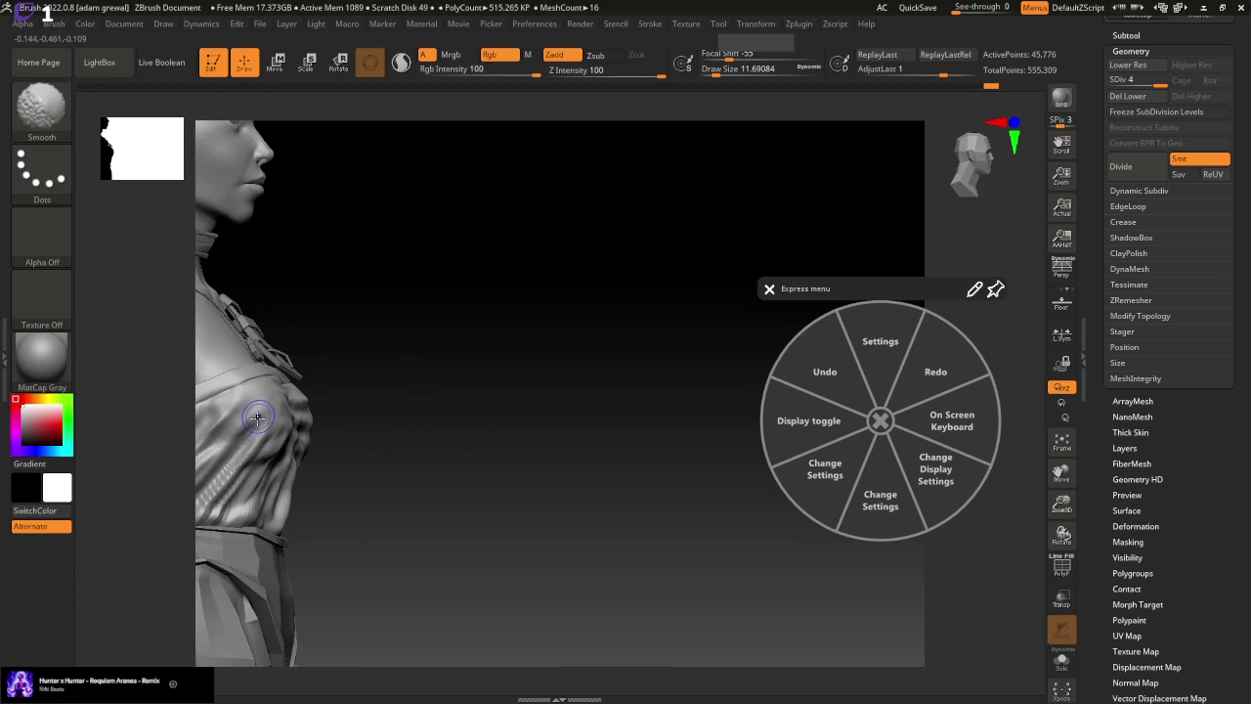
{"action": "mouse_move", "coordinate": [508, 489]}
{"action": "left_mouse_down"}
{"action": "mouse_move", "coordinate": [460, 502]}
{"action": "mouse_move", "coordinate": [284, 427]}
{"action": "mouse_move", "coordinate": [210, 502]}
{"action": "left_mouse_up"}
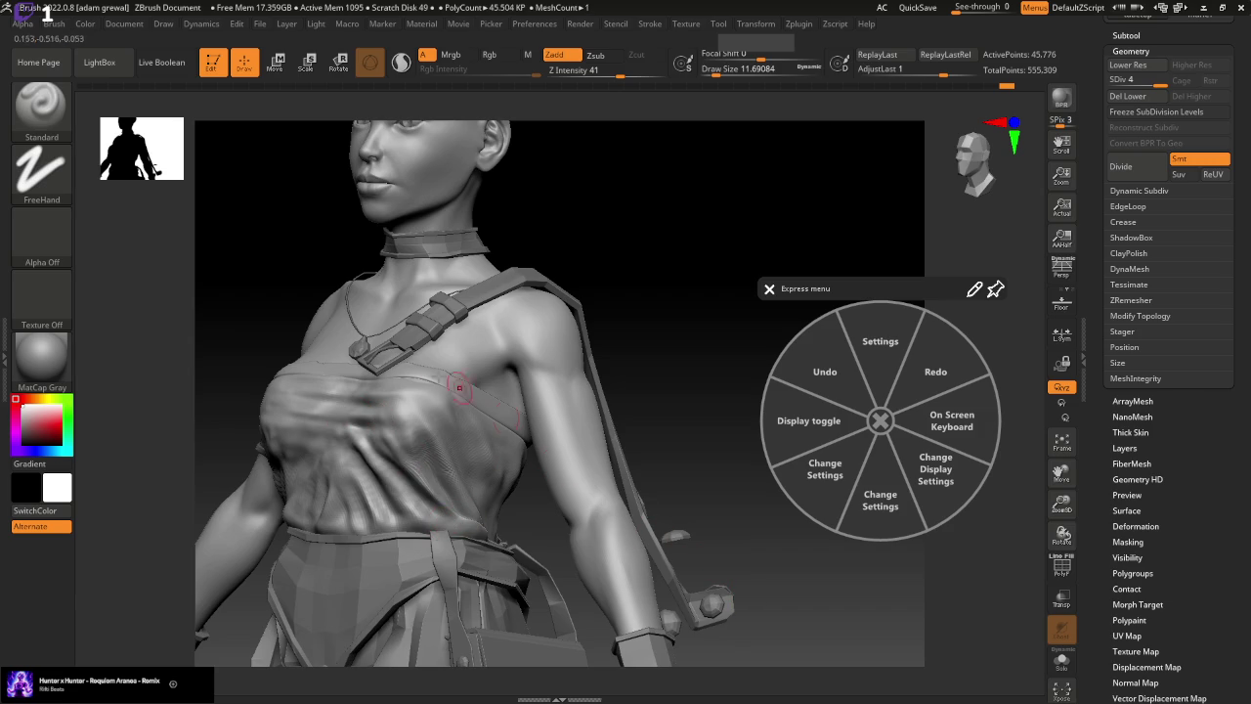
Mask with MaskPen, settle the brush near 23.3, and reorient to a front view
{"action": "left_click_drag", "start_coordinate": [716, 74], "coordinate": [725, 74]}
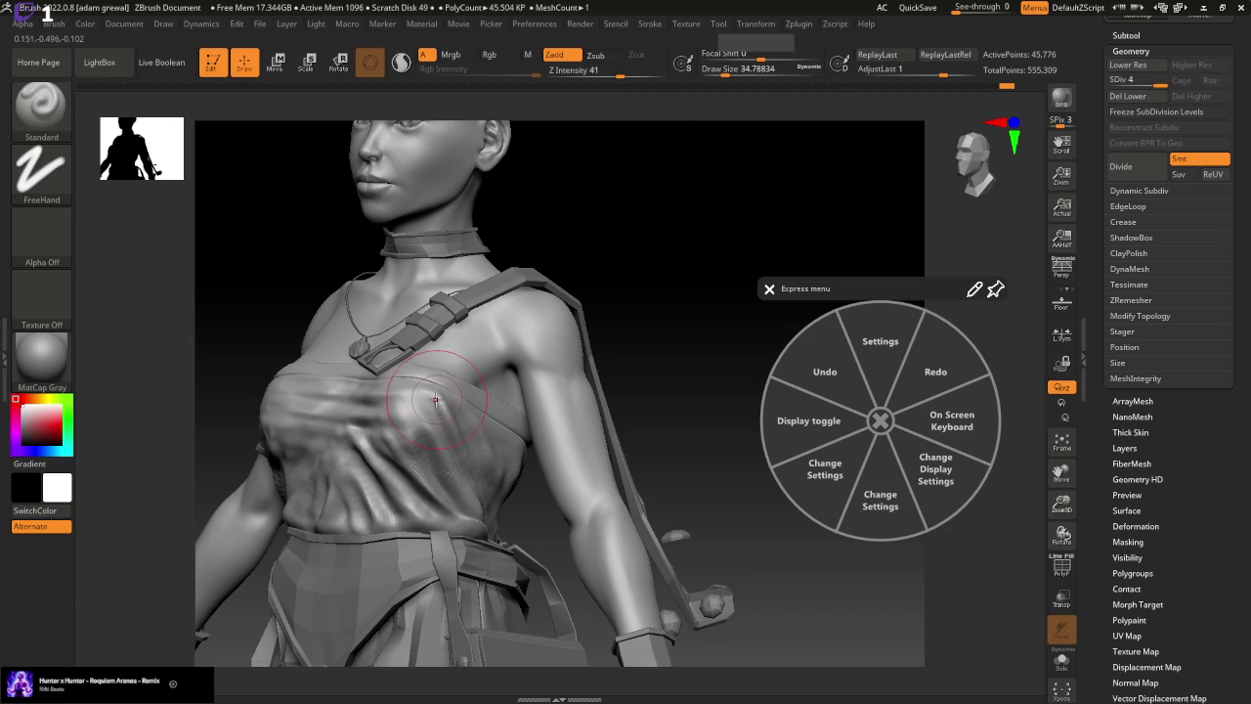
{"action": "mouse_move", "coordinate": [694, 293]}
{"action": "left_mouse_down"}
{"action": "mouse_move", "coordinate": [720, 314]}
{"action": "mouse_move", "coordinate": [681, 343]}
{"action": "mouse_move", "coordinate": [645, 348]}
{"action": "left_mouse_up"}
{"action": "key", "text": "ctrl"}
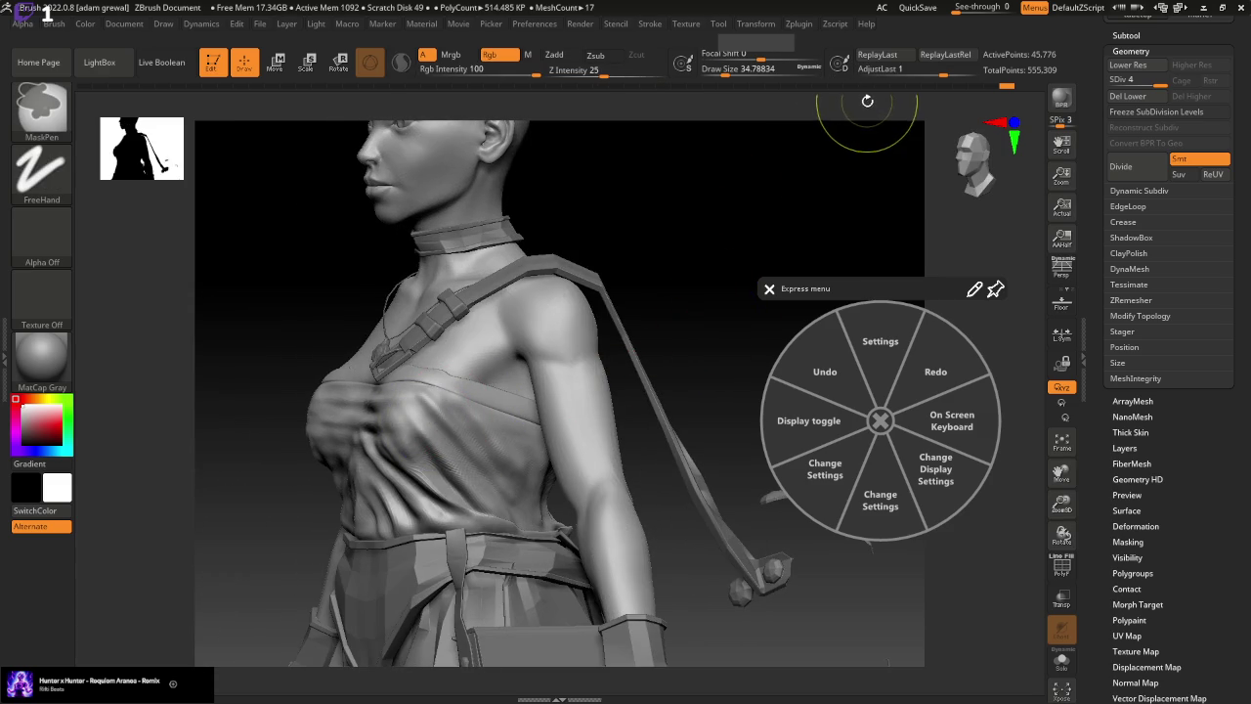
{"action": "left_click_drag", "start_coordinate": [693, 284], "coordinate": [749, 279]}
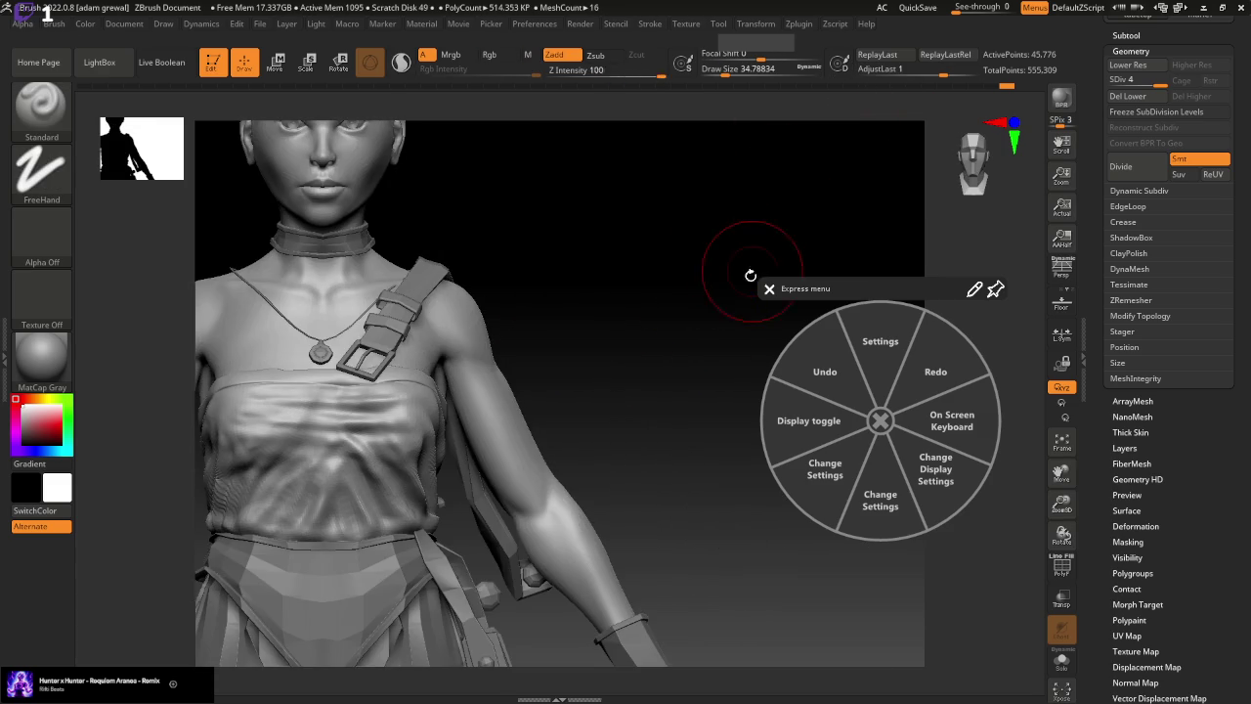
{"action": "left_click_drag", "start_coordinate": [677, 426], "coordinate": [632, 427]}
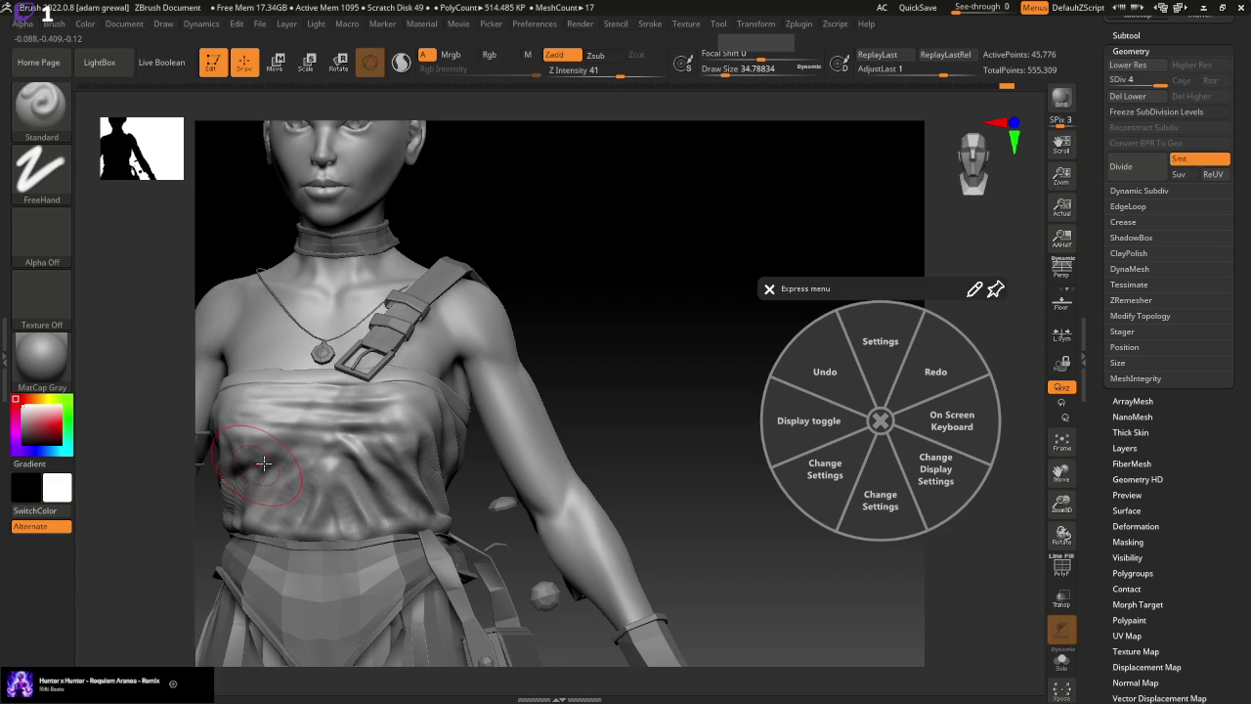
{"action": "left_click_drag", "start_coordinate": [677, 557], "coordinate": [661, 519]}
{"action": "left_click_drag", "start_coordinate": [728, 75], "coordinate": [716, 75]}
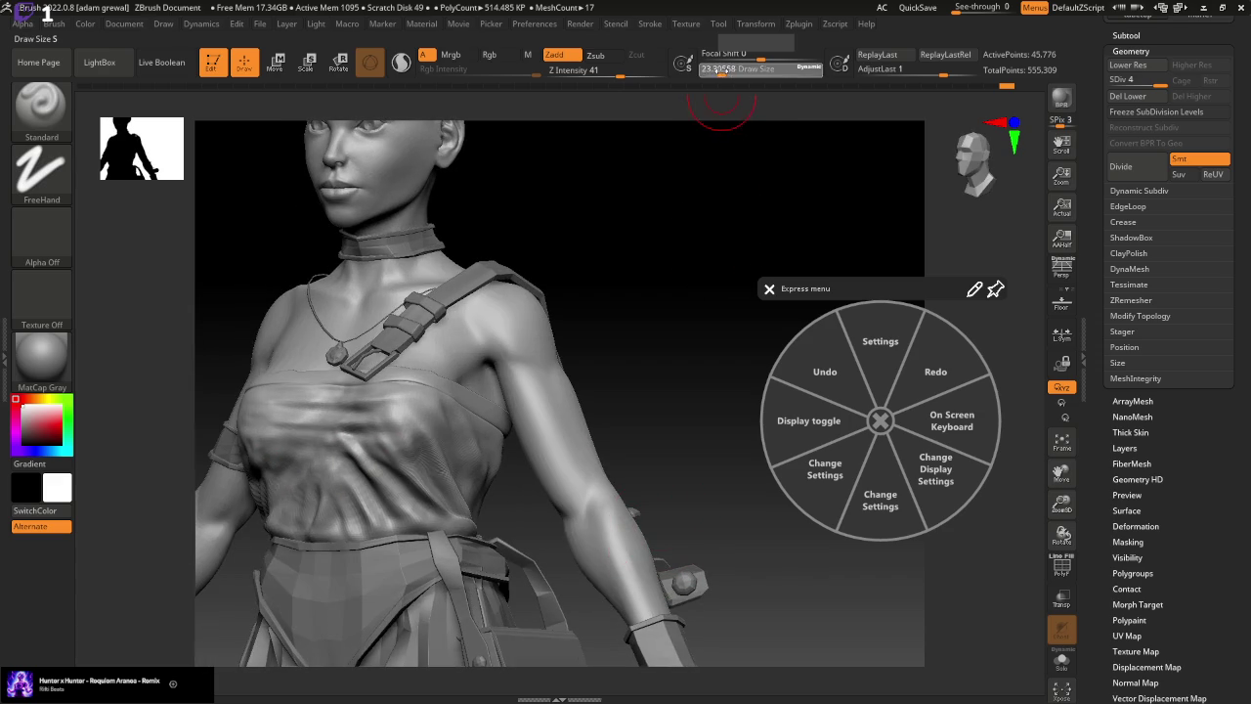
{"action": "left_click_drag", "start_coordinate": [722, 185], "coordinate": [695, 284]}
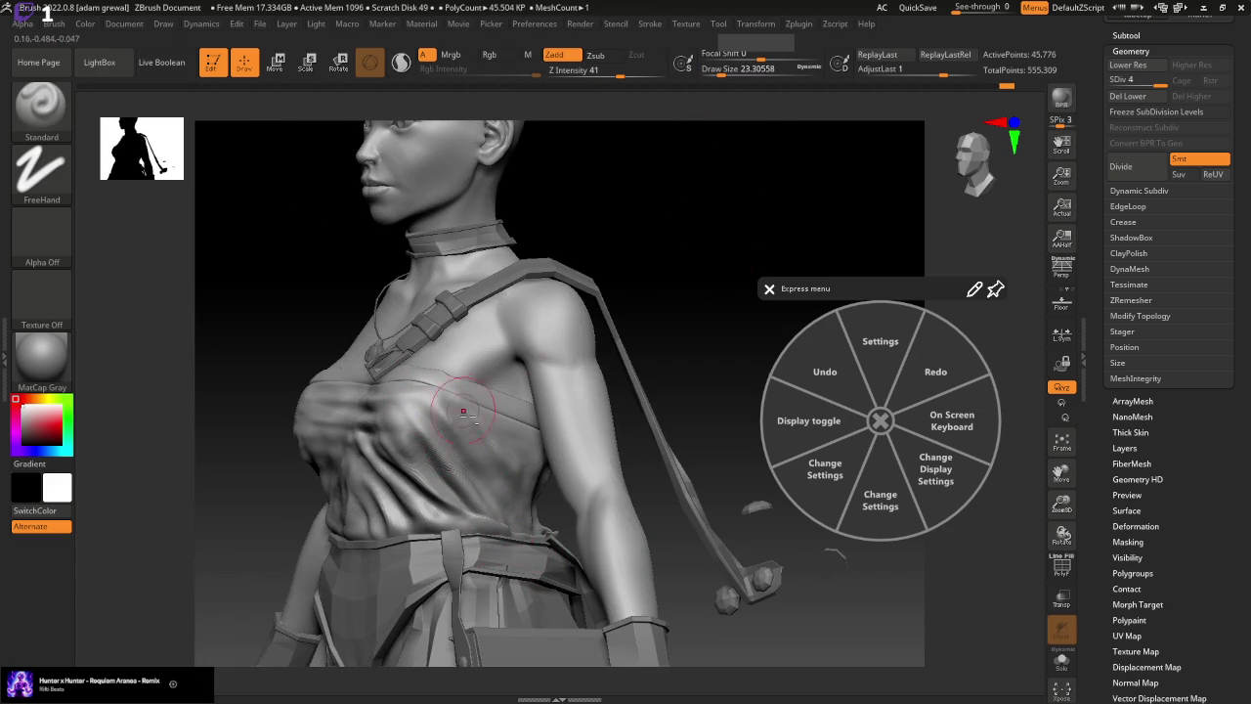
{"action": "left_click_drag", "start_coordinate": [693, 265], "coordinate": [710, 285], "text": "shift"}
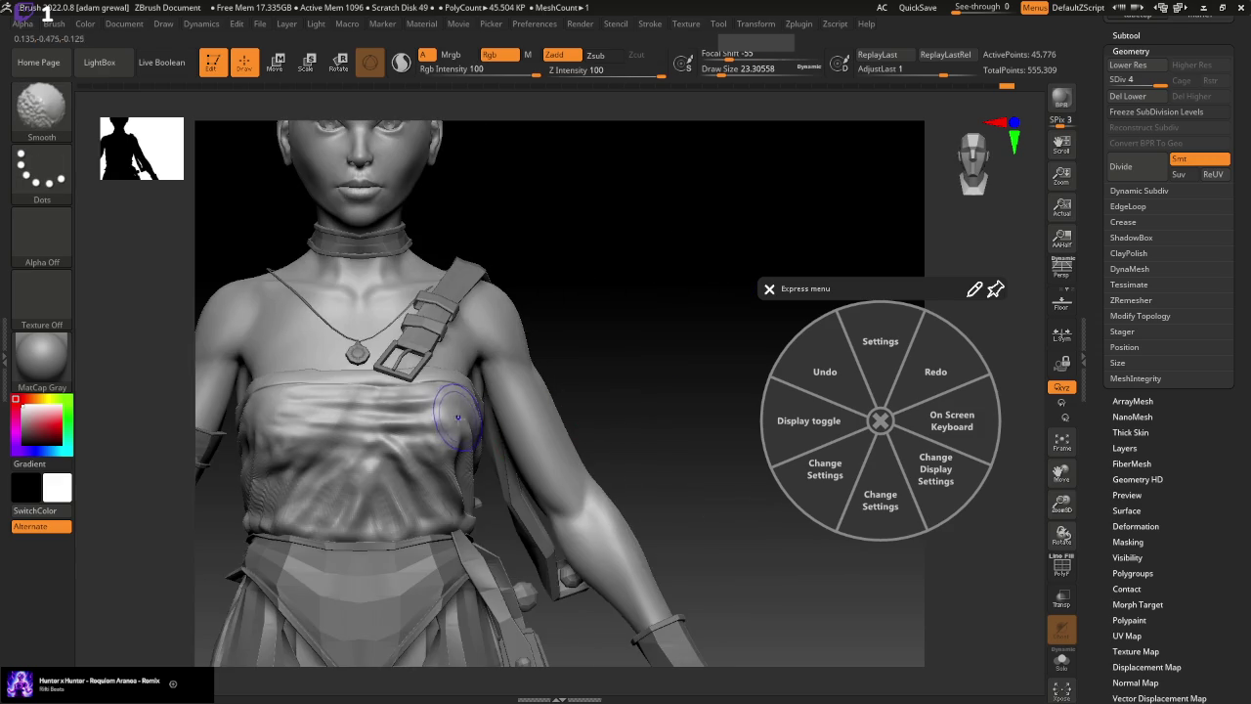
Pick a larger Move brush and push the side folds from a profile view
{"action": "key", "text": "b"}
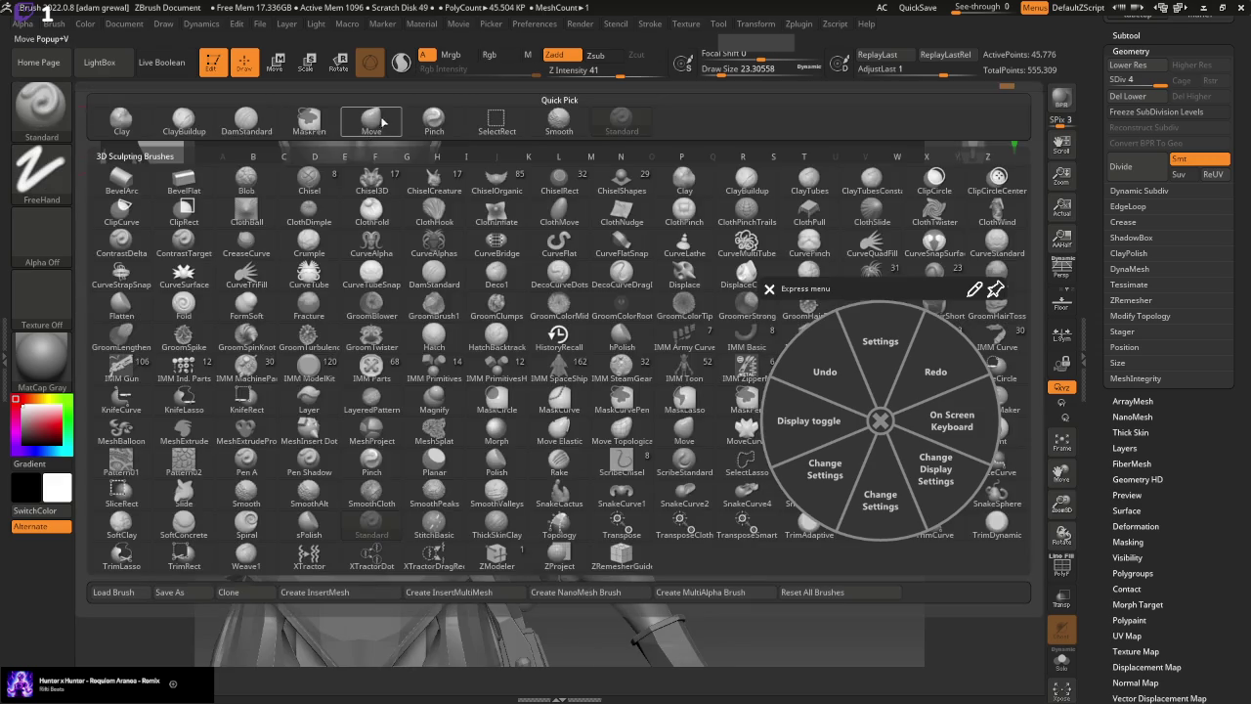
{"action": "key", "text": "m"}
{"action": "key", "text": "v"}
{"action": "left_click_drag", "start_coordinate": [731, 146], "coordinate": [698, 245]}
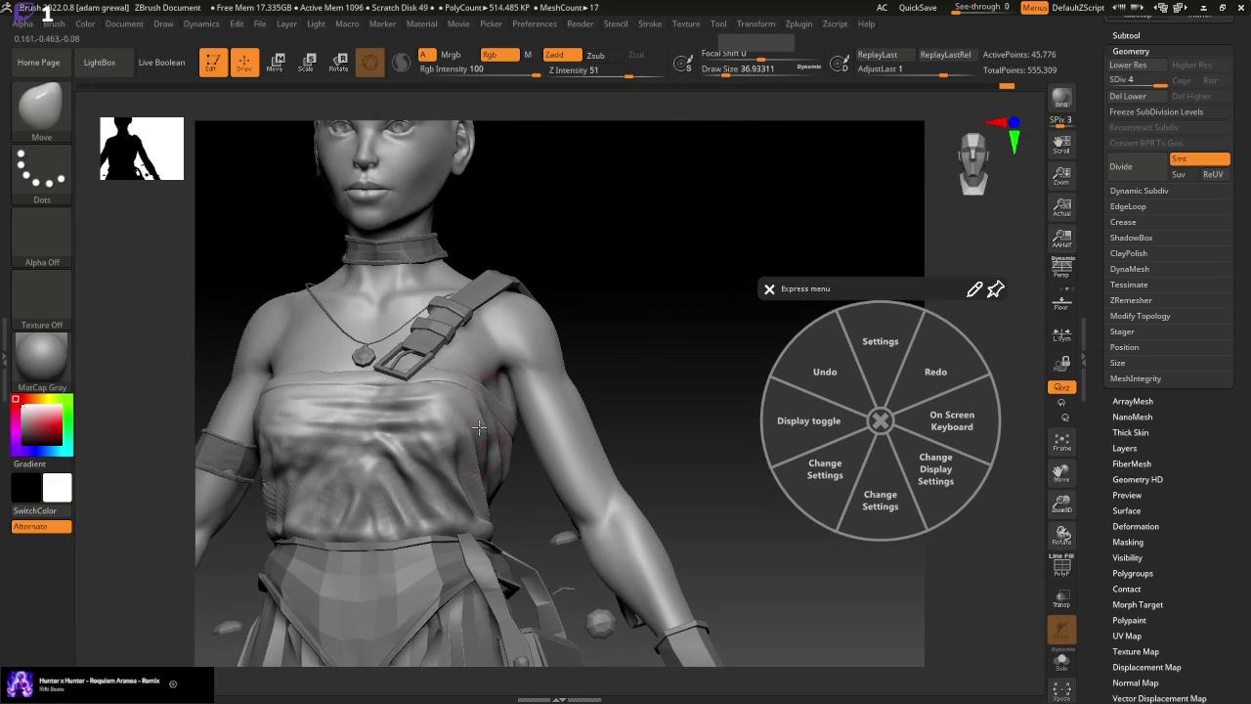
{"action": "right_click_drag", "start_coordinate": [478, 427], "coordinate": [494, 461]}
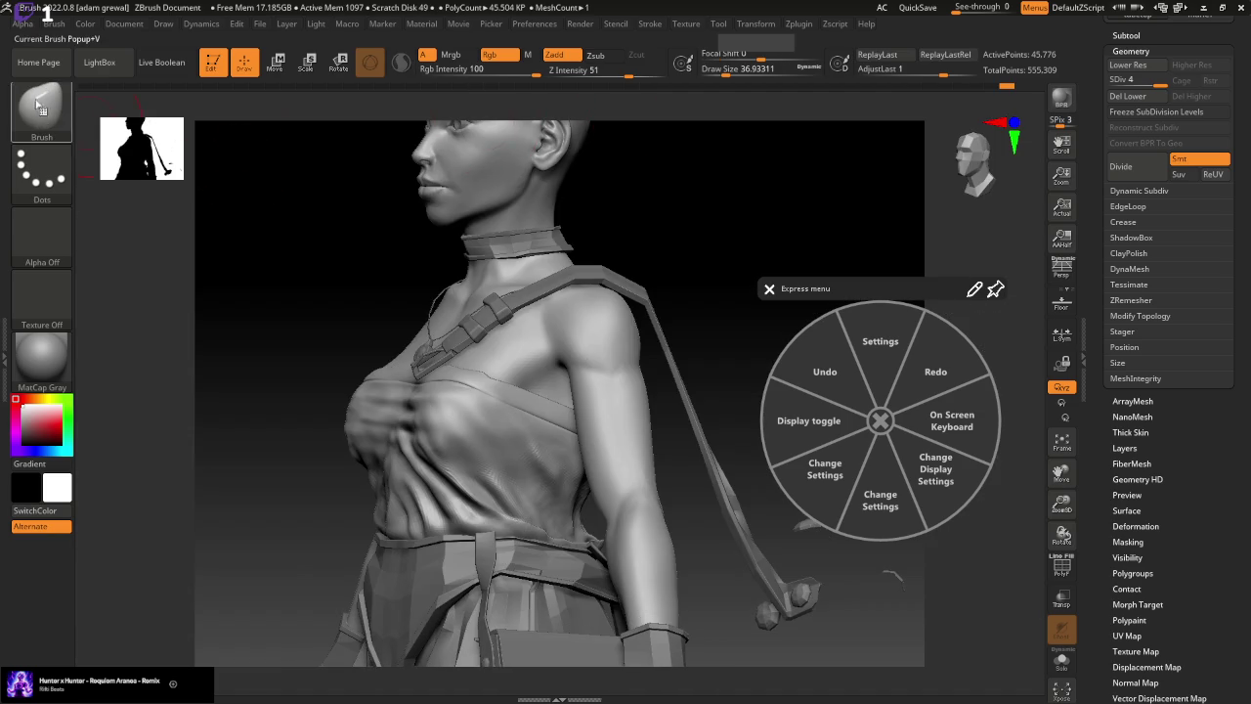
Refine the underarm side creases with the Standard brush at Draw Size about 17
{"action": "left_click", "coordinate": [41, 108]}
{"action": "left_click", "coordinate": [625, 127]}
{"action": "type", "text": "28.75"}
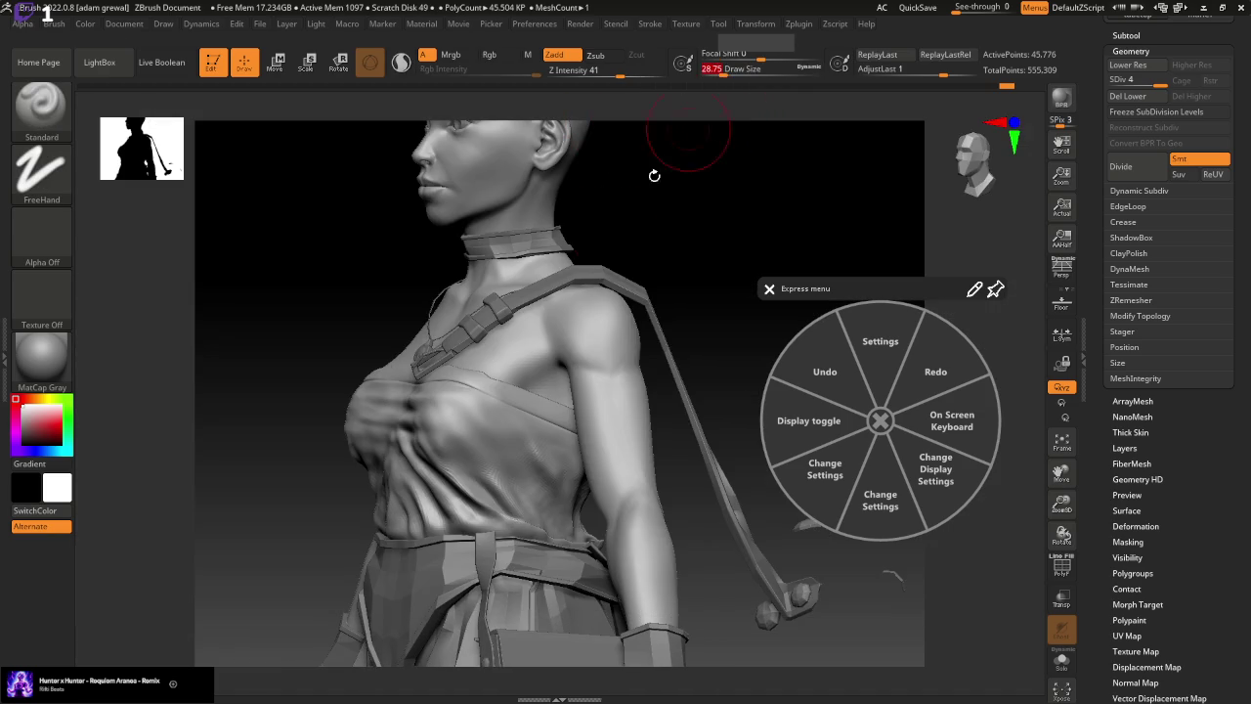
{"action": "left_click_drag", "start_coordinate": [742, 64], "coordinate": [723, 65]}
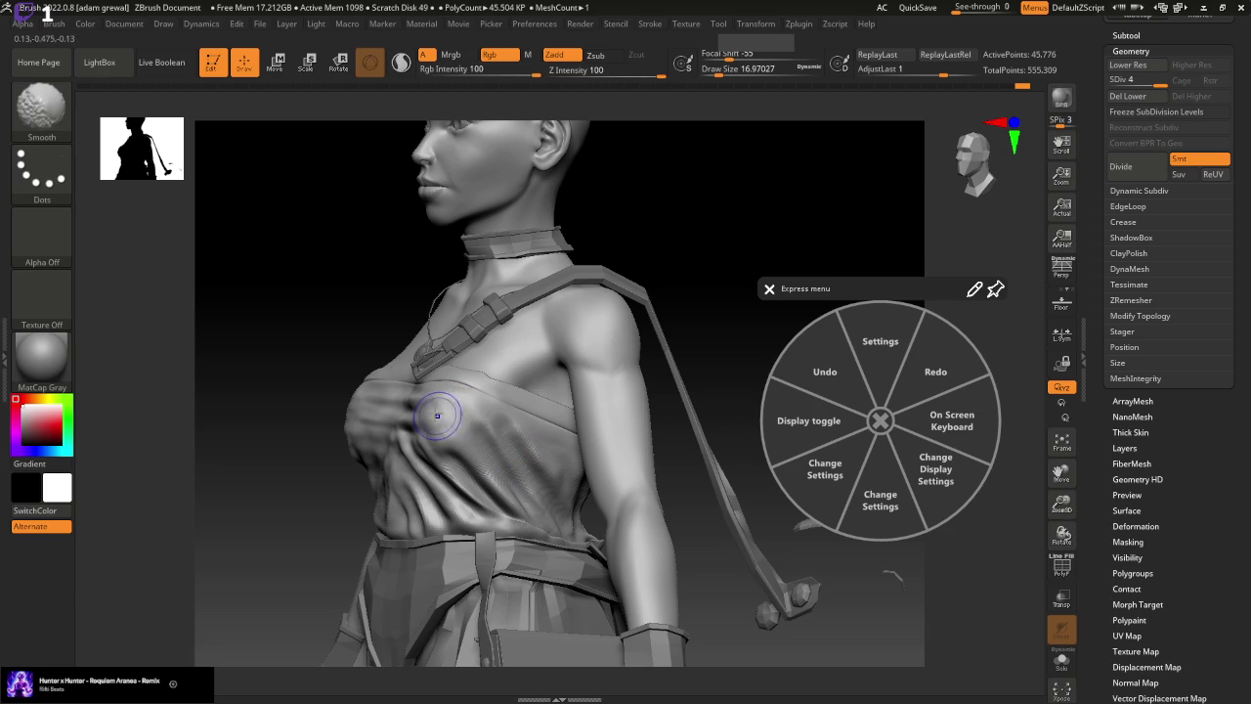
{"action": "left_click_drag", "start_coordinate": [593, 387], "coordinate": [740, 260]}
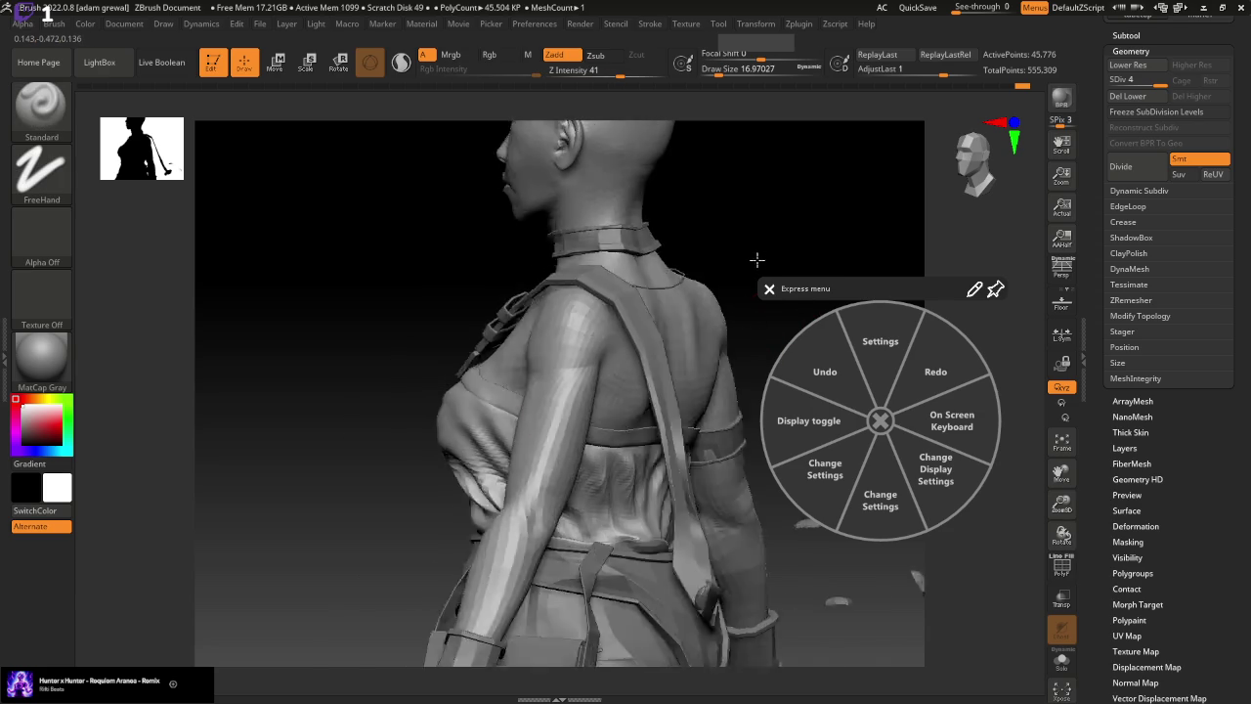
{"action": "left_click_drag", "start_coordinate": [512, 442], "coordinate": [419, 382]}
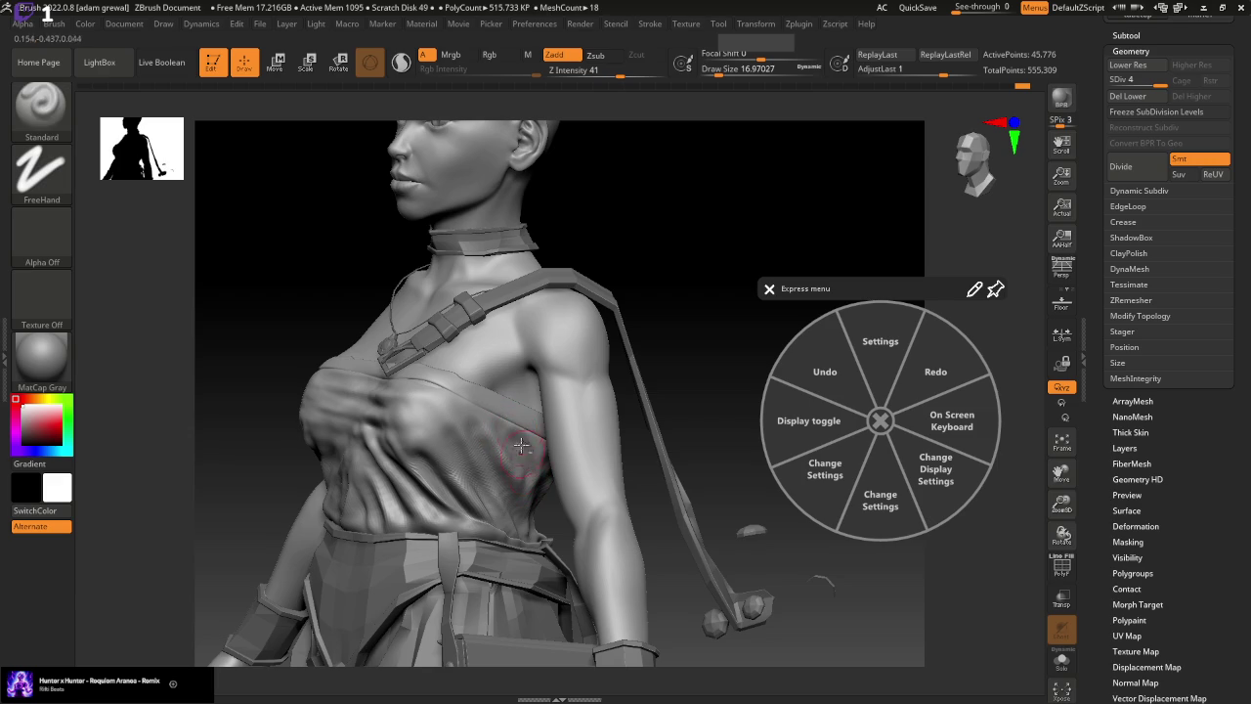
{"action": "mouse_move", "coordinate": [674, 356]}
{"action": "left_mouse_down", "text": "shift"}
{"action": "mouse_move", "coordinate": [717, 332]}
{"action": "mouse_move", "coordinate": [576, 352]}
{"action": "left_mouse_up", "text": "shift"}
{"action": "key", "text": "shift"}
{"action": "left_click_drag", "start_coordinate": [679, 284], "coordinate": [496, 449]}
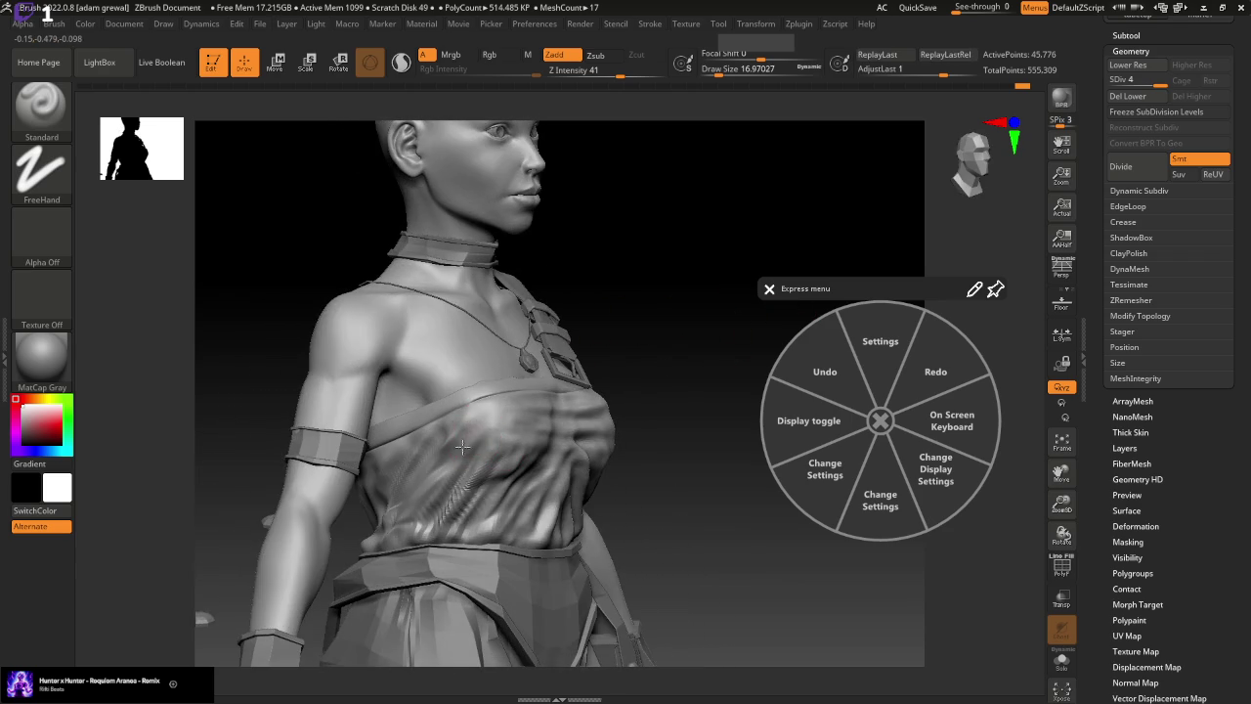
Sculpt more front wrinkles with Standard, orbiting between profile and three-quarter views
{"action": "left_click_drag", "start_coordinate": [728, 310], "coordinate": [621, 350]}
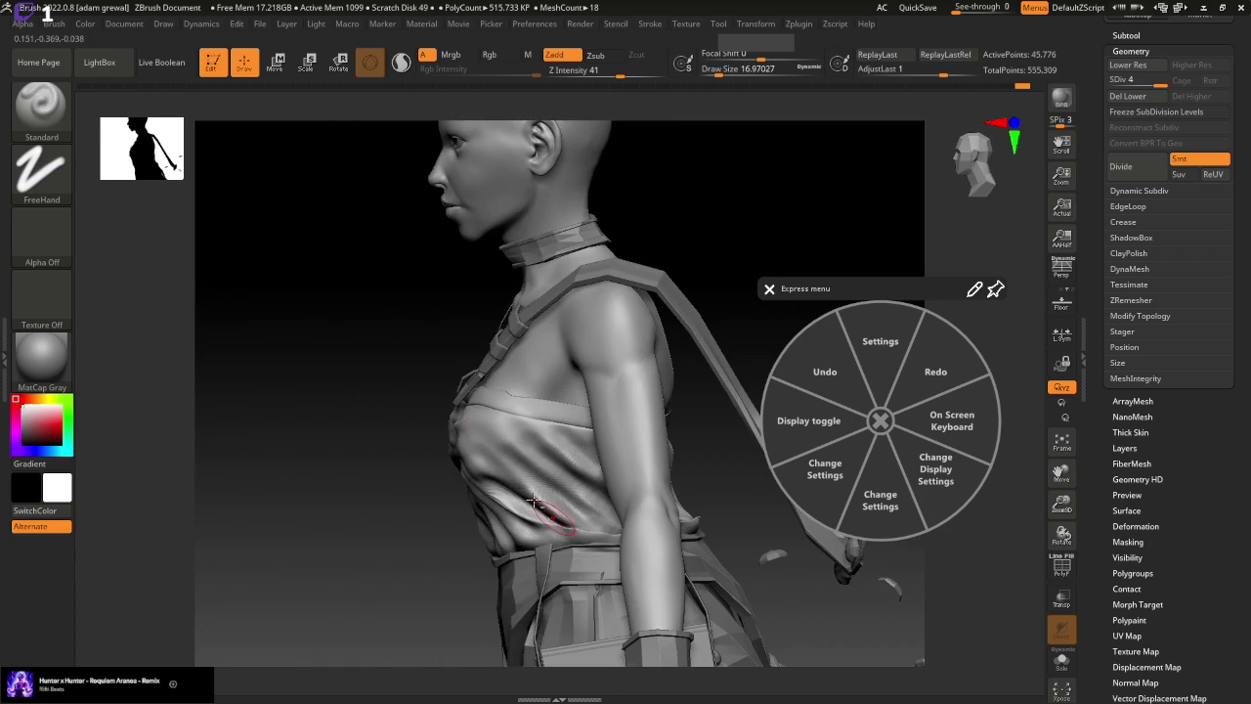
{"action": "key", "text": "shift"}
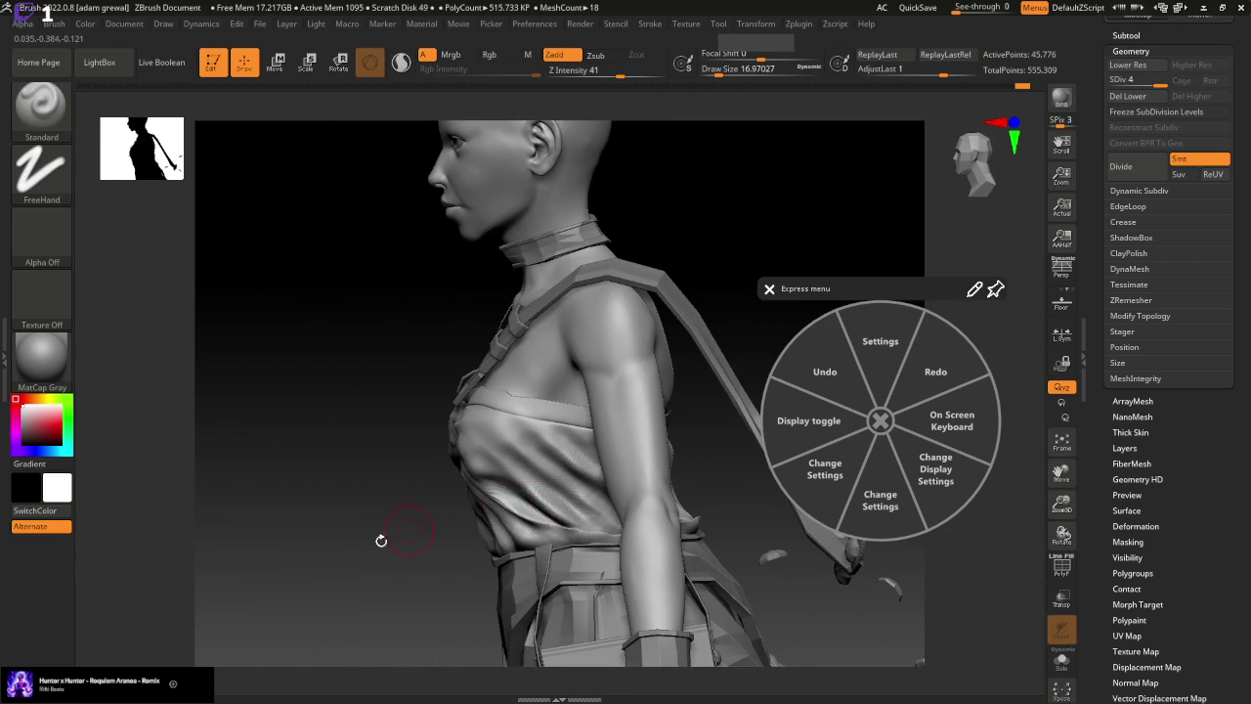
{"action": "left_click_drag", "start_coordinate": [380, 461], "coordinate": [550, 440]}
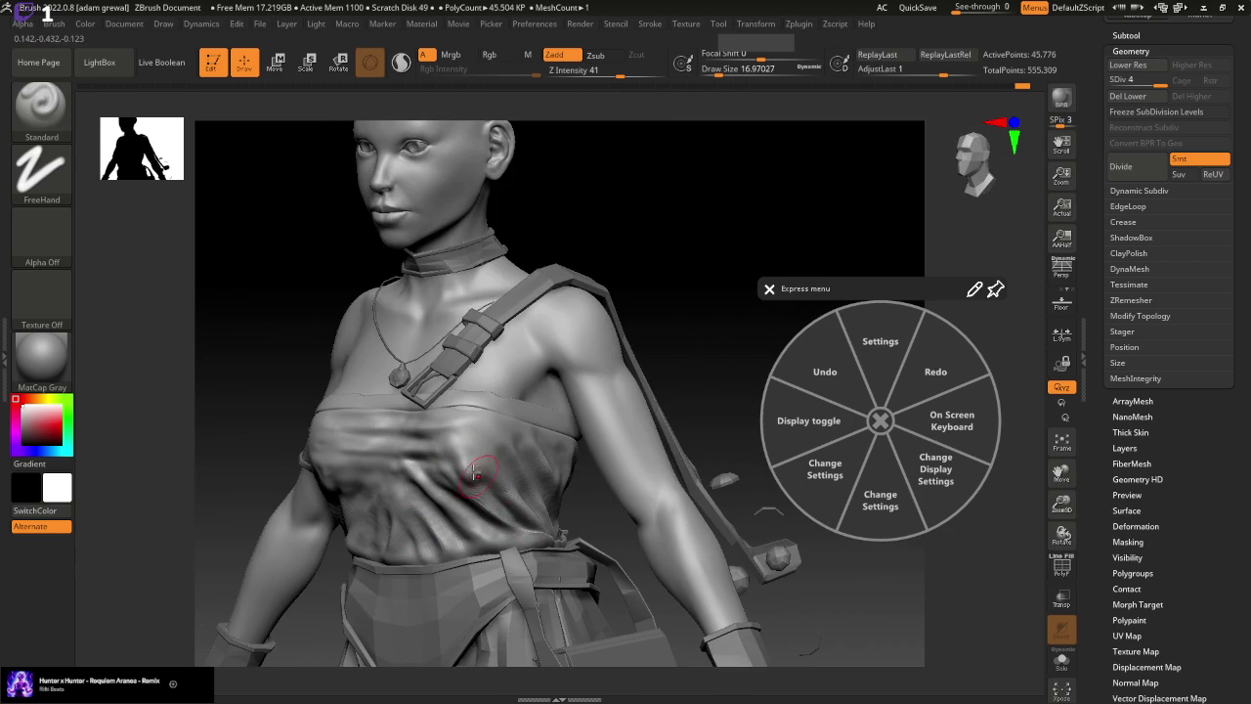
{"action": "key", "text": "ctrl"}
{"action": "left_click_drag", "start_coordinate": [671, 349], "coordinate": [707, 280]}
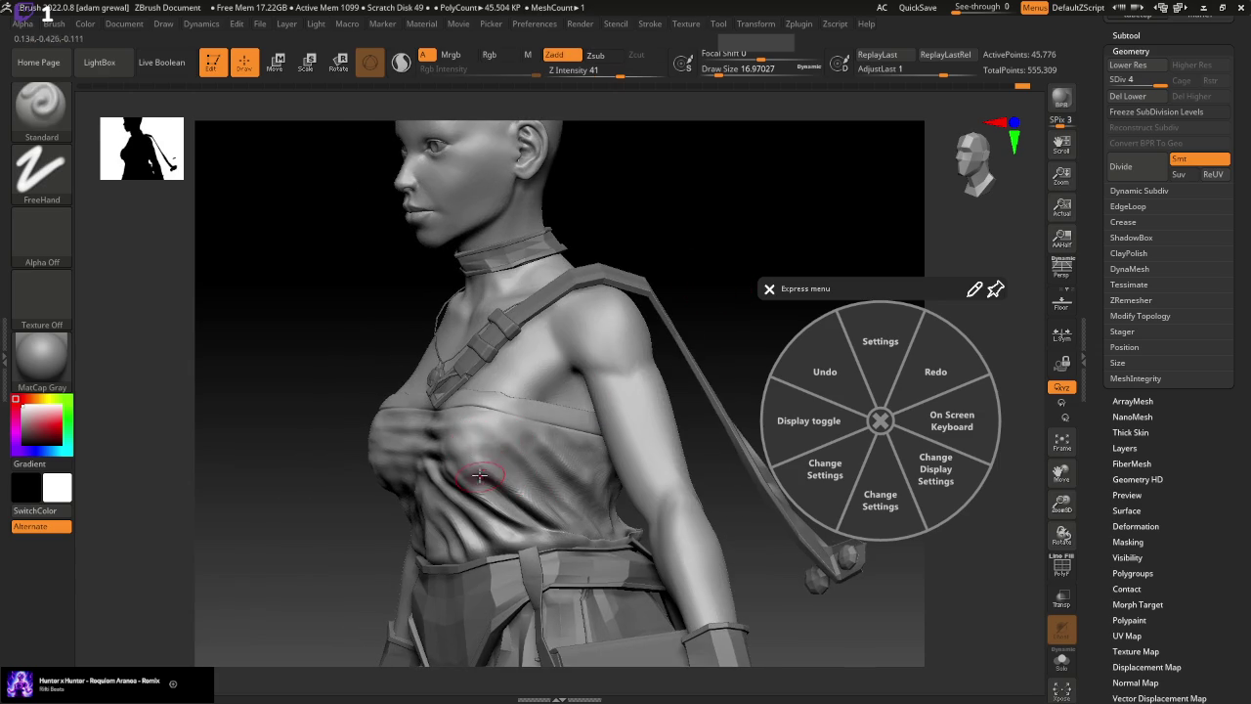
Smooth the new chest creases and shrink the brush to size 11
{"action": "key", "text": "shift"}
{"action": "key", "text": "shift"}
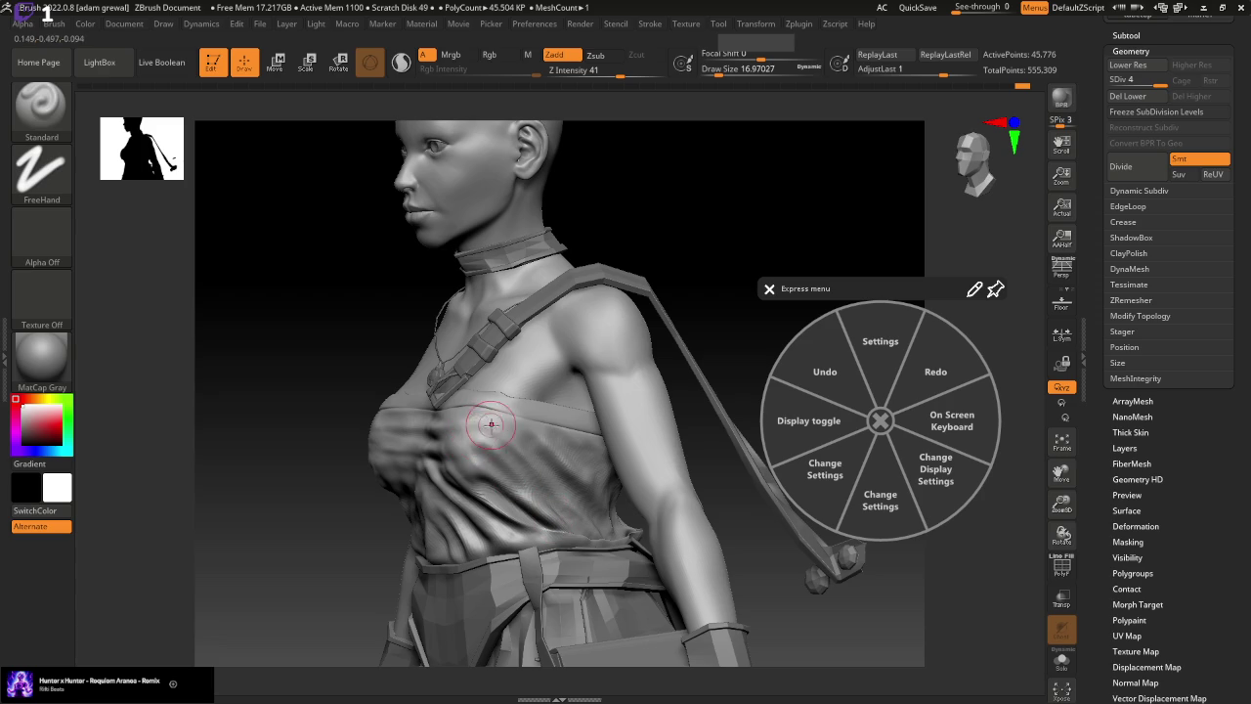
{"action": "key", "text": "shift"}
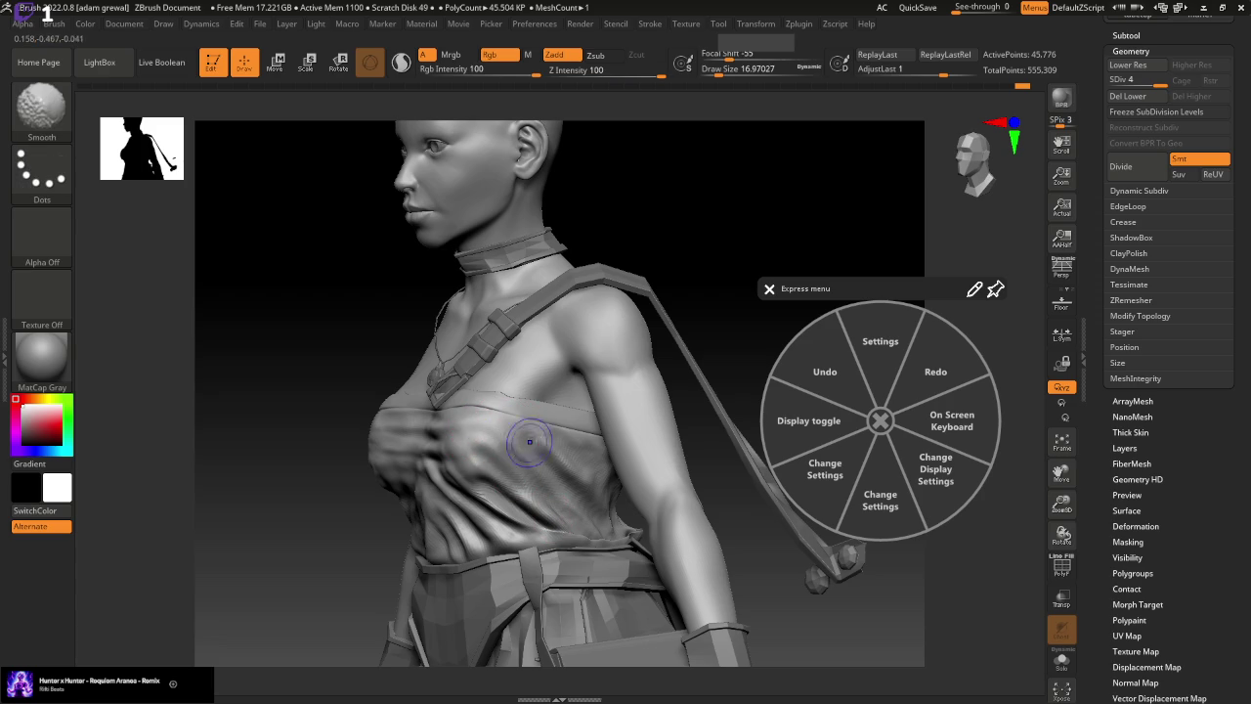
{"action": "key", "text": "shift"}
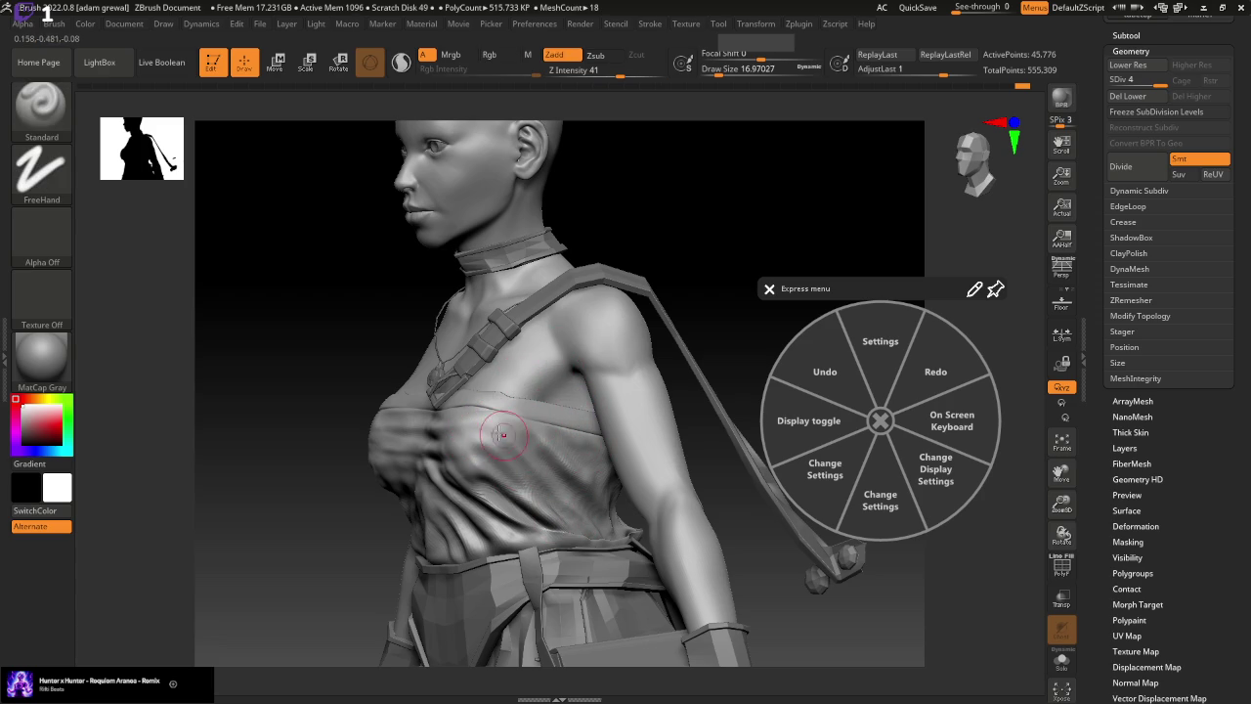
{"action": "mouse_move", "coordinate": [679, 288]}
{"action": "left_mouse_down"}
{"action": "mouse_move", "coordinate": [731, 299]}
{"action": "mouse_move", "coordinate": [497, 432]}
{"action": "left_mouse_up"}
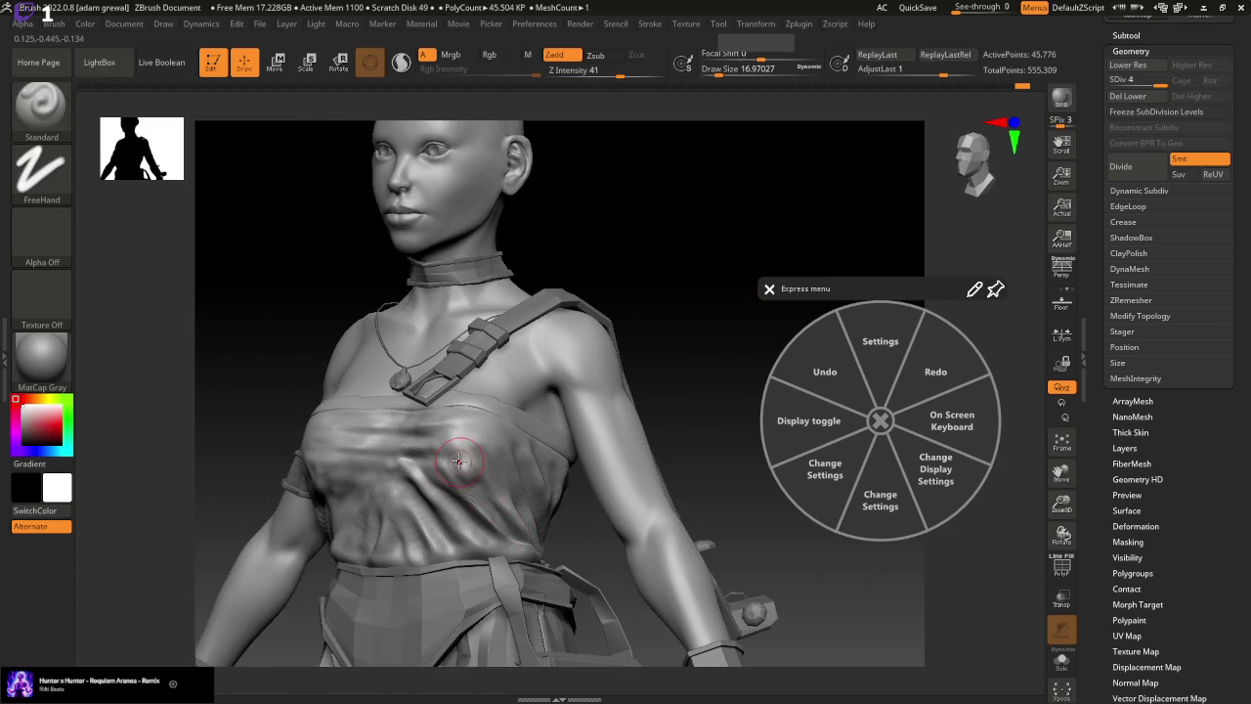
{"action": "key", "text": "shift"}
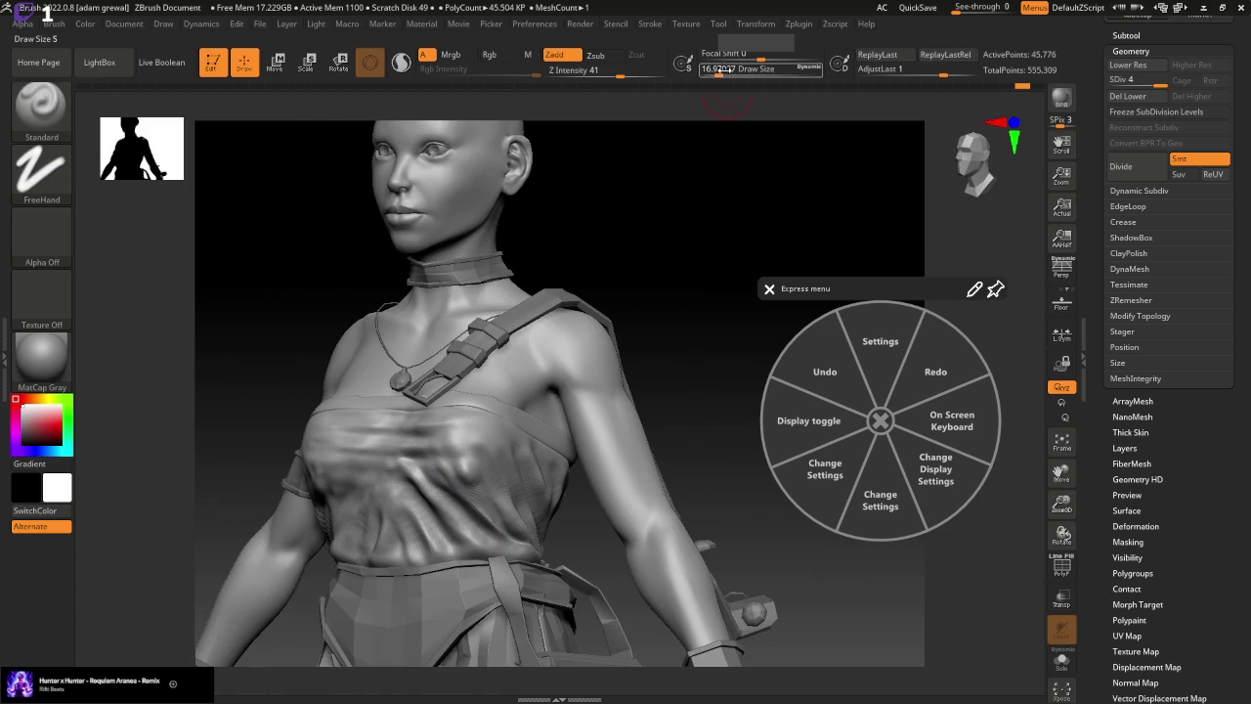
{"action": "key", "text": "shift"}
{"action": "left_click_drag", "start_coordinate": [719, 70], "coordinate": [712, 71]}
Drop to SDiv 3 and smooth the chest folds while viewing from below
{"action": "key", "text": "shift+d"}
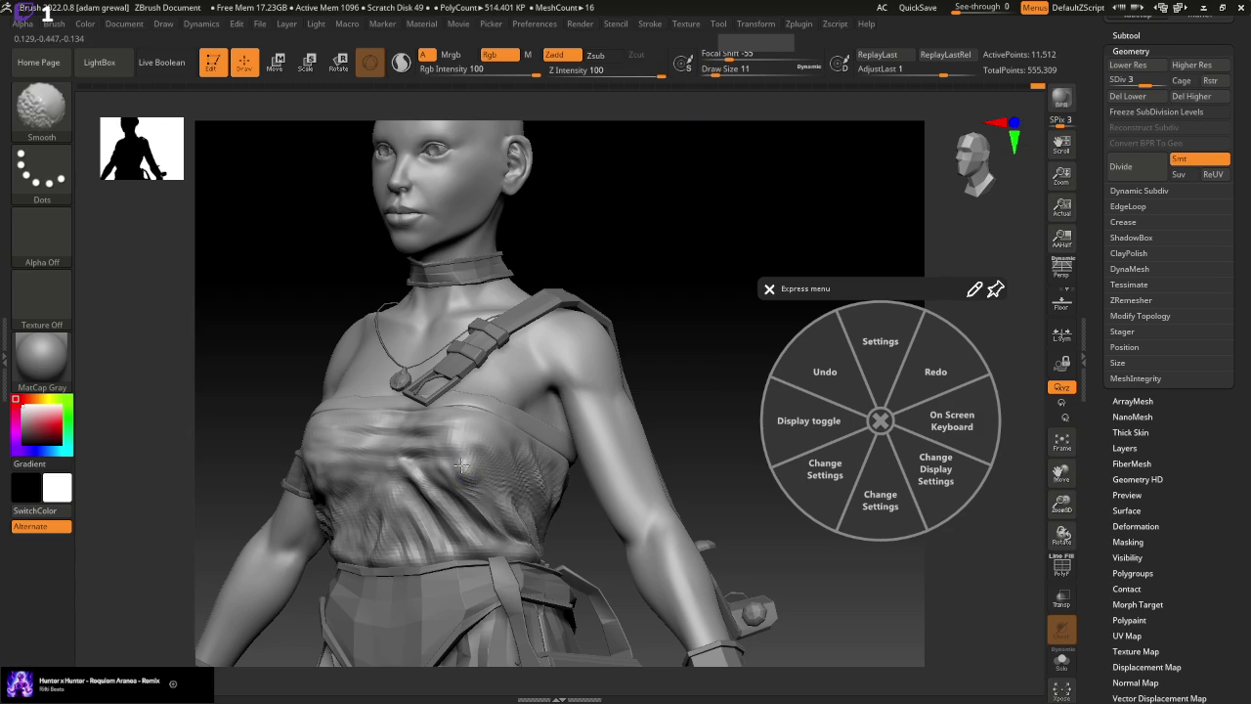
{"action": "key", "text": "shift"}
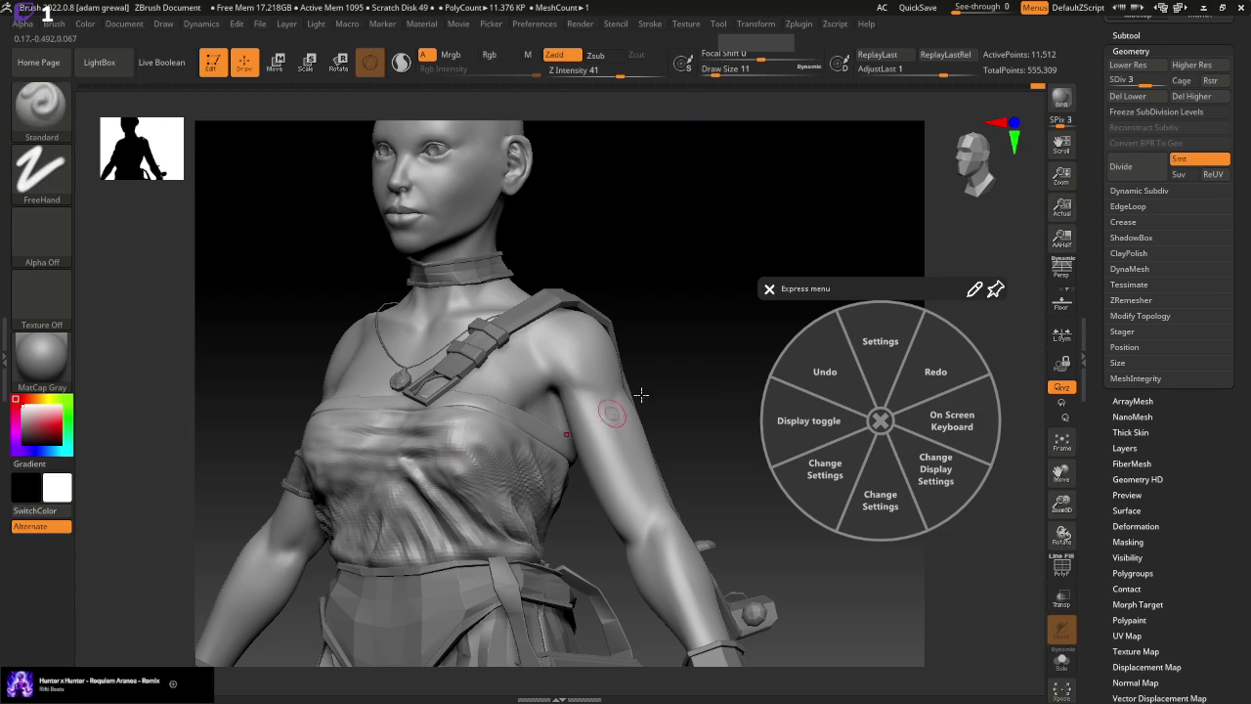
{"action": "left_click_drag", "start_coordinate": [716, 293], "coordinate": [735, 295]}
{"action": "mouse_move", "coordinate": [661, 424]}
{"action": "left_mouse_down"}
{"action": "mouse_move", "coordinate": [655, 304]}
{"action": "mouse_move", "coordinate": [647, 371]}
{"action": "left_mouse_up"}
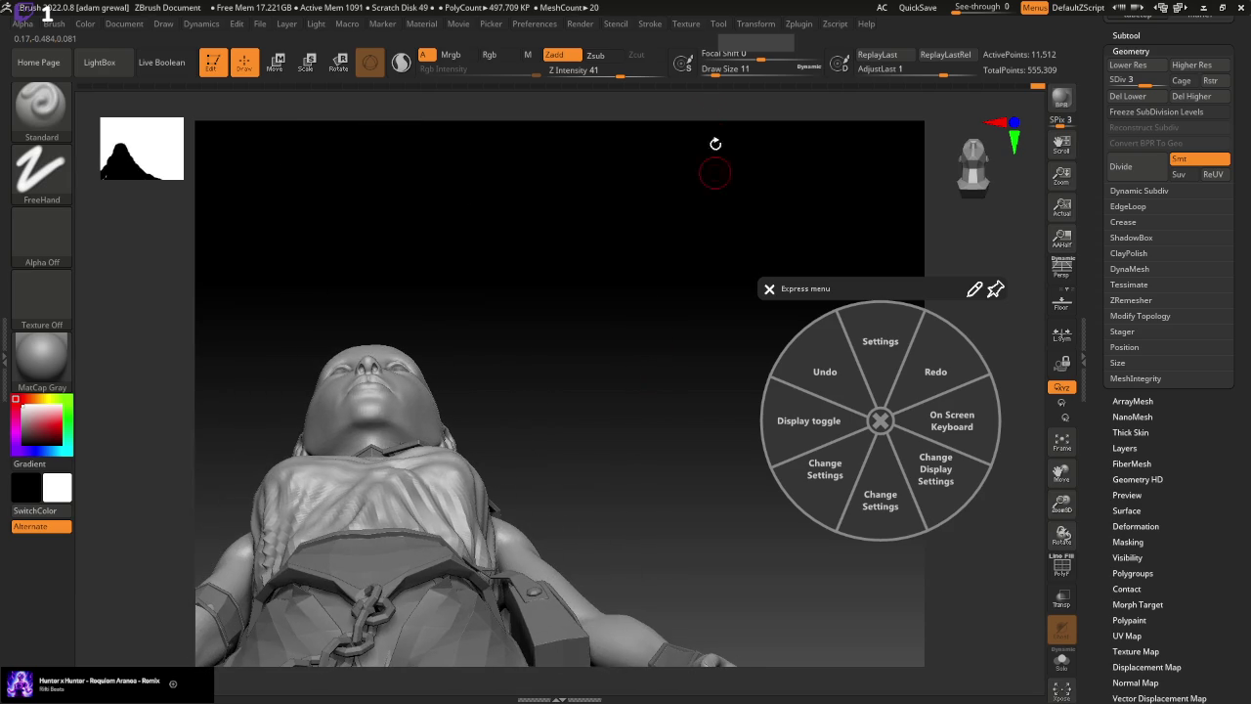
{"action": "left_click_drag", "start_coordinate": [721, 68], "coordinate": [716, 68]}
{"action": "left_click_drag", "start_coordinate": [608, 415], "coordinate": [603, 469]}
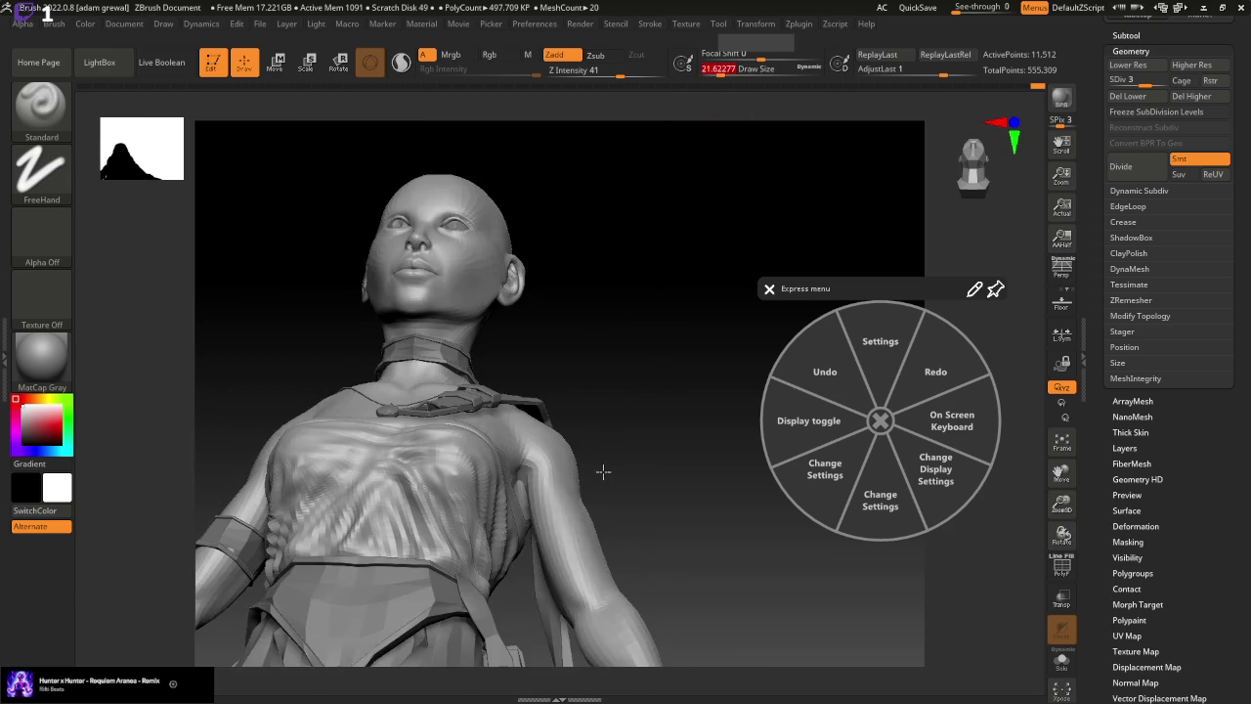
{"action": "key", "text": "shift"}
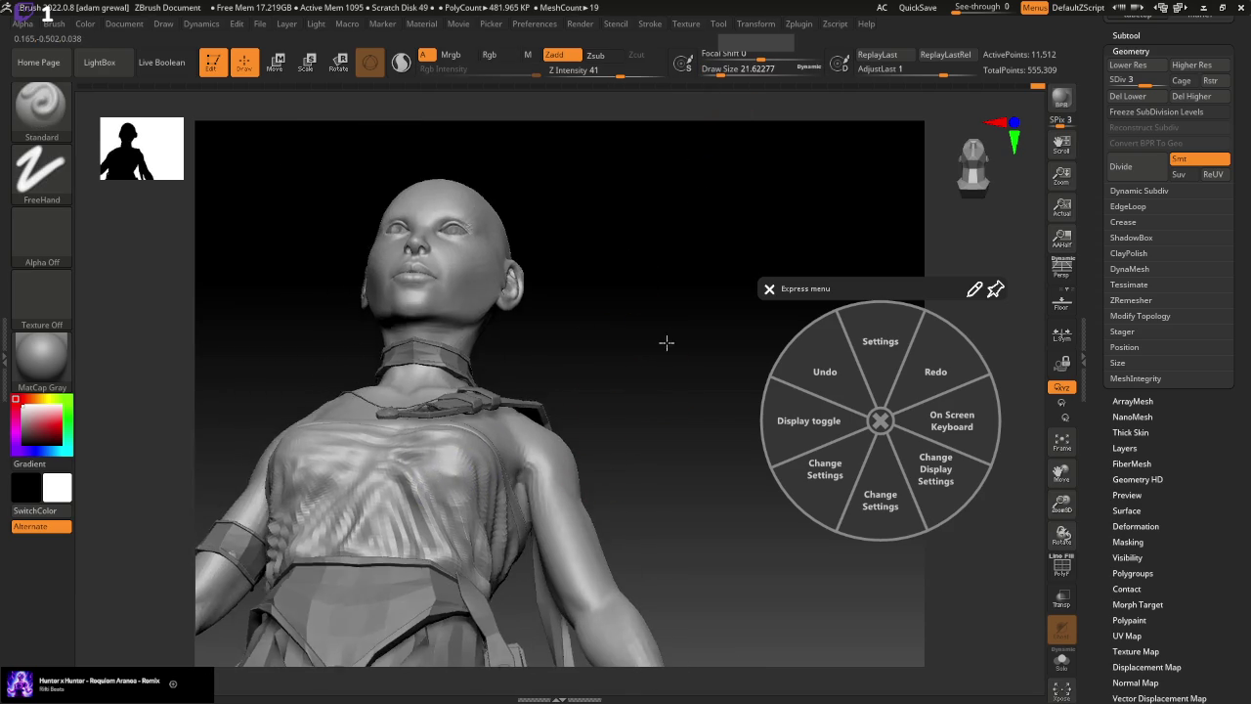
Set Draw Size to about 15.5 and return the mesh to SDiv 4
{"action": "left_click_drag", "start_coordinate": [665, 341], "coordinate": [678, 284]}
{"action": "left_click_drag", "start_coordinate": [723, 68], "coordinate": [714, 69]}
{"action": "key", "text": "d"}
{"action": "left_click_drag", "start_coordinate": [626, 460], "coordinate": [603, 516]}
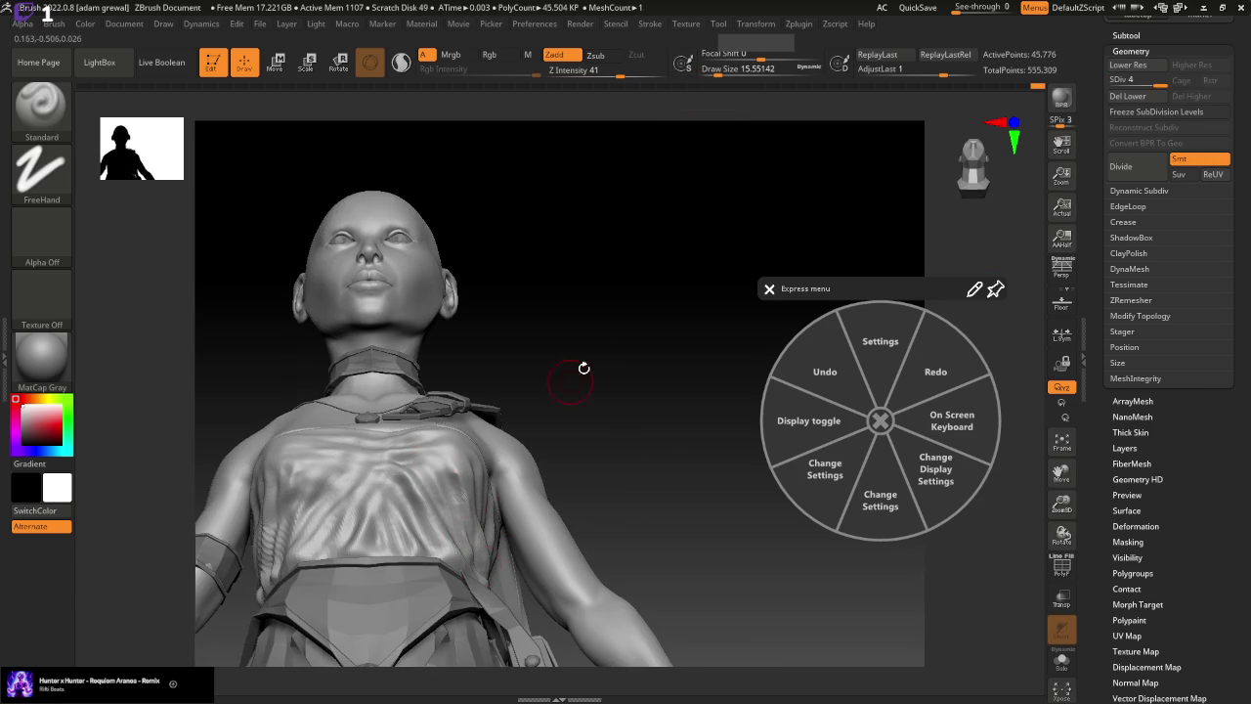
{"action": "left_click_drag", "start_coordinate": [583, 370], "coordinate": [567, 414]}
{"action": "key", "text": "ctrl"}
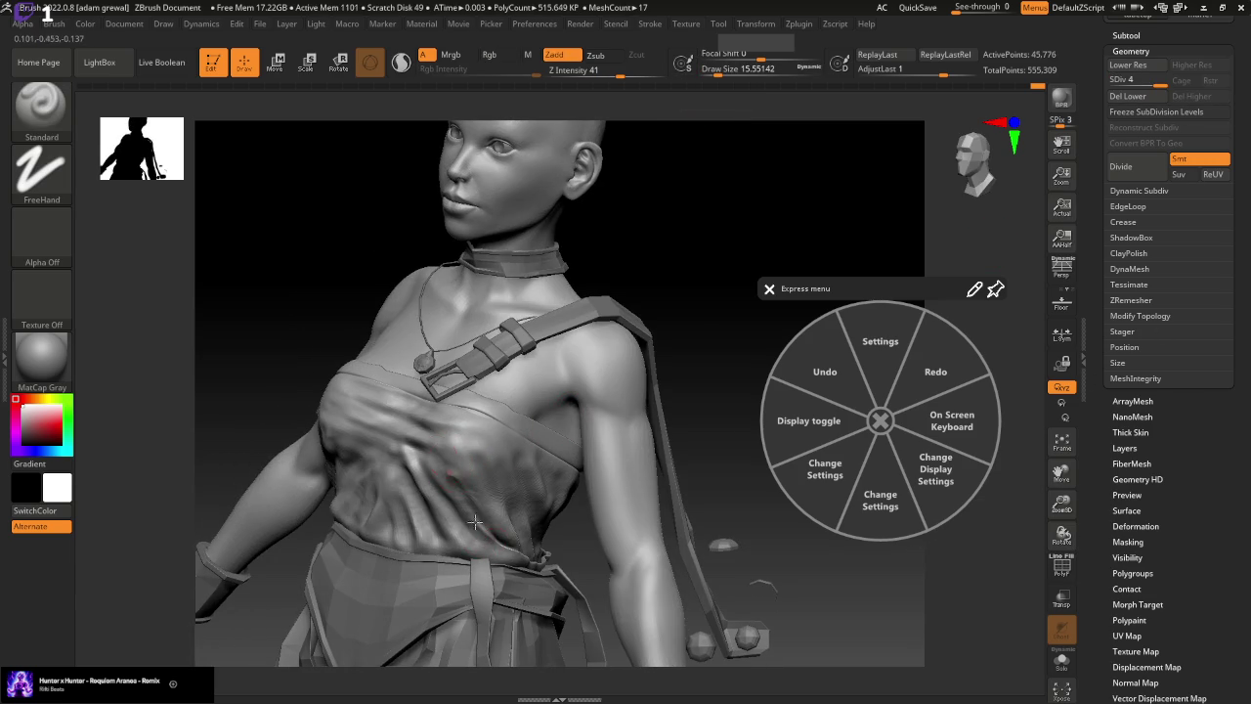
Sculpt and smooth the folds beside the chest from three-quarter and profile views
{"action": "left_click_drag", "start_coordinate": [753, 265], "coordinate": [668, 390]}
{"action": "right_click_drag", "start_coordinate": [617, 462], "coordinate": [457, 440]}
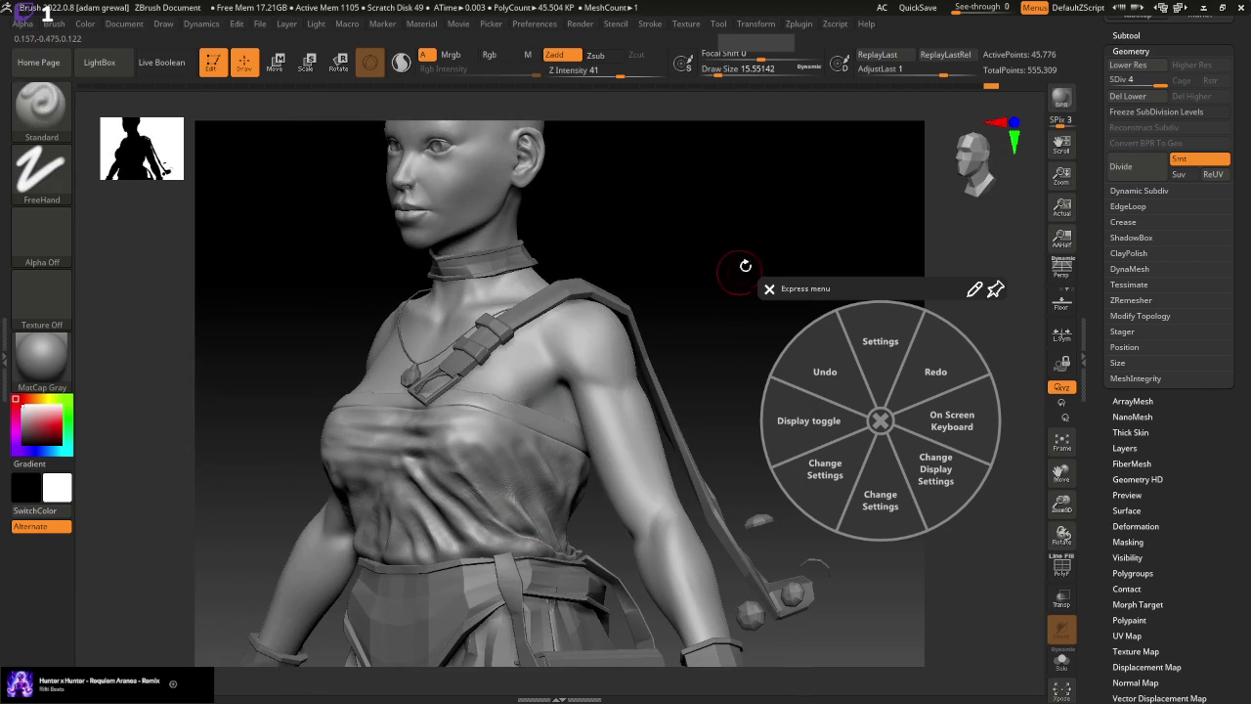
{"action": "right_click_drag", "start_coordinate": [744, 265], "coordinate": [768, 260], "text": "shift"}
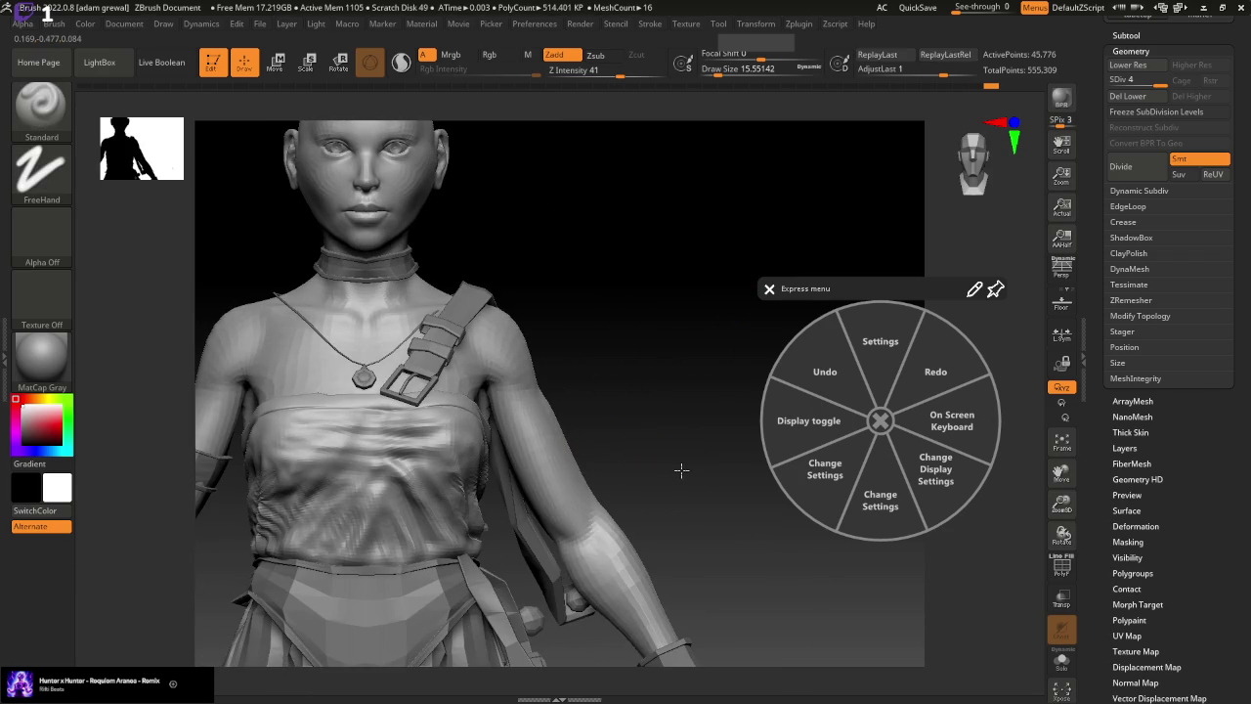
{"action": "right_click_drag", "start_coordinate": [681, 446], "coordinate": [529, 448]}
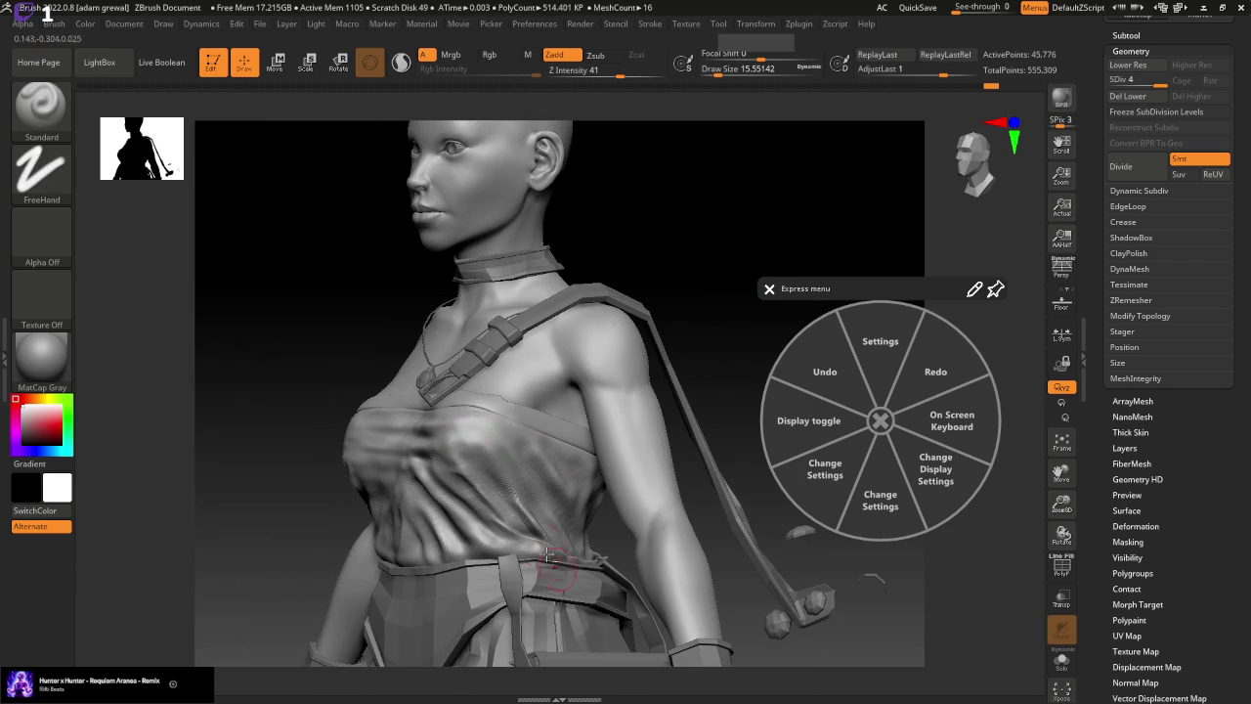
{"action": "left_click_drag", "start_coordinate": [515, 434], "coordinate": [517, 433]}
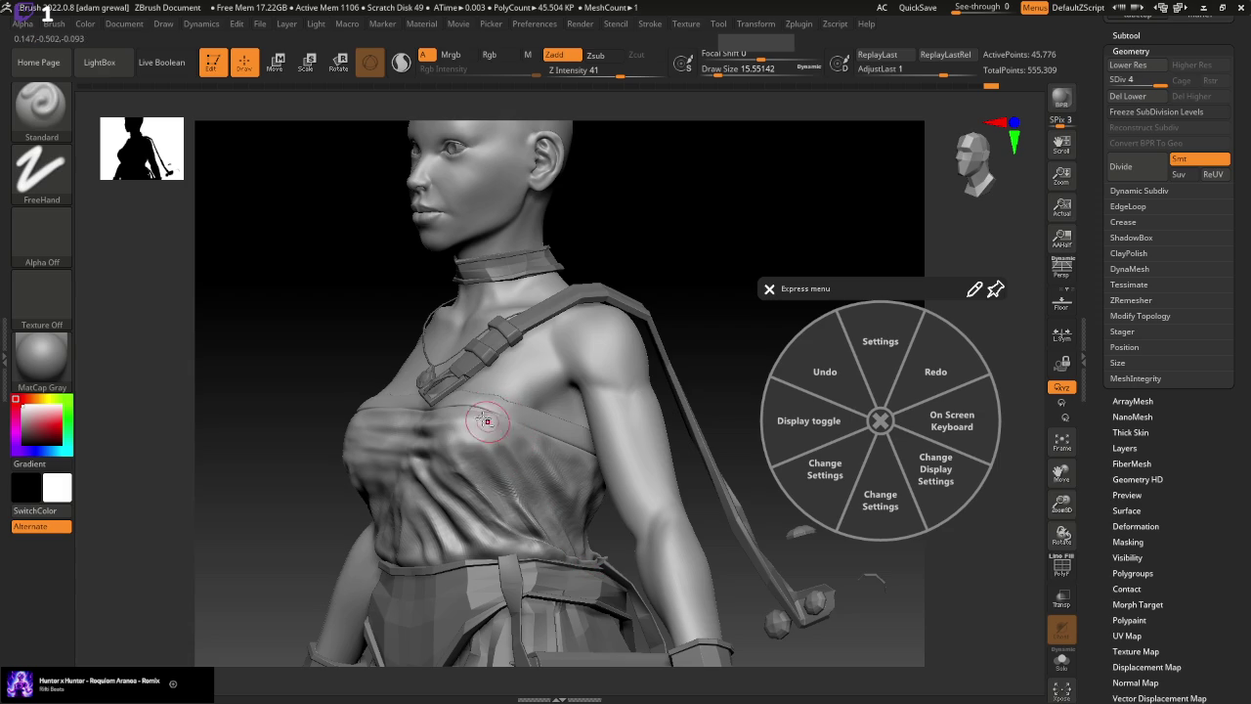
{"action": "left_click_drag", "start_coordinate": [744, 327], "coordinate": [573, 368]}
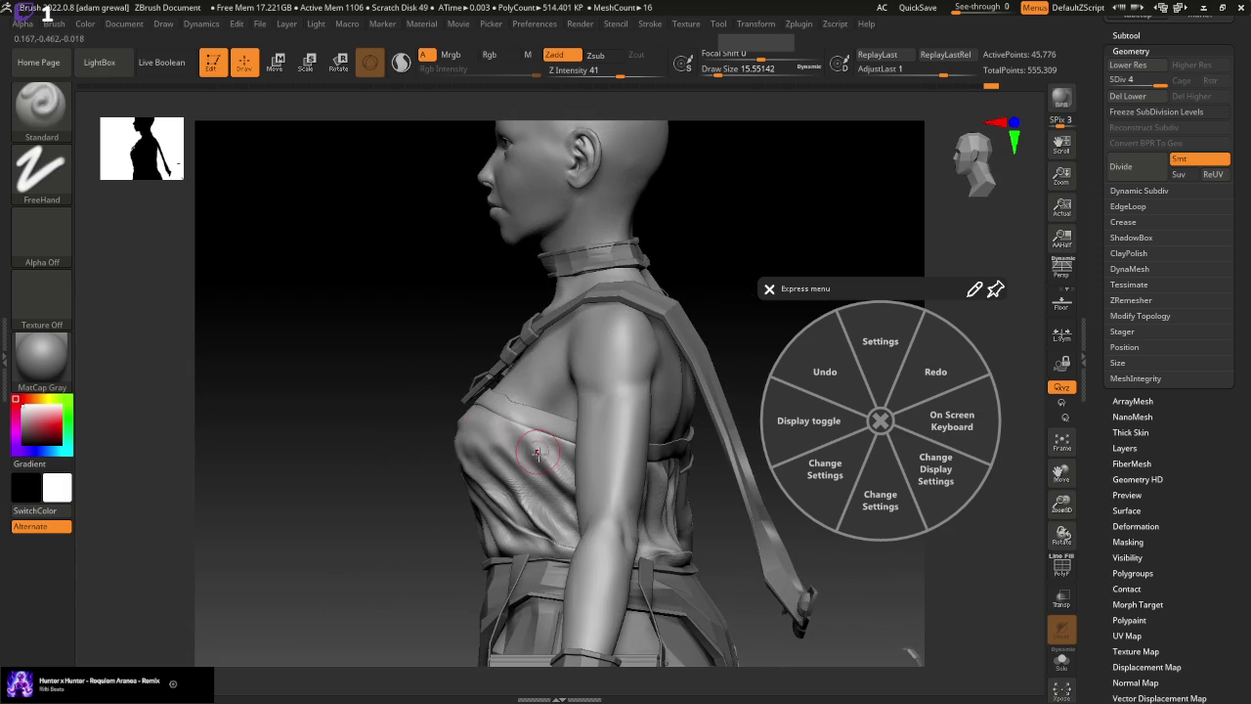
{"action": "key", "text": "ctrl"}
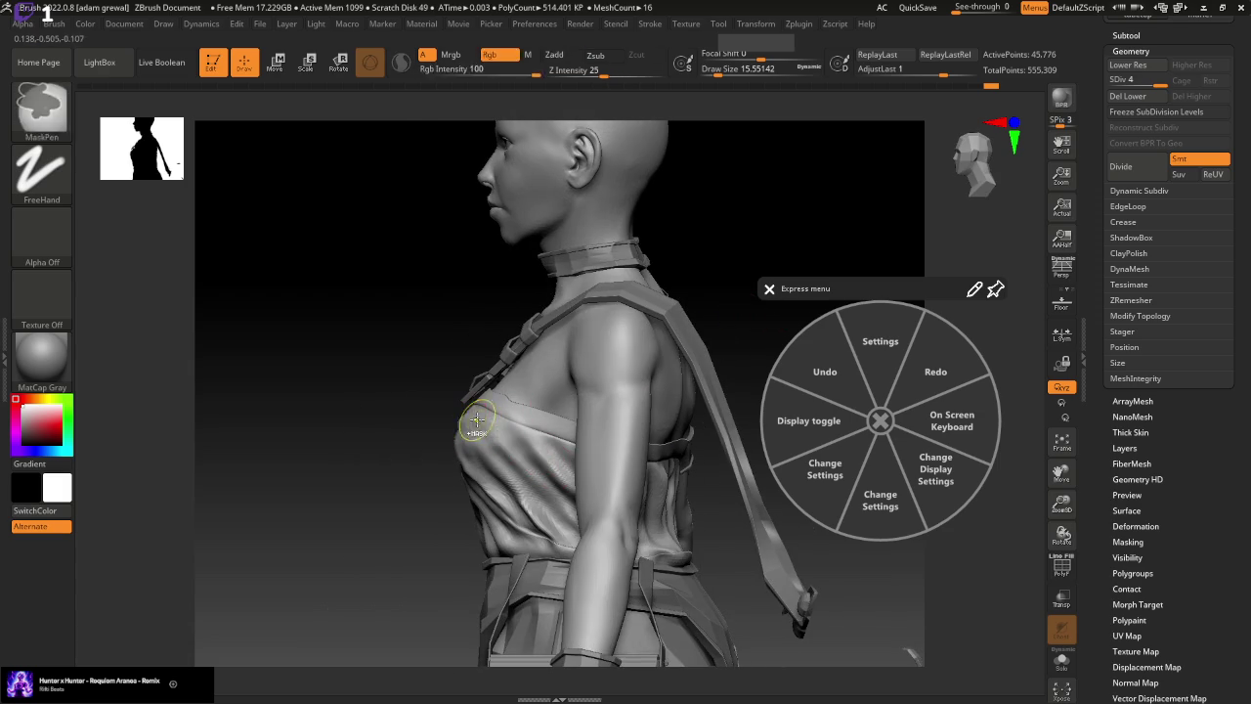
{"action": "key", "text": "shift"}
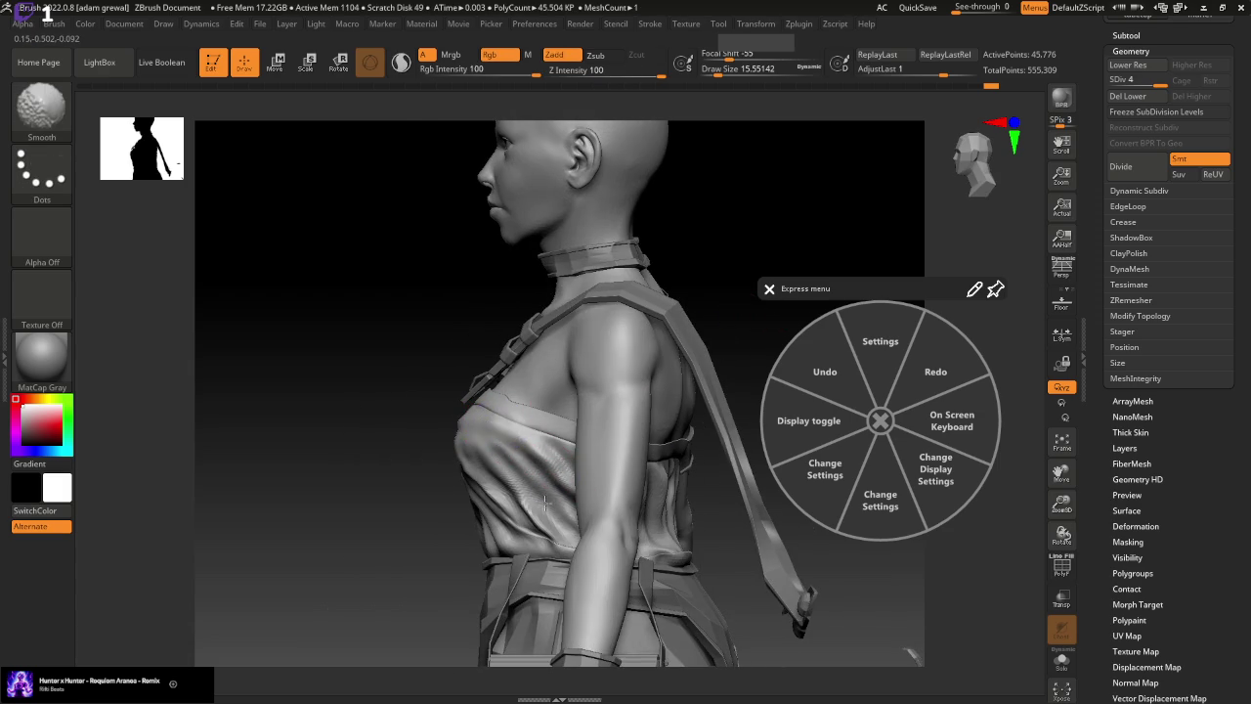
{"action": "left_click_drag", "start_coordinate": [358, 519], "coordinate": [558, 456]}
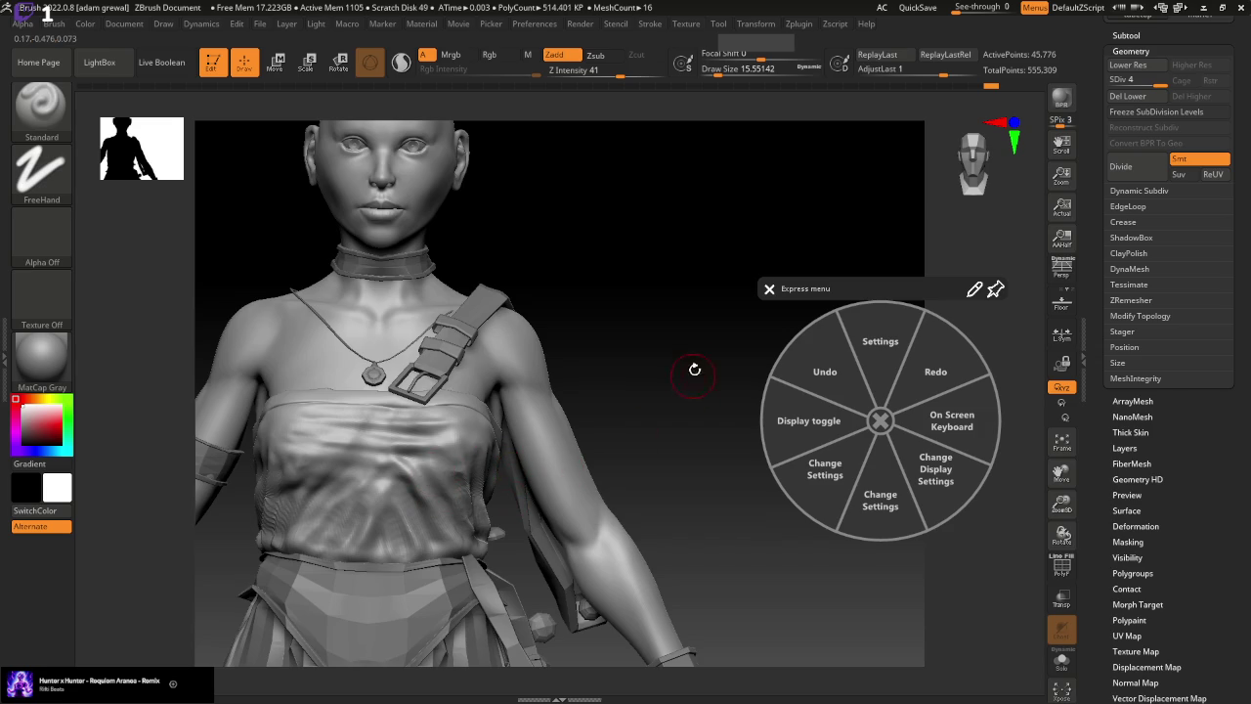
Smooth the upper and right chest wrinkles, raising Draw Size to about 20
{"action": "left_click_drag", "start_coordinate": [665, 305], "coordinate": [706, 308]}
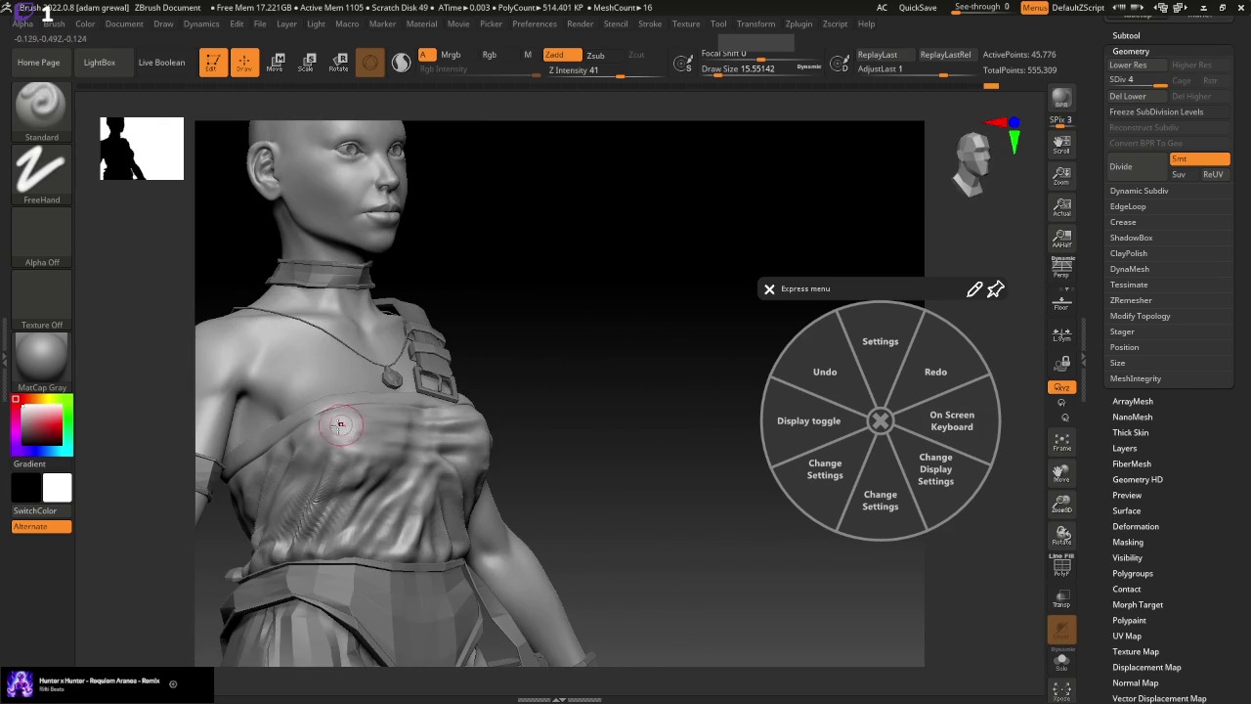
{"action": "left_click_drag", "start_coordinate": [307, 425], "coordinate": [447, 418], "text": "shift"}
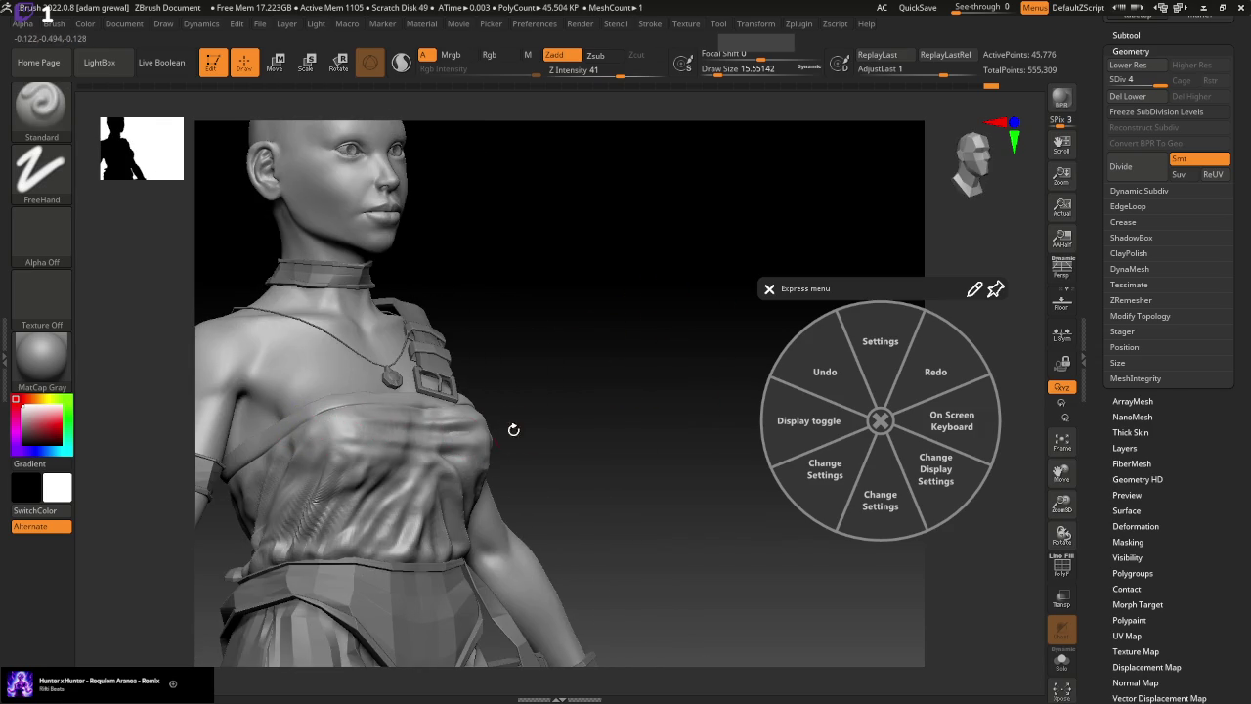
{"action": "left_click_drag", "start_coordinate": [678, 333], "coordinate": [640, 334]}
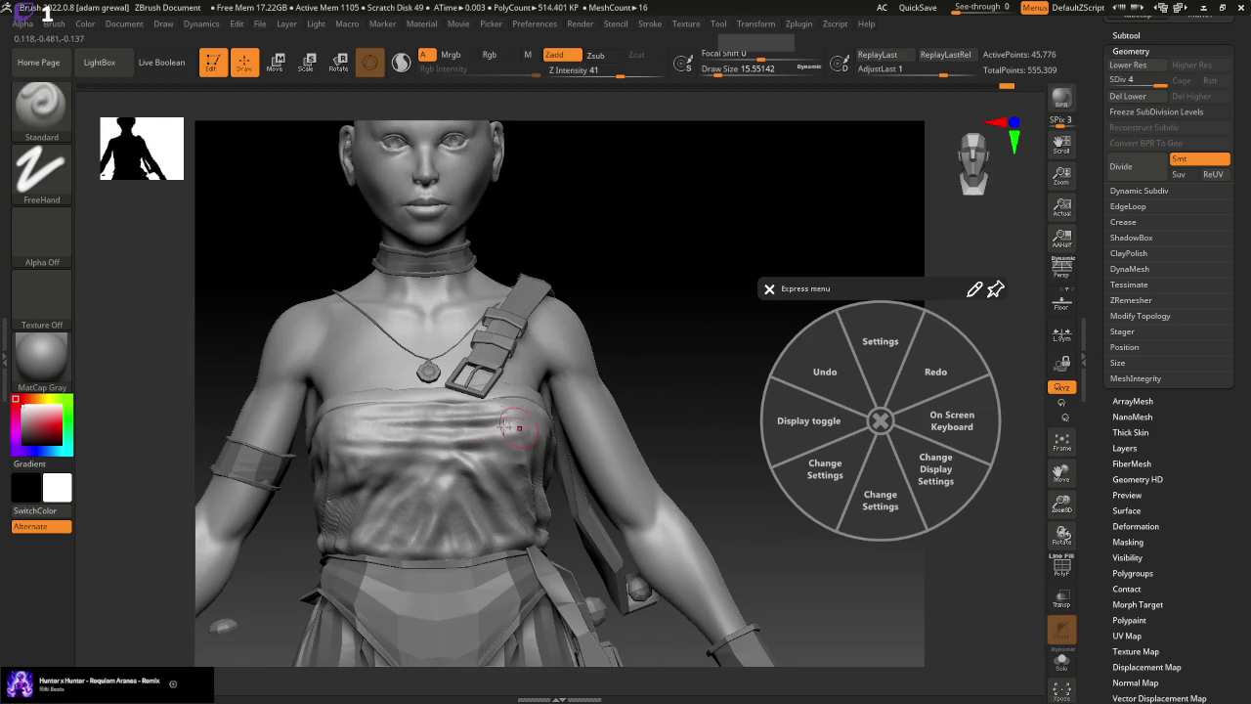
{"action": "left_click_drag", "start_coordinate": [516, 419], "coordinate": [552, 439], "text": "shift"}
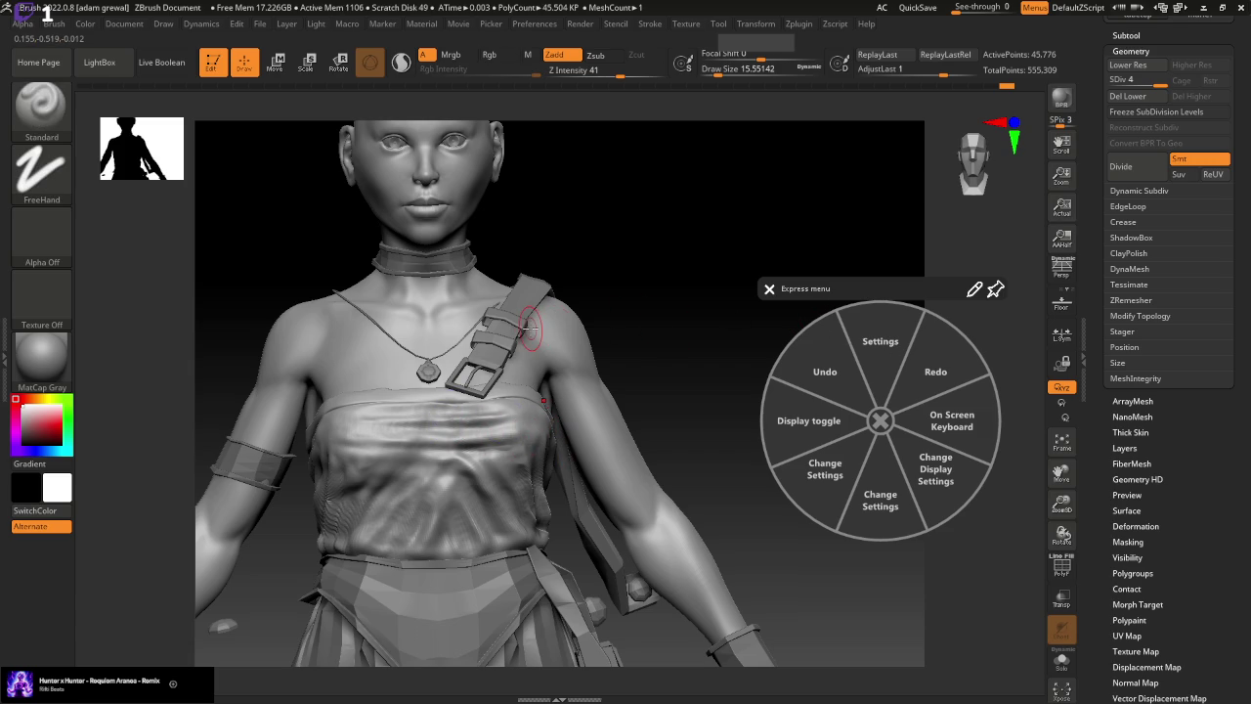
{"action": "left_click_drag", "start_coordinate": [705, 75], "coordinate": [728, 75]}
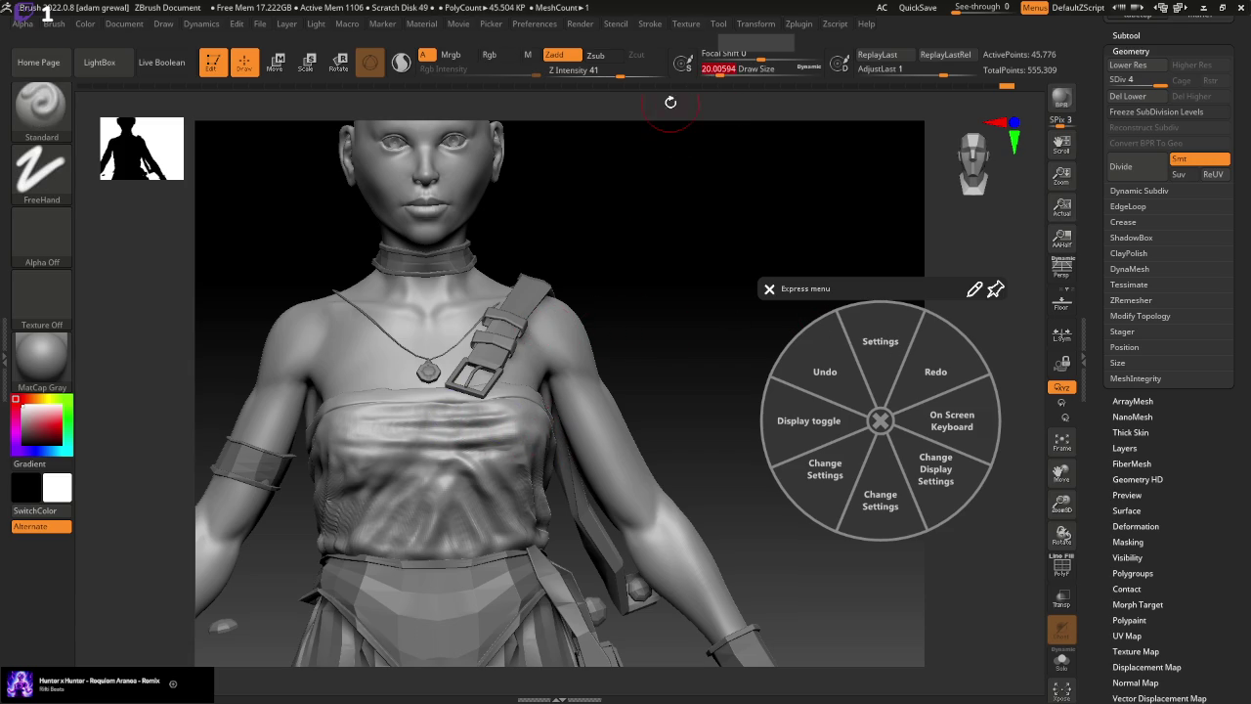
{"action": "left_click_drag", "start_coordinate": [679, 333], "coordinate": [606, 372]}
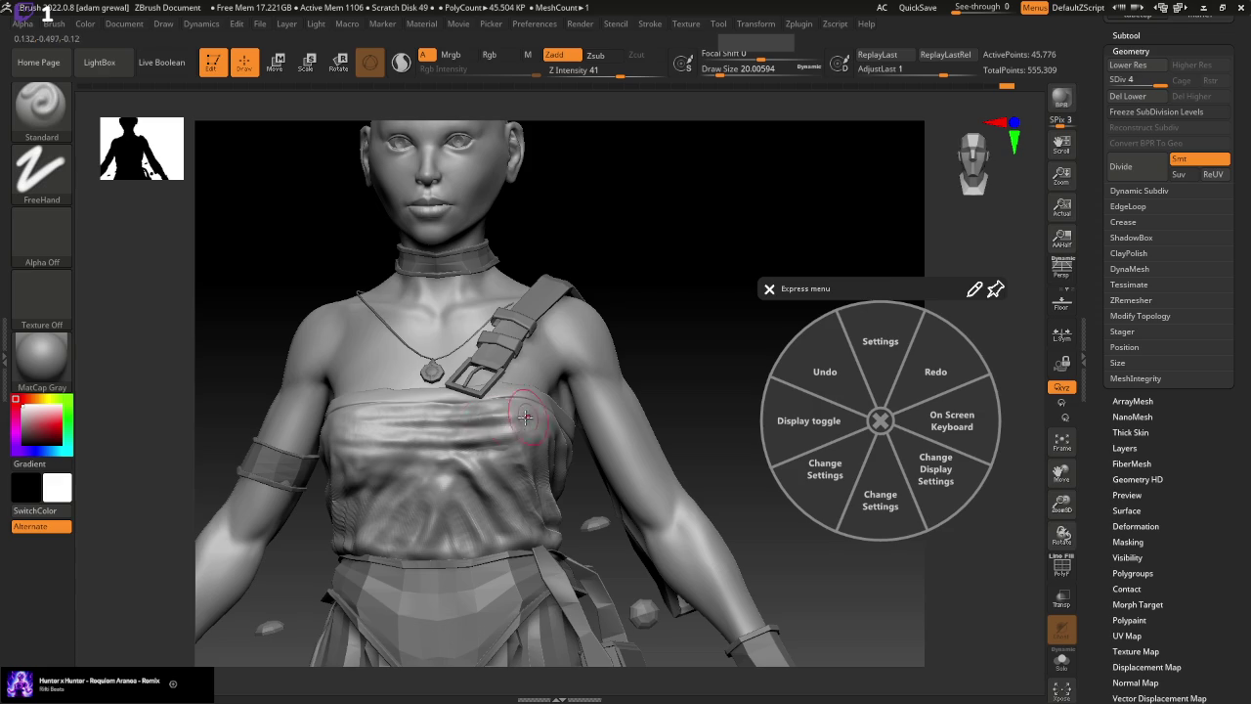
{"action": "left_click_drag", "start_coordinate": [520, 426], "coordinate": [479, 406], "text": "shift"}
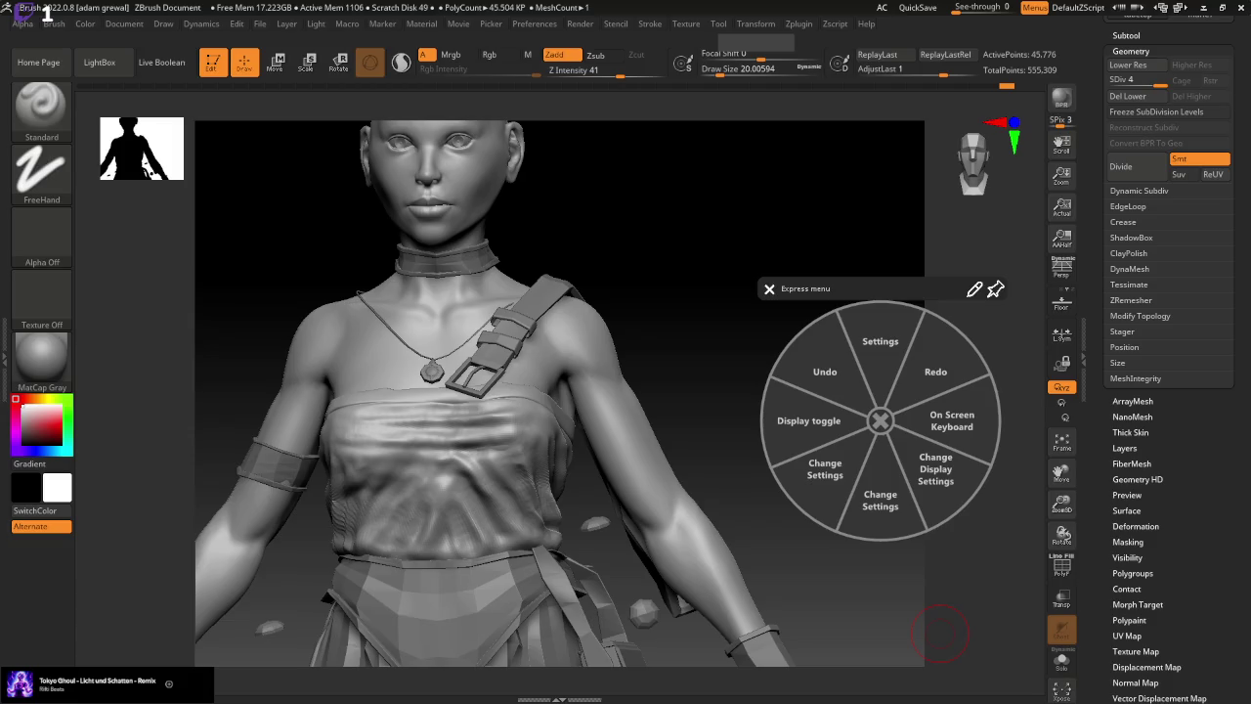
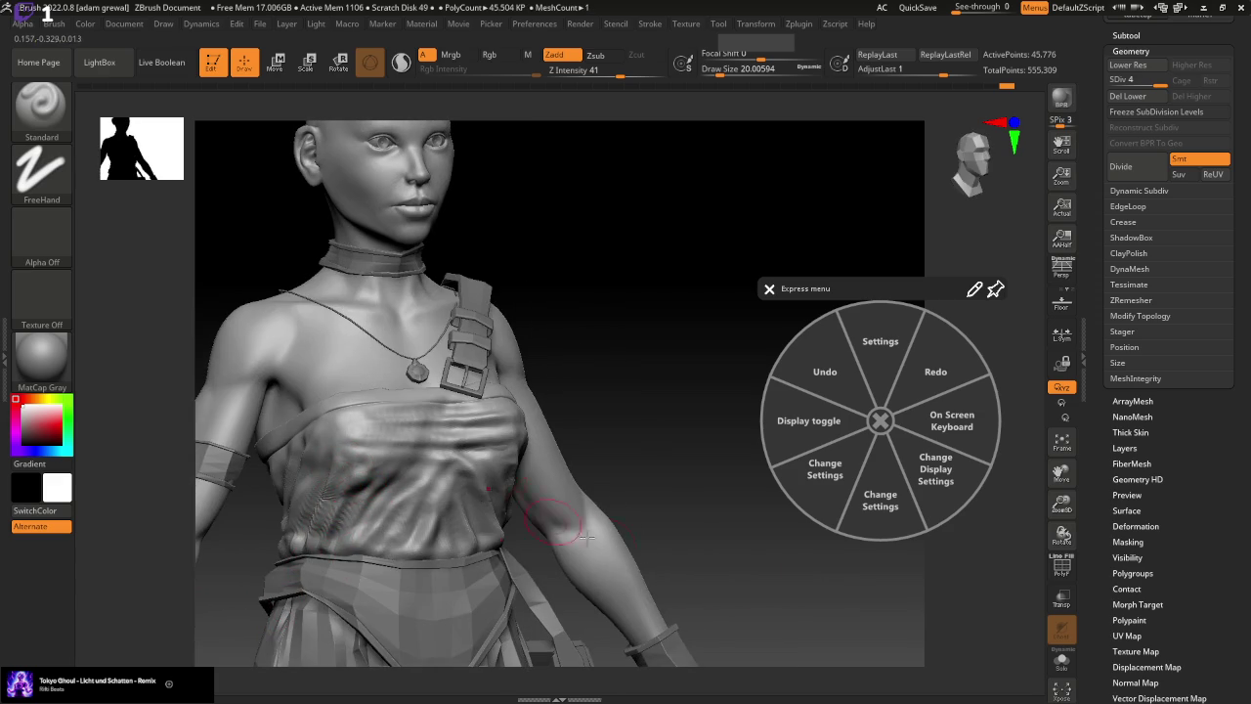
Smooth the cloth on the tube top's side, orbiting to check it from the front and below
{"action": "right_click_drag", "start_coordinate": [586, 536], "coordinate": [714, 591]}
{"action": "left_click_drag", "start_coordinate": [354, 471], "coordinate": [349, 485], "text": "shift"}
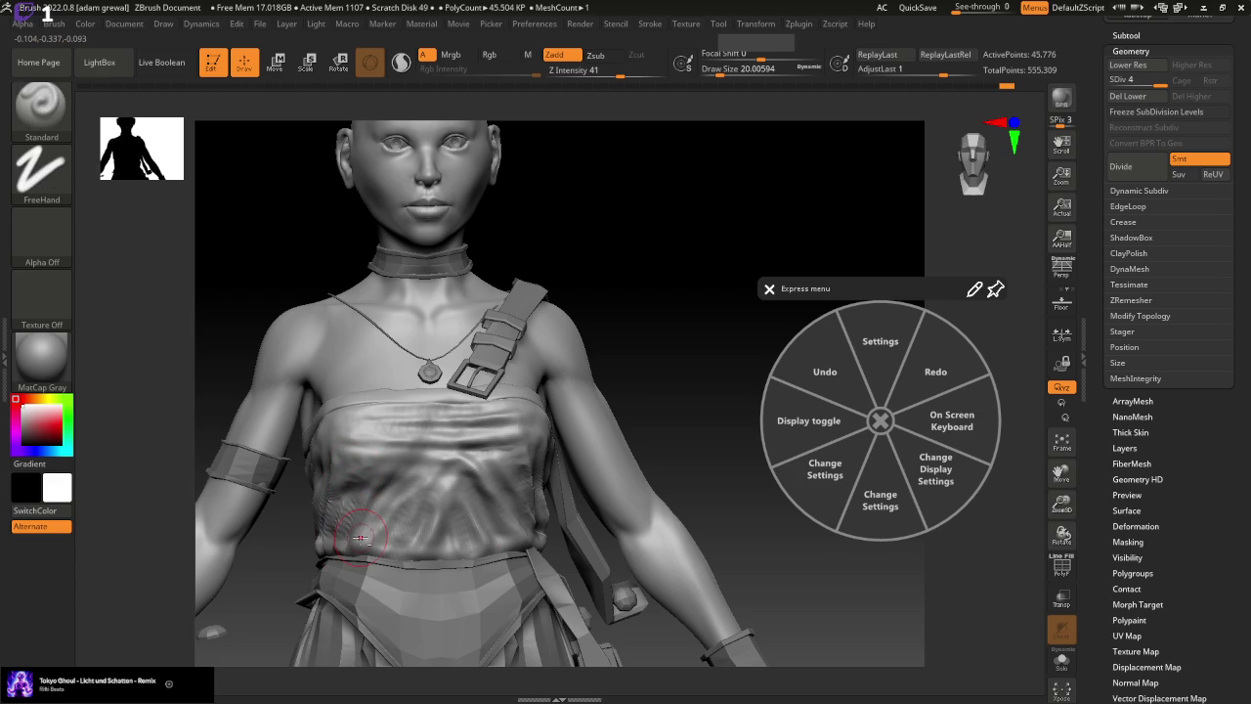
{"action": "mouse_move", "coordinate": [804, 620]}
{"action": "right_mouse_down"}
{"action": "mouse_move", "coordinate": [829, 505]}
{"action": "mouse_move", "coordinate": [714, 463]}
{"action": "mouse_move", "coordinate": [690, 430]}
{"action": "mouse_move", "coordinate": [637, 515]}
{"action": "mouse_move", "coordinate": [654, 449]}
{"action": "mouse_move", "coordinate": [595, 410]}
{"action": "right_mouse_up"}
Switch to the Move brush and revert the chest wrinkles to an earlier history state
{"action": "left_click", "coordinate": [41, 105]}
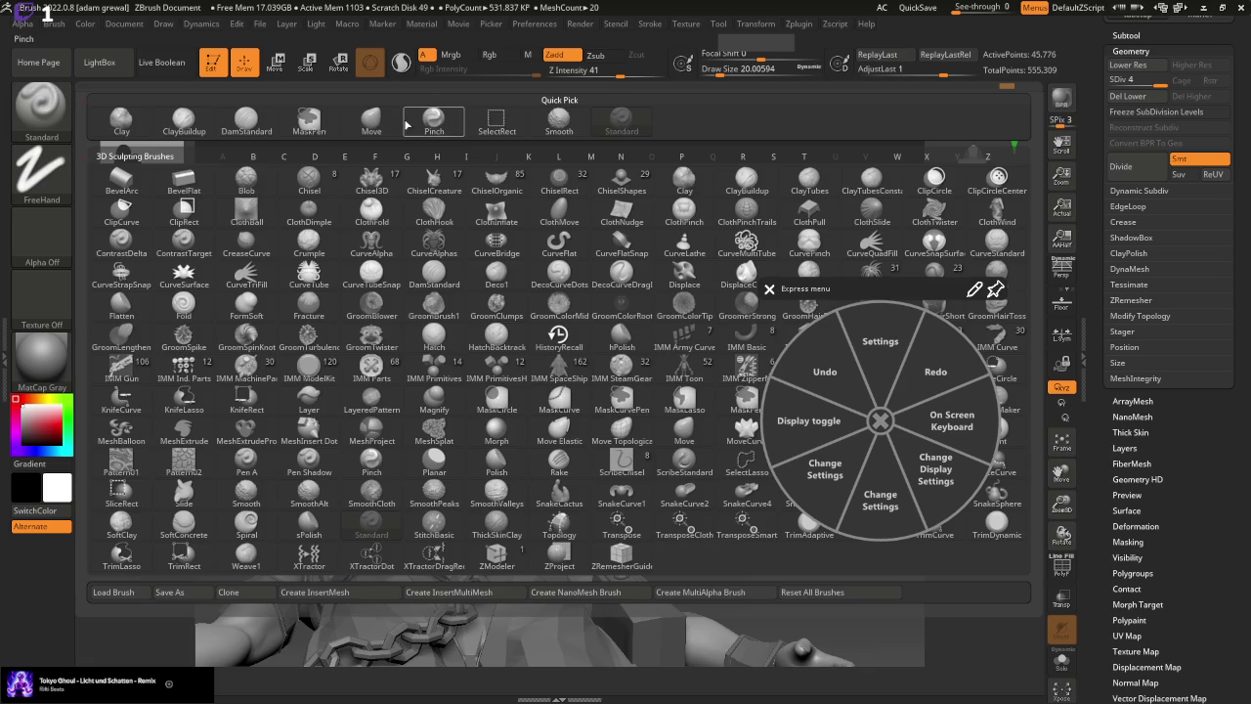
{"action": "left_click", "coordinate": [371, 119]}
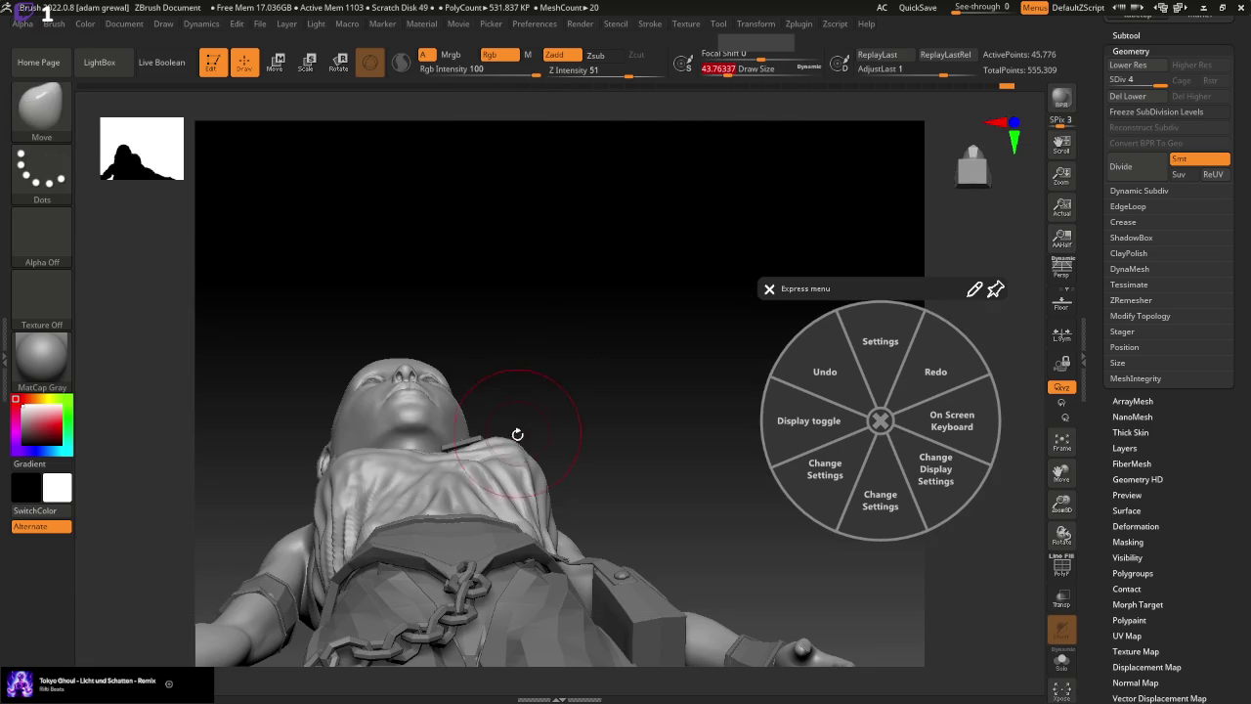
{"action": "mouse_move", "coordinate": [522, 432]}
{"action": "right_mouse_down"}
{"action": "mouse_move", "coordinate": [594, 447]}
{"action": "mouse_move", "coordinate": [504, 428]}
{"action": "mouse_move", "coordinate": [668, 413]}
{"action": "mouse_move", "coordinate": [665, 402]}
{"action": "mouse_move", "coordinate": [530, 434]}
{"action": "right_mouse_up"}
{"action": "mouse_move", "coordinate": [681, 336]}
{"action": "right_mouse_down"}
{"action": "mouse_move", "coordinate": [625, 342]}
{"action": "mouse_move", "coordinate": [698, 330]}
{"action": "mouse_move", "coordinate": [759, 287]}
{"action": "right_mouse_up"}
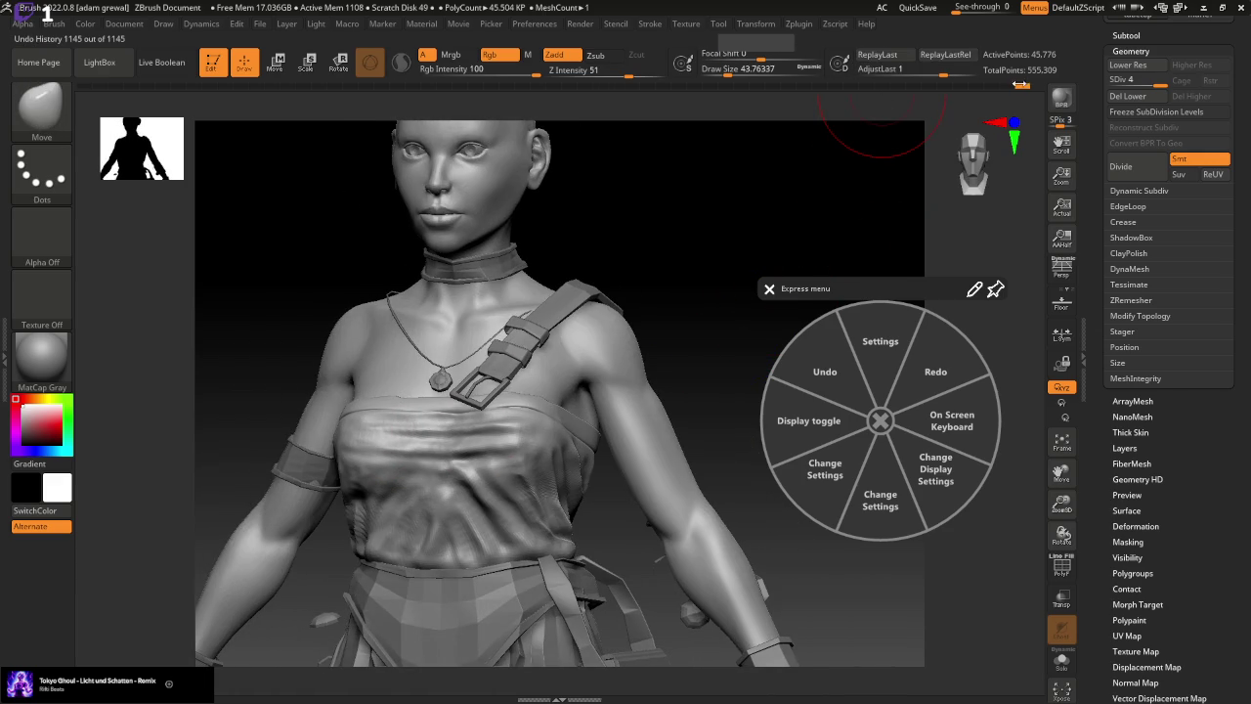
{"action": "left_click_drag", "start_coordinate": [1020, 84], "coordinate": [1011, 91]}
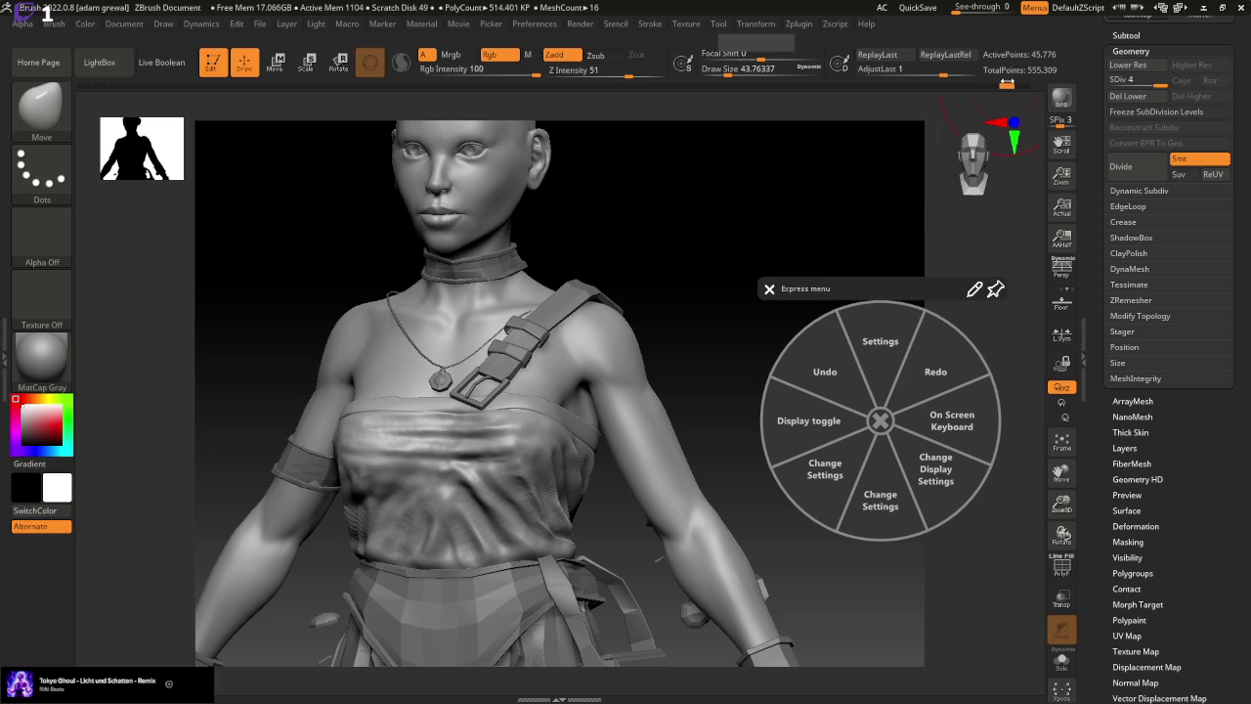
{"action": "left_click_drag", "start_coordinate": [811, 288], "coordinate": [832, 237]}
{"action": "mouse_move", "coordinate": [689, 347]}
{"action": "left_mouse_down"}
{"action": "mouse_move", "coordinate": [670, 287]}
{"action": "mouse_move", "coordinate": [642, 326]}
{"action": "mouse_move", "coordinate": [636, 299]}
{"action": "mouse_move", "coordinate": [639, 309]}
{"action": "left_mouse_up"}
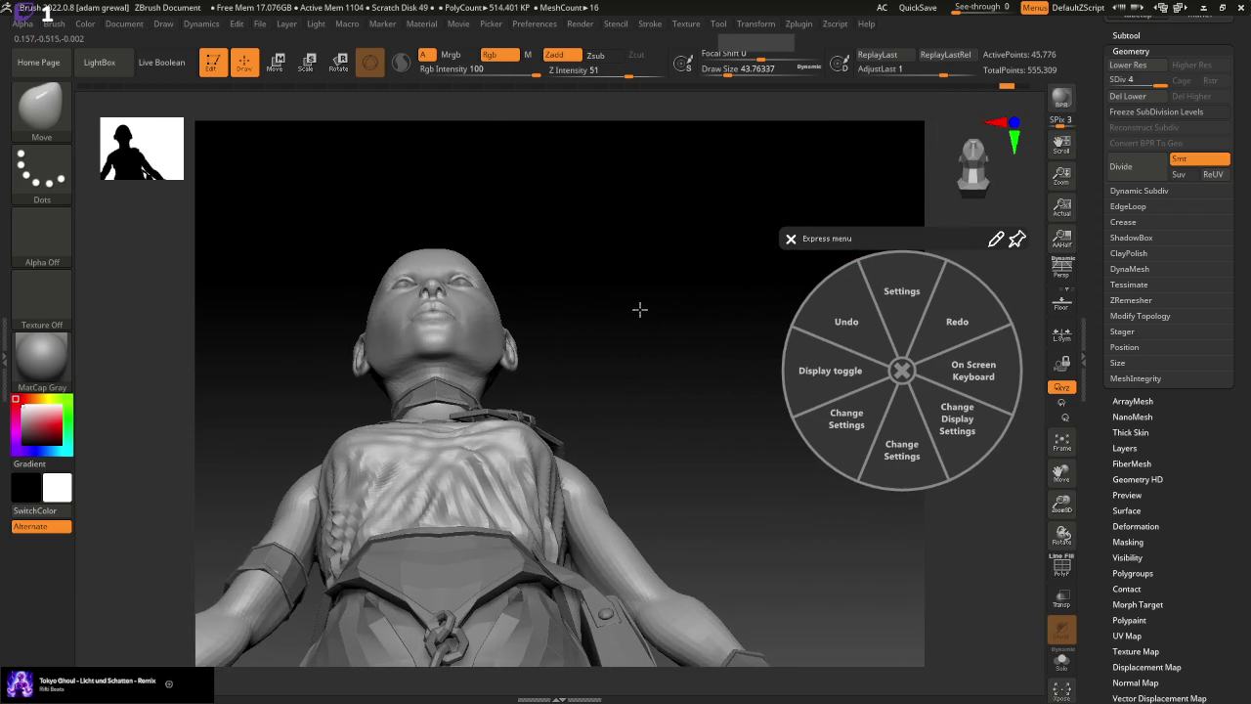
{"action": "mouse_move", "coordinate": [544, 383]}
{"action": "left_mouse_down"}
{"action": "mouse_move", "coordinate": [684, 342]}
{"action": "mouse_move", "coordinate": [515, 418]}
{"action": "left_mouse_up"}
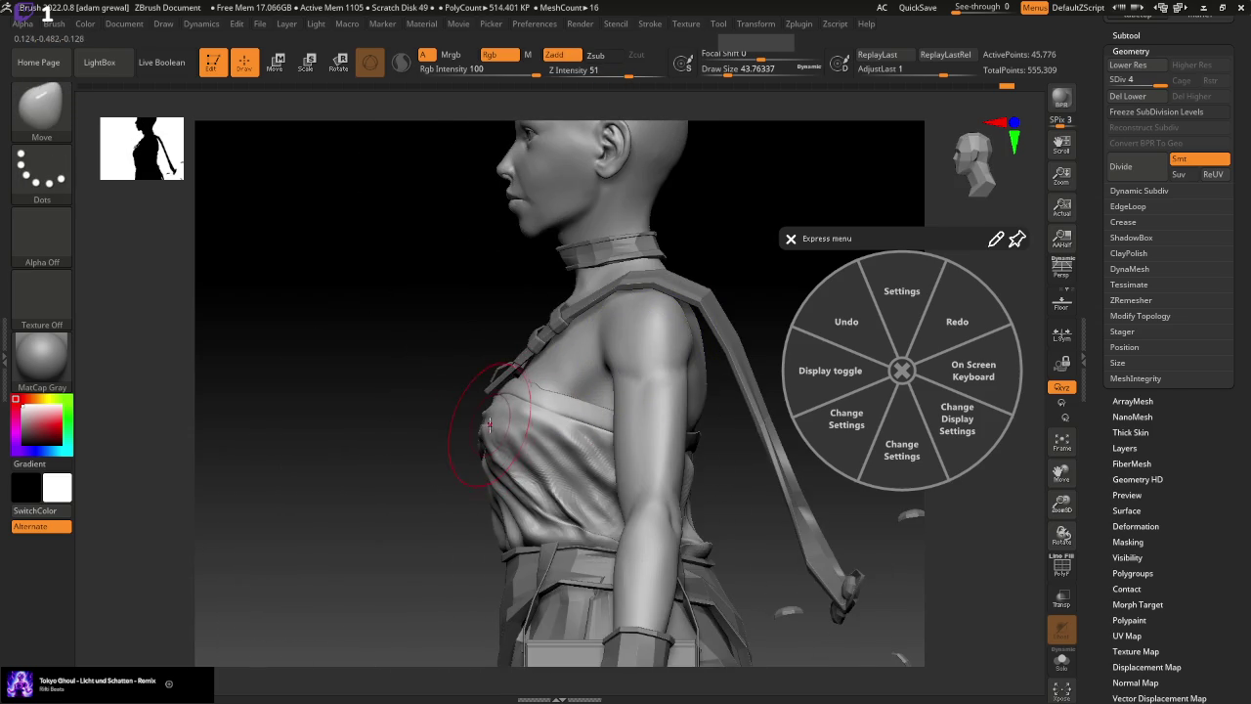
Select the Standard brush and shrink it to about 27
{"action": "left_click", "coordinate": [45, 125]}
{"action": "key", "text": "s"}
{"action": "key", "text": "t"}
{"action": "left_click_drag", "start_coordinate": [728, 71], "coordinate": [717, 71]}
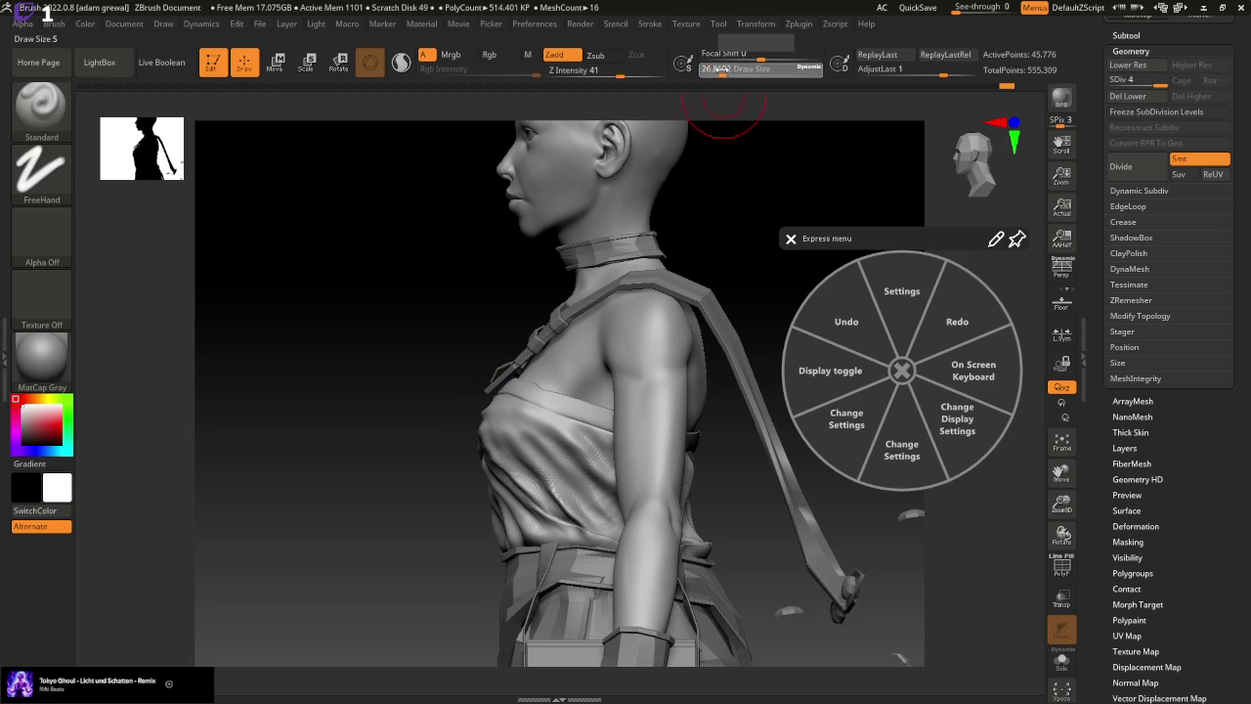
Sculpt a fold into the chest cloth and orbit around the figure to check it
{"action": "left_click_drag", "start_coordinate": [480, 419], "coordinate": [527, 479]}
{"action": "mouse_move", "coordinate": [414, 452]}
{"action": "left_mouse_down"}
{"action": "mouse_move", "coordinate": [550, 426]}
{"action": "mouse_move", "coordinate": [753, 287]}
{"action": "left_mouse_up"}
{"action": "left_click_drag", "start_coordinate": [715, 326], "coordinate": [527, 418]}
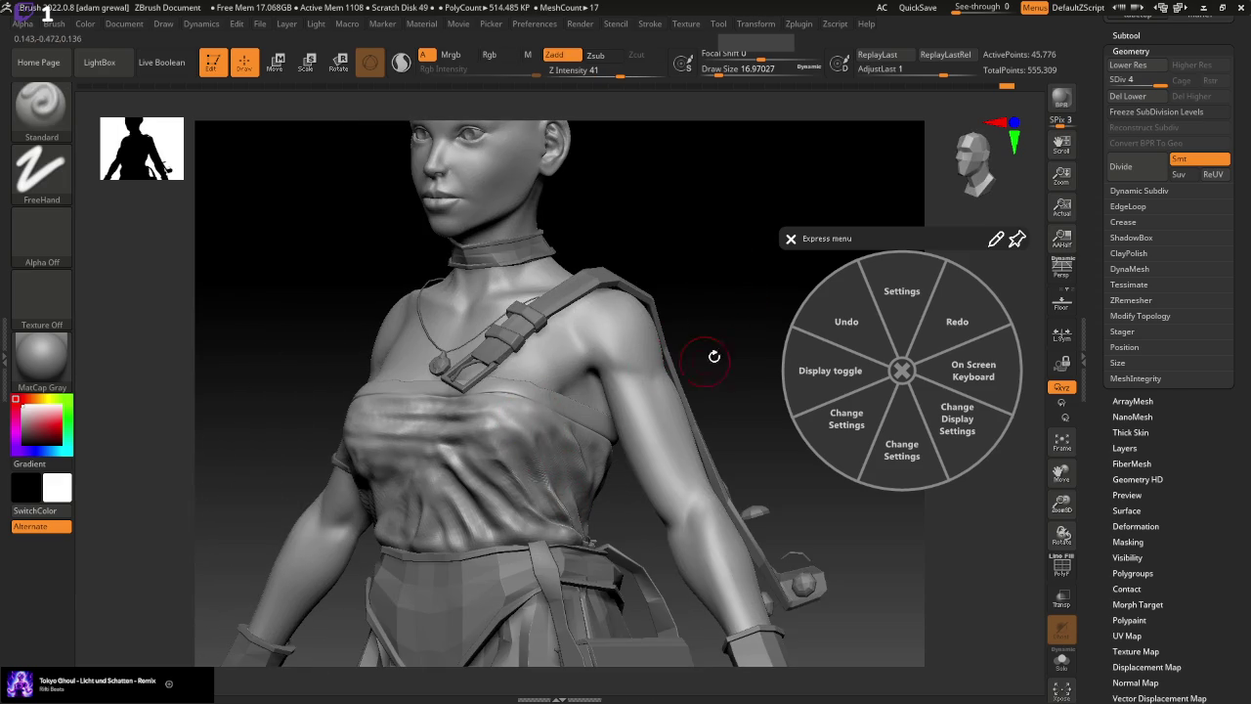
{"action": "left_click_drag", "start_coordinate": [714, 356], "coordinate": [698, 359]}
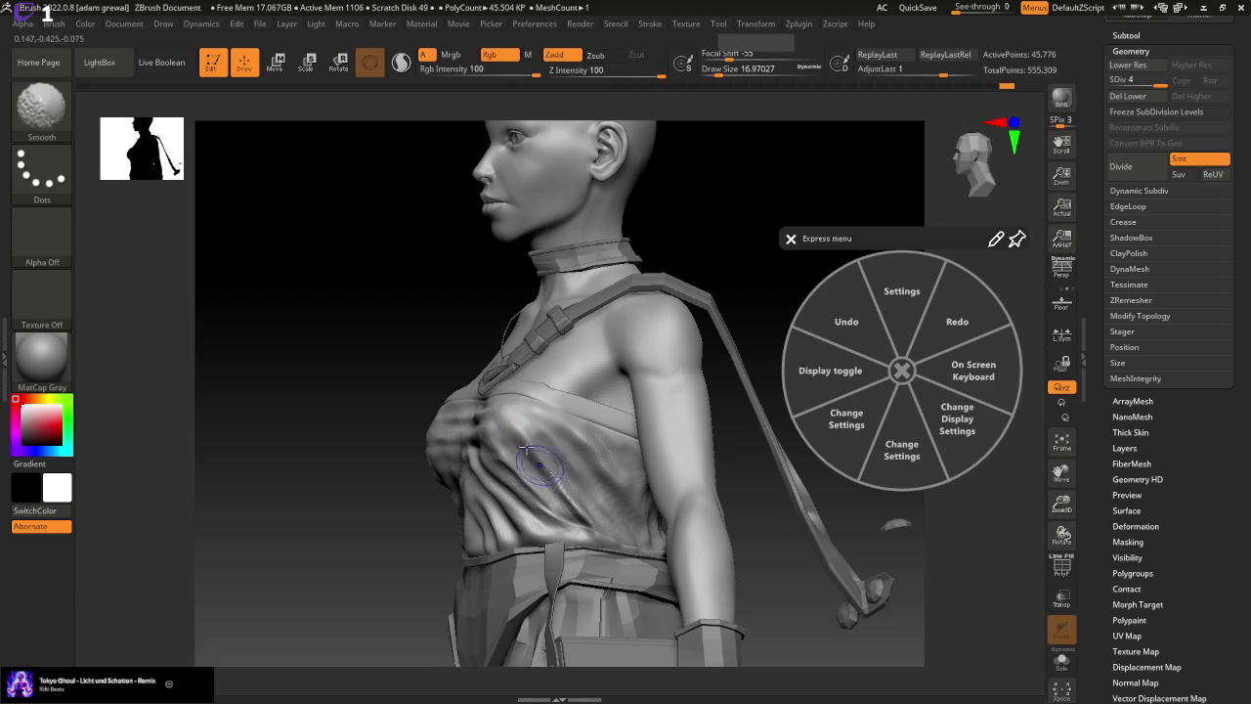
{"action": "mouse_move", "coordinate": [659, 329]}
{"action": "left_mouse_down"}
{"action": "mouse_move", "coordinate": [720, 330]}
{"action": "mouse_move", "coordinate": [698, 399]}
{"action": "left_mouse_up"}
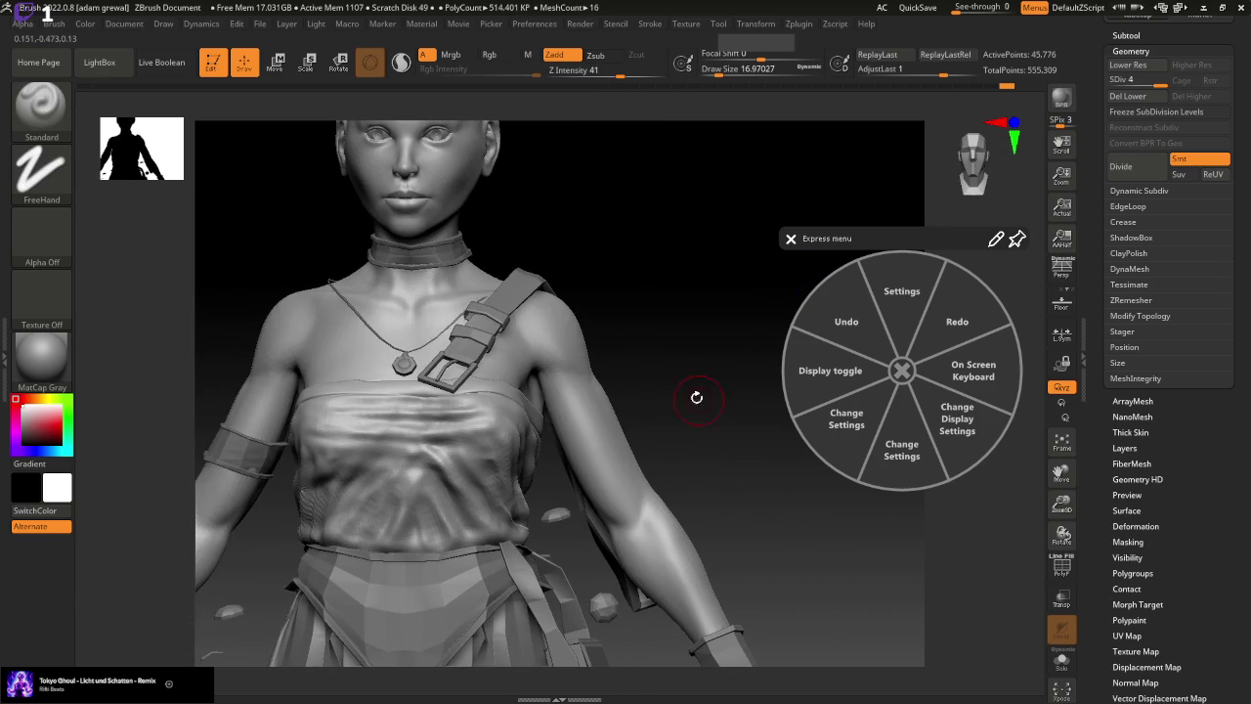
Set up the Move brush at about size 44, dropping to subdivision 3 and back to 4
{"action": "key", "text": "b"}
{"action": "key", "text": "m"}
{"action": "key", "text": "v"}
{"action": "left_click_drag", "start_coordinate": [718, 69], "coordinate": [728, 70]}
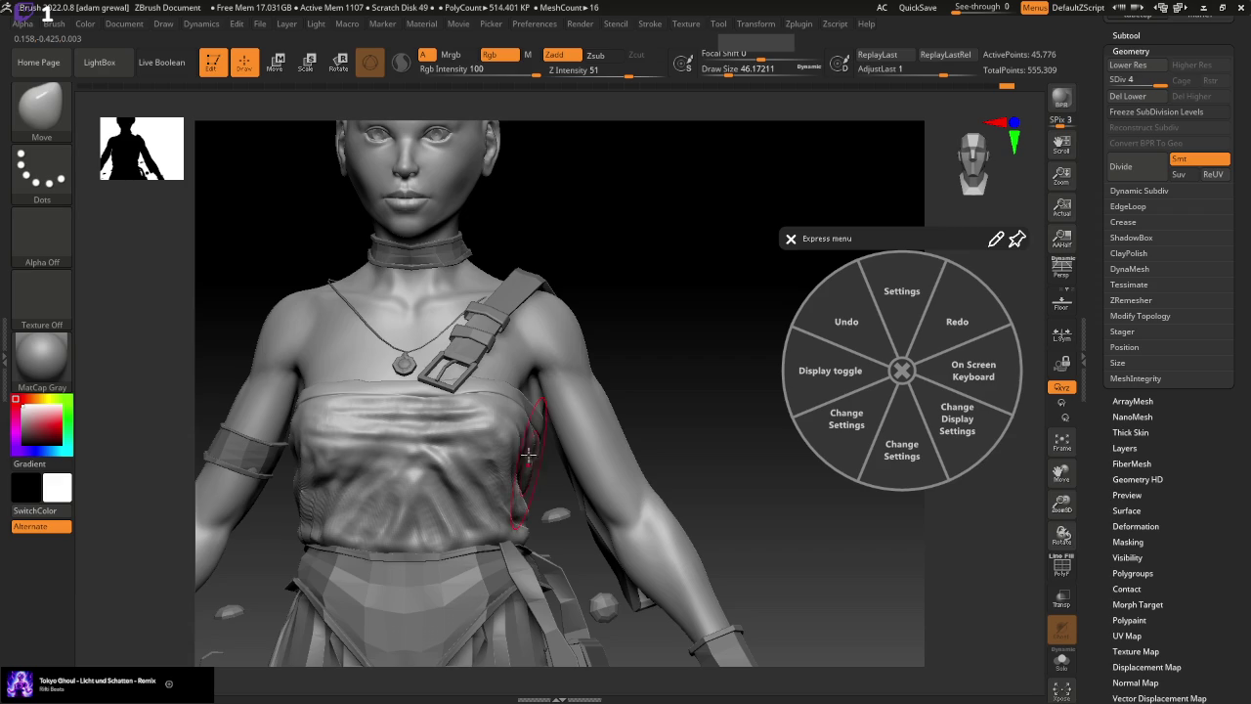
{"action": "left_click_drag", "start_coordinate": [670, 307], "coordinate": [554, 437]}
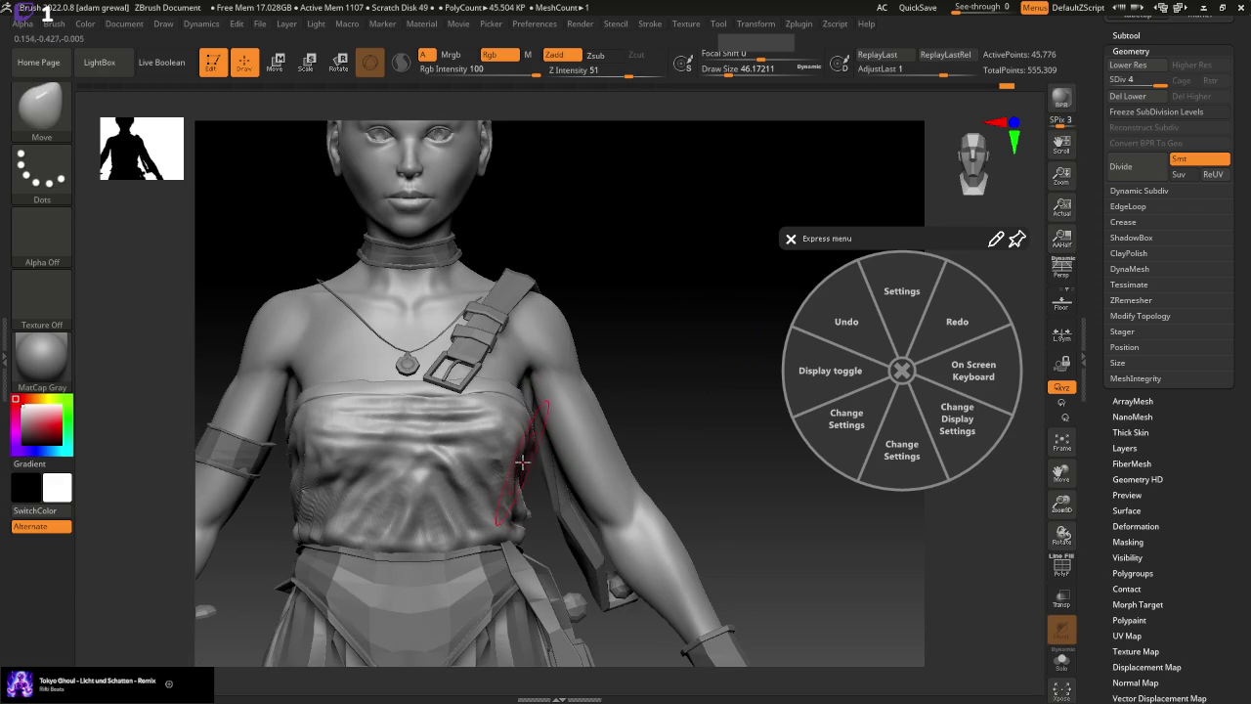
{"action": "mouse_move", "coordinate": [524, 518]}
{"action": "left_mouse_down"}
{"action": "mouse_move", "coordinate": [651, 354]}
{"action": "mouse_move", "coordinate": [673, 229]}
{"action": "left_mouse_up"}
{"action": "left_click_drag", "start_coordinate": [743, 70], "coordinate": [737, 71]}
{"action": "left_click_drag", "start_coordinate": [1161, 86], "coordinate": [1146, 86]}
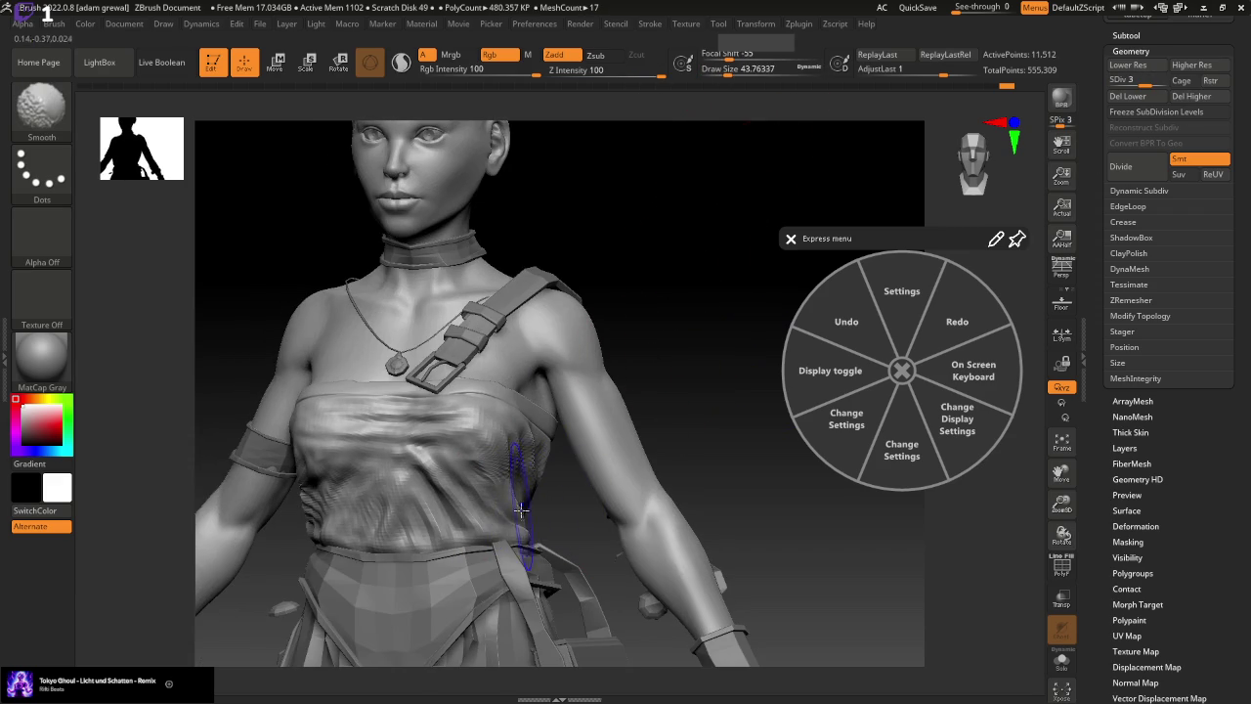
{"action": "left_click_drag", "start_coordinate": [593, 553], "coordinate": [669, 480]}
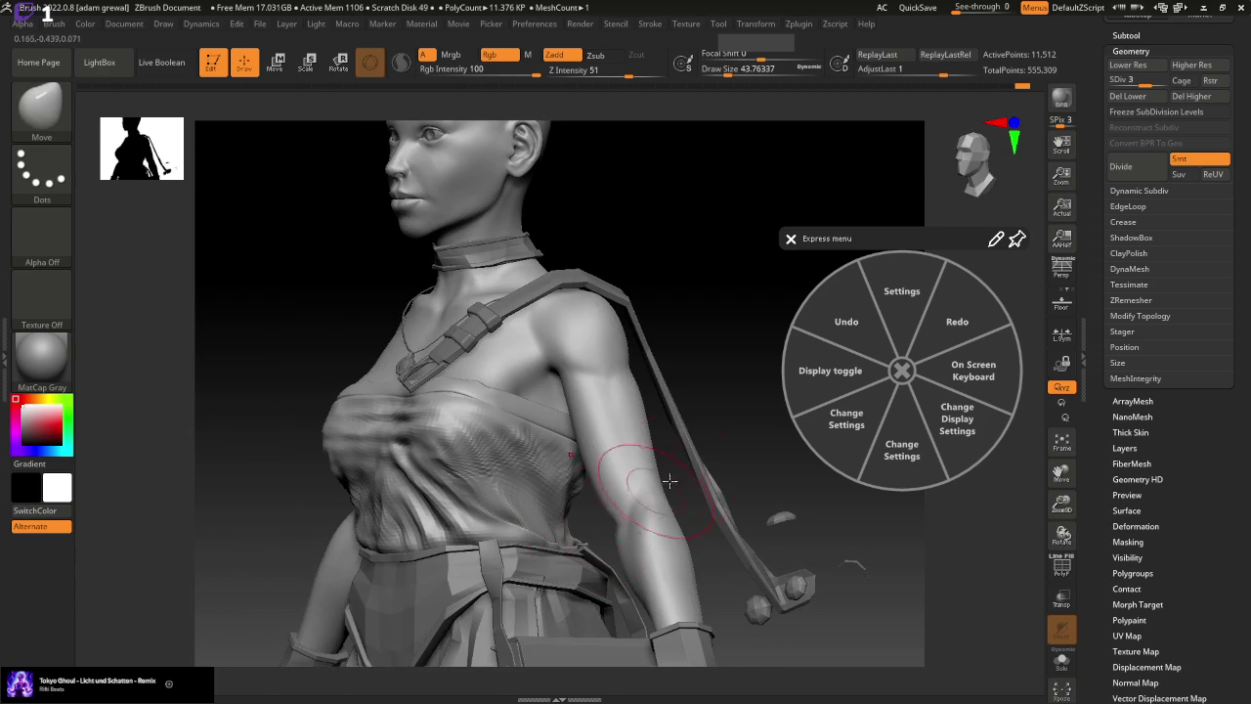
{"action": "left_click_drag", "start_coordinate": [1145, 80], "coordinate": [1161, 80]}
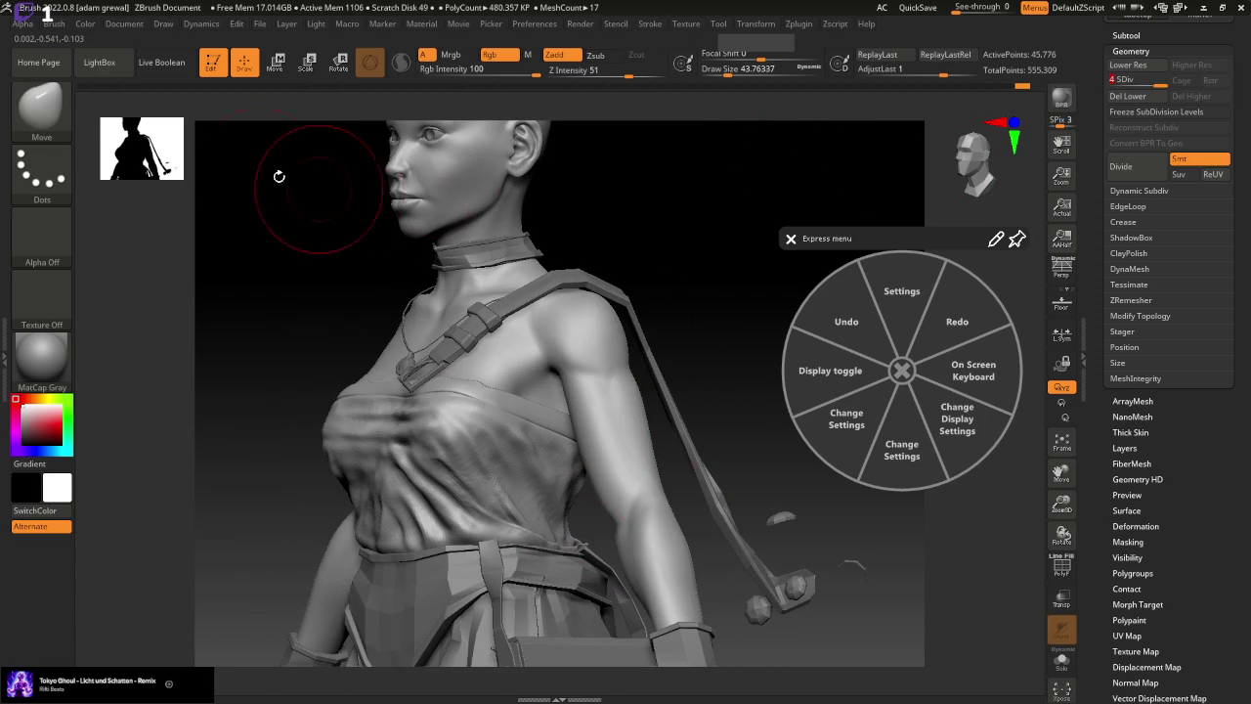
Sculpt new chest folds with the Standard brush at about size 25, then shrink to 21.6
{"action": "left_click", "coordinate": [41, 107]}
{"action": "left_click", "coordinate": [621, 120]}
{"action": "left_click_drag", "start_coordinate": [752, 71], "coordinate": [721, 77]}
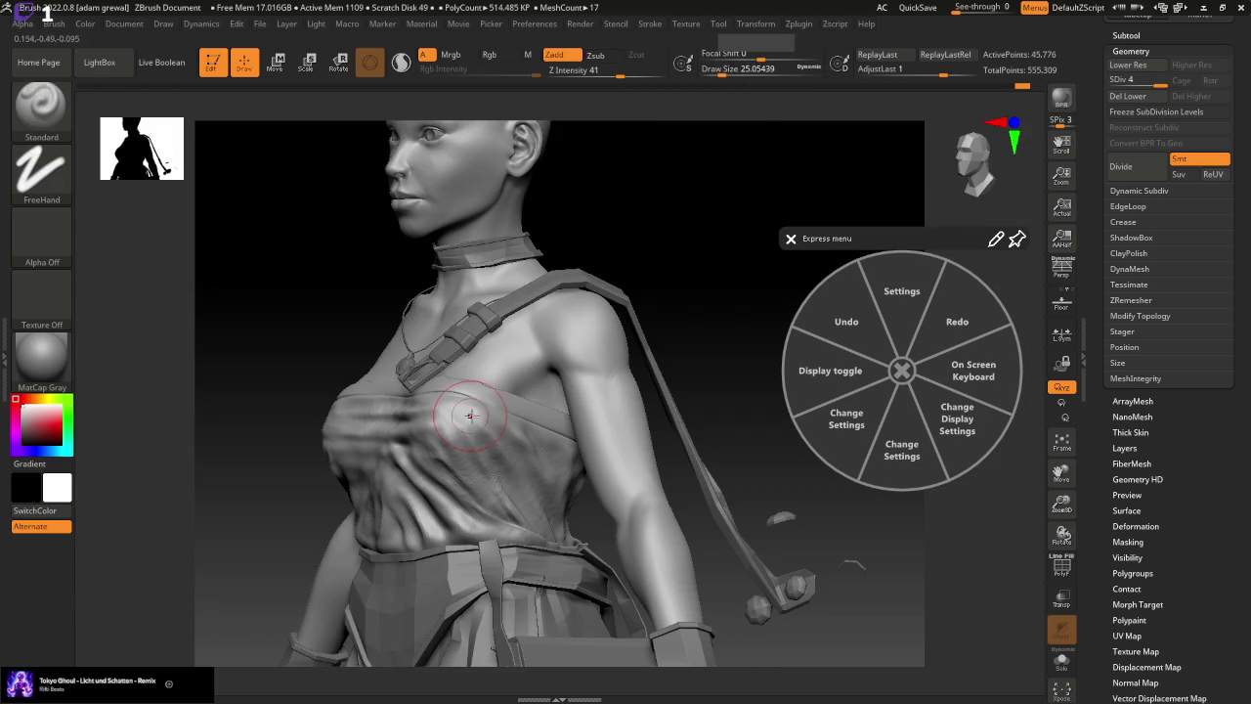
{"action": "left_click_drag", "start_coordinate": [739, 304], "coordinate": [710, 318]}
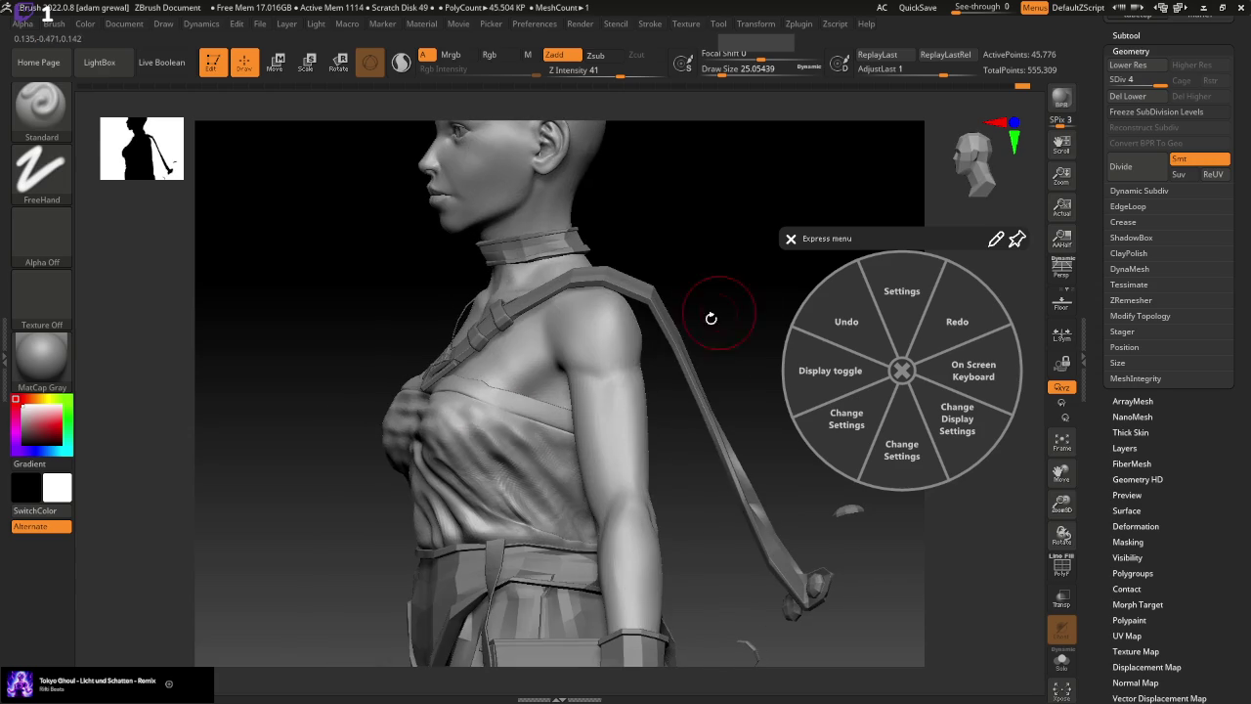
{"action": "left_click_drag", "start_coordinate": [495, 419], "coordinate": [542, 498]}
{"action": "left_click_drag", "start_coordinate": [498, 410], "coordinate": [566, 489]}
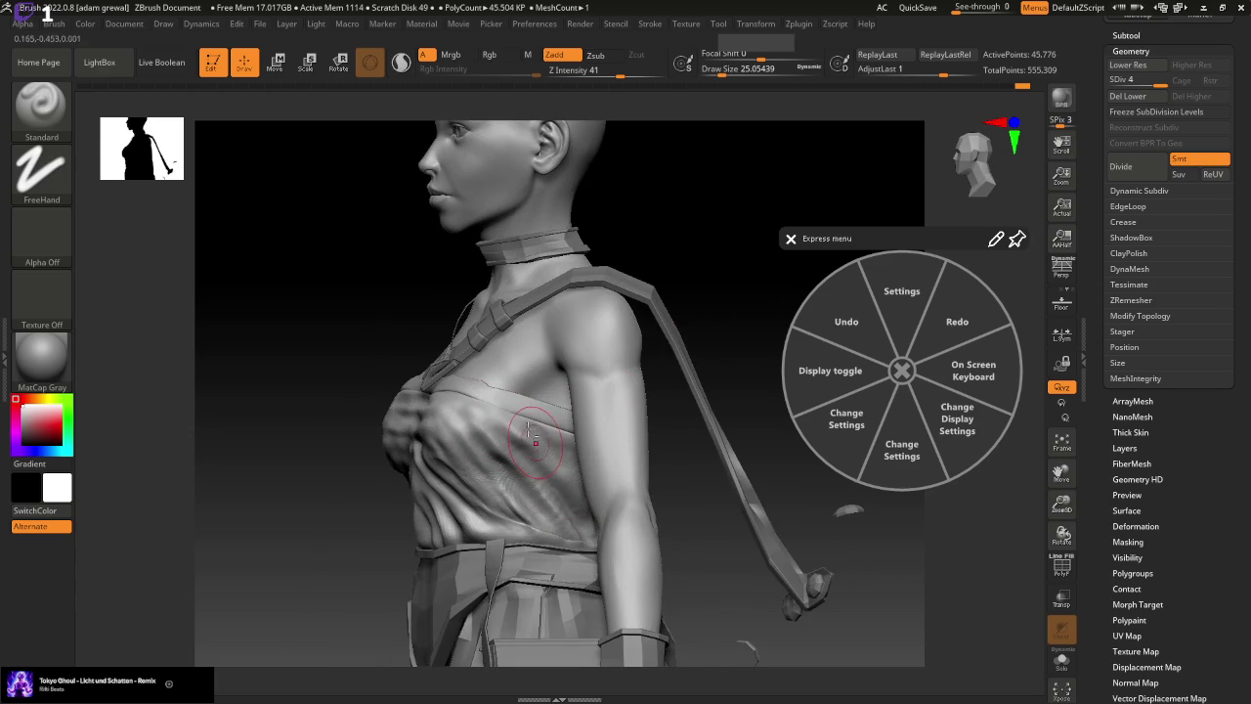
{"action": "mouse_move", "coordinate": [748, 293]}
{"action": "left_mouse_down"}
{"action": "mouse_move", "coordinate": [700, 437]}
{"action": "mouse_move", "coordinate": [723, 454]}
{"action": "mouse_move", "coordinate": [674, 430]}
{"action": "left_mouse_up"}
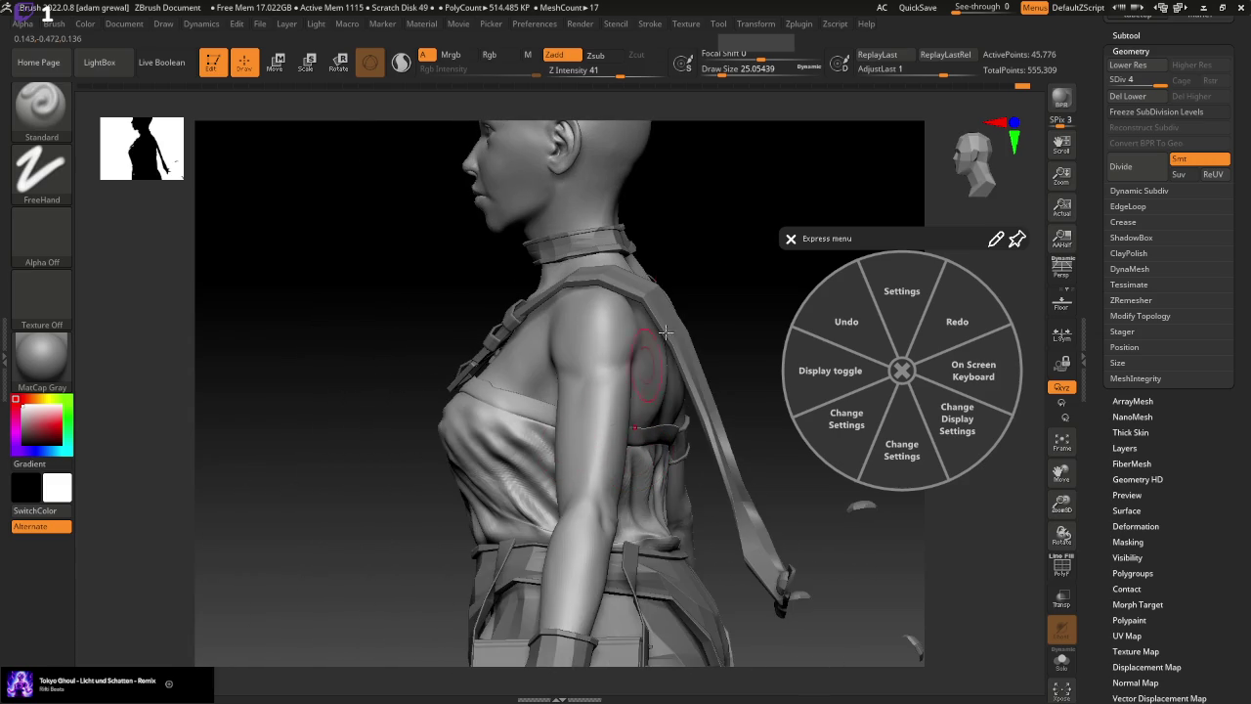
{"action": "left_click_drag", "start_coordinate": [718, 68], "coordinate": [714, 68]}
Mask and smooth the cloth while checking it from back, three-quarter and front views
{"action": "left_click_drag", "start_coordinate": [355, 335], "coordinate": [488, 359]}
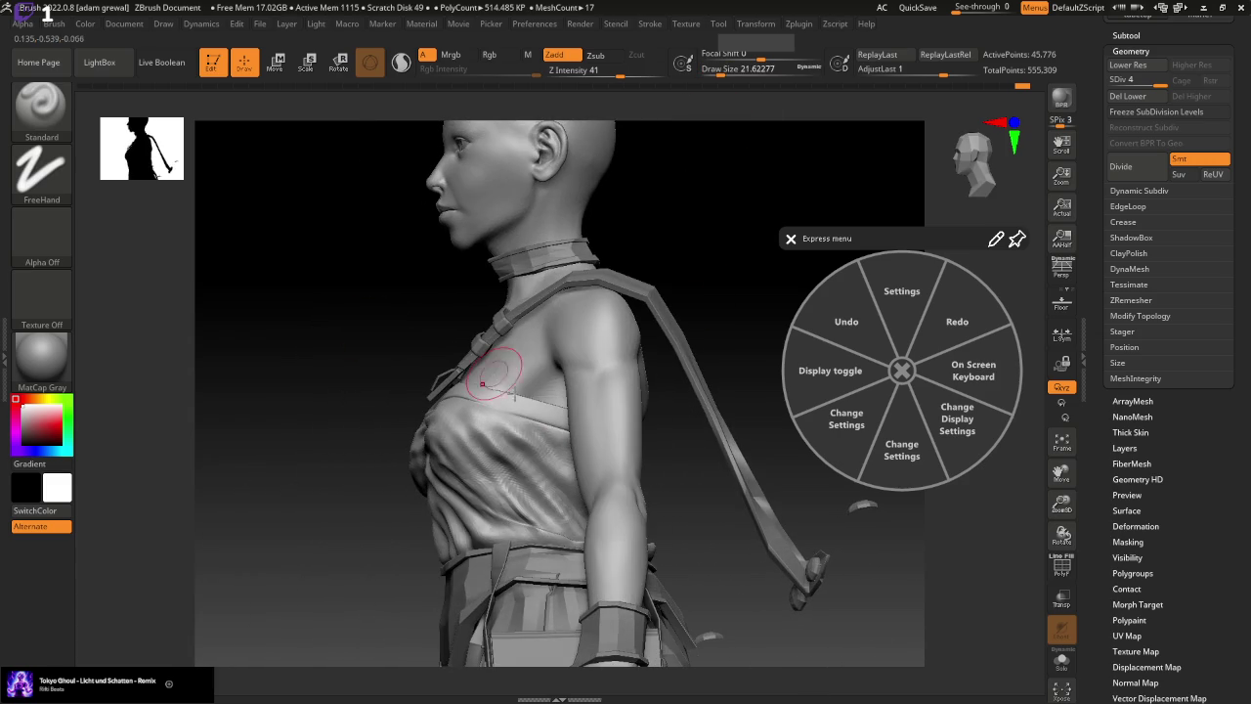
{"action": "key", "text": "ctrl"}
{"action": "left_click_drag", "start_coordinate": [754, 410], "coordinate": [554, 429]}
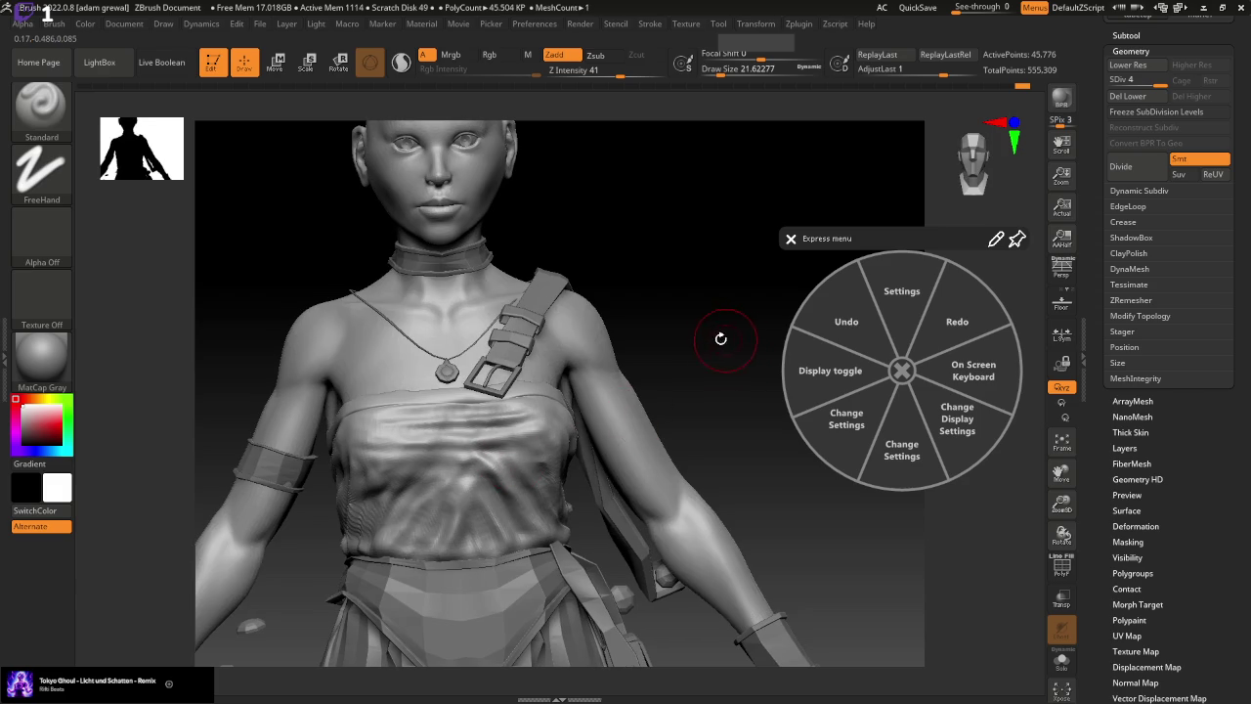
{"action": "left_click_drag", "start_coordinate": [736, 398], "coordinate": [682, 408]}
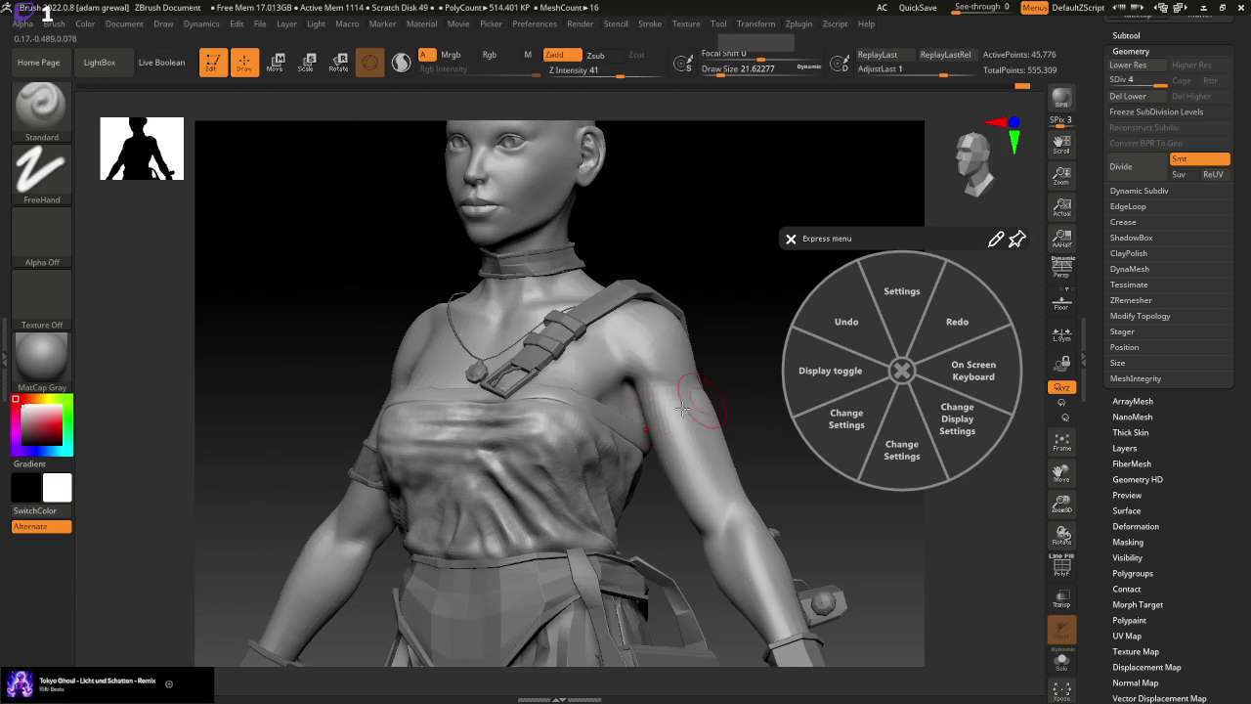
{"action": "key", "text": "shift"}
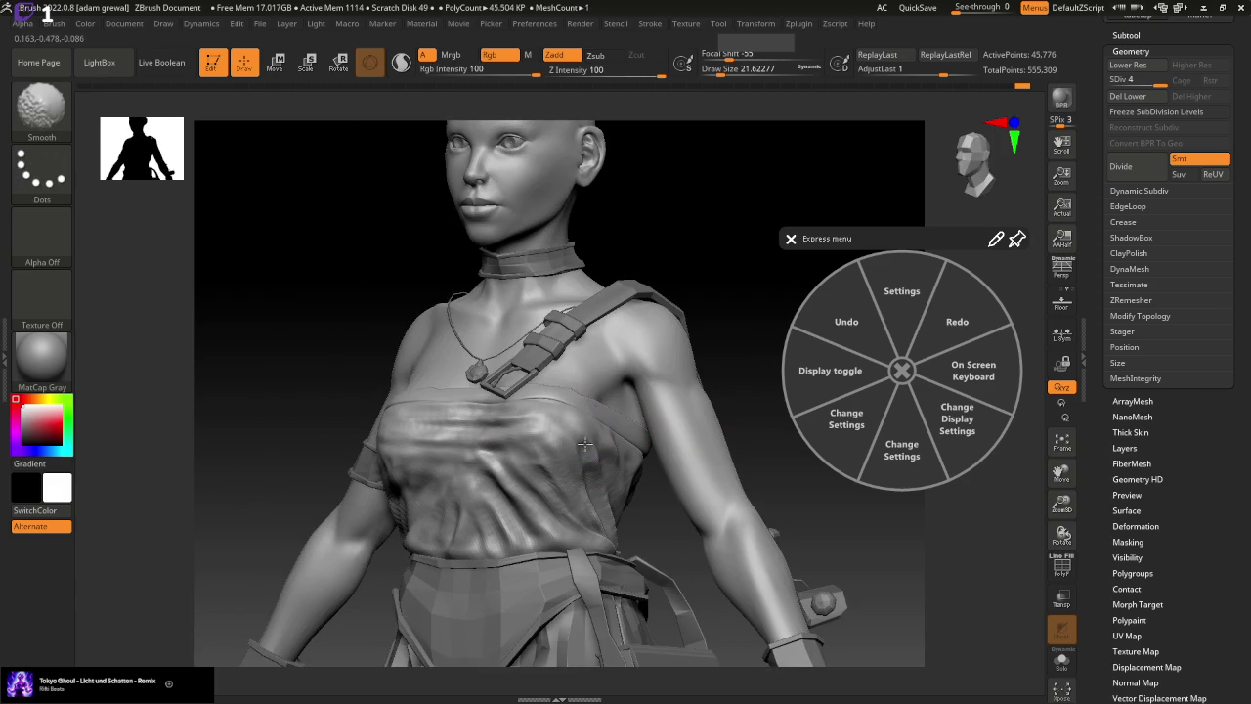
{"action": "left_click_drag", "start_coordinate": [677, 381], "coordinate": [748, 362], "text": "shift"}
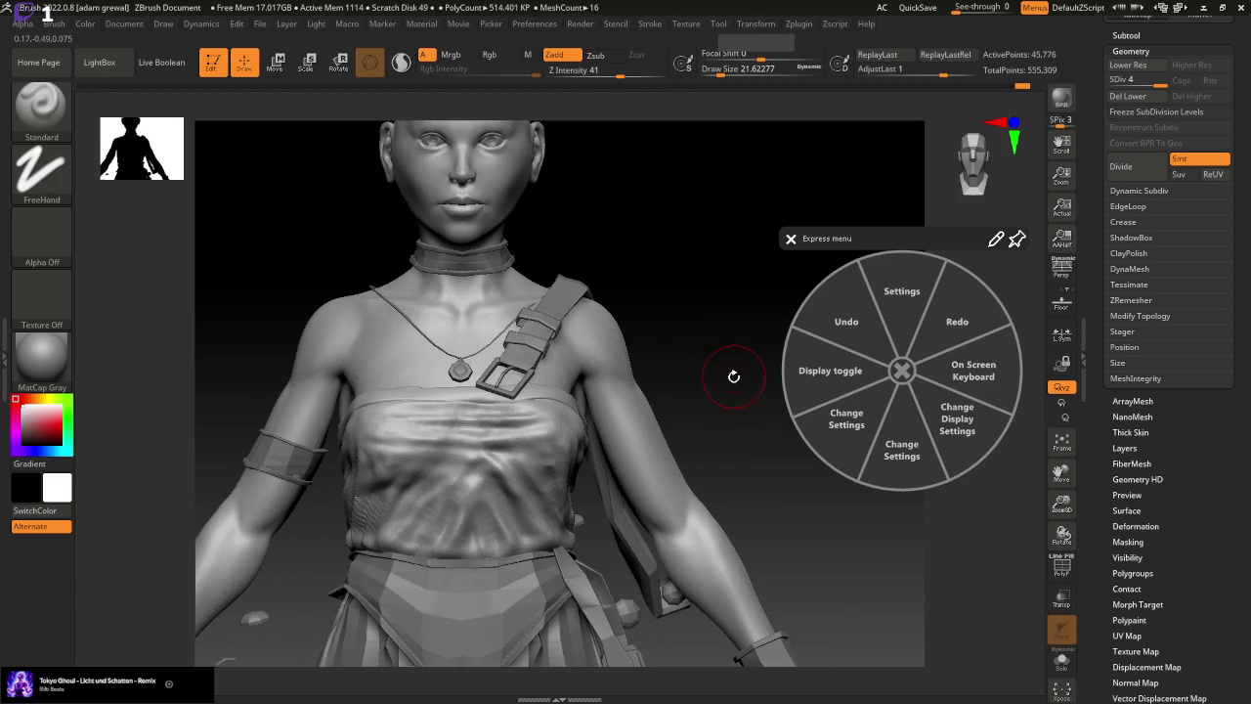
{"action": "left_click_drag", "start_coordinate": [622, 573], "coordinate": [608, 540]}
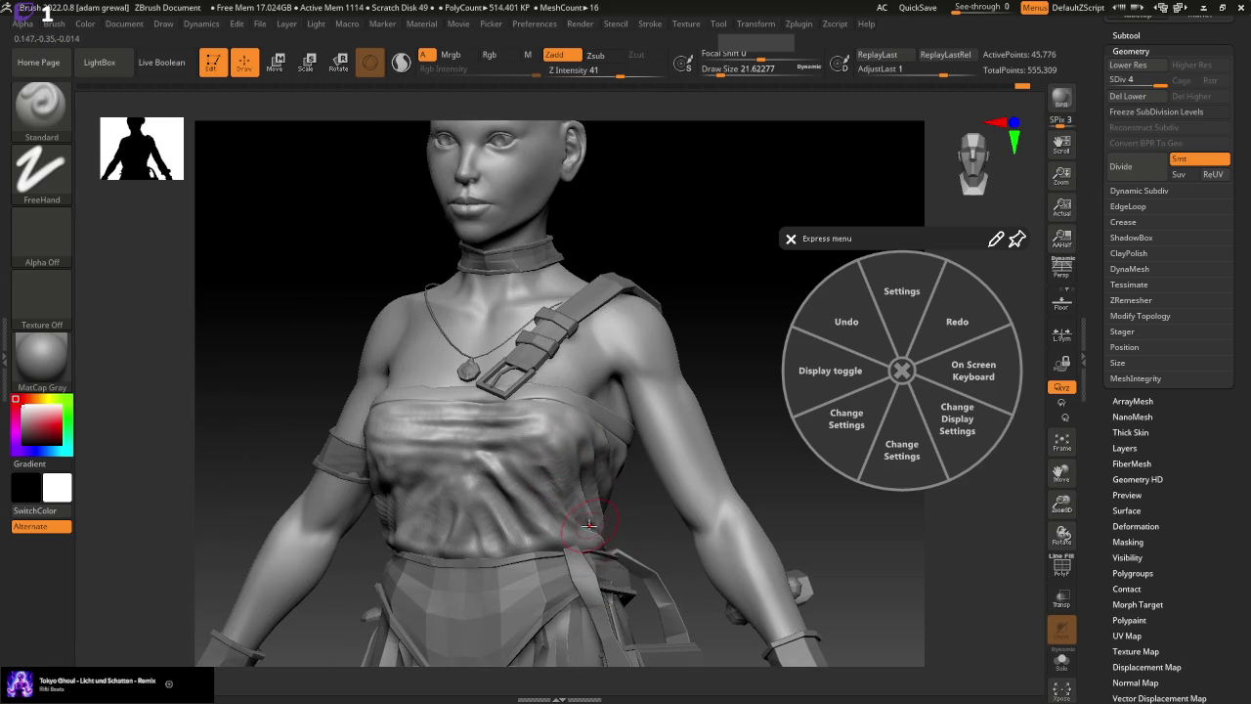
{"action": "left_click_drag", "start_coordinate": [782, 494], "coordinate": [697, 458], "text": "shift"}
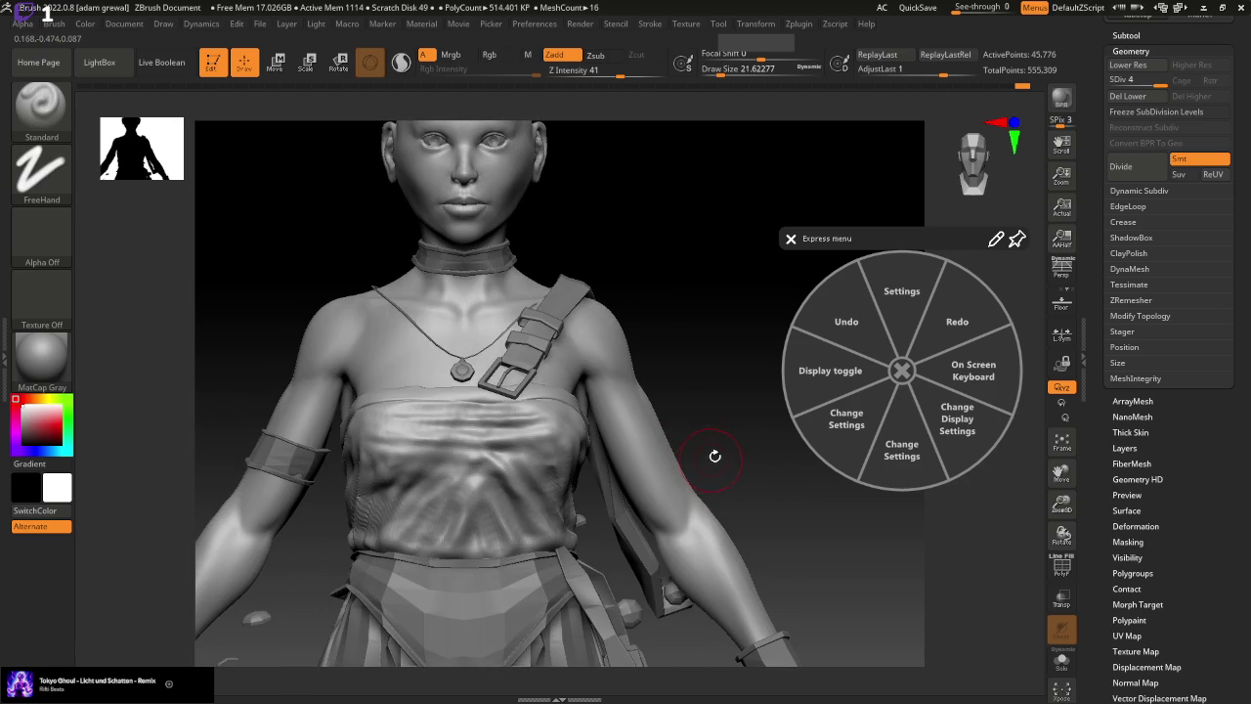
Shrink the brush to about 15.6 and sculpt folds lower on the chest cloth
{"action": "left_click_drag", "start_coordinate": [725, 70], "coordinate": [718, 70]}
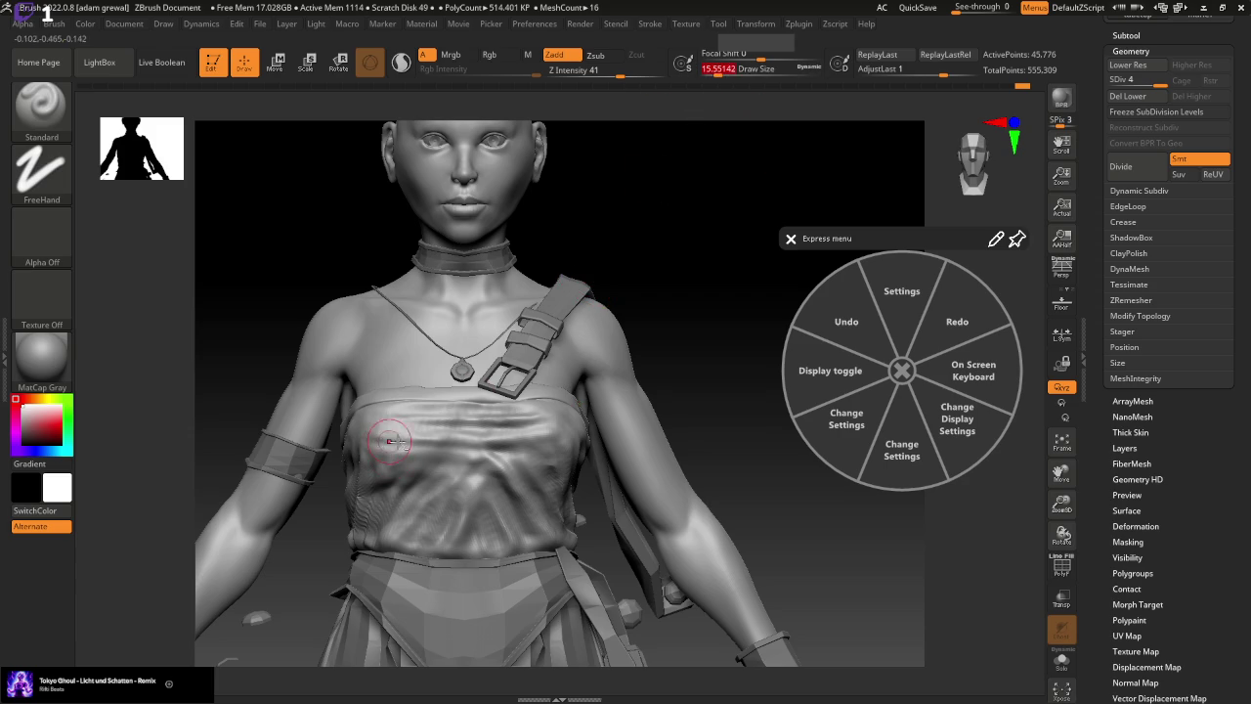
{"action": "left_click_drag", "start_coordinate": [426, 452], "coordinate": [437, 472]}
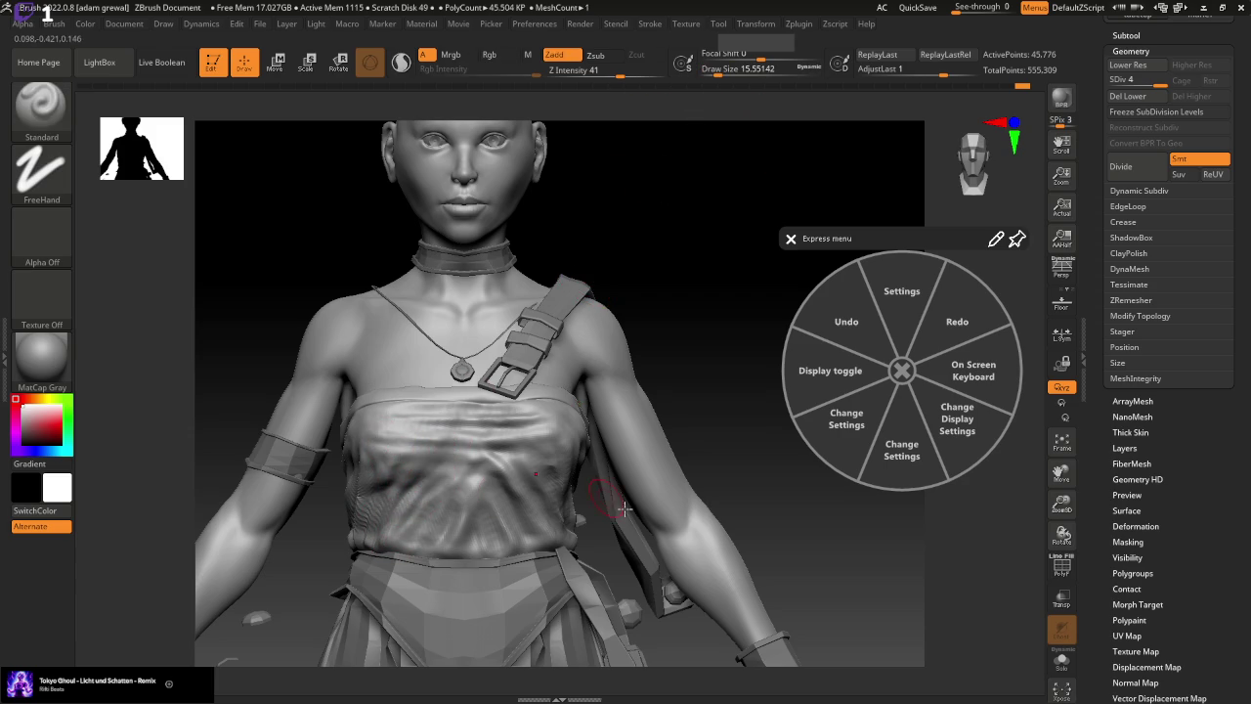
{"action": "left_click_drag", "start_coordinate": [822, 573], "coordinate": [787, 561]}
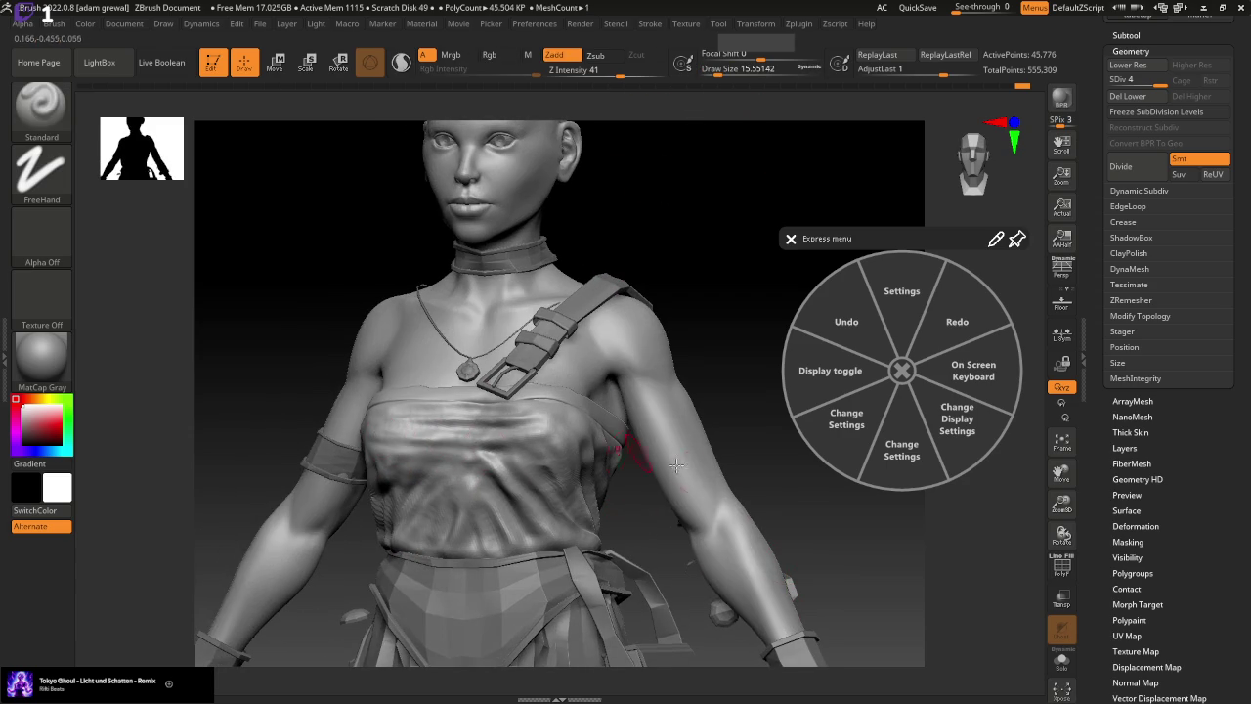
{"action": "left_click_drag", "start_coordinate": [677, 465], "coordinate": [520, 499]}
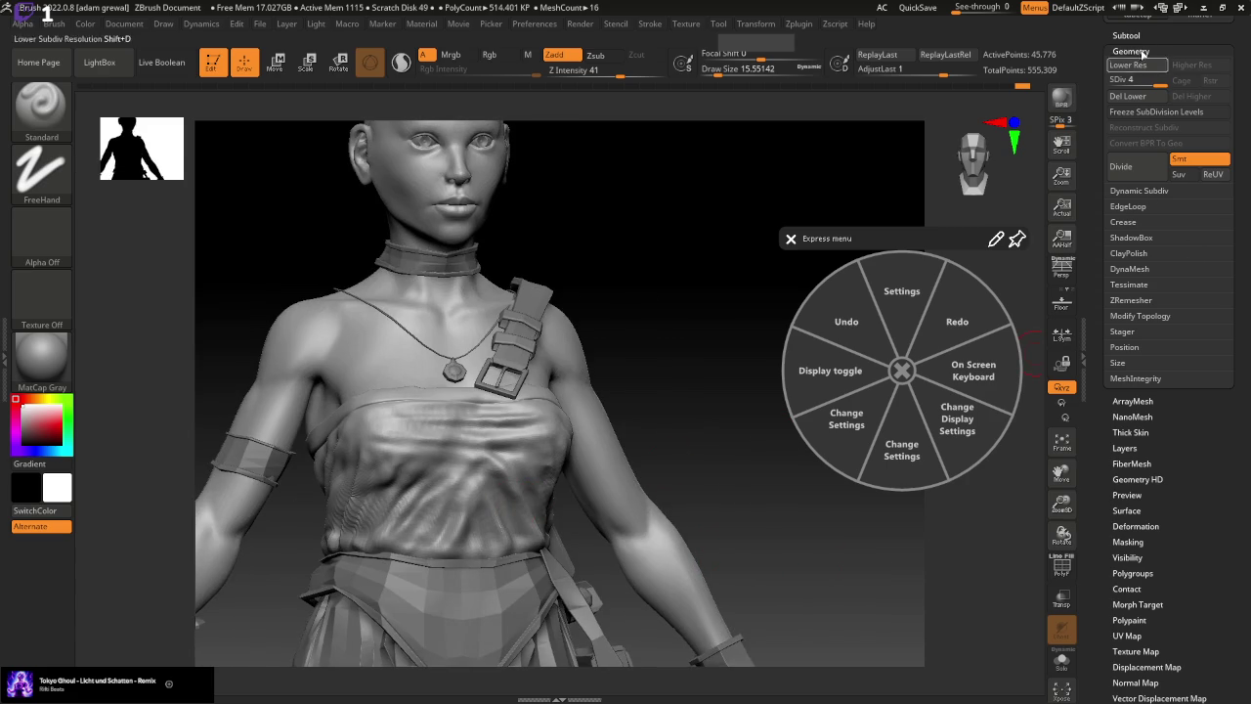
Select the tube top subtool and step back through earlier sculpting states
{"action": "left_click", "coordinate": [1126, 35]}
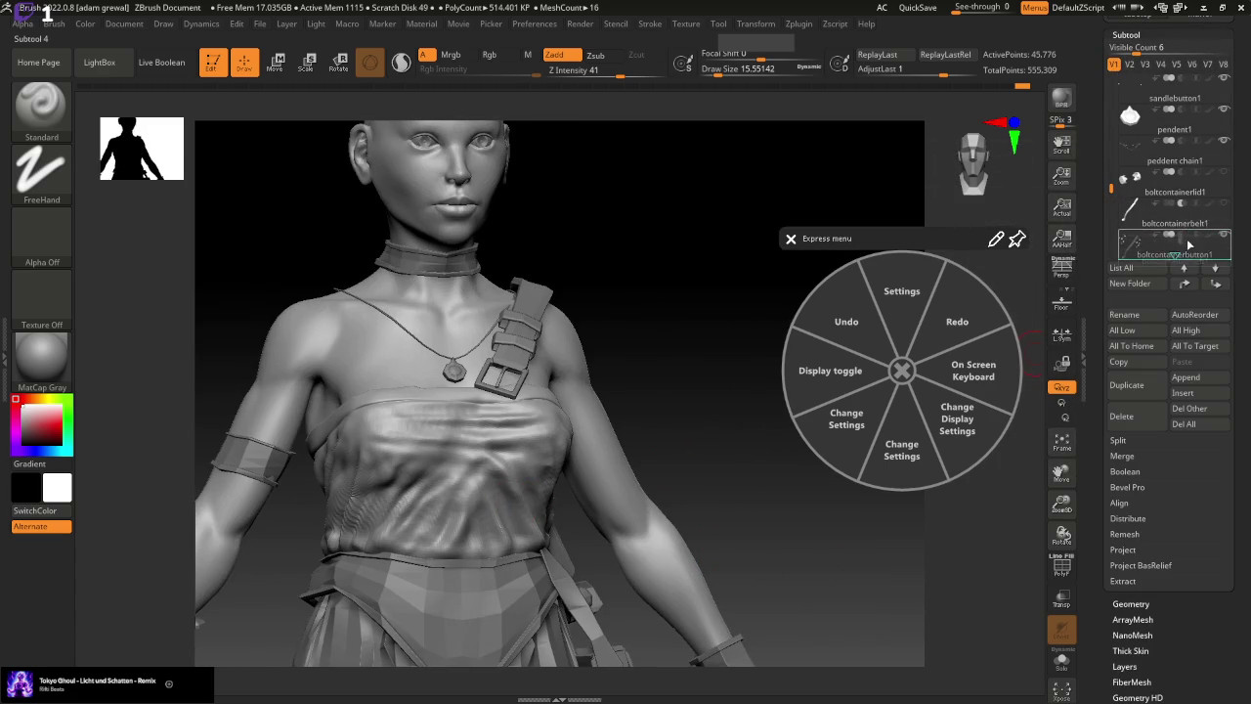
{"action": "left_click_drag", "start_coordinate": [1111, 186], "coordinate": [1113, 64]}
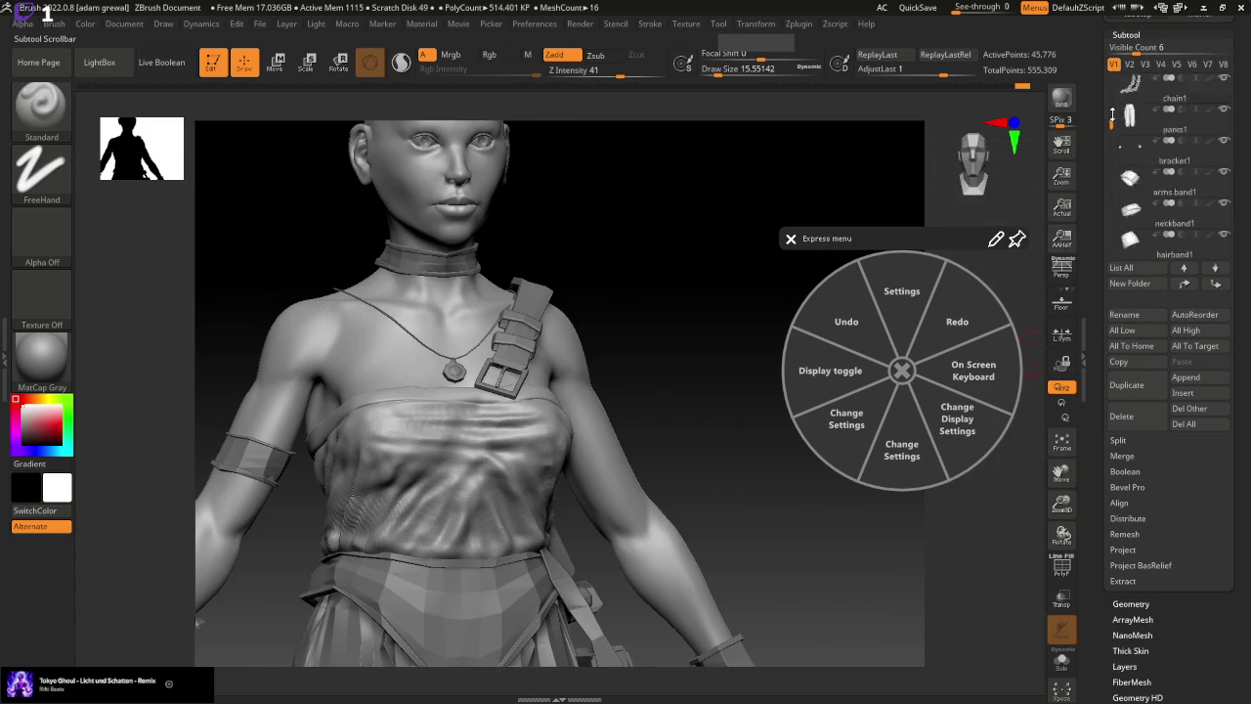
{"action": "mouse_move", "coordinate": [781, 505]}
{"action": "left_mouse_down"}
{"action": "mouse_move", "coordinate": [791, 578]}
{"action": "mouse_move", "coordinate": [792, 420]}
{"action": "left_mouse_up"}
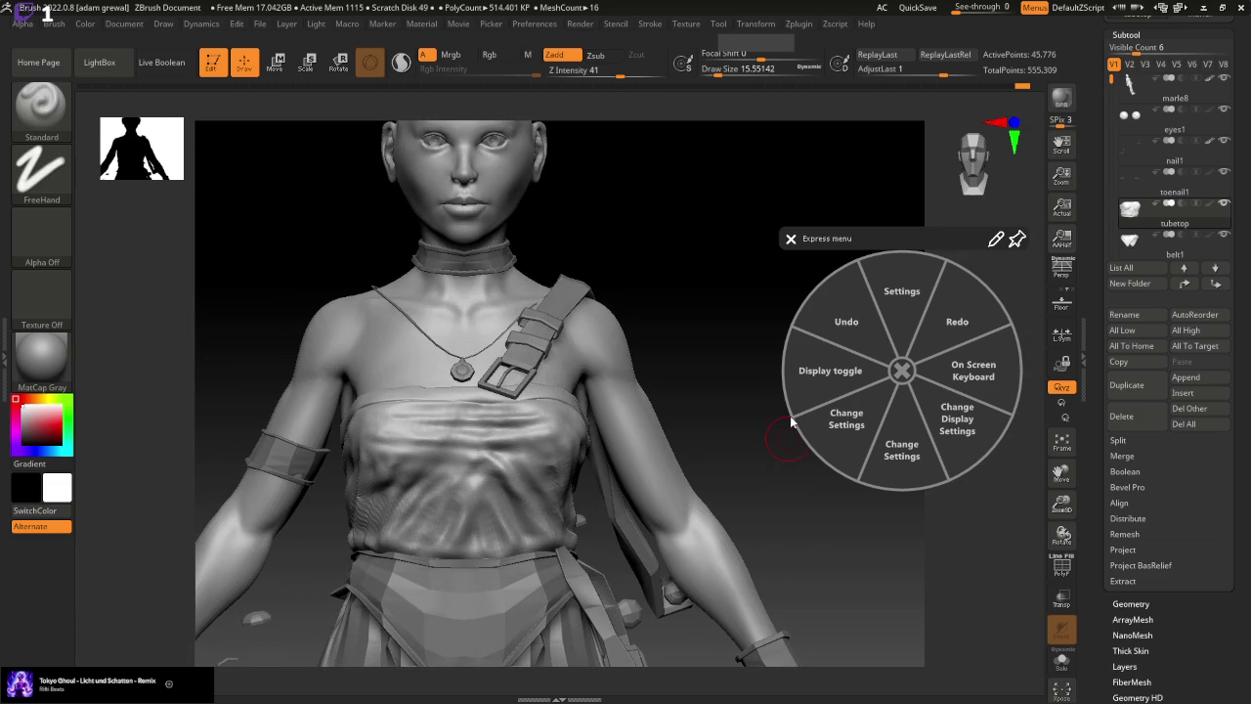
{"action": "mouse_move", "coordinate": [1022, 86]}
{"action": "left_mouse_down"}
{"action": "mouse_move", "coordinate": [967, 85]}
{"action": "mouse_move", "coordinate": [1027, 88]}
{"action": "left_mouse_up"}
{"action": "left_click_drag", "start_coordinate": [811, 606], "coordinate": [763, 467]}
{"action": "left_click_drag", "start_coordinate": [718, 70], "coordinate": [710, 71]}
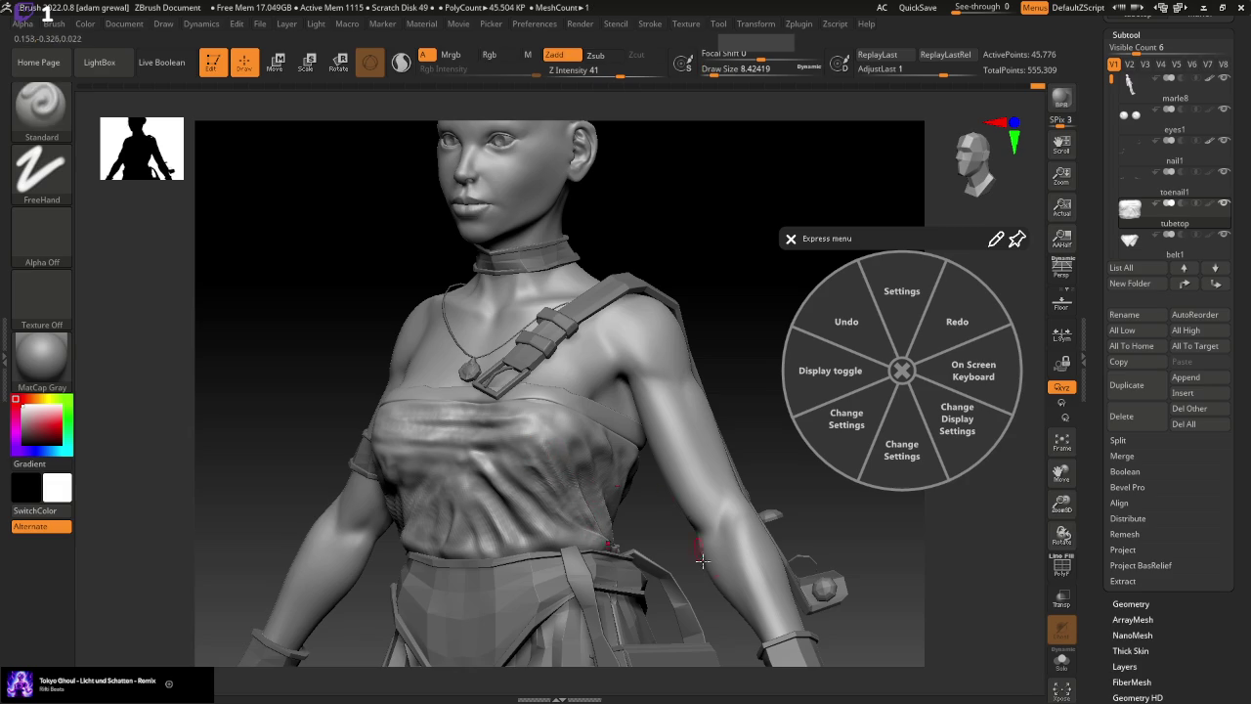
{"action": "key", "text": "ctrl+z"}
{"action": "key", "text": "ctrl+z"}
{"action": "key", "text": "ctrl+z"}
{"action": "key", "text": "ctrl+z"}
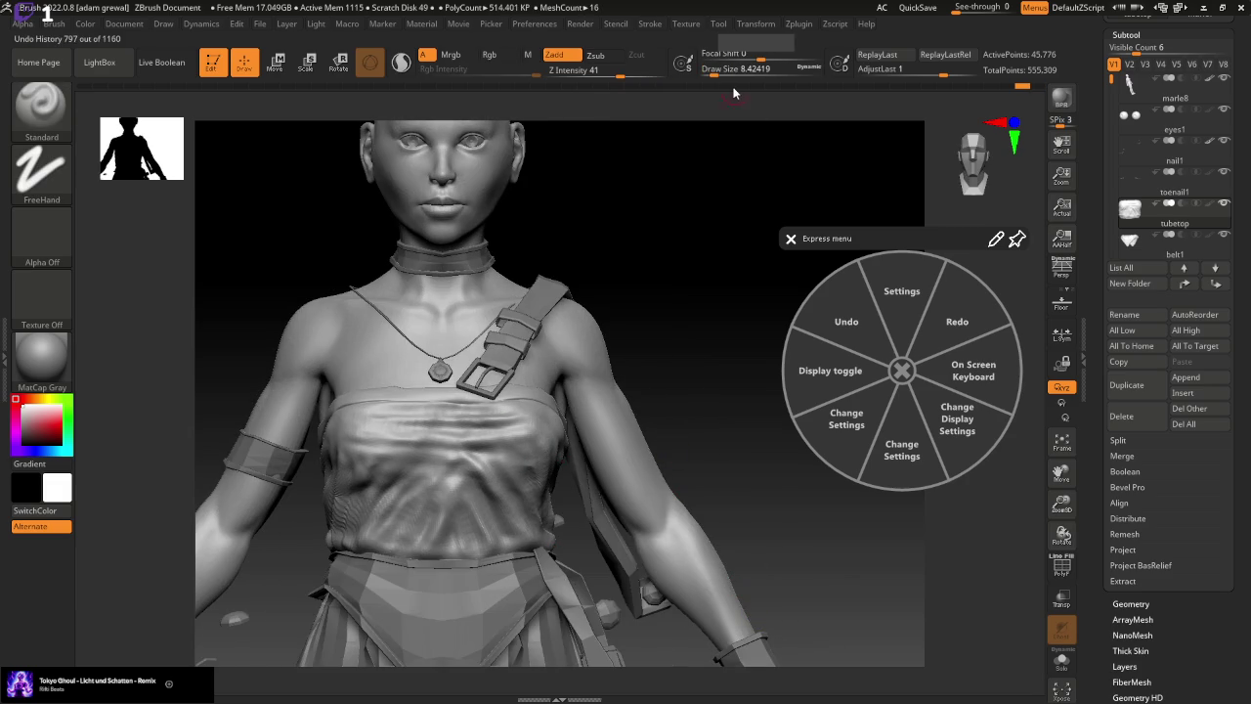
Switch back to the Standard brush and rotate toward a side profile of the chest
{"action": "left_click_drag", "start_coordinate": [725, 252], "coordinate": [553, 414]}
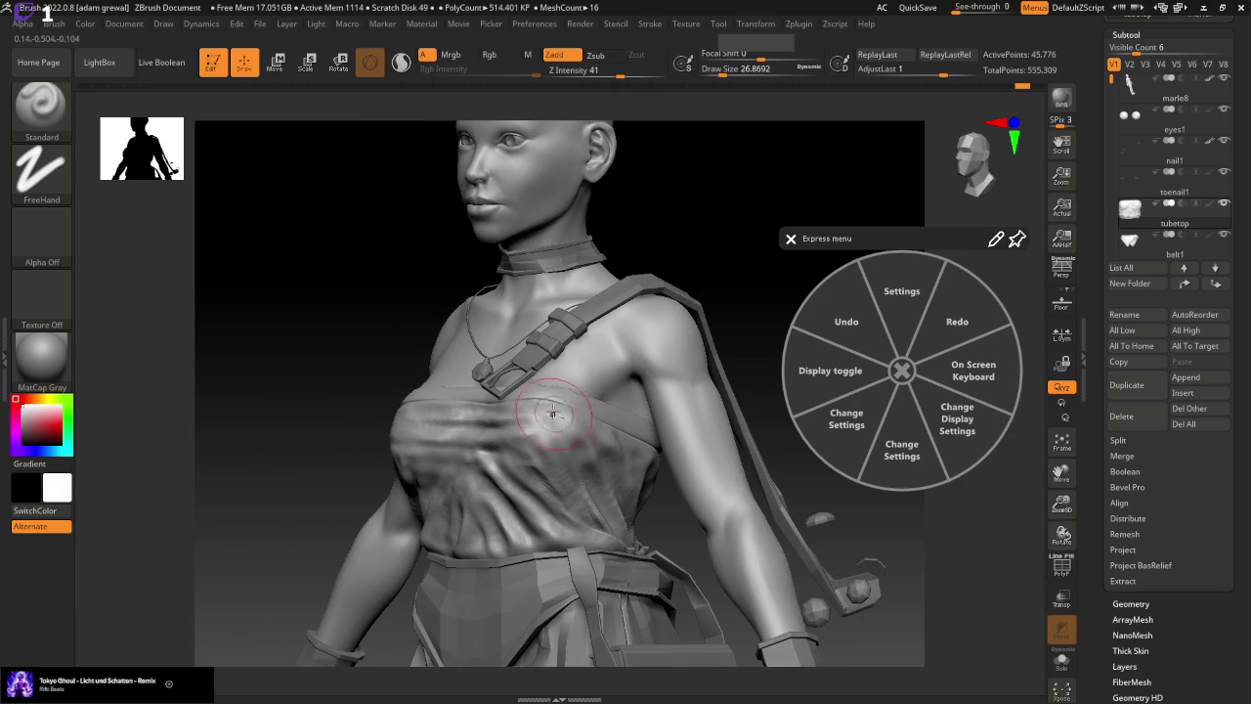
{"action": "key", "text": "b"}
{"action": "key", "text": "s"}
{"action": "key", "text": "t"}
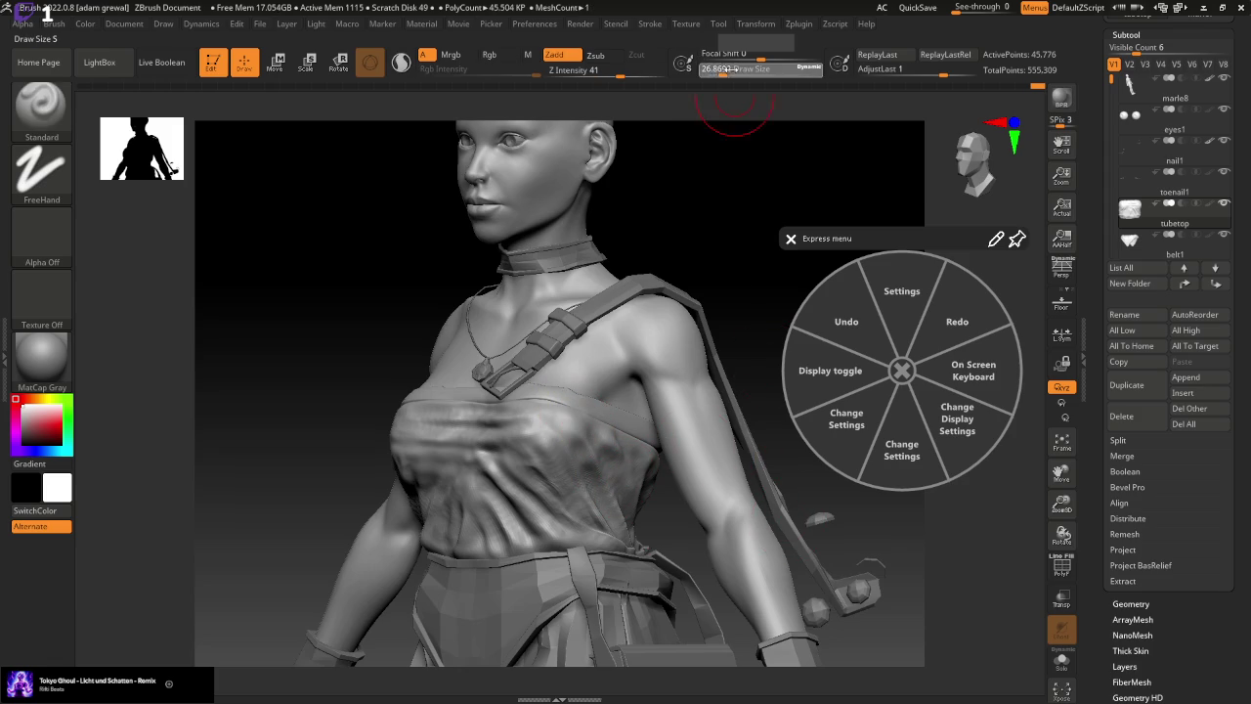
{"action": "left_click_drag", "start_coordinate": [651, 131], "coordinate": [344, 339]}
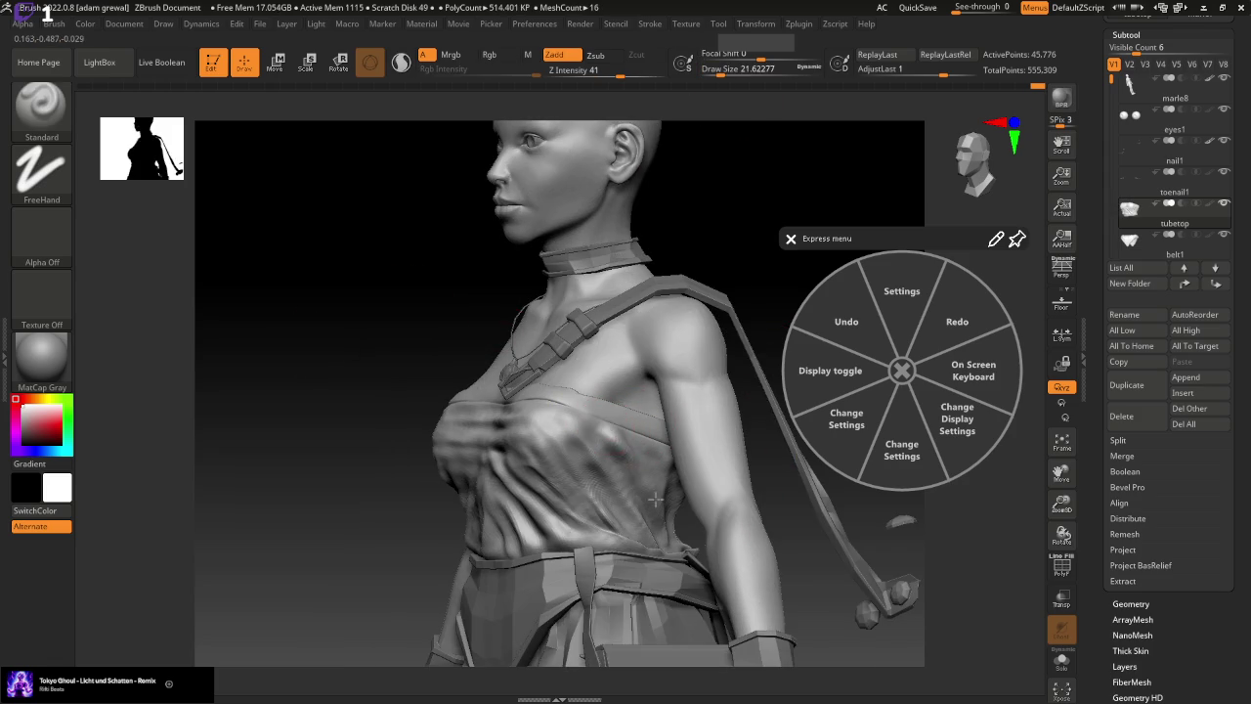
Alternate masking and smoothing on the tube top's chest and left side
{"action": "key", "text": "ctrl"}
{"action": "key", "text": "ctrl"}
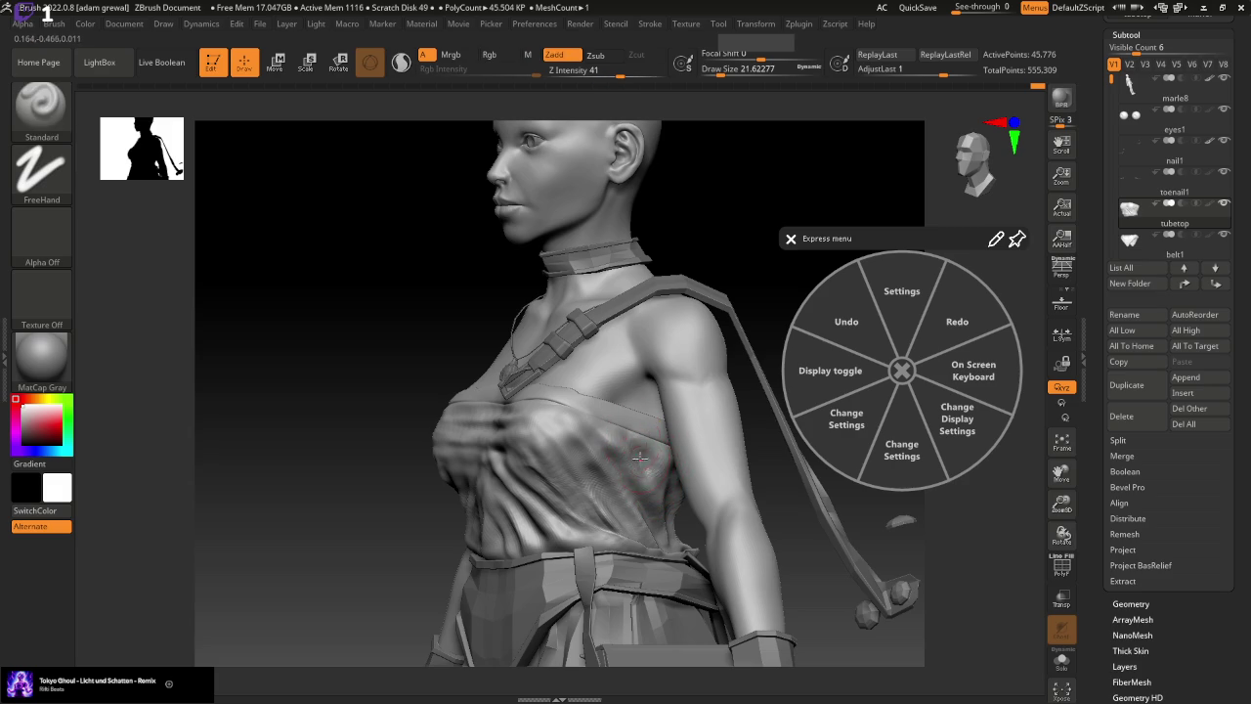
{"action": "left_click_drag", "start_coordinate": [732, 245], "coordinate": [755, 305], "text": "shift"}
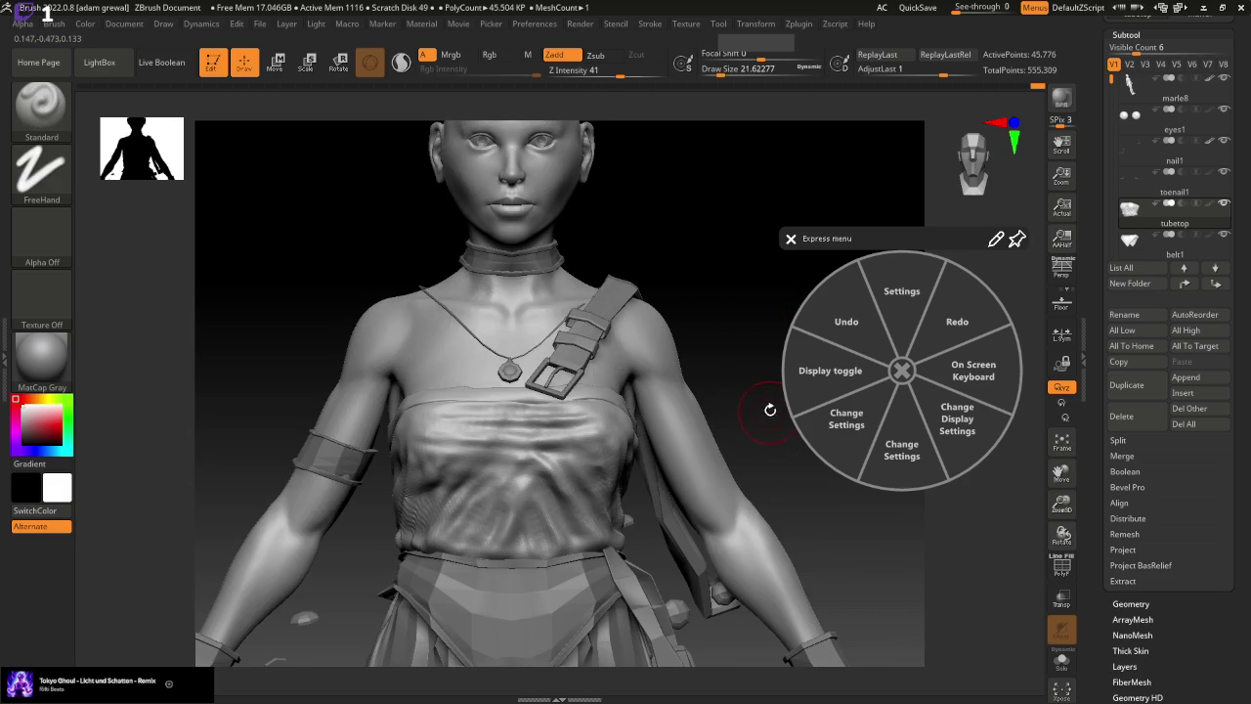
{"action": "left_click_drag", "start_coordinate": [770, 409], "coordinate": [626, 440]}
{"action": "key", "text": "shift"}
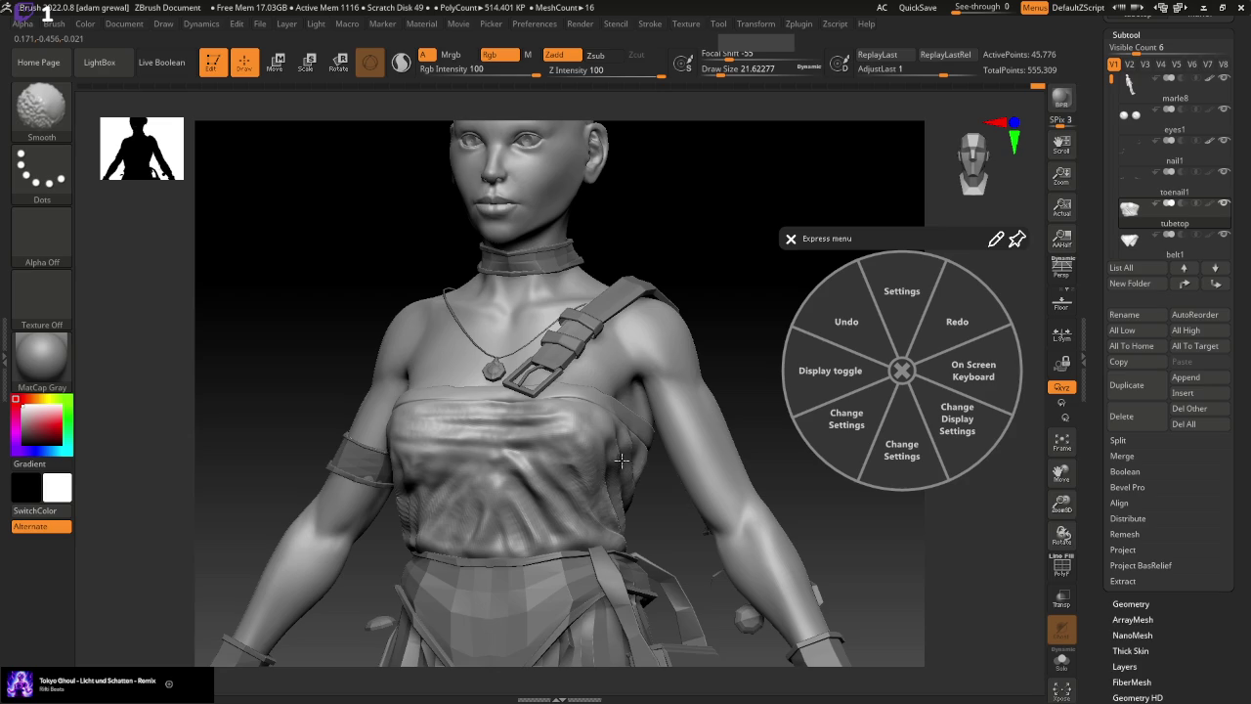
{"action": "key", "text": "ctrl"}
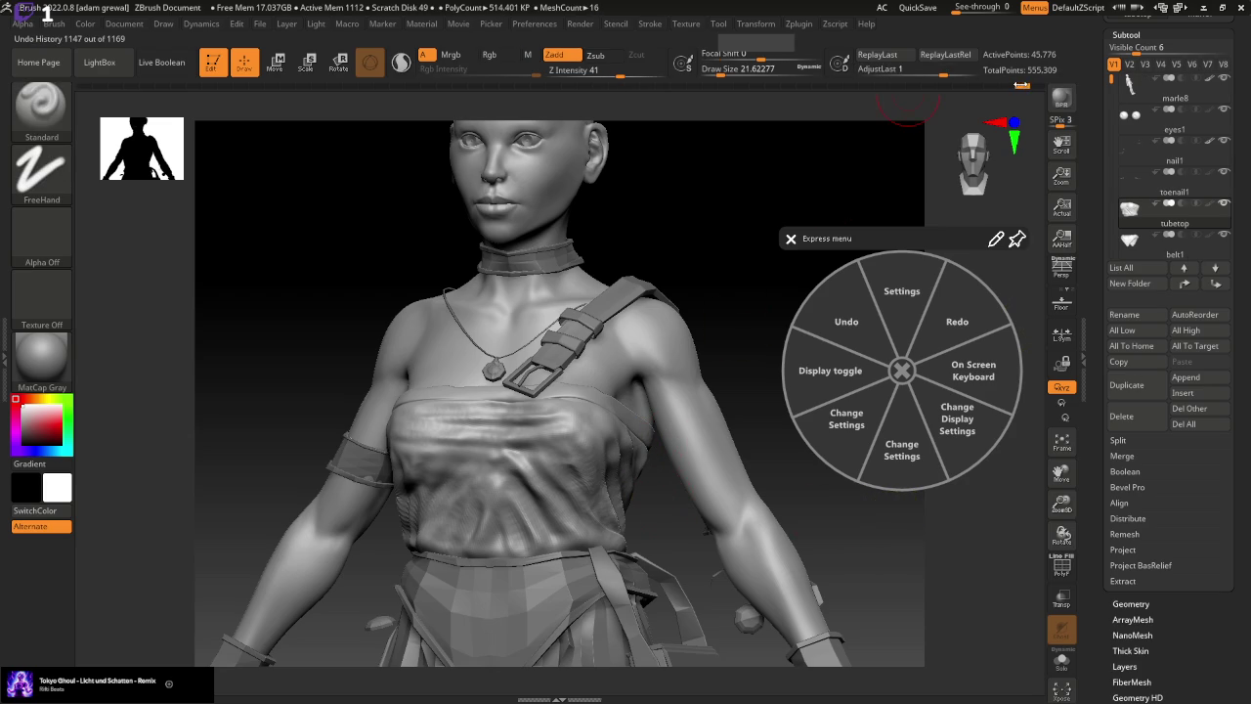
{"action": "key", "text": "shift"}
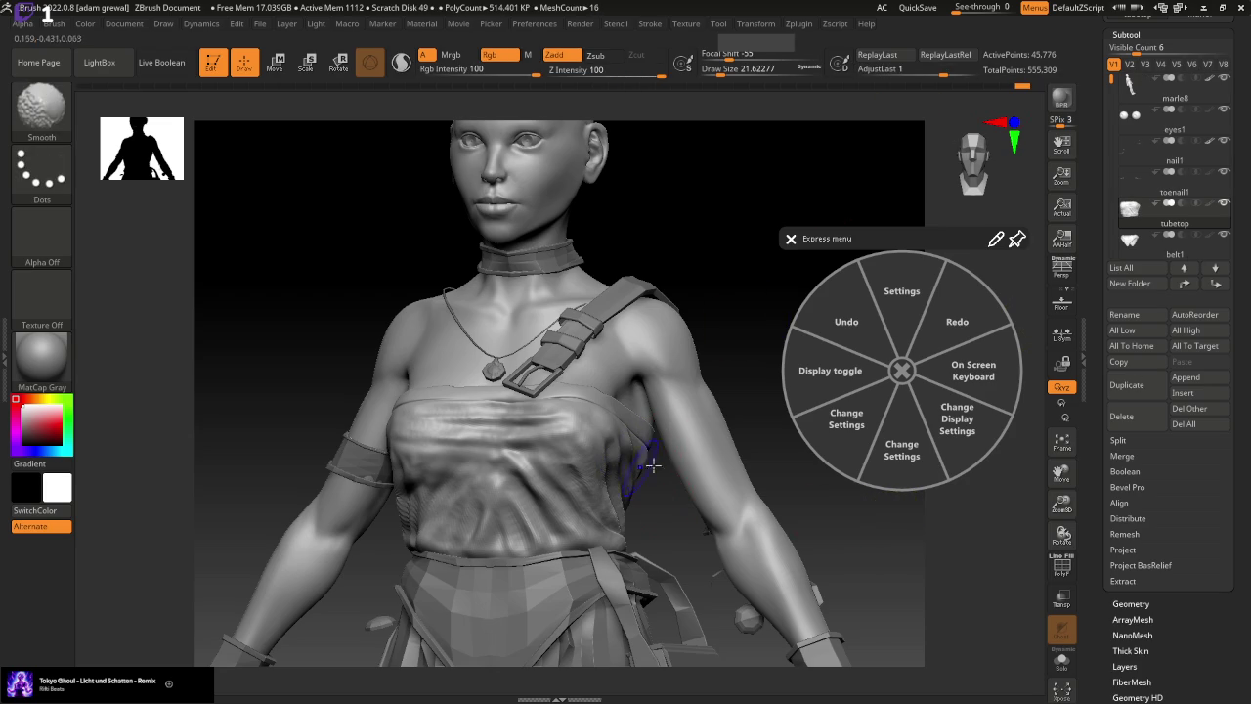
Toggle subdivision 3 and back to 4, then sculpt gentler folds along the tube top's left side
{"action": "left_click", "coordinate": [1134, 603]}
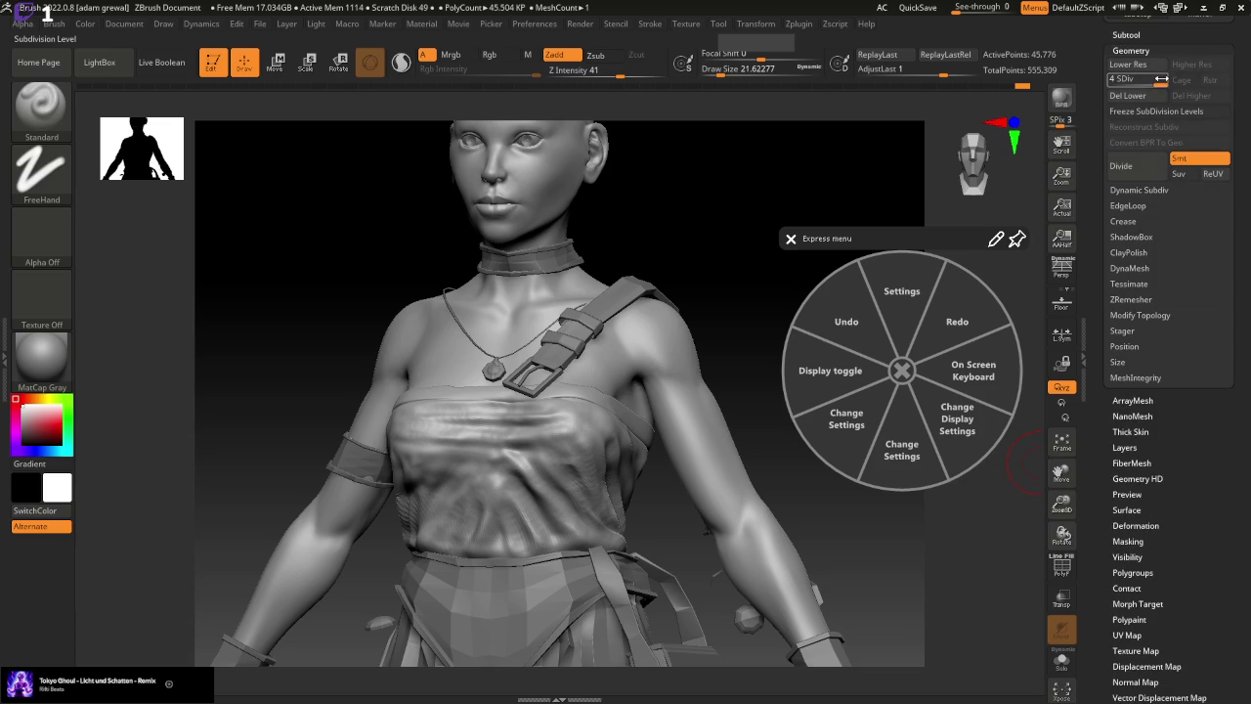
{"action": "left_click_drag", "start_coordinate": [1159, 79], "coordinate": [1143, 81]}
{"action": "key", "text": "shift"}
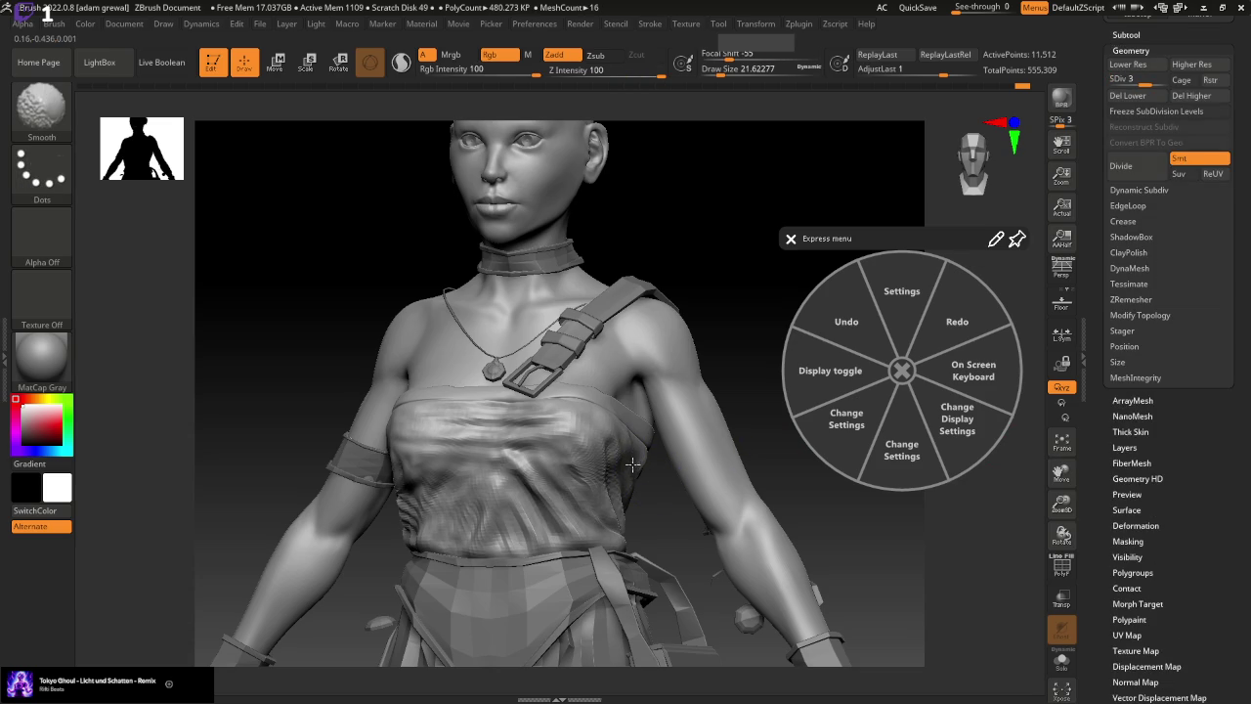
{"action": "left_click", "coordinate": [1156, 82]}
{"action": "left_click_drag", "start_coordinate": [760, 279], "coordinate": [732, 280]}
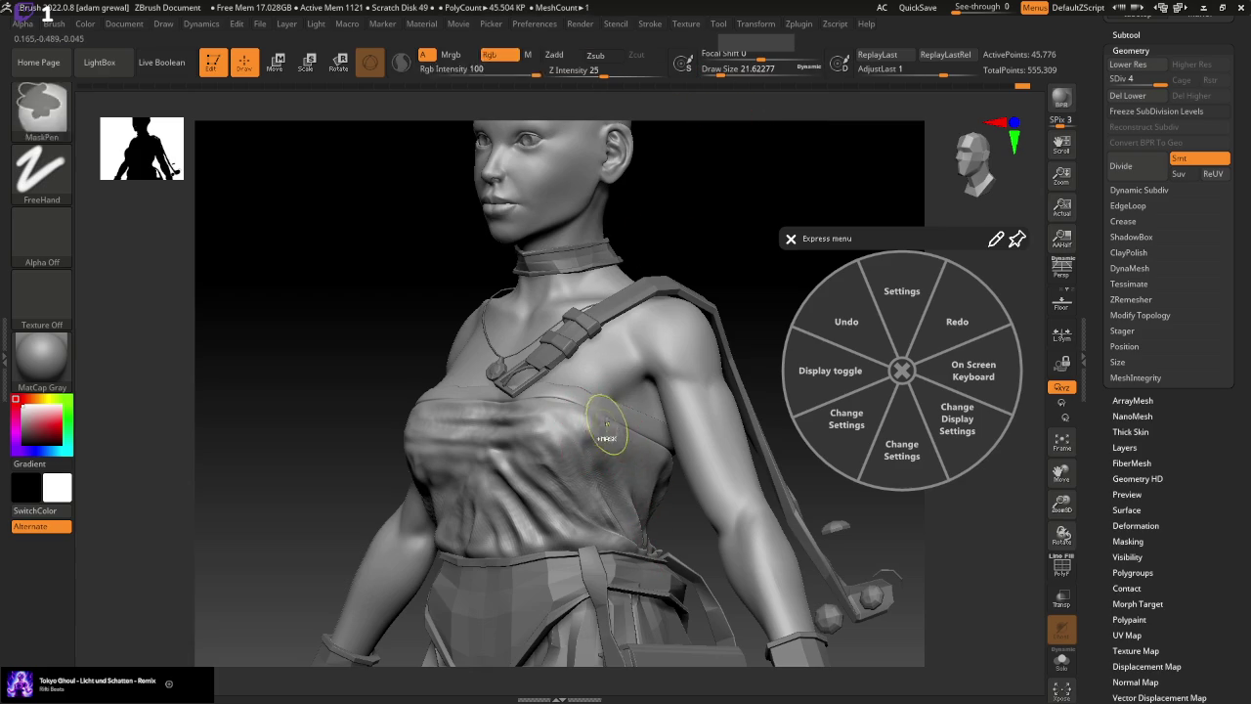
{"action": "left_click", "coordinate": [791, 237]}
{"action": "left_click_drag", "start_coordinate": [762, 246], "coordinate": [749, 257], "text": "shift"}
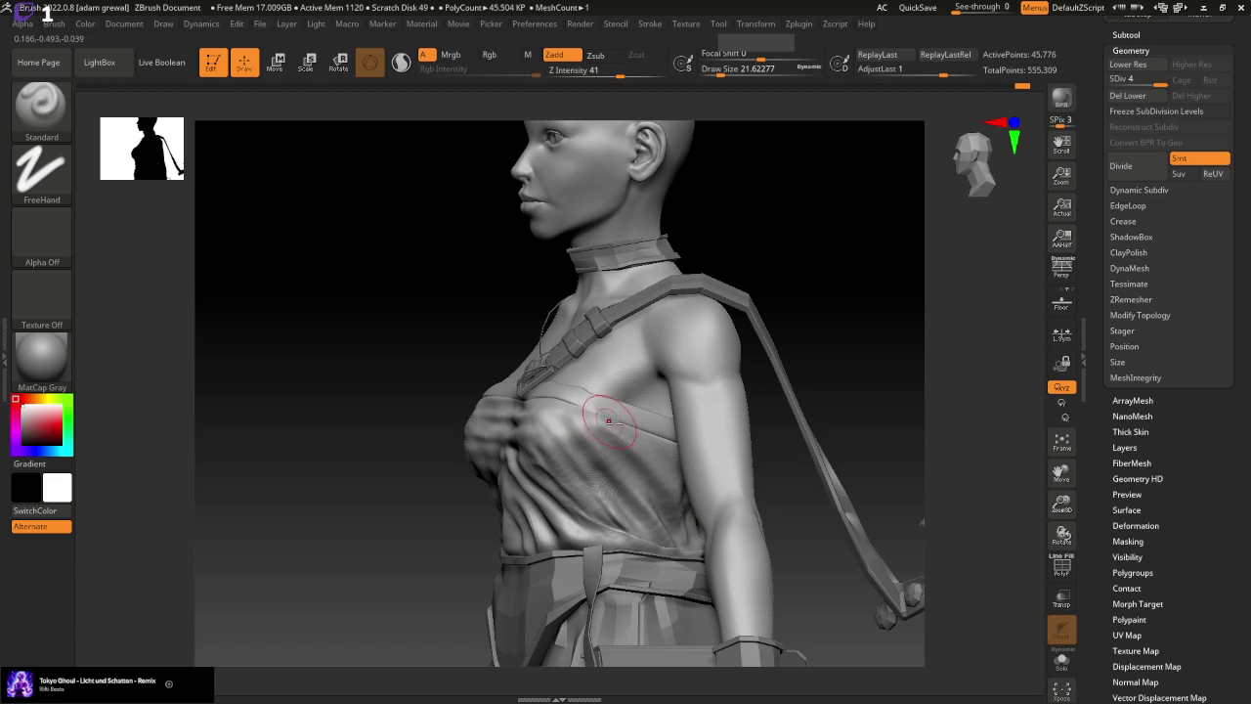
{"action": "left_click_drag", "start_coordinate": [728, 332], "coordinate": [653, 441], "text": "shift"}
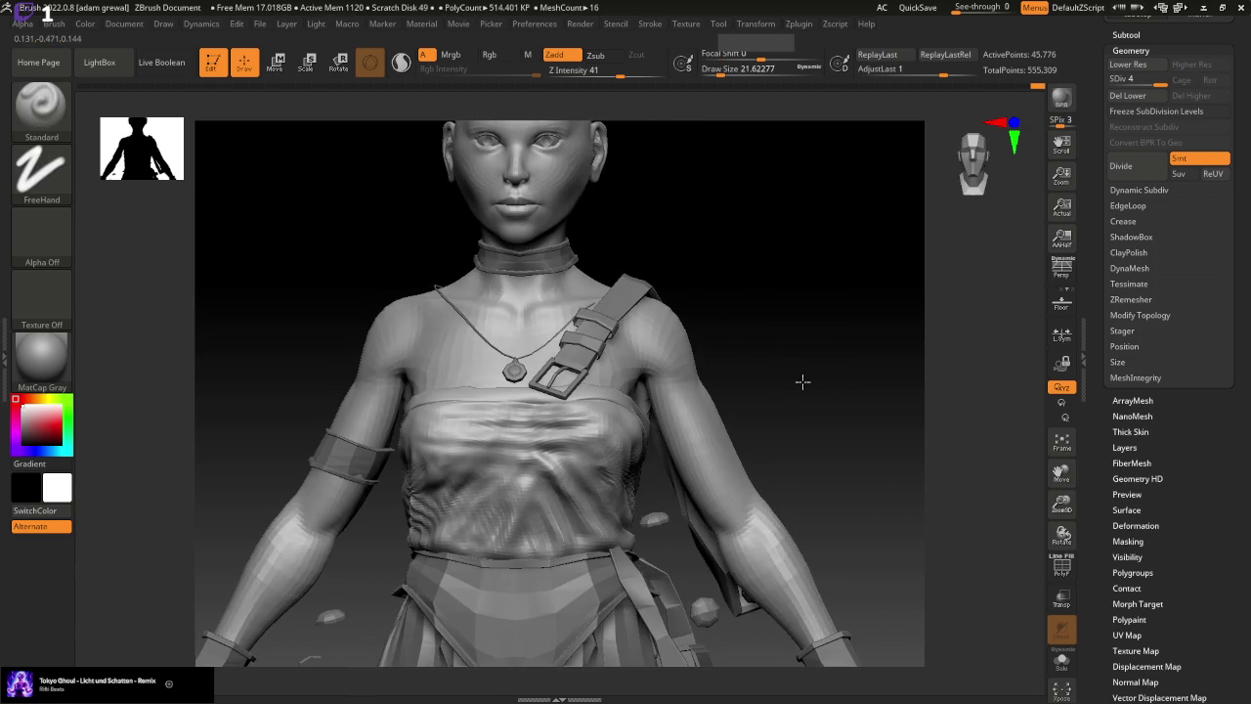
Try the Move brush at about size 10.5, then return to the Standard brush
{"action": "left_click", "coordinate": [41, 106]}
{"action": "left_click", "coordinate": [371, 121]}
{"action": "mouse_move", "coordinate": [710, 241]}
{"action": "left_mouse_down"}
{"action": "mouse_move", "coordinate": [844, 387]}
{"action": "mouse_move", "coordinate": [826, 196]}
{"action": "left_mouse_up"}
{"action": "left_click_drag", "start_coordinate": [760, 63], "coordinate": [718, 63]}
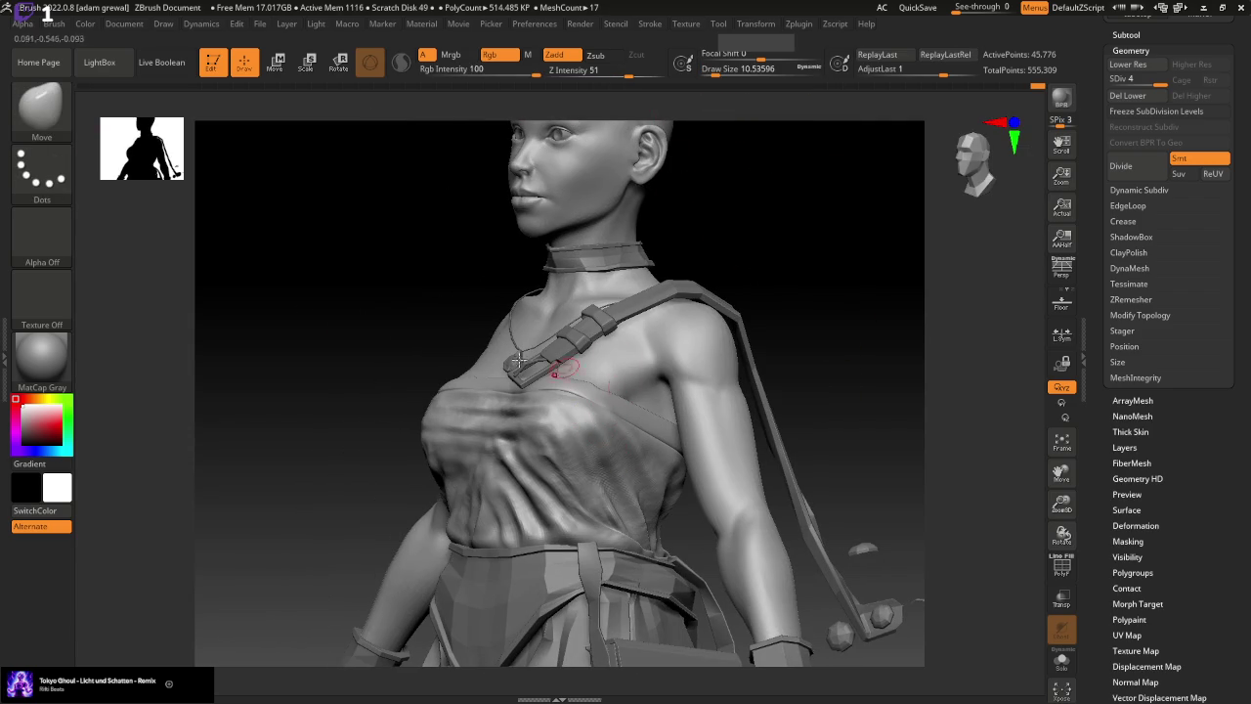
{"action": "left_click", "coordinate": [64, 106]}
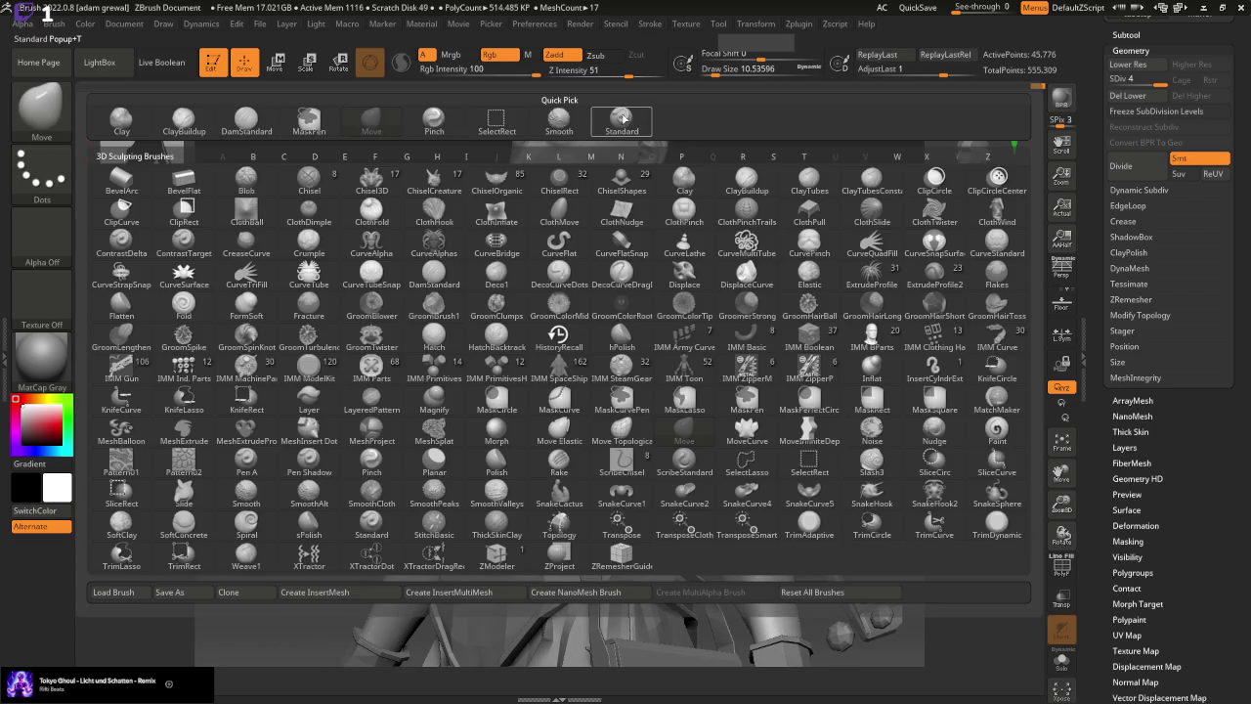
{"action": "left_click", "coordinate": [621, 119]}
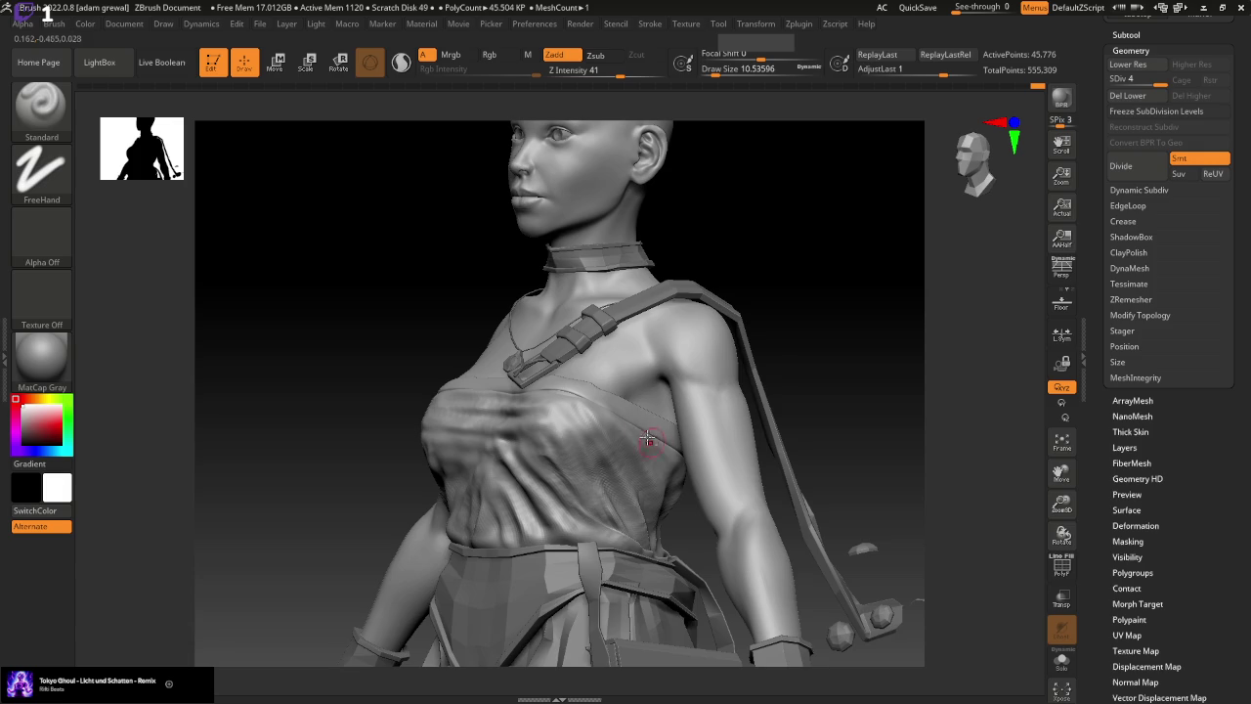
Switch to the Move brush and enlarge it to about 37 for broader cloth moves
{"action": "left_click_drag", "start_coordinate": [769, 334], "coordinate": [835, 321], "text": "shift"}
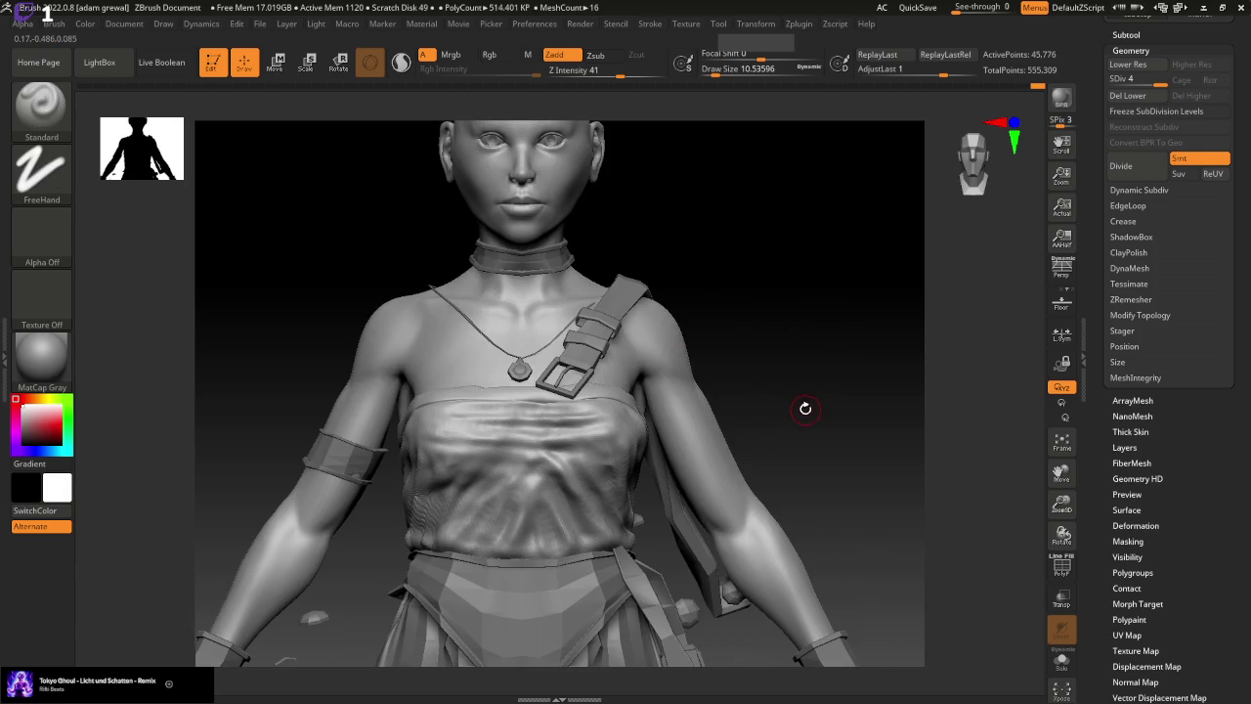
{"action": "key", "text": "b"}
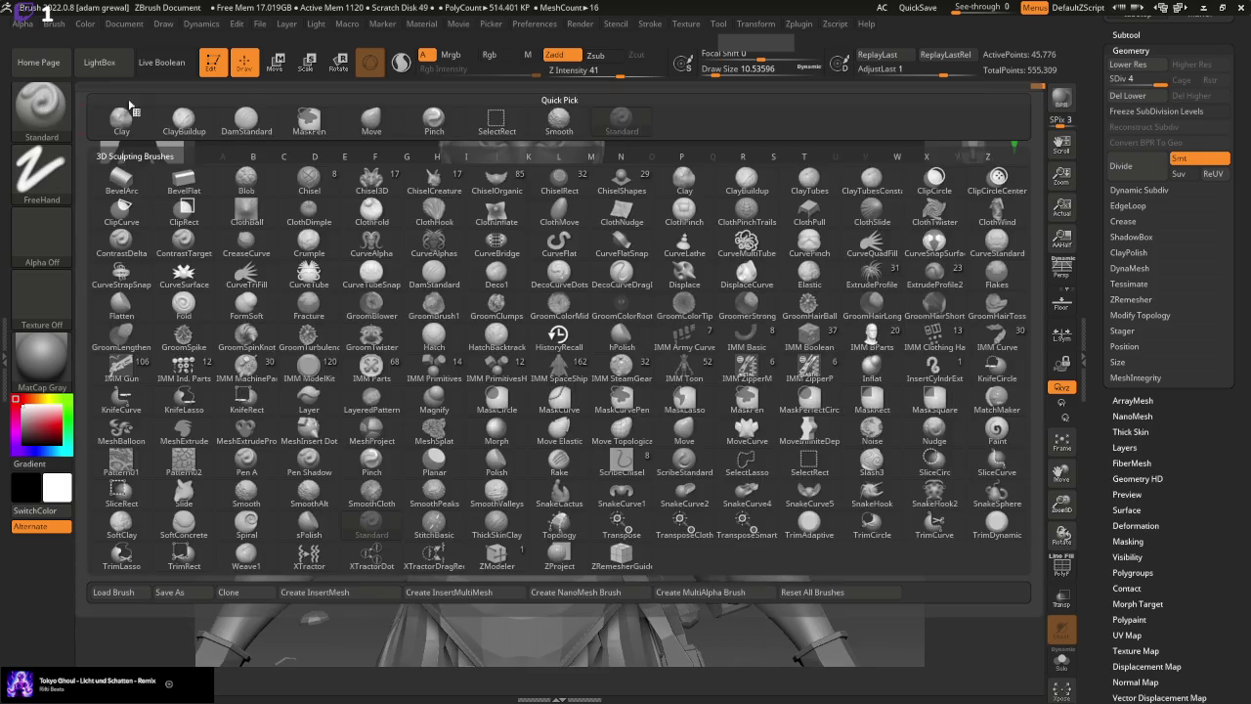
{"action": "key", "text": "m"}
{"action": "key", "text": "v"}
{"action": "left_click_drag", "start_coordinate": [708, 68], "coordinate": [726, 68]}
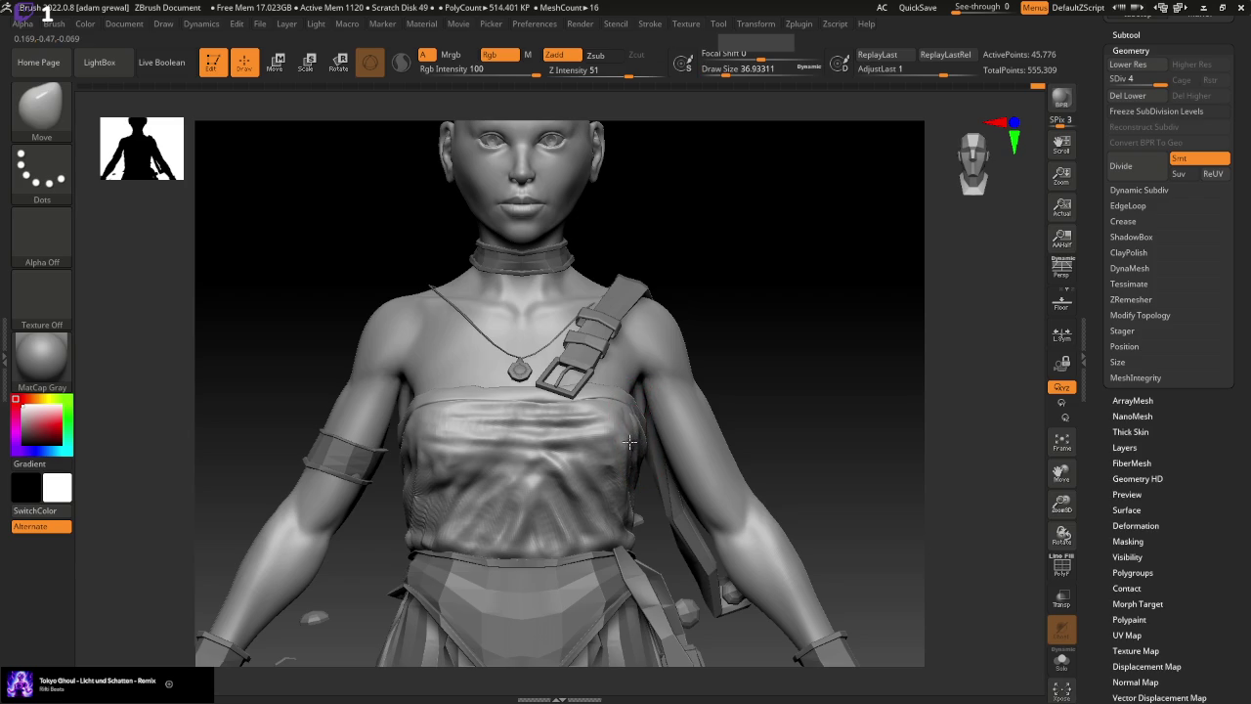
Inspect the tube top from underneath and reduce the brush size to about 21.6
{"action": "right_click_drag", "start_coordinate": [637, 420], "coordinate": [787, 349]}
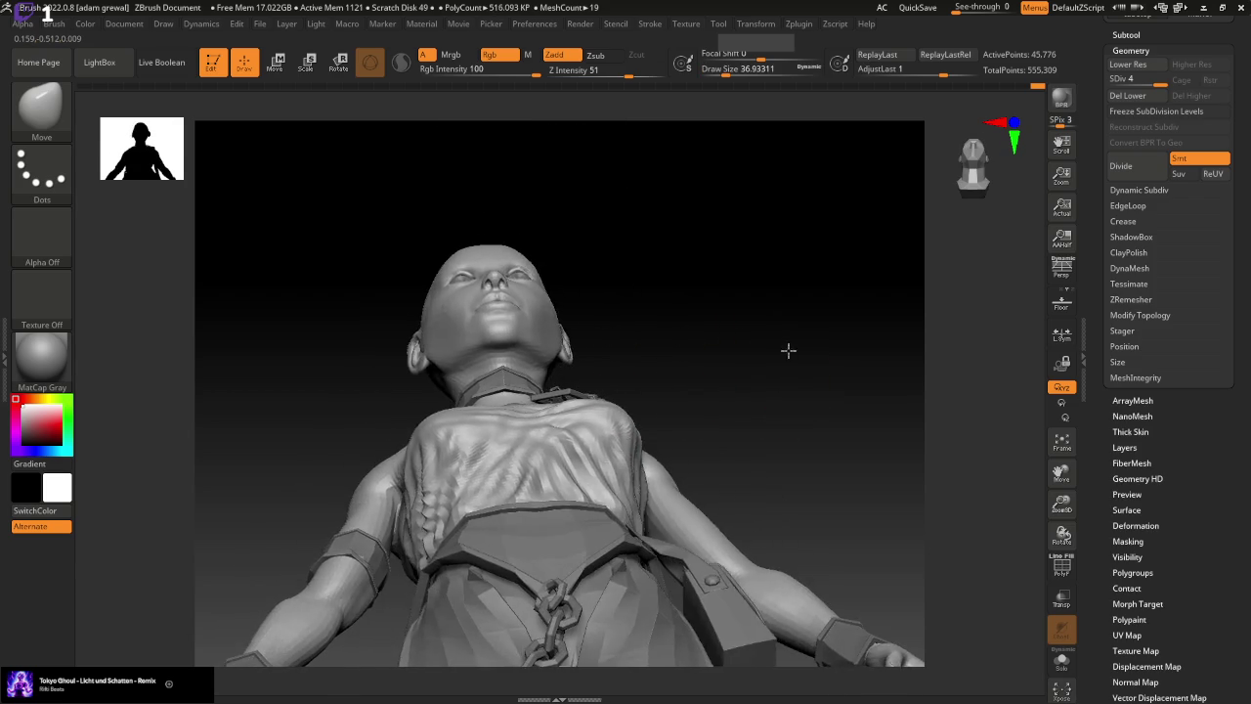
{"action": "mouse_move", "coordinate": [726, 405]}
{"action": "right_mouse_down"}
{"action": "mouse_move", "coordinate": [679, 411]}
{"action": "mouse_move", "coordinate": [741, 404]}
{"action": "mouse_move", "coordinate": [681, 424]}
{"action": "right_mouse_up"}
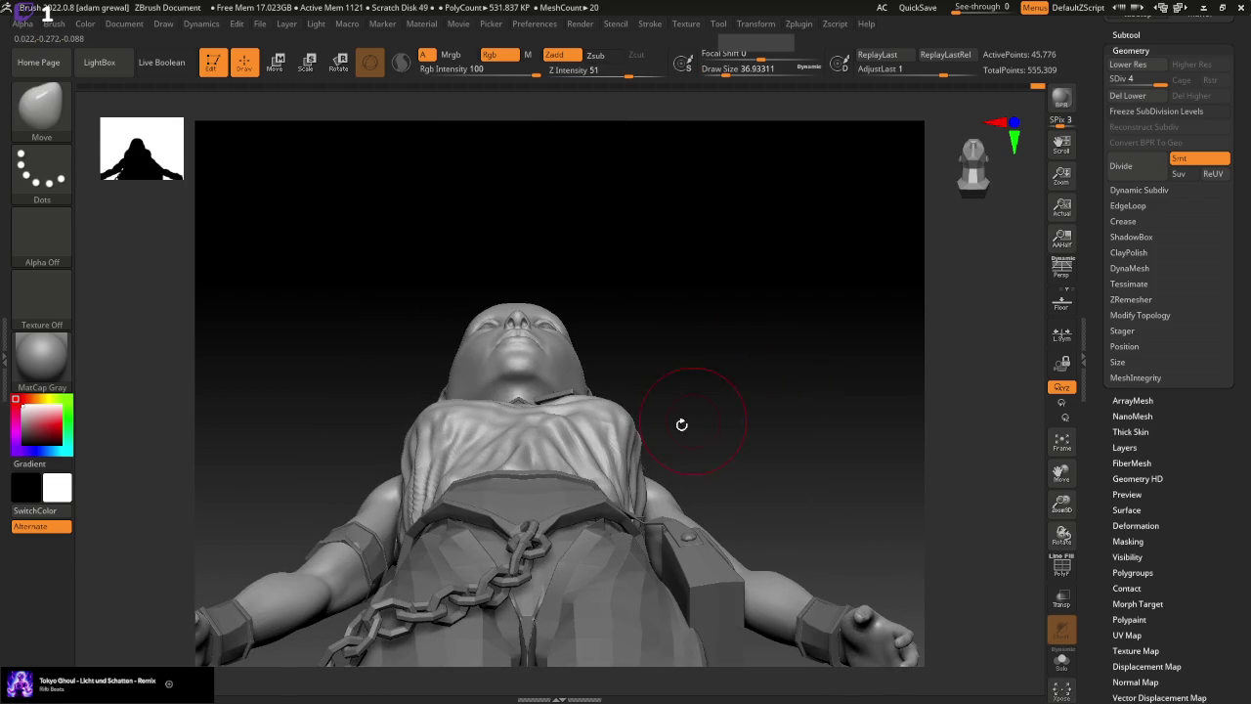
{"action": "right_click_drag", "start_coordinate": [591, 399], "coordinate": [823, 355]}
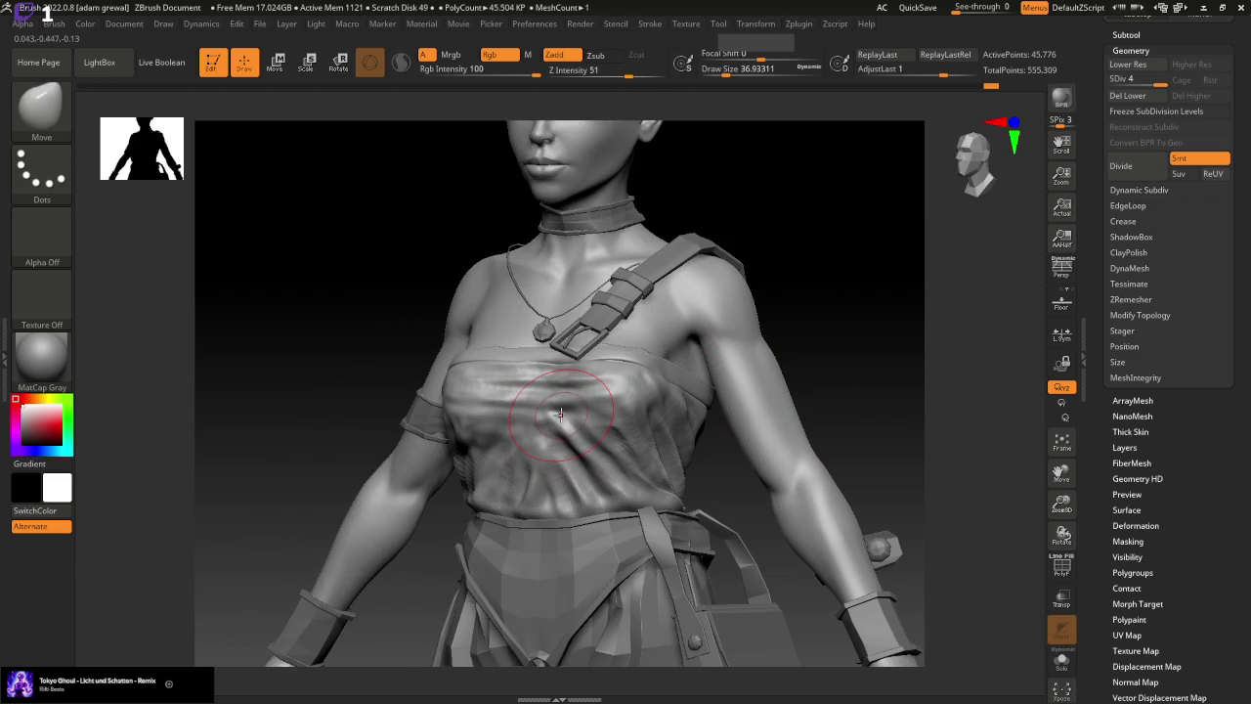
{"action": "left_click_drag", "start_coordinate": [743, 70], "coordinate": [721, 71]}
{"action": "mouse_move", "coordinate": [812, 251]}
{"action": "right_mouse_down"}
{"action": "mouse_move", "coordinate": [882, 315]}
{"action": "mouse_move", "coordinate": [772, 360]}
{"action": "mouse_move", "coordinate": [798, 365]}
{"action": "mouse_move", "coordinate": [786, 360]}
{"action": "right_mouse_up"}
With the Standard brush at a small size, sculpt a diagonal crease into the chest cloth
{"action": "left_click", "coordinate": [41, 105]}
{"action": "left_click", "coordinate": [645, 120]}
{"action": "left_click_drag", "start_coordinate": [732, 76], "coordinate": [720, 76]}
{"action": "right_click_drag", "start_coordinate": [743, 196], "coordinate": [807, 260]}
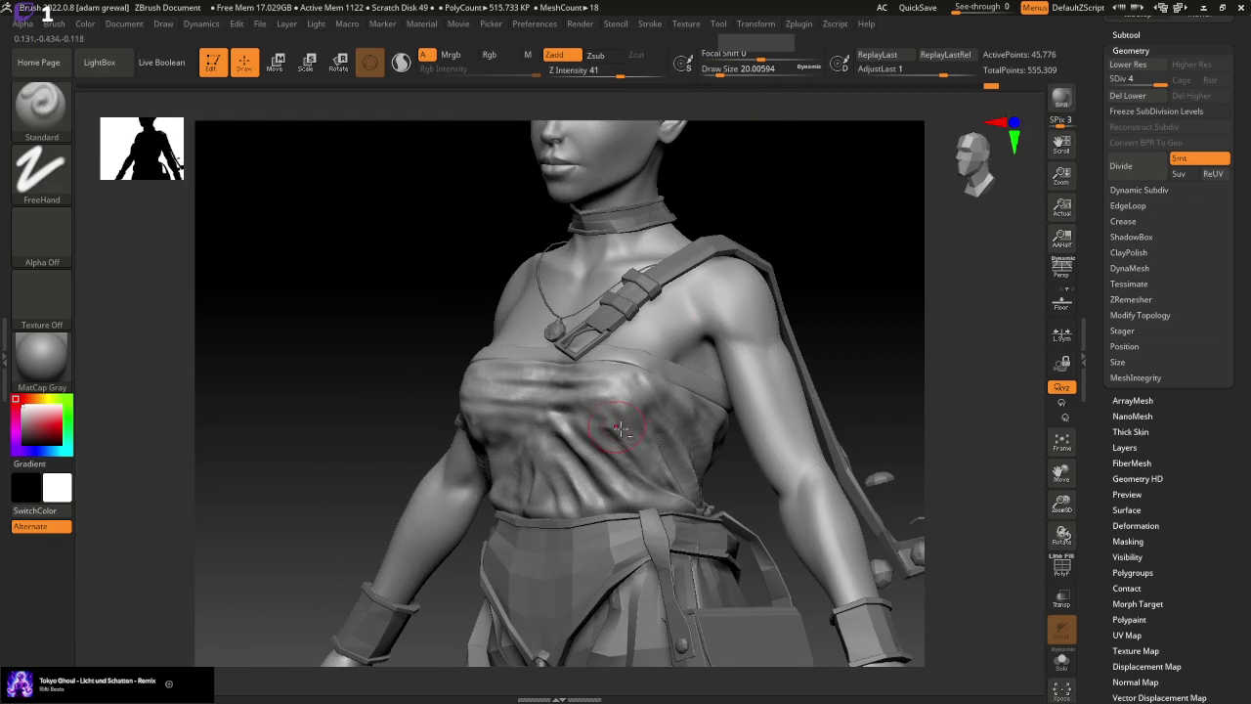
{"action": "right_click_drag", "start_coordinate": [759, 359], "coordinate": [839, 331], "text": "shift"}
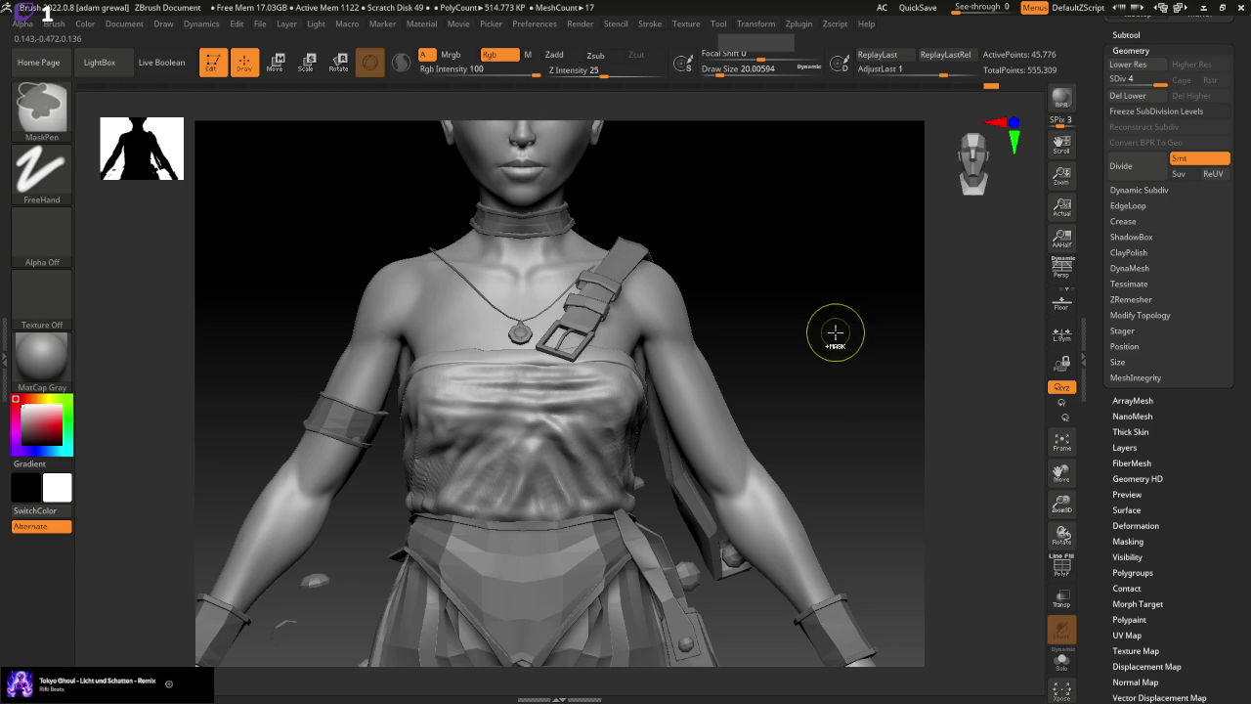
{"action": "left_click_drag", "start_coordinate": [733, 76], "coordinate": [723, 82]}
{"action": "left_click_drag", "start_coordinate": [831, 283], "coordinate": [787, 308]}
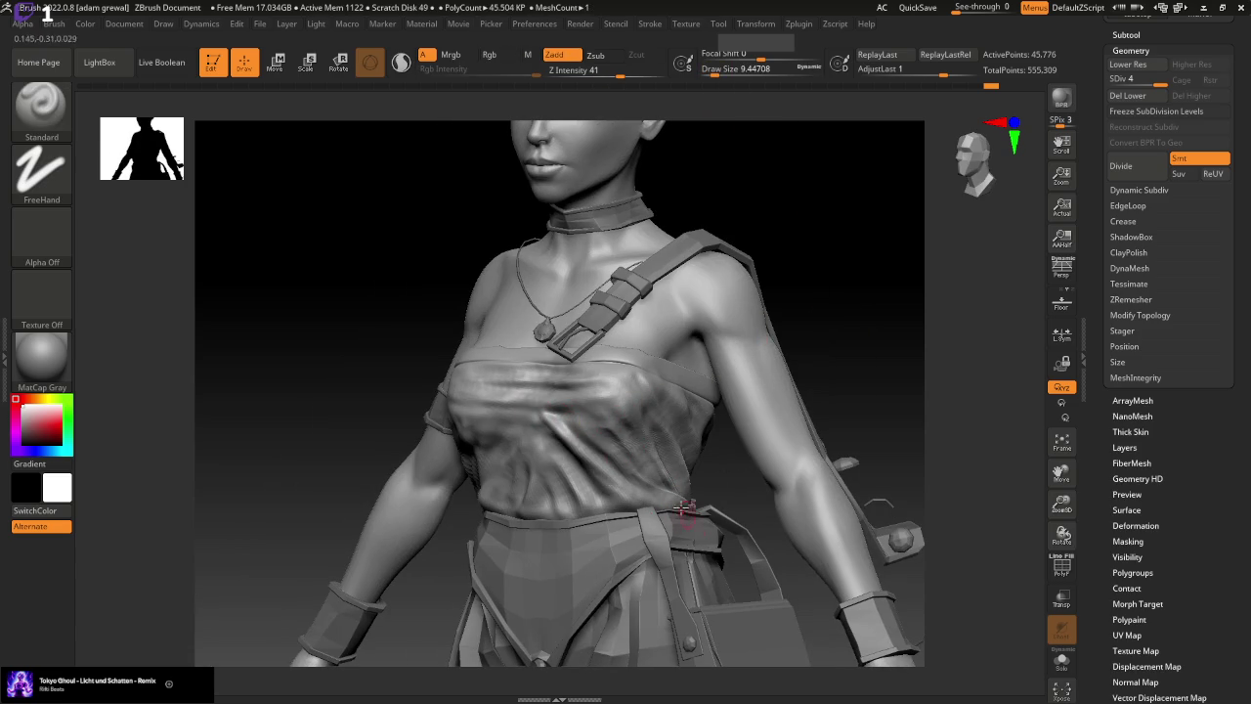
{"action": "key", "text": "s"}
{"action": "mouse_move", "coordinate": [544, 408]}
{"action": "left_mouse_down"}
{"action": "mouse_move", "coordinate": [599, 451]}
{"action": "mouse_move", "coordinate": [559, 467]}
{"action": "left_mouse_up"}
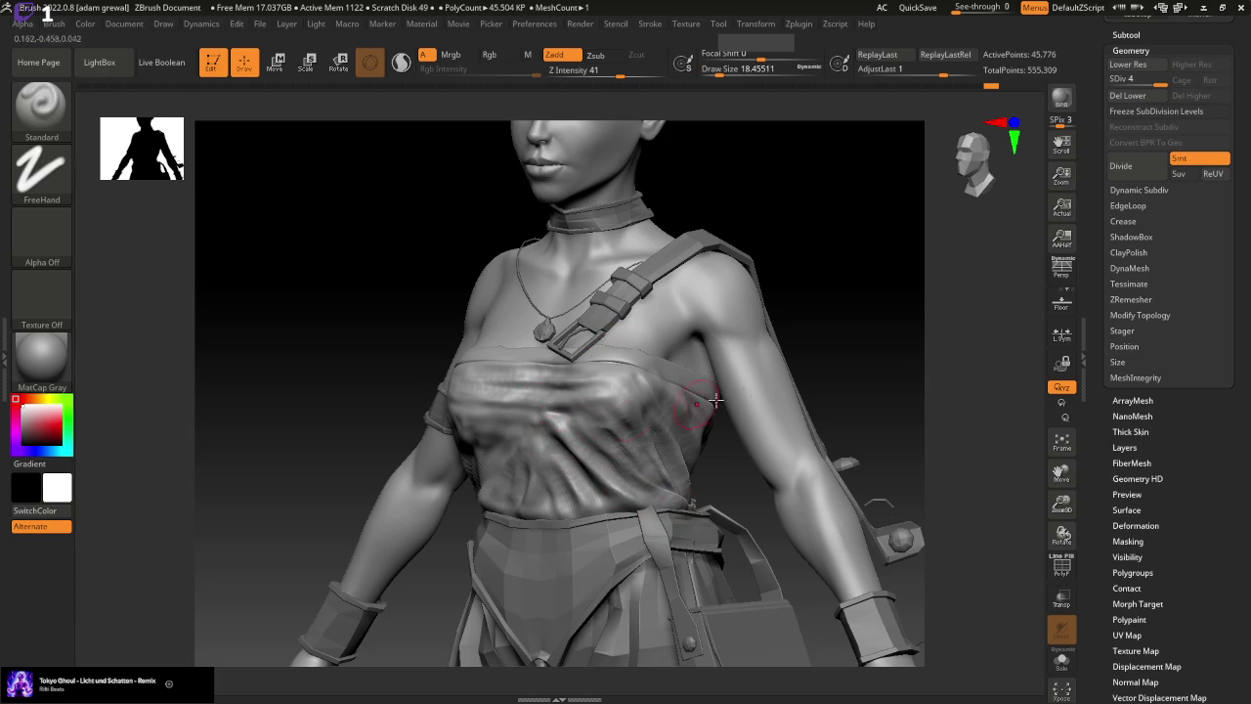
Reshape the chest cloth folds with the Move brush
{"action": "left_click_drag", "start_coordinate": [805, 355], "coordinate": [804, 356], "text": "shift"}
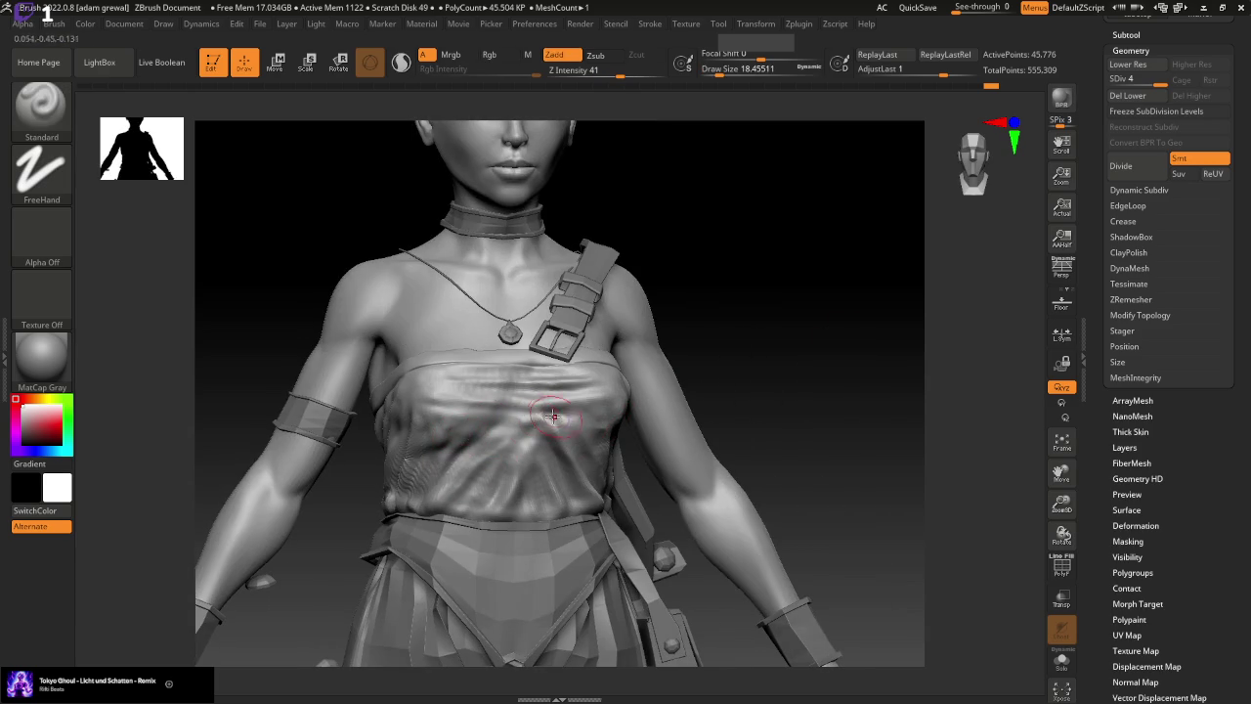
{"action": "left_click_drag", "start_coordinate": [438, 443], "coordinate": [425, 477]}
{"action": "left_click_drag", "start_coordinate": [816, 420], "coordinate": [840, 424]}
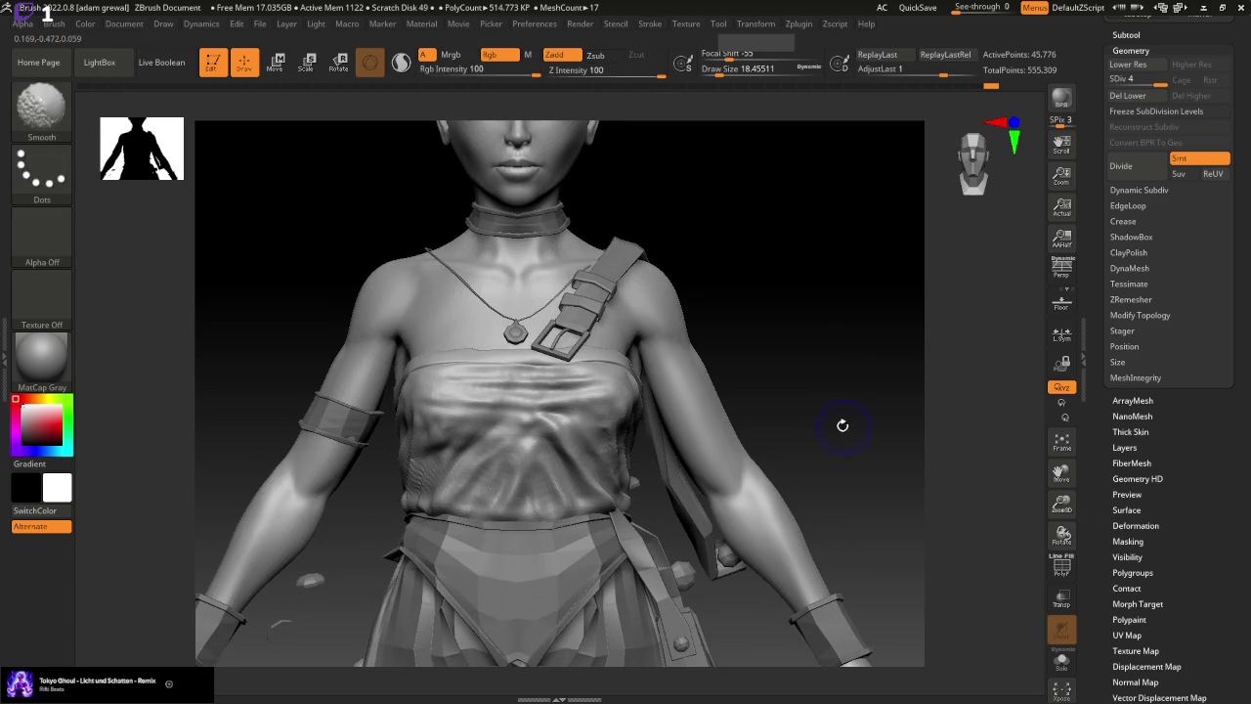
{"action": "left_click", "coordinate": [68, 125]}
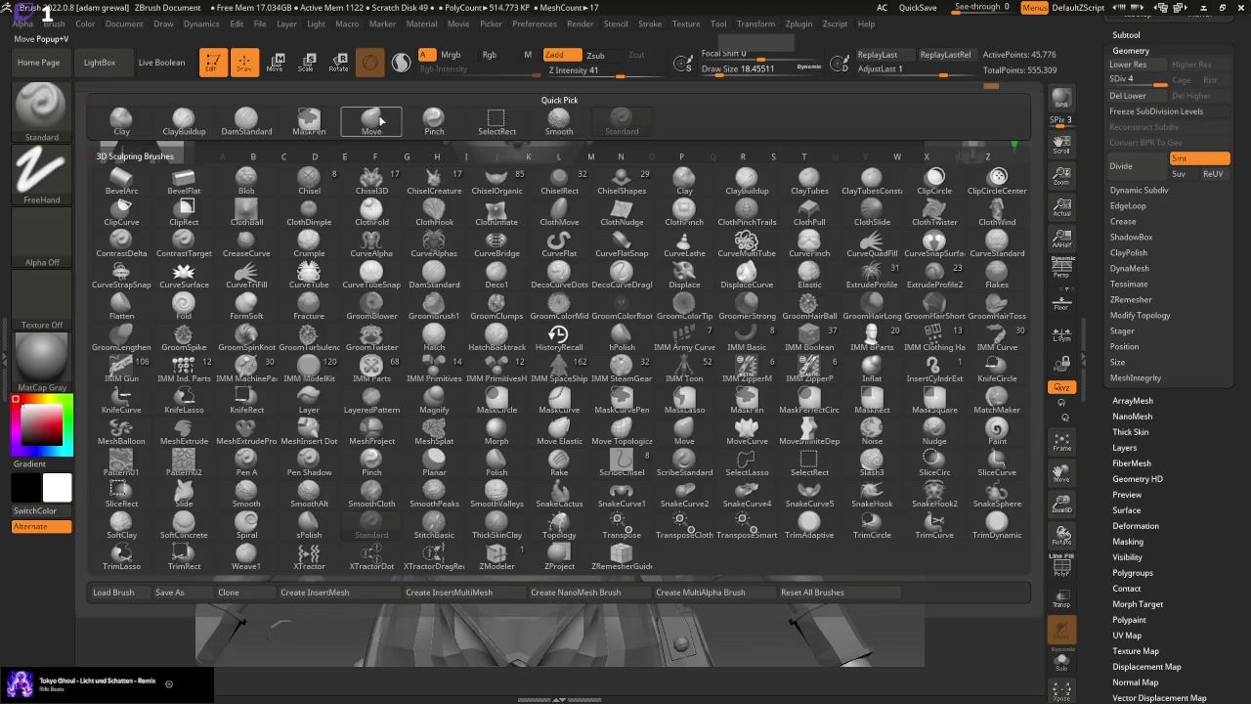
{"action": "left_click", "coordinate": [380, 120]}
{"action": "left_click_drag", "start_coordinate": [596, 413], "coordinate": [596, 417]}
{"action": "left_click_drag", "start_coordinate": [518, 390], "coordinate": [524, 412]}
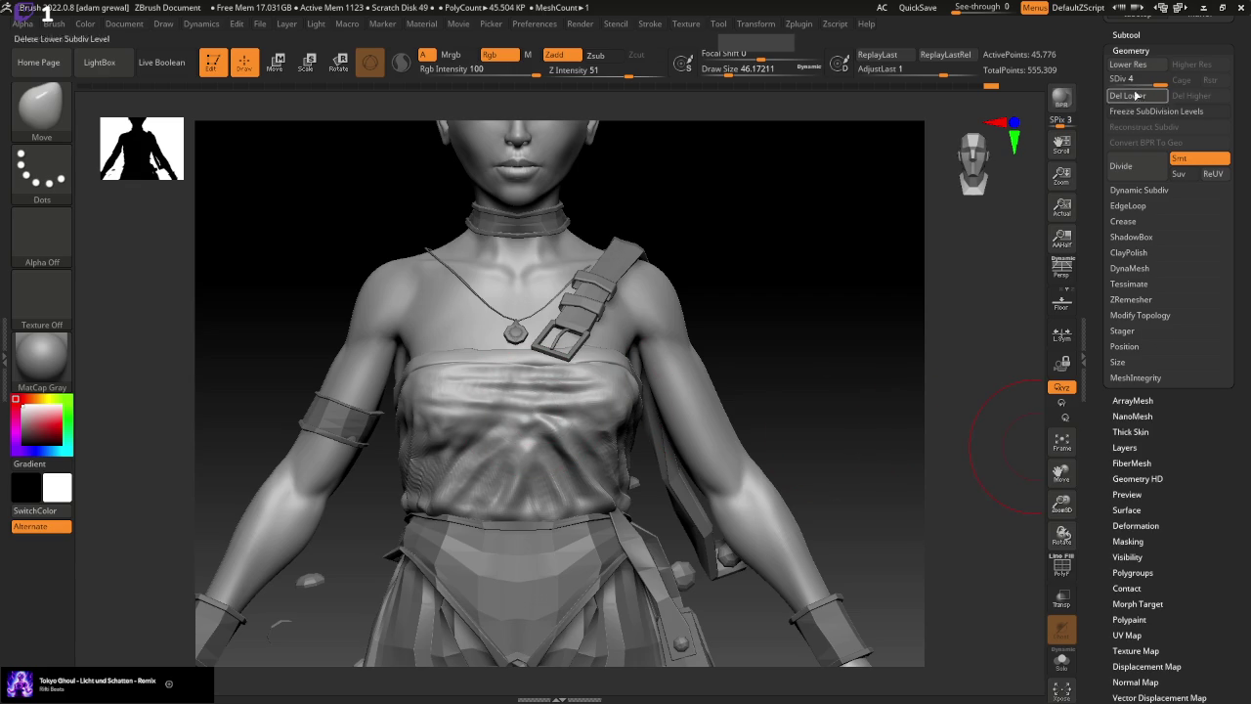
Roll the undo history back to just before the last chest strokes, then switch to Smooth
{"action": "left_click", "coordinate": [1149, 49]}
{"action": "mouse_move", "coordinate": [1174, 182]}
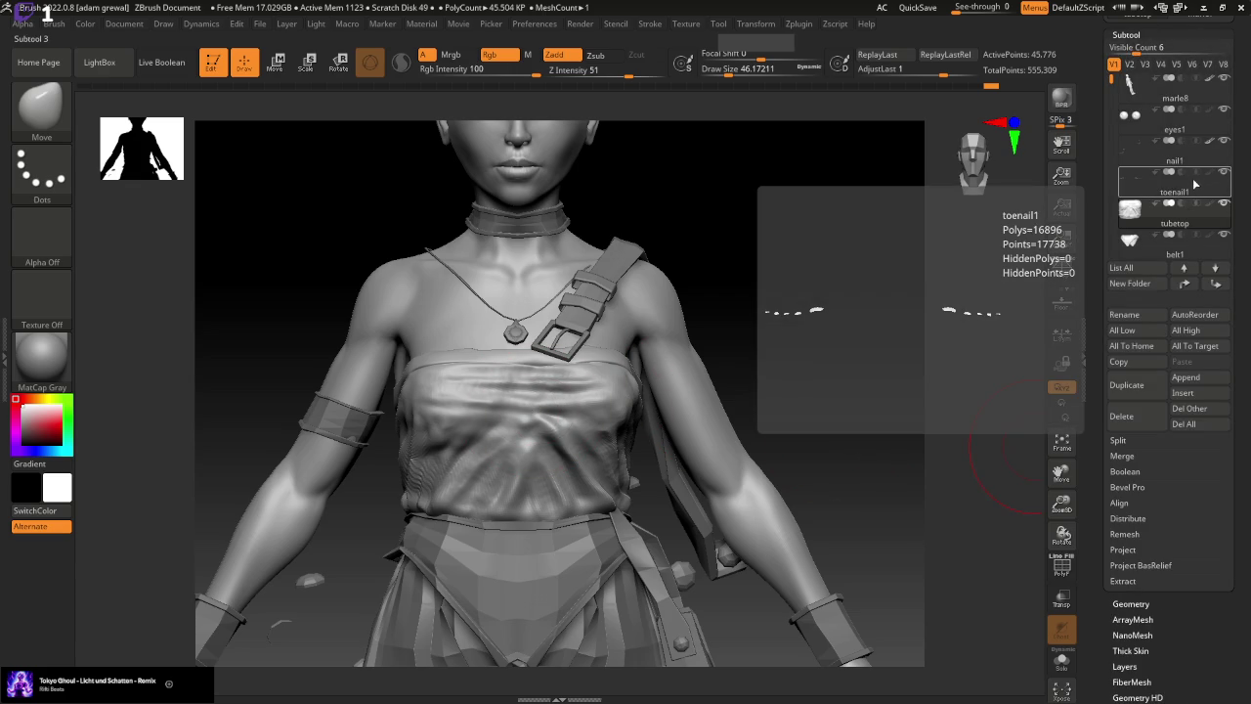
{"action": "left_click_drag", "start_coordinate": [921, 532], "coordinate": [924, 518]}
{"action": "mouse_move", "coordinate": [990, 86]}
{"action": "left_mouse_down"}
{"action": "mouse_move", "coordinate": [182, 111]}
{"action": "mouse_move", "coordinate": [1028, 125]}
{"action": "left_mouse_up"}
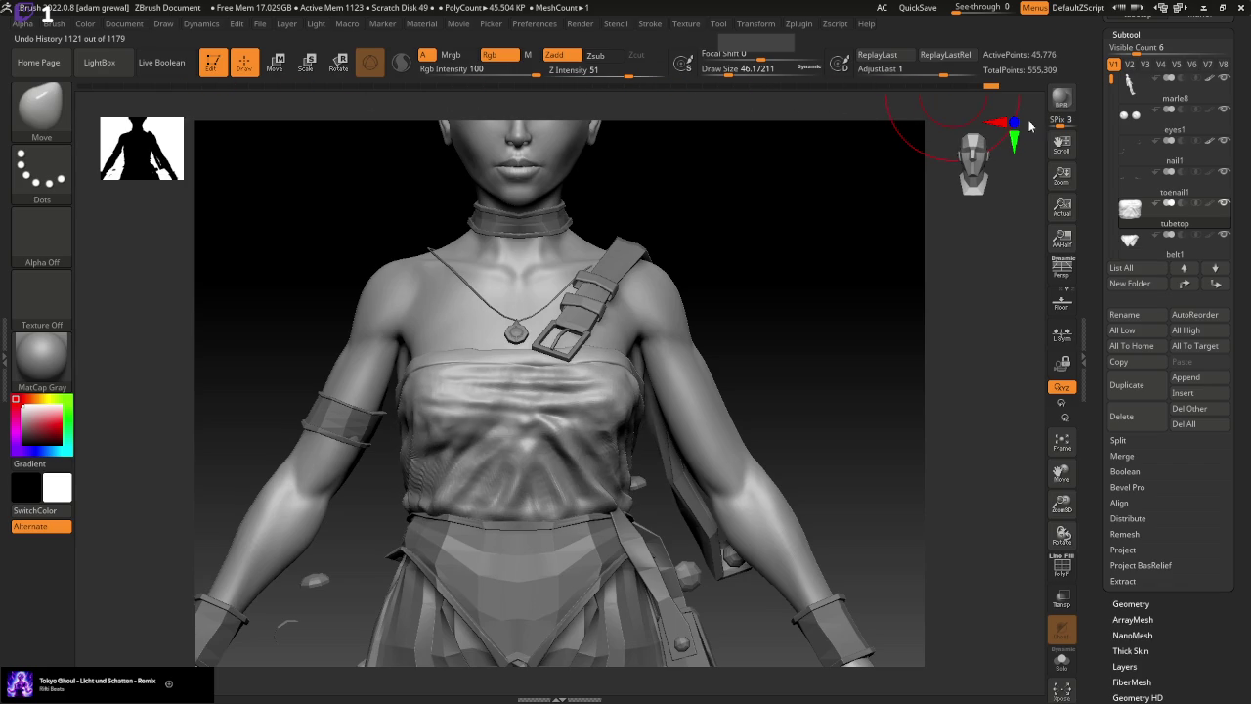
{"action": "mouse_move", "coordinate": [1012, 110]}
{"action": "left_mouse_down"}
{"action": "mouse_move", "coordinate": [978, 105]}
{"action": "mouse_move", "coordinate": [992, 90]}
{"action": "left_mouse_up"}
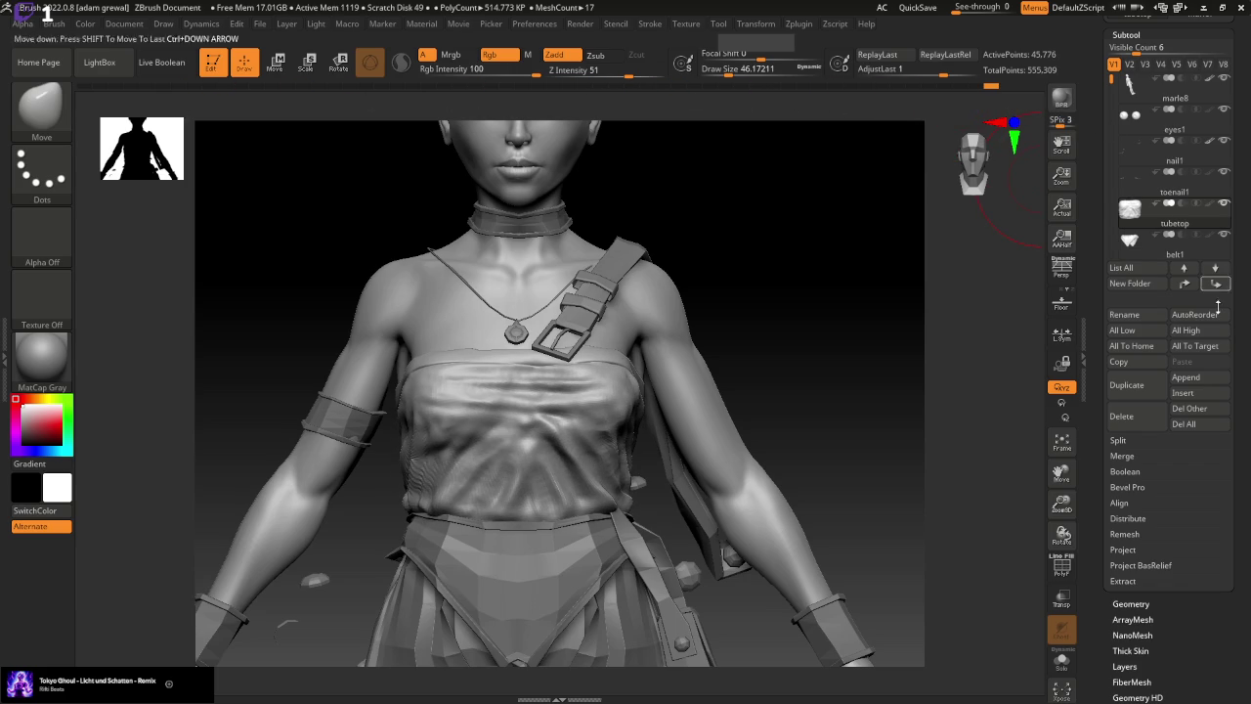
{"action": "scroll", "coordinate": [1216, 641], "scroll_direction": "down", "scroll_amount": 1}
{"action": "mouse_move", "coordinate": [990, 86]}
{"action": "left_mouse_down"}
{"action": "mouse_move", "coordinate": [975, 89]}
{"action": "mouse_move", "coordinate": [990, 87]}
{"action": "left_mouse_up"}
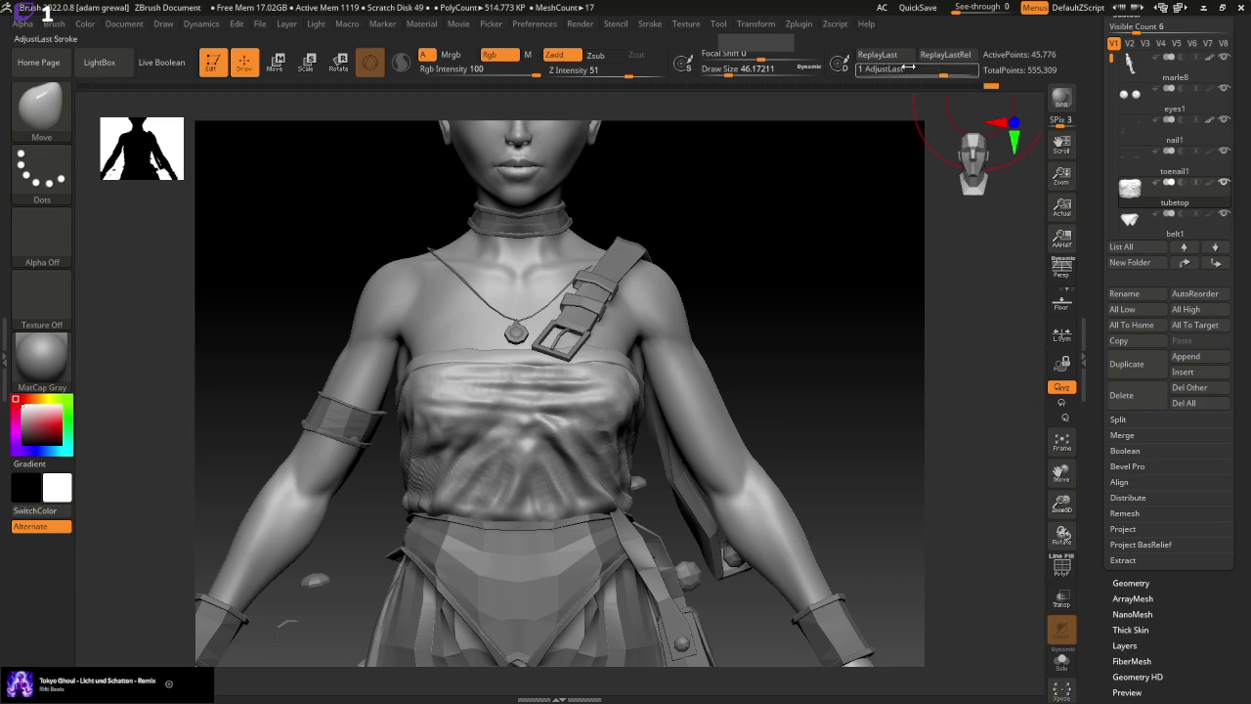
{"action": "key", "text": "shift"}
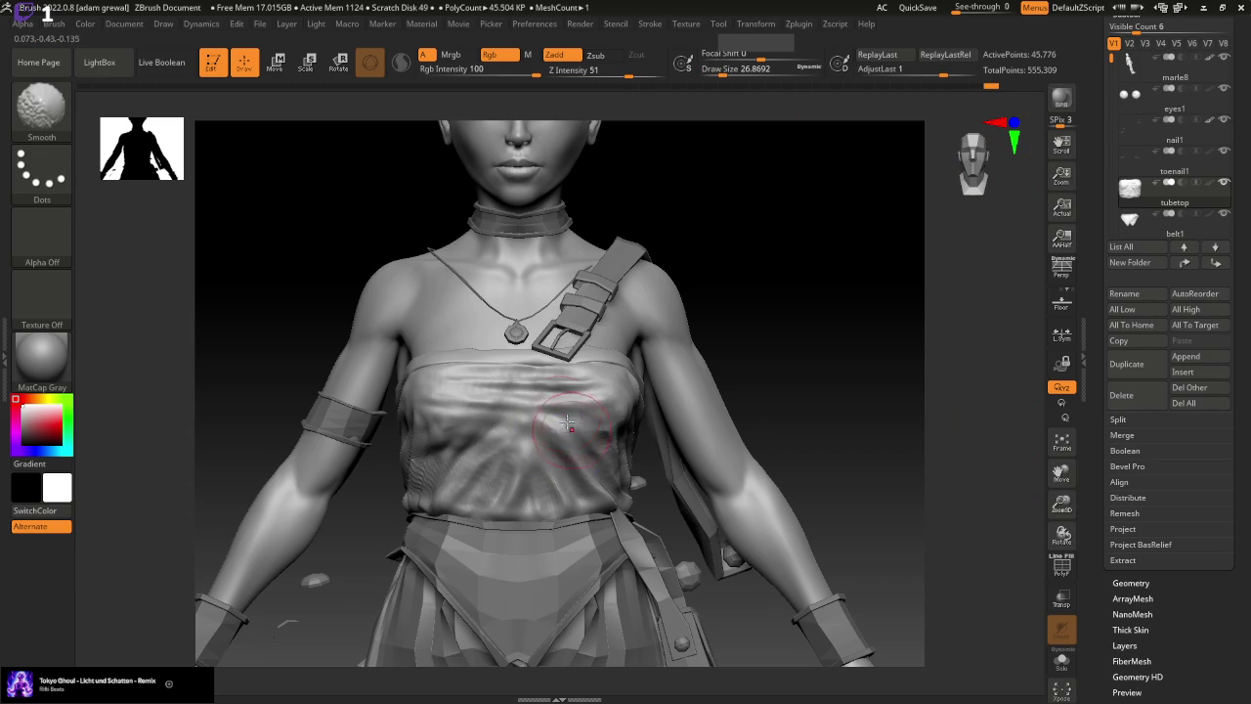
With the Standard brush at about size 18, soften the folds across the tube top
{"action": "left_click", "coordinate": [41, 104]}
{"action": "left_click", "coordinate": [622, 122]}
{"action": "key", "text": "bracketleft"}
{"action": "key", "text": "bracketleft"}
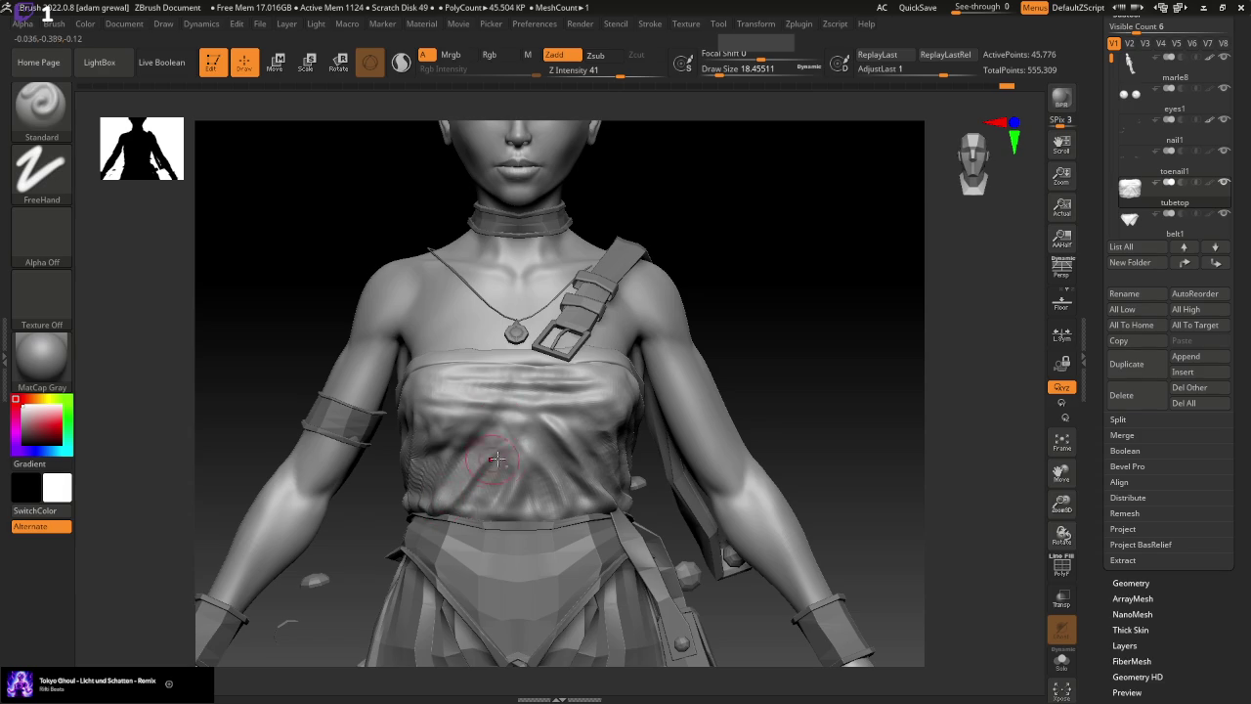
{"action": "left_click_drag", "start_coordinate": [502, 440], "coordinate": [475, 507], "text": "shift"}
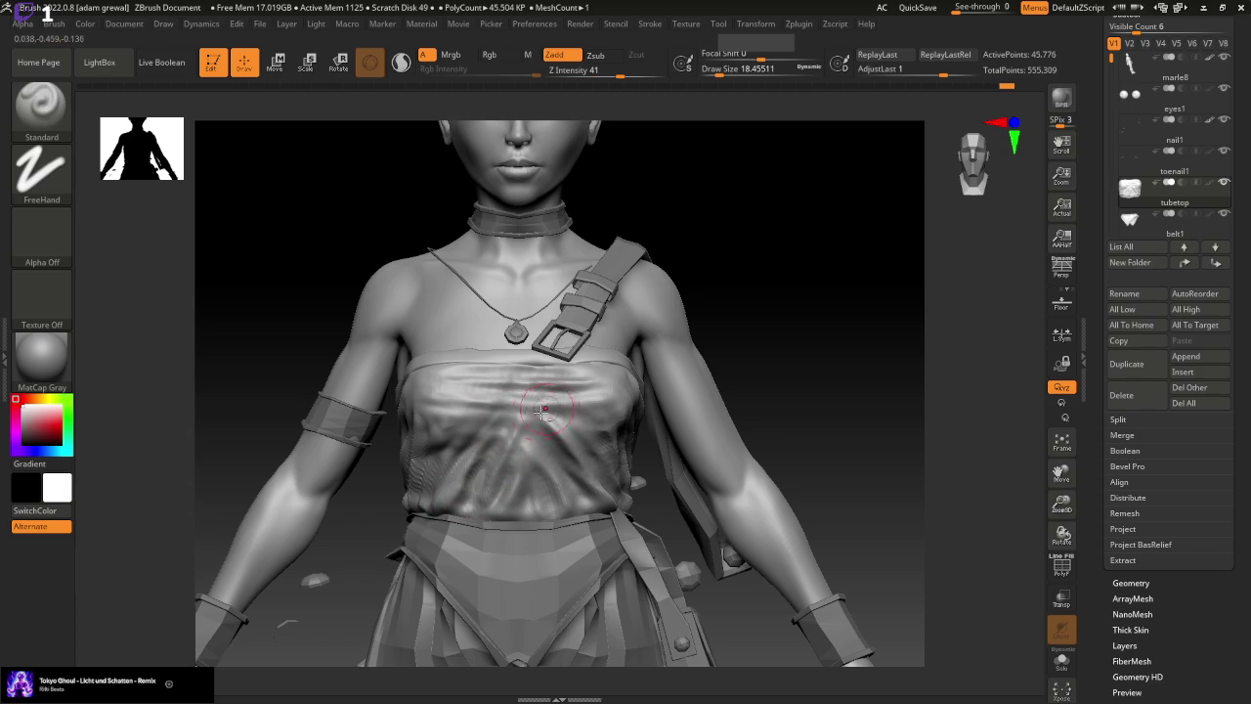
Reshape the band along the tube top's lower edge, then enlarge the brush to about 37
{"action": "mouse_move", "coordinate": [826, 452]}
{"action": "left_mouse_down"}
{"action": "mouse_move", "coordinate": [831, 391]}
{"action": "mouse_move", "coordinate": [833, 451]}
{"action": "left_mouse_up"}
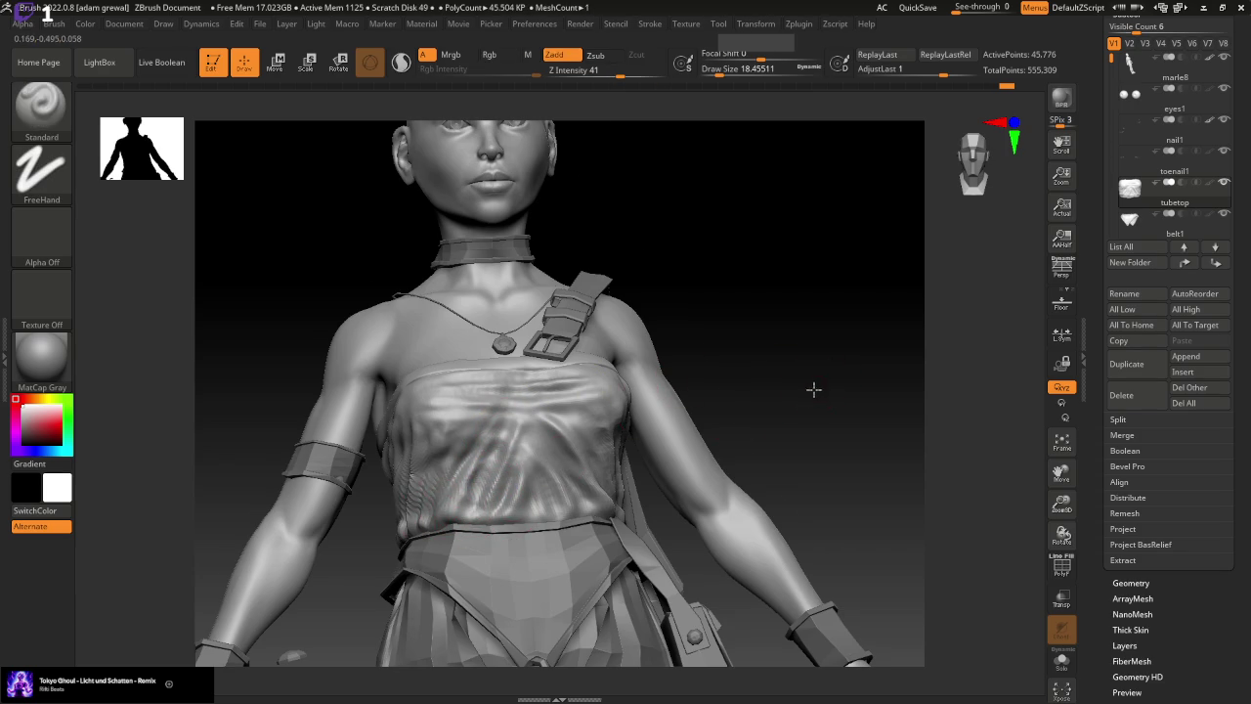
{"action": "left_click_drag", "start_coordinate": [813, 389], "coordinate": [447, 503], "text": "shift"}
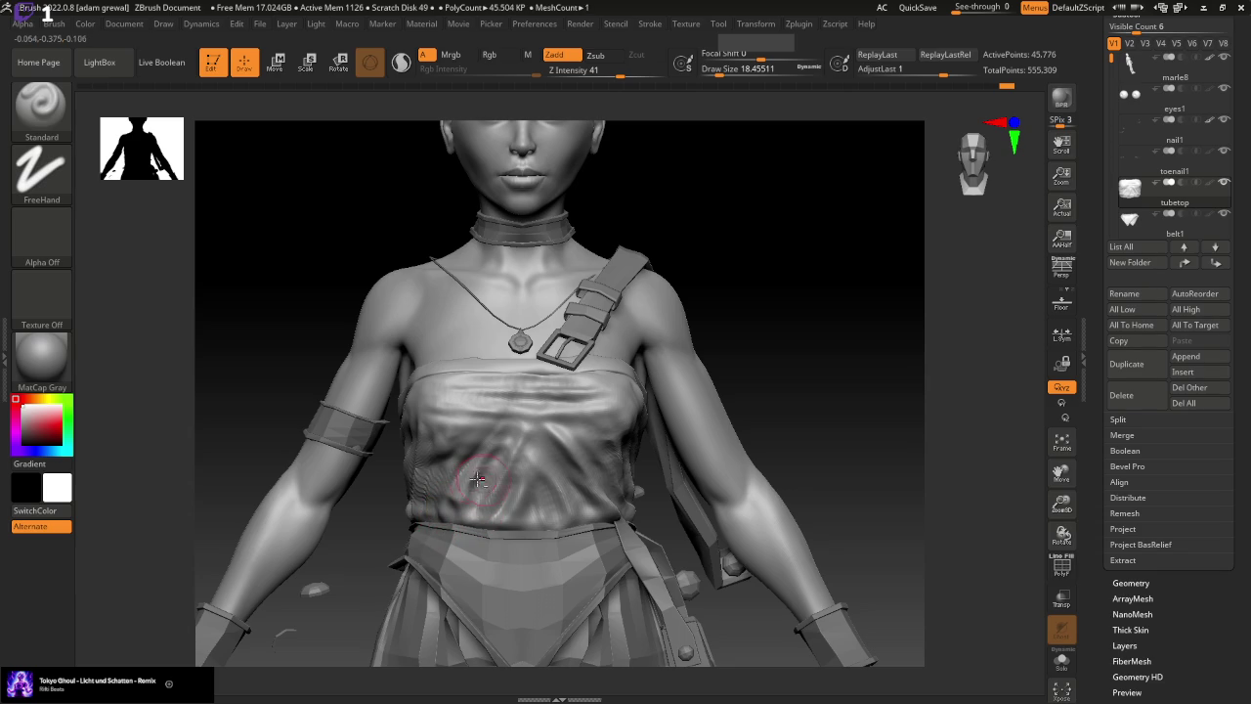
{"action": "left_click_drag", "start_coordinate": [442, 518], "coordinate": [600, 511]}
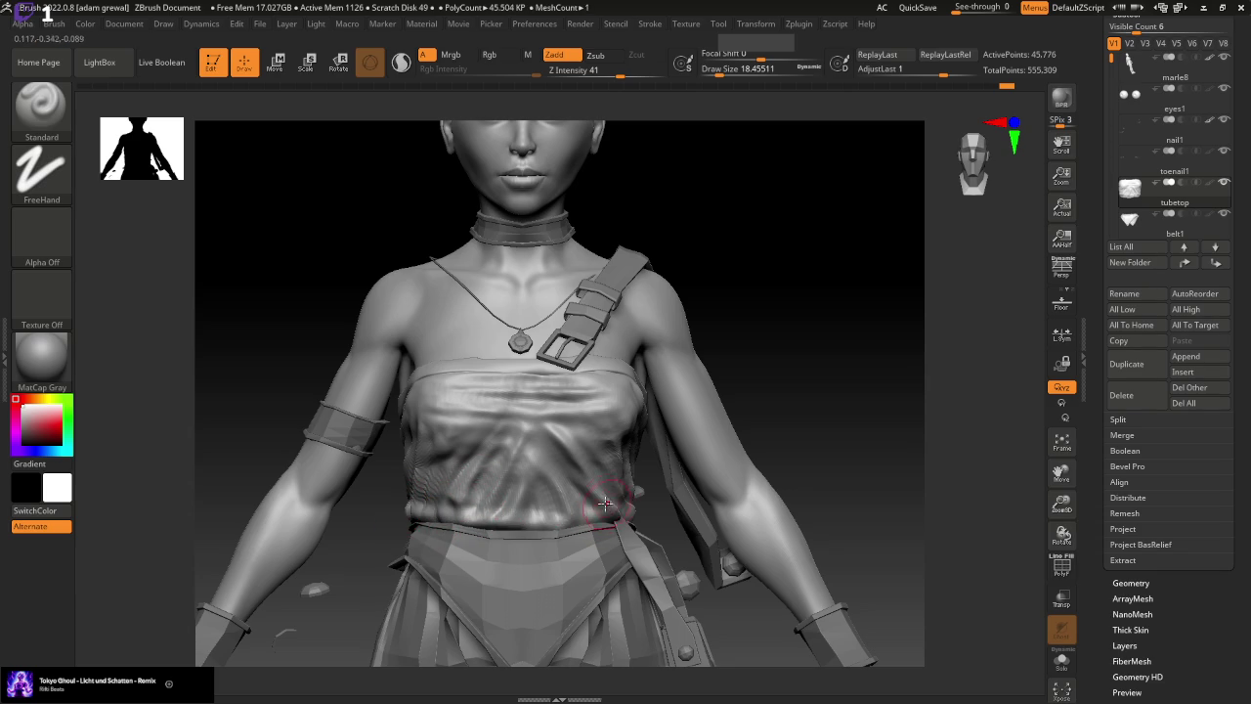
{"action": "left_click_drag", "start_coordinate": [890, 428], "coordinate": [863, 433]}
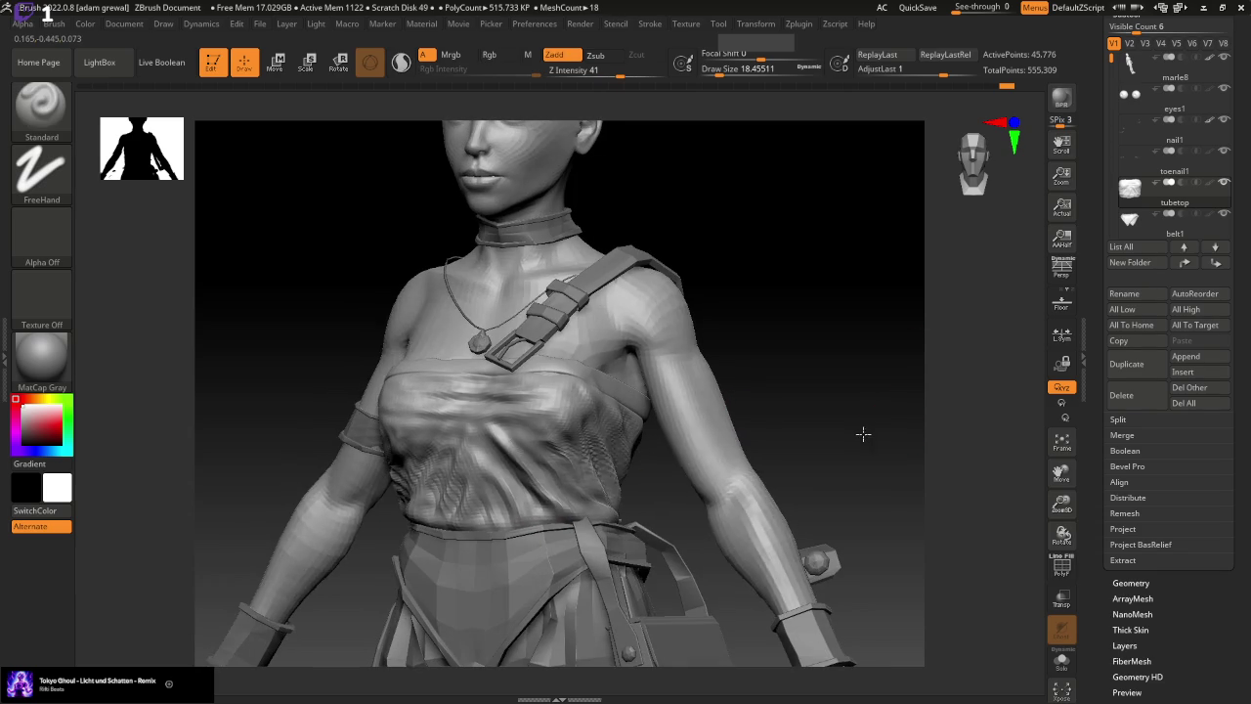
{"action": "key", "text": "bracketright"}
{"action": "key", "text": "bracketright"}
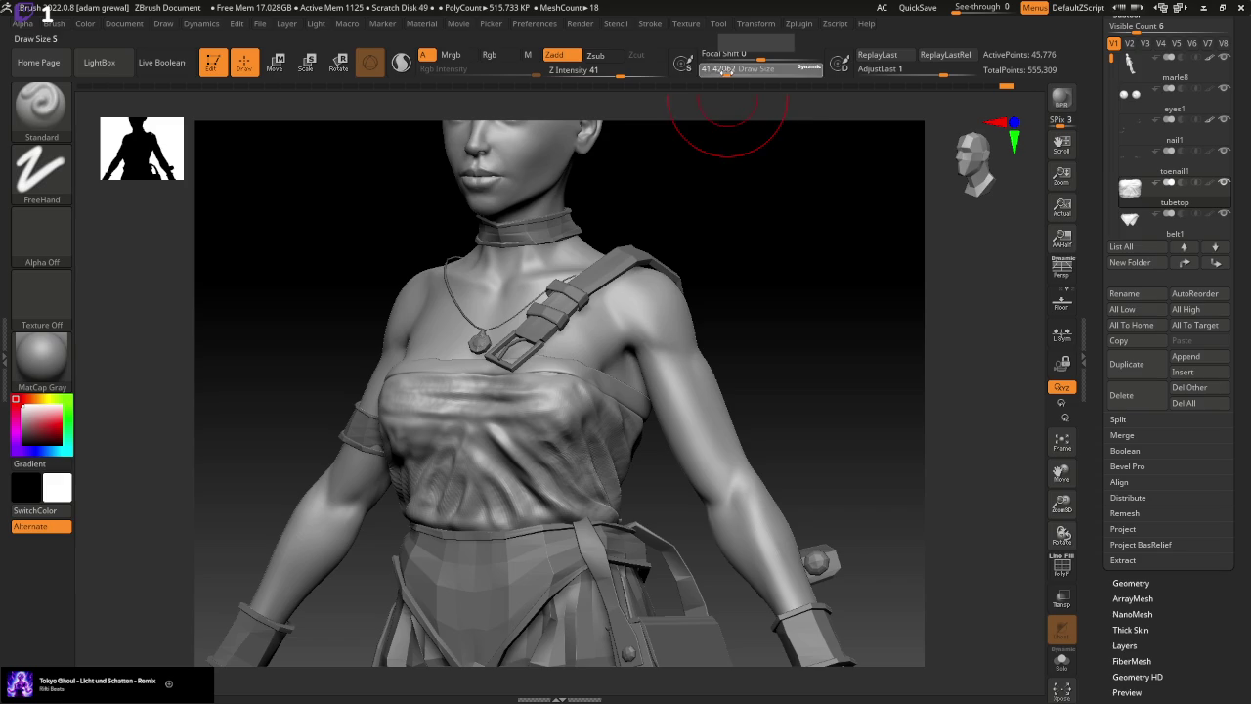
{"action": "left_click", "coordinate": [1130, 583]}
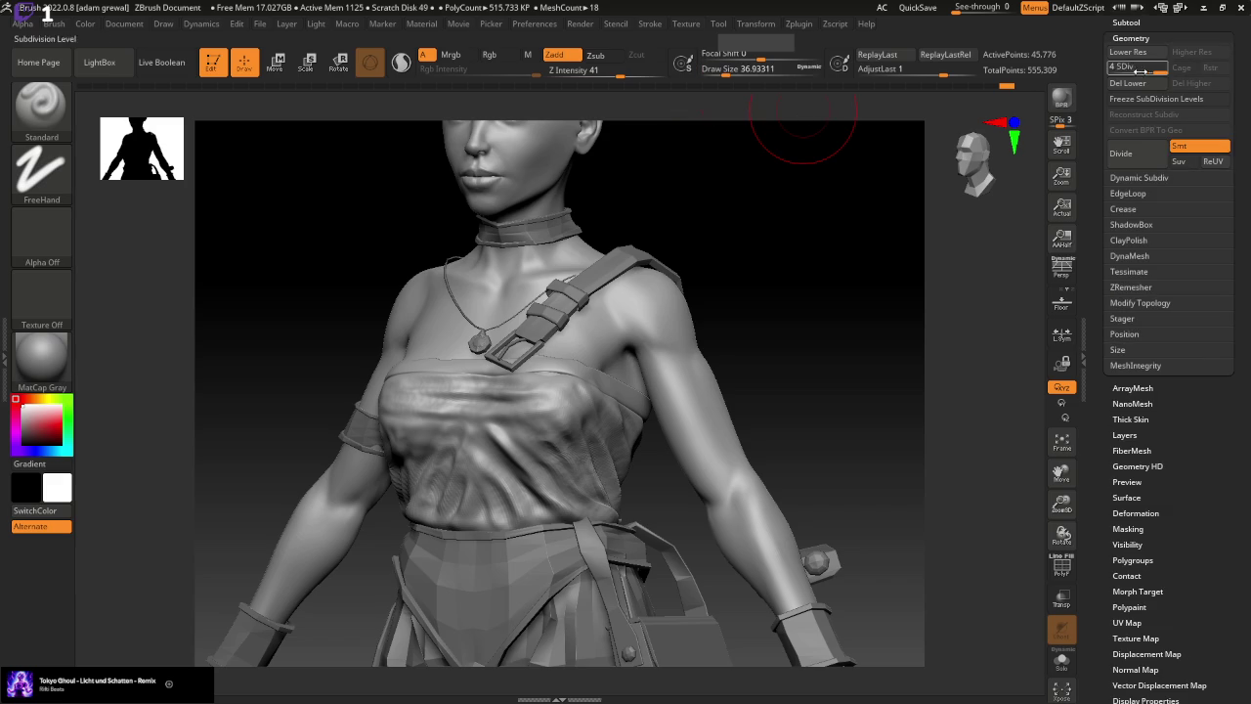
At subdivision level 2, push the chest cloth into broader folds with Move, then return to level 4
{"action": "key", "text": "shift+d"}
{"action": "key", "text": "shift+d"}
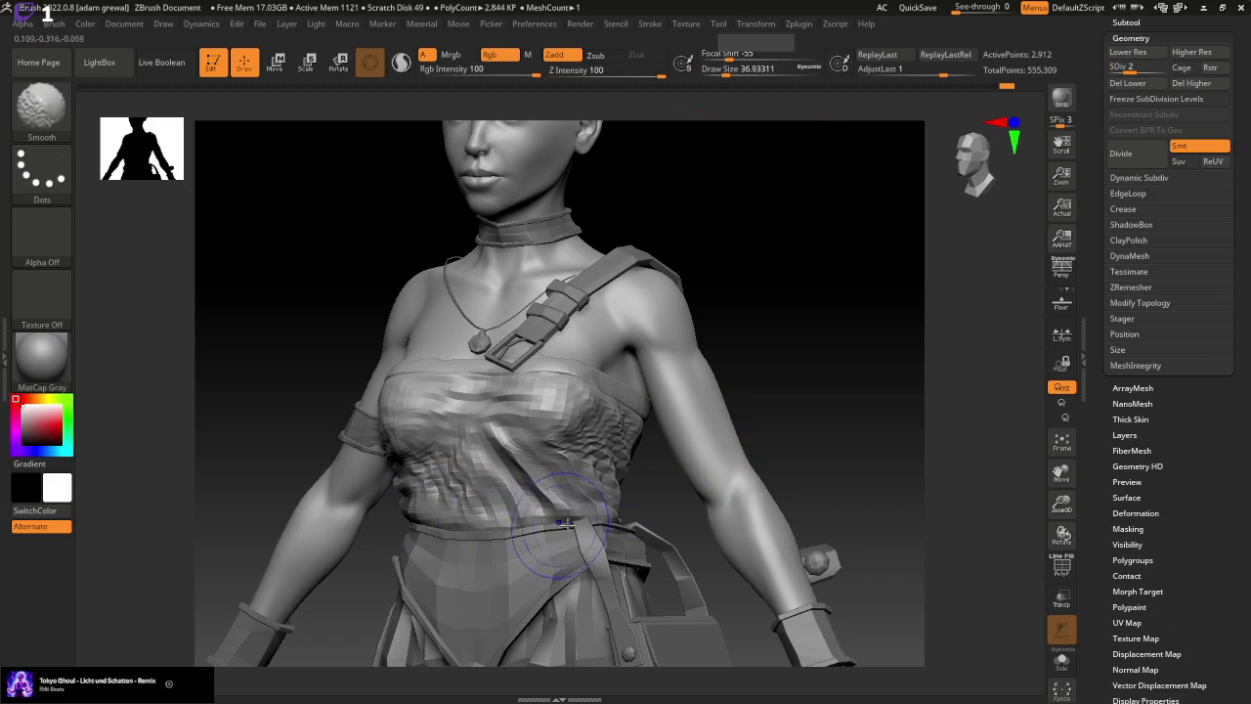
{"action": "left_click_drag", "start_coordinate": [801, 455], "coordinate": [880, 451]}
{"action": "key", "text": "d"}
{"action": "key", "text": "d"}
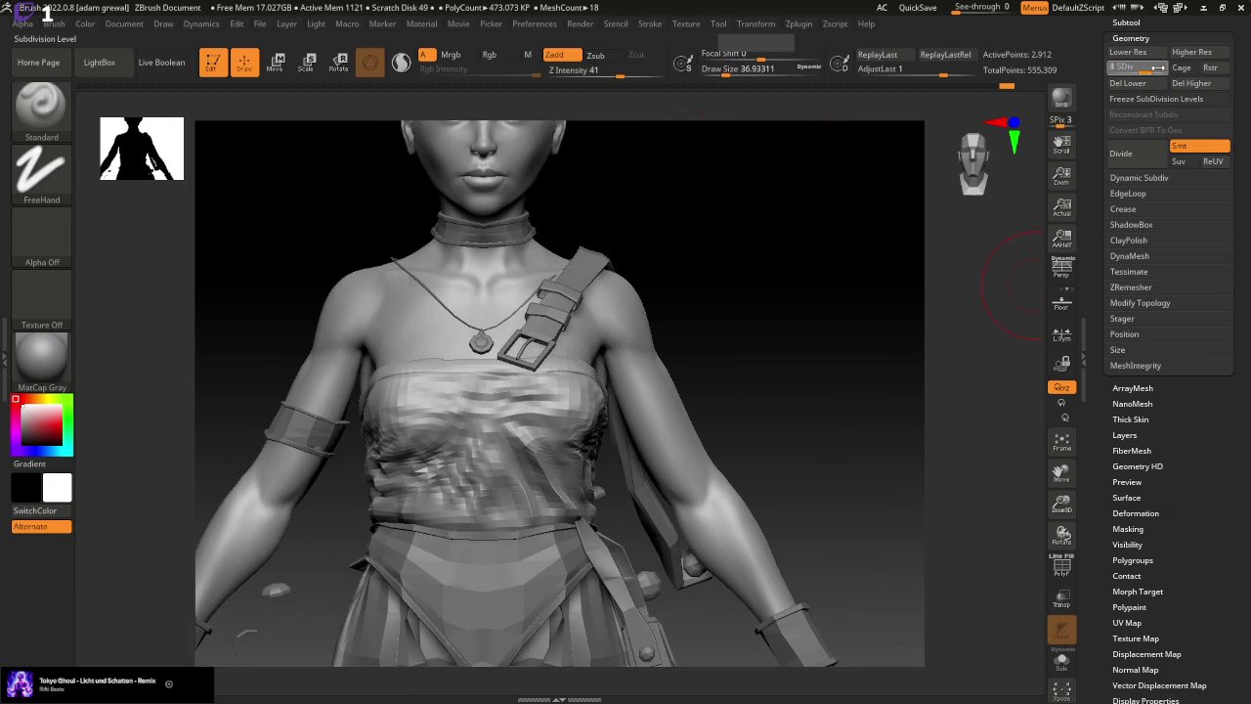
{"action": "key", "text": "shift+d"}
{"action": "key", "text": "shift+d"}
{"action": "left_click", "coordinate": [41, 106]}
{"action": "left_click", "coordinate": [402, 120]}
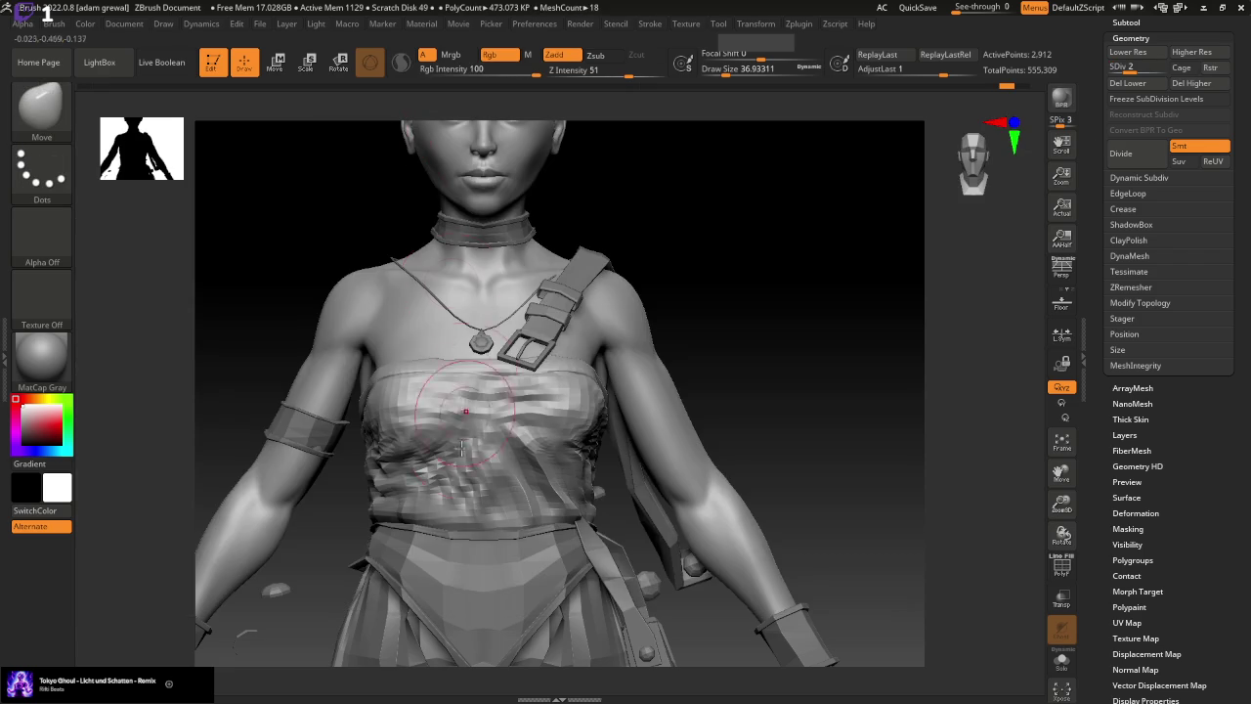
{"action": "left_click_drag", "start_coordinate": [439, 486], "coordinate": [452, 515]}
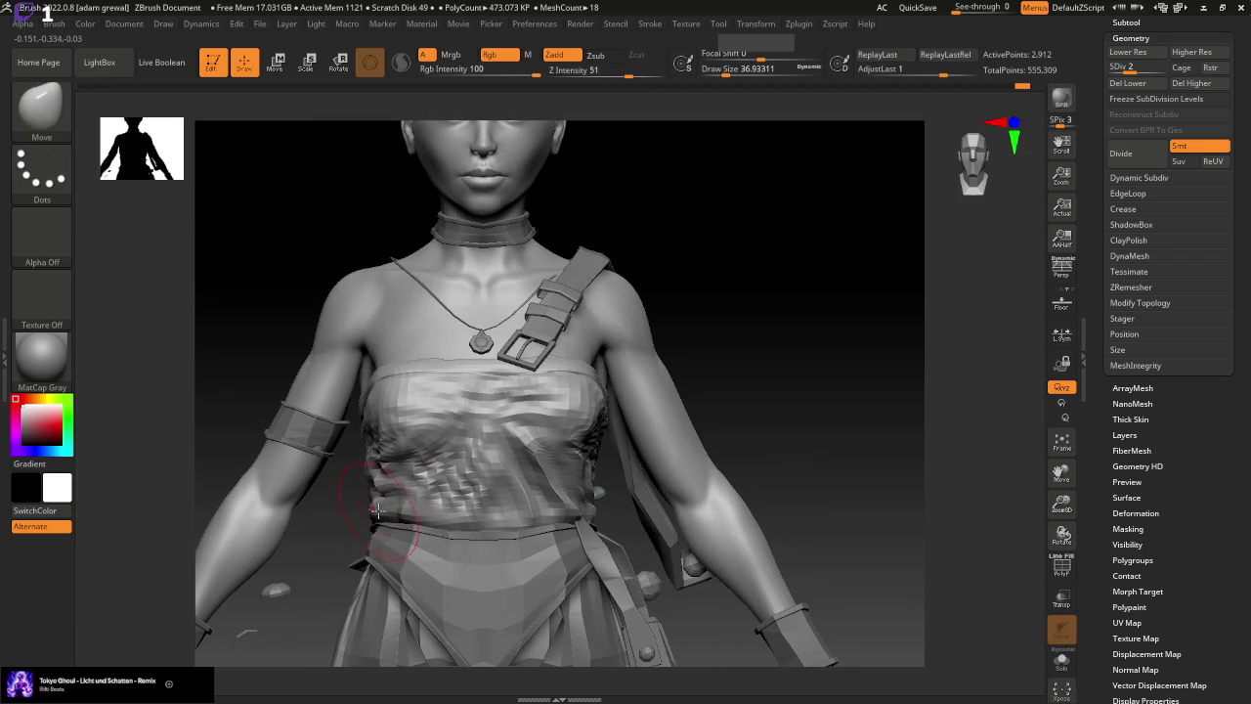
{"action": "key", "text": "d"}
{"action": "key", "text": "d"}
{"action": "mouse_move", "coordinate": [854, 391]}
{"action": "left_mouse_down"}
{"action": "mouse_move", "coordinate": [810, 421]}
{"action": "mouse_move", "coordinate": [808, 400]}
{"action": "left_mouse_up"}
{"action": "mouse_move", "coordinate": [813, 409]}
{"action": "left_mouse_down"}
{"action": "mouse_move", "coordinate": [887, 411]}
{"action": "mouse_move", "coordinate": [723, 441]}
{"action": "left_mouse_up"}
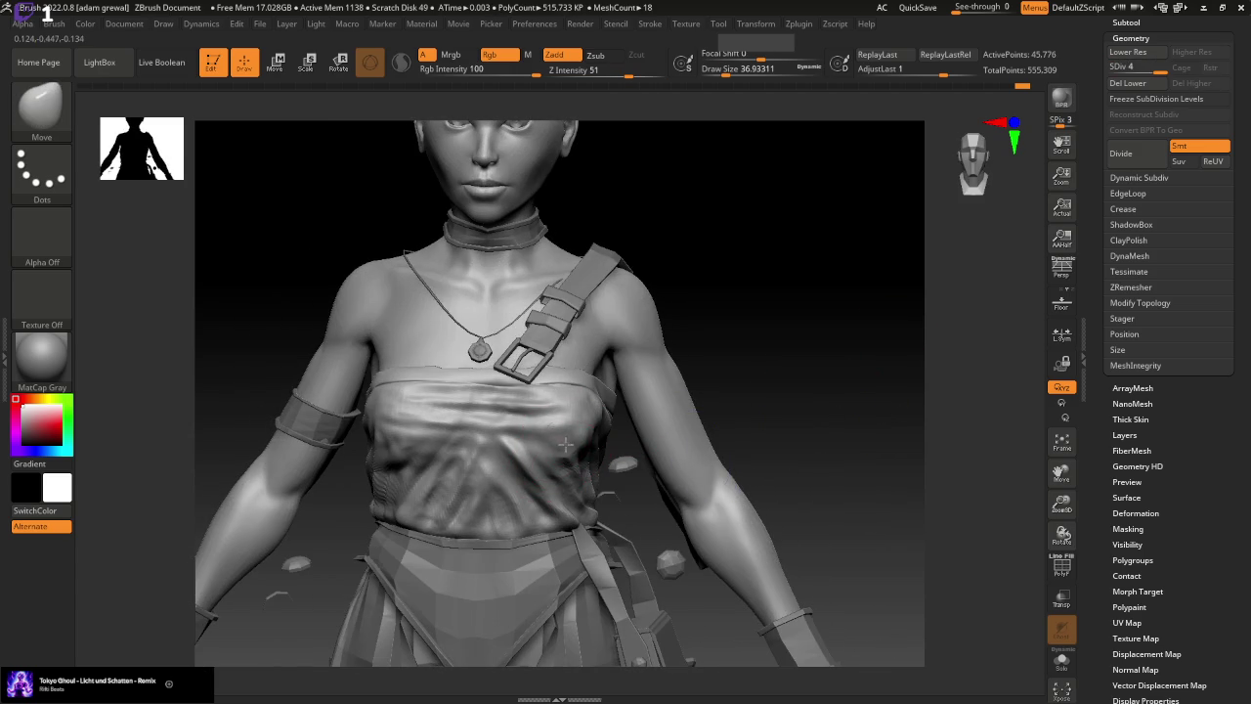
Inspect the tube top's Polyframe wireframe, then hide it again
{"action": "left_click", "coordinate": [1062, 565]}
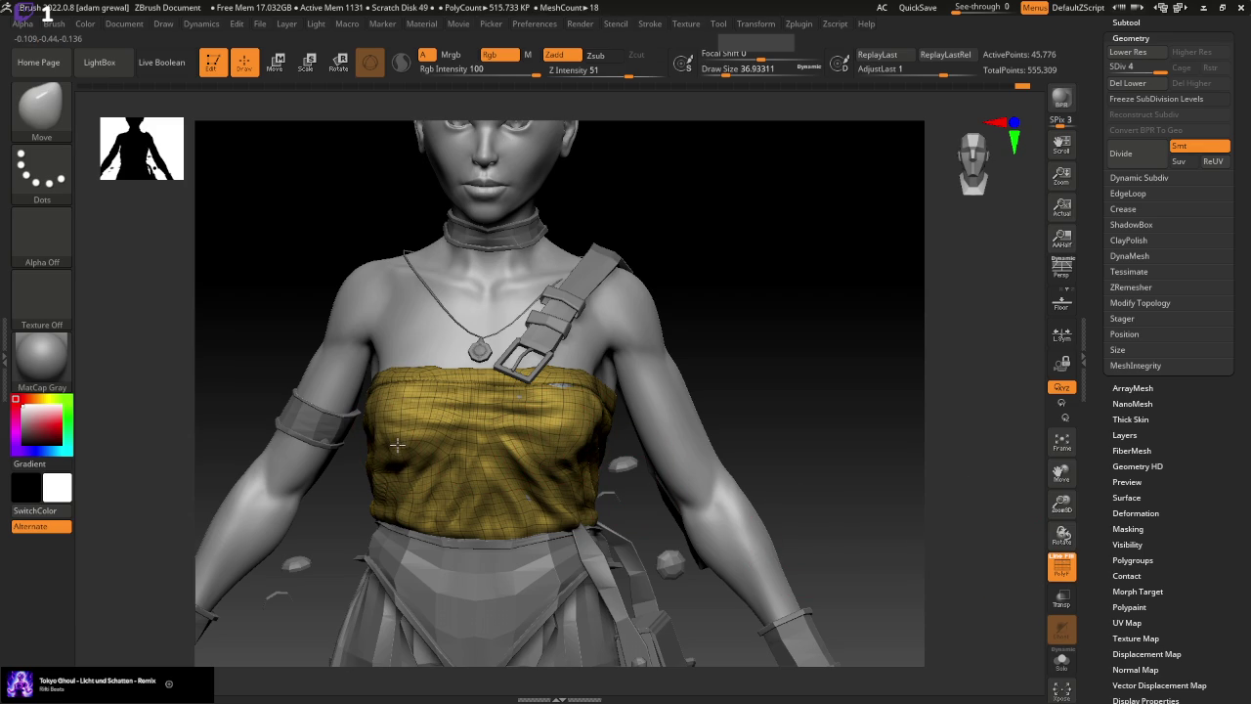
{"action": "mouse_move", "coordinate": [804, 447]}
{"action": "left_mouse_down"}
{"action": "mouse_move", "coordinate": [910, 460]}
{"action": "mouse_move", "coordinate": [910, 382]}
{"action": "mouse_move", "coordinate": [910, 440]}
{"action": "mouse_move", "coordinate": [977, 469]}
{"action": "left_mouse_up"}
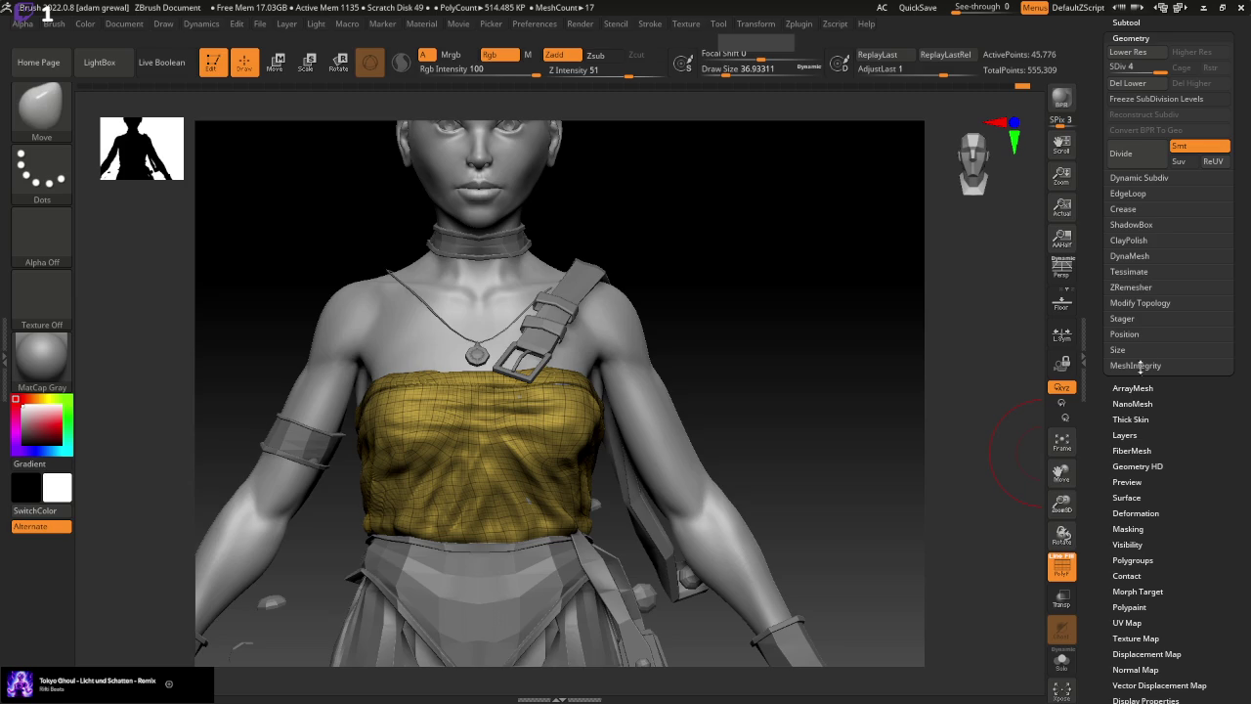
{"action": "left_click", "coordinate": [1065, 572]}
Deepen the vertical folds on her left side from a low angle with the Move brush
{"action": "mouse_move", "coordinate": [912, 534]}
{"action": "left_mouse_down"}
{"action": "mouse_move", "coordinate": [904, 414]}
{"action": "mouse_move", "coordinate": [908, 430]}
{"action": "left_mouse_up"}
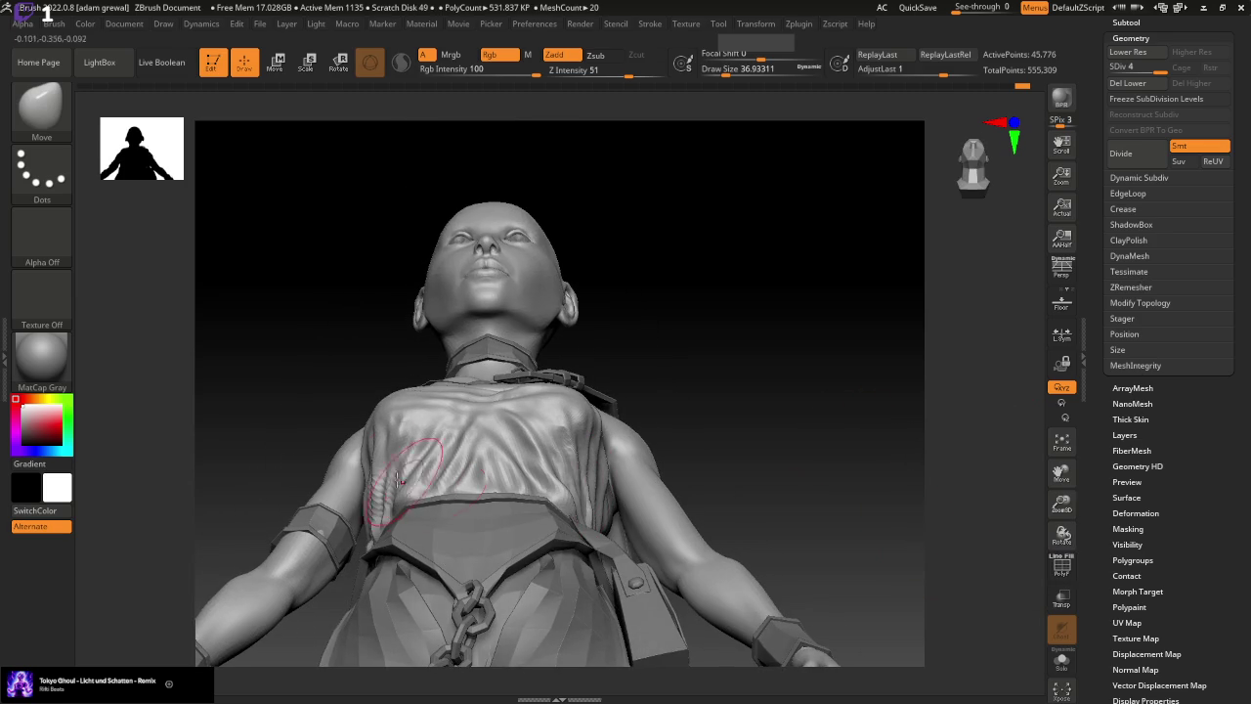
{"action": "left_click_drag", "start_coordinate": [394, 468], "coordinate": [391, 478]}
{"action": "mouse_move", "coordinate": [751, 427]}
{"action": "left_mouse_down"}
{"action": "mouse_move", "coordinate": [754, 410]}
{"action": "mouse_move", "coordinate": [759, 478]}
{"action": "mouse_move", "coordinate": [730, 448]}
{"action": "left_mouse_up"}
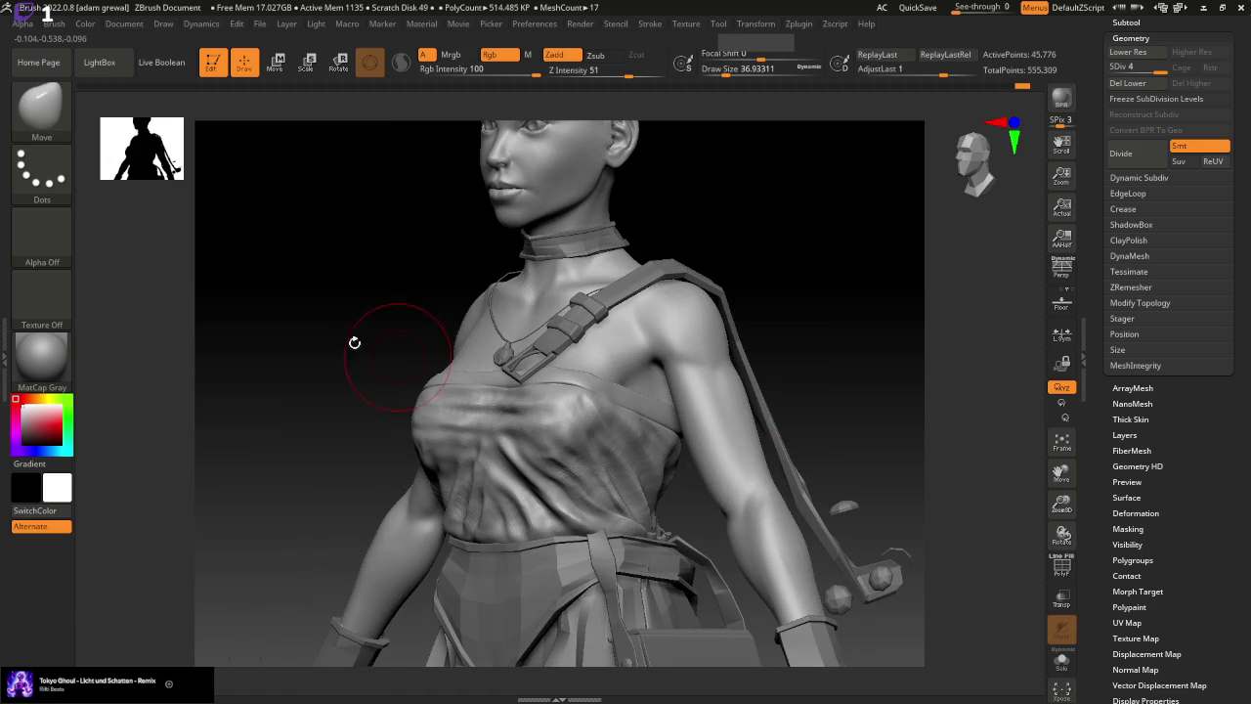
Carve folds and wrinkles into the lower chest cloth with the Standard brush
{"action": "left_click", "coordinate": [49, 125]}
{"action": "left_click", "coordinate": [623, 117]}
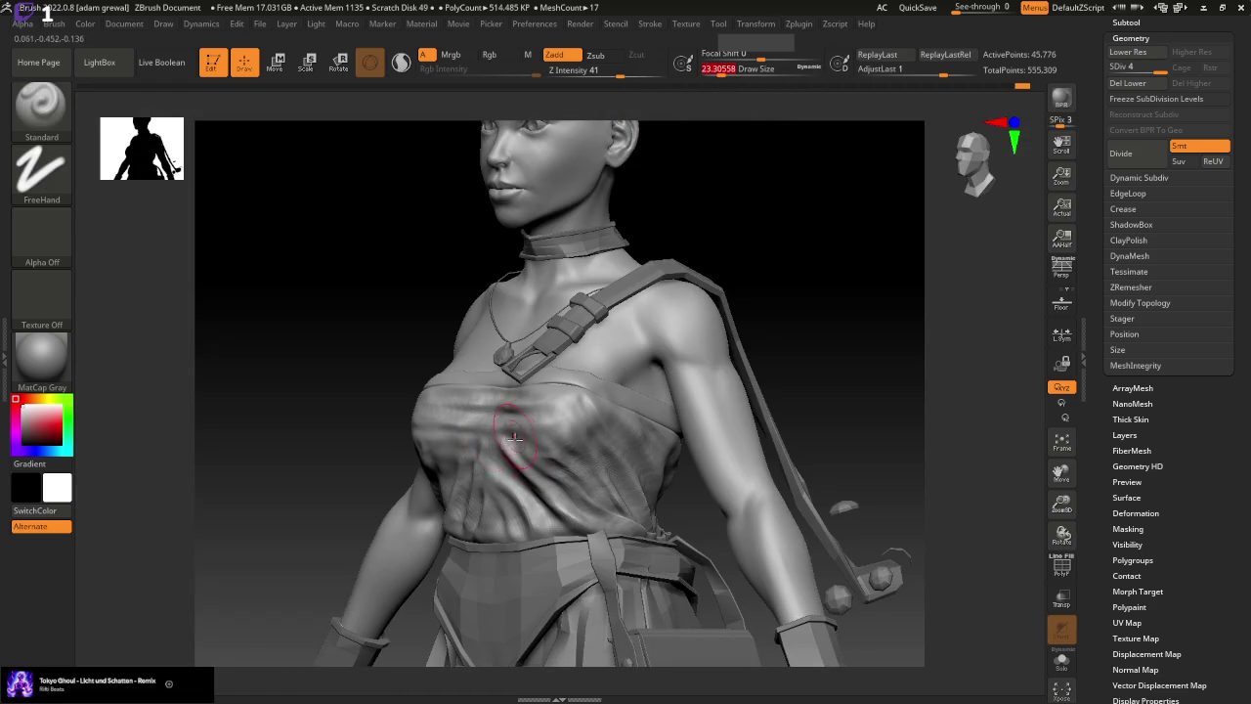
{"action": "left_click_drag", "start_coordinate": [482, 441], "coordinate": [557, 535]}
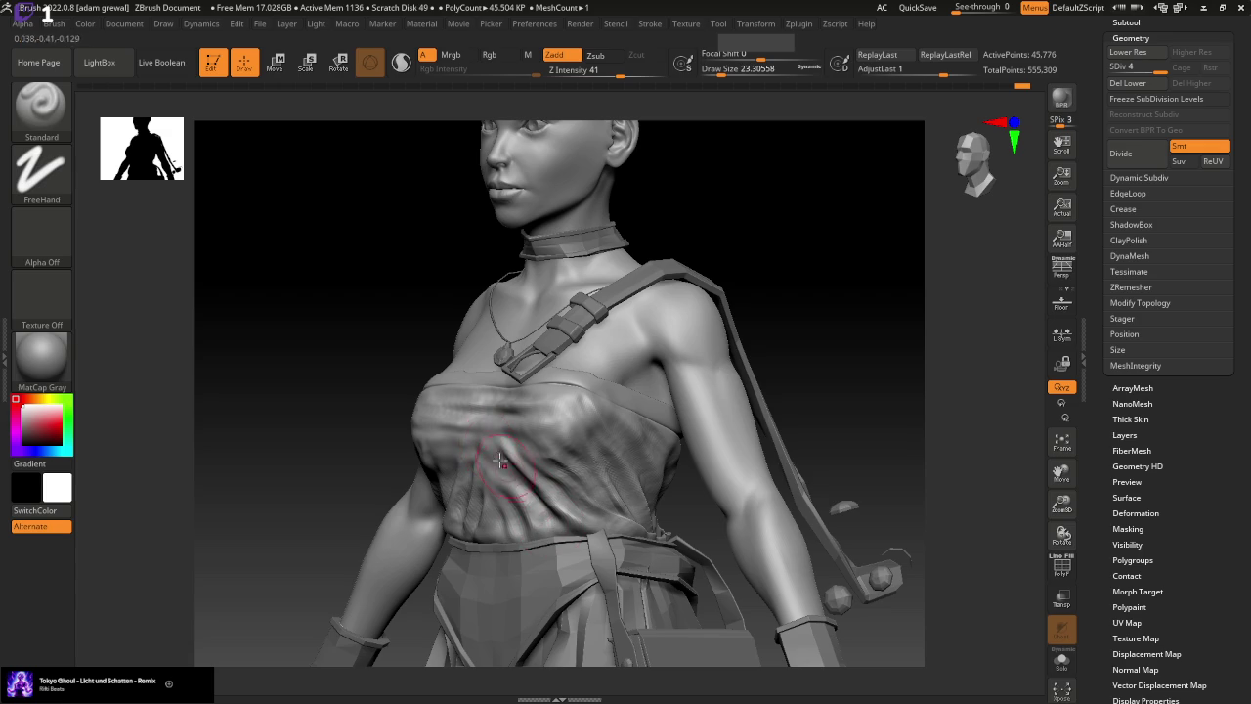
{"action": "mouse_move", "coordinate": [792, 411]}
{"action": "left_mouse_down"}
{"action": "mouse_move", "coordinate": [768, 397]}
{"action": "mouse_move", "coordinate": [830, 388]}
{"action": "left_mouse_up"}
{"action": "left_click_drag", "start_coordinate": [438, 450], "coordinate": [401, 530]}
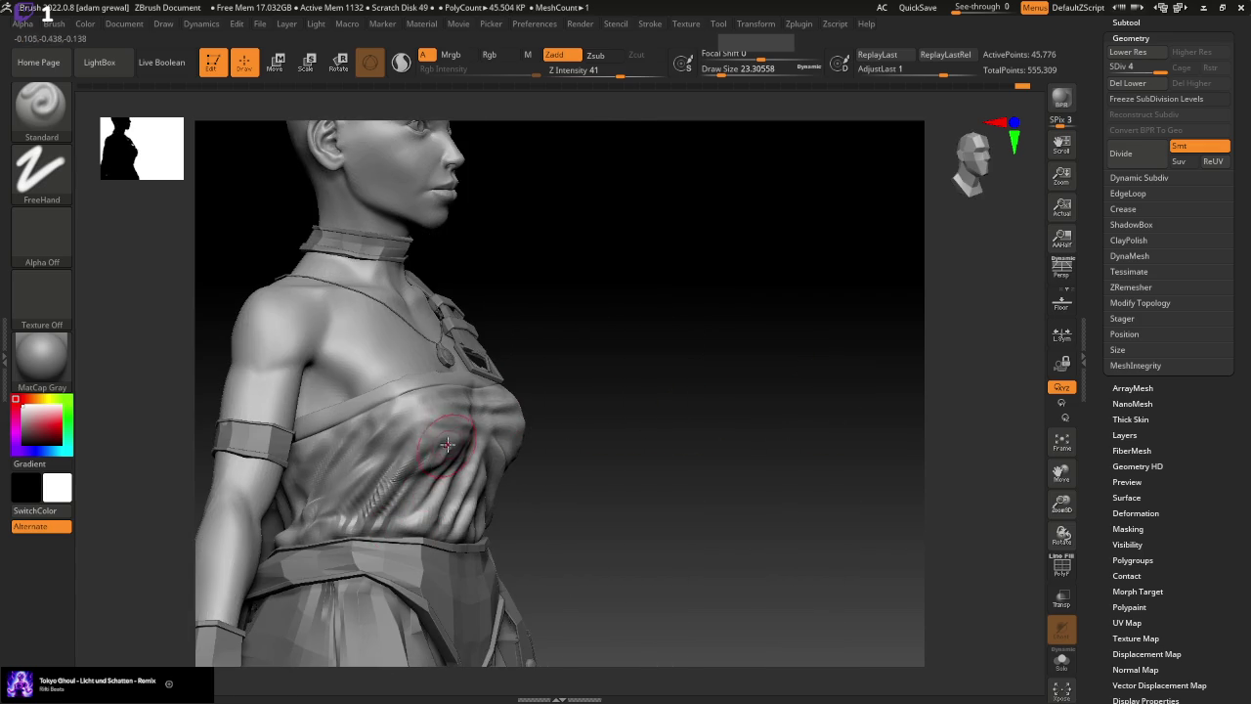
{"action": "left_click_drag", "start_coordinate": [447, 442], "coordinate": [389, 534]}
{"action": "left_click_drag", "start_coordinate": [449, 452], "coordinate": [438, 460]}
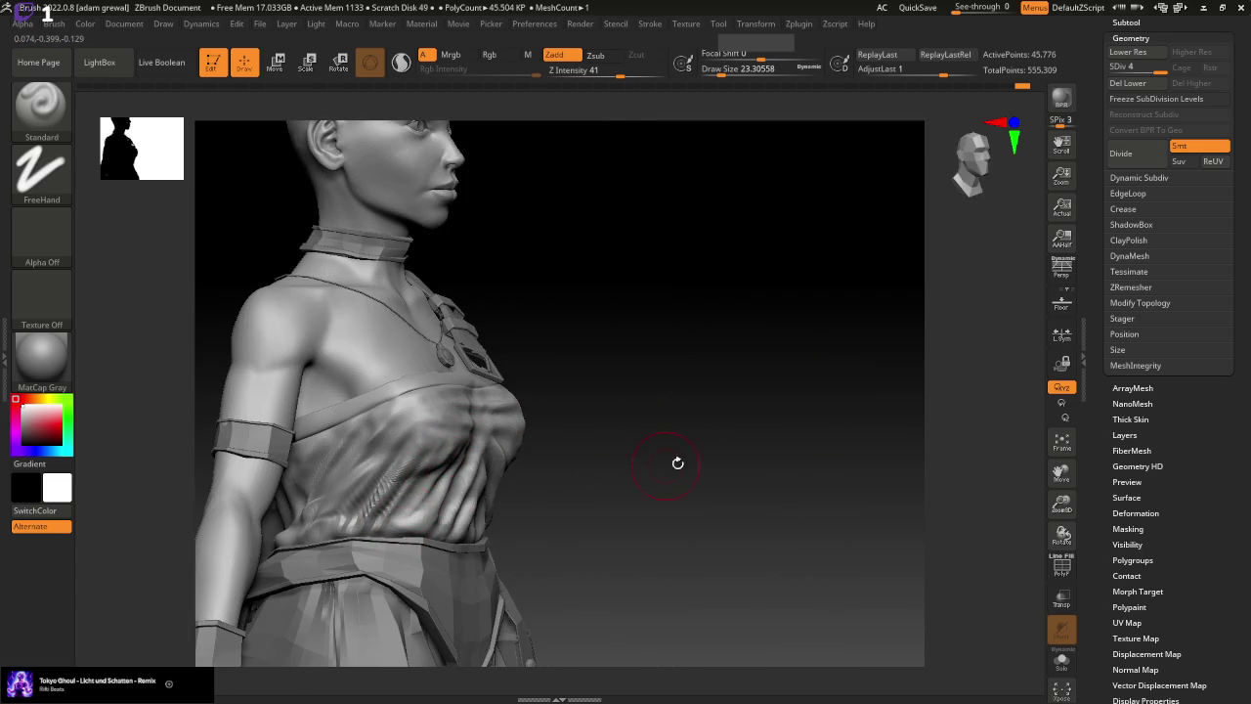
Undo a bad stroke, add and smooth another chest wrinkle, then subdivide to level 5
{"action": "left_click_drag", "start_coordinate": [677, 462], "coordinate": [620, 439]}
{"action": "left_click_drag", "start_coordinate": [449, 457], "coordinate": [430, 430]}
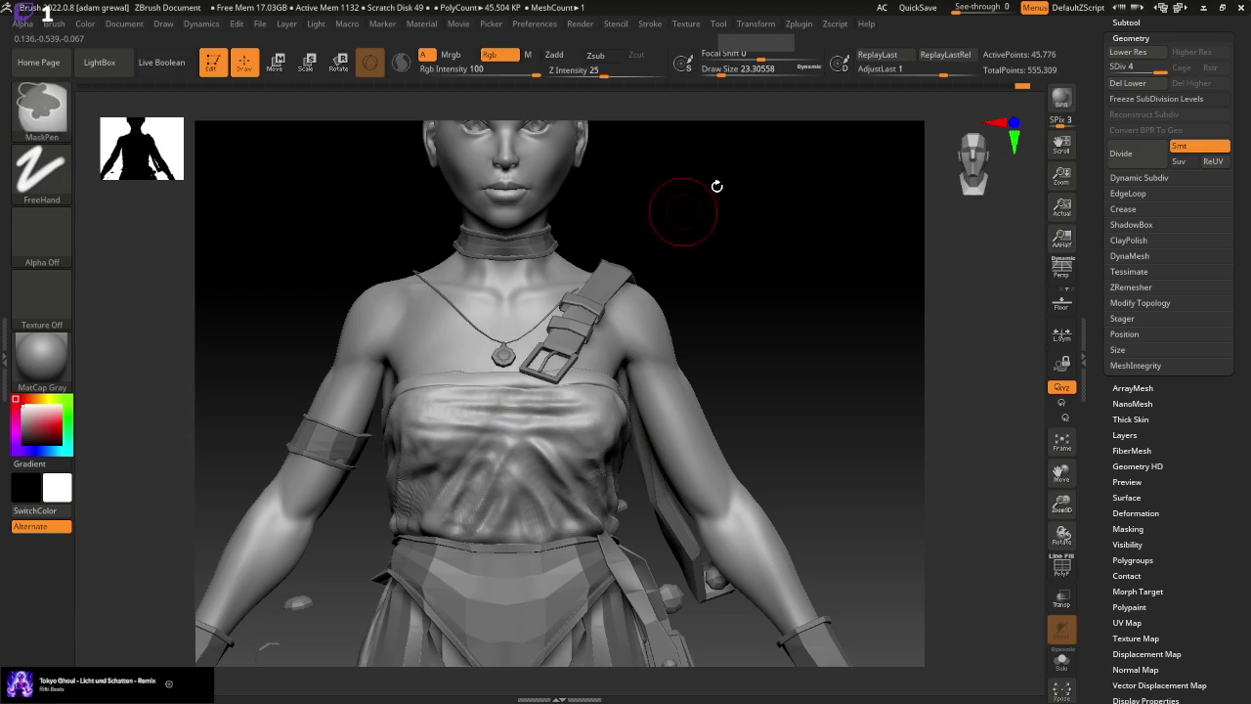
{"action": "key", "text": "ctrl+z"}
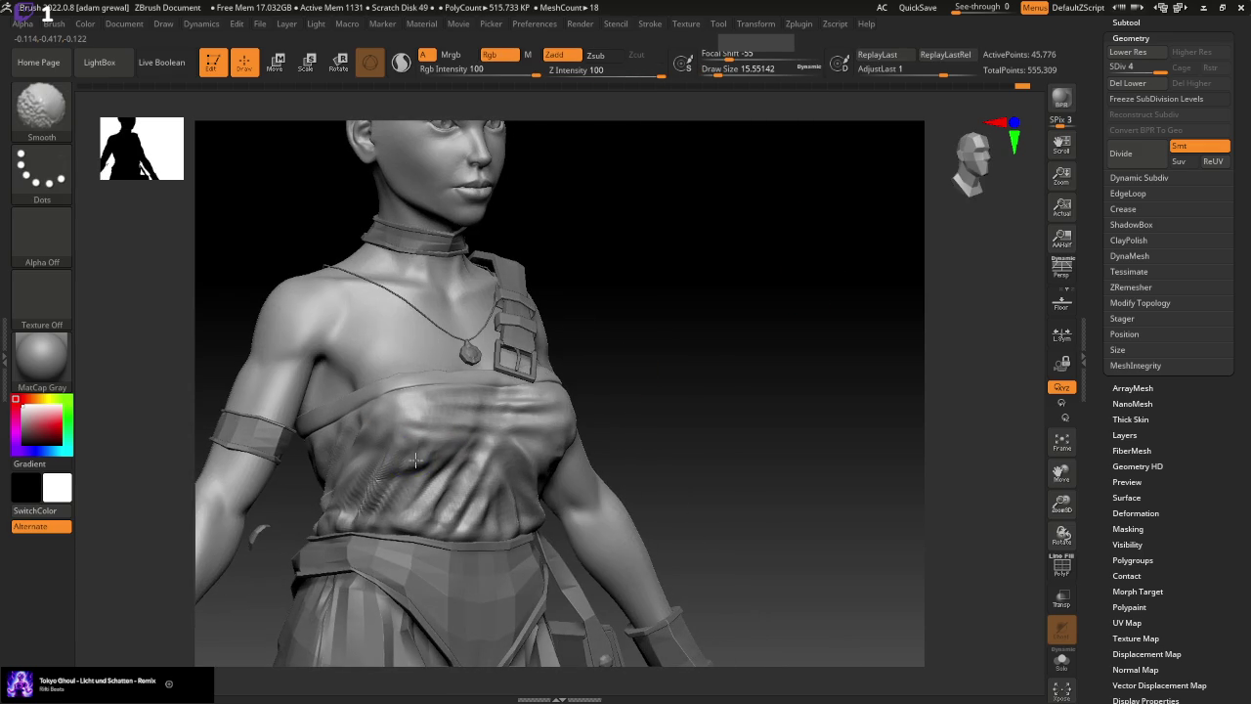
{"action": "mouse_move", "coordinate": [409, 468]}
{"action": "left_mouse_down"}
{"action": "mouse_move", "coordinate": [407, 479]}
{"action": "mouse_move", "coordinate": [395, 469]}
{"action": "left_mouse_up"}
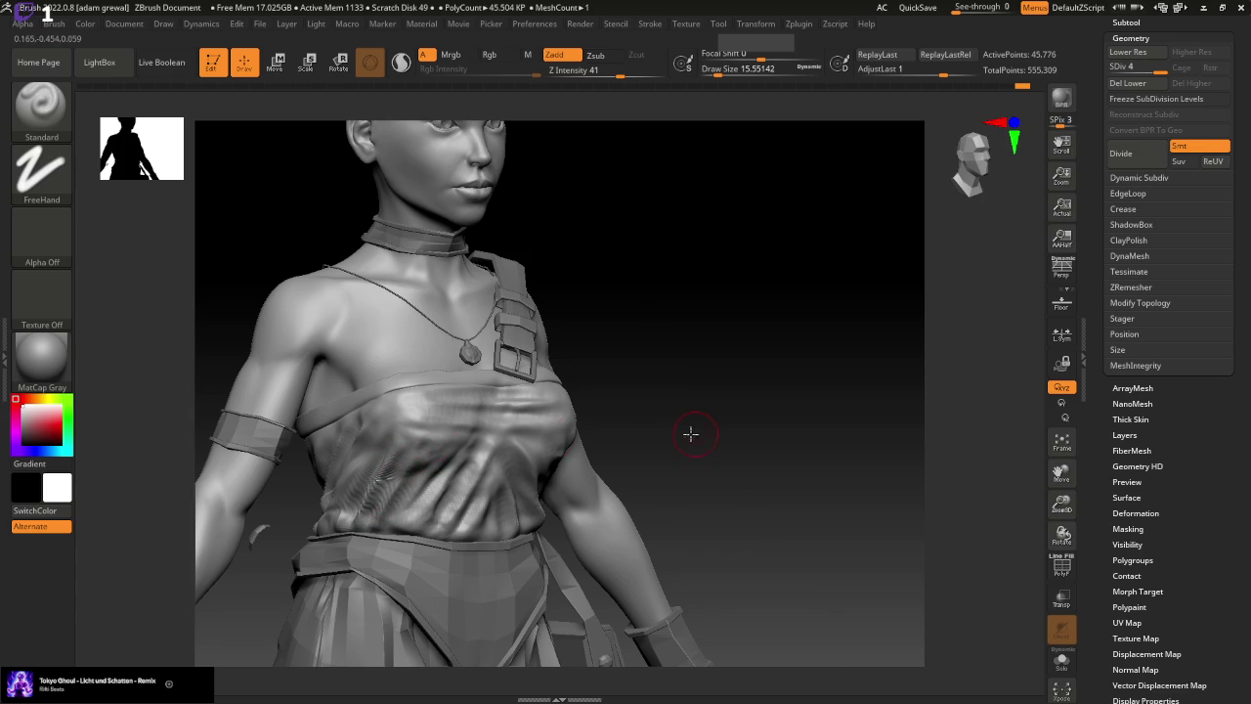
{"action": "left_click_drag", "start_coordinate": [690, 433], "coordinate": [716, 387]}
{"action": "mouse_move", "coordinate": [474, 472]}
{"action": "left_mouse_down", "text": "shift"}
{"action": "mouse_move", "coordinate": [420, 450]}
{"action": "mouse_move", "coordinate": [412, 492]}
{"action": "left_mouse_up", "text": "shift"}
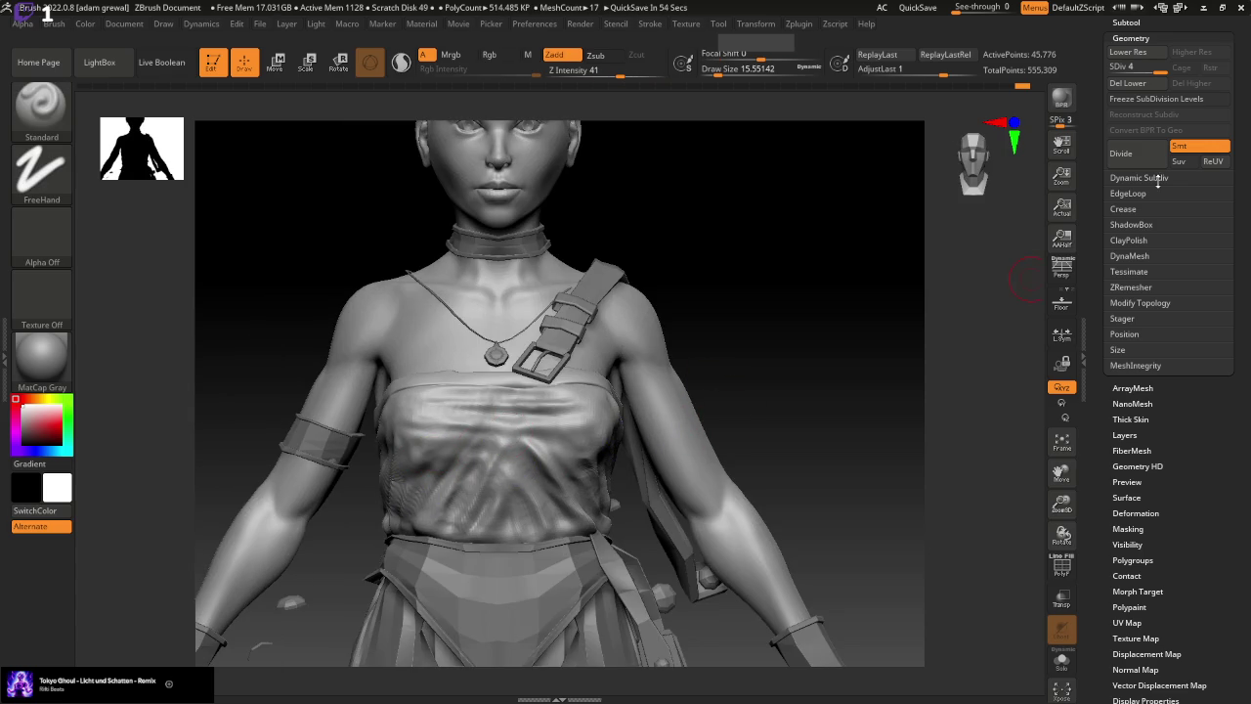
{"action": "left_click", "coordinate": [1144, 155]}
Smooth the chest cloth surface from a three-quarter view
{"action": "left_click_drag", "start_coordinate": [809, 383], "coordinate": [410, 462]}
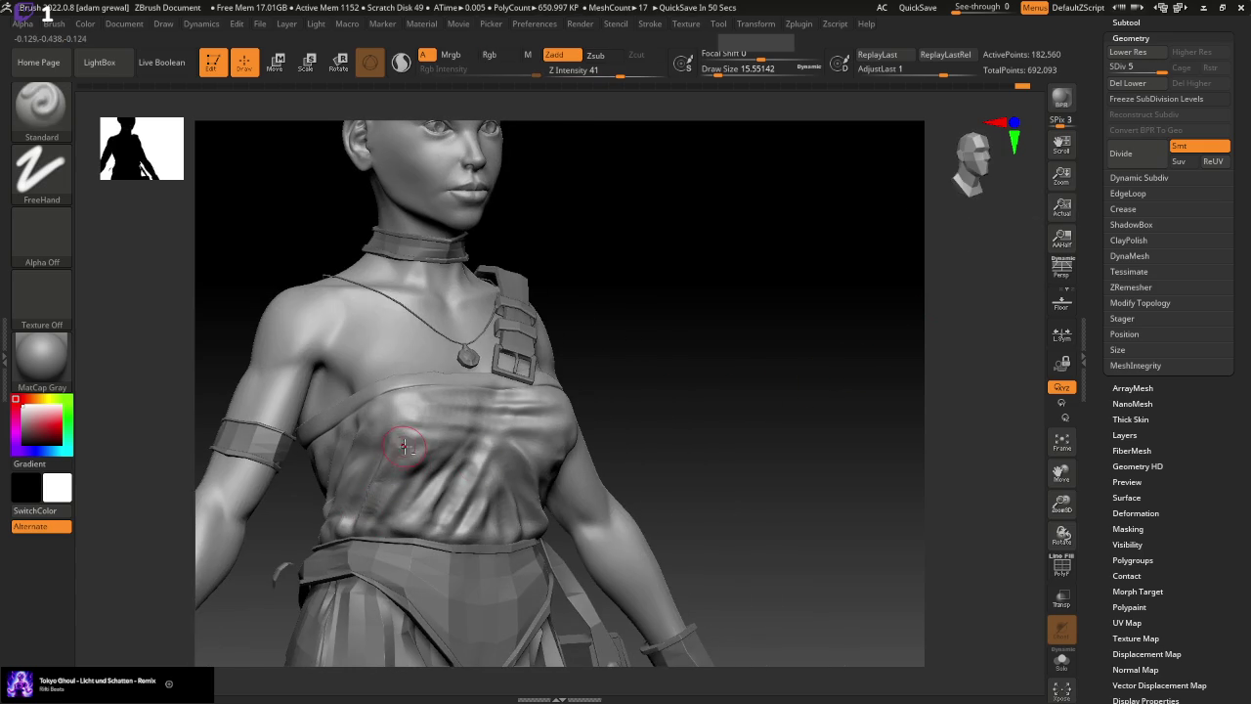
{"action": "key", "text": "shift"}
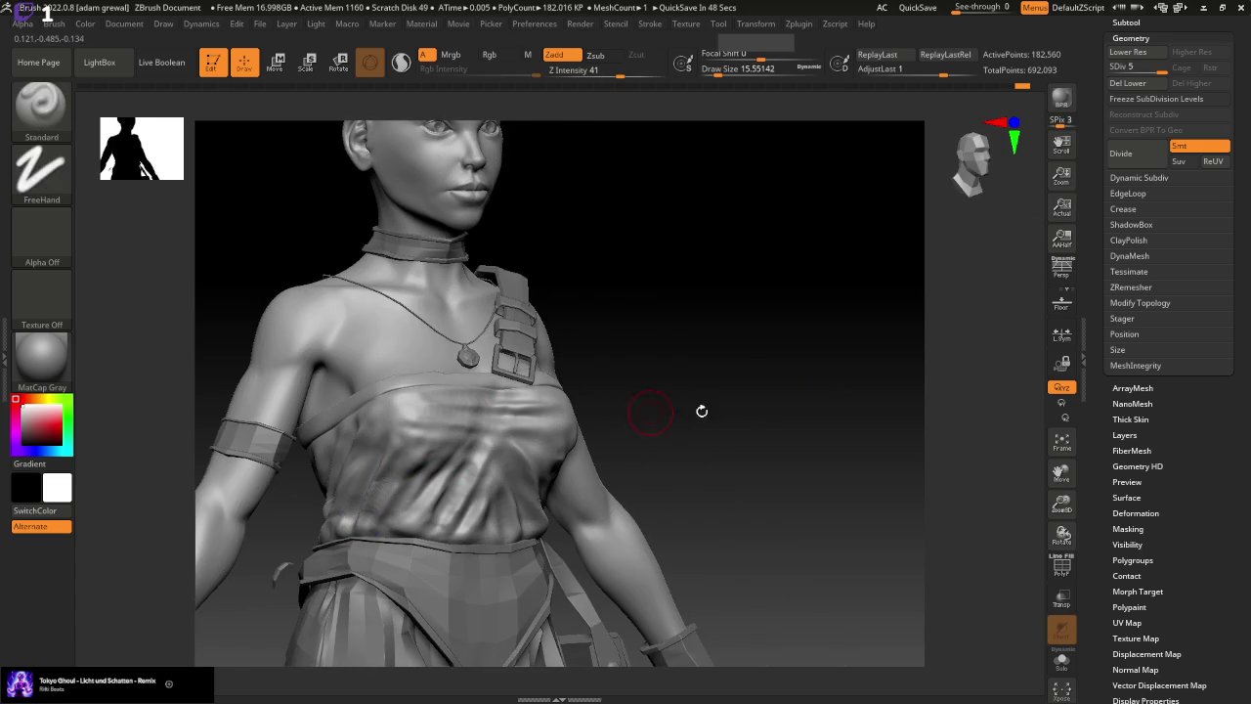
{"action": "left_click_drag", "start_coordinate": [701, 410], "coordinate": [723, 413]}
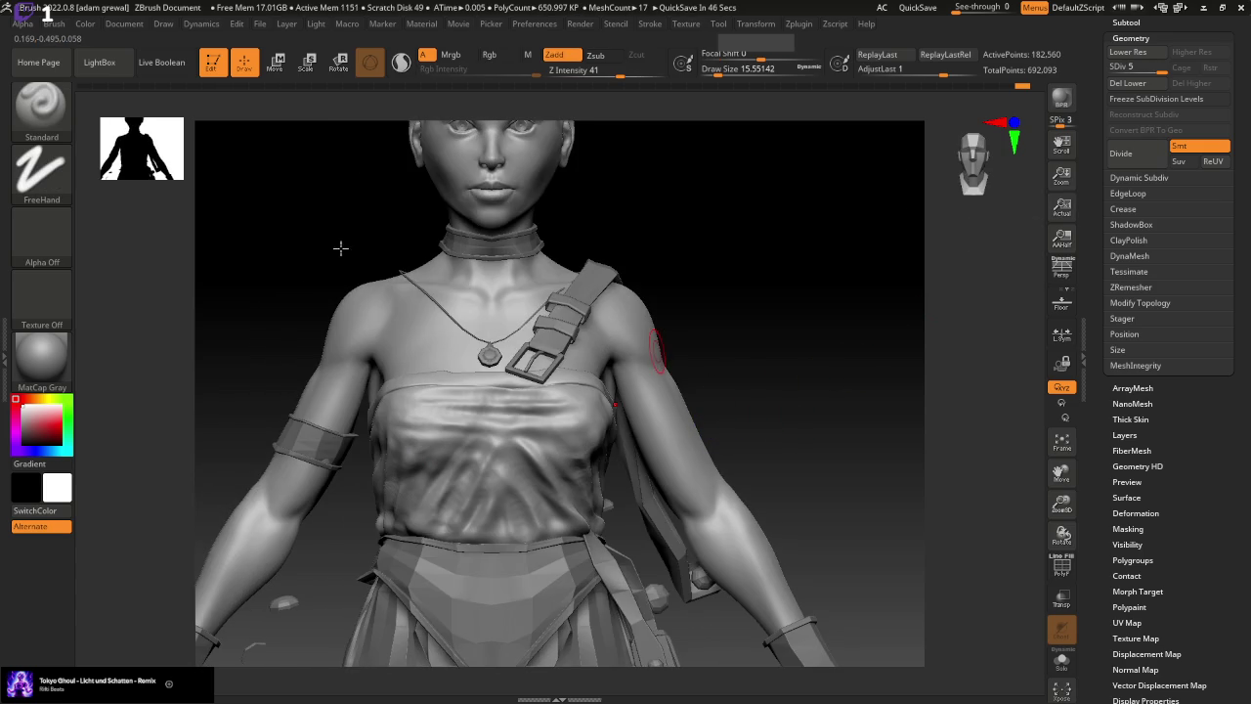
Push the left chest cloth with a size-48 Move brush, then revert history to step 1196
{"action": "key", "text": "b"}
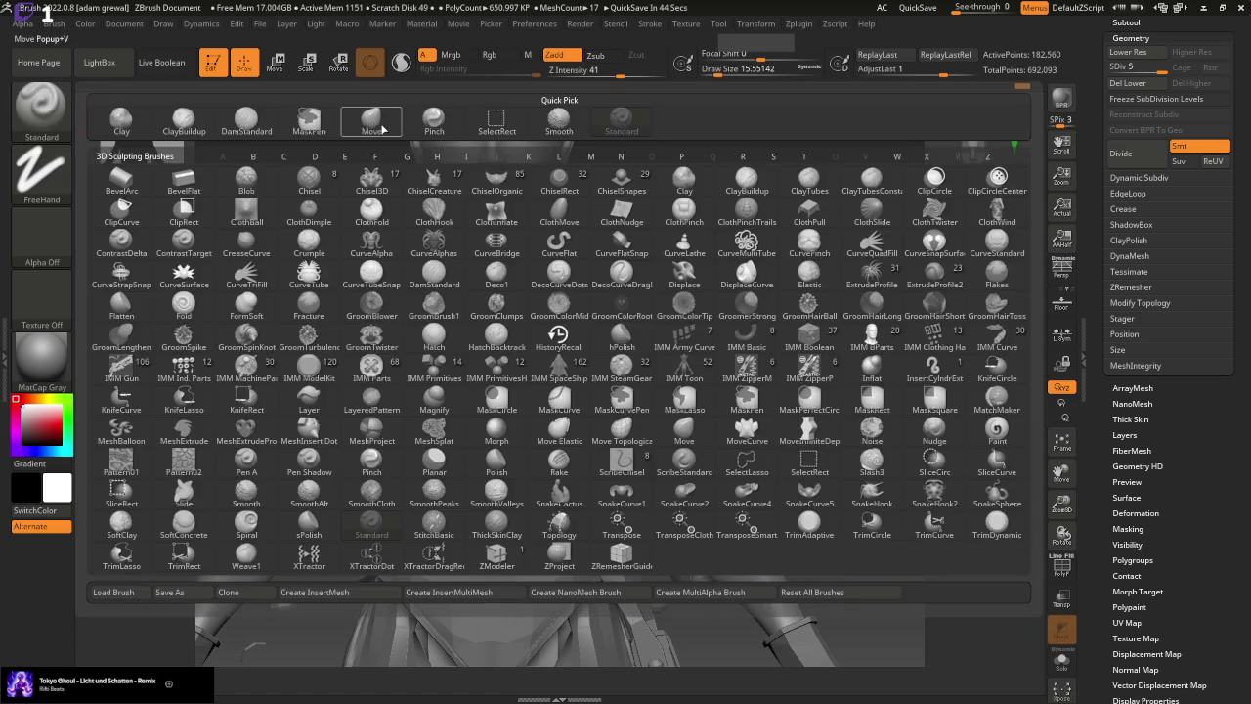
{"action": "key", "text": "m"}
{"action": "key", "text": "v"}
{"action": "left_click_drag", "start_coordinate": [718, 68], "coordinate": [742, 68]}
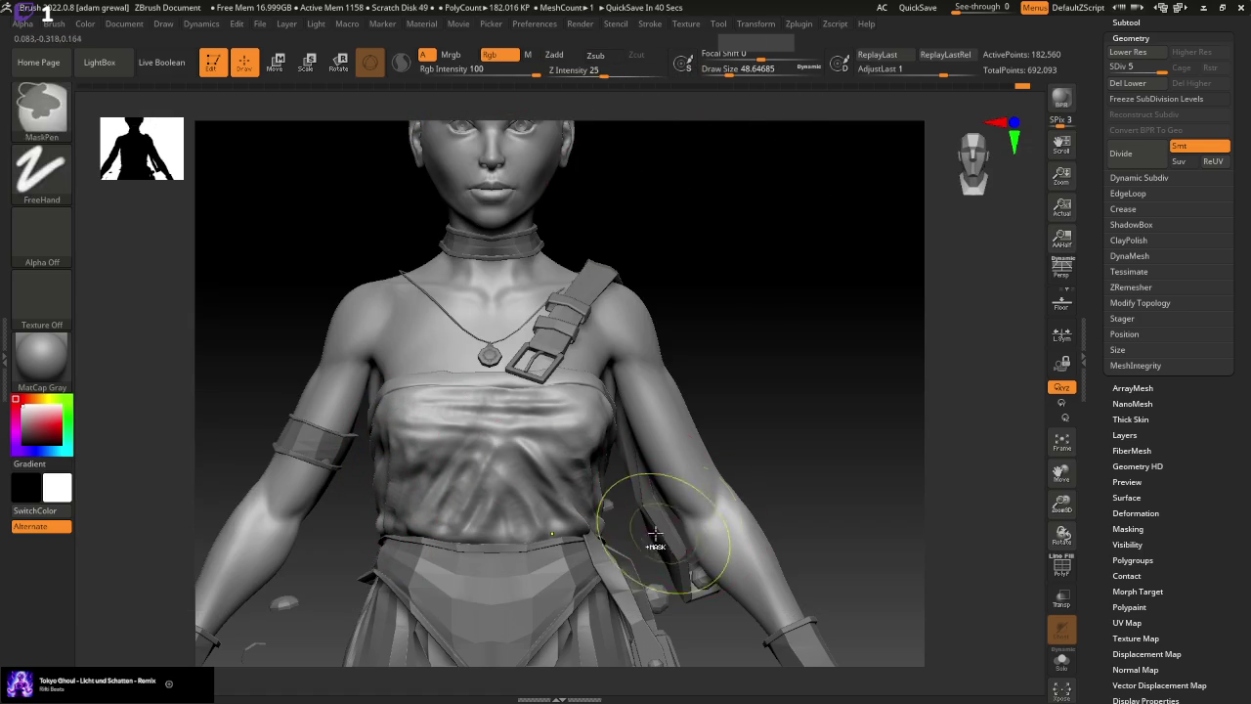
{"action": "mouse_move", "coordinate": [406, 426]}
{"action": "left_mouse_down"}
{"action": "mouse_move", "coordinate": [349, 391]}
{"action": "mouse_move", "coordinate": [419, 363]}
{"action": "left_mouse_up"}
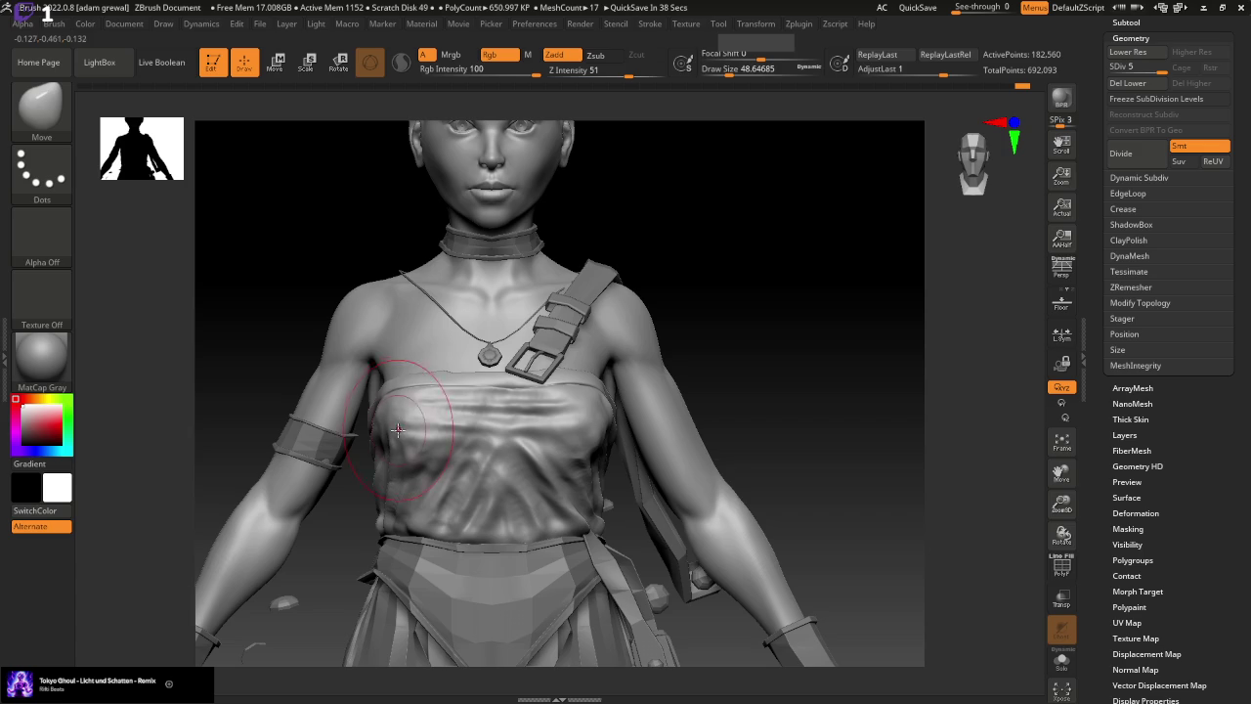
{"action": "left_click_drag", "start_coordinate": [729, 68], "coordinate": [727, 68]}
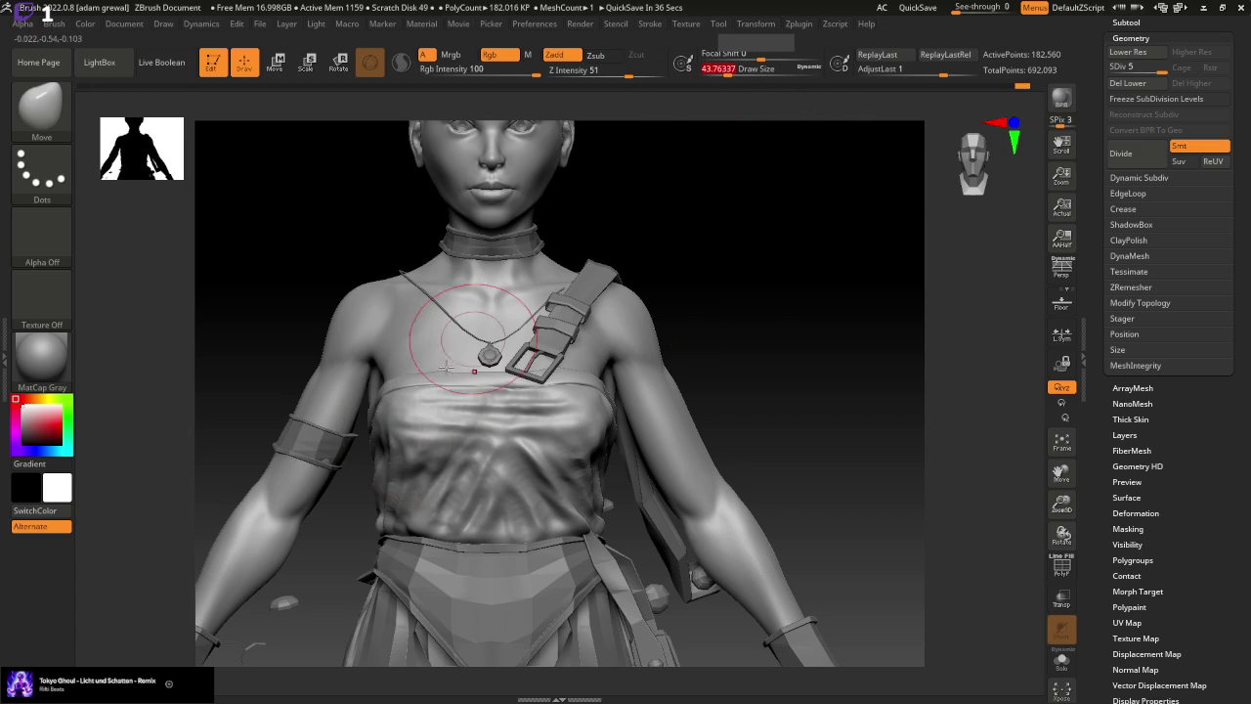
{"action": "mouse_move", "coordinate": [701, 427]}
{"action": "right_mouse_down"}
{"action": "mouse_move", "coordinate": [600, 446]}
{"action": "mouse_move", "coordinate": [821, 336]}
{"action": "mouse_move", "coordinate": [381, 459]}
{"action": "mouse_move", "coordinate": [812, 399]}
{"action": "right_mouse_up"}
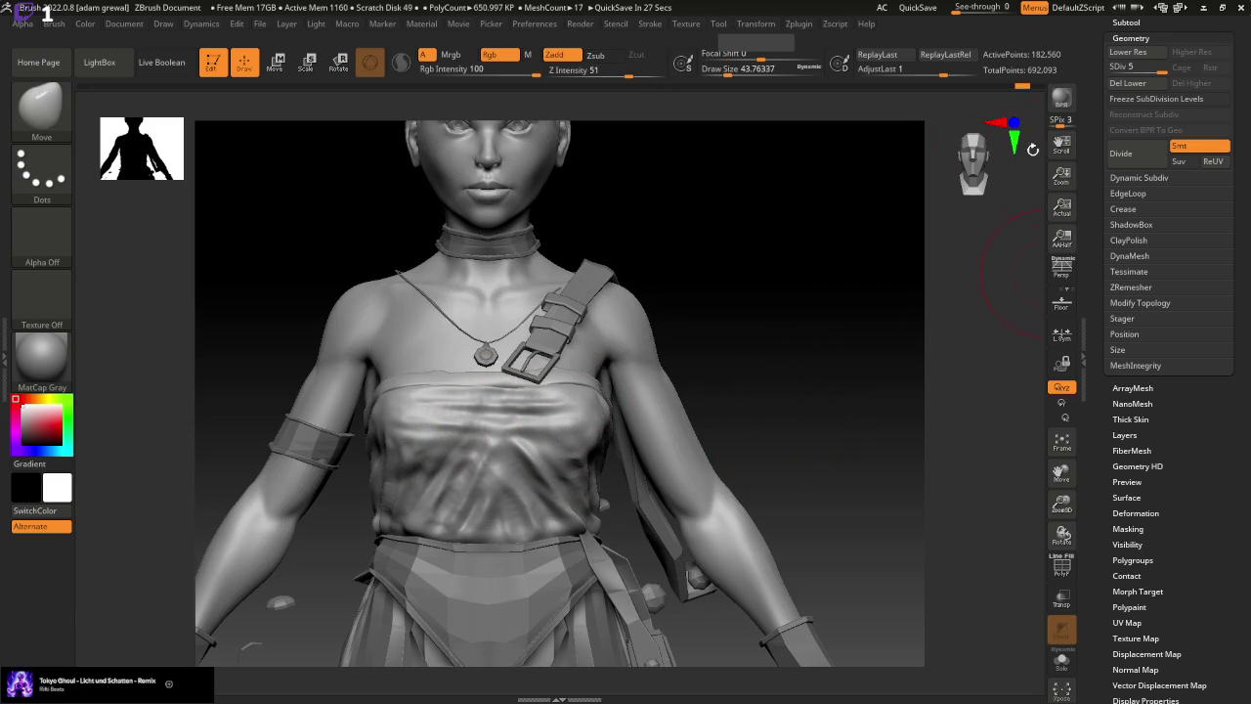
{"action": "mouse_move", "coordinate": [1038, 86]}
{"action": "left_mouse_down"}
{"action": "mouse_move", "coordinate": [890, 106]}
{"action": "mouse_move", "coordinate": [1043, 110]}
{"action": "mouse_move", "coordinate": [983, 118]}
{"action": "left_mouse_up"}
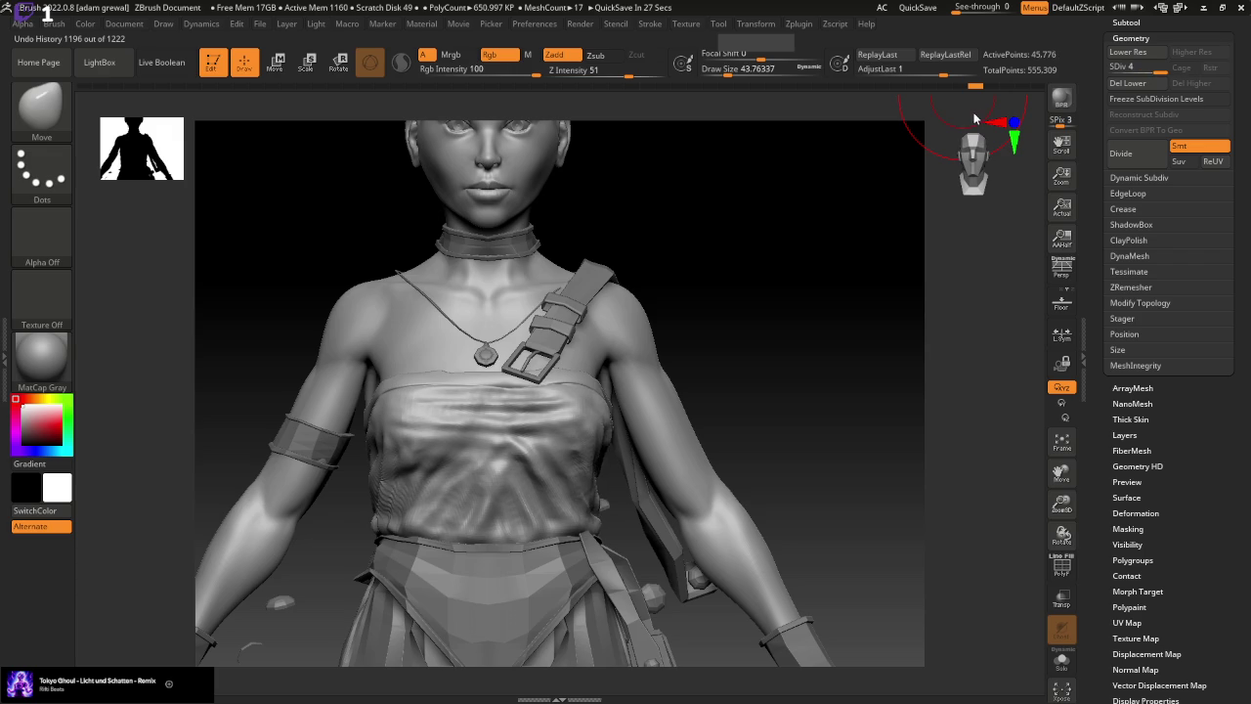
Scrub undo history forward to step 1193, dismiss the warning, and set draw size about 48.65
{"action": "left_click_drag", "start_coordinate": [985, 117], "coordinate": [1005, 118]}
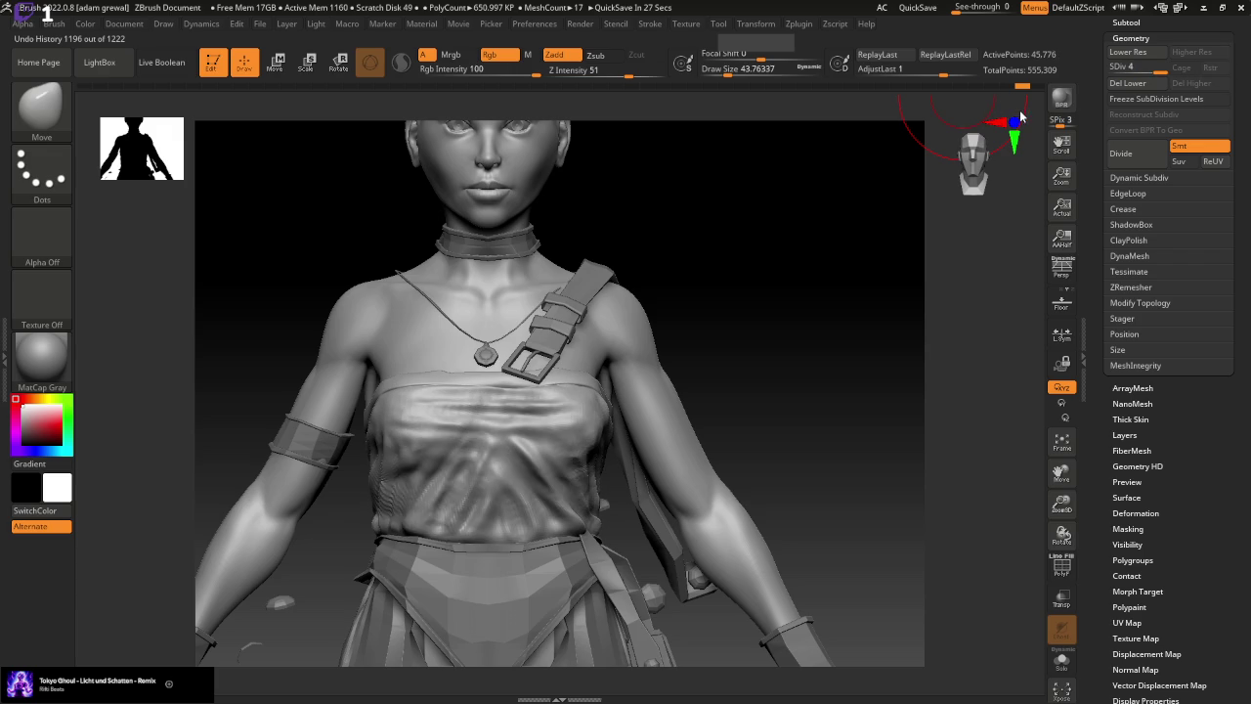
{"action": "left_click_drag", "start_coordinate": [723, 72], "coordinate": [728, 73]}
{"action": "left_click", "coordinate": [396, 479]}
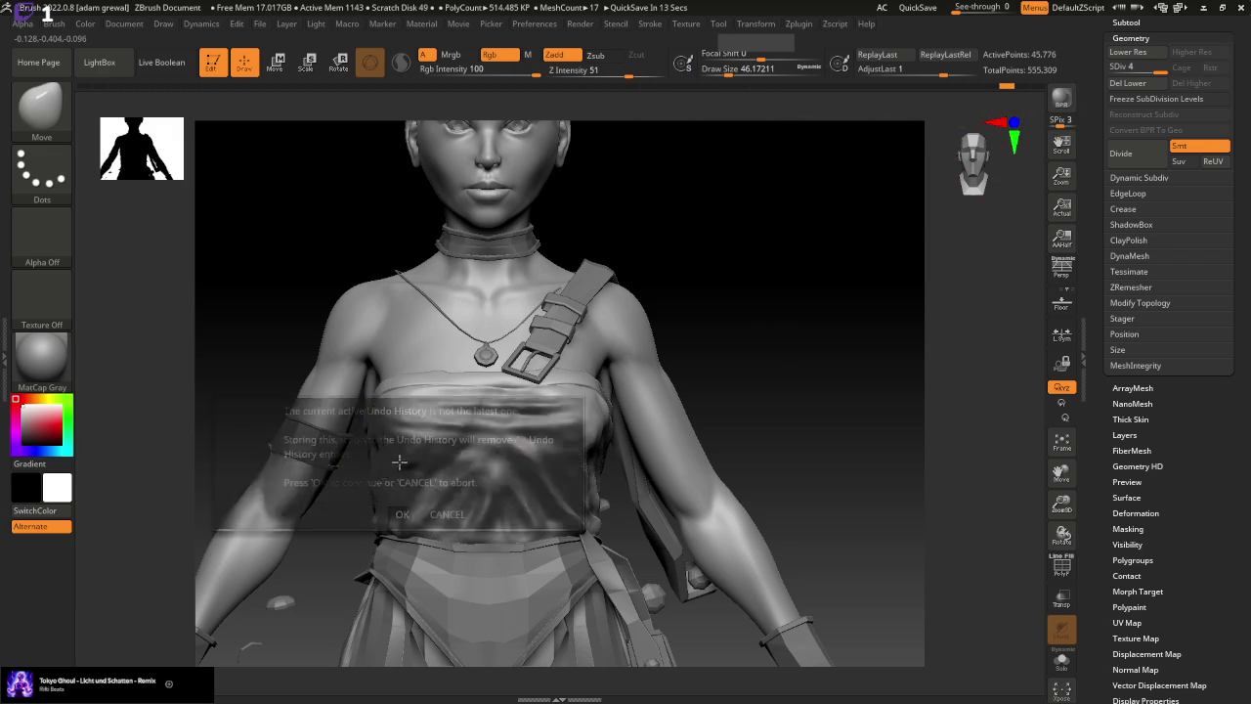
{"action": "left_click", "coordinate": [439, 506]}
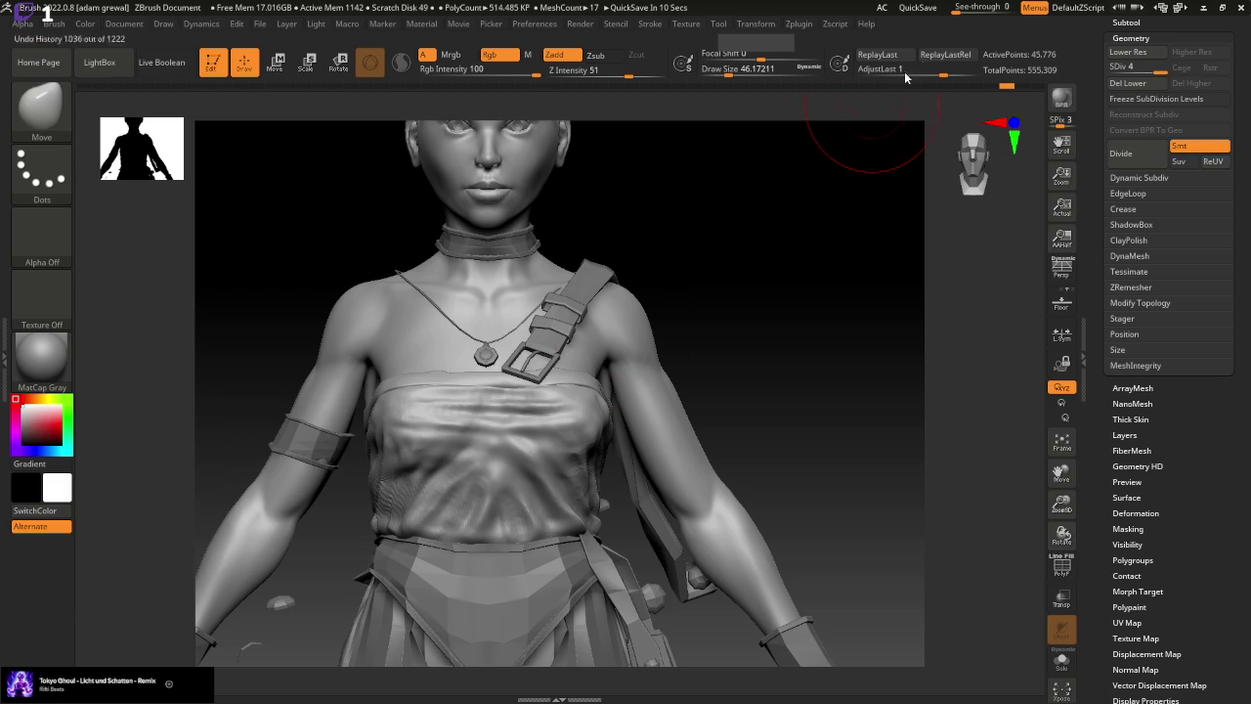
{"action": "left_click_drag", "start_coordinate": [1006, 86], "coordinate": [1033, 91]}
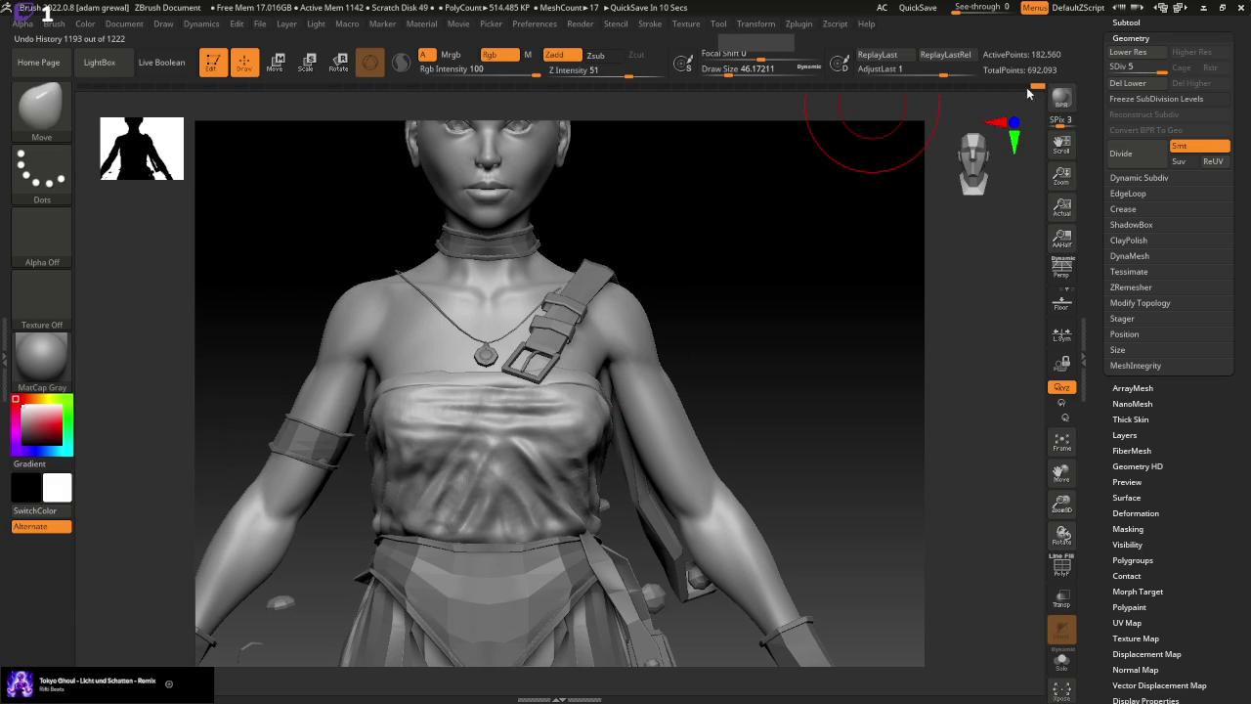
{"action": "left_click", "coordinate": [723, 70]}
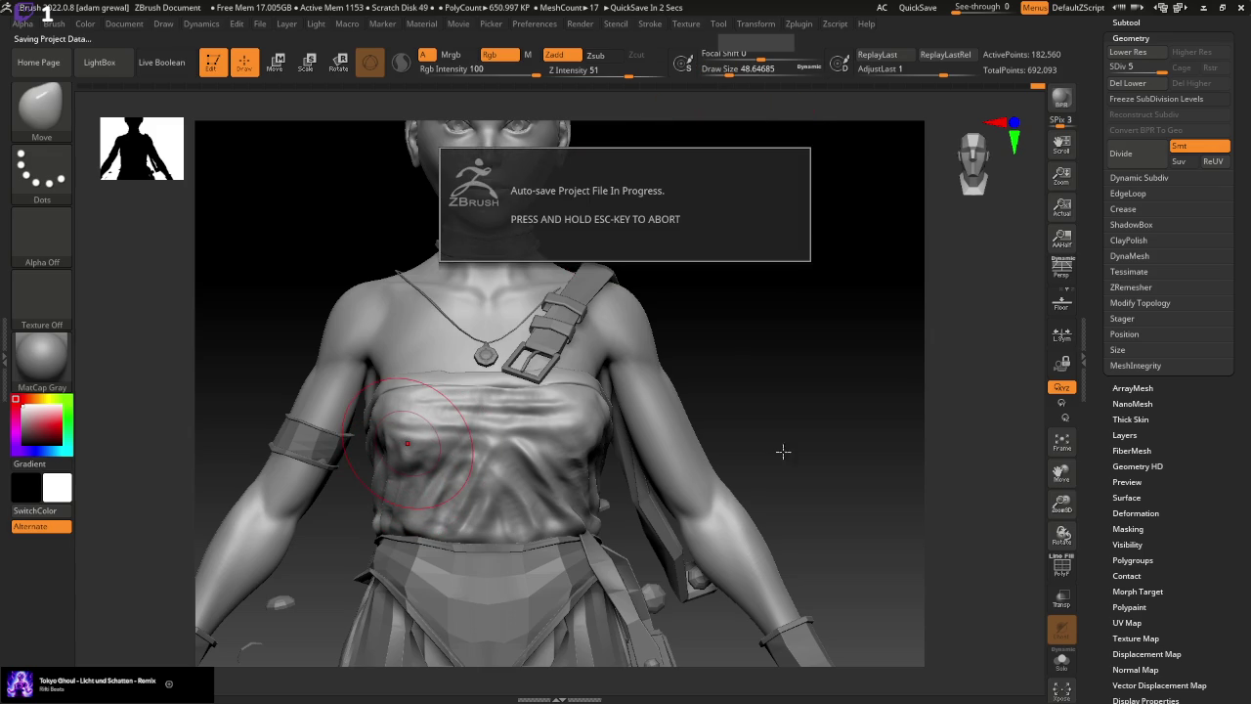
{"action": "left_click_drag", "start_coordinate": [818, 469], "coordinate": [819, 343]}
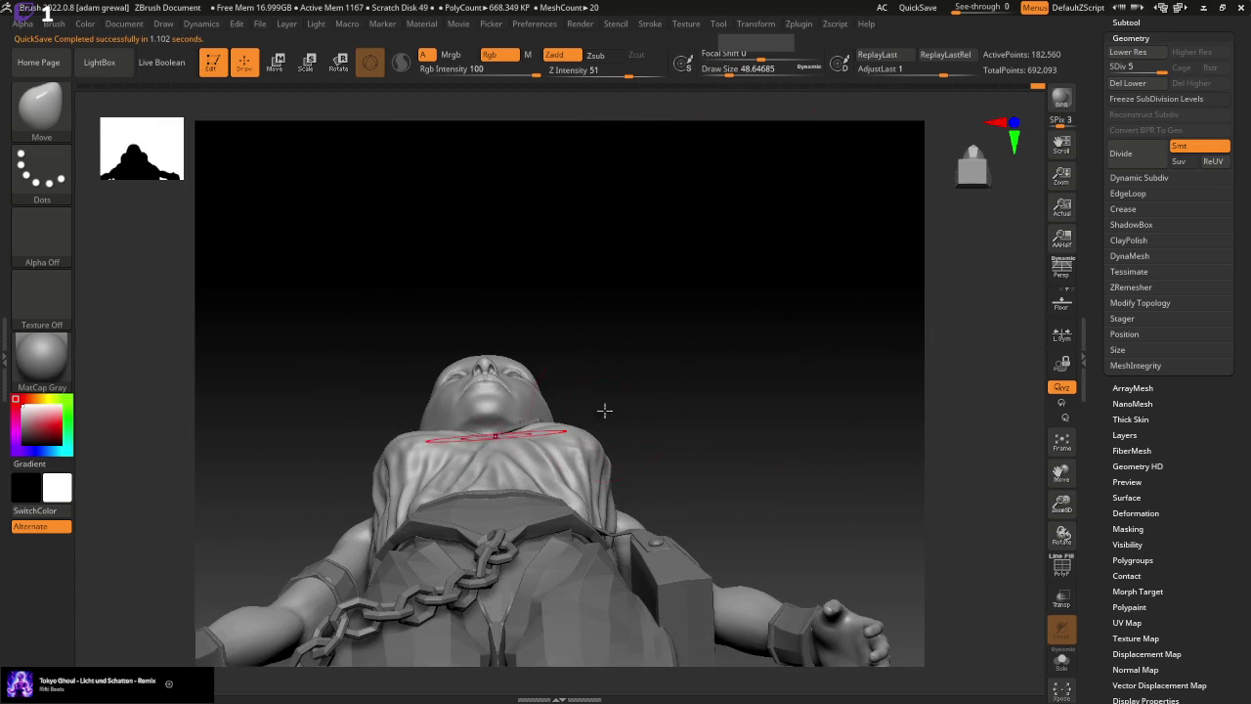
Select the Standard brush at a draw size of about 8.4
{"action": "left_click", "coordinate": [41, 105]}
{"action": "left_click", "coordinate": [611, 117]}
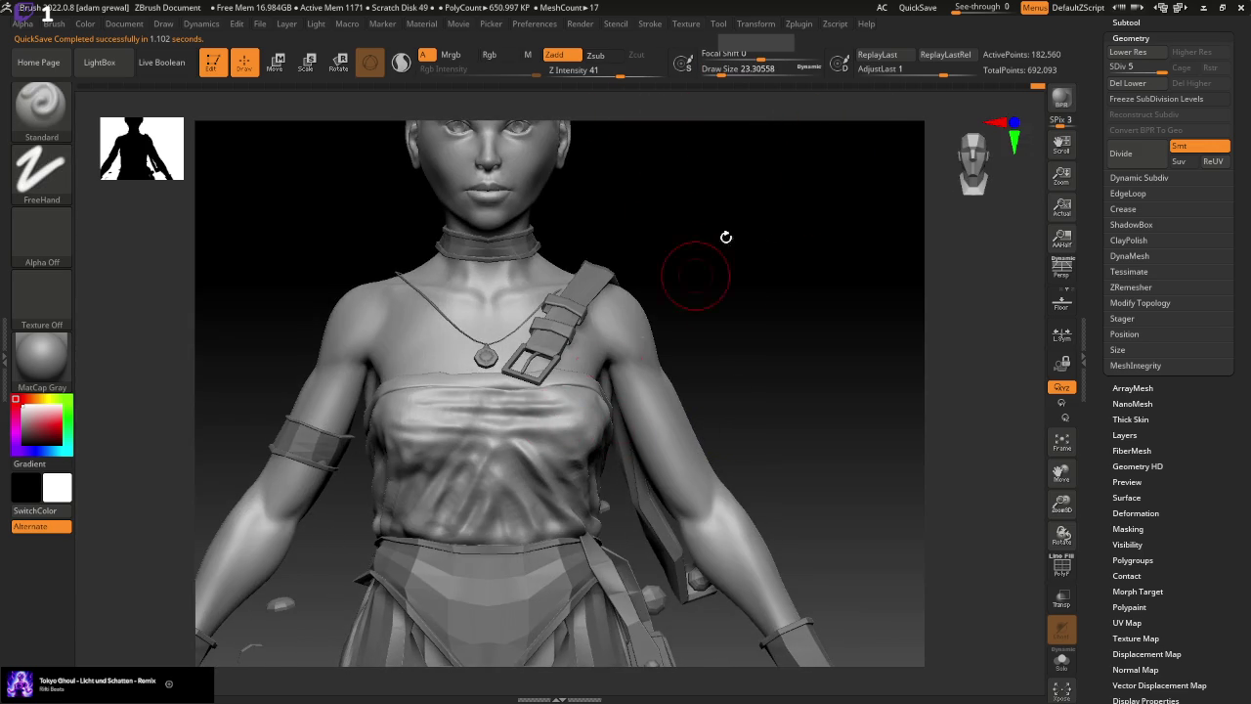
{"action": "left_click_drag", "start_coordinate": [732, 69], "coordinate": [714, 70]}
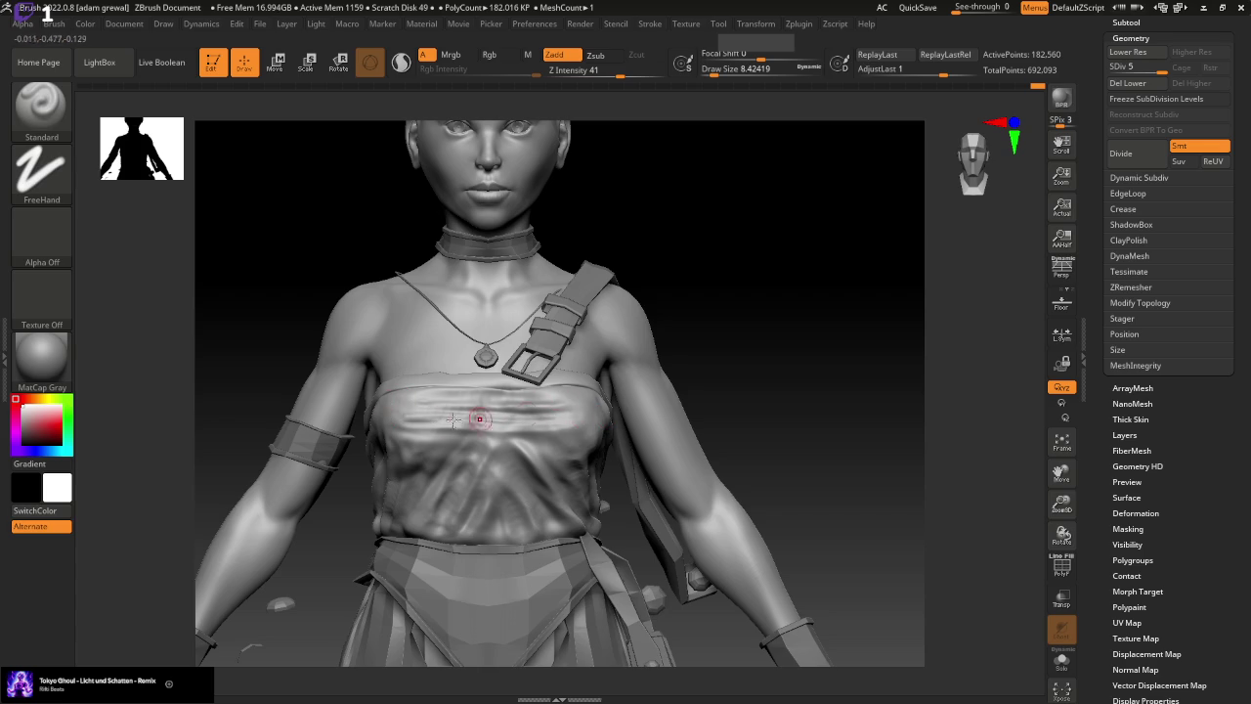
{"action": "mouse_move", "coordinate": [817, 316]}
{"action": "left_mouse_down"}
{"action": "mouse_move", "coordinate": [788, 276]}
{"action": "mouse_move", "coordinate": [882, 346]}
{"action": "mouse_move", "coordinate": [507, 456]}
{"action": "left_mouse_up"}
Sculpt and smooth a small chest wrinkle, then drop to level 4 and delete higher levels
{"action": "left_click_drag", "start_coordinate": [402, 510], "coordinate": [414, 476]}
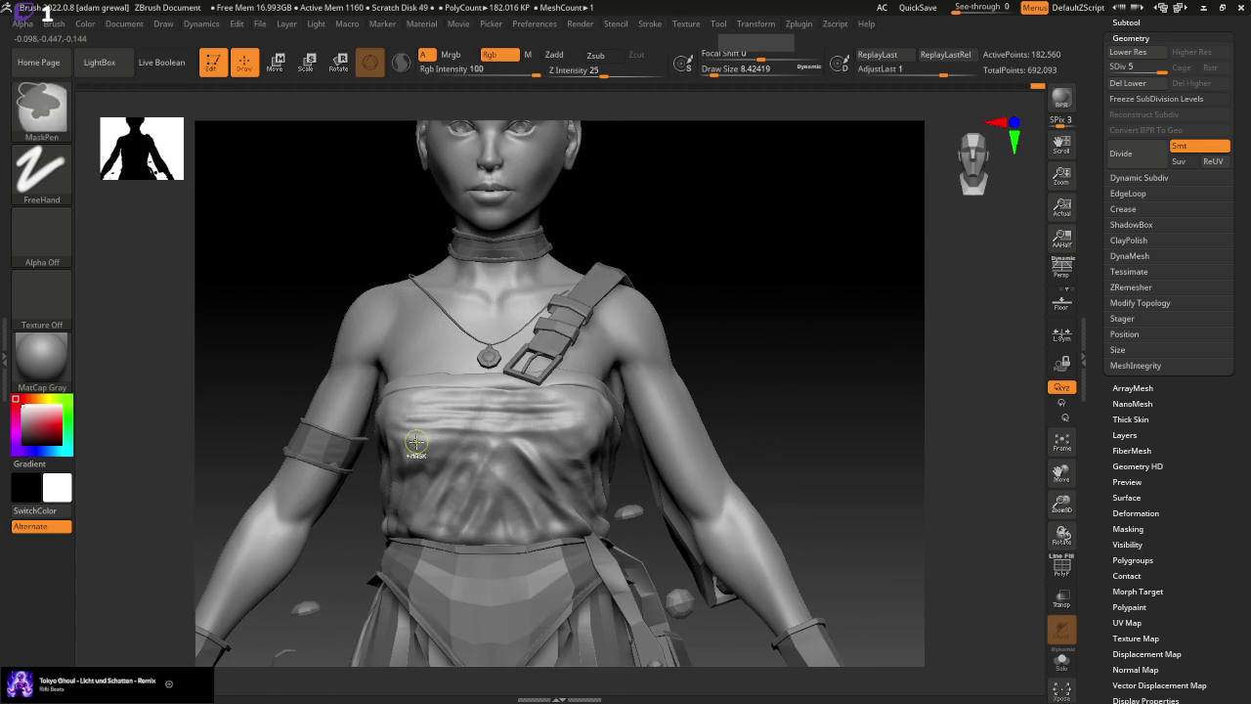
{"action": "key", "text": "shift"}
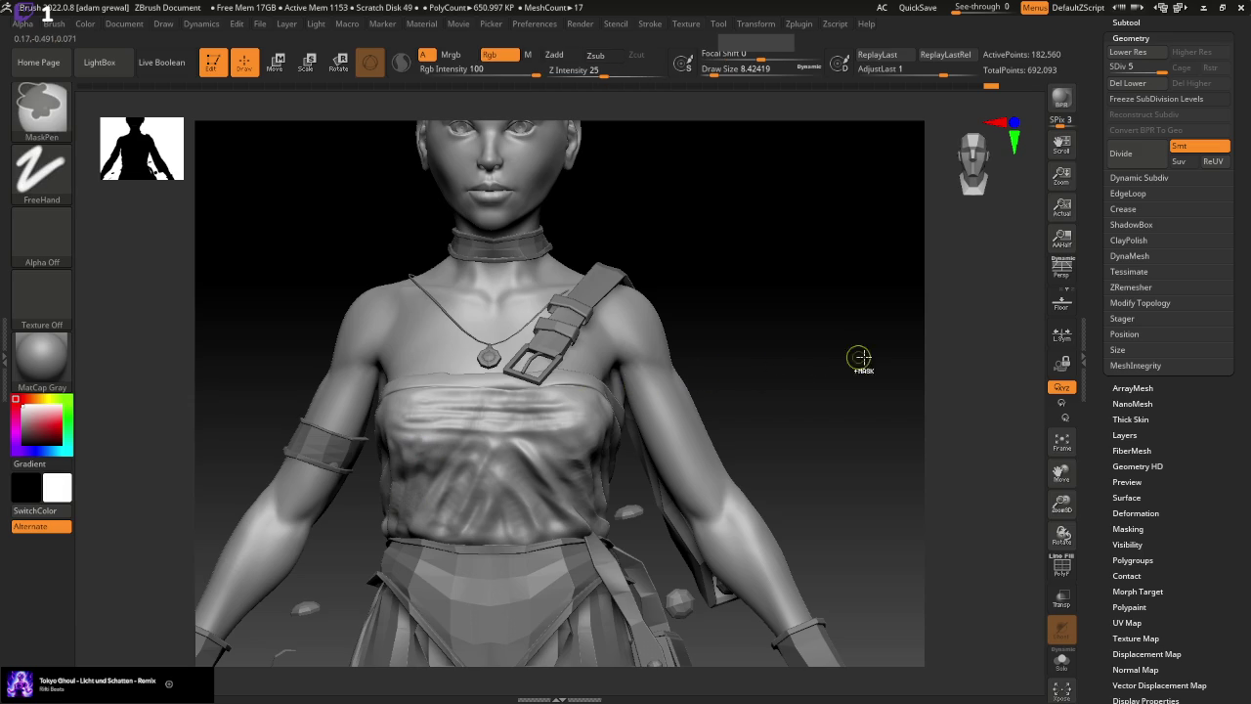
{"action": "left_click_drag", "start_coordinate": [1163, 73], "coordinate": [1150, 73]}
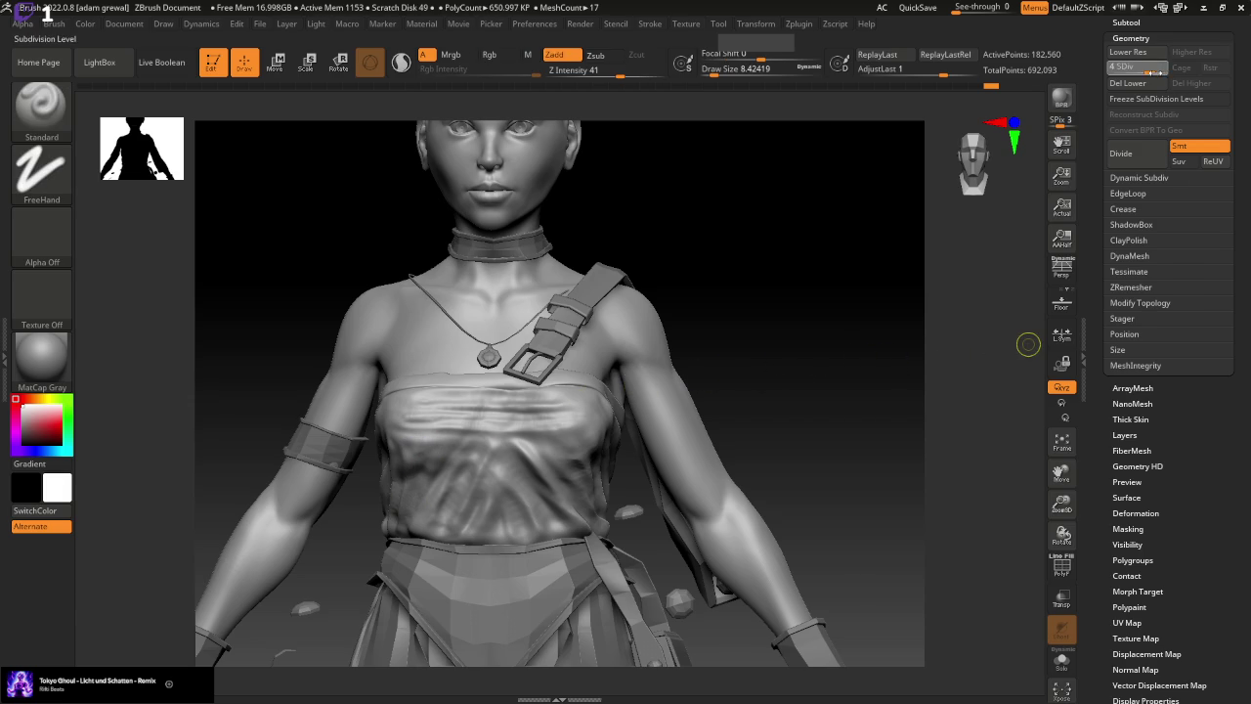
{"action": "left_click", "coordinate": [1193, 85]}
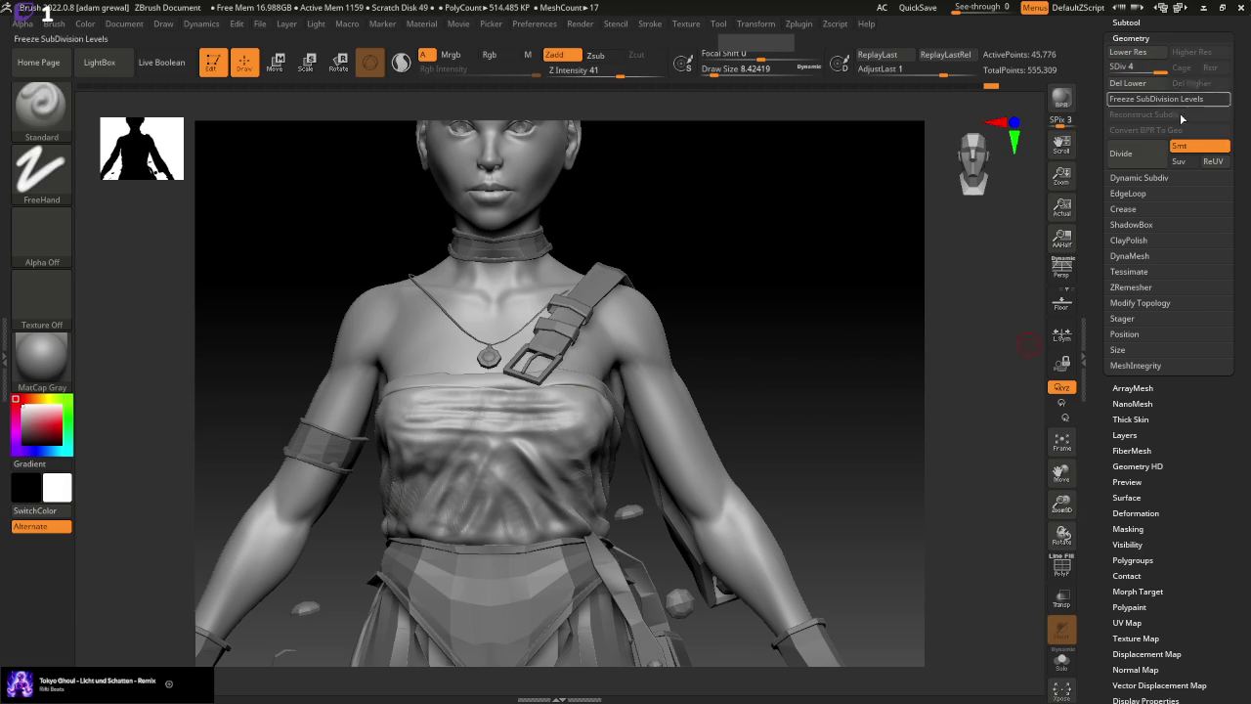
Nudge the left chest cloth with the Move brush at size about 28.75, then undo those strokes
{"action": "left_click_drag", "start_coordinate": [821, 404], "coordinate": [748, 433]}
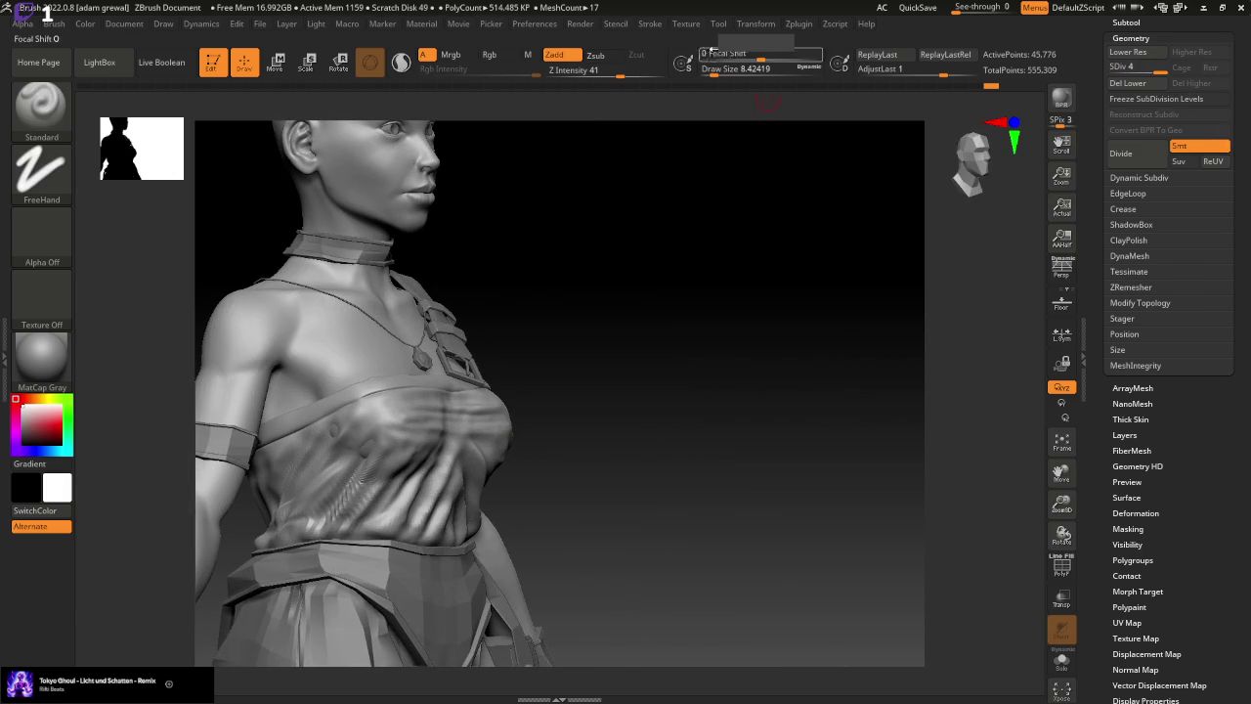
{"action": "left_click_drag", "start_coordinate": [714, 72], "coordinate": [731, 73]}
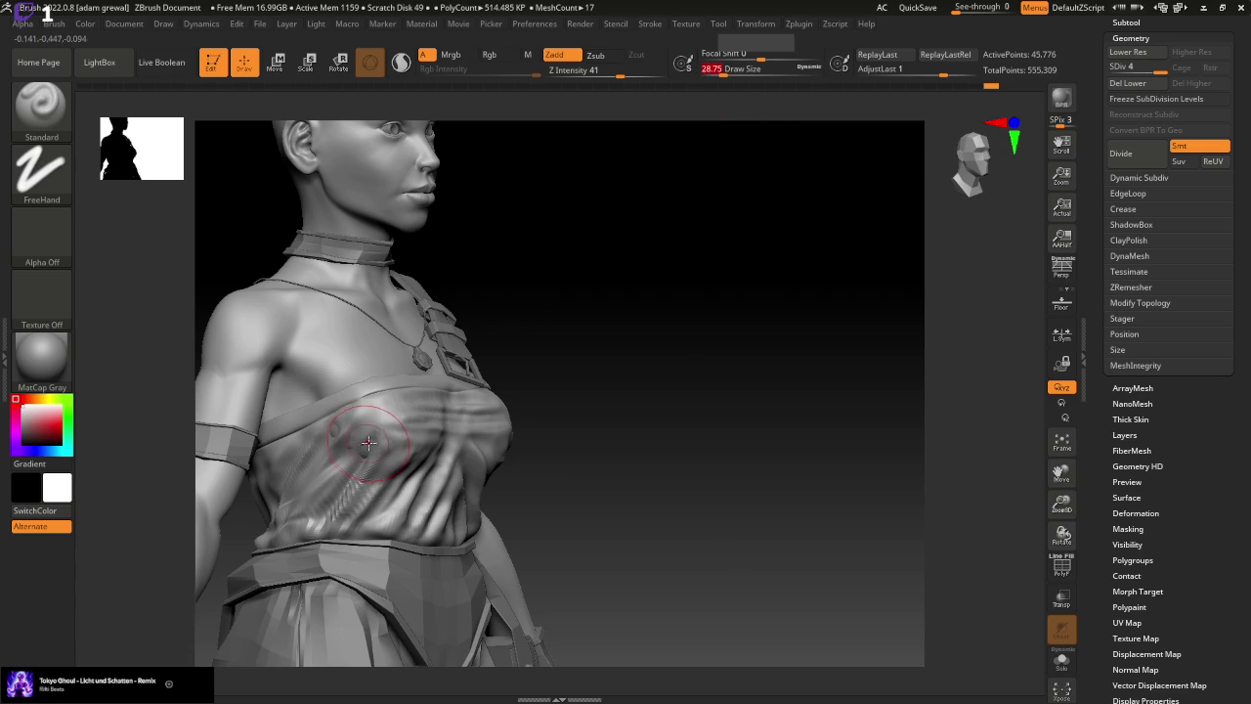
{"action": "left_click", "coordinate": [333, 433]}
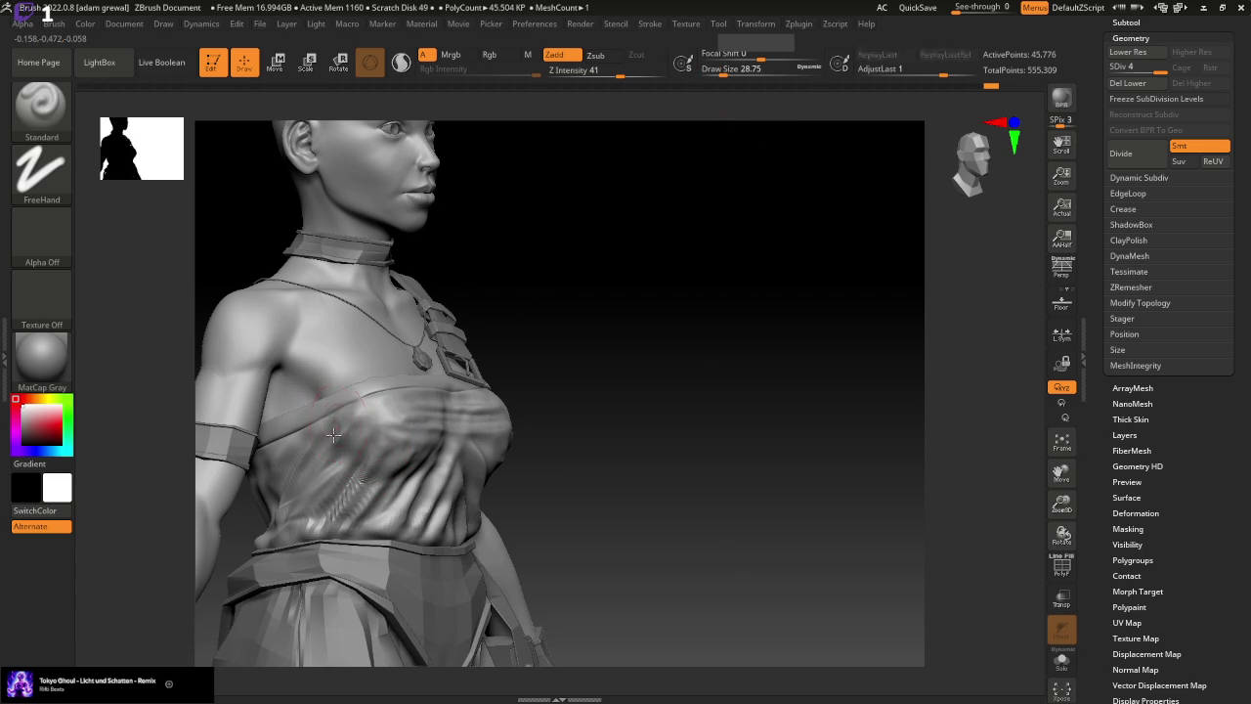
{"action": "left_click_drag", "start_coordinate": [694, 437], "coordinate": [734, 453]}
{"action": "key", "text": "b"}
{"action": "key", "text": "m"}
{"action": "key", "text": "v"}
{"action": "left_click_drag", "start_coordinate": [360, 464], "coordinate": [361, 481]}
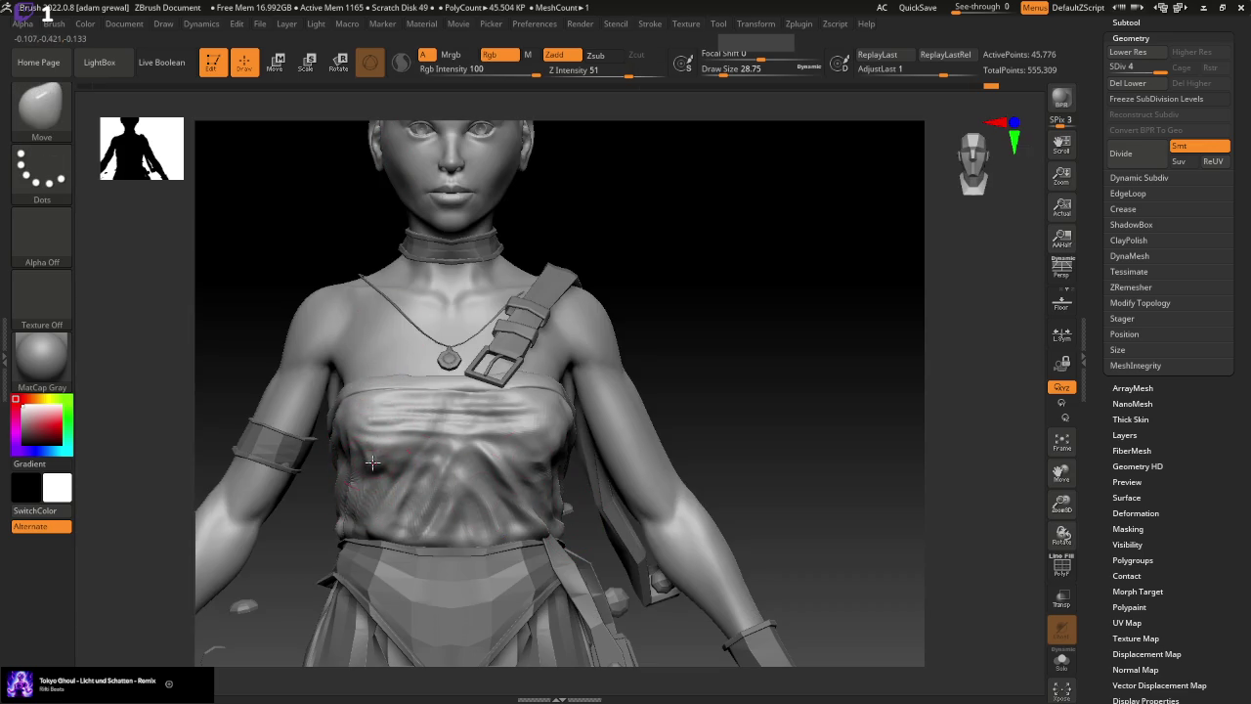
{"action": "mouse_move", "coordinate": [781, 499]}
{"action": "left_mouse_down"}
{"action": "mouse_move", "coordinate": [823, 388]}
{"action": "mouse_move", "coordinate": [489, 420]}
{"action": "left_mouse_up"}
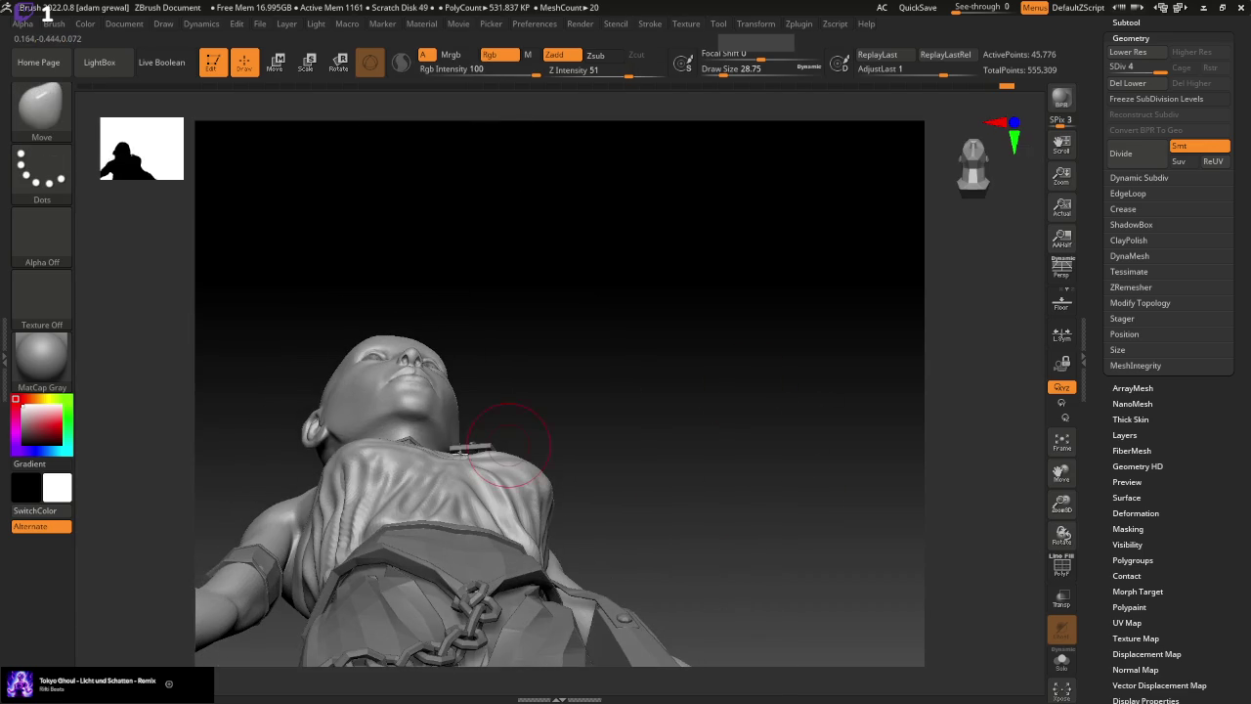
{"action": "mouse_move", "coordinate": [681, 416]}
{"action": "left_mouse_down", "text": "shift"}
{"action": "mouse_move", "coordinate": [719, 484]}
{"action": "mouse_move", "coordinate": [713, 496]}
{"action": "left_mouse_up", "text": "shift"}
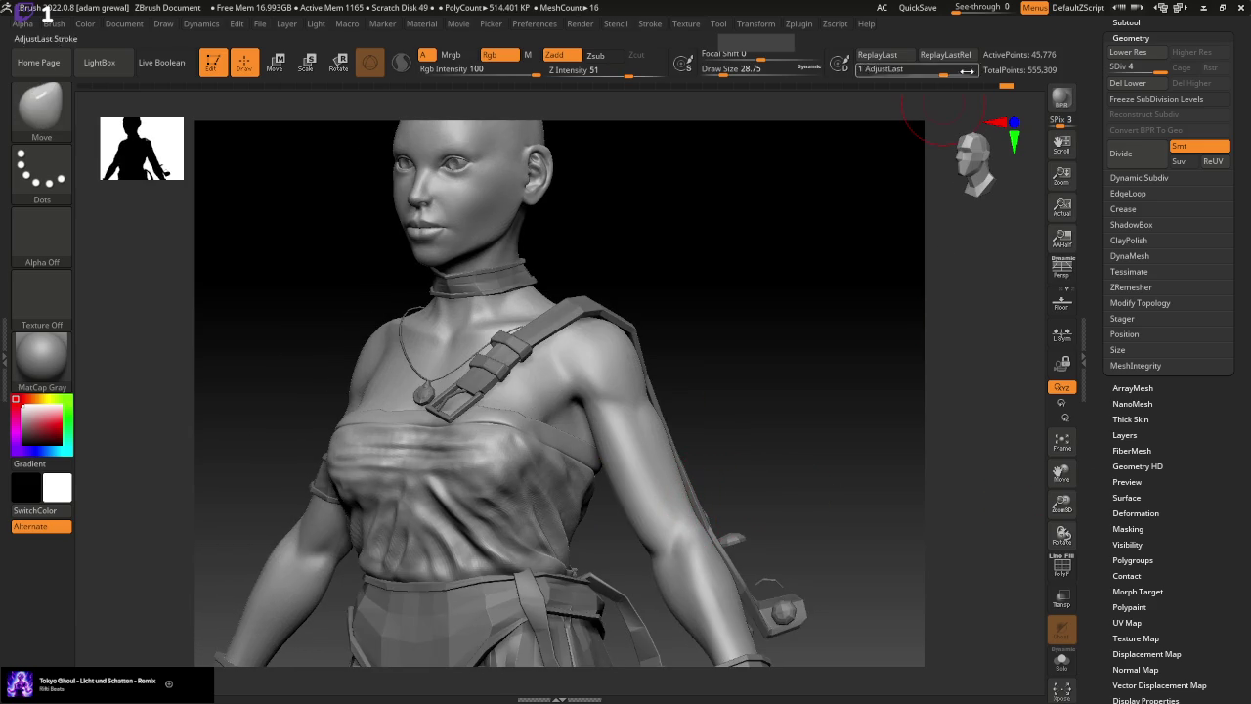
{"action": "mouse_move", "coordinate": [1001, 87]}
{"action": "left_mouse_down"}
{"action": "mouse_move", "coordinate": [329, 121]}
{"action": "mouse_move", "coordinate": [709, 134]}
{"action": "mouse_move", "coordinate": [820, 159]}
{"action": "mouse_move", "coordinate": [1006, 171]}
{"action": "left_mouse_up"}
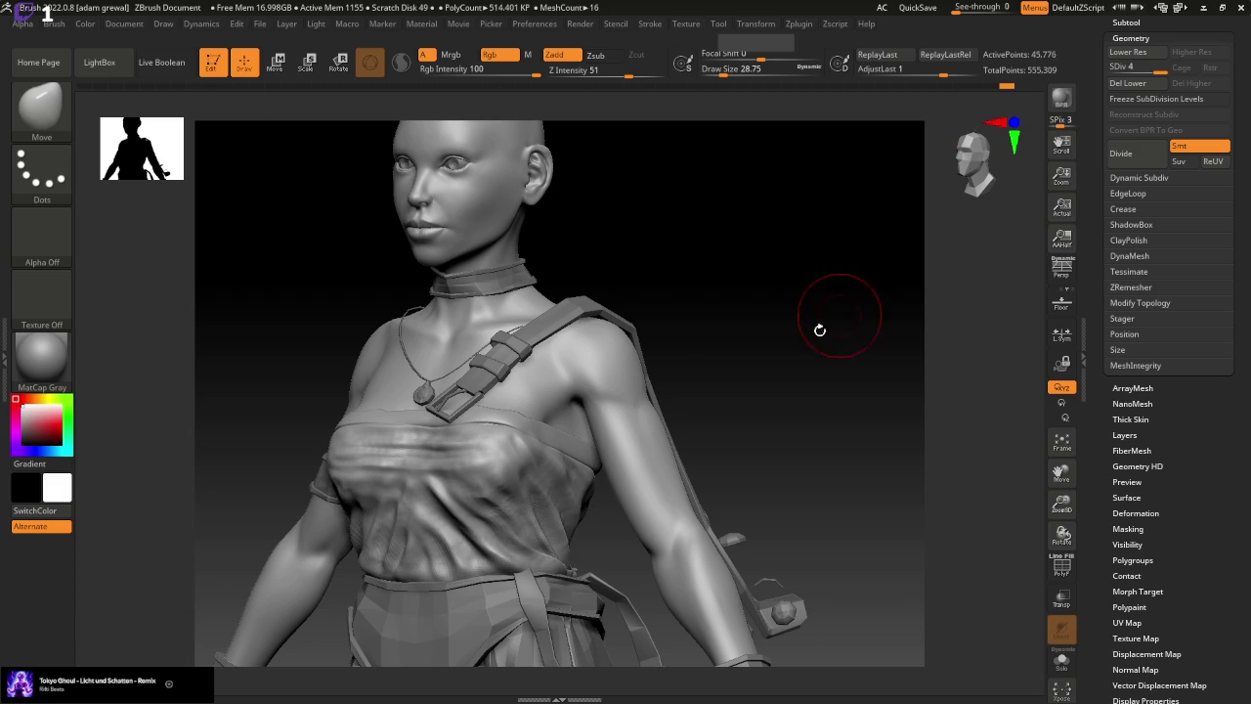
Soften the chest wrinkles from necklace to waist with the Standard brush at size about 17
{"action": "left_click", "coordinate": [41, 108]}
{"action": "left_click", "coordinate": [617, 121]}
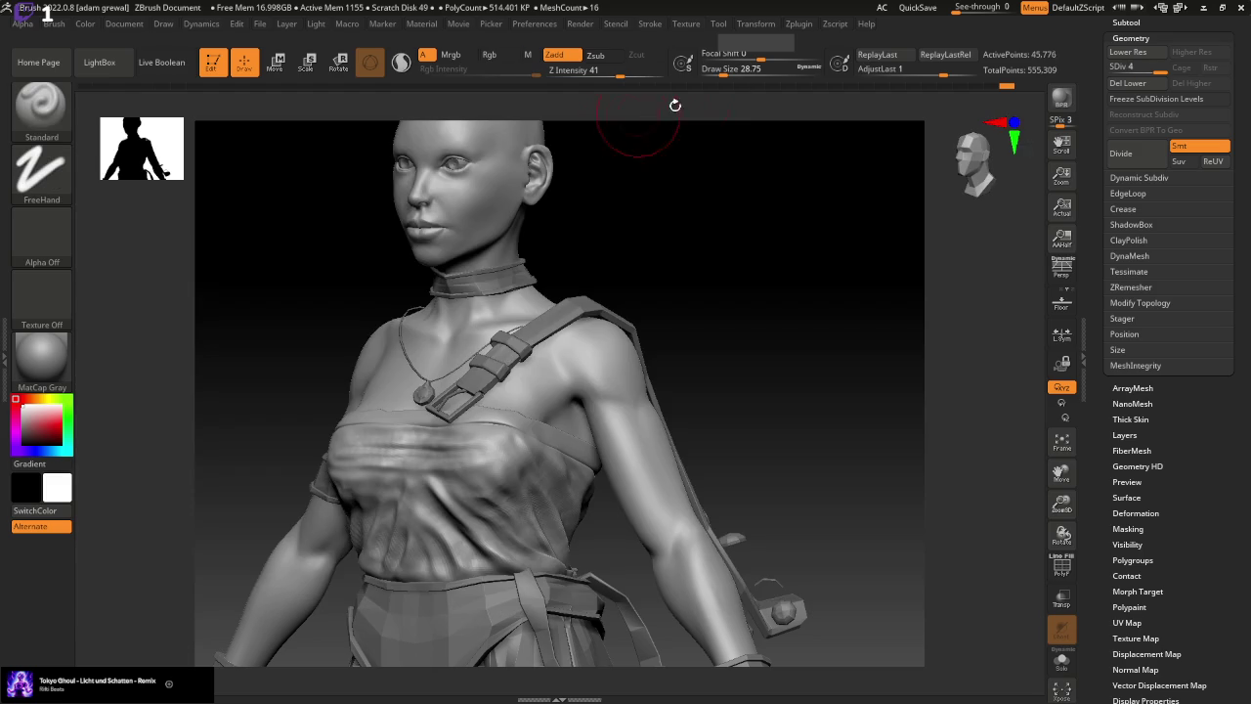
{"action": "left_click_drag", "start_coordinate": [723, 71], "coordinate": [718, 71]}
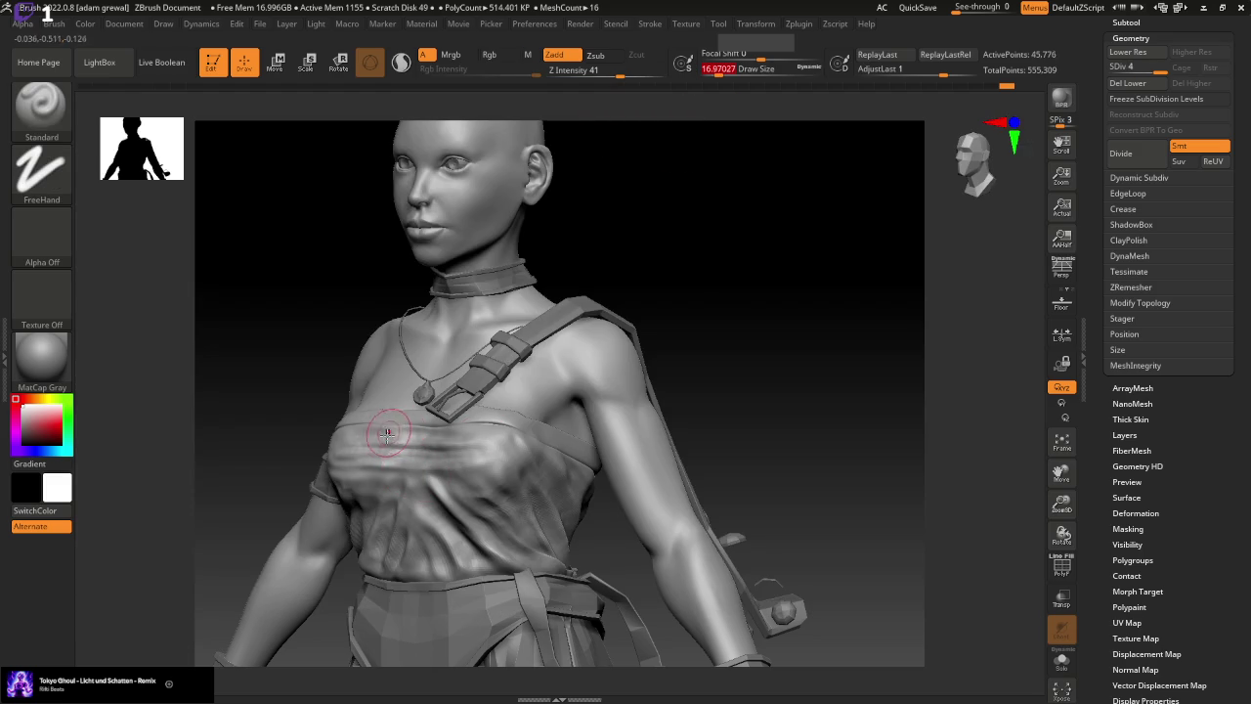
{"action": "left_click_drag", "start_coordinate": [395, 445], "coordinate": [450, 494], "text": "shift"}
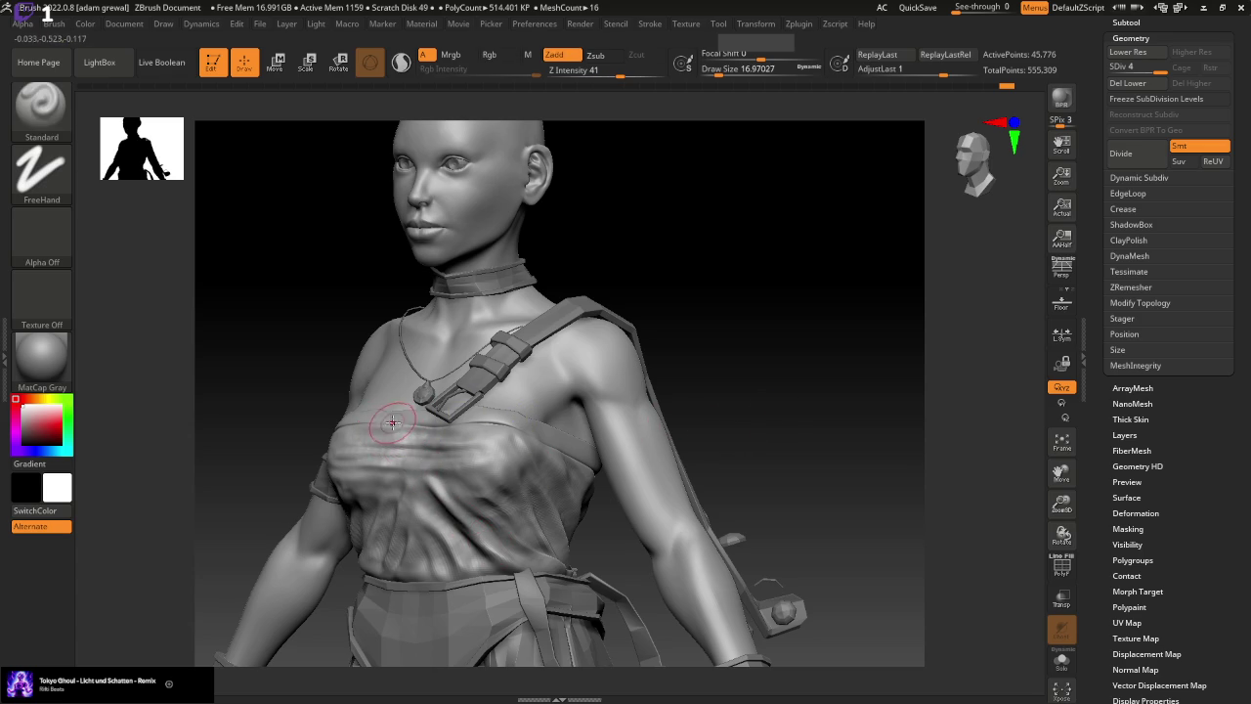
{"action": "left_click_drag", "start_coordinate": [404, 422], "coordinate": [488, 567], "text": "shift"}
{"action": "left_click_drag", "start_coordinate": [442, 481], "coordinate": [410, 454], "text": "shift"}
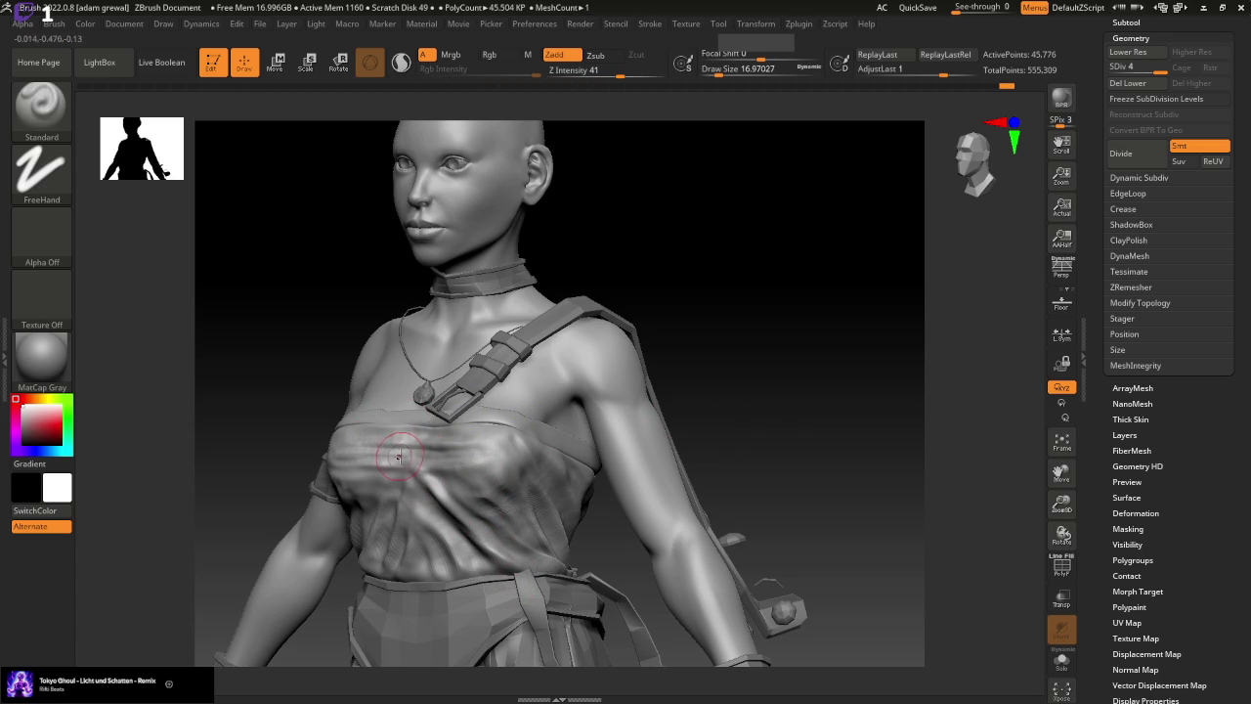
{"action": "right_click_drag", "start_coordinate": [584, 400], "coordinate": [481, 467]}
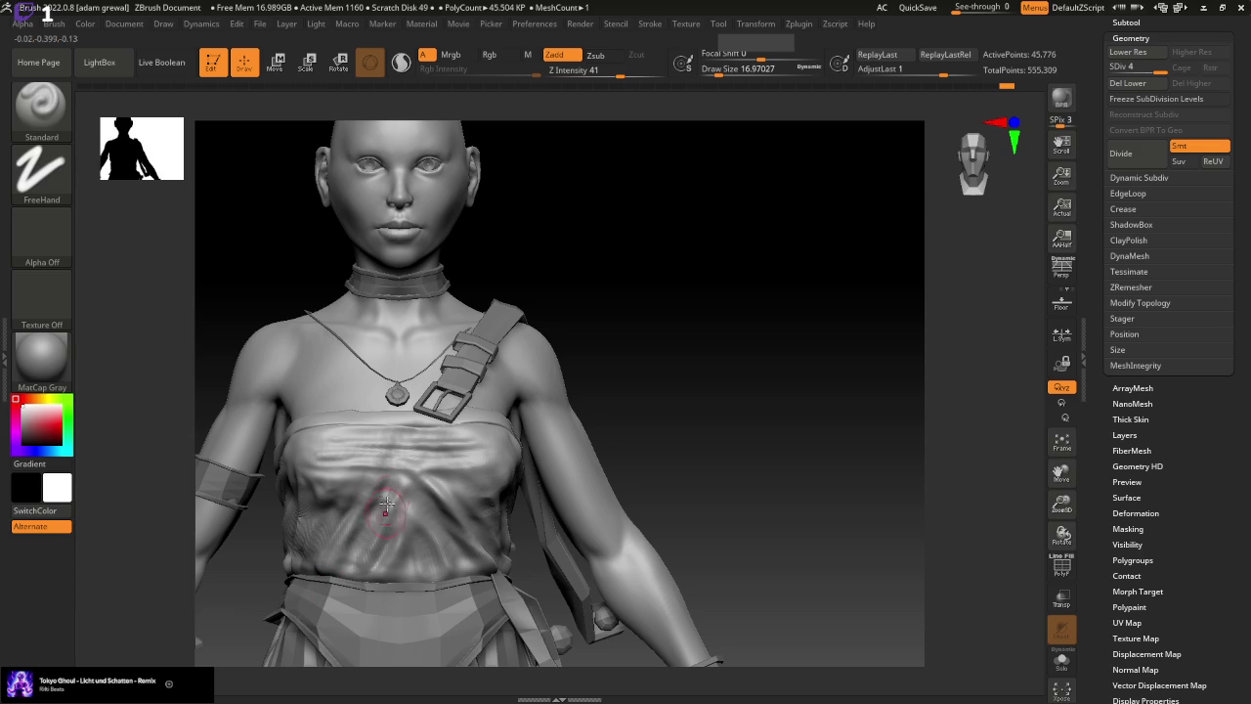
Mask and sculpt a chest fold, smooth its bright streaks, and orbit to inspect the chest
{"action": "key", "text": "ctrl"}
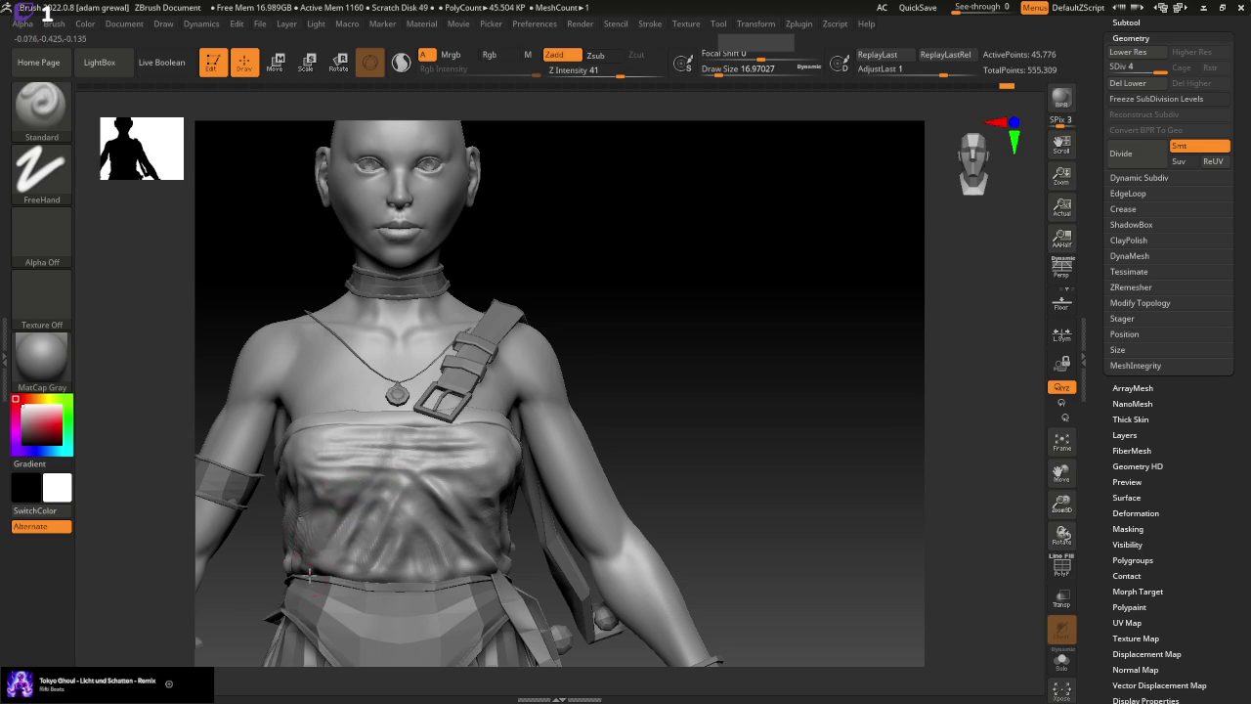
{"action": "left_click_drag", "start_coordinate": [346, 490], "coordinate": [363, 528]}
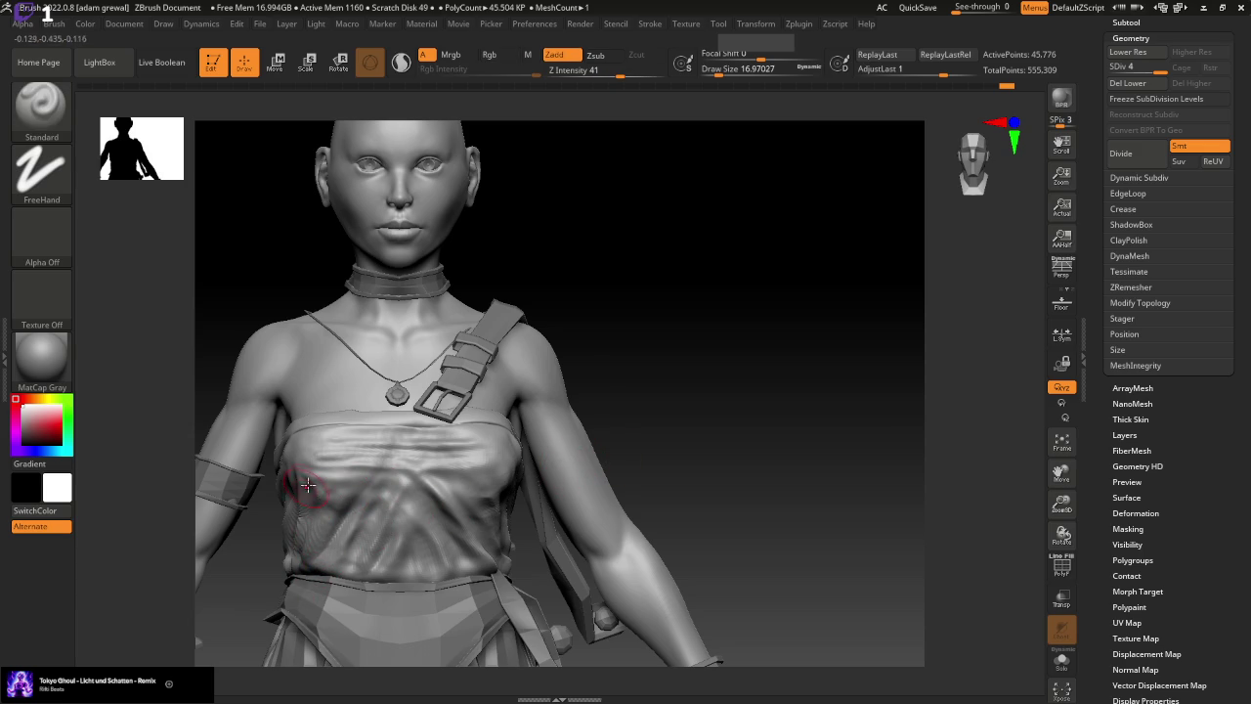
{"action": "right_click_drag", "start_coordinate": [662, 447], "coordinate": [640, 451]}
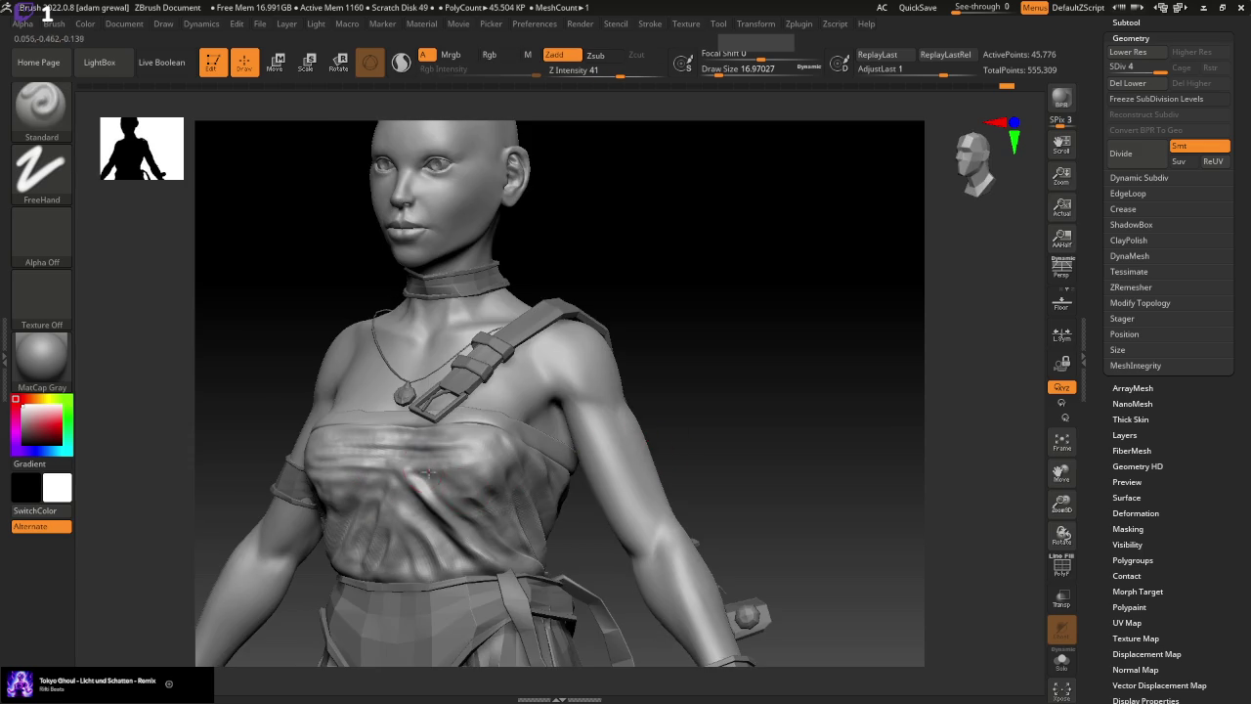
{"action": "left_click_drag", "start_coordinate": [427, 473], "coordinate": [491, 548], "text": "shift"}
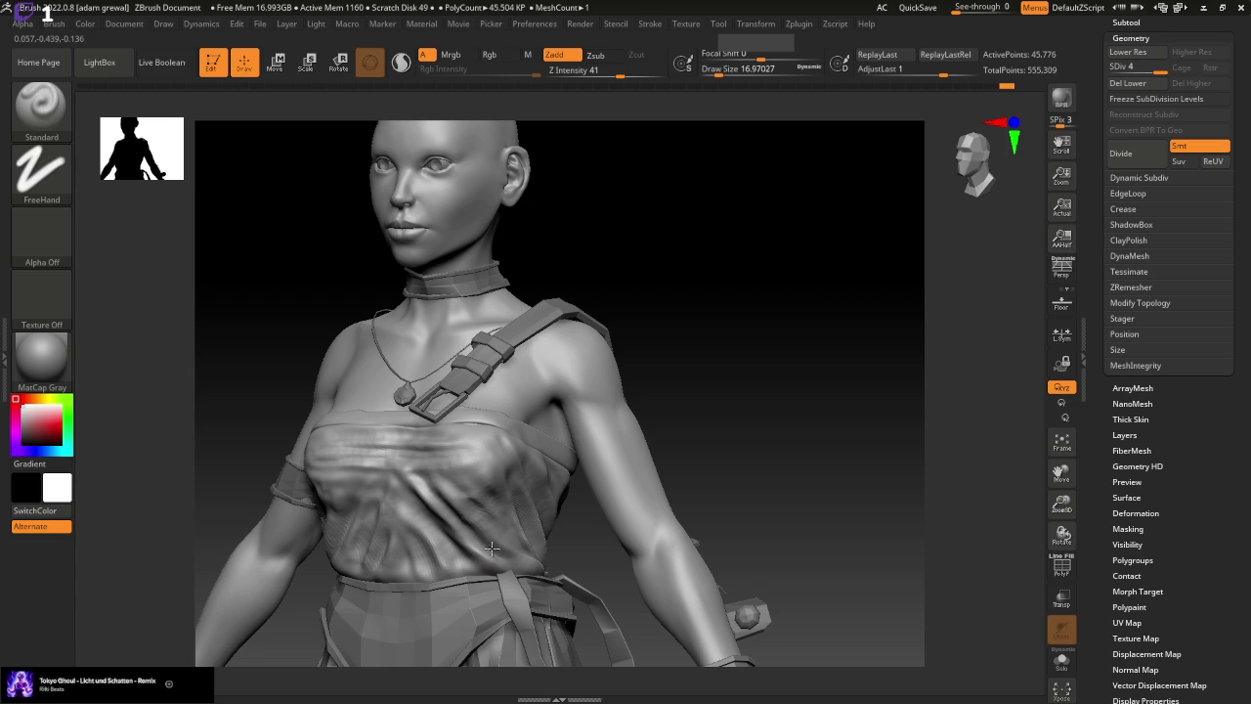
{"action": "right_click_drag", "start_coordinate": [456, 491], "coordinate": [773, 475]}
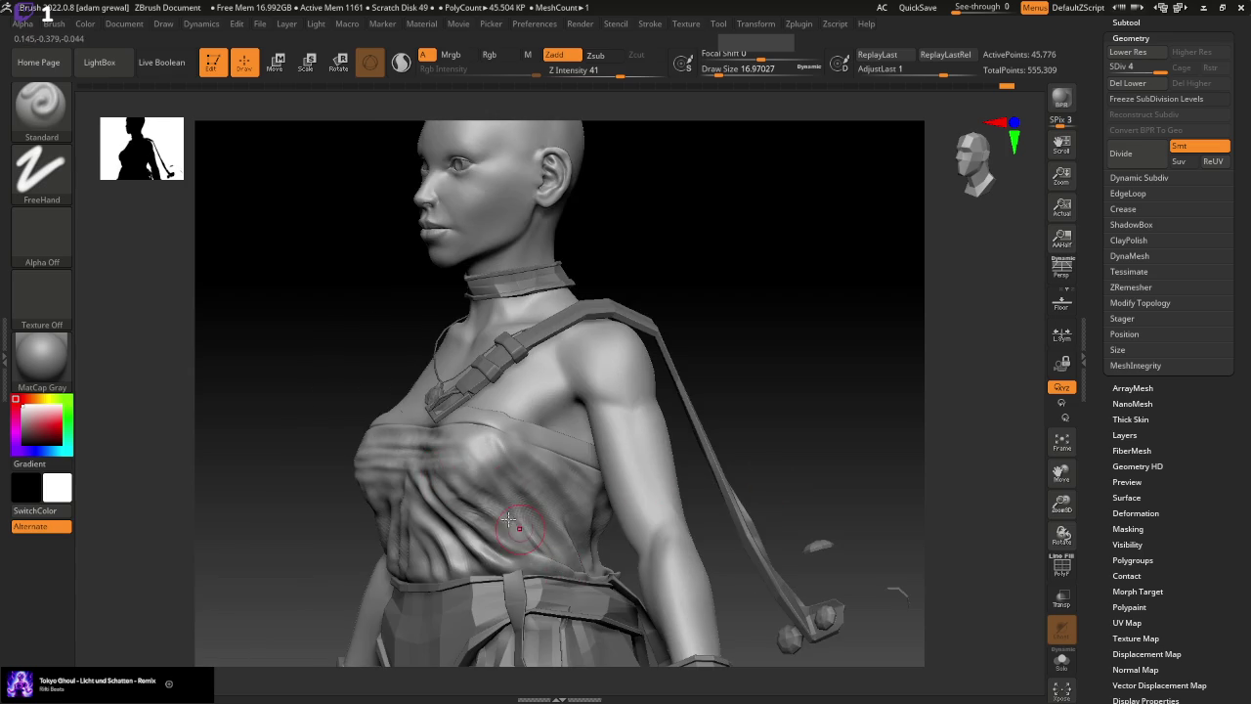
{"action": "right_click_drag", "start_coordinate": [620, 501], "coordinate": [787, 445]}
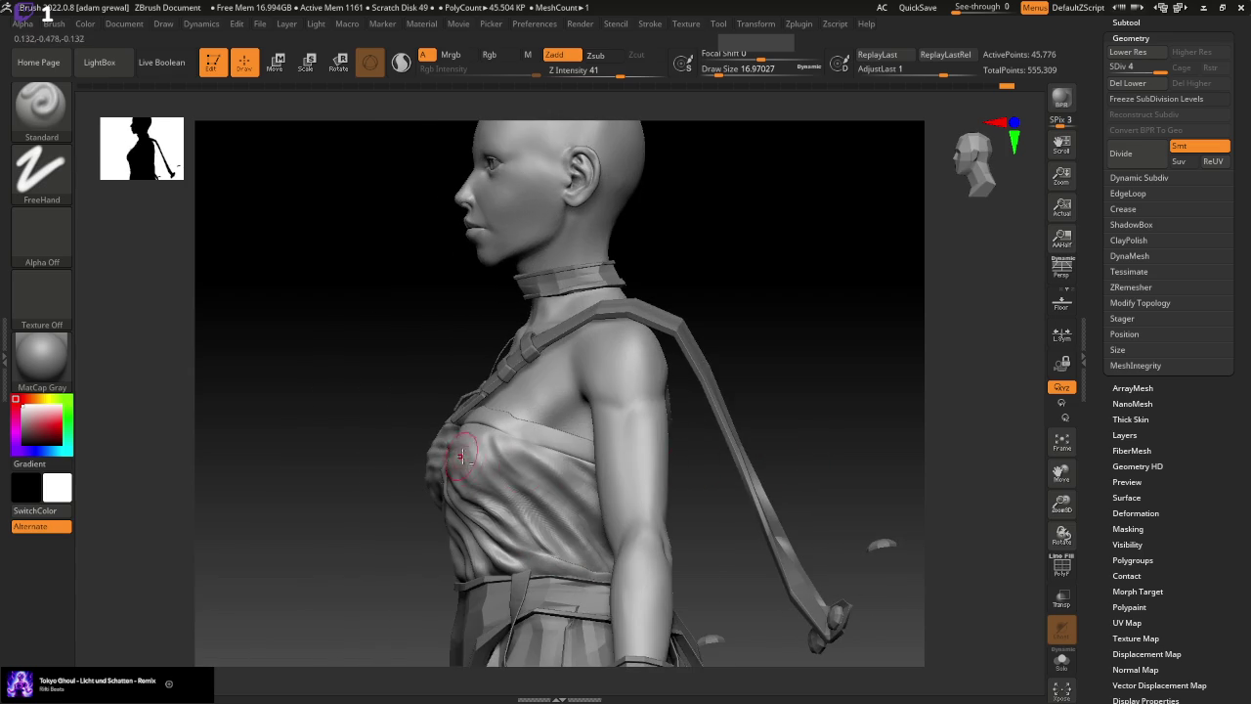
{"action": "mouse_move", "coordinate": [464, 474]}
{"action": "right_mouse_down"}
{"action": "mouse_move", "coordinate": [815, 453]}
{"action": "mouse_move", "coordinate": [746, 433]}
{"action": "right_mouse_up"}
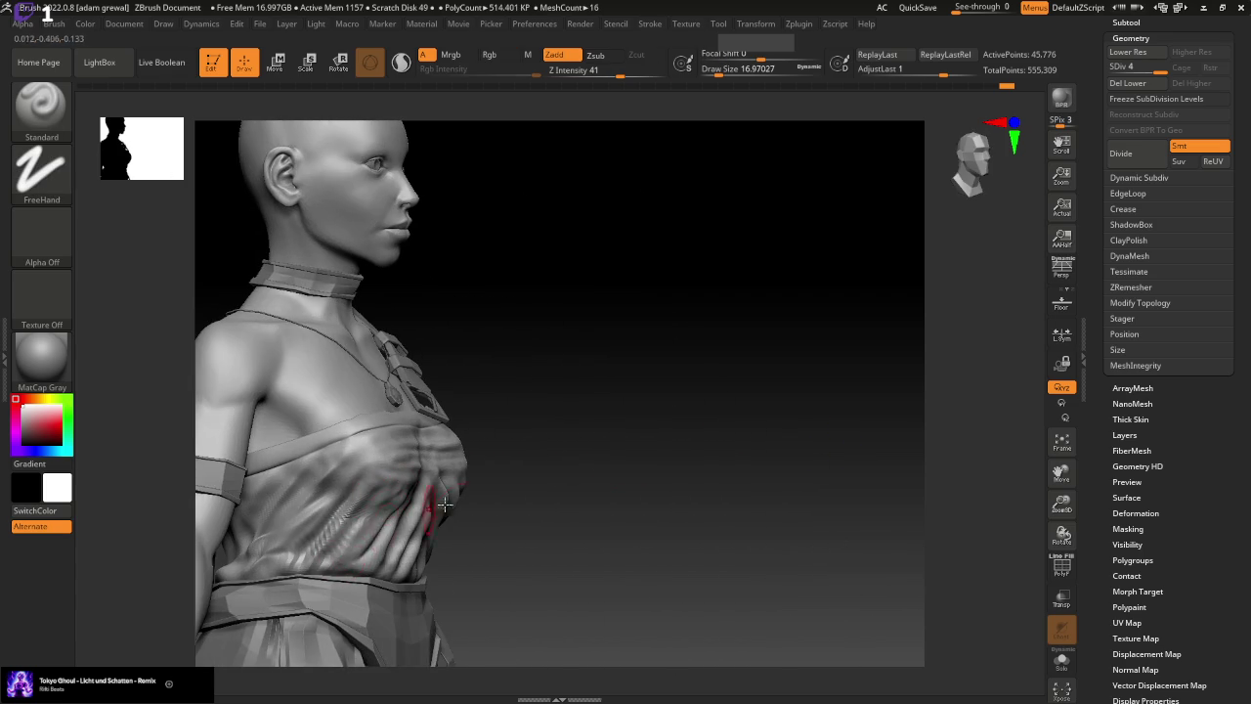
{"action": "right_click_drag", "start_coordinate": [445, 504], "coordinate": [552, 481]}
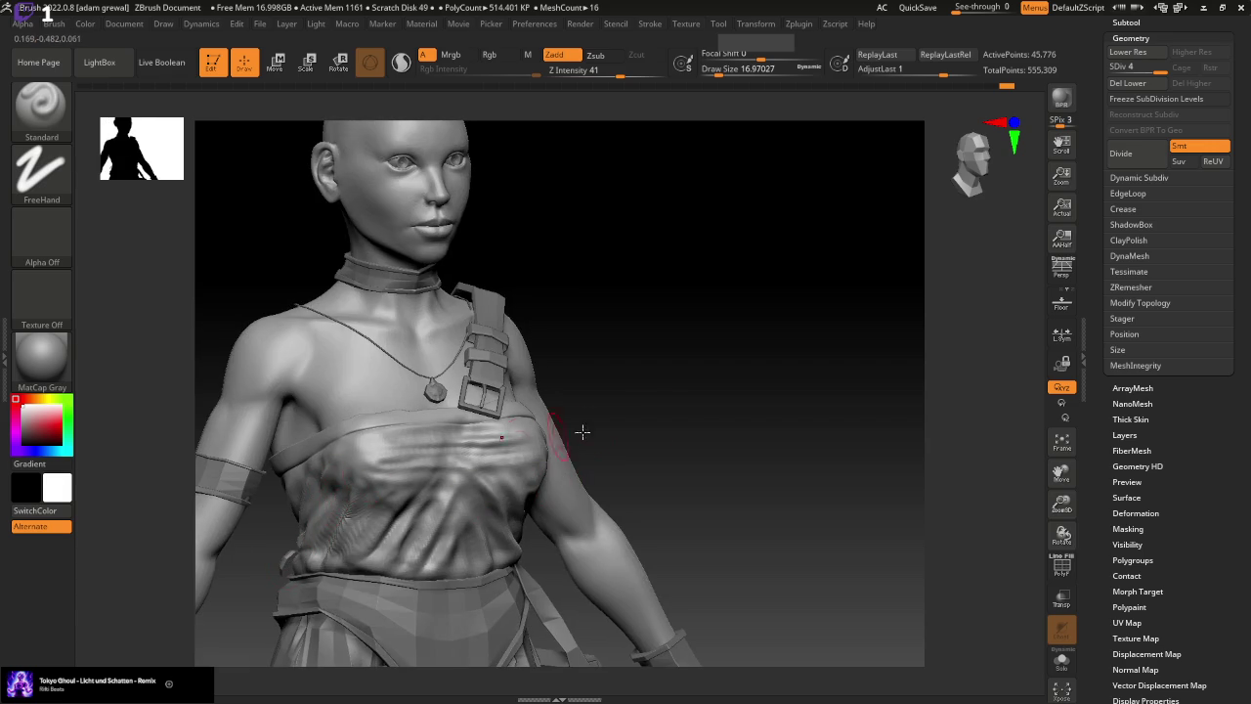
{"action": "right_click_drag", "start_coordinate": [581, 431], "coordinate": [685, 416]}
Reshape and refine the cloth folds at the lower waist toward the back
{"action": "left_click_drag", "start_coordinate": [255, 570], "coordinate": [246, 576]}
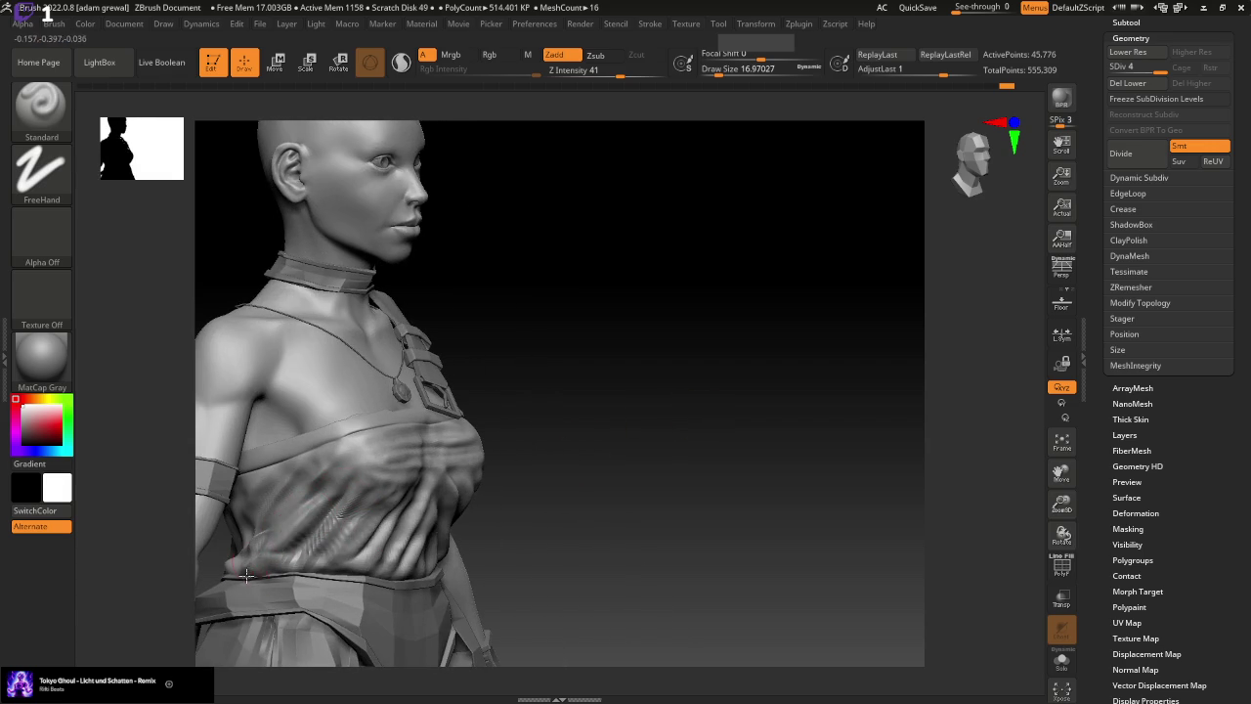
{"action": "left_click_drag", "start_coordinate": [527, 454], "coordinate": [635, 446]}
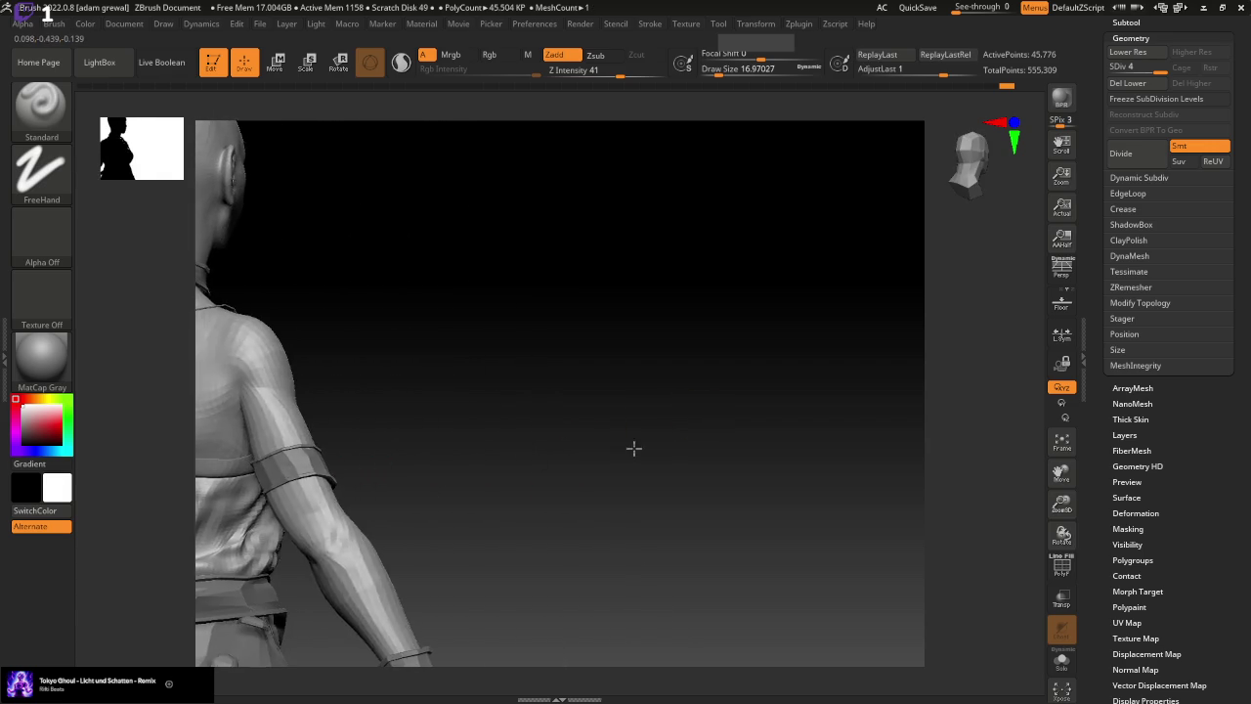
{"action": "left_click_drag", "start_coordinate": [250, 539], "coordinate": [252, 543]}
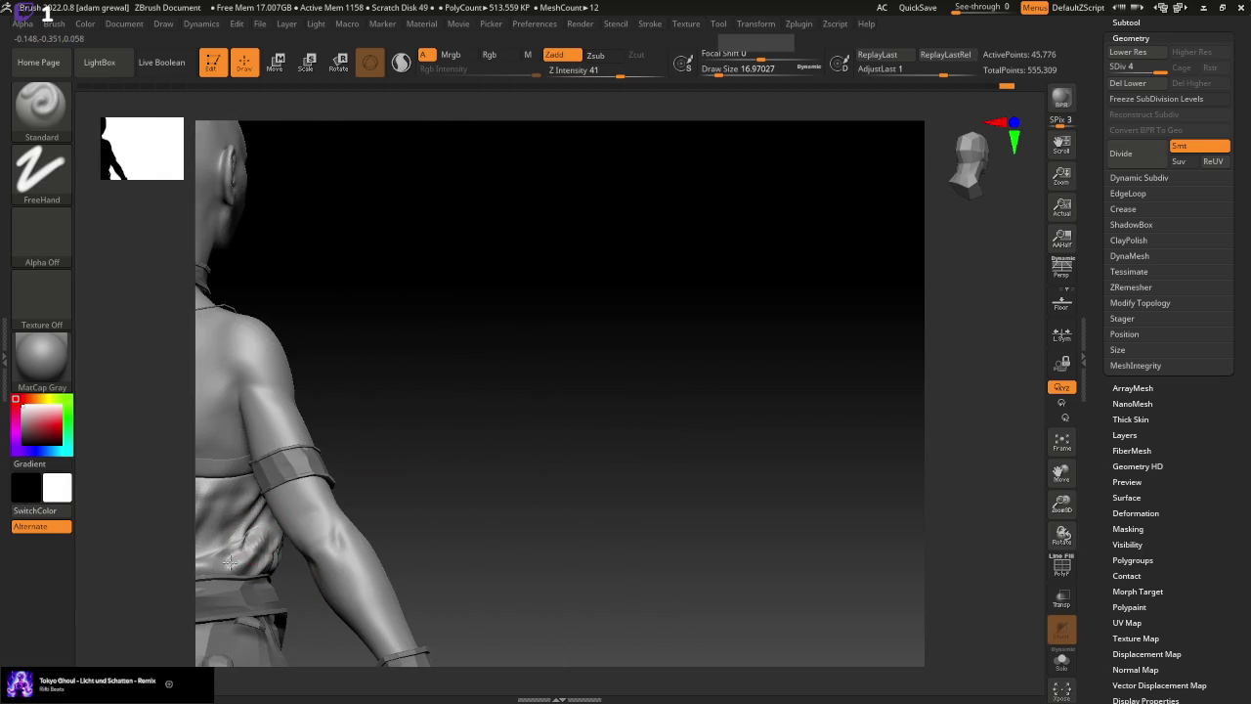
{"action": "left_click_drag", "start_coordinate": [365, 517], "coordinate": [551, 498]}
{"action": "mouse_move", "coordinate": [1071, 488]}
{"action": "left_mouse_down"}
{"action": "mouse_move", "coordinate": [377, 505]}
{"action": "mouse_move", "coordinate": [366, 540]}
{"action": "left_mouse_up"}
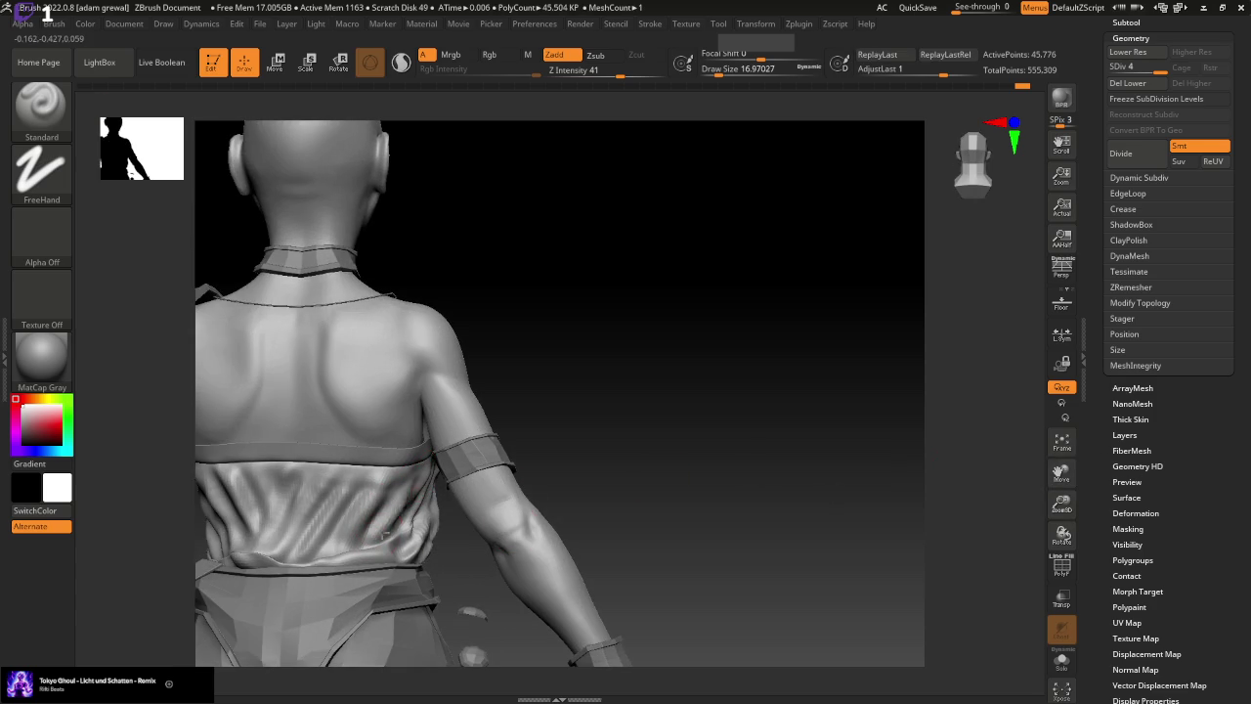
Smooth the back of the tube top, then orbit round to the front
{"action": "left_click_drag", "start_coordinate": [616, 445], "coordinate": [504, 489]}
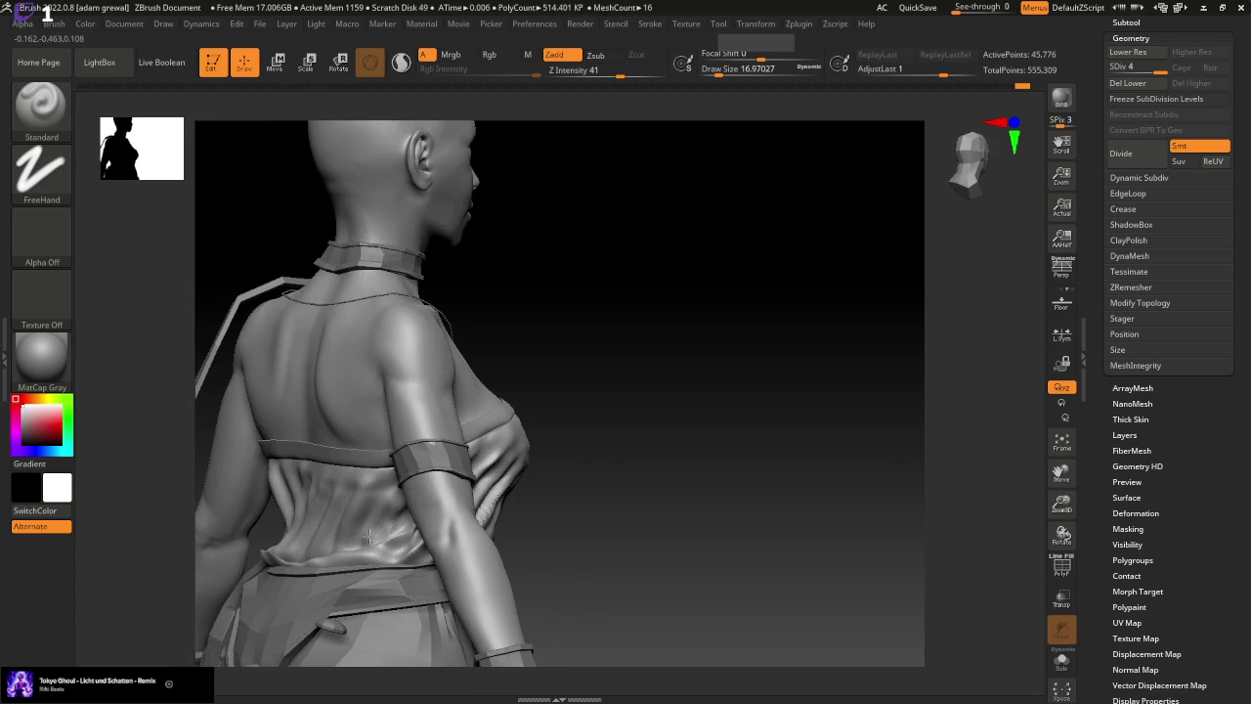
{"action": "key", "text": "shift"}
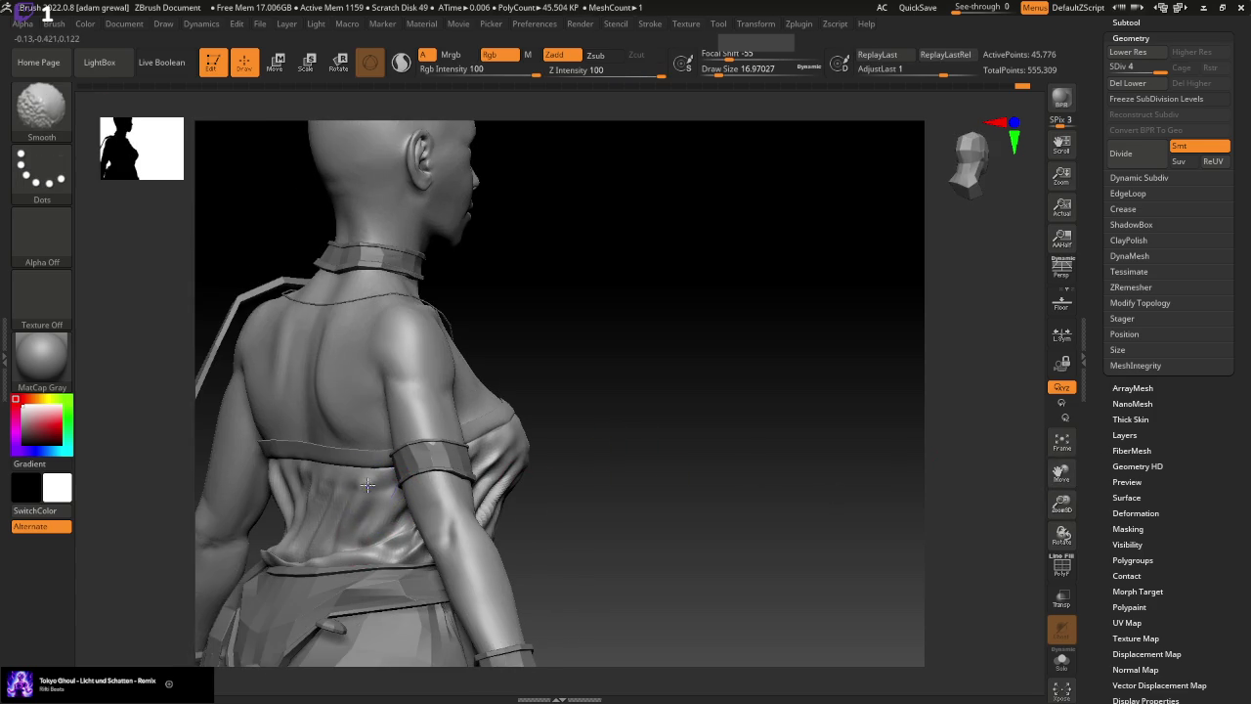
{"action": "left_click_drag", "start_coordinate": [587, 431], "coordinate": [356, 484]}
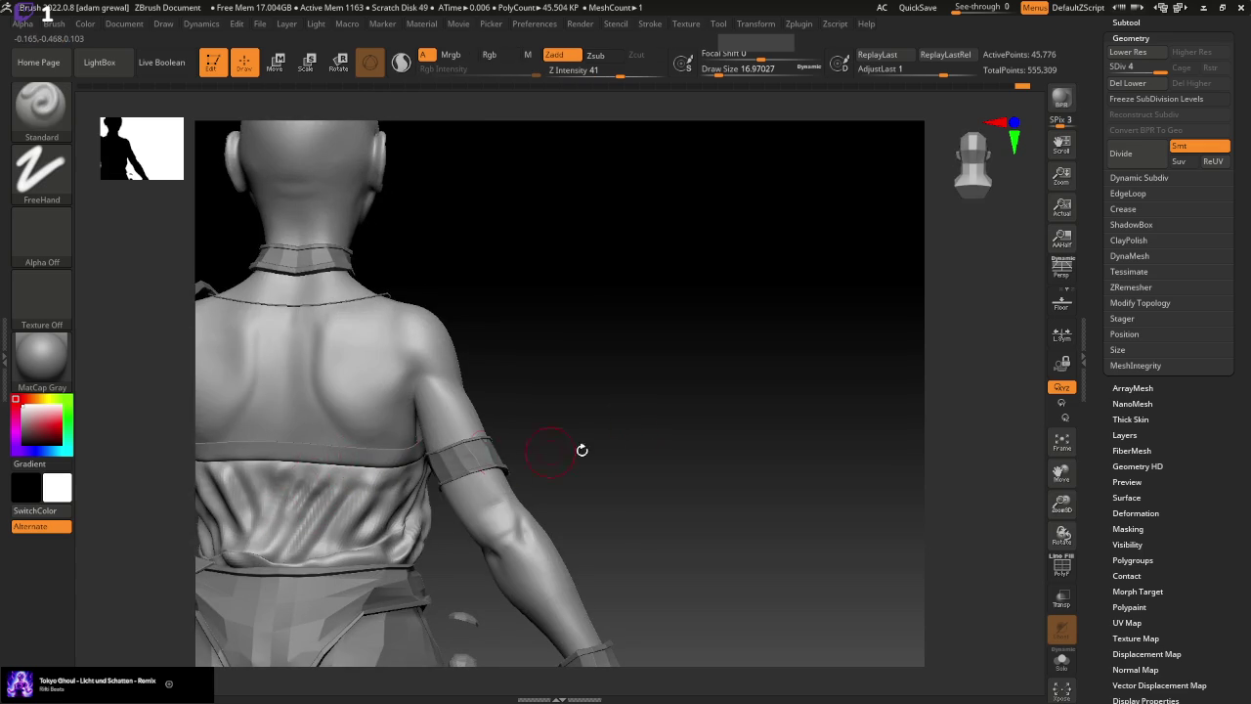
{"action": "left_click_drag", "start_coordinate": [581, 449], "coordinate": [519, 475]}
{"action": "left_click_drag", "start_coordinate": [668, 440], "coordinate": [445, 484]}
{"action": "left_click_drag", "start_coordinate": [563, 442], "coordinate": [536, 439]}
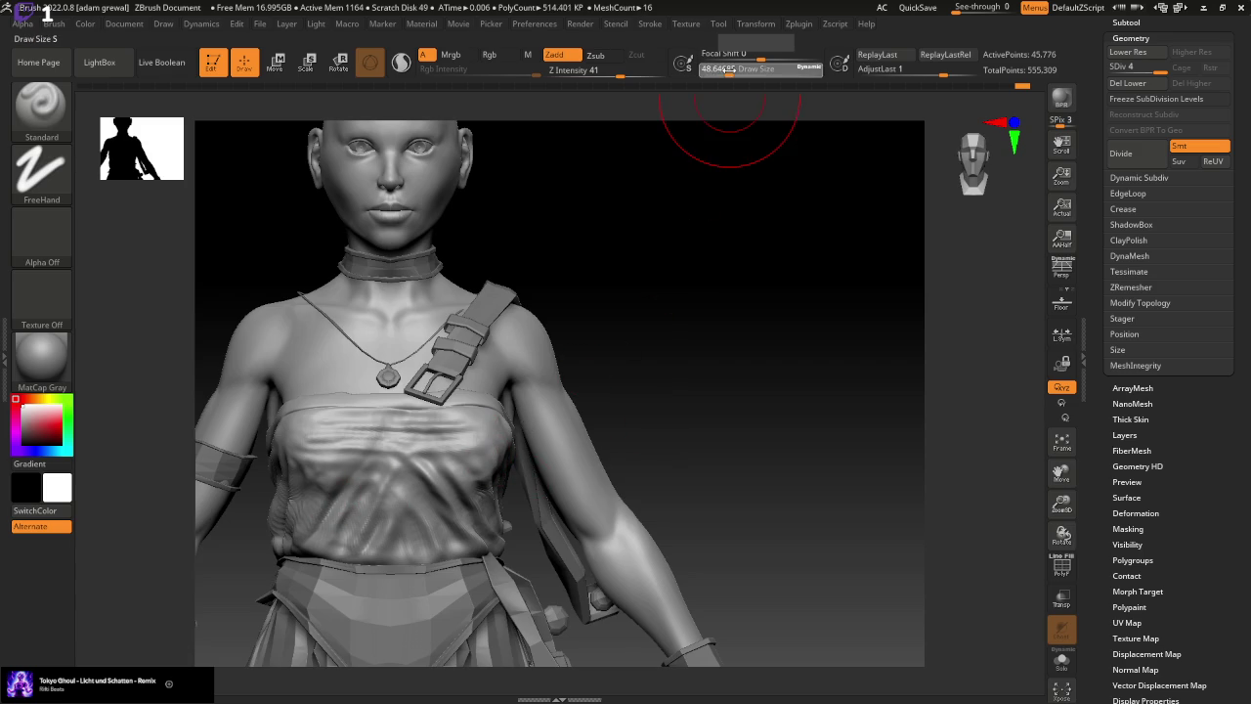
Smooth the tube top, then shape it with the Move brush from a three-quarter view
{"action": "key", "text": "shift"}
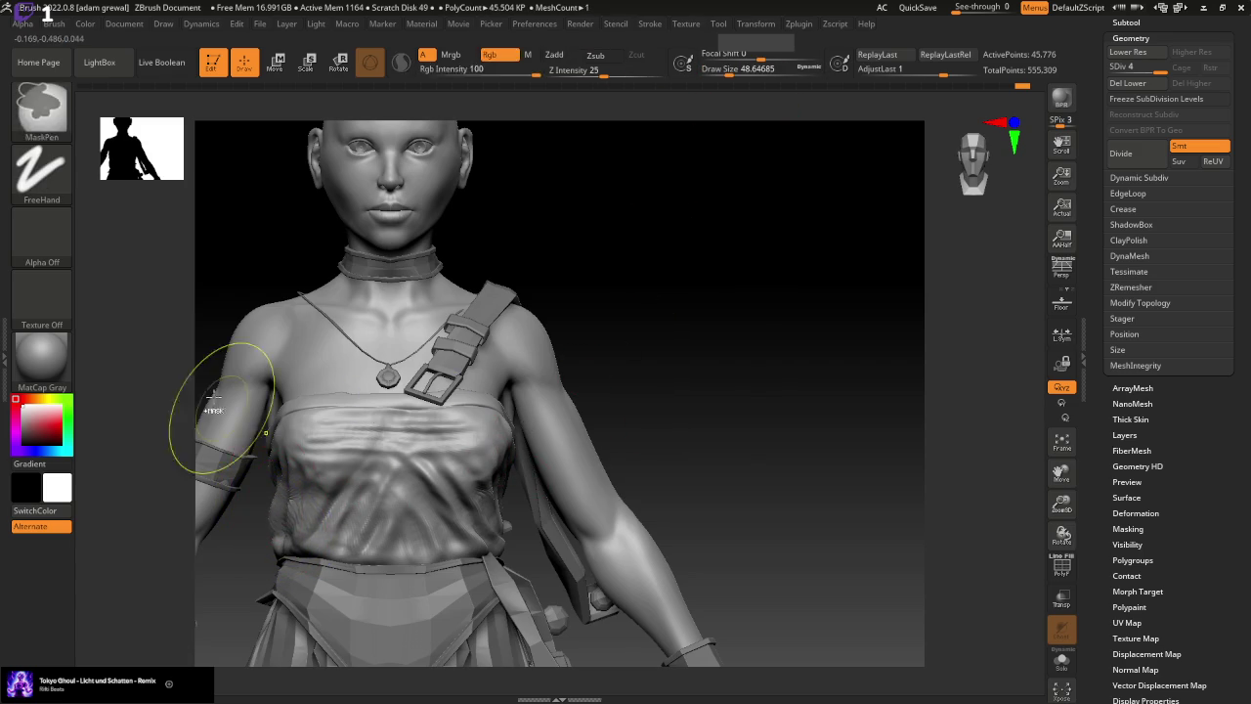
{"action": "key", "text": "b"}
{"action": "left_click", "coordinate": [379, 128]}
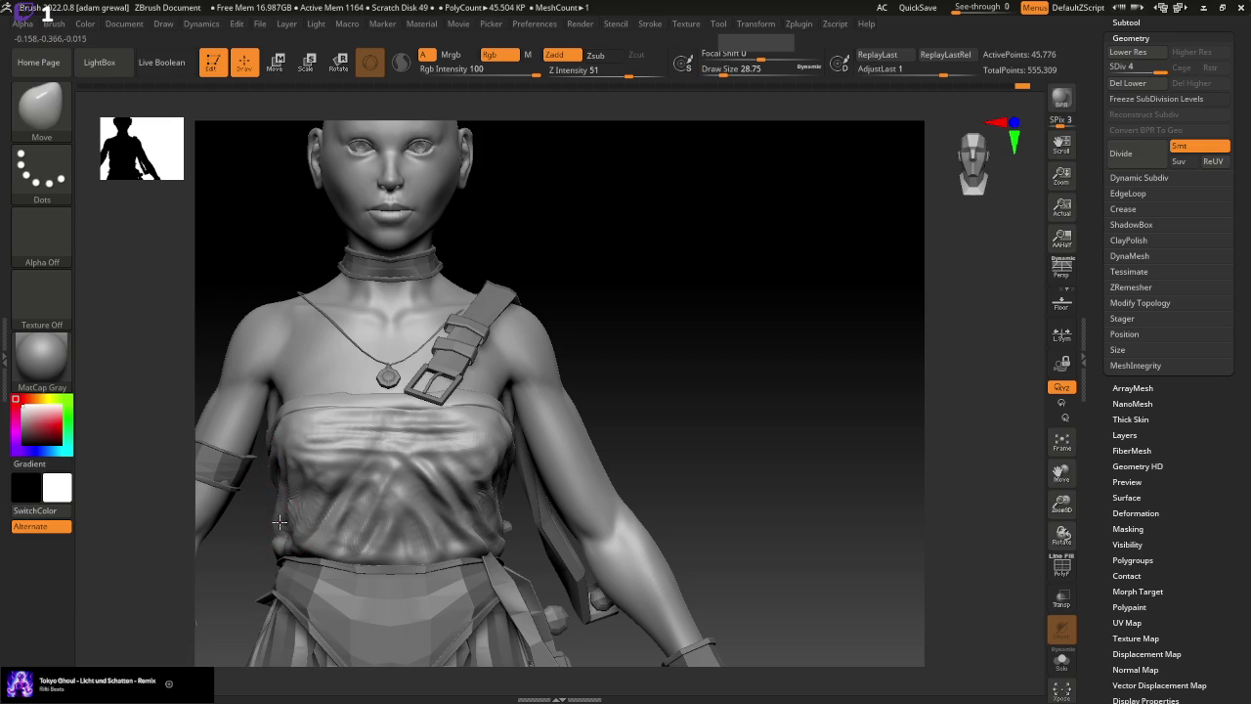
{"action": "mouse_move", "coordinate": [771, 478]}
{"action": "left_mouse_down"}
{"action": "mouse_move", "coordinate": [793, 478]}
{"action": "mouse_move", "coordinate": [589, 525]}
{"action": "left_mouse_up"}
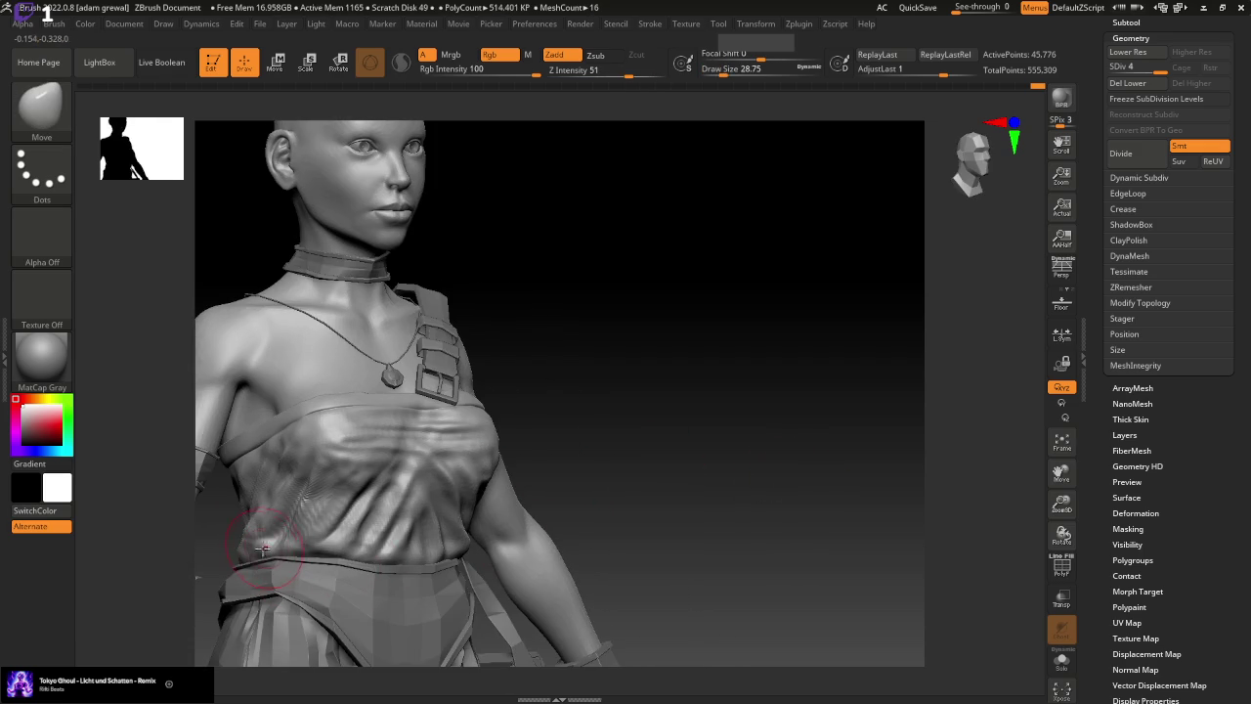
Return to the Standard brush and briefly solo the tube top before showing all subtools
{"action": "left_click", "coordinate": [41, 107]}
{"action": "left_click", "coordinate": [621, 120]}
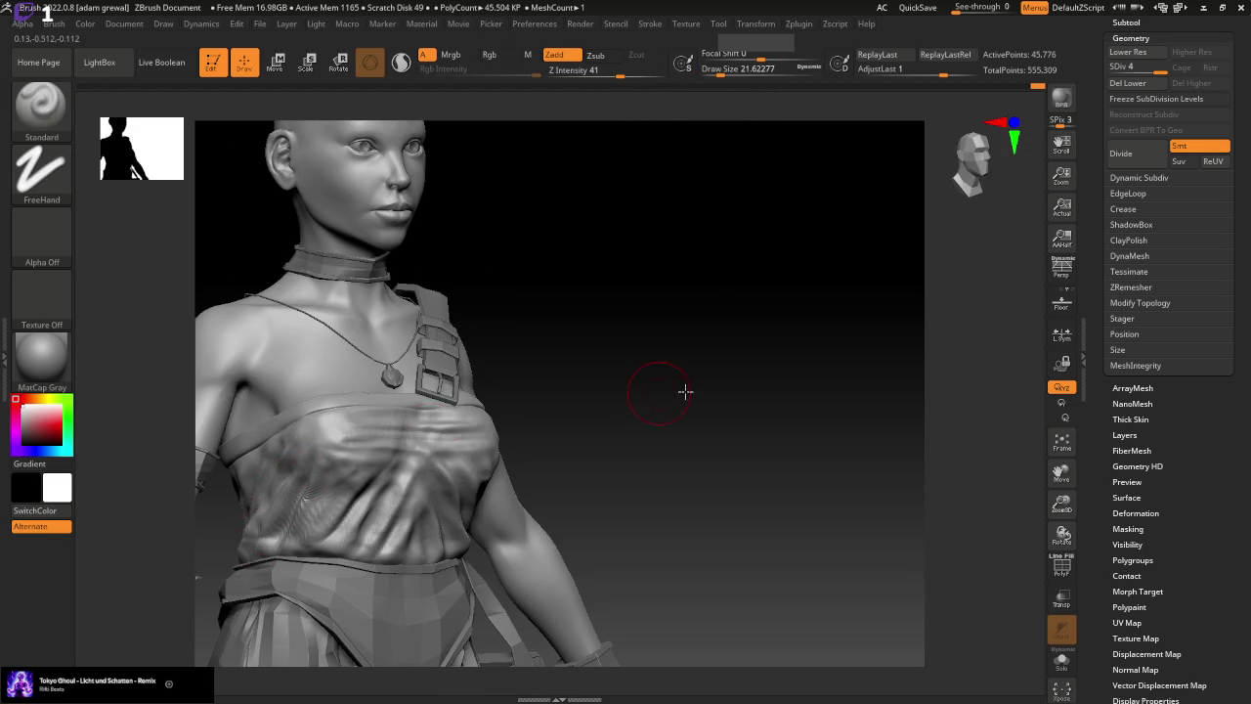
{"action": "left_click_drag", "start_coordinate": [684, 391], "coordinate": [399, 470]}
{"action": "mouse_move", "coordinate": [488, 458]}
{"action": "left_mouse_down"}
{"action": "mouse_move", "coordinate": [530, 469]}
{"action": "mouse_move", "coordinate": [420, 416]}
{"action": "left_mouse_up"}
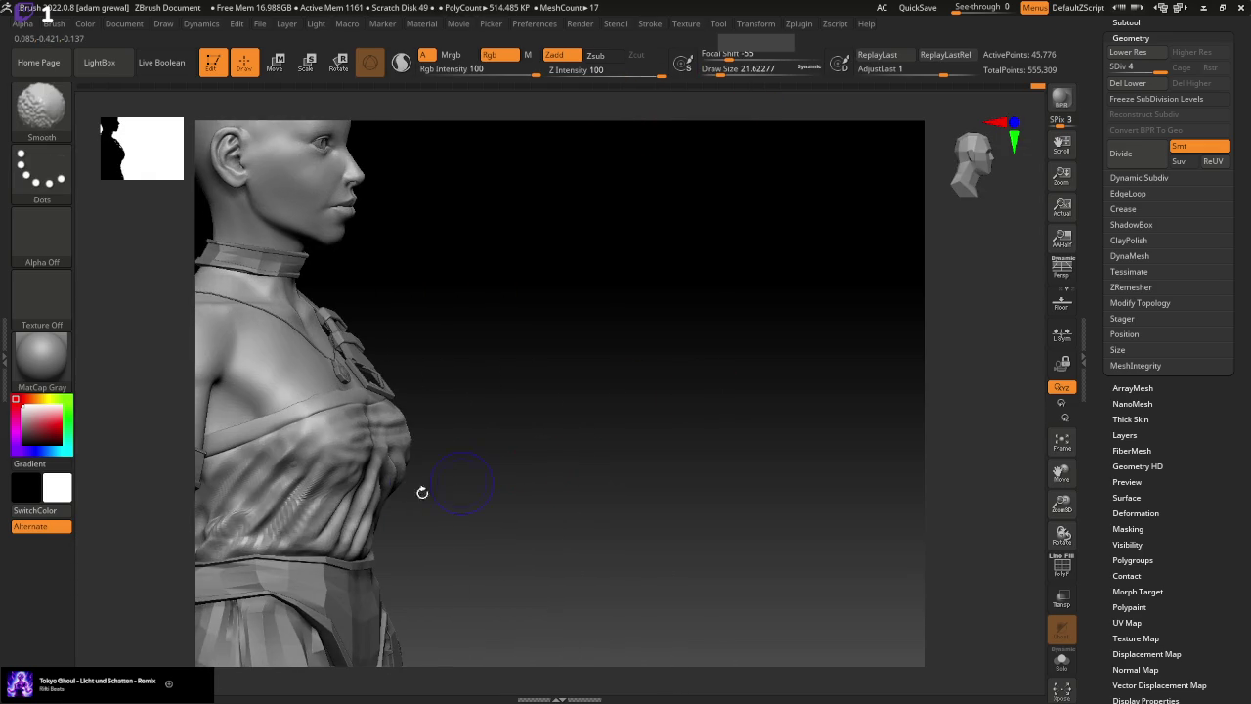
{"action": "left_click", "coordinate": [220, 547], "text": "ctrl+shift"}
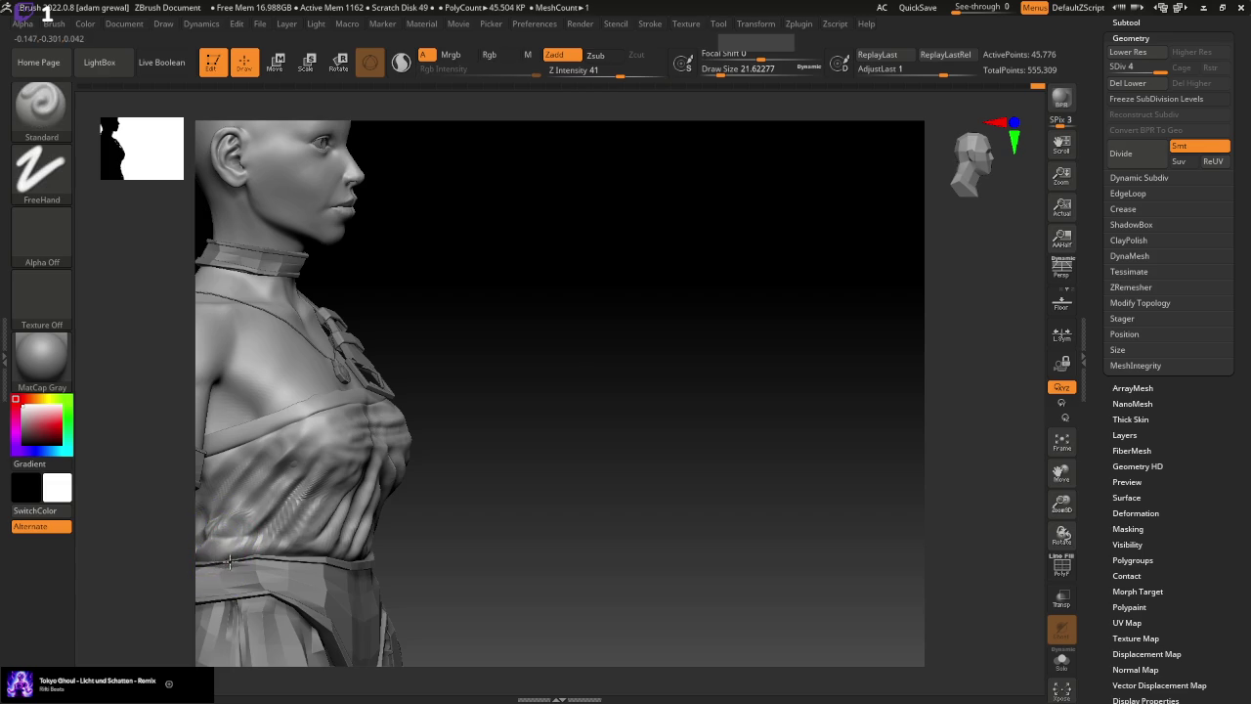
{"action": "left_click", "coordinate": [455, 534], "text": "ctrl+shift"}
{"action": "left_click_drag", "start_coordinate": [454, 534], "coordinate": [618, 528]}
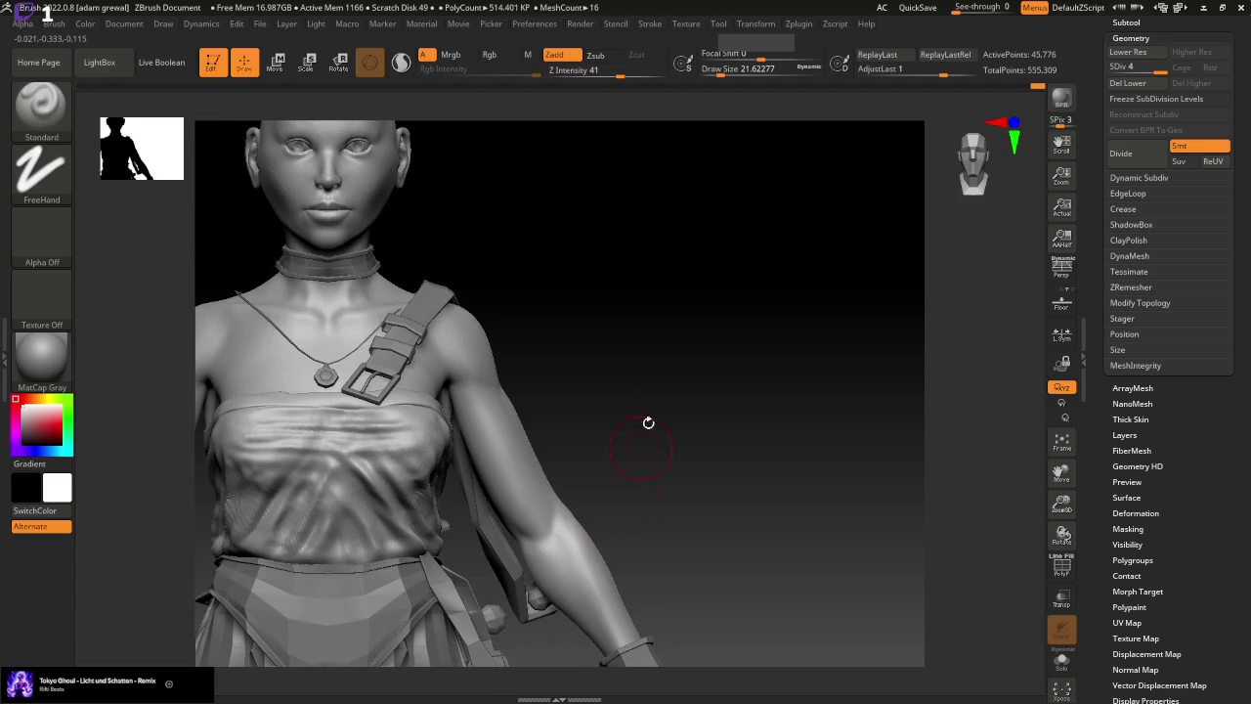
Sculpt the front folds with draw size about 46, then 25, and show the subtool list
{"action": "left_click_drag", "start_coordinate": [721, 71], "coordinate": [728, 71]}
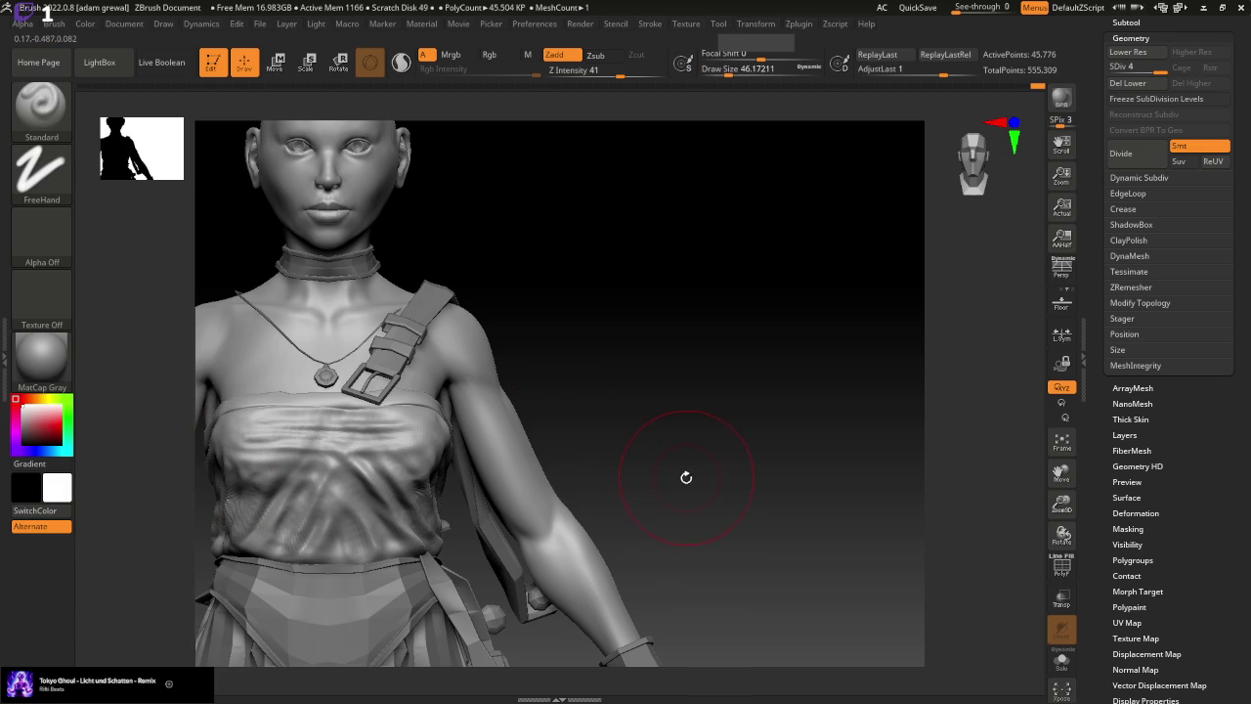
{"action": "left_click_drag", "start_coordinate": [679, 494], "coordinate": [678, 483]}
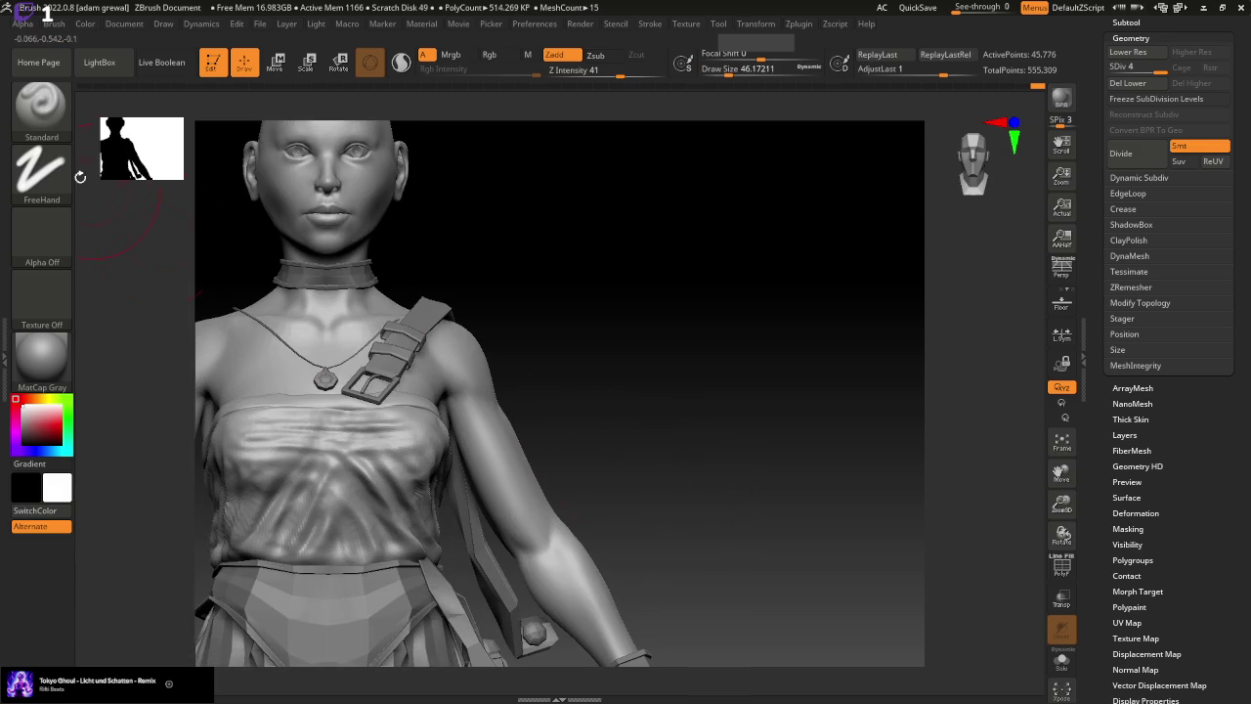
{"action": "left_click_drag", "start_coordinate": [729, 71], "coordinate": [721, 70]}
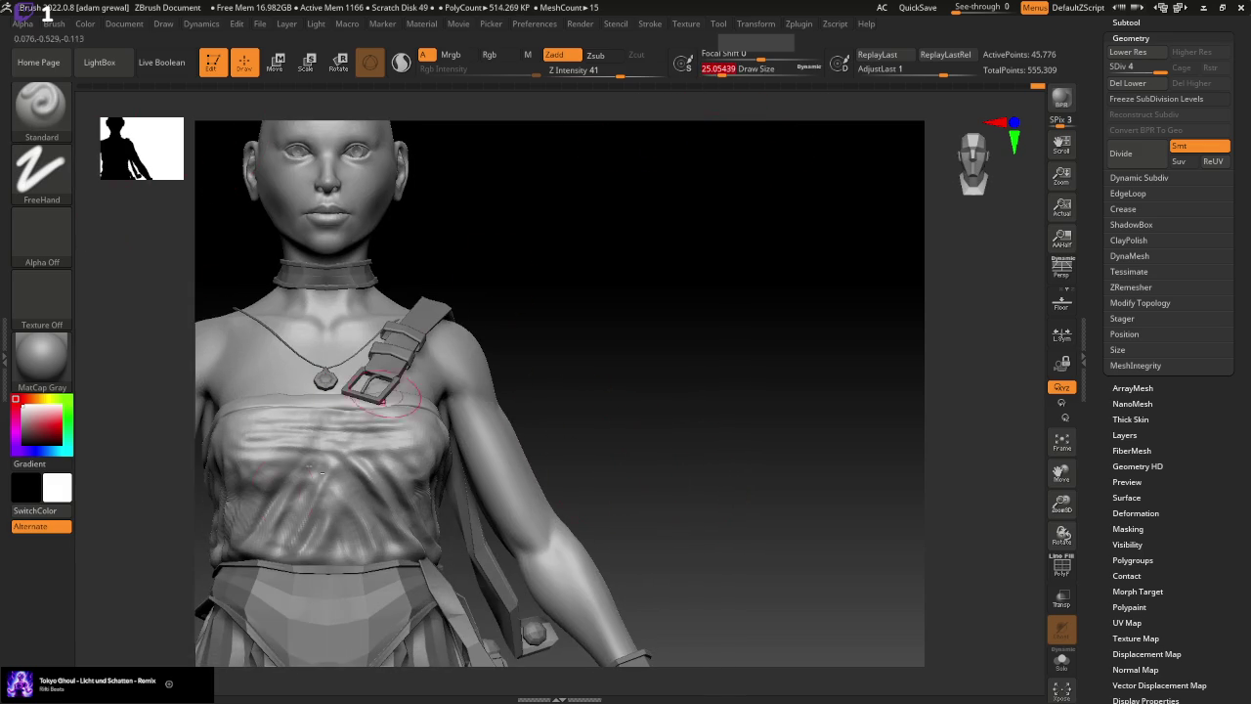
{"action": "left_click_drag", "start_coordinate": [637, 414], "coordinate": [626, 433]}
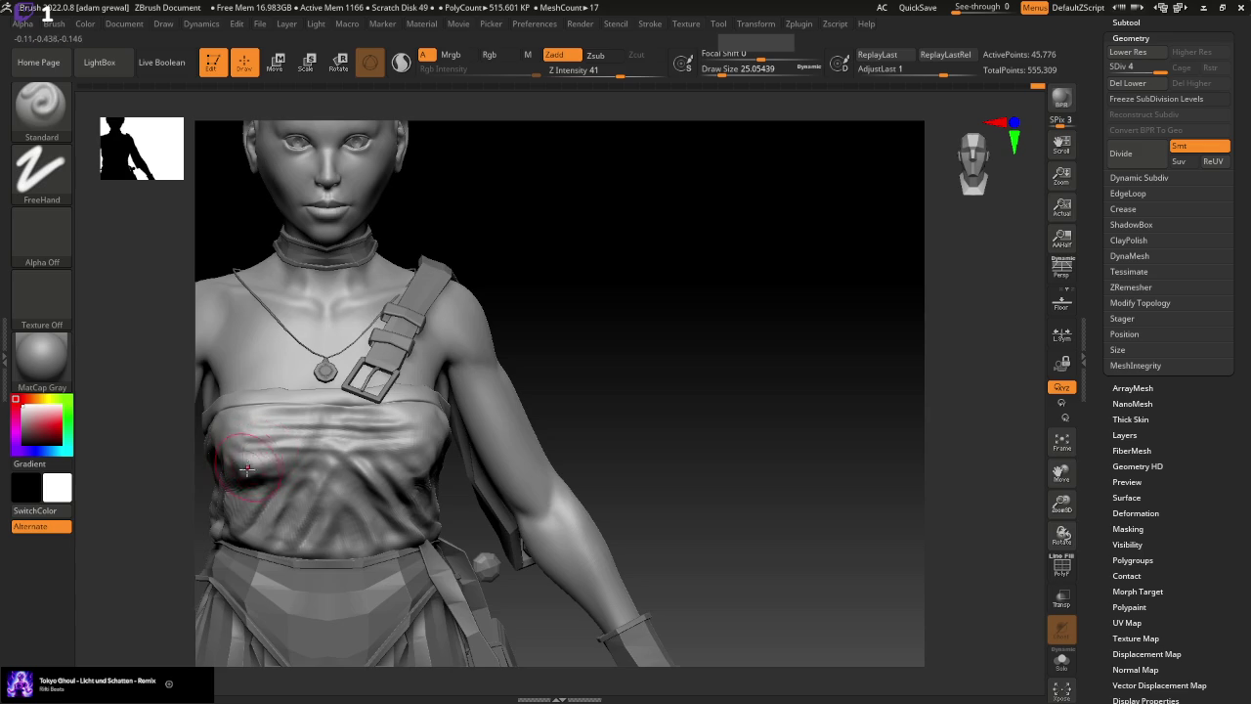
{"action": "mouse_move", "coordinate": [720, 455]}
{"action": "left_mouse_down"}
{"action": "mouse_move", "coordinate": [675, 451]}
{"action": "mouse_move", "coordinate": [726, 465]}
{"action": "mouse_move", "coordinate": [693, 466]}
{"action": "left_mouse_up"}
{"action": "left_click_drag", "start_coordinate": [748, 498], "coordinate": [776, 511], "text": "shift"}
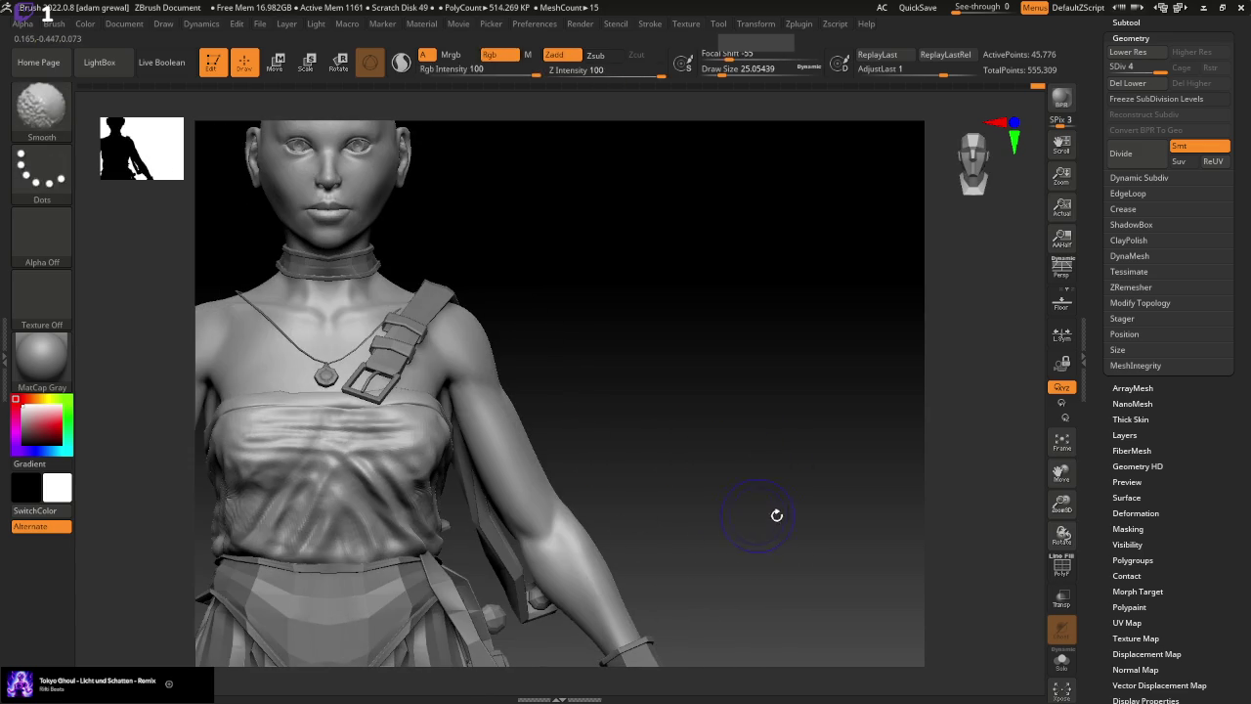
{"action": "left_click_drag", "start_coordinate": [1061, 500], "coordinate": [1063, 517]}
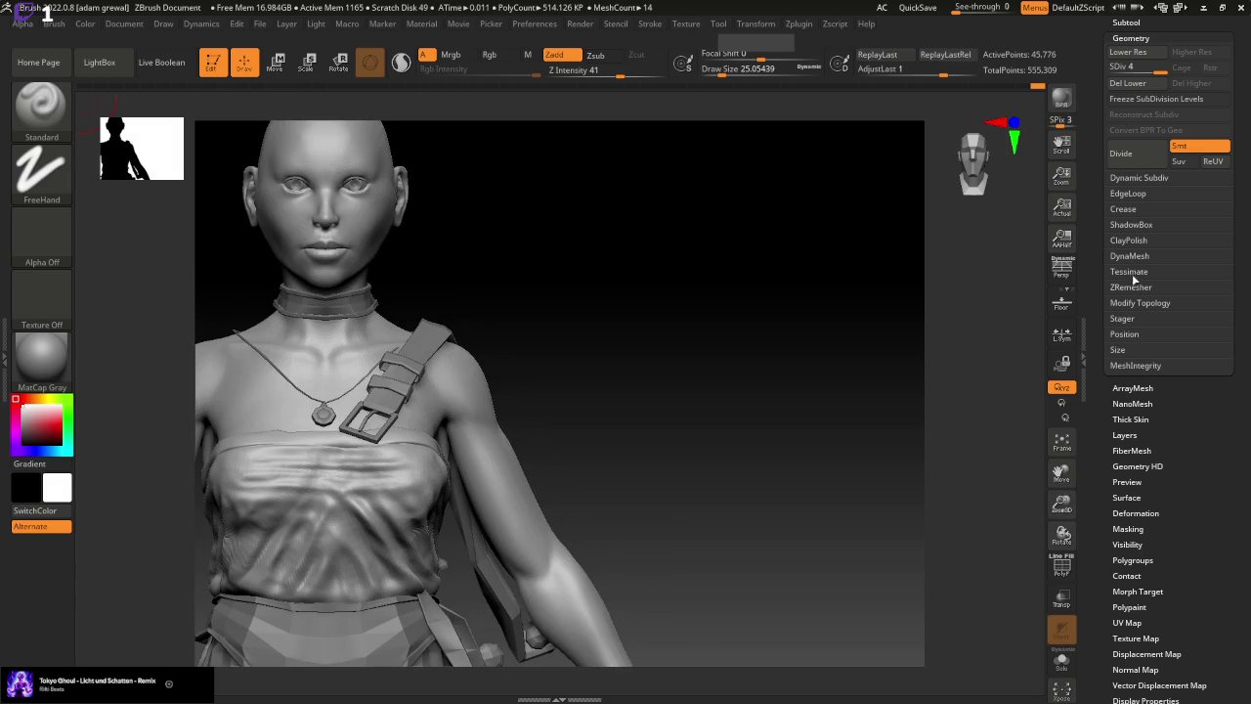
{"action": "left_click", "coordinate": [1125, 21]}
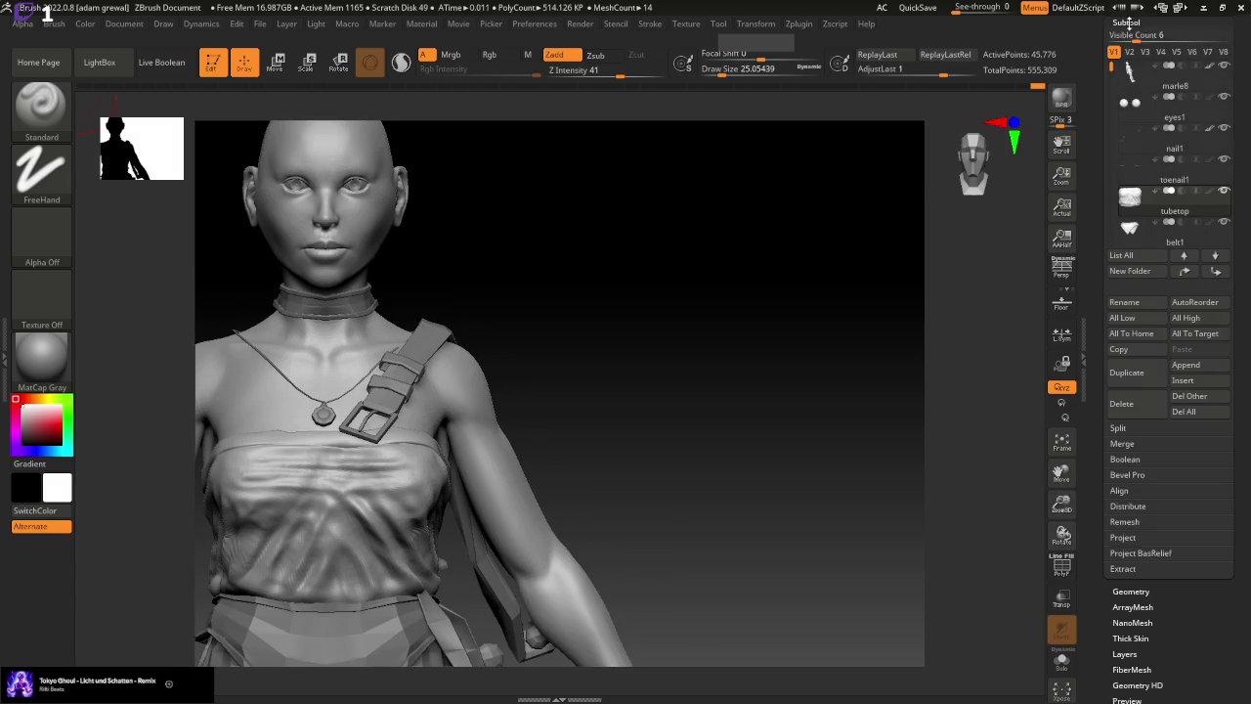
{"action": "scroll", "coordinate": [1172, 127], "scroll_direction": "up", "scroll_amount": 3}
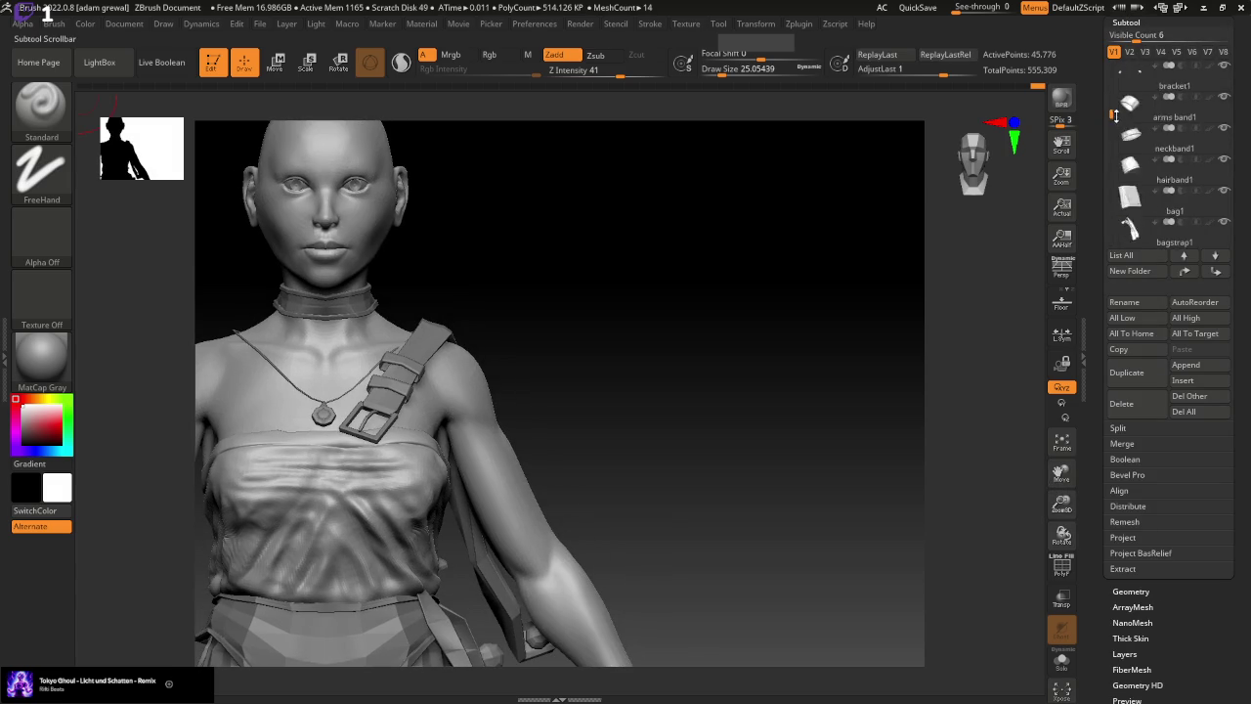
{"action": "scroll", "coordinate": [1122, 39], "scroll_direction": "down", "scroll_amount": 5}
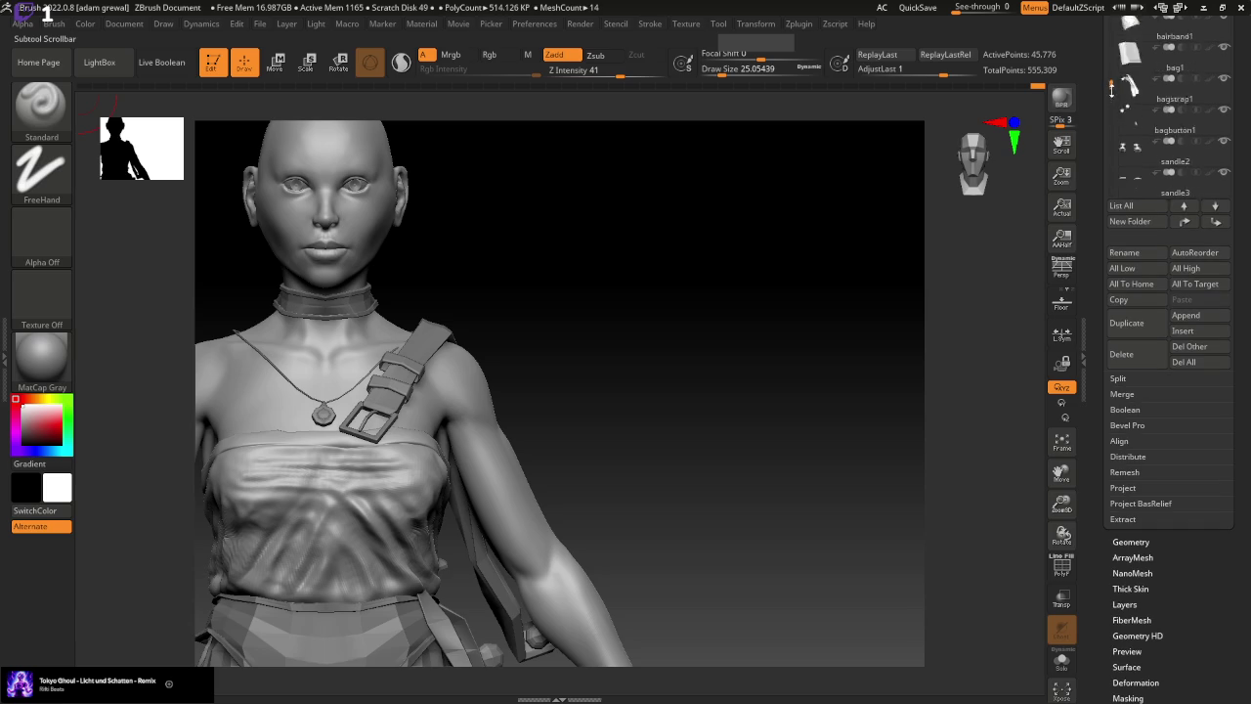
{"action": "left_click_drag", "start_coordinate": [1120, 16], "coordinate": [1112, 221]}
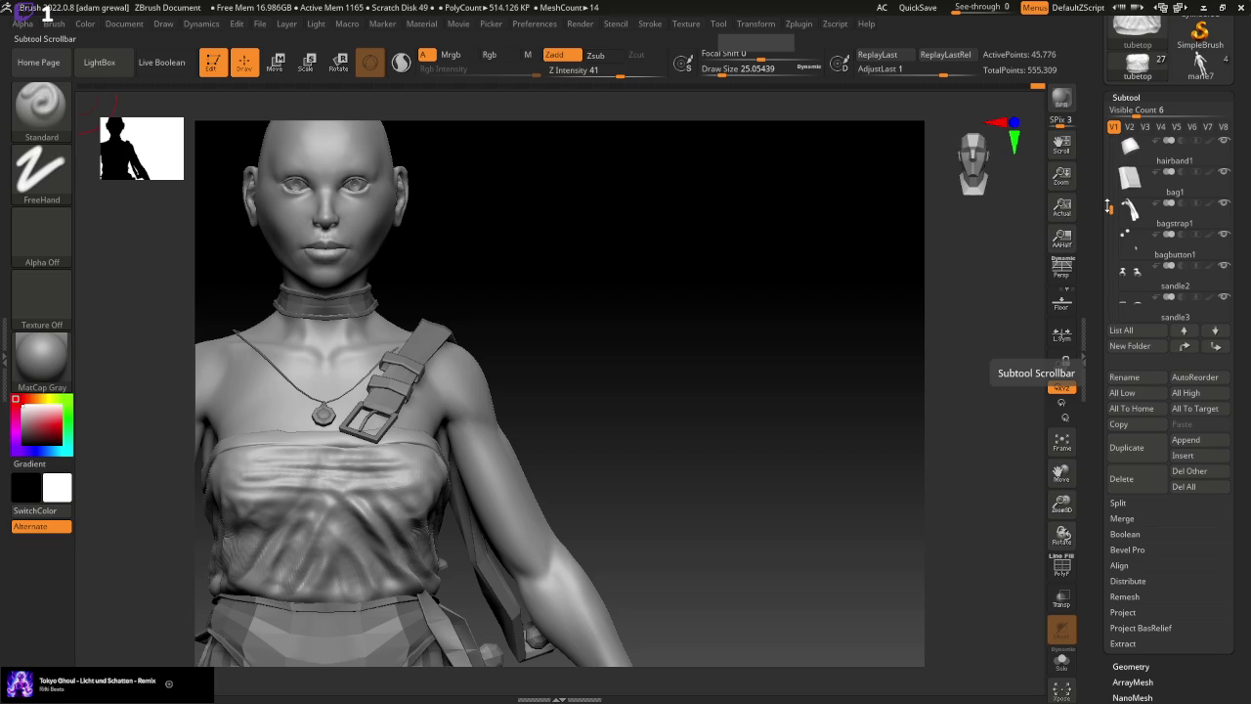
{"action": "left_click_drag", "start_coordinate": [1110, 211], "coordinate": [1111, 270]}
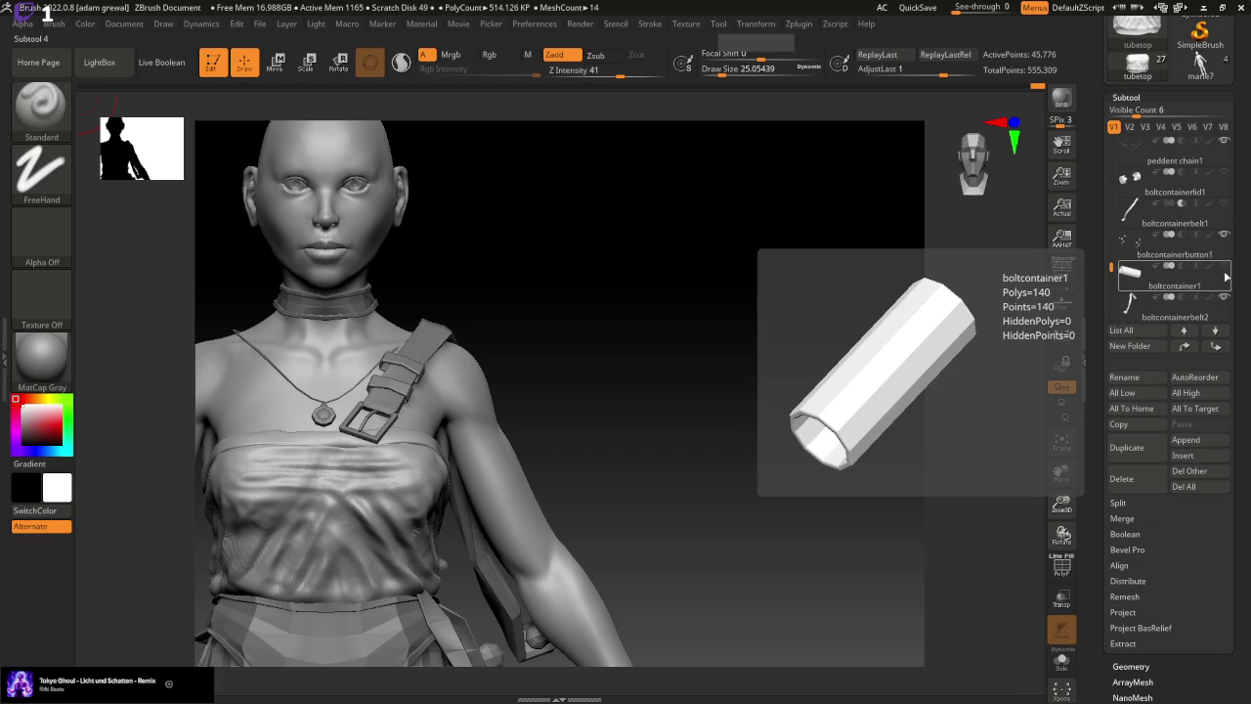
{"action": "scroll", "coordinate": [1226, 275], "scroll_direction": "down", "scroll_amount": 1}
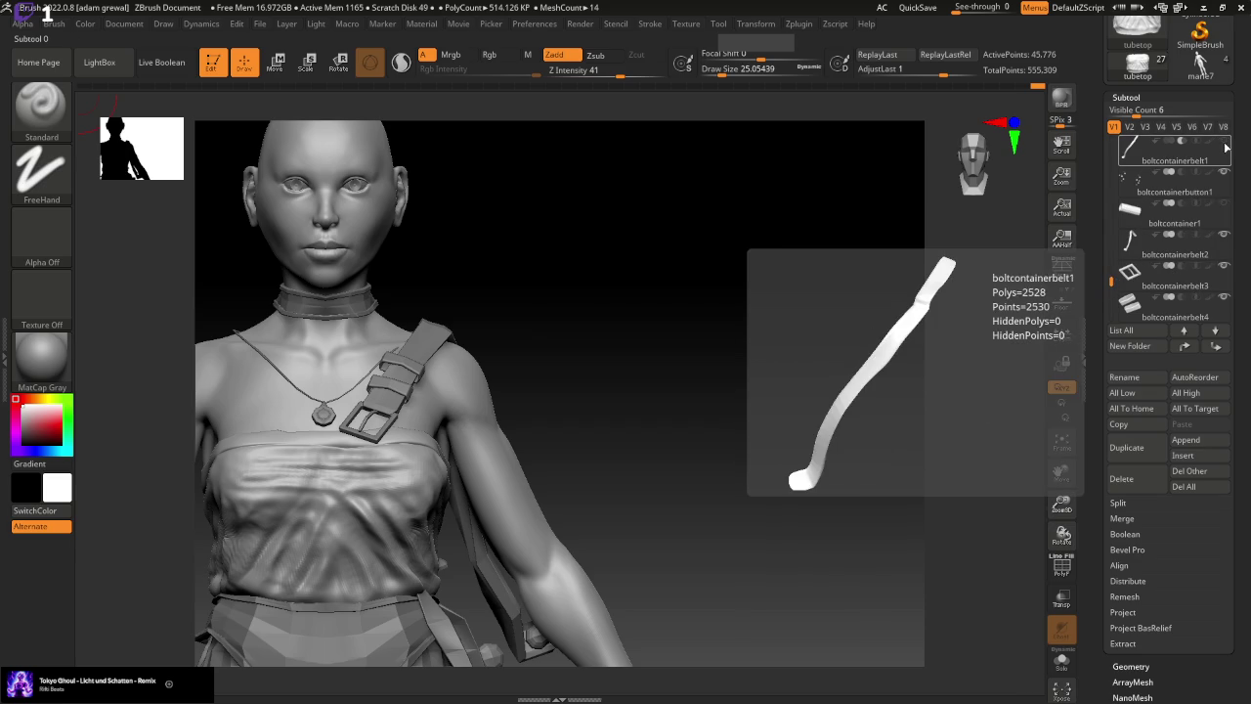
{"action": "mouse_move", "coordinate": [720, 530]}
{"action": "left_mouse_down"}
{"action": "mouse_move", "coordinate": [769, 538]}
{"action": "mouse_move", "coordinate": [723, 536]}
{"action": "left_mouse_up"}
{"action": "mouse_move", "coordinate": [1061, 503]}
{"action": "left_mouse_down"}
{"action": "mouse_move", "coordinate": [1041, 433]}
{"action": "mouse_move", "coordinate": [756, 521]}
{"action": "left_mouse_up"}
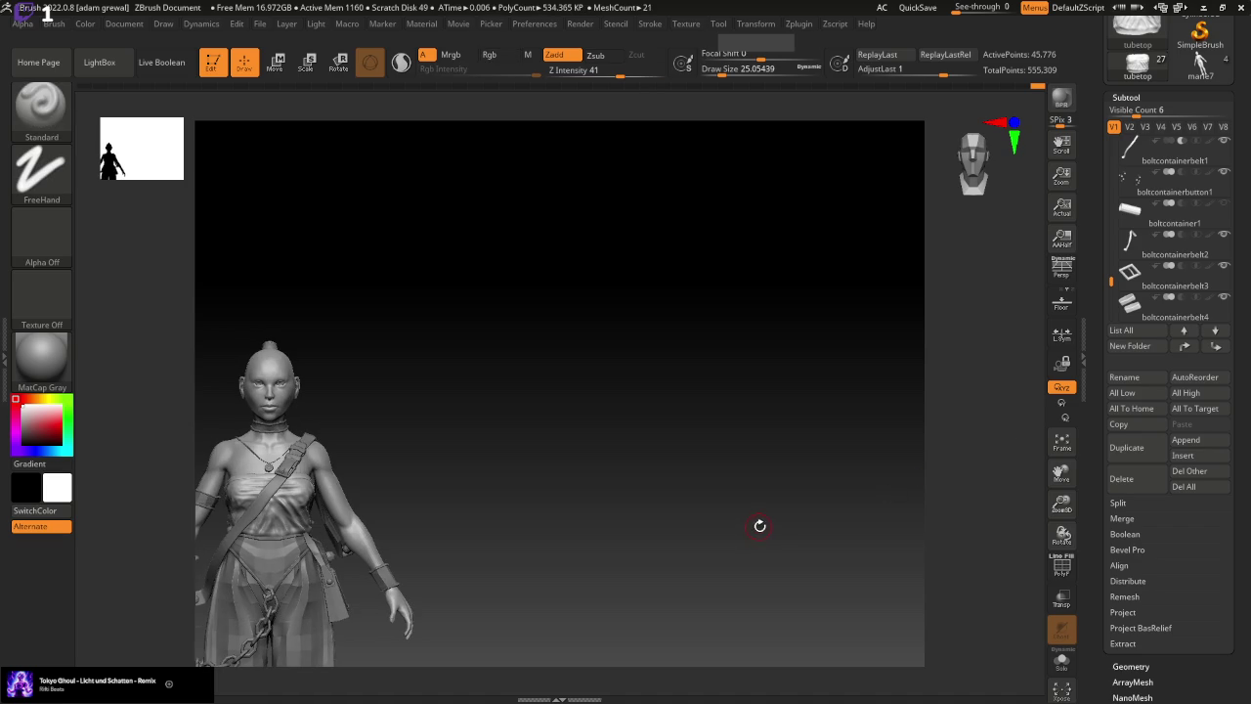
Zoom in on the torso and set the draw size to about 17, then 14
{"action": "mouse_move", "coordinate": [1061, 503]}
{"action": "left_mouse_down"}
{"action": "mouse_move", "coordinate": [1028, 519]}
{"action": "mouse_move", "coordinate": [771, 524]}
{"action": "mouse_move", "coordinate": [562, 417]}
{"action": "mouse_move", "coordinate": [626, 433]}
{"action": "mouse_move", "coordinate": [577, 433]}
{"action": "mouse_move", "coordinate": [627, 487]}
{"action": "left_mouse_up"}
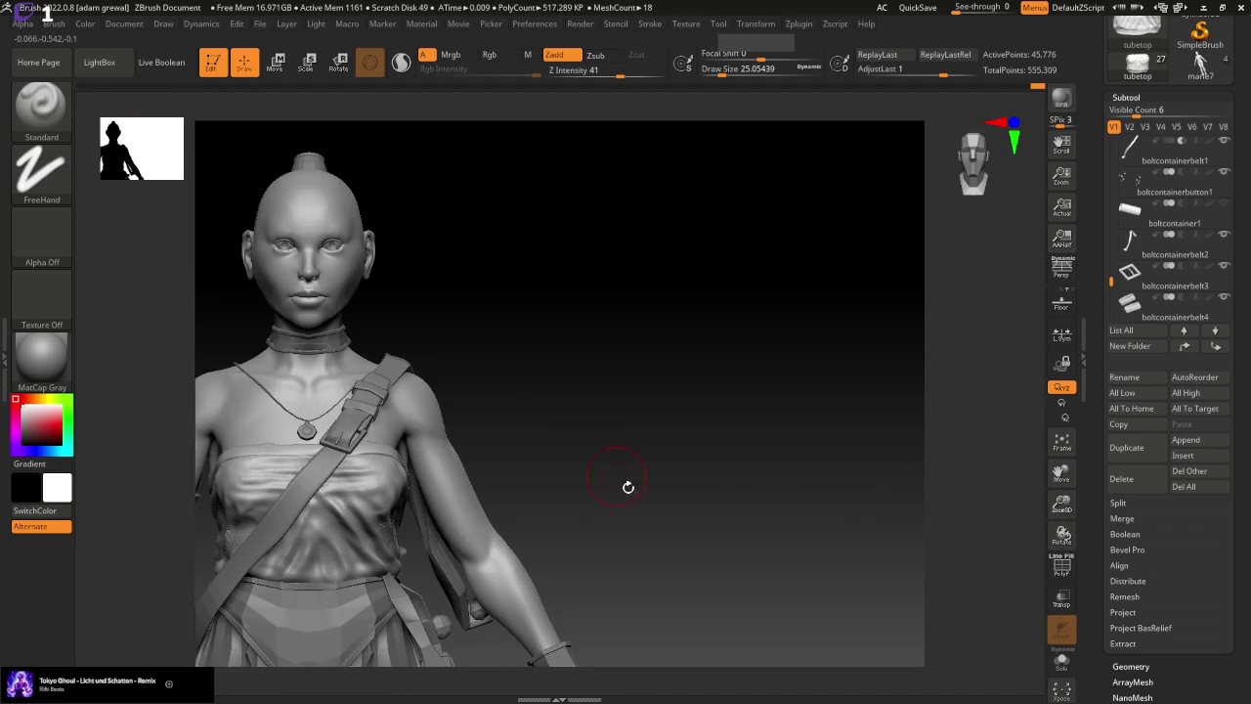
{"action": "left_click", "coordinate": [723, 68]}
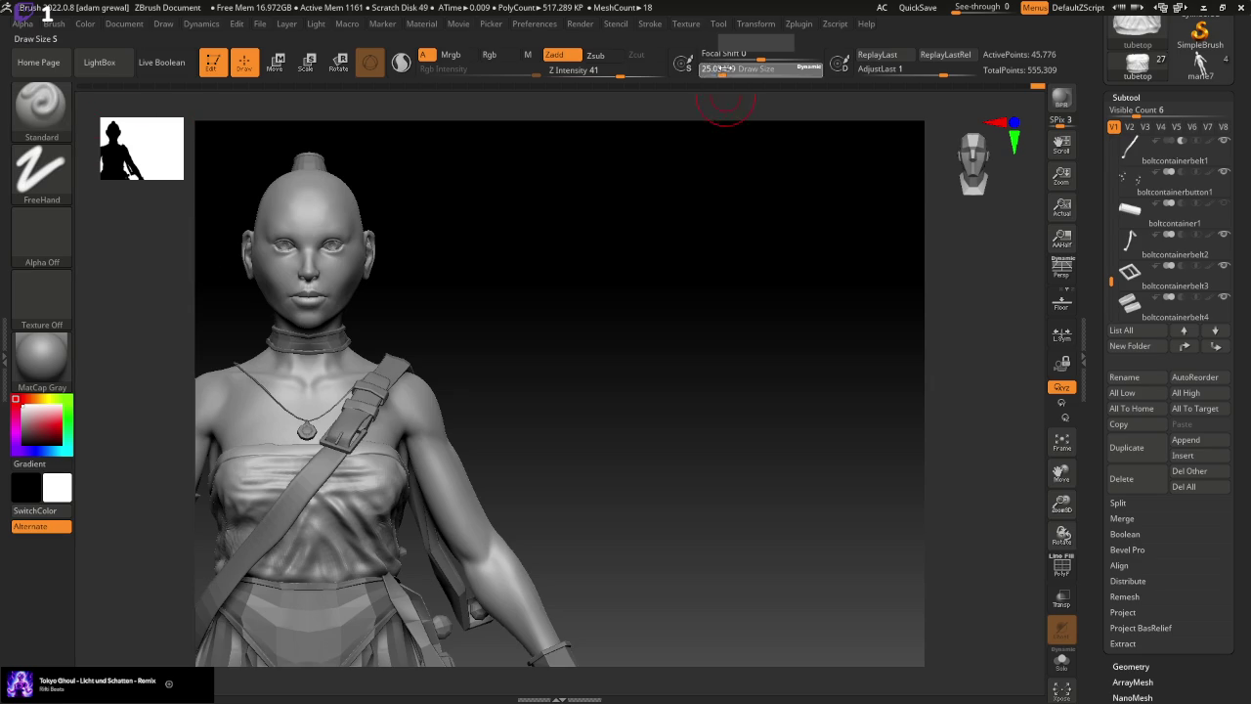
{"action": "left_click_drag", "start_coordinate": [718, 69], "coordinate": [724, 69]}
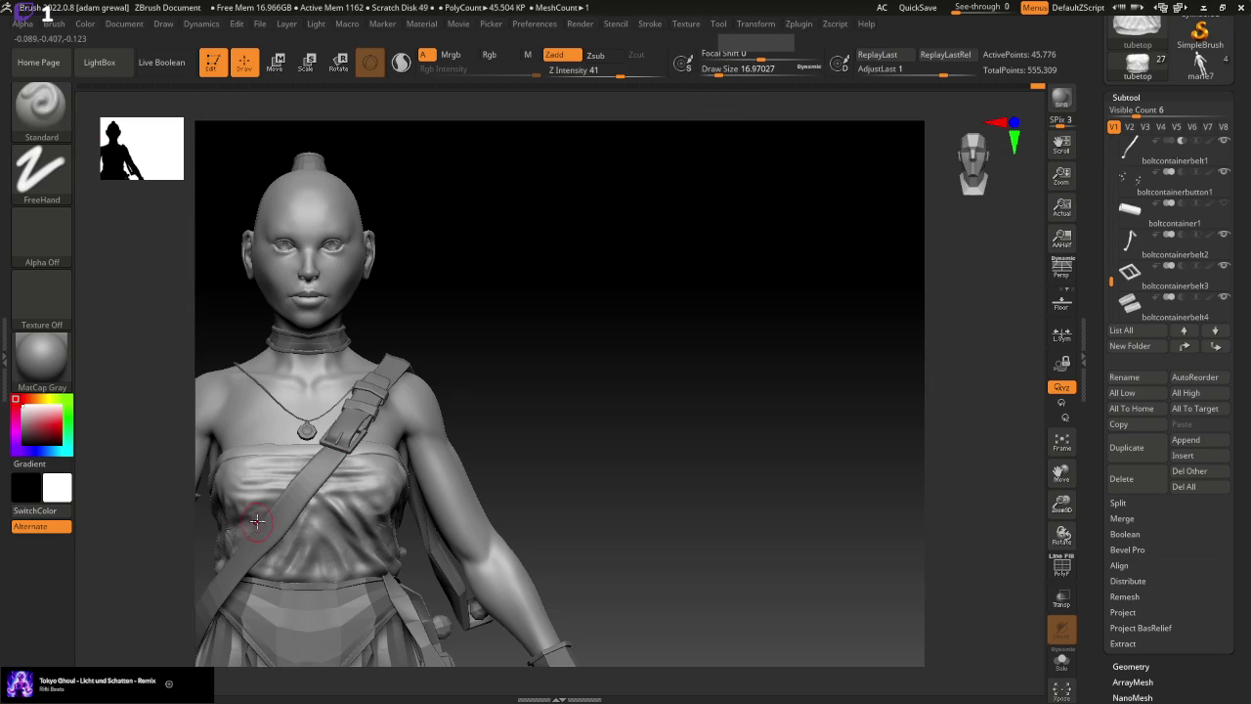
{"action": "mouse_move", "coordinate": [607, 482]}
{"action": "left_mouse_down"}
{"action": "mouse_move", "coordinate": [995, 459]}
{"action": "mouse_move", "coordinate": [739, 460]}
{"action": "left_mouse_up"}
{"action": "right_click_drag", "start_coordinate": [739, 141], "coordinate": [637, 165]}
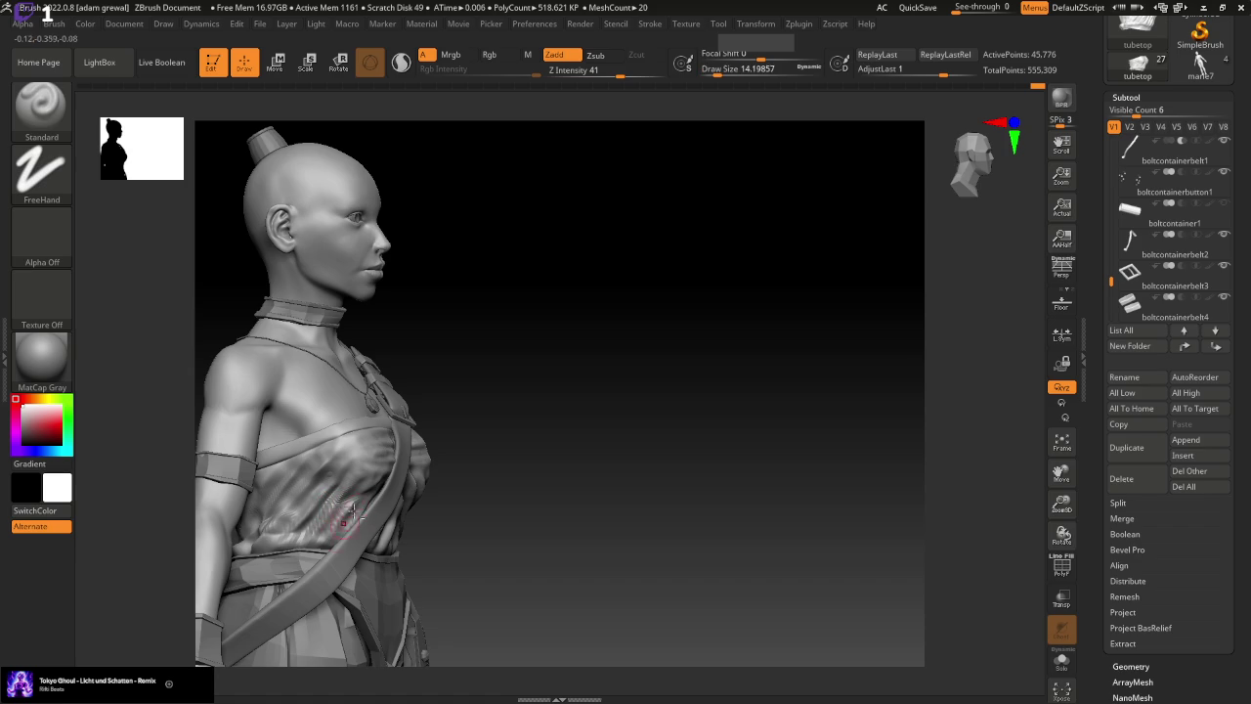
{"action": "left_click_drag", "start_coordinate": [522, 478], "coordinate": [680, 424]}
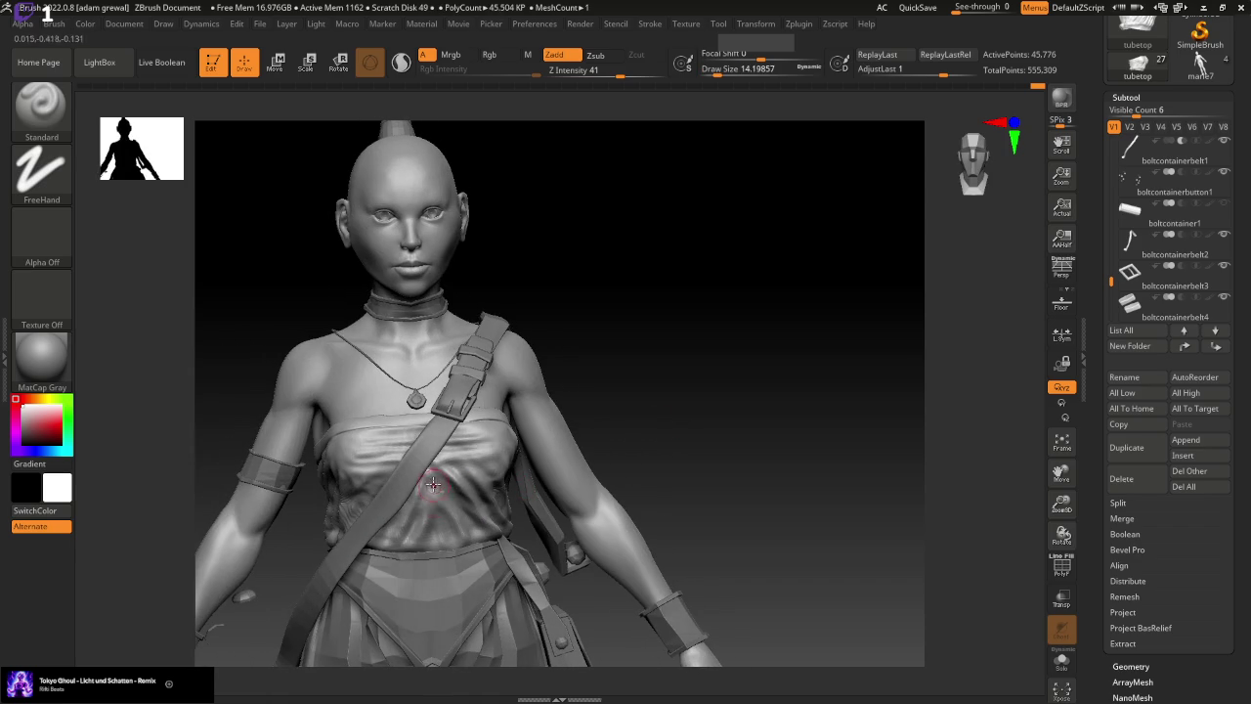
Mask and sculpt the folds beneath the shoulder strap, rotating toward the front
{"action": "key", "text": "ctrl"}
{"action": "left_click_drag", "start_coordinate": [656, 468], "coordinate": [707, 439]}
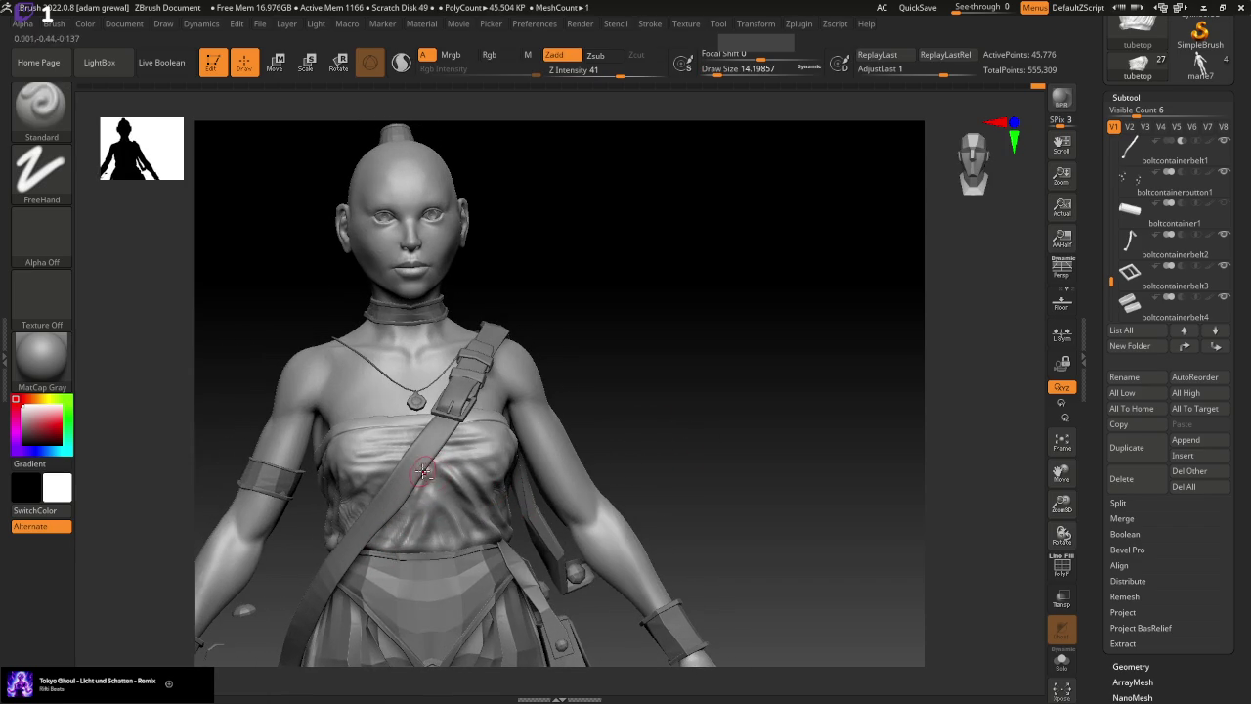
{"action": "left_click_drag", "start_coordinate": [780, 495], "coordinate": [773, 494]}
{"action": "mouse_move", "coordinate": [687, 393]}
{"action": "left_mouse_down"}
{"action": "mouse_move", "coordinate": [756, 387]}
{"action": "mouse_move", "coordinate": [807, 413]}
{"action": "left_mouse_up"}
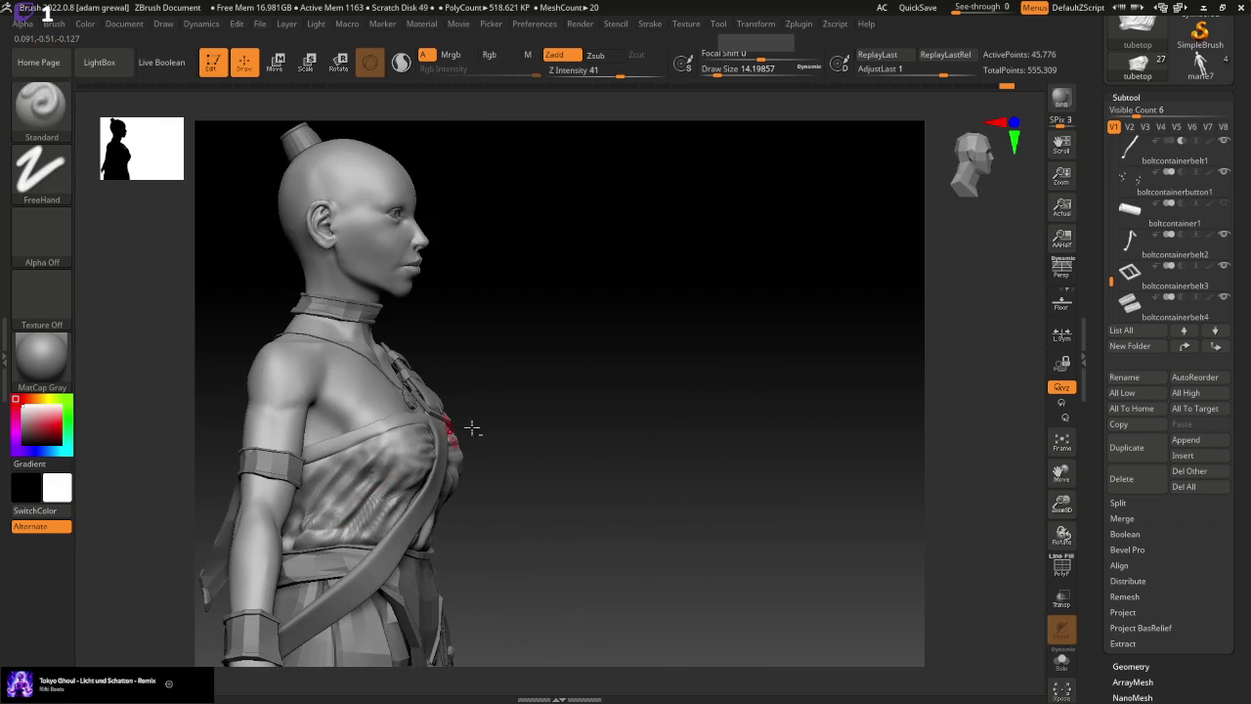
{"action": "left_click_drag", "start_coordinate": [472, 427], "coordinate": [585, 430]}
{"action": "mouse_move", "coordinate": [667, 407]}
{"action": "left_mouse_down"}
{"action": "mouse_move", "coordinate": [690, 419]}
{"action": "mouse_move", "coordinate": [654, 414]}
{"action": "left_mouse_up"}
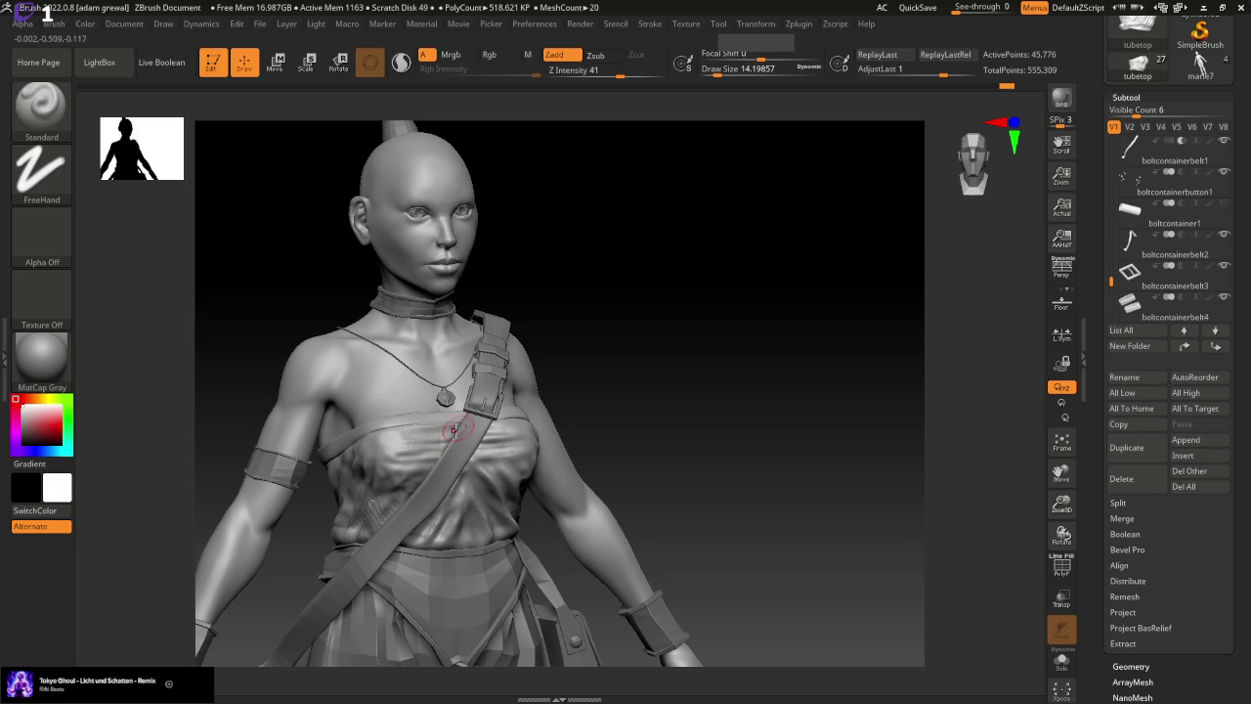
Smooth the side folds and return the figure to a straight front view
{"action": "key", "text": "shift"}
{"action": "mouse_move", "coordinate": [432, 464]}
{"action": "right_mouse_down", "text": "shift"}
{"action": "mouse_move", "coordinate": [636, 404]}
{"action": "mouse_move", "coordinate": [495, 426]}
{"action": "right_mouse_up", "text": "shift"}
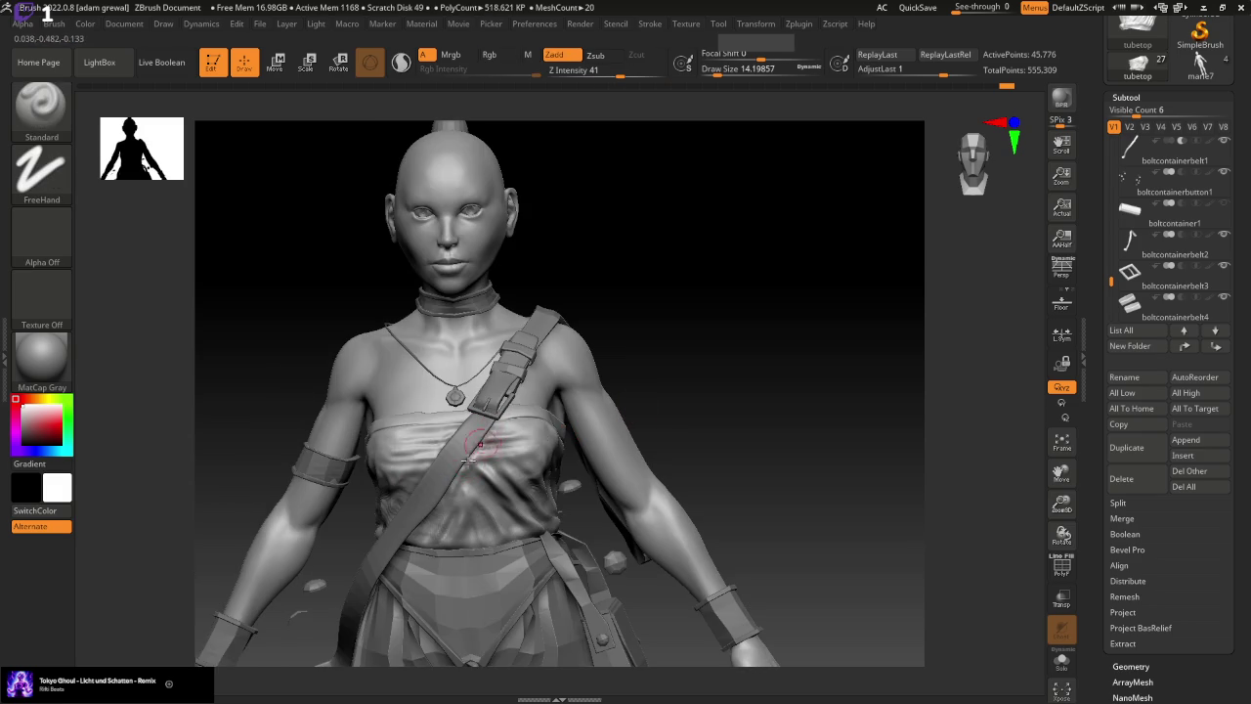
{"action": "mouse_move", "coordinate": [455, 482]}
{"action": "right_mouse_down"}
{"action": "mouse_move", "coordinate": [748, 394]}
{"action": "mouse_move", "coordinate": [732, 363]}
{"action": "mouse_move", "coordinate": [761, 416]}
{"action": "mouse_move", "coordinate": [732, 438]}
{"action": "right_mouse_up"}
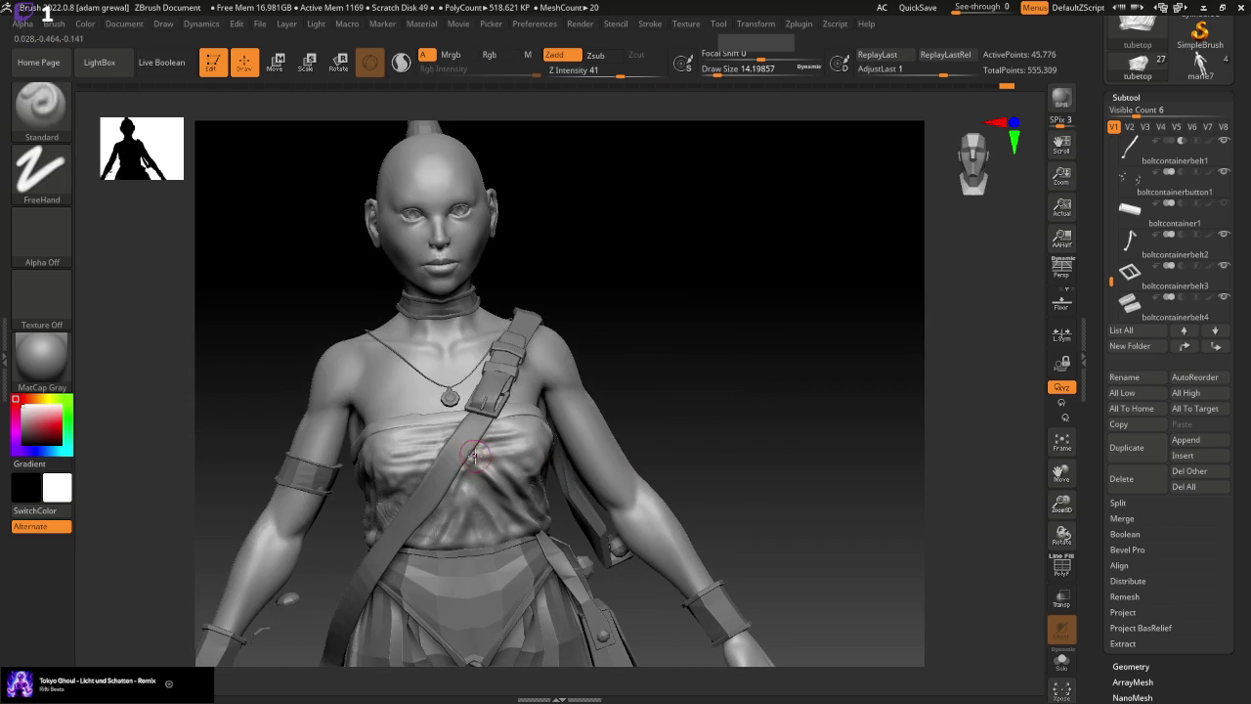
{"action": "right_click_drag", "start_coordinate": [784, 544], "coordinate": [539, 469]}
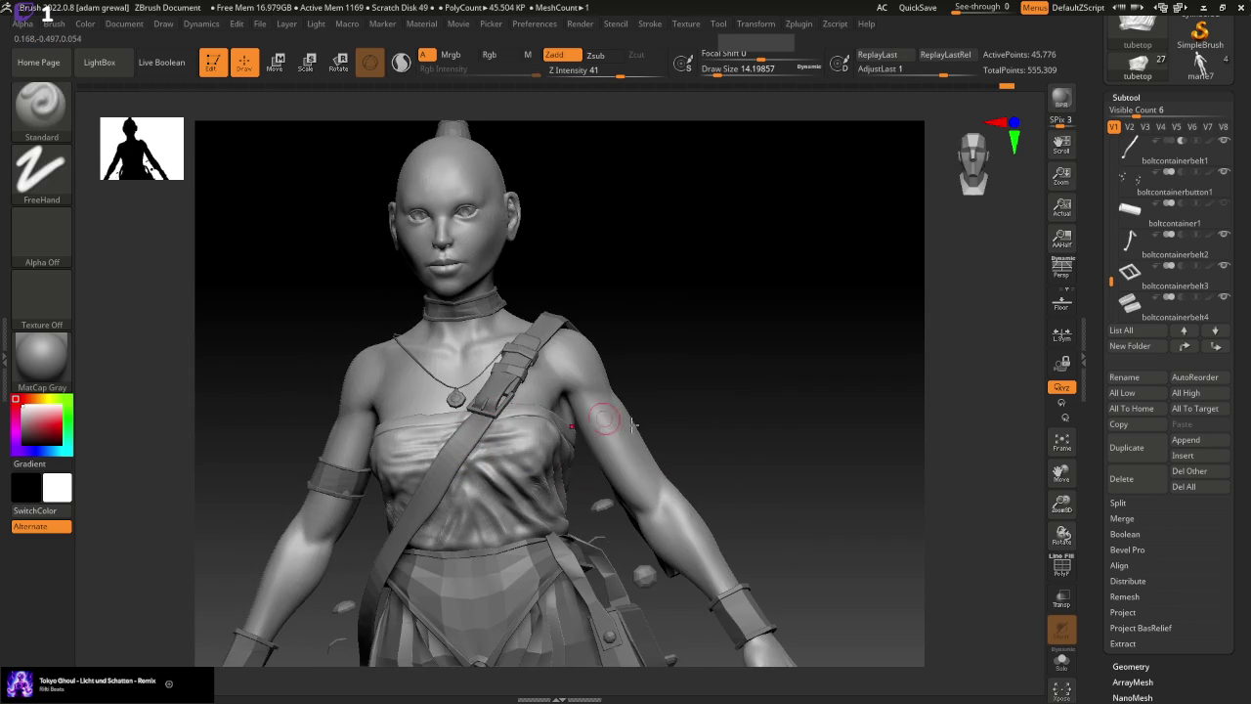
{"action": "right_click_drag", "start_coordinate": [604, 418], "coordinate": [793, 435], "text": "shift"}
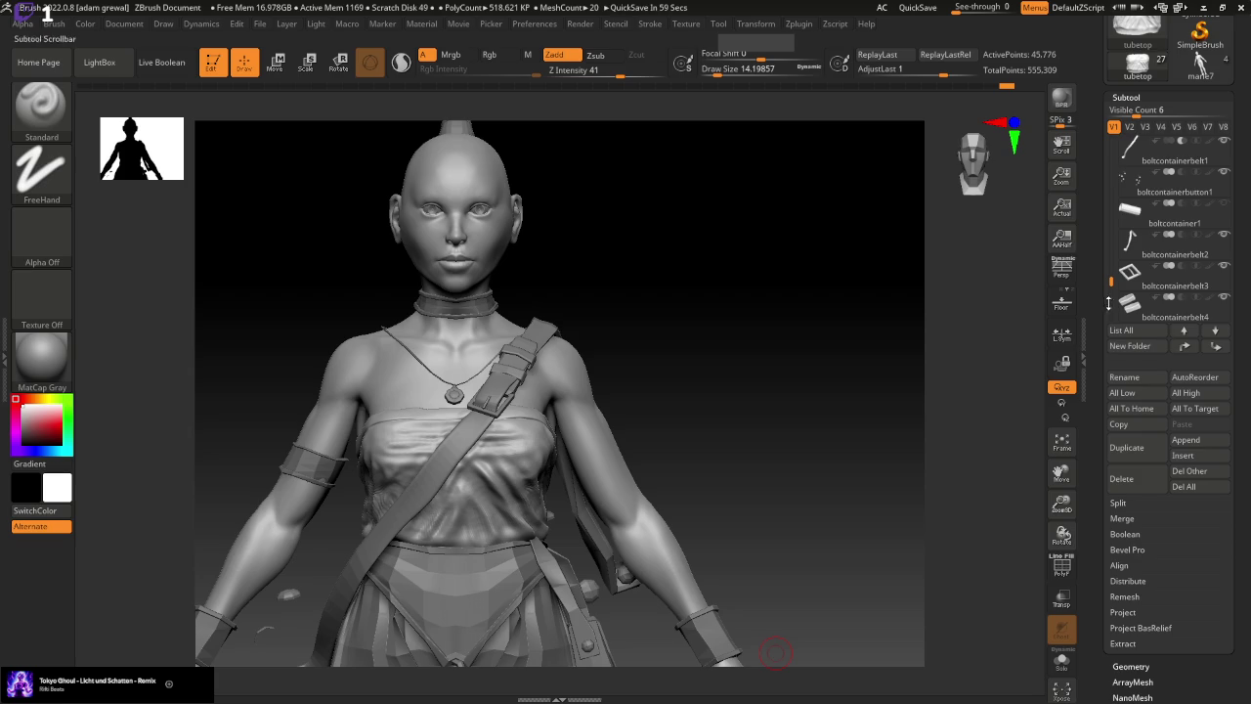
{"action": "scroll", "coordinate": [1247, 129], "scroll_direction": "up", "scroll_amount": 1}
{"action": "scroll", "coordinate": [1248, 129], "scroll_direction": "up", "scroll_amount": 3}
Save the tool via Save As, changing the file name from marle8 to marle9
{"action": "left_click", "coordinate": [1186, 44]}
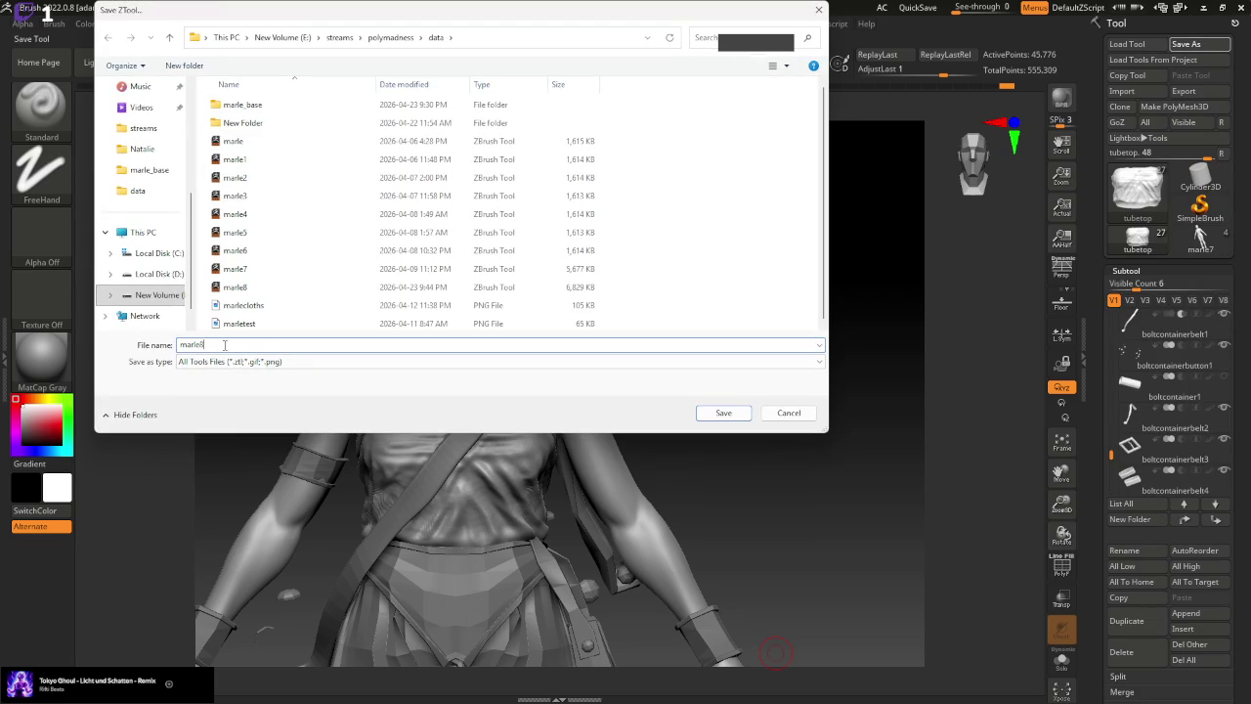
{"action": "key", "text": "BackSpace"}
{"action": "type", "text": "9"}
{"action": "key", "text": "Return"}
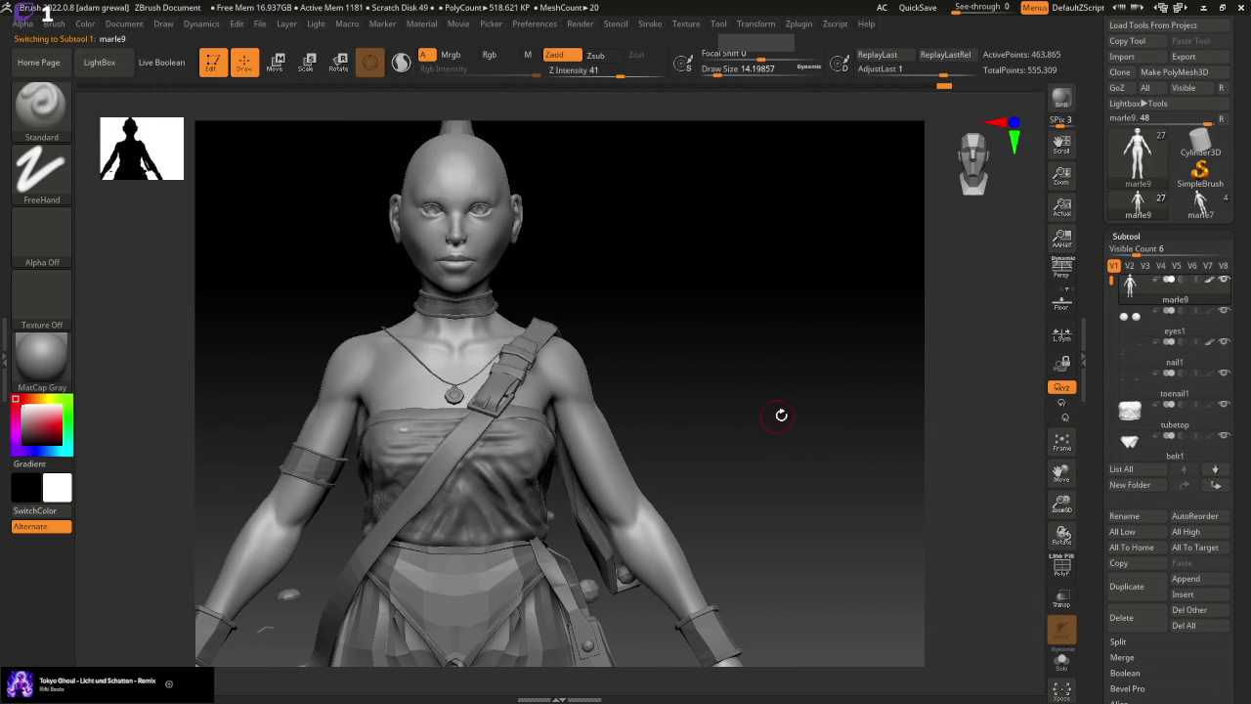
Lower Z Intensity and smooth the tube top's upper edge across the chest
{"action": "left_click_drag", "start_coordinate": [782, 416], "coordinate": [771, 410]}
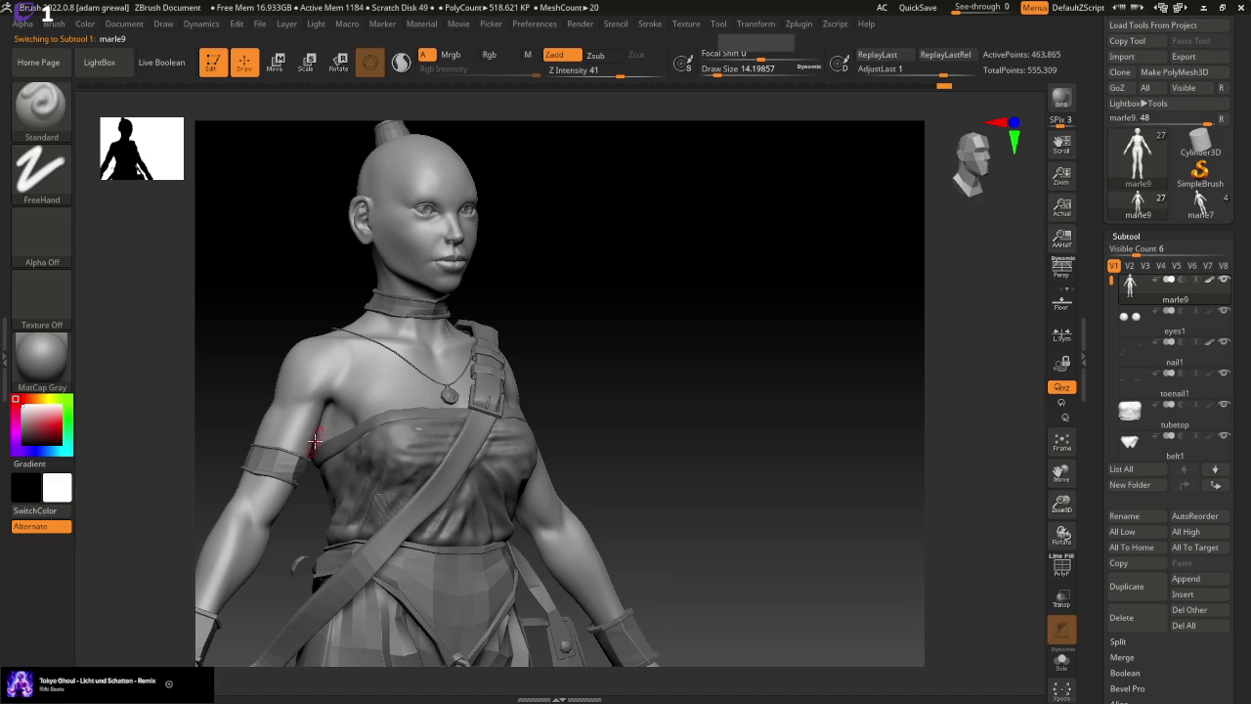
{"action": "left_click_drag", "start_coordinate": [645, 74], "coordinate": [580, 76]}
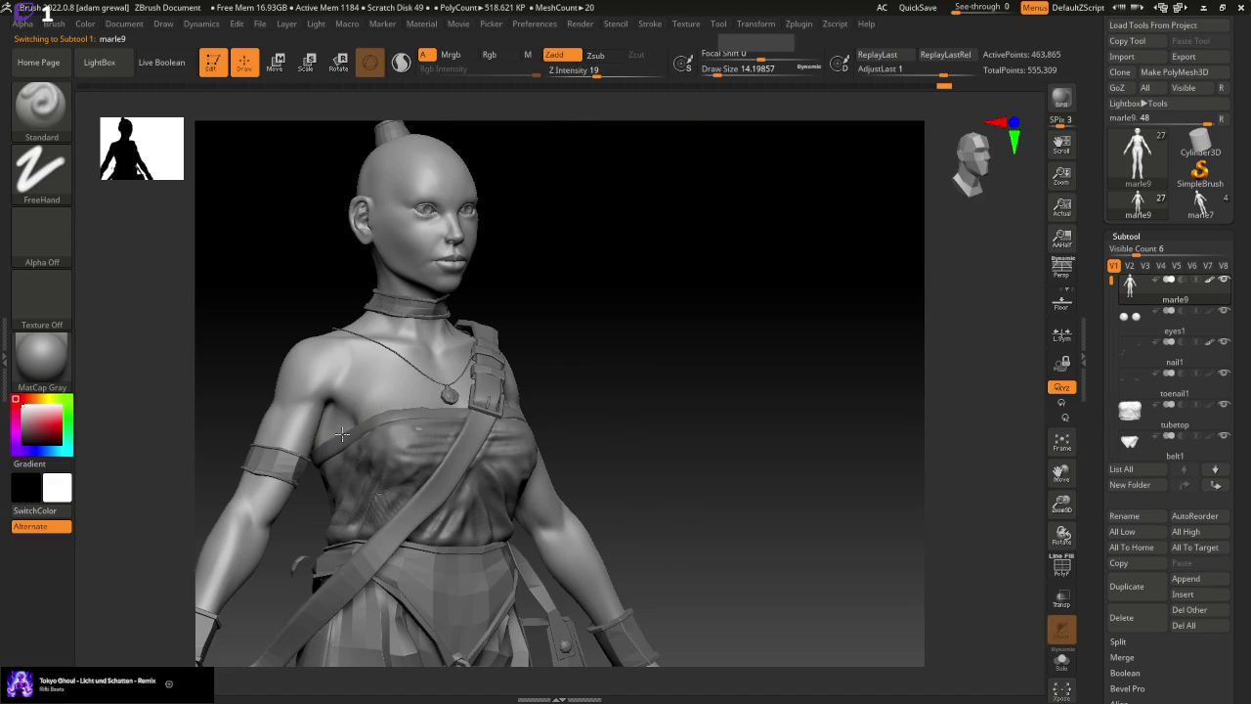
{"action": "mouse_move", "coordinate": [743, 430]}
{"action": "left_mouse_down"}
{"action": "mouse_move", "coordinate": [779, 502]}
{"action": "mouse_move", "coordinate": [448, 499]}
{"action": "left_mouse_up"}
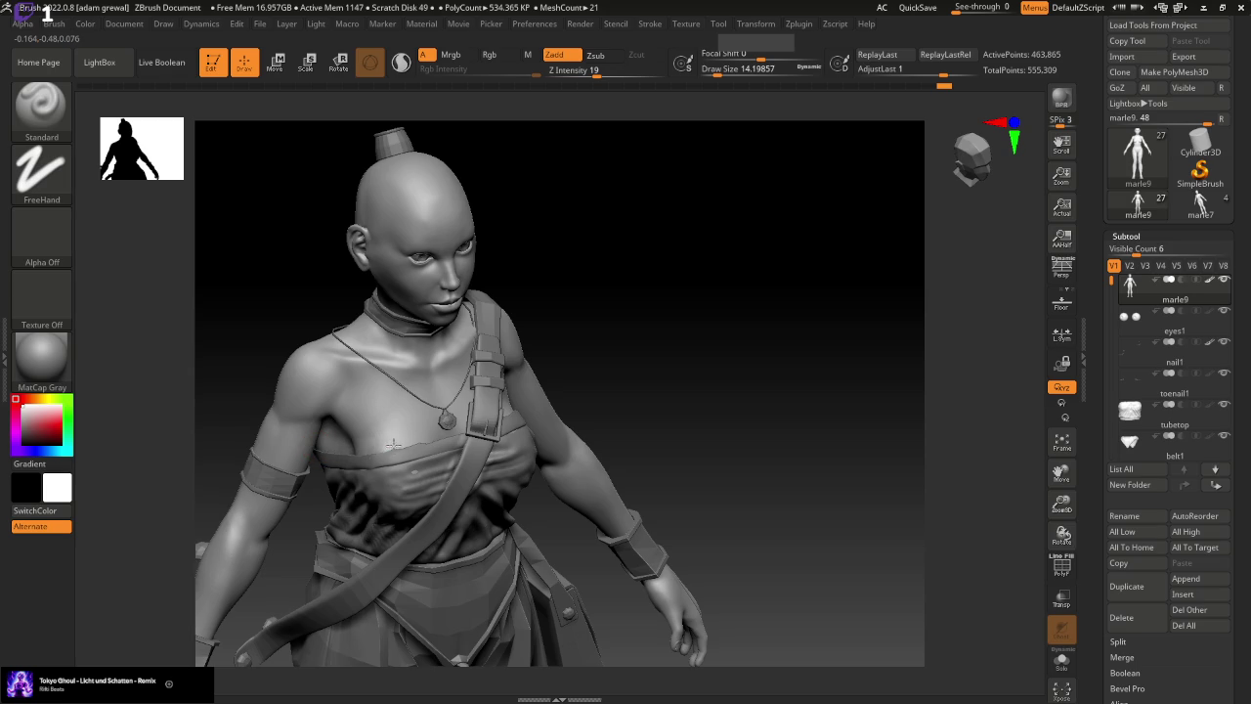
{"action": "left_click_drag", "start_coordinate": [472, 421], "coordinate": [349, 447], "text": "shift"}
Zoom in on the torso, shrink the brush, and smooth the chest cloth and skin near the pendant
{"action": "left_click_drag", "start_coordinate": [723, 490], "coordinate": [723, 478]}
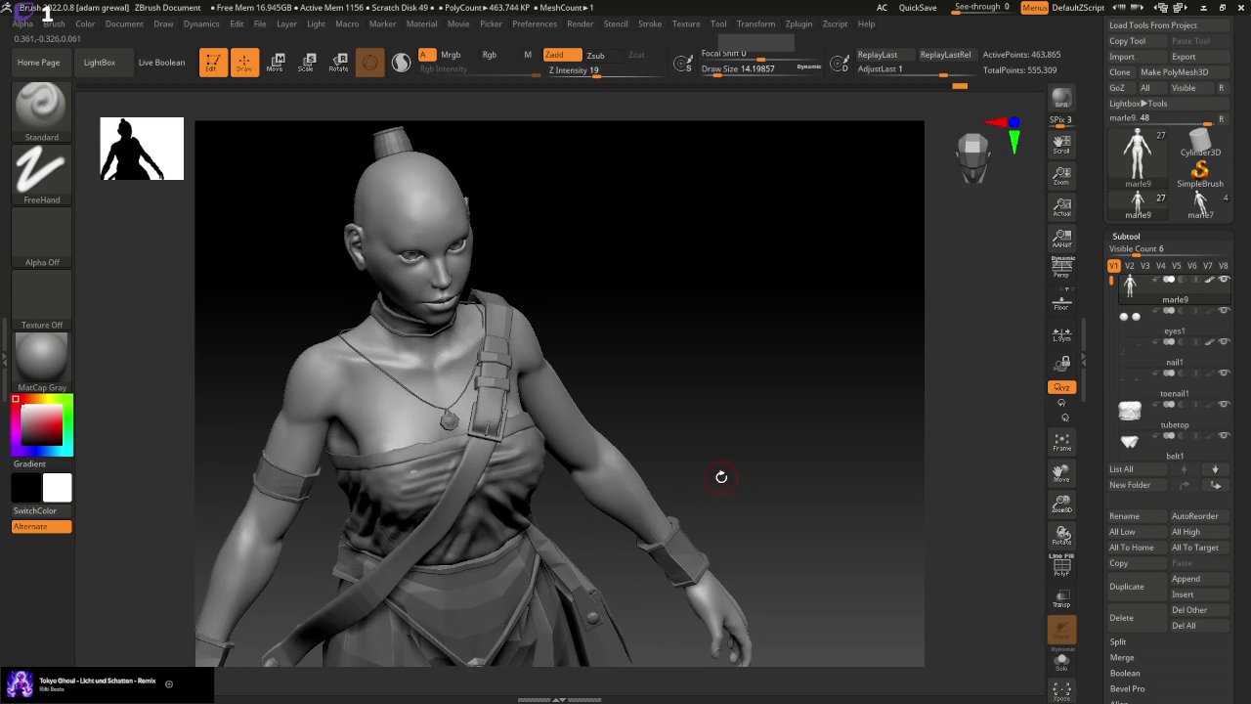
{"action": "left_click_drag", "start_coordinate": [1061, 508], "coordinate": [696, 513]}
{"action": "key", "text": "bracketleft"}
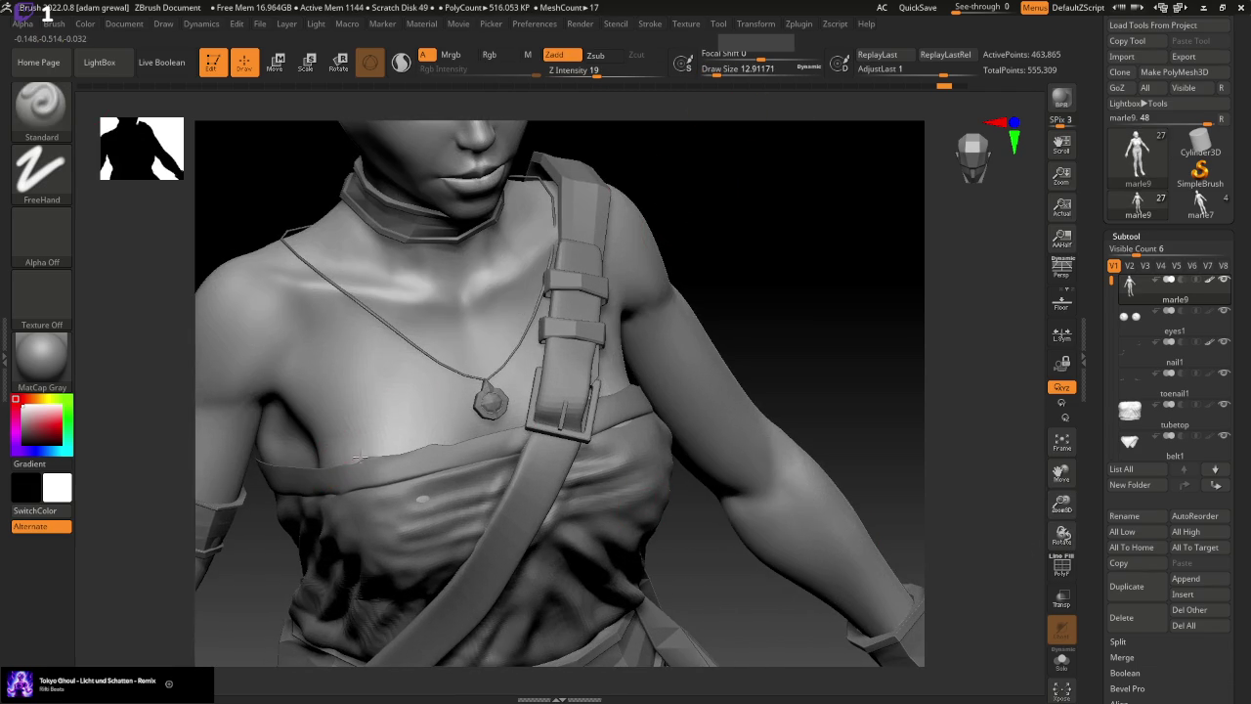
{"action": "left_click_drag", "start_coordinate": [460, 419], "coordinate": [433, 433], "text": "shift"}
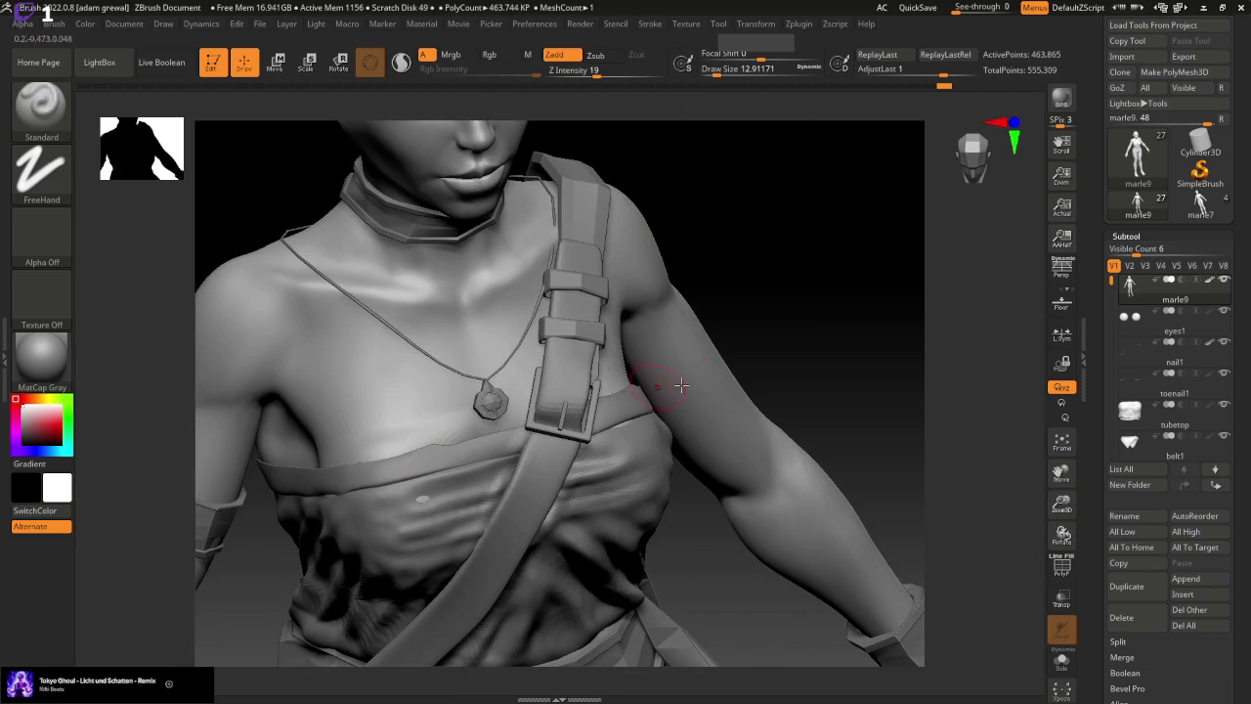
{"action": "left_click_drag", "start_coordinate": [445, 422], "coordinate": [563, 429], "text": "shift"}
{"action": "left_click_drag", "start_coordinate": [705, 70], "coordinate": [709, 70]}
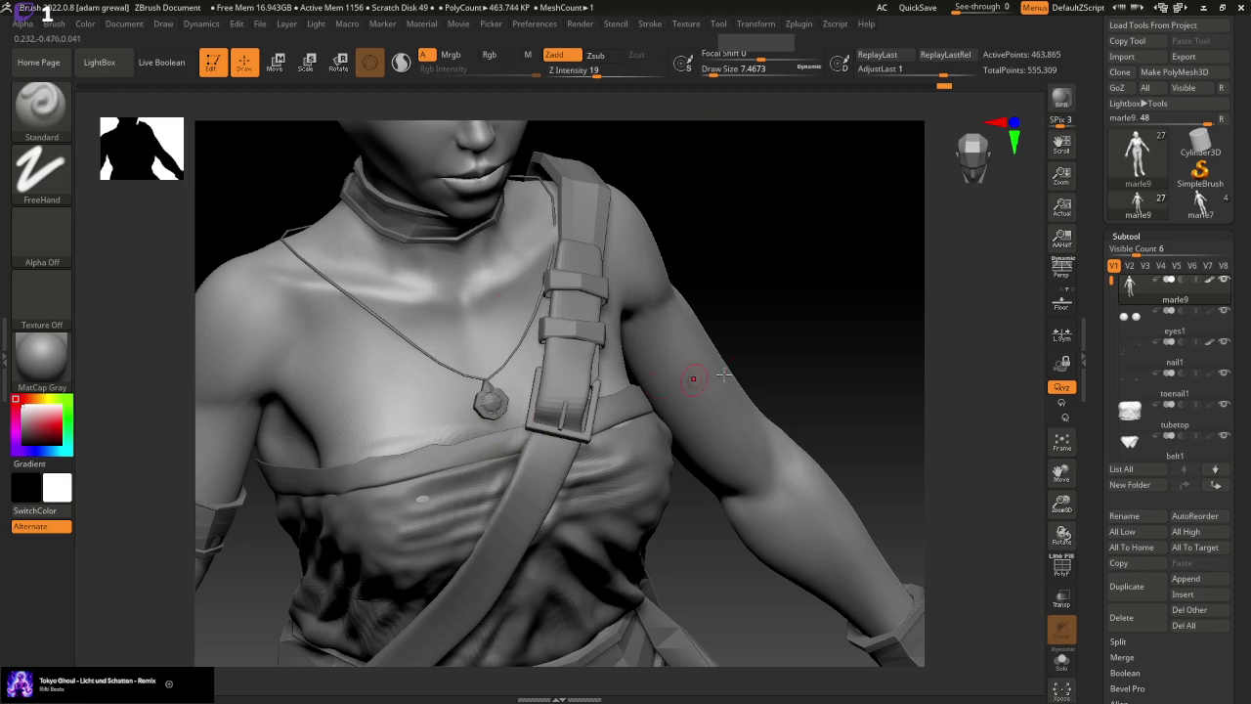
Smooth the tube top's upper edge near the right armpit
{"action": "left_click_drag", "start_coordinate": [829, 345], "coordinate": [591, 396]}
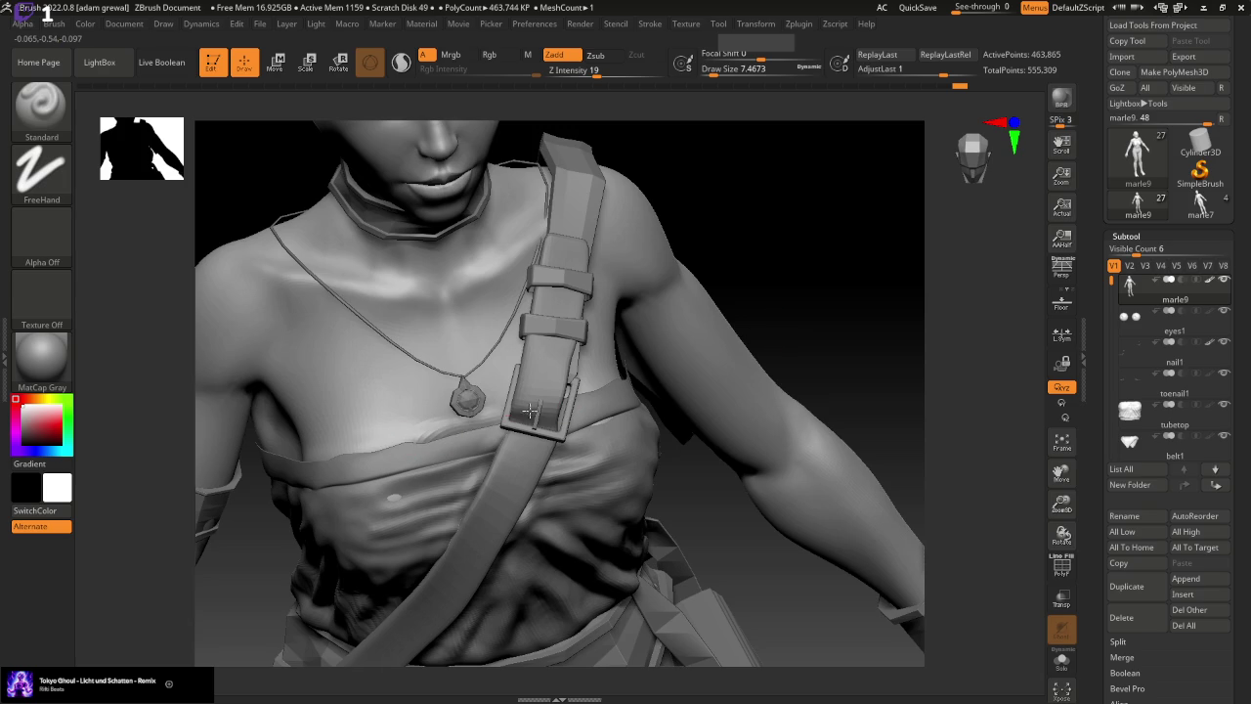
{"action": "key", "text": "shift"}
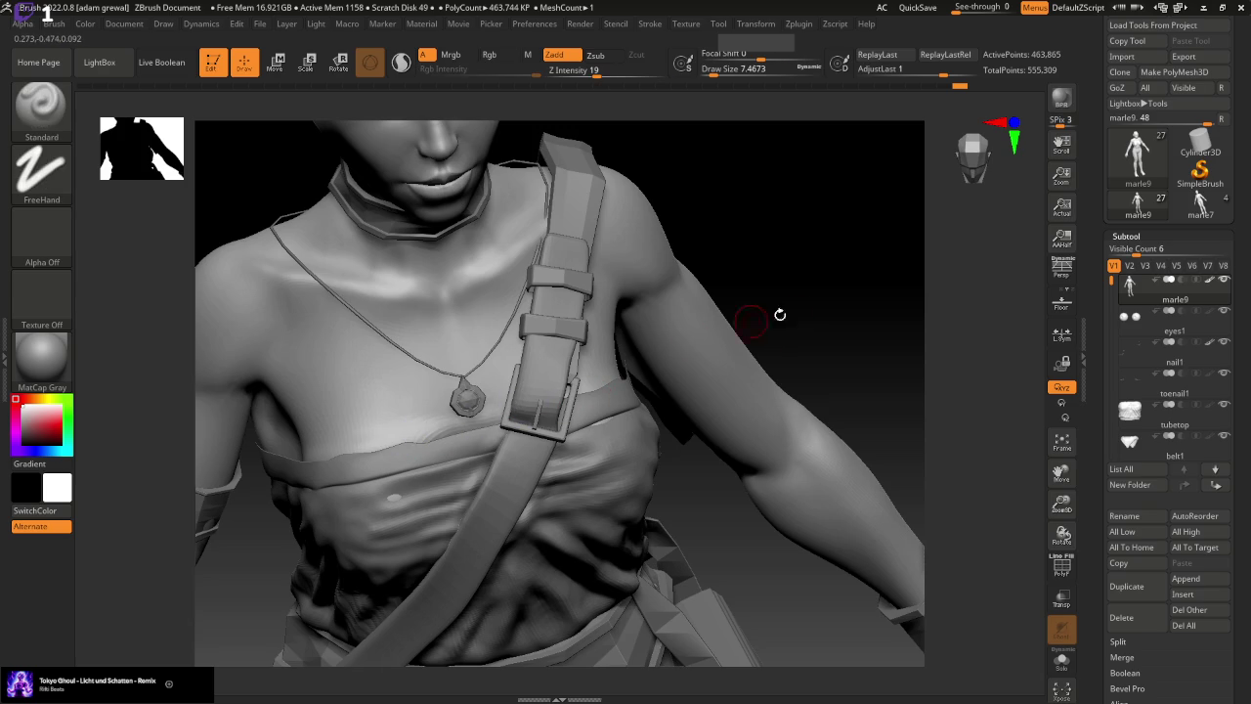
{"action": "left_click_drag", "start_coordinate": [802, 311], "coordinate": [498, 405]}
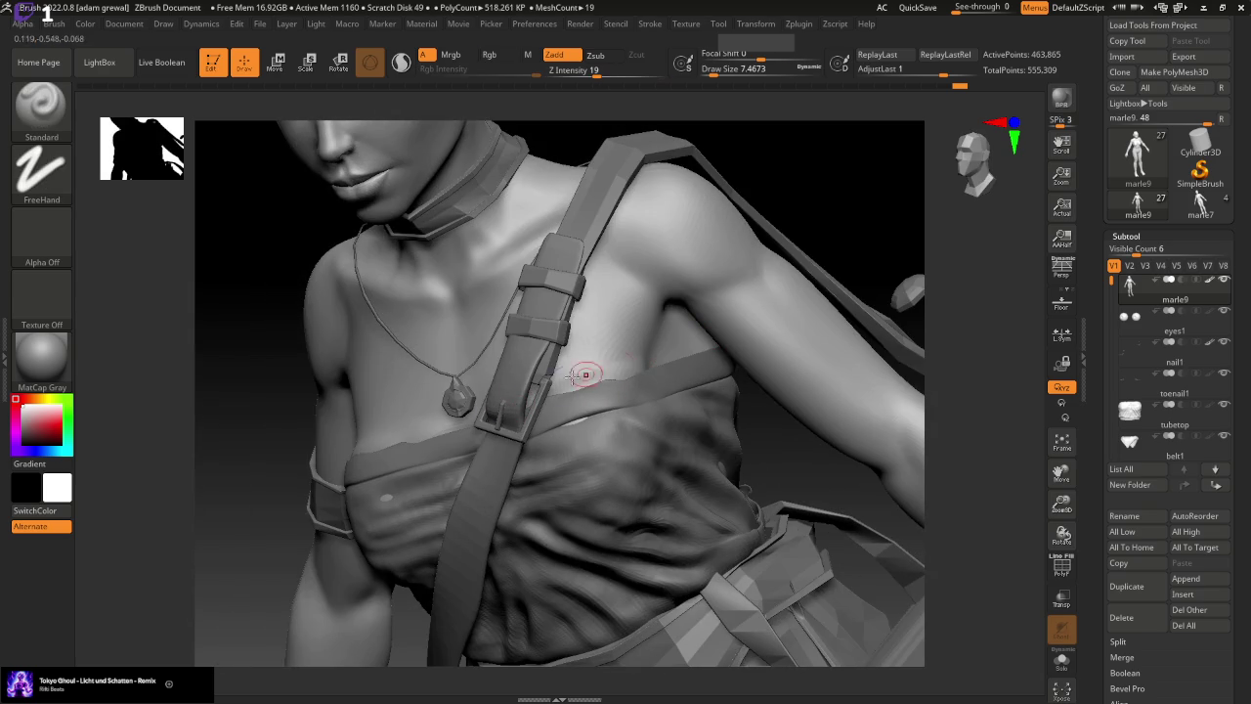
{"action": "left_click_drag", "start_coordinate": [678, 349], "coordinate": [592, 381]}
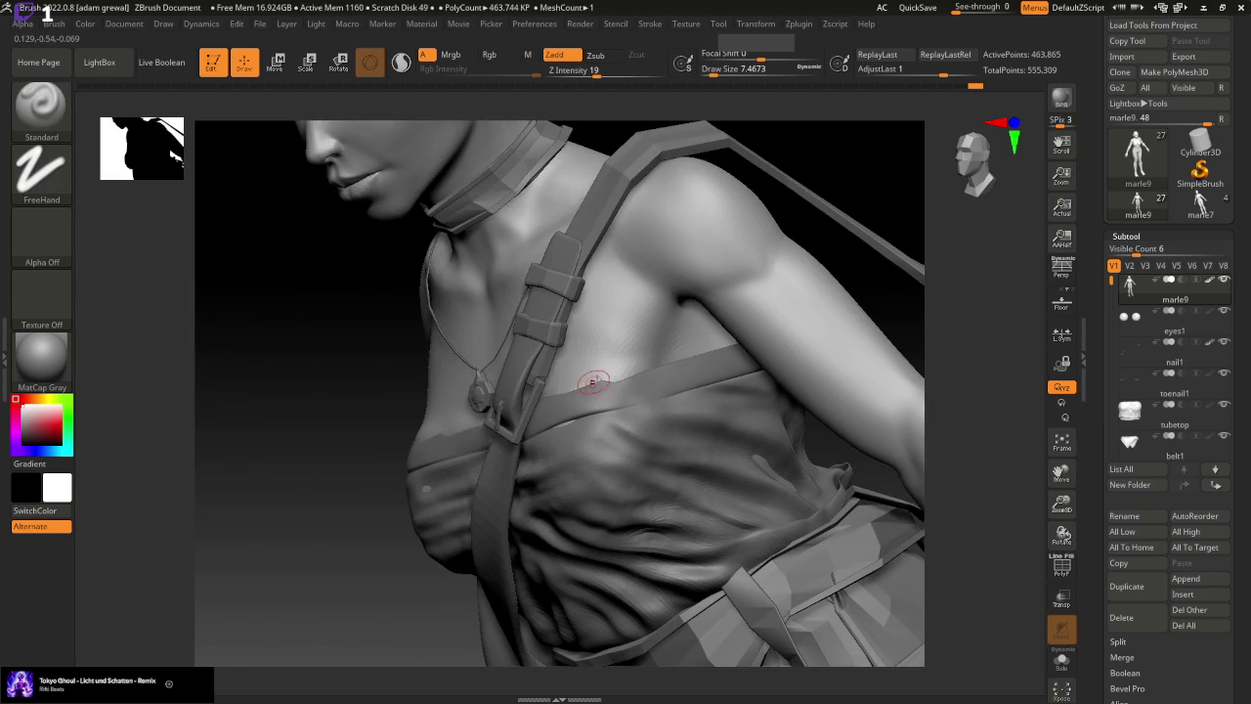
{"action": "left_click_drag", "start_coordinate": [687, 355], "coordinate": [625, 352], "text": "shift"}
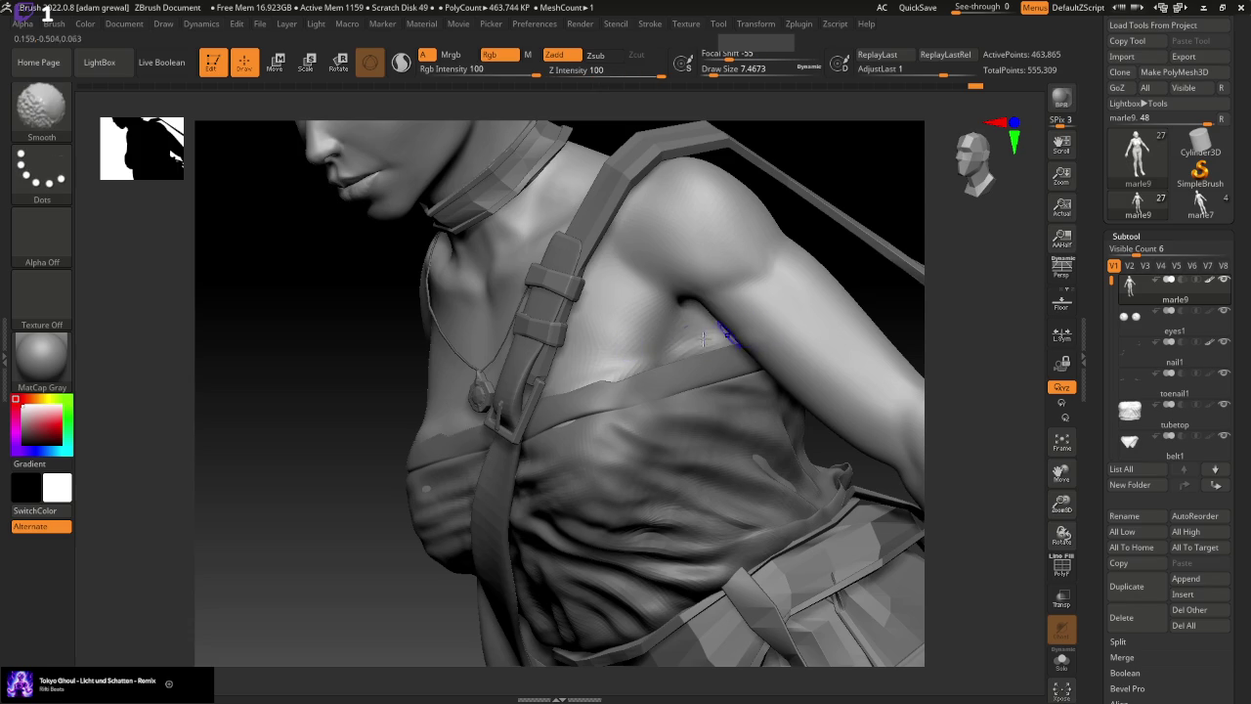
Sculpt and smooth along the top edge of the tube top's back band
{"action": "left_click_drag", "start_coordinate": [856, 275], "coordinate": [783, 311]}
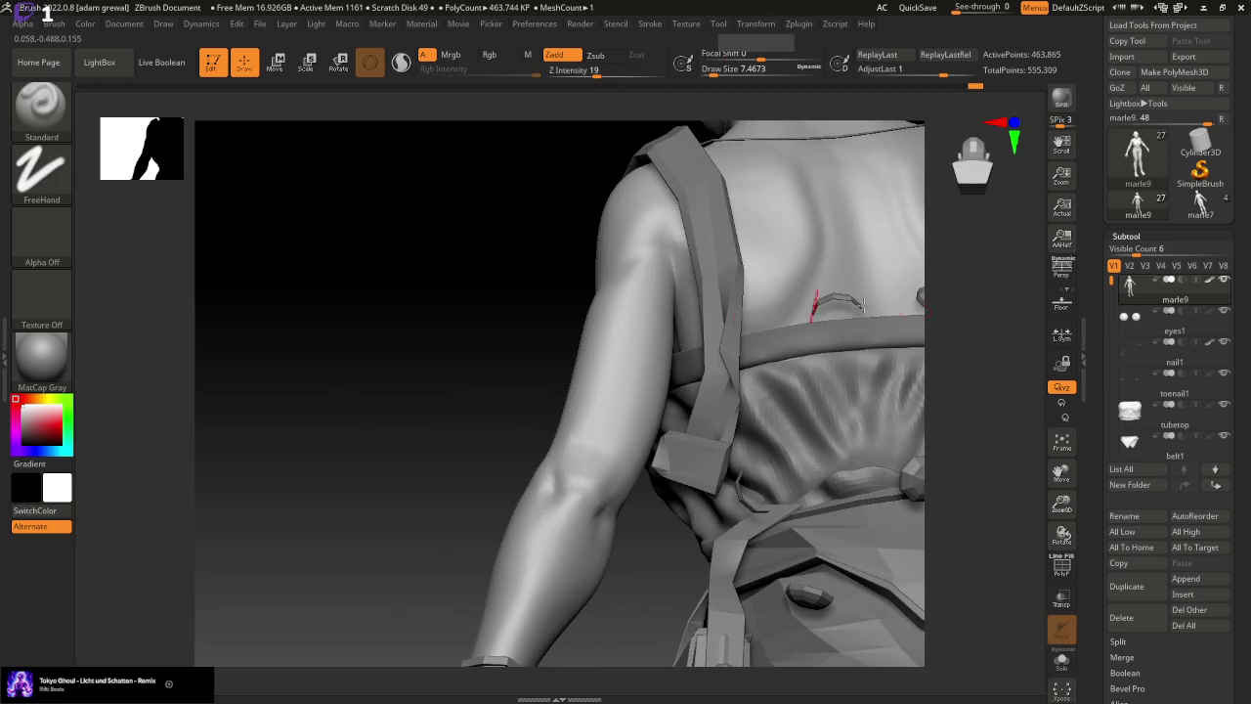
{"action": "mouse_move", "coordinate": [1034, 410]}
{"action": "left_mouse_down"}
{"action": "mouse_move", "coordinate": [983, 486]}
{"action": "mouse_move", "coordinate": [792, 358]}
{"action": "mouse_move", "coordinate": [782, 365]}
{"action": "left_mouse_up"}
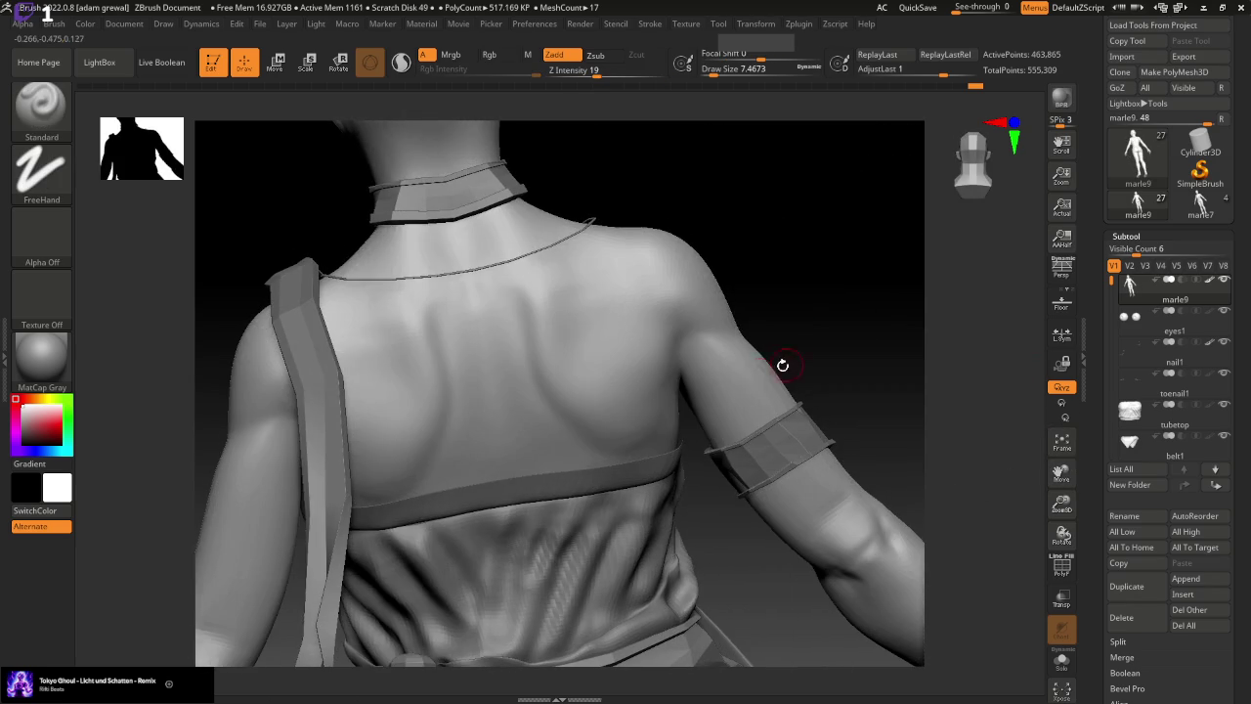
{"action": "left_click", "coordinate": [335, 510]}
{"action": "mouse_move", "coordinate": [431, 487]}
{"action": "left_mouse_down"}
{"action": "mouse_move", "coordinate": [613, 458]}
{"action": "mouse_move", "coordinate": [574, 448]}
{"action": "left_mouse_up"}
{"action": "key", "text": "shift"}
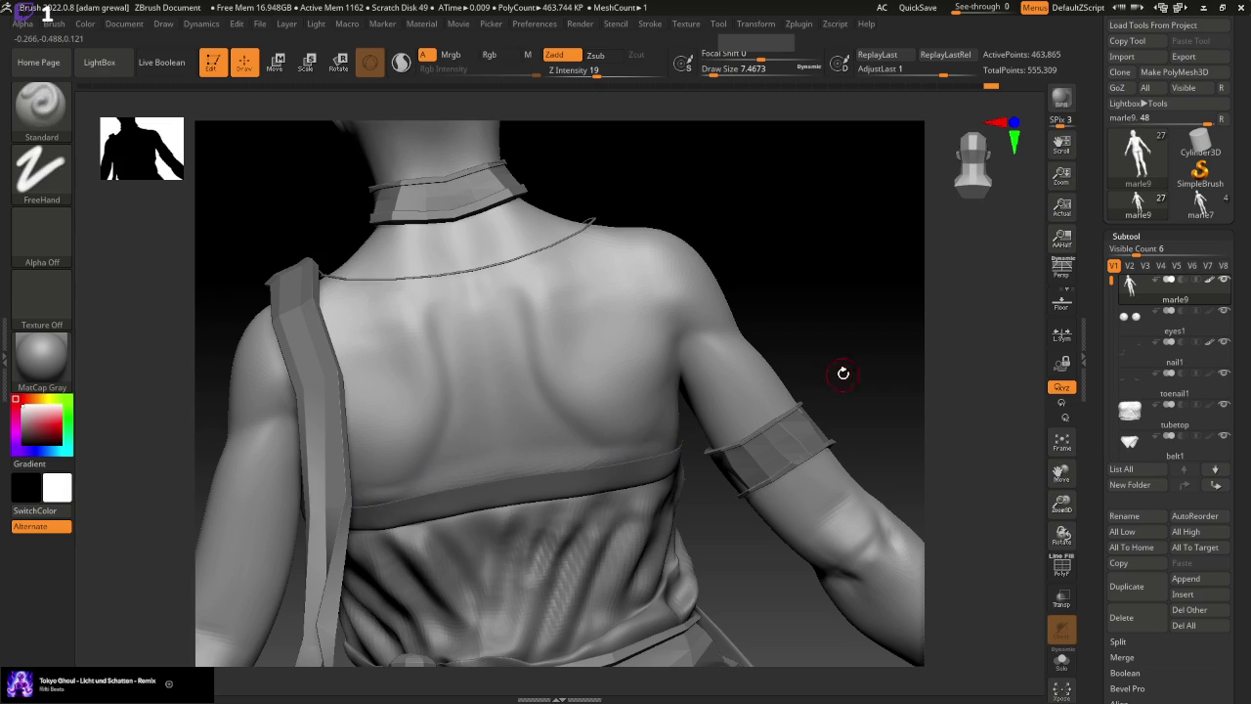
Step back to an earlier sculpt state with the Undo History slider and Ctrl+Z
{"action": "left_click_drag", "start_coordinate": [840, 371], "coordinate": [815, 366]}
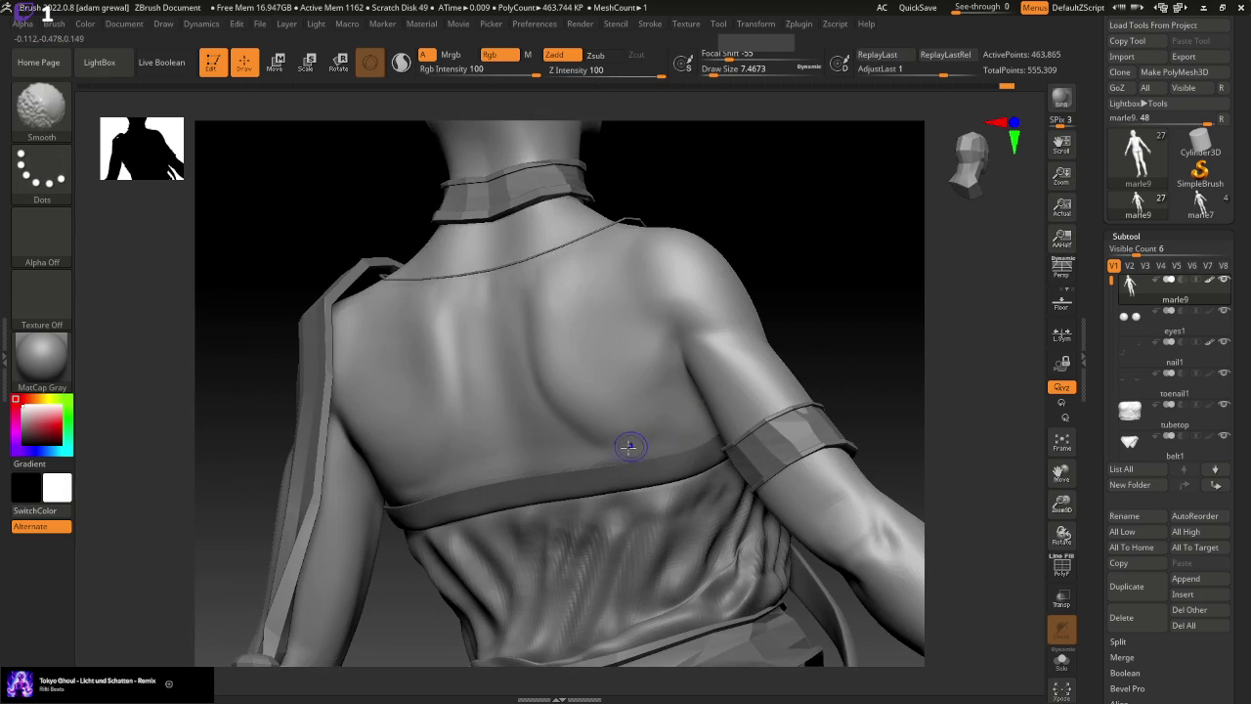
{"action": "left_click_drag", "start_coordinate": [838, 366], "coordinate": [562, 459]}
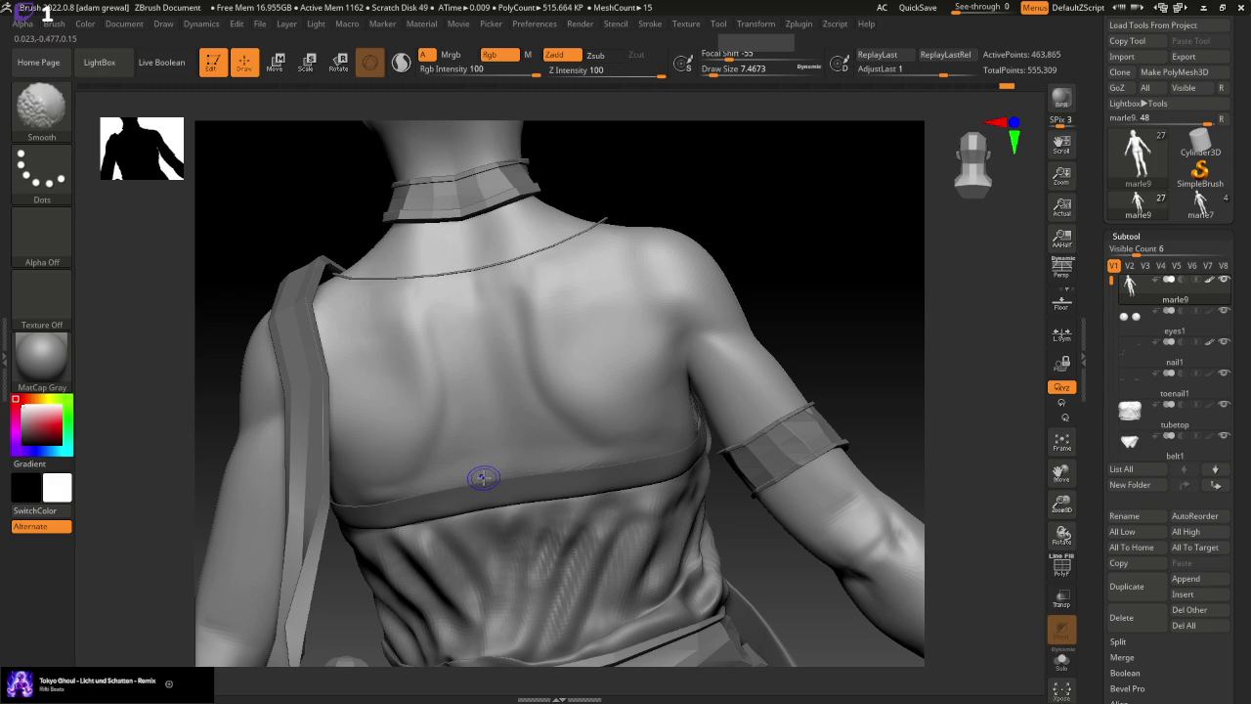
{"action": "left_click_drag", "start_coordinate": [1006, 88], "coordinate": [932, 88]}
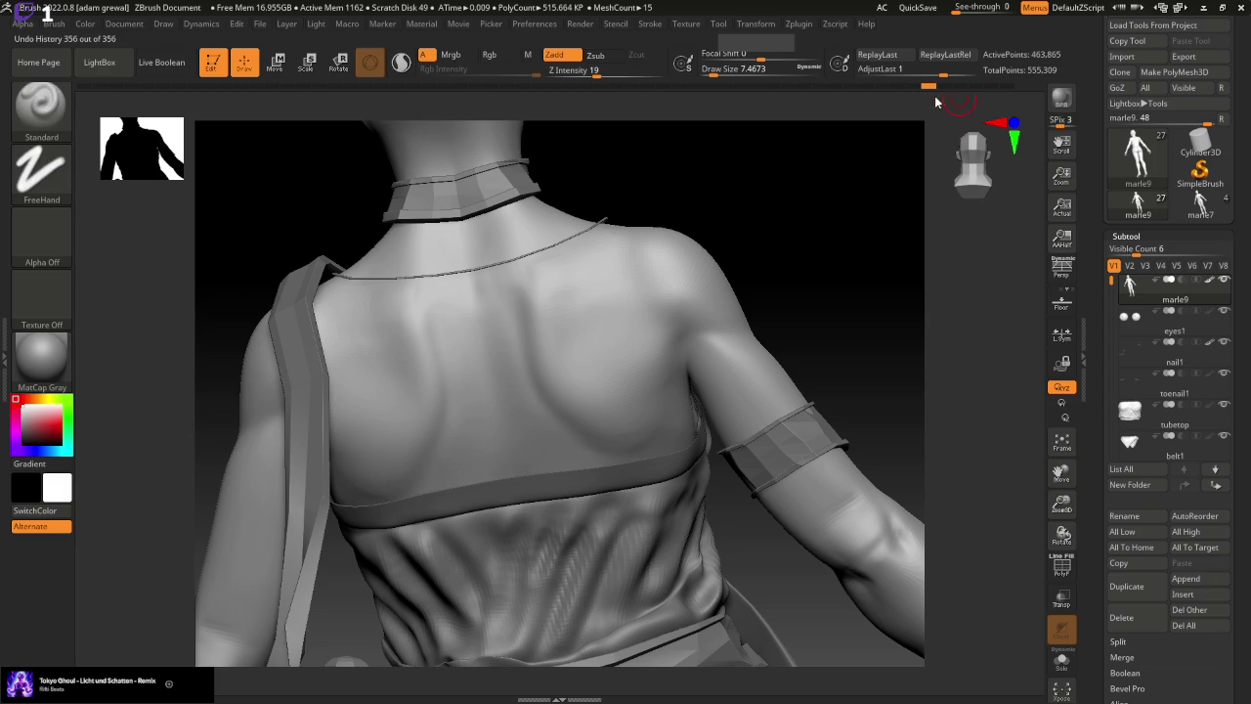
{"action": "key", "text": "ctrl+z"}
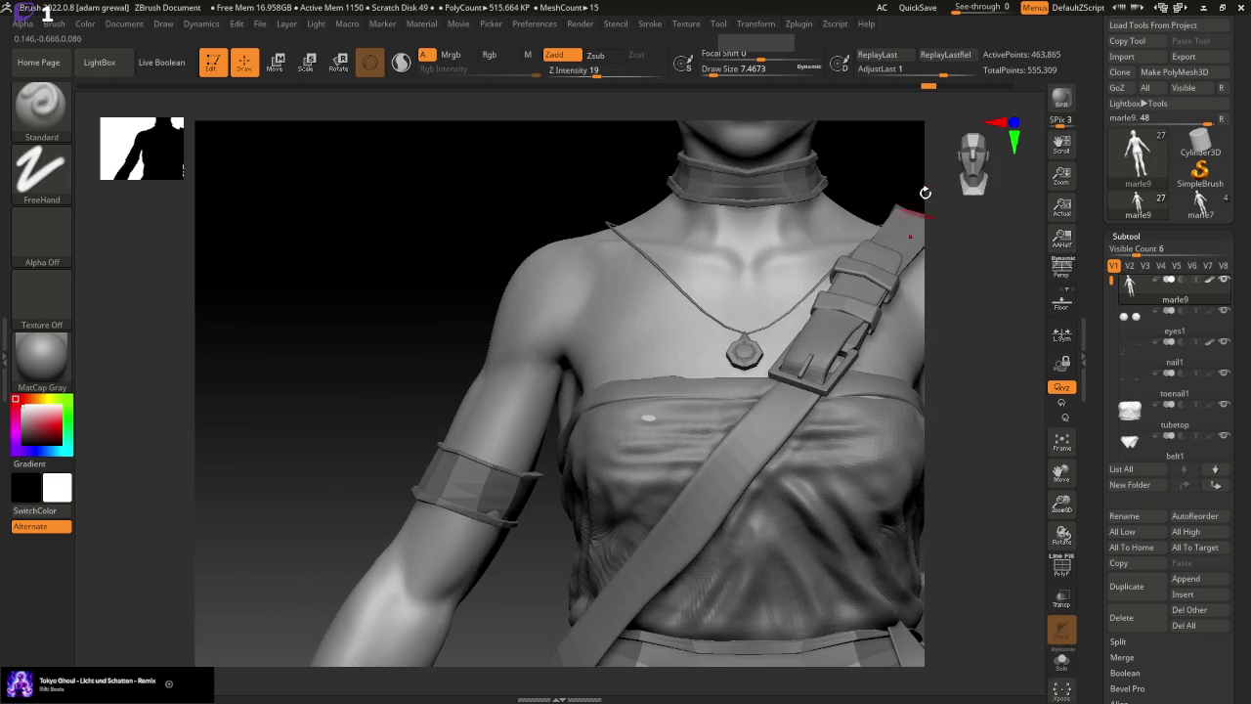
Roll back to an earlier undo history state and confirm discarding the newer steps
{"action": "key", "text": "ctrl+shift+z"}
{"action": "mouse_move", "coordinate": [969, 99]}
{"action": "left_mouse_down"}
{"action": "mouse_move", "coordinate": [930, 103]}
{"action": "mouse_move", "coordinate": [943, 113]}
{"action": "left_mouse_up"}
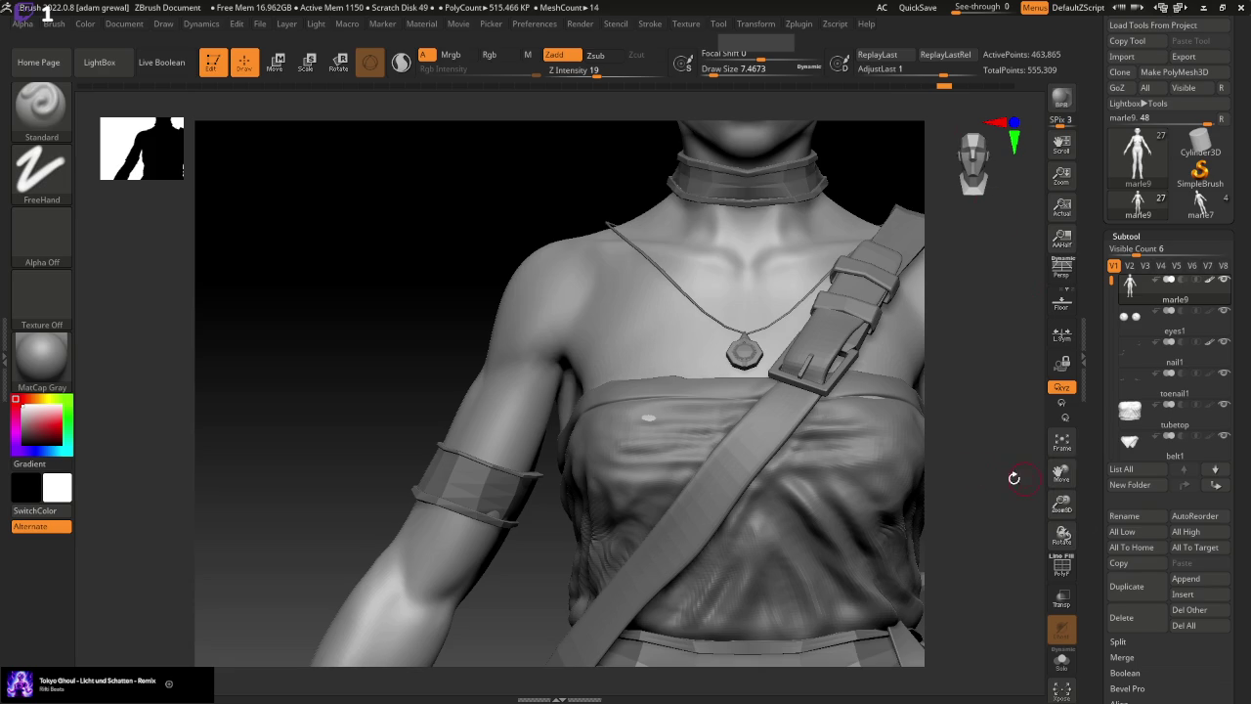
{"action": "left_click_drag", "start_coordinate": [404, 381], "coordinate": [387, 340]}
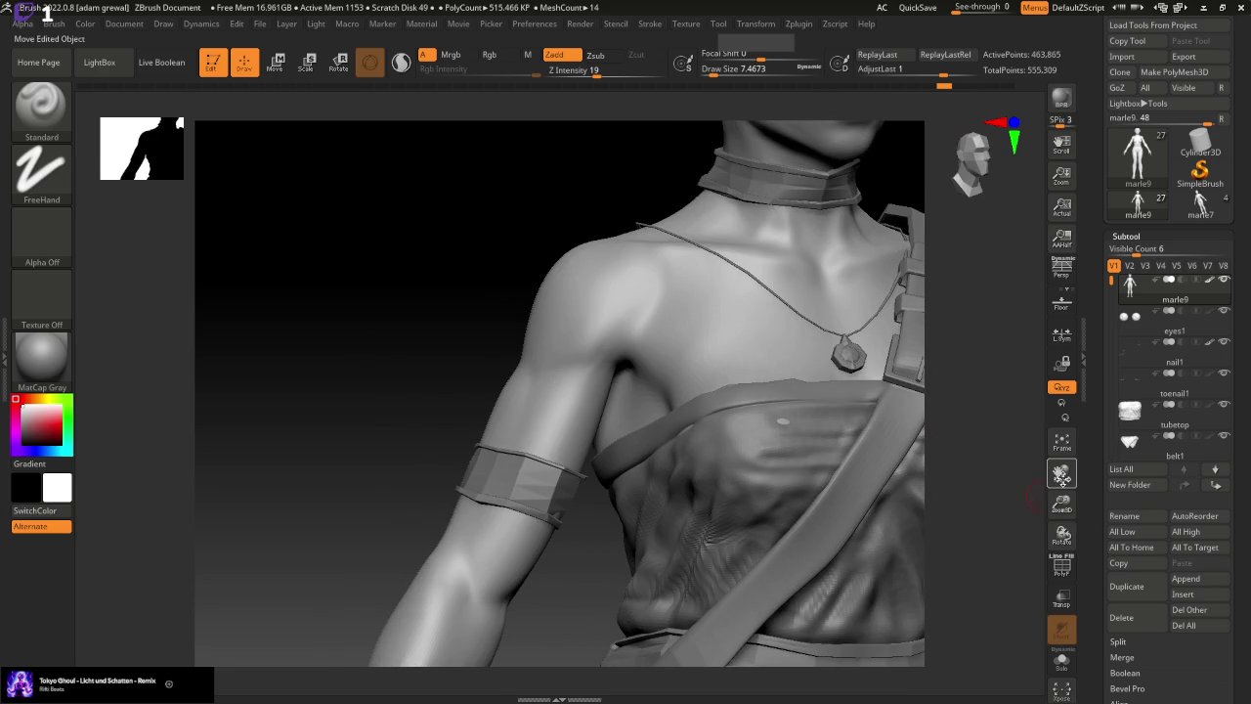
{"action": "left_click_drag", "start_coordinate": [1062, 476], "coordinate": [442, 570]}
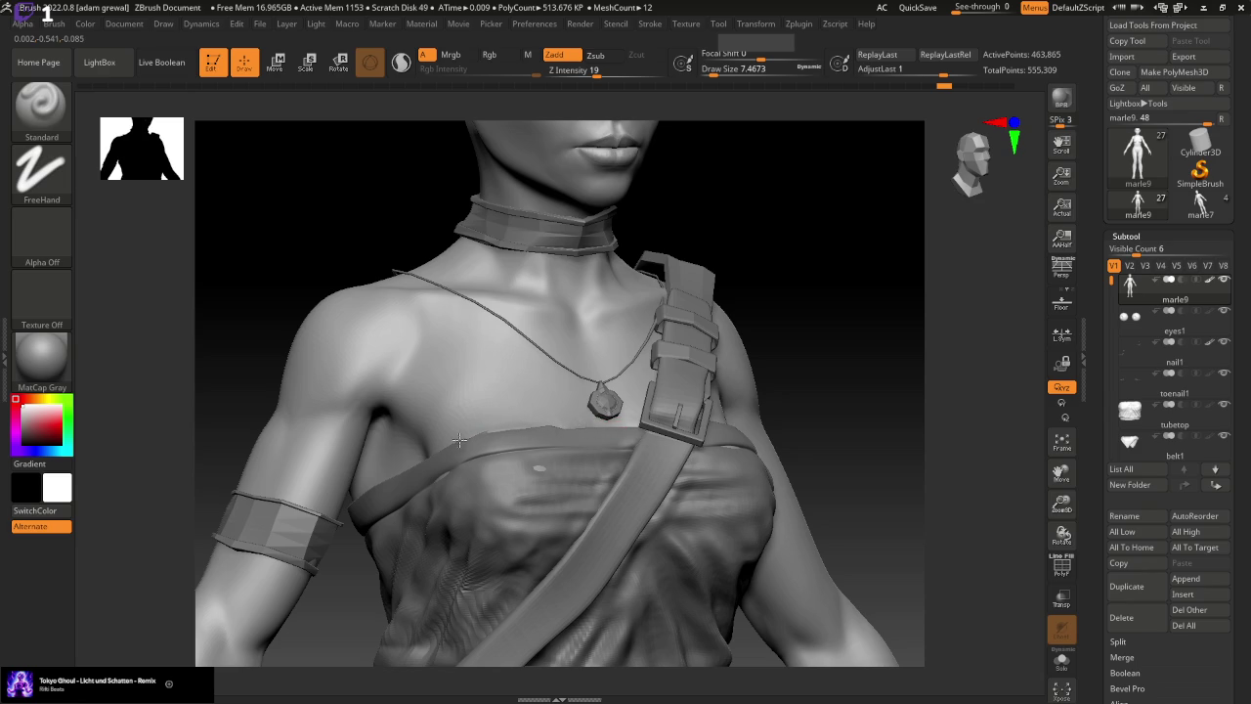
{"action": "left_click", "coordinate": [353, 501]}
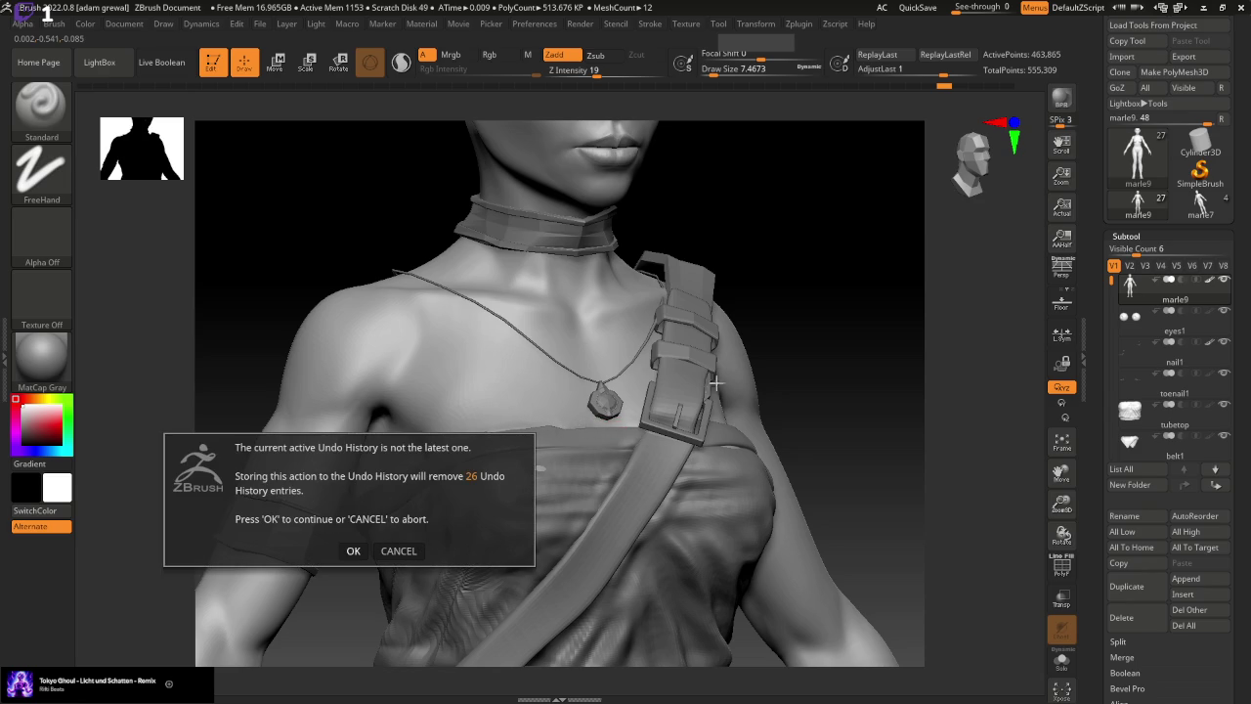
{"action": "left_click", "coordinate": [353, 550]}
Smooth the tube top's upper band edge across the back below the shoulder blades
{"action": "left_click_drag", "start_coordinate": [843, 391], "coordinate": [838, 435]}
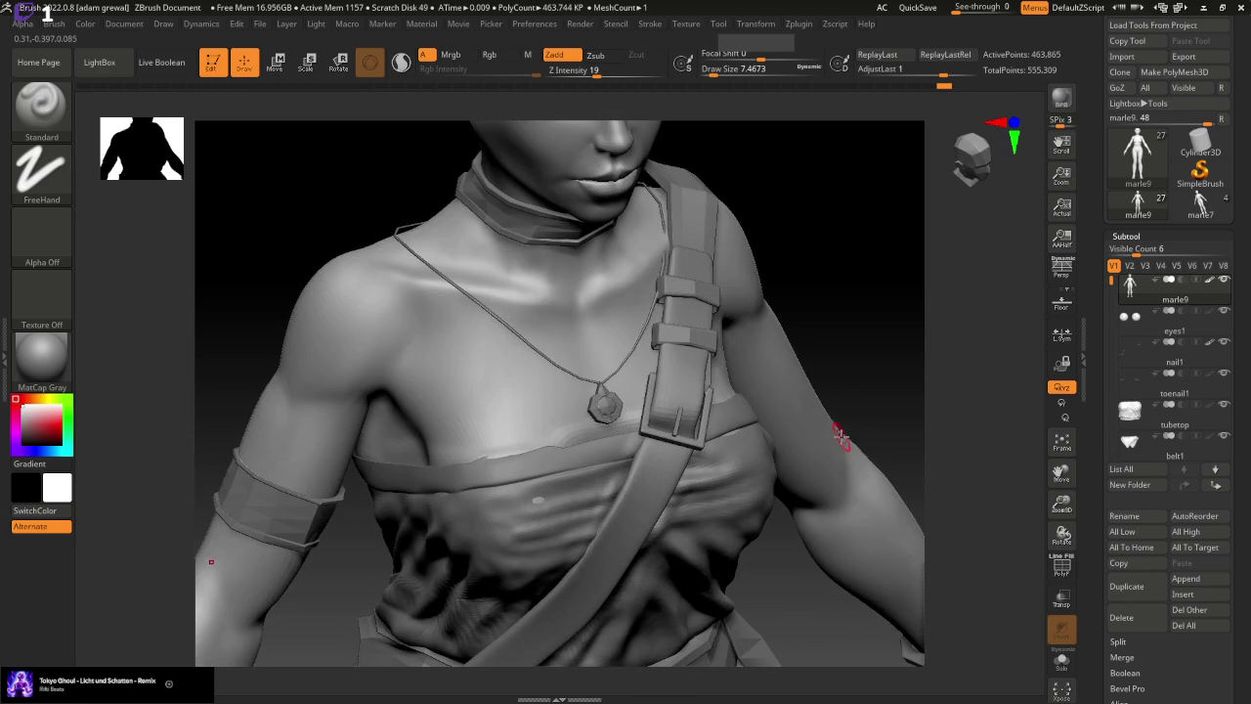
{"action": "left_click", "coordinate": [600, 409], "text": "alt"}
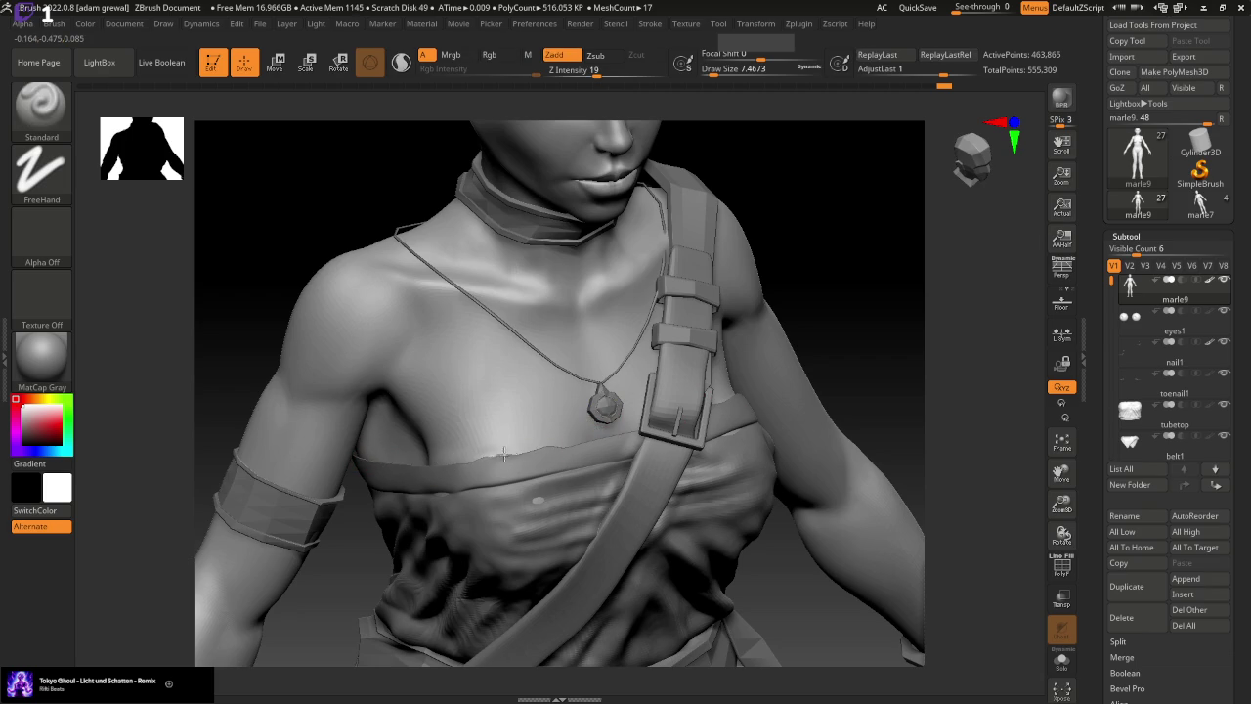
{"action": "key", "text": "shift"}
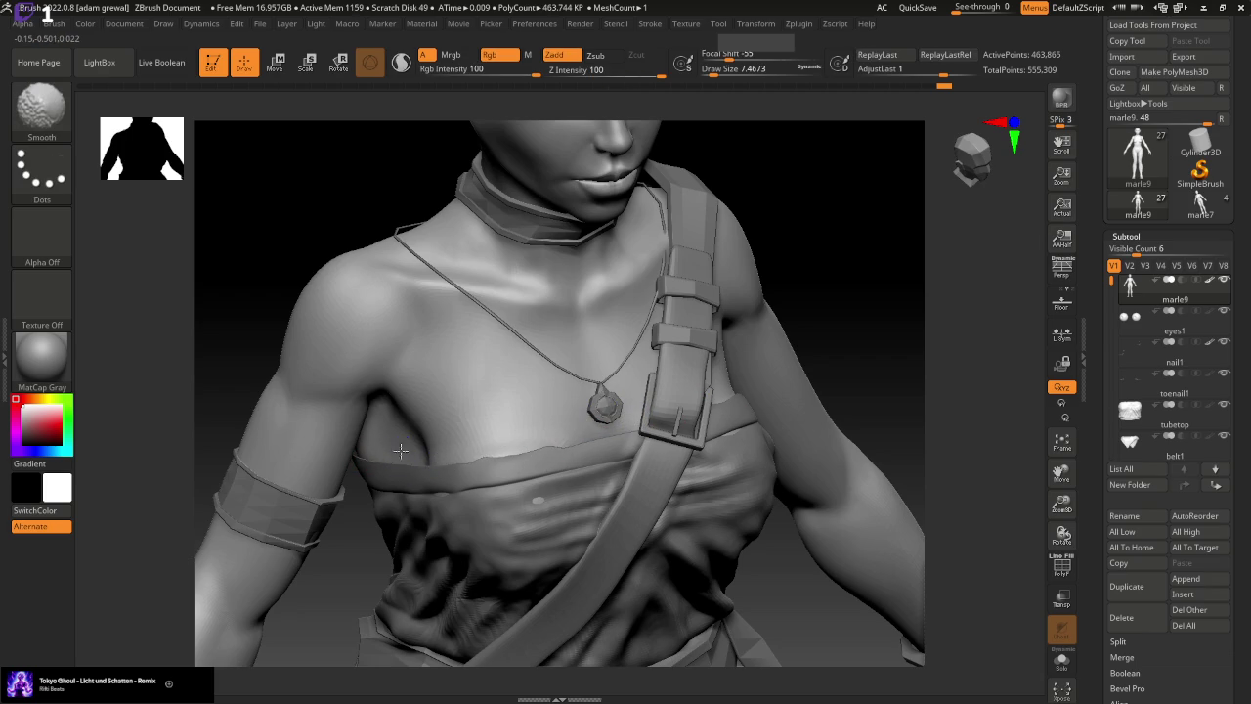
{"action": "mouse_move", "coordinate": [767, 424]}
{"action": "left_mouse_down"}
{"action": "mouse_move", "coordinate": [874, 343]}
{"action": "mouse_move", "coordinate": [826, 320]}
{"action": "mouse_move", "coordinate": [564, 395]}
{"action": "left_mouse_up"}
{"action": "mouse_move", "coordinate": [837, 339]}
{"action": "left_mouse_down"}
{"action": "mouse_move", "coordinate": [862, 206]}
{"action": "mouse_move", "coordinate": [712, 363]}
{"action": "left_mouse_up"}
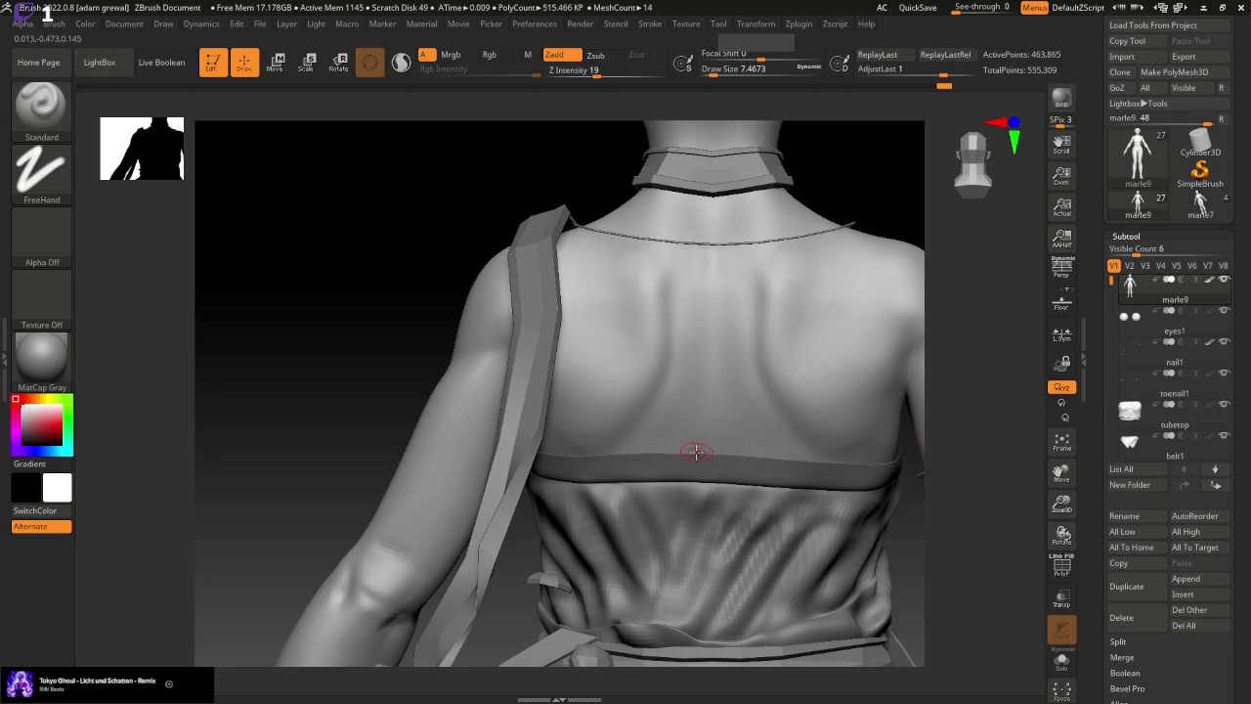
{"action": "left_click", "coordinate": [42, 105]}
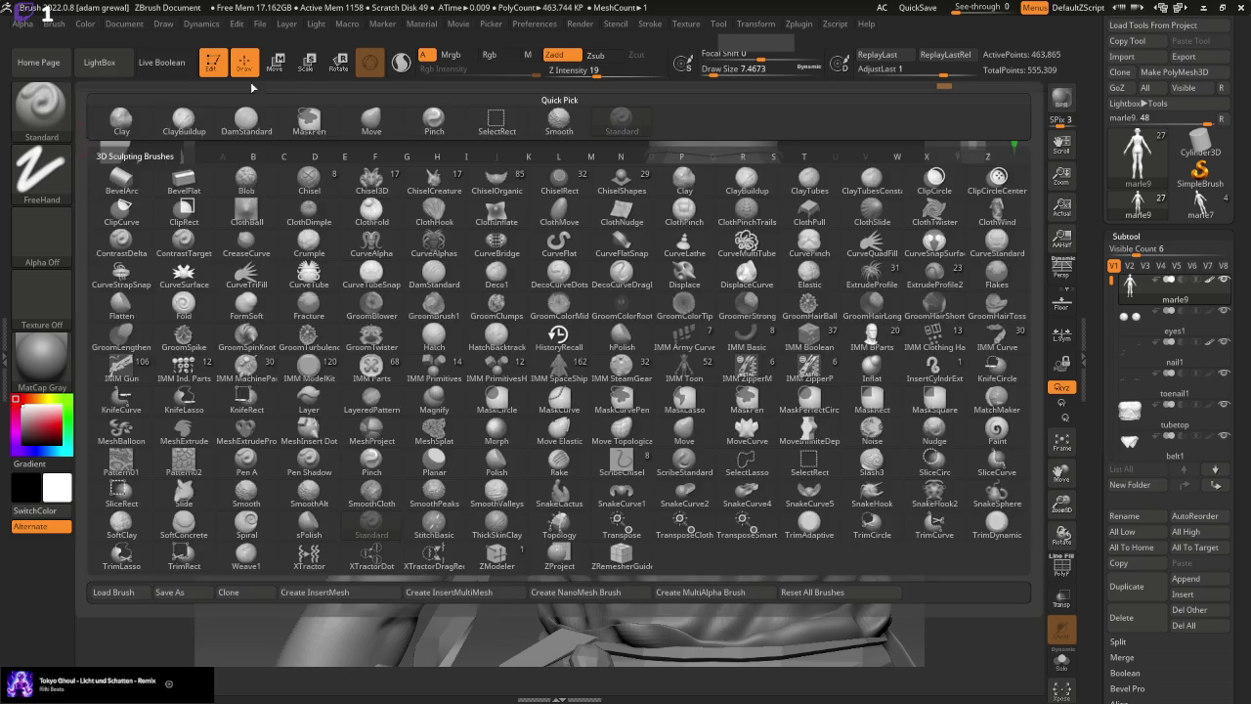
Try the Move brush at size about 59 on the fabric below the back band, then undo
{"action": "left_click", "coordinate": [42, 105]}
{"action": "left_click", "coordinate": [433, 117]}
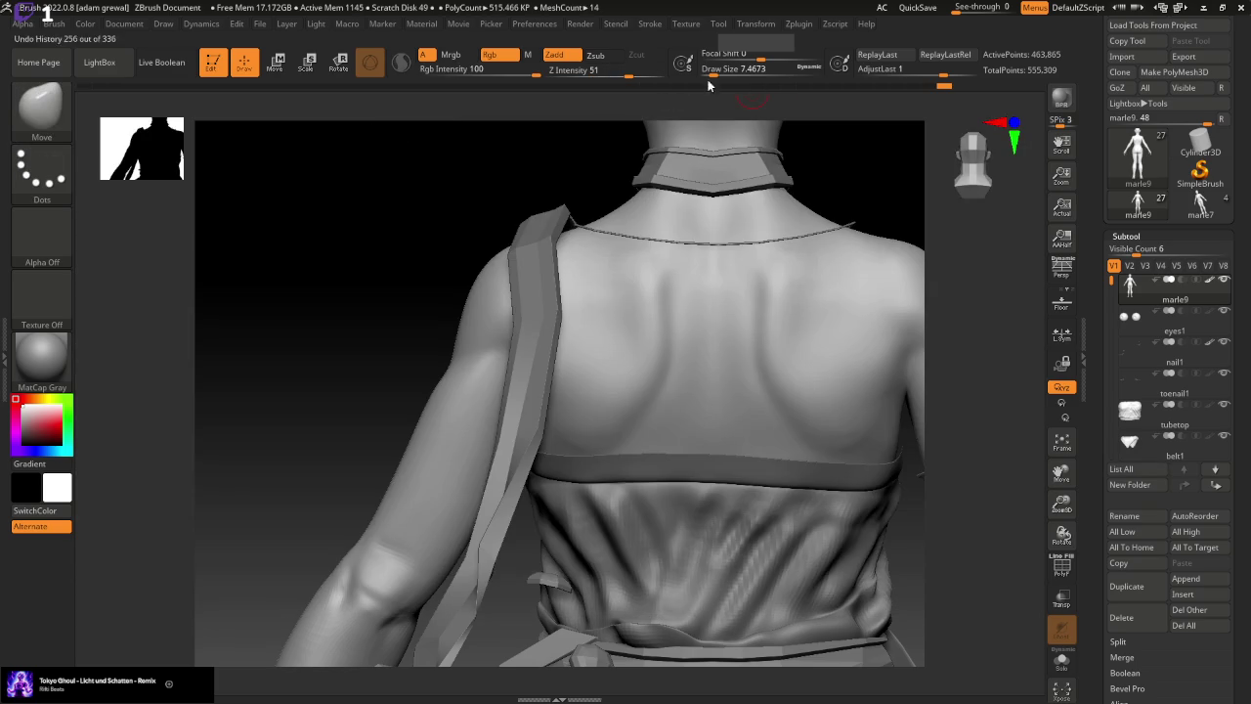
{"action": "left_click_drag", "start_coordinate": [706, 68], "coordinate": [733, 68]}
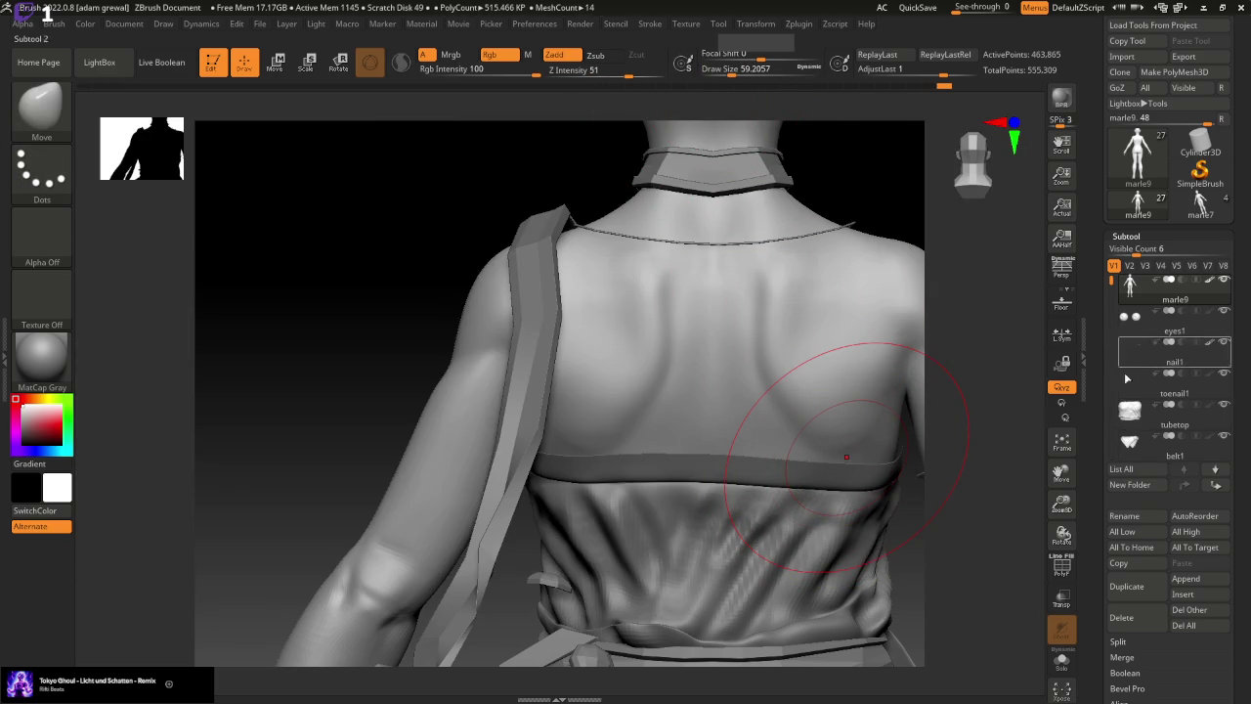
{"action": "left_click", "coordinate": [884, 468], "text": "alt"}
{"action": "left_click_drag", "start_coordinate": [884, 468], "coordinate": [842, 449]}
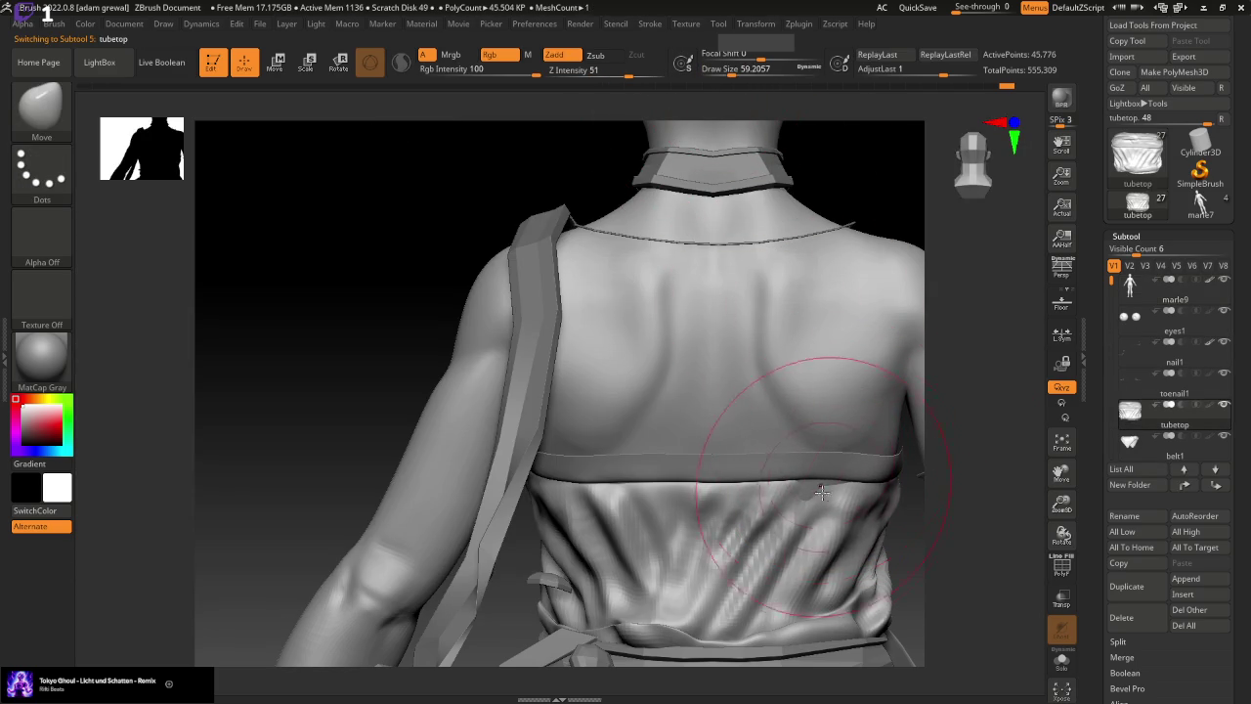
{"action": "left_click_drag", "start_coordinate": [924, 592], "coordinate": [921, 531]}
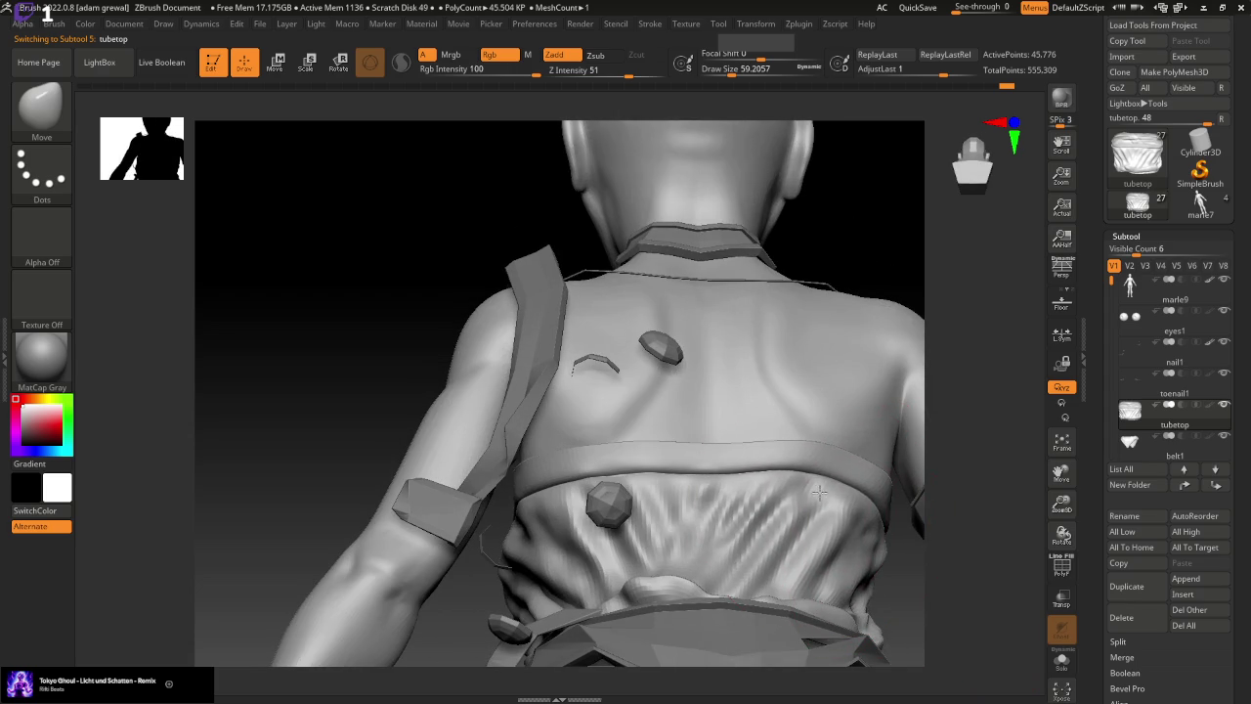
{"action": "key", "text": "ctrl+z"}
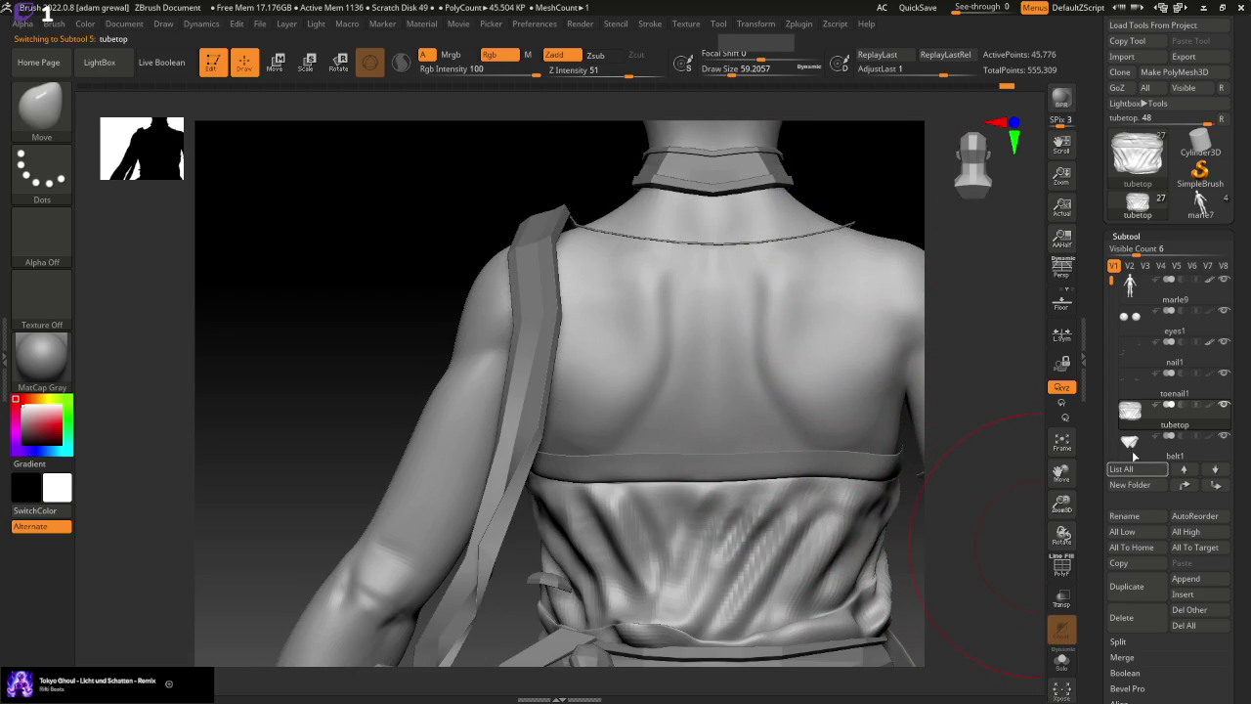
Activate the marle9 body subtool with the Standard brush at draw size about 18
{"action": "left_click", "coordinate": [1138, 287]}
{"action": "key", "text": "b"}
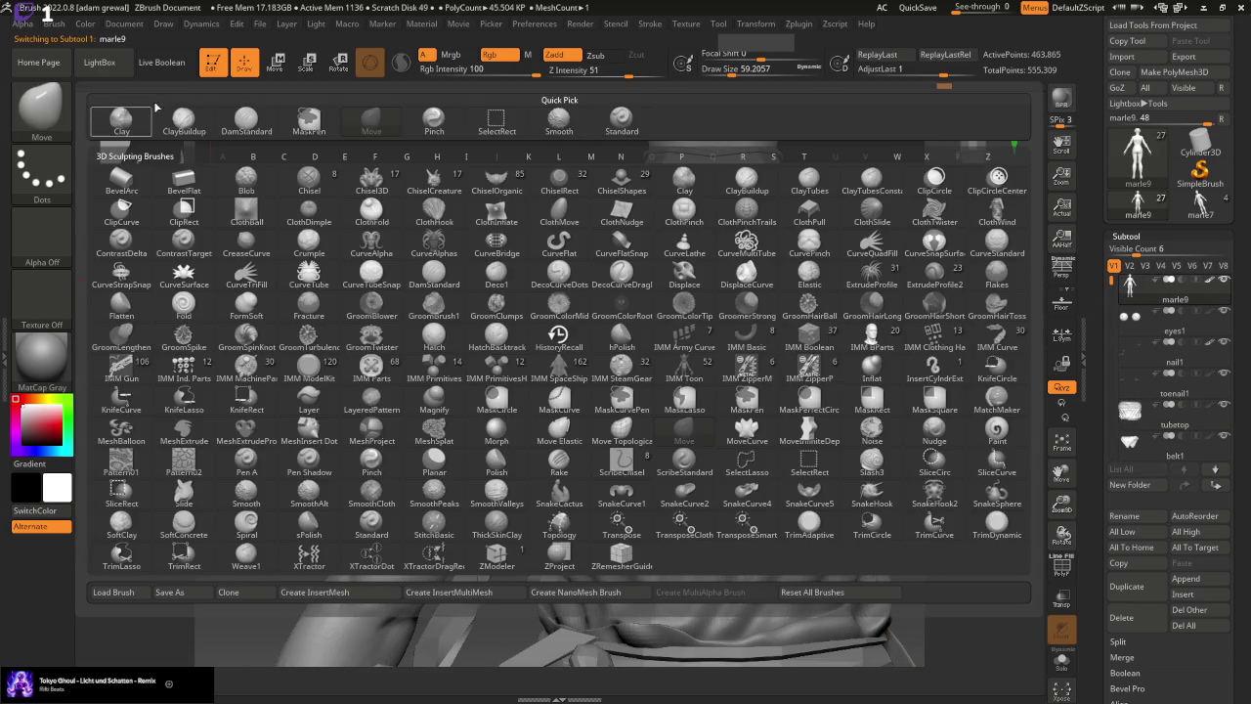
{"action": "left_click", "coordinate": [622, 119]}
{"action": "left_click_drag", "start_coordinate": [772, 73], "coordinate": [719, 86]}
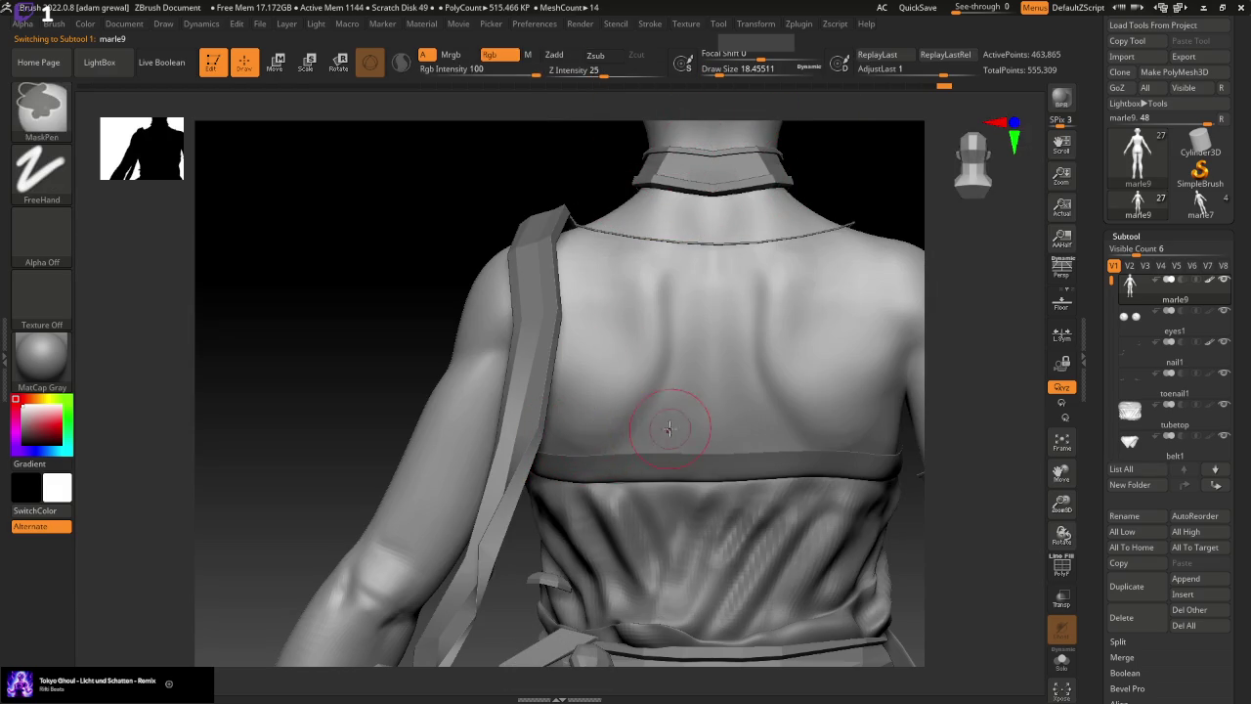
Reduce draw size to about 9.4 and sculpt and smooth the skin along the top's upper edge
{"action": "left_click_drag", "start_coordinate": [712, 435], "coordinate": [885, 430]}
{"action": "key", "text": "ctrl+z"}
{"action": "left_click_drag", "start_coordinate": [743, 69], "coordinate": [716, 68]}
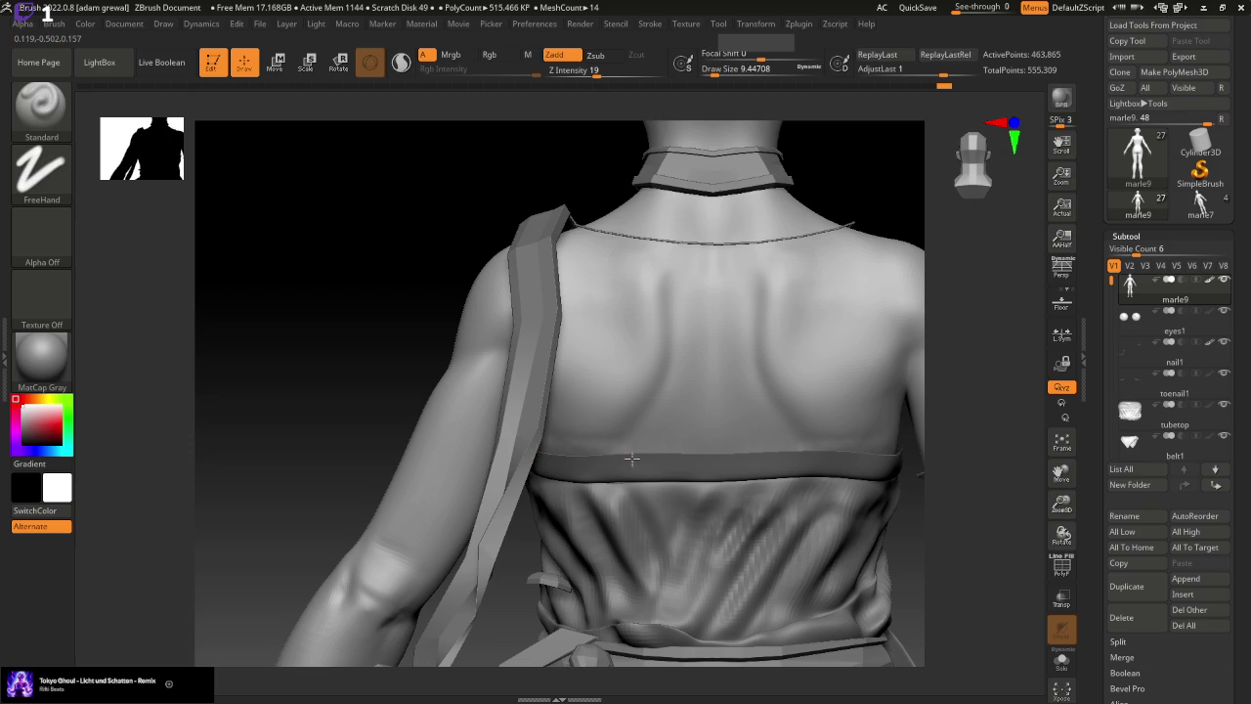
{"action": "left_click_drag", "start_coordinate": [858, 435], "coordinate": [788, 456], "text": "shift"}
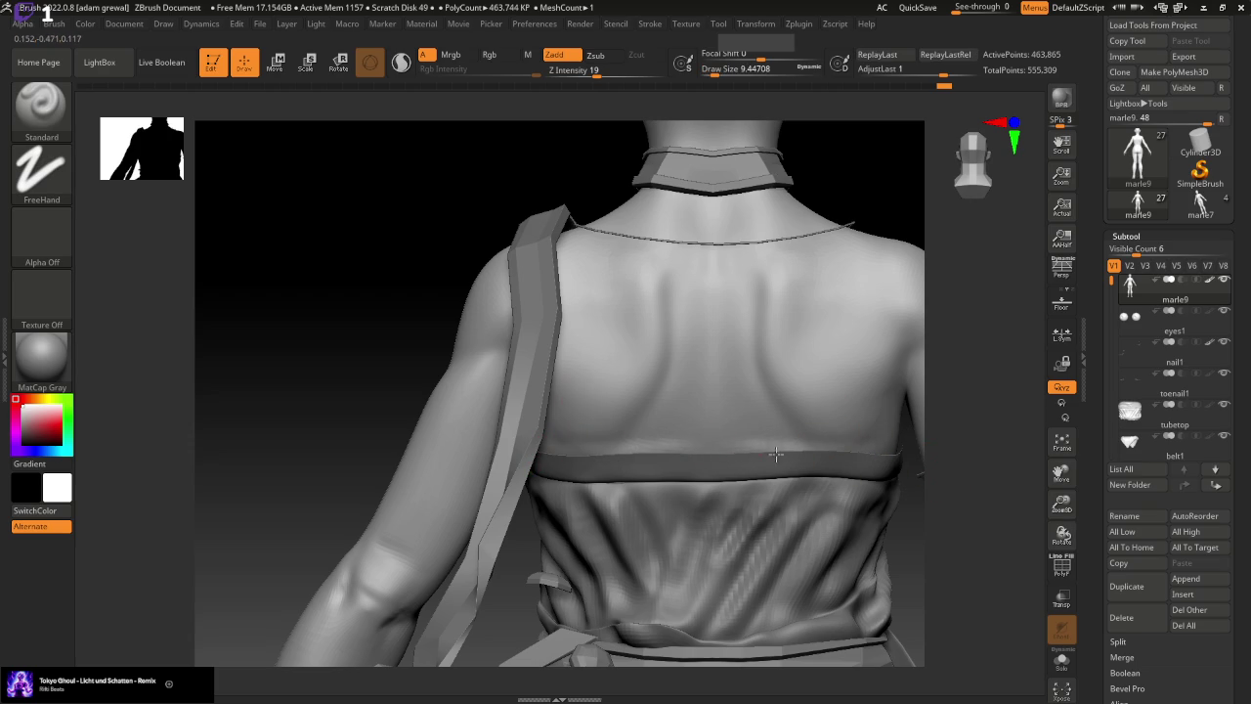
{"action": "key", "text": "shift"}
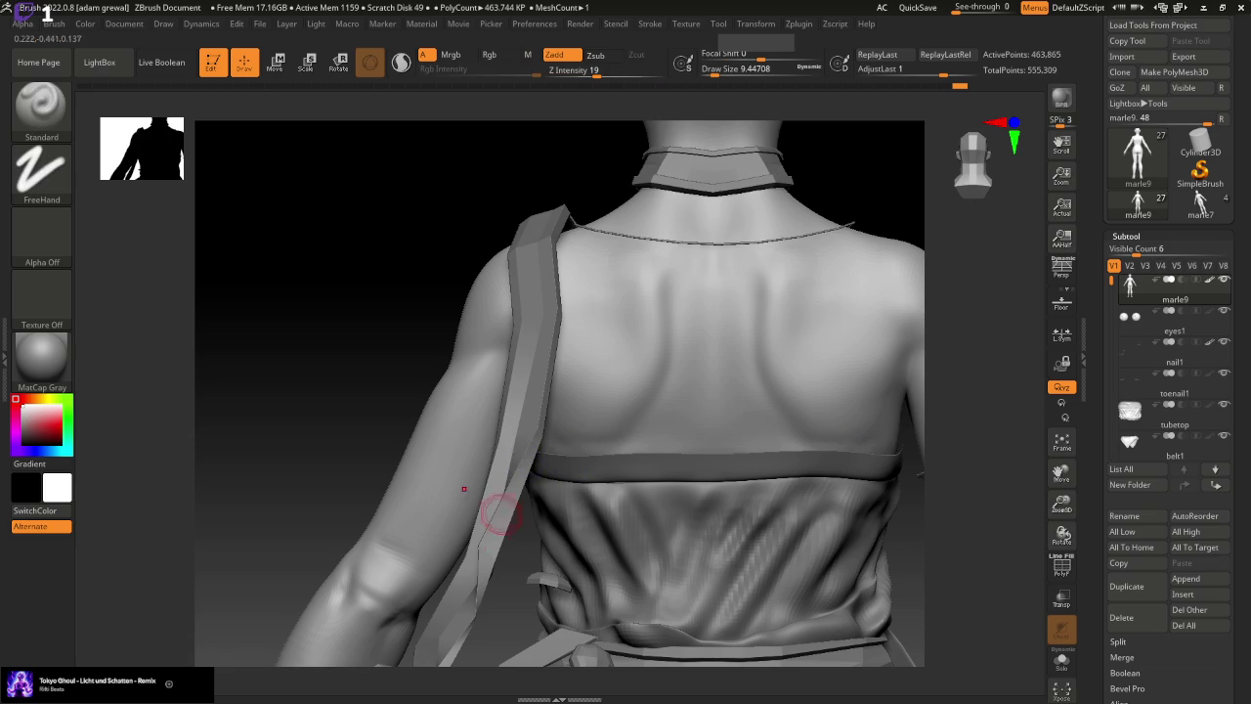
Orbit to the chest and step back three edits in the undo history
{"action": "left_click_drag", "start_coordinate": [500, 515], "coordinate": [754, 452]}
{"action": "left_click", "coordinate": [441, 386]}
{"action": "left_click_drag", "start_coordinate": [496, 377], "coordinate": [656, 354]}
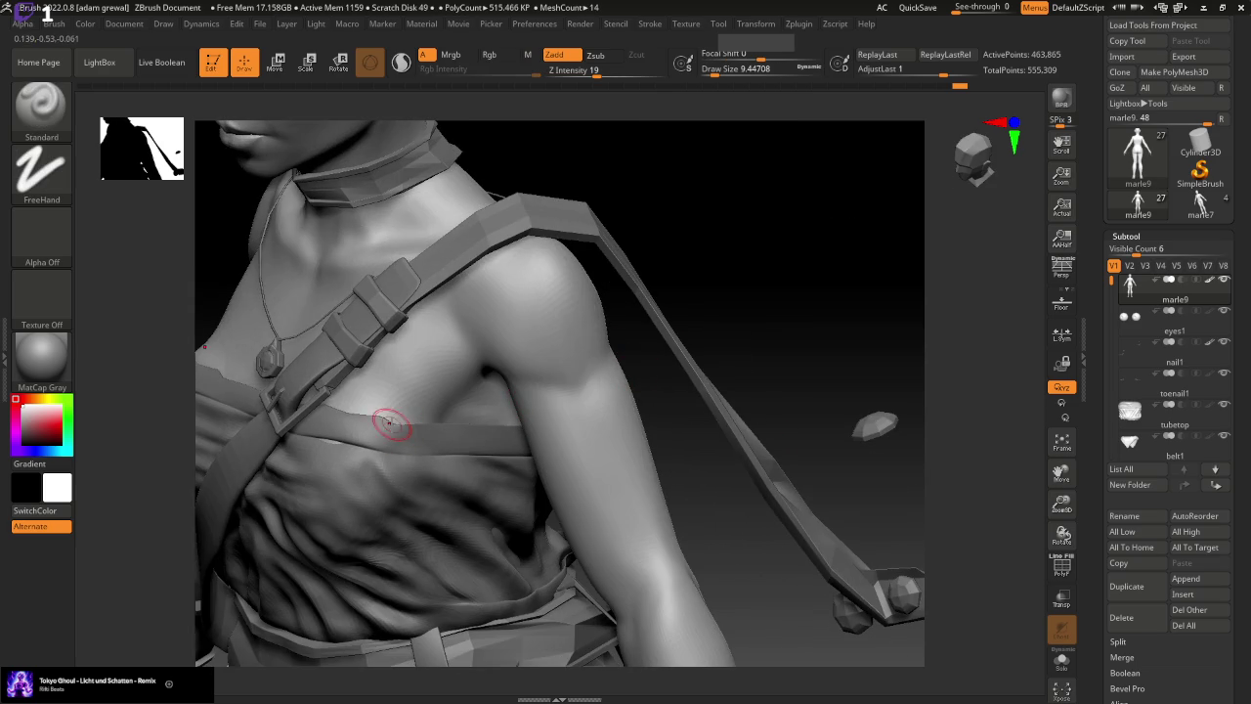
{"action": "left_click", "coordinate": [954, 90]}
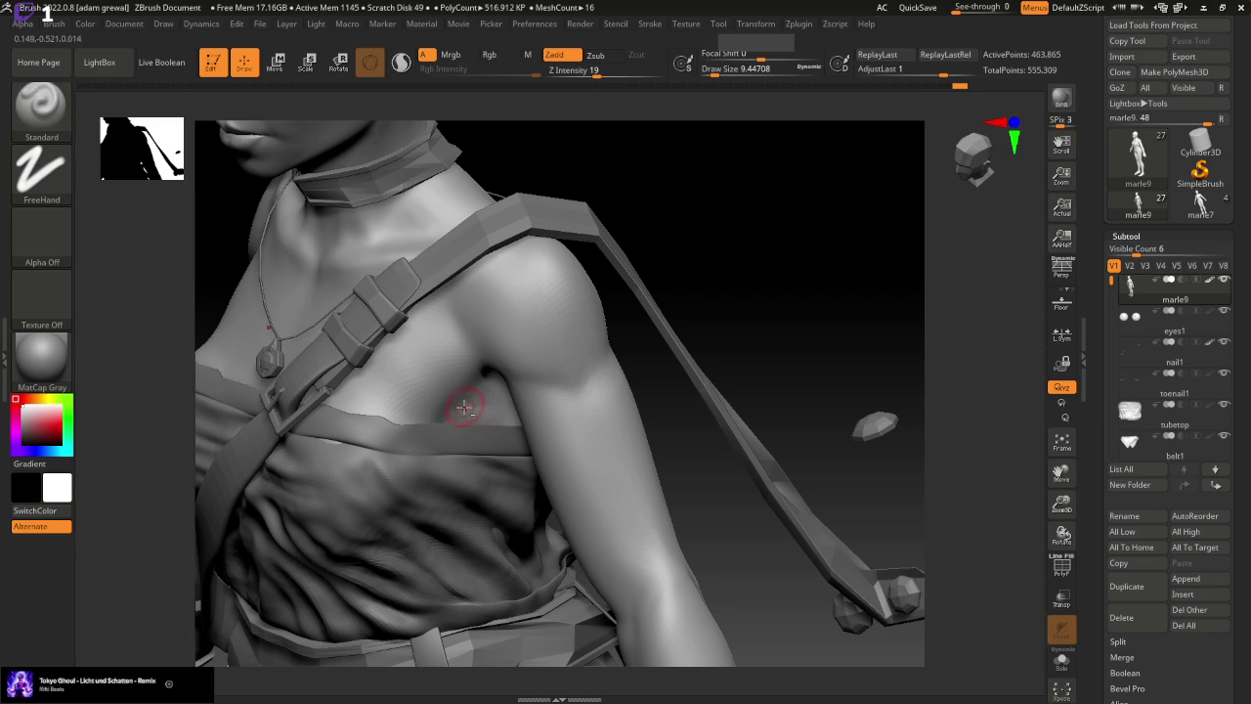
{"action": "mouse_move", "coordinate": [768, 439]}
{"action": "left_mouse_down"}
{"action": "mouse_move", "coordinate": [750, 482]}
{"action": "mouse_move", "coordinate": [901, 480]}
{"action": "left_mouse_up"}
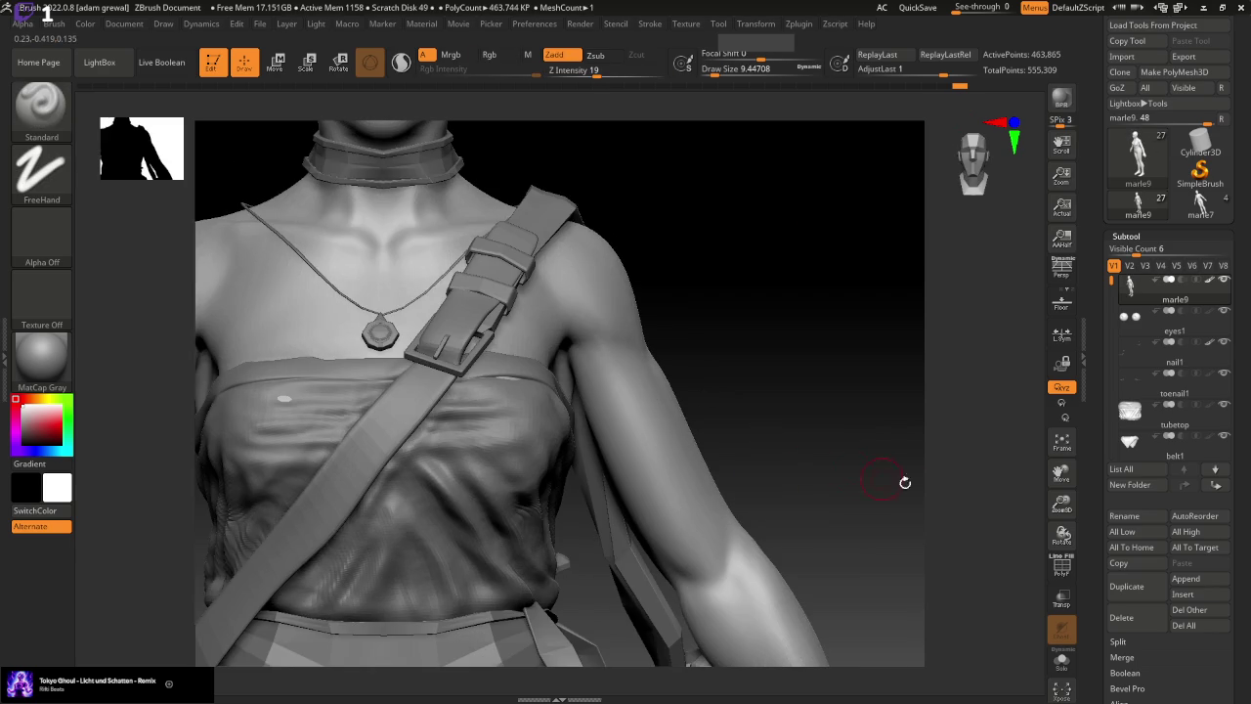
Activate the tubetop subtool, sculpt a fold along its left side and smooth it
{"action": "left_click", "coordinate": [1131, 417]}
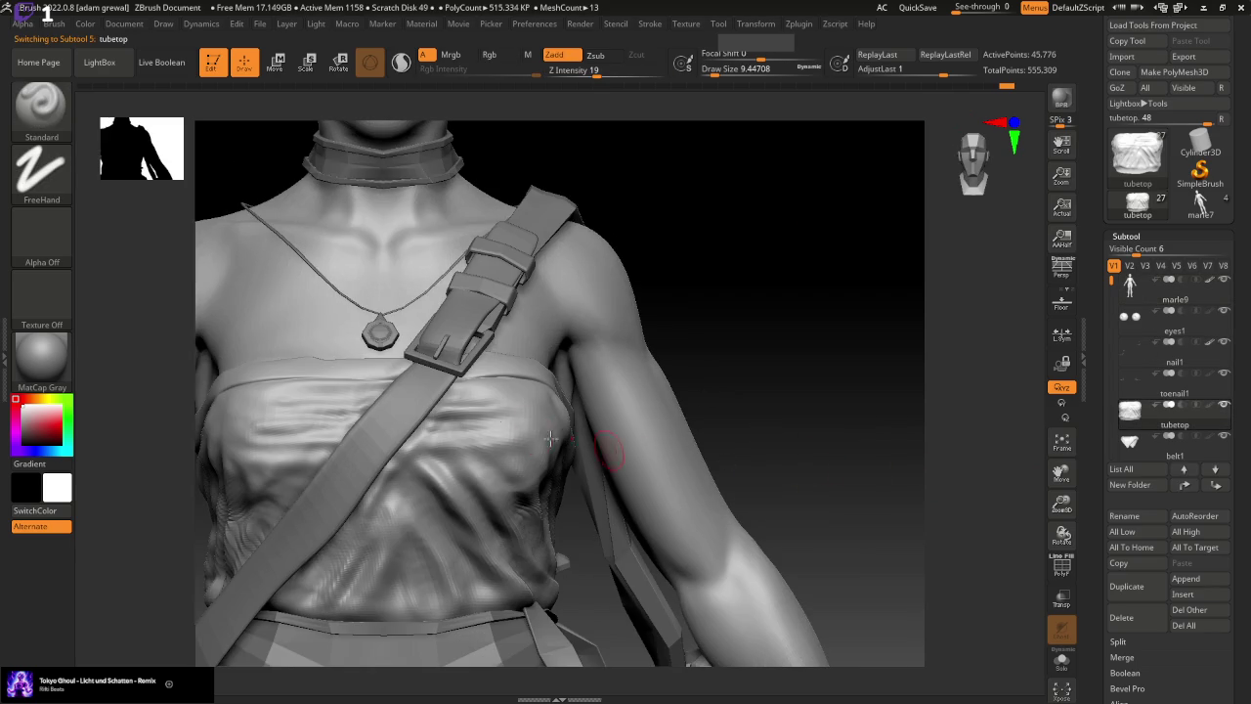
{"action": "left_click_drag", "start_coordinate": [303, 361], "coordinate": [224, 366]}
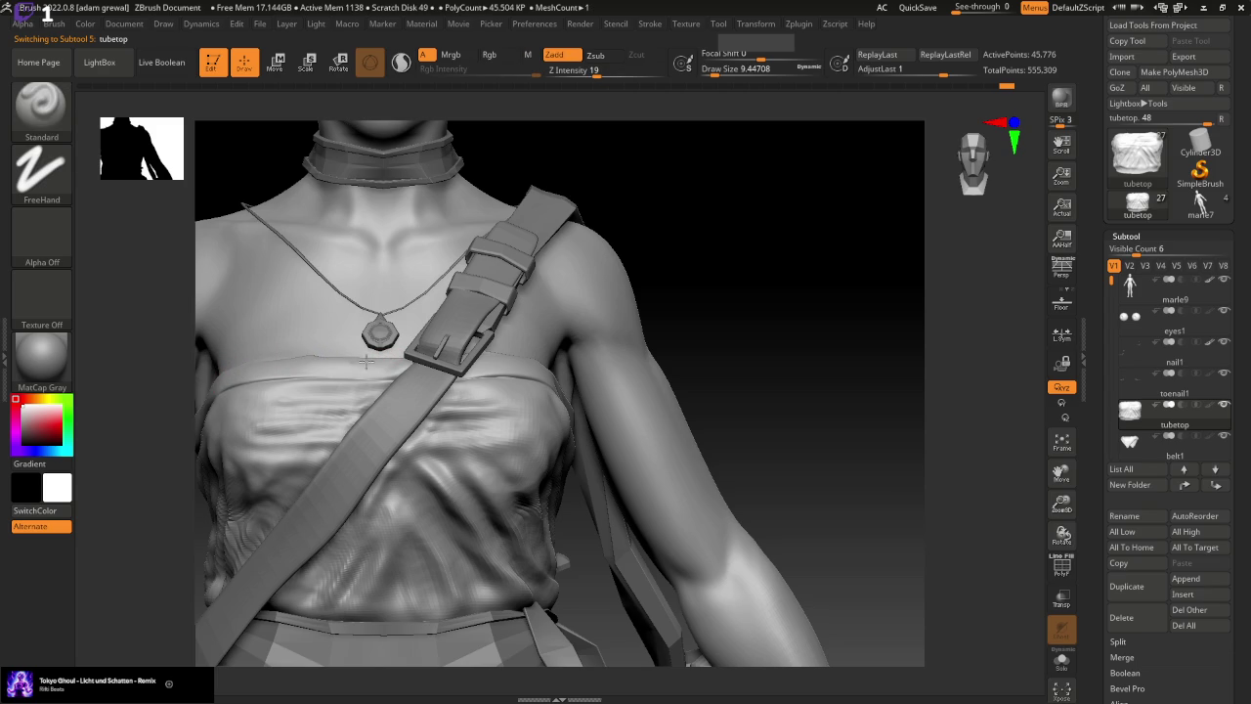
{"action": "left_click_drag", "start_coordinate": [735, 311], "coordinate": [742, 377]}
{"action": "key", "text": "shift"}
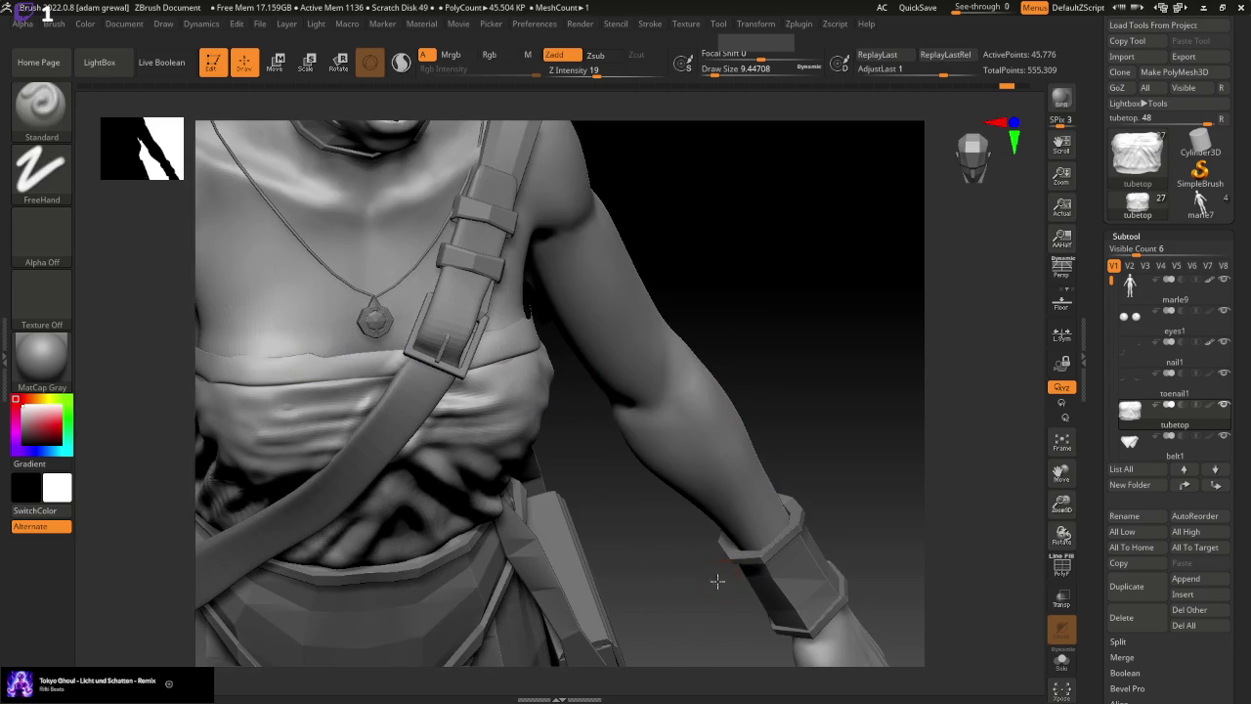
{"action": "left_click_drag", "start_coordinate": [717, 581], "coordinate": [658, 330]}
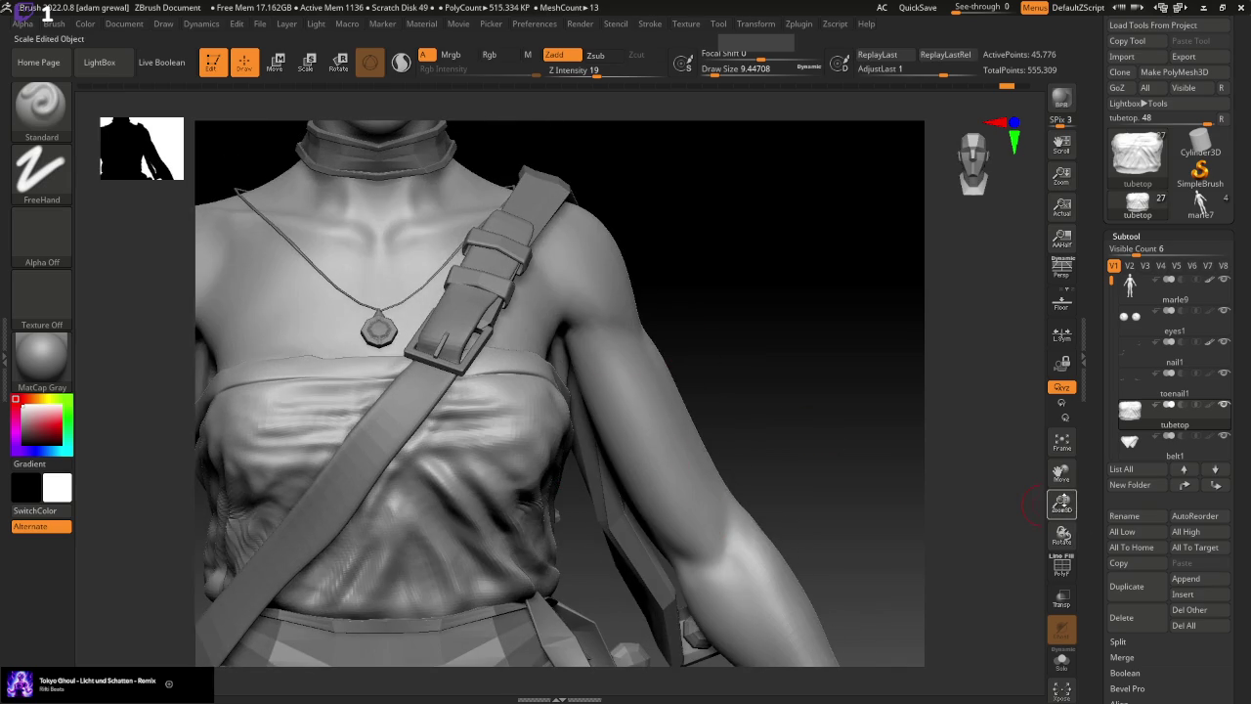
{"action": "left_click_drag", "start_coordinate": [1061, 503], "coordinate": [1061, 547]}
{"action": "left_click_drag", "start_coordinate": [767, 511], "coordinate": [760, 519]}
{"action": "key", "text": "shift"}
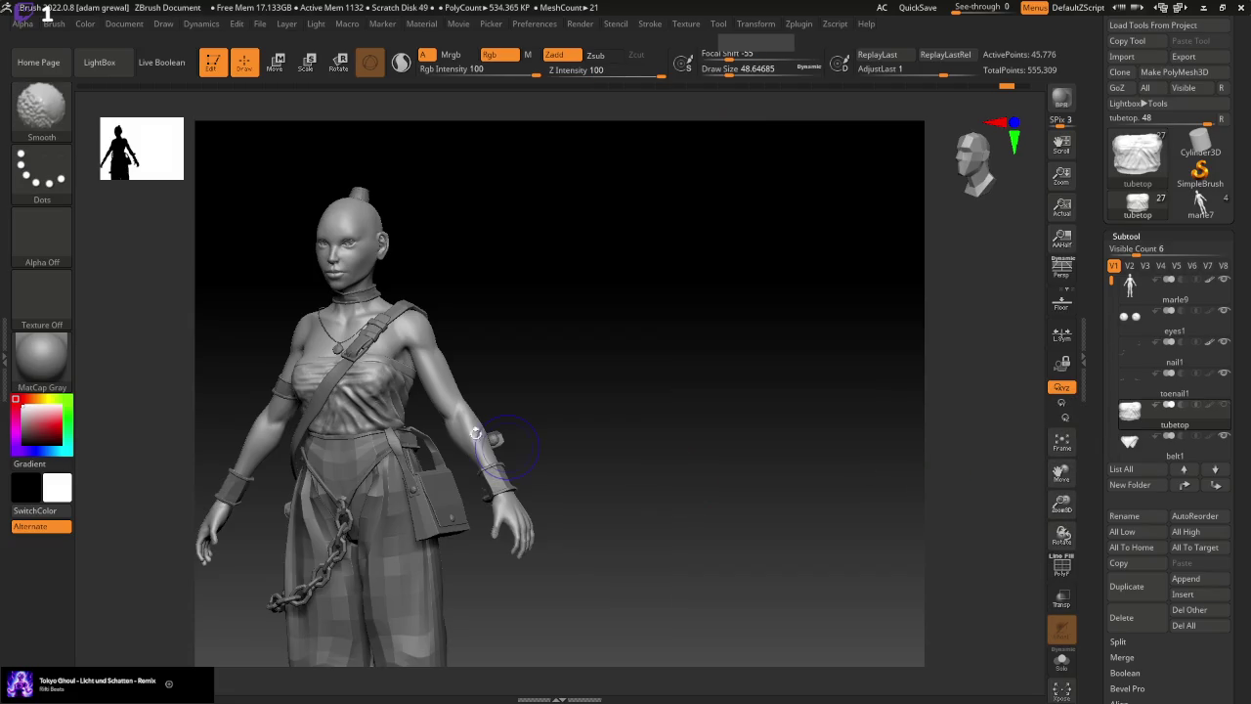
Set the brush to about 37 and smooth and reshape the chest cloth wrinkles
{"action": "left_click_drag", "start_coordinate": [1061, 503], "coordinate": [1061, 484]}
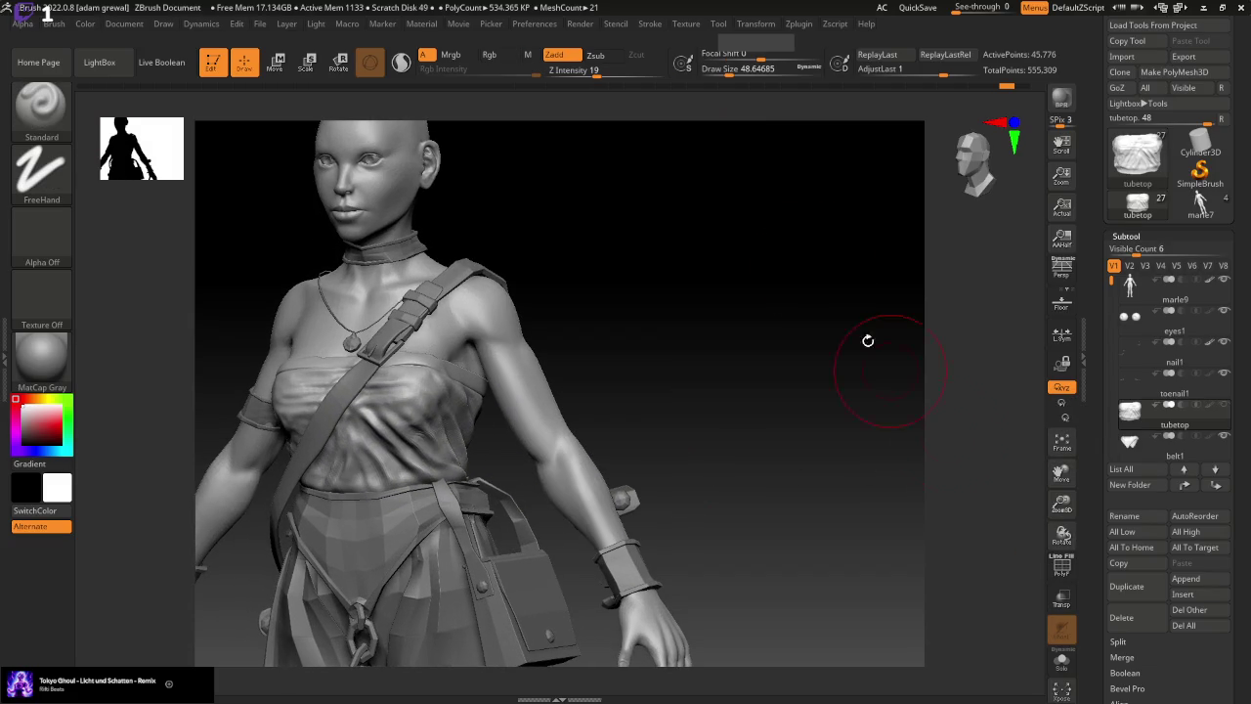
{"action": "left_click", "coordinate": [720, 71]}
{"action": "key", "text": "shift"}
{"action": "left_click", "coordinate": [718, 70]}
{"action": "left_click", "coordinate": [724, 72]}
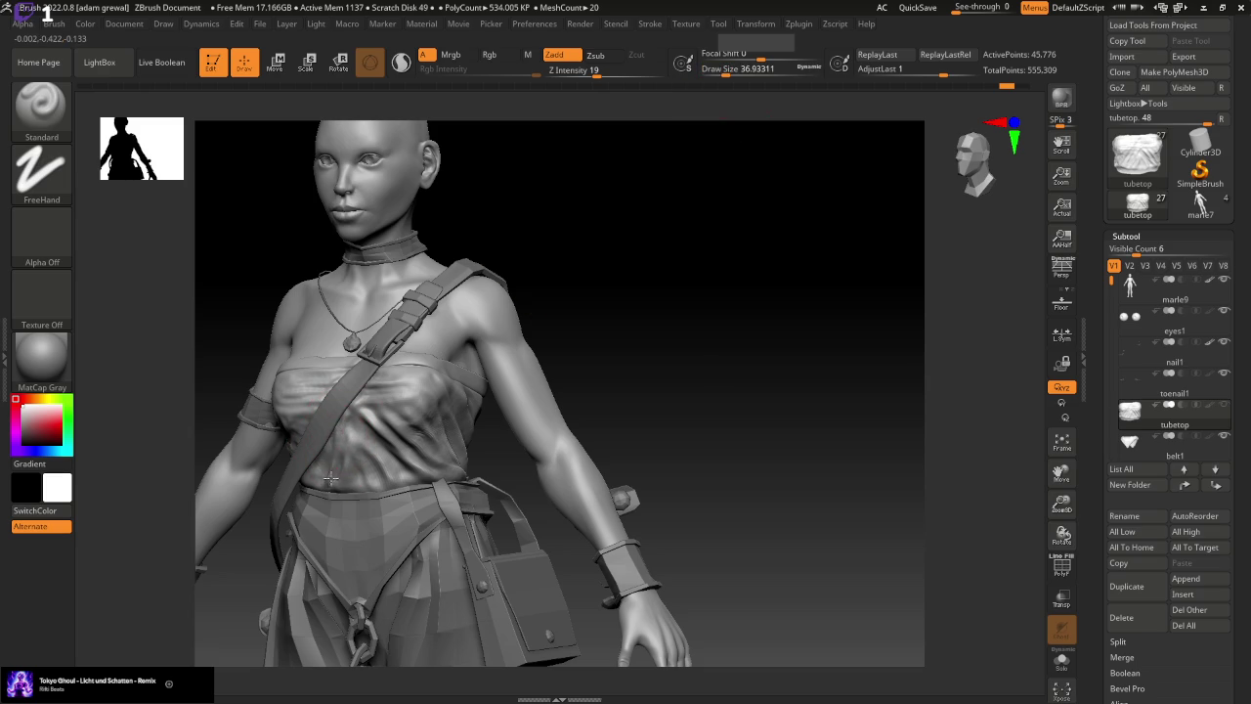
{"action": "mouse_move", "coordinate": [339, 439]}
{"action": "left_mouse_down", "text": "shift"}
{"action": "mouse_move", "coordinate": [379, 423]}
{"action": "mouse_move", "coordinate": [408, 470]}
{"action": "mouse_move", "coordinate": [419, 363]}
{"action": "left_mouse_up", "text": "shift"}
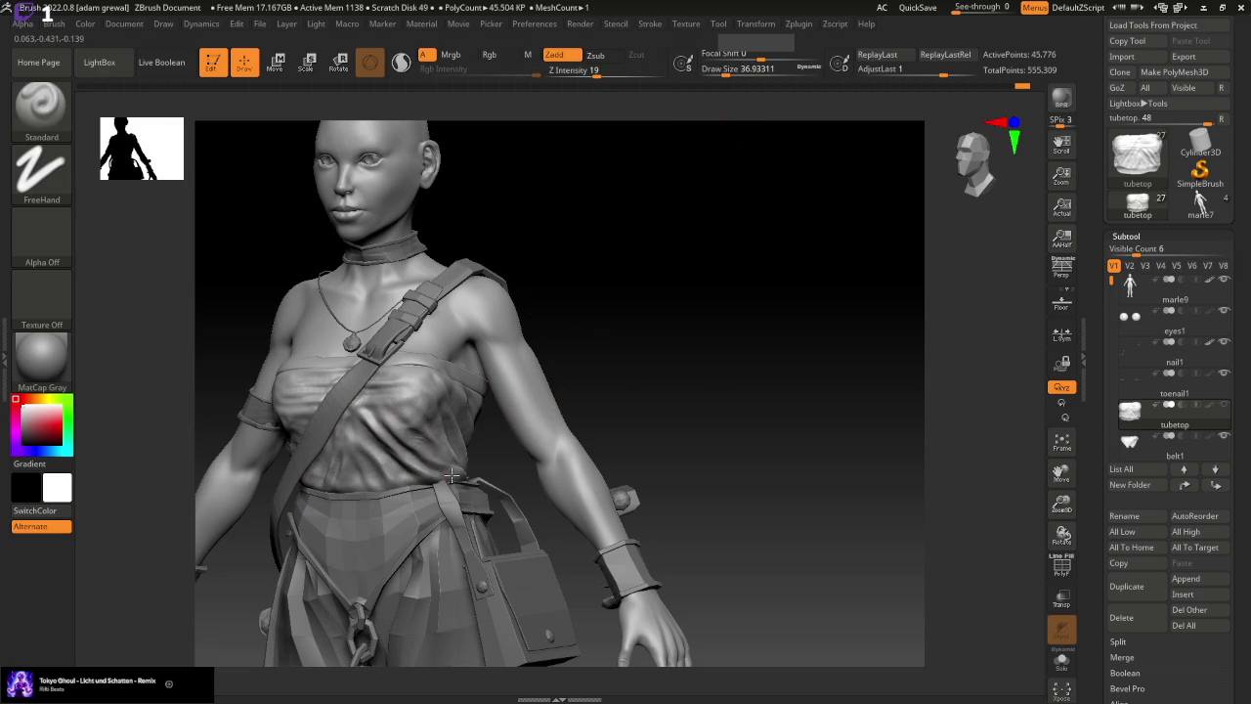
{"action": "left_click_drag", "start_coordinate": [381, 431], "coordinate": [420, 430]}
Shrink the brush to about 18 and sculpt folds on the top's left side
{"action": "right_click_drag", "start_coordinate": [552, 399], "coordinate": [494, 418]}
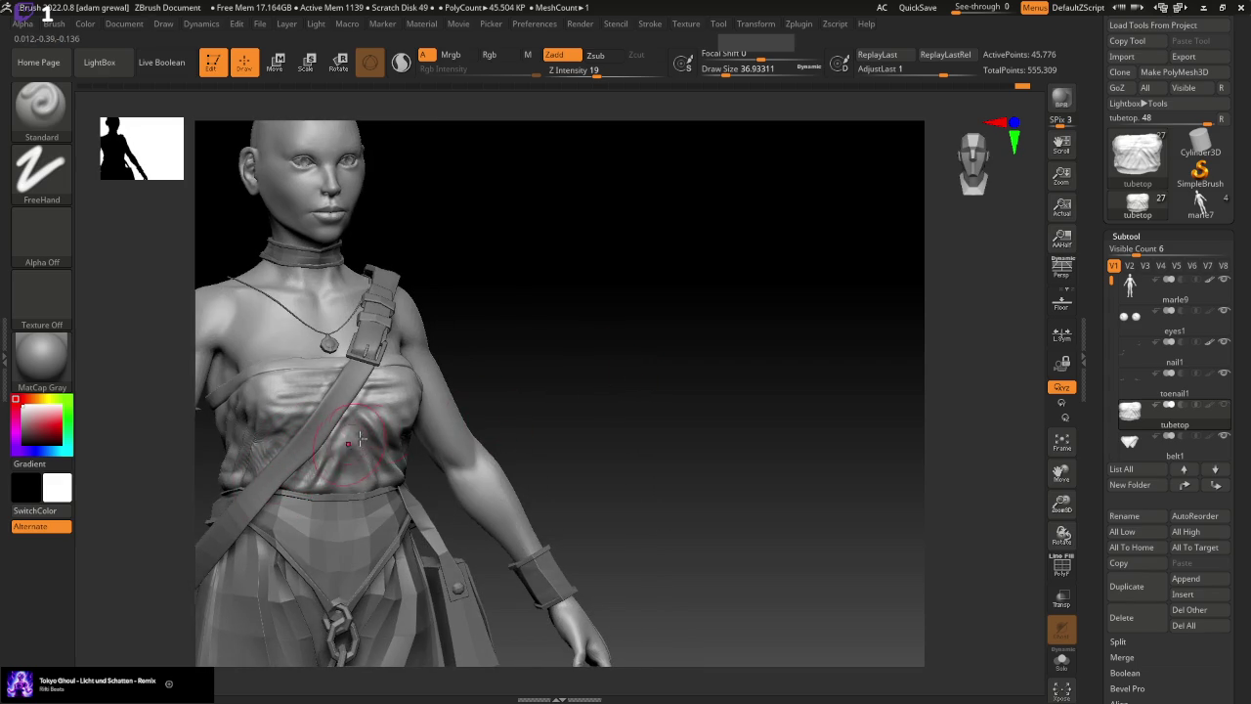
{"action": "right_click_drag", "start_coordinate": [360, 440], "coordinate": [634, 349]}
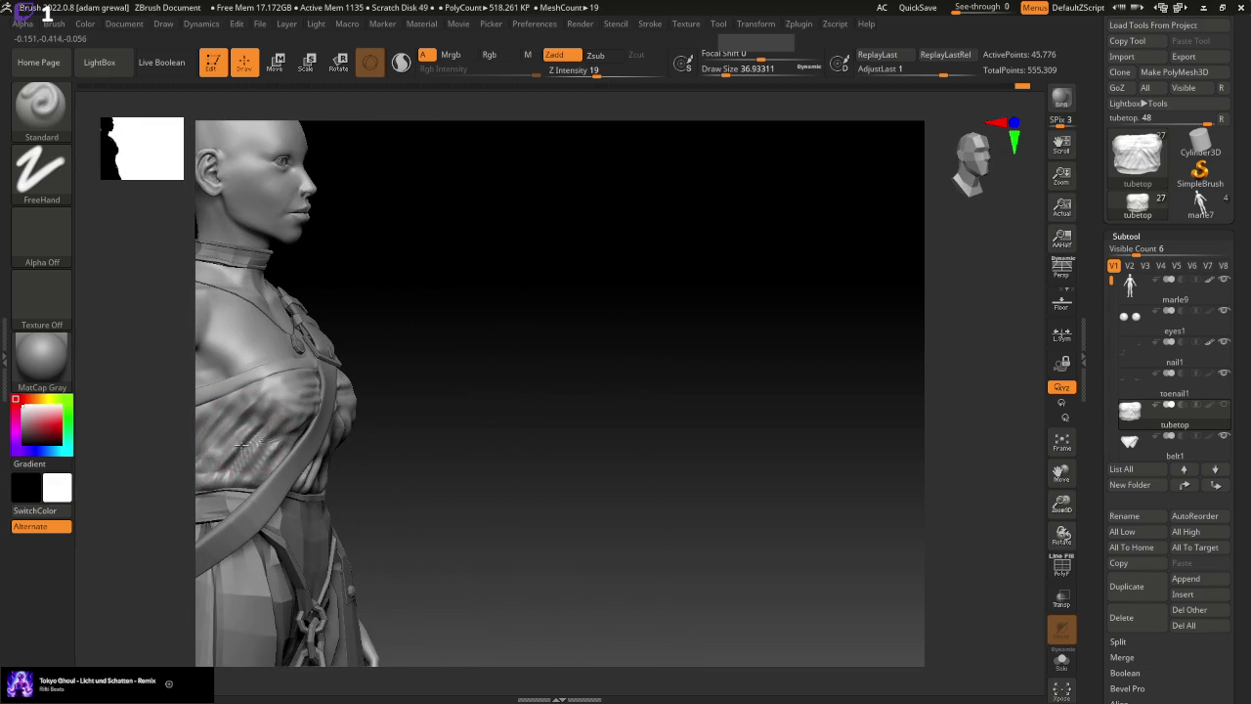
{"action": "mouse_move", "coordinate": [1060, 471]}
{"action": "left_mouse_down"}
{"action": "mouse_move", "coordinate": [1111, 475]}
{"action": "mouse_move", "coordinate": [652, 504]}
{"action": "left_mouse_up"}
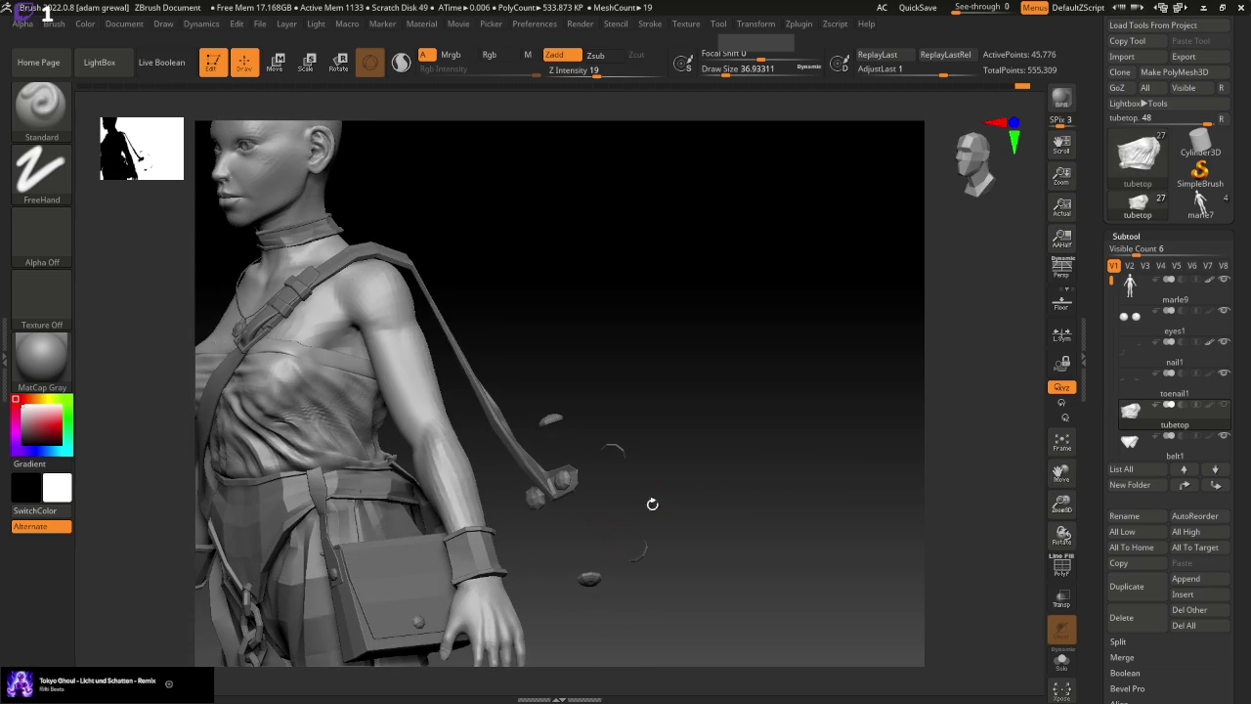
{"action": "key", "text": "s"}
{"action": "left_click_drag", "start_coordinate": [723, 131], "coordinate": [674, 131]}
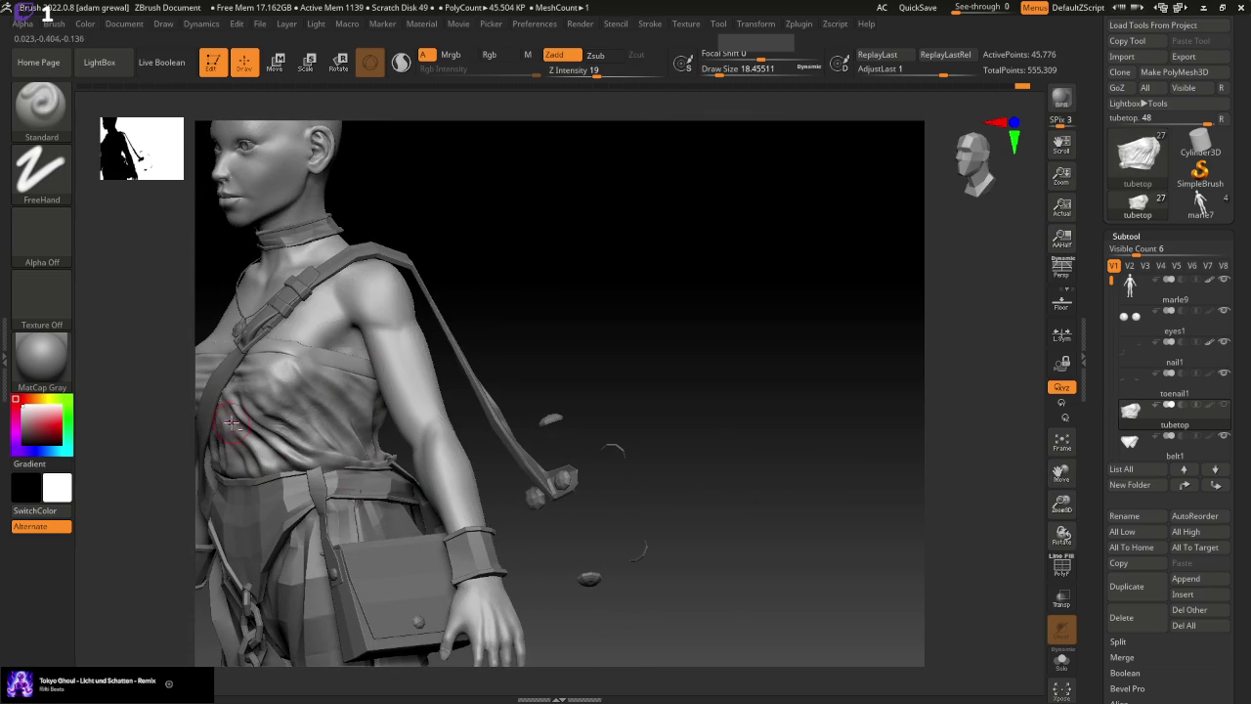
{"action": "left_click_drag", "start_coordinate": [219, 401], "coordinate": [279, 467]}
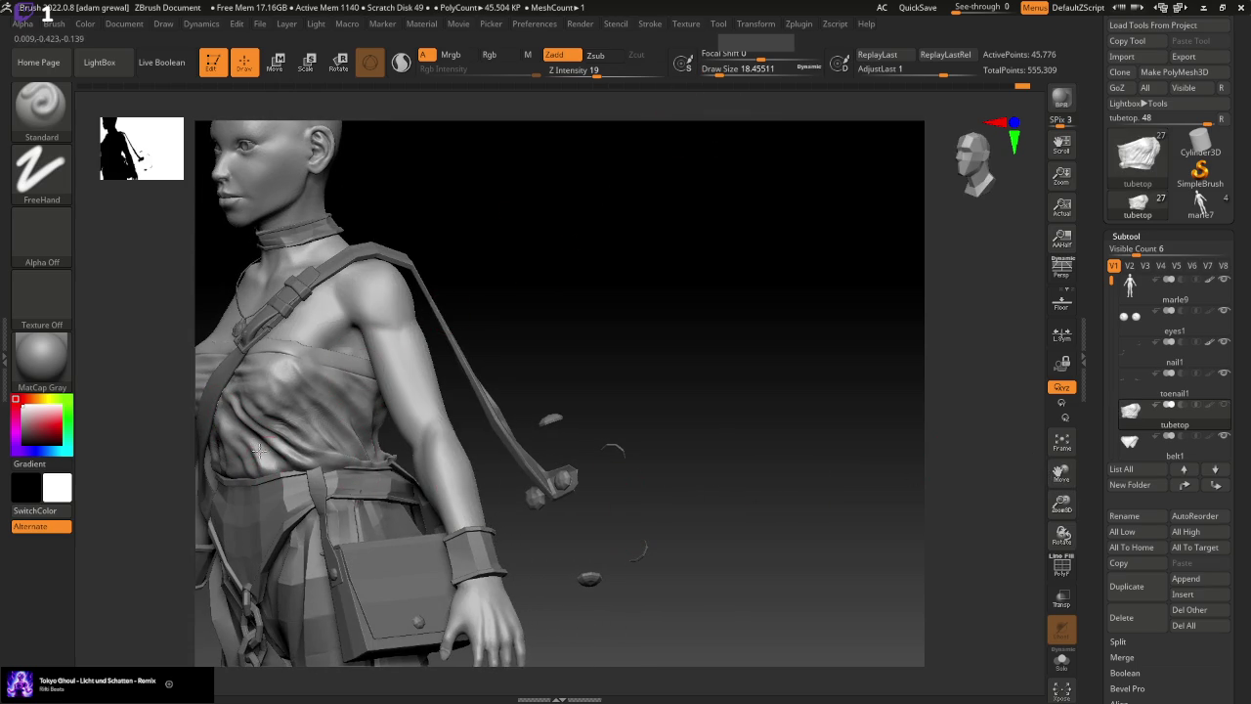
{"action": "mouse_move", "coordinate": [975, 465]}
{"action": "left_mouse_down"}
{"action": "mouse_move", "coordinate": [762, 494]}
{"action": "mouse_move", "coordinate": [362, 428]}
{"action": "left_mouse_up"}
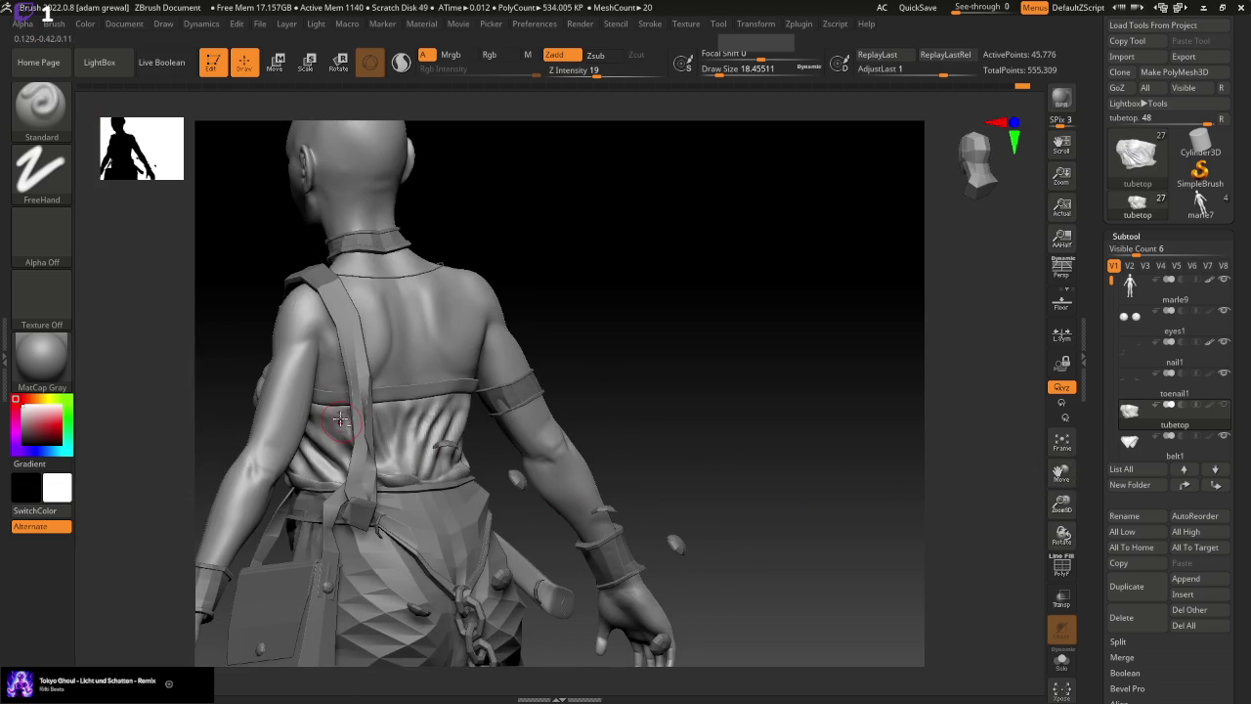
Reduce draw size to about 15.5 and sculpt new wrinkles across the chest cloth
{"action": "left_click_drag", "start_coordinate": [723, 71], "coordinate": [713, 70]}
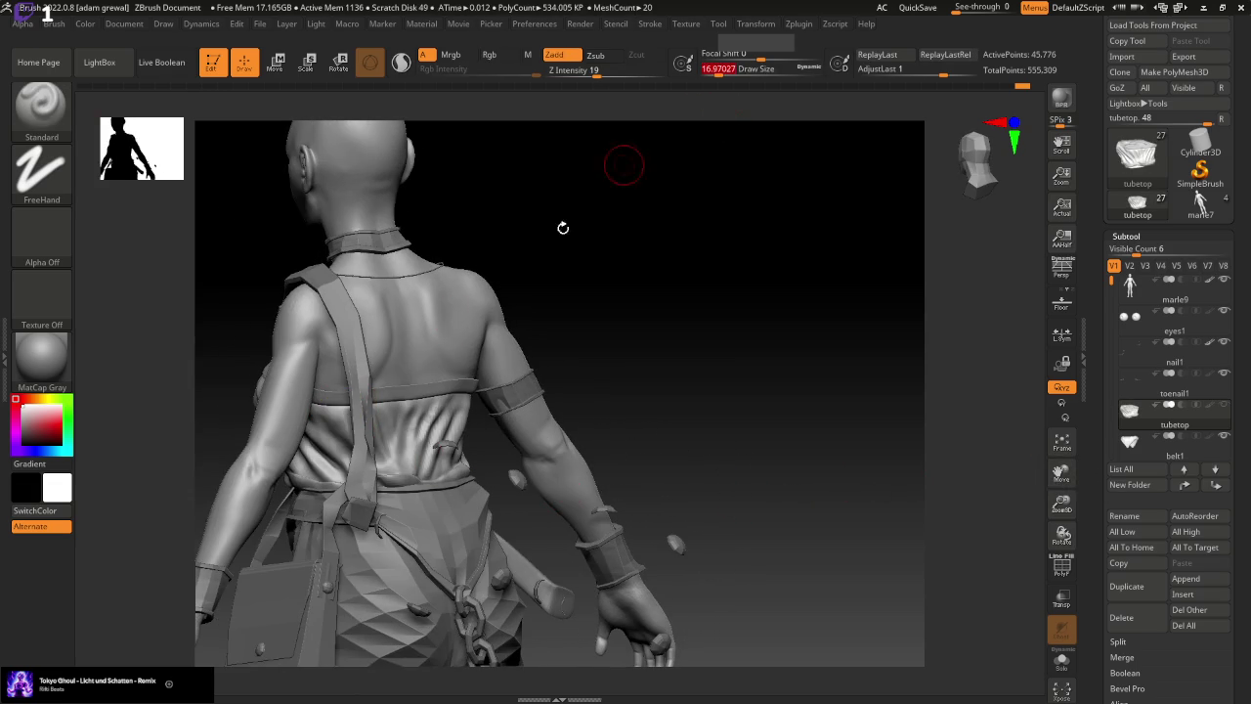
{"action": "left_click_drag", "start_coordinate": [620, 349], "coordinate": [547, 388]}
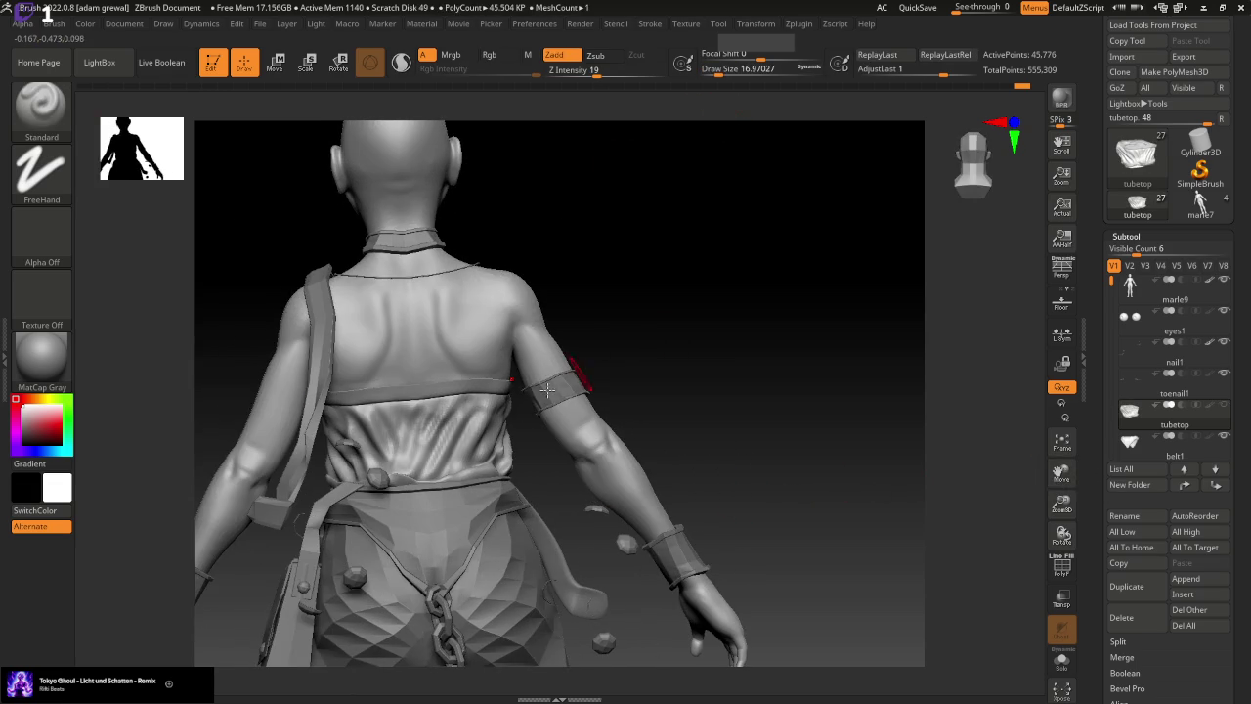
{"action": "left_click_drag", "start_coordinate": [789, 441], "coordinate": [797, 446]}
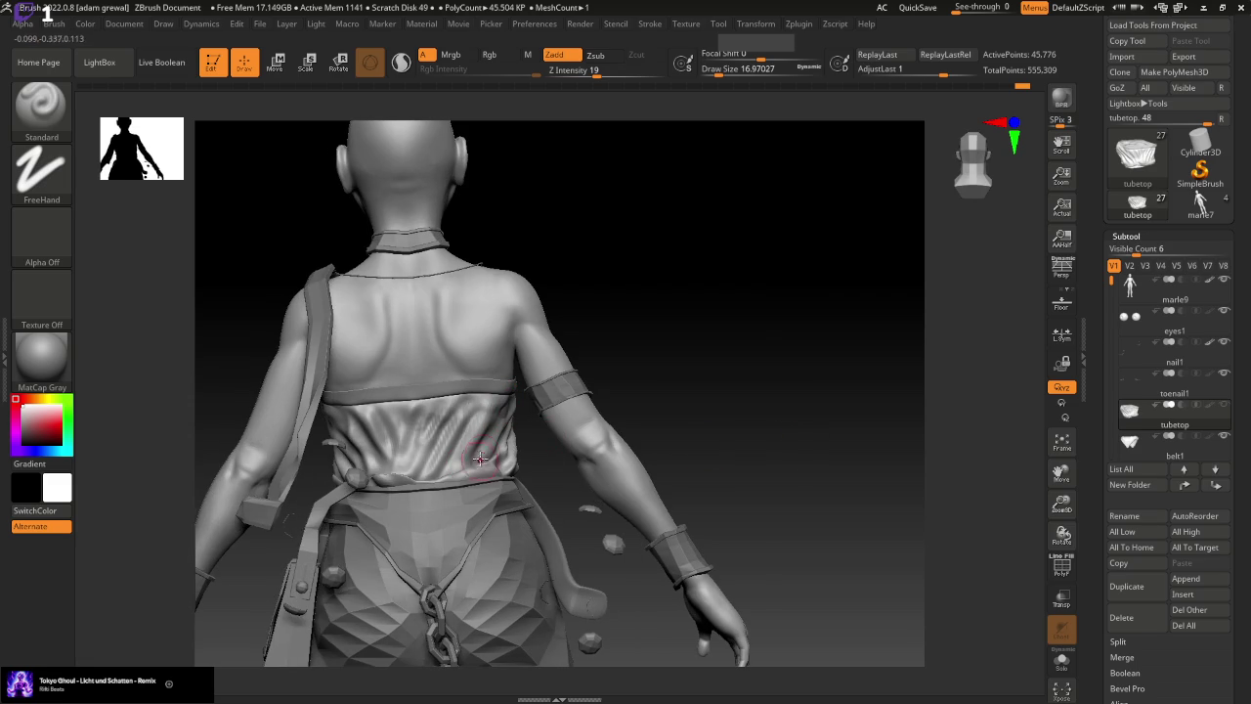
{"action": "left_click_drag", "start_coordinate": [748, 400], "coordinate": [679, 381]}
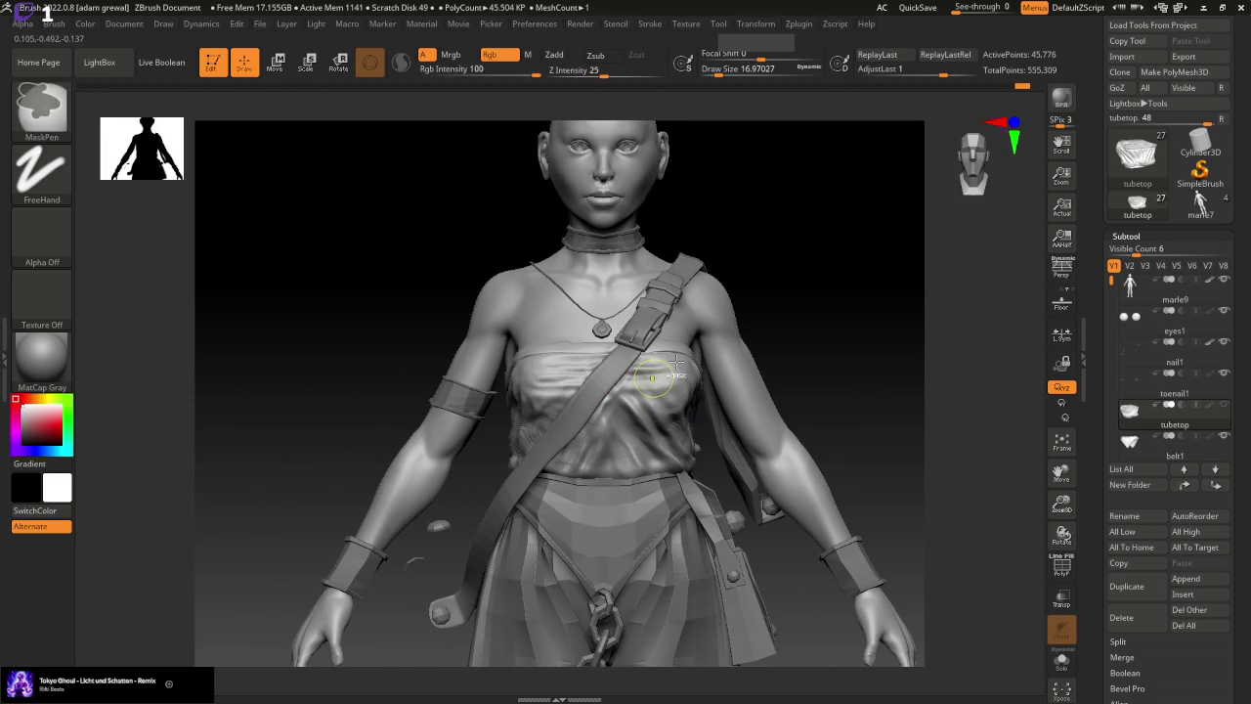
{"action": "left_click_drag", "start_coordinate": [725, 68], "coordinate": [718, 68]}
{"action": "left_click_drag", "start_coordinate": [626, 352], "coordinate": [587, 474]}
{"action": "mouse_move", "coordinate": [626, 391]}
{"action": "left_mouse_down"}
{"action": "mouse_move", "coordinate": [539, 403]}
{"action": "mouse_move", "coordinate": [526, 444]}
{"action": "left_mouse_up"}
{"action": "left_click_drag", "start_coordinate": [691, 414], "coordinate": [689, 430]}
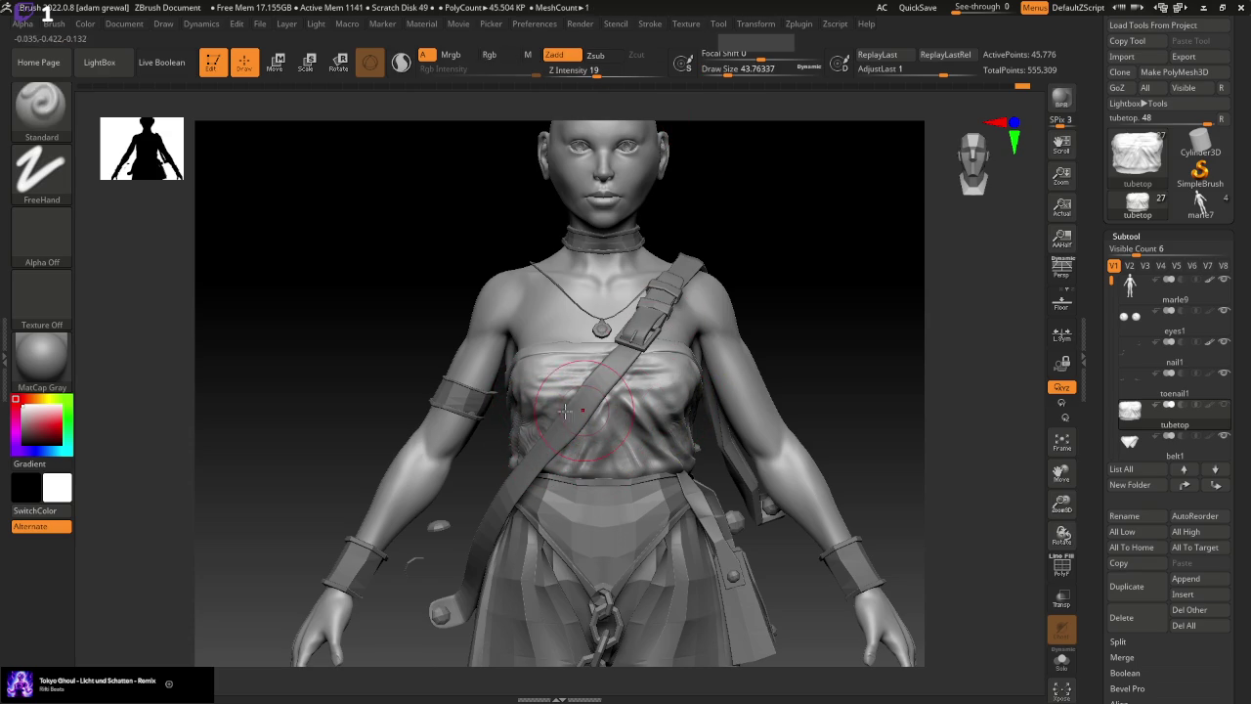
Set the brush to about 20 and add small fold details on the tube top's chest
{"action": "left_click_drag", "start_coordinate": [743, 68], "coordinate": [725, 68]}
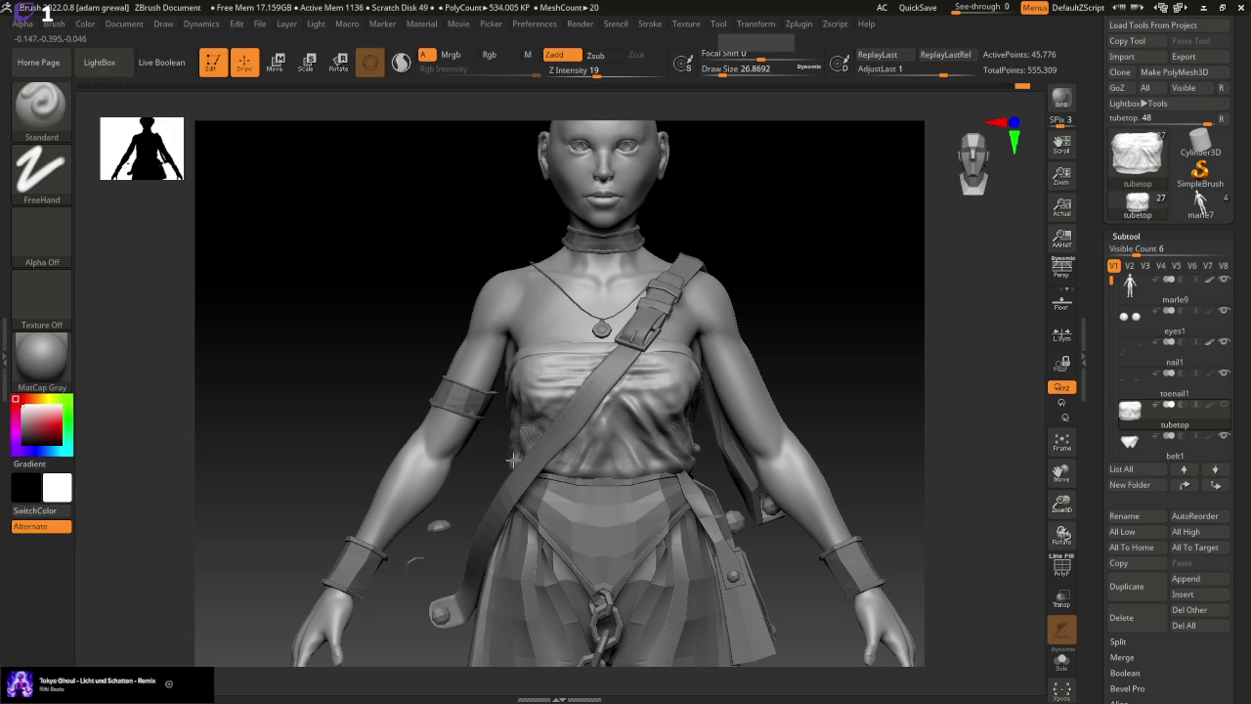
{"action": "right_click_drag", "start_coordinate": [510, 457], "coordinate": [501, 481]}
{"action": "left_click_drag", "start_coordinate": [534, 417], "coordinate": [533, 419]}
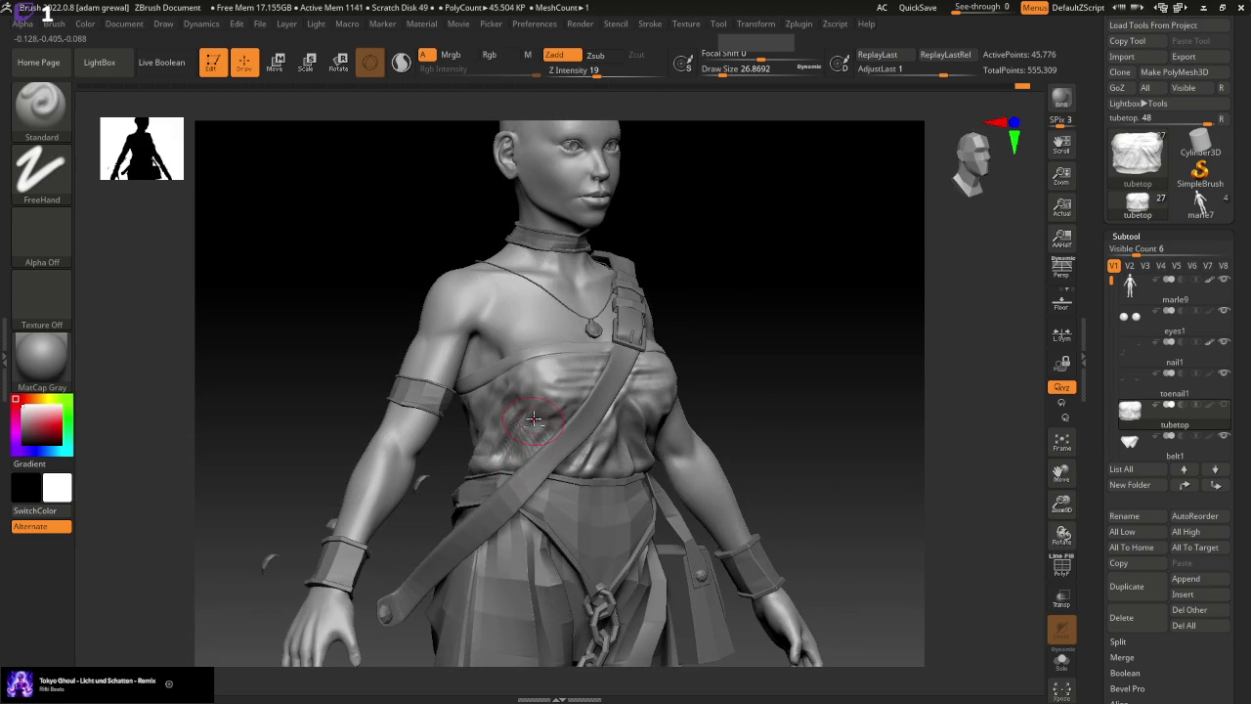
{"action": "mouse_move", "coordinate": [639, 425]}
{"action": "right_mouse_down"}
{"action": "mouse_move", "coordinate": [781, 427]}
{"action": "mouse_move", "coordinate": [818, 369]}
{"action": "mouse_move", "coordinate": [826, 394]}
{"action": "right_mouse_up"}
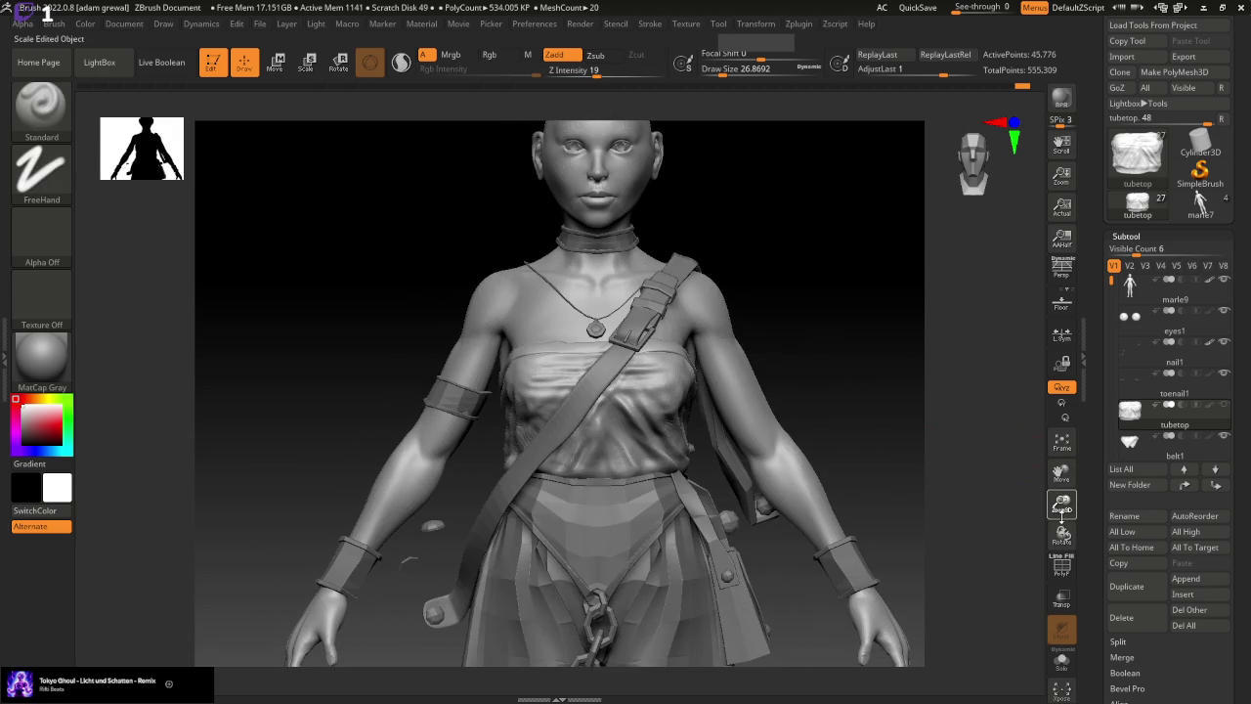
{"action": "left_click_drag", "start_coordinate": [1061, 503], "coordinate": [1043, 465]}
{"action": "right_click_drag", "start_coordinate": [913, 293], "coordinate": [780, 410]}
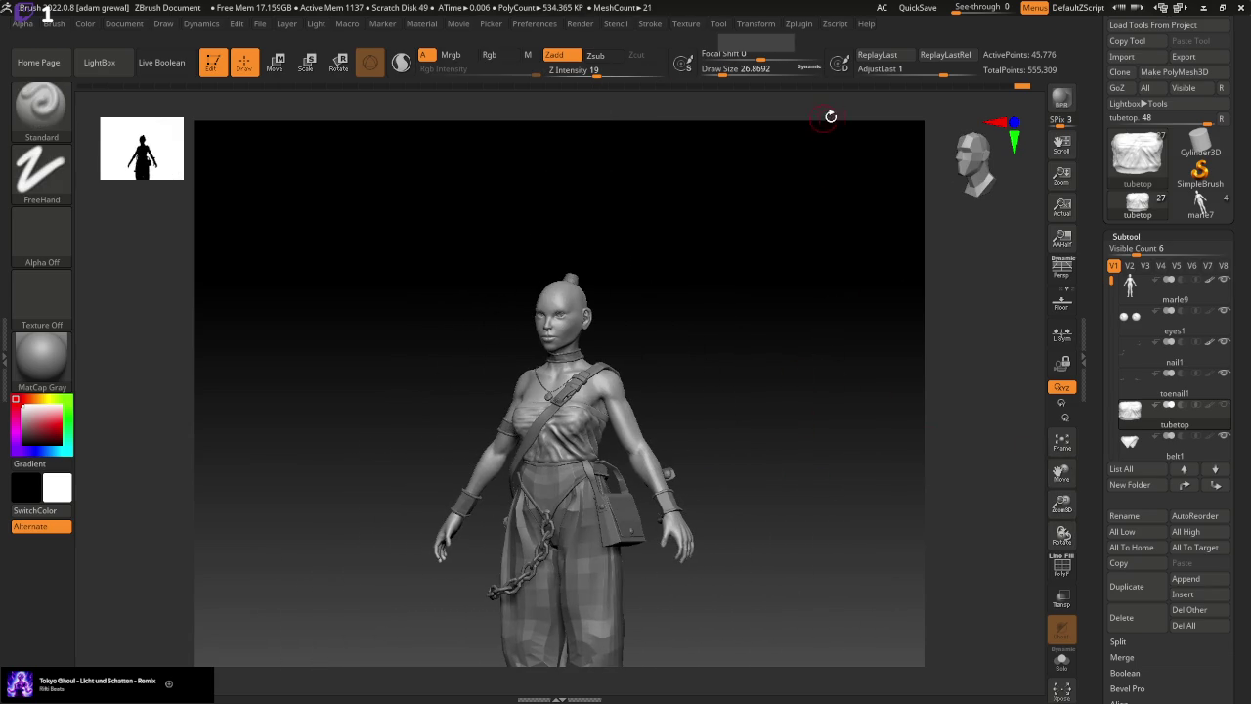
{"action": "left_click_drag", "start_coordinate": [723, 71], "coordinate": [718, 70]}
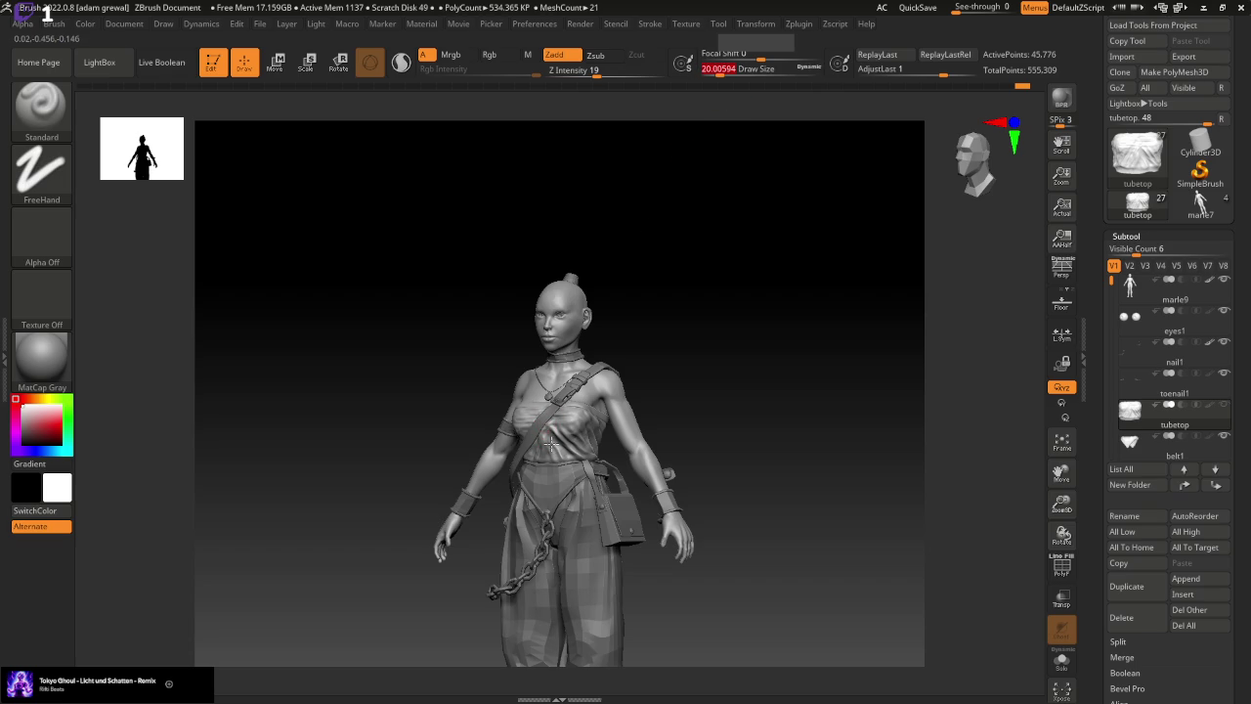
{"action": "left_click_drag", "start_coordinate": [552, 436], "coordinate": [566, 431]}
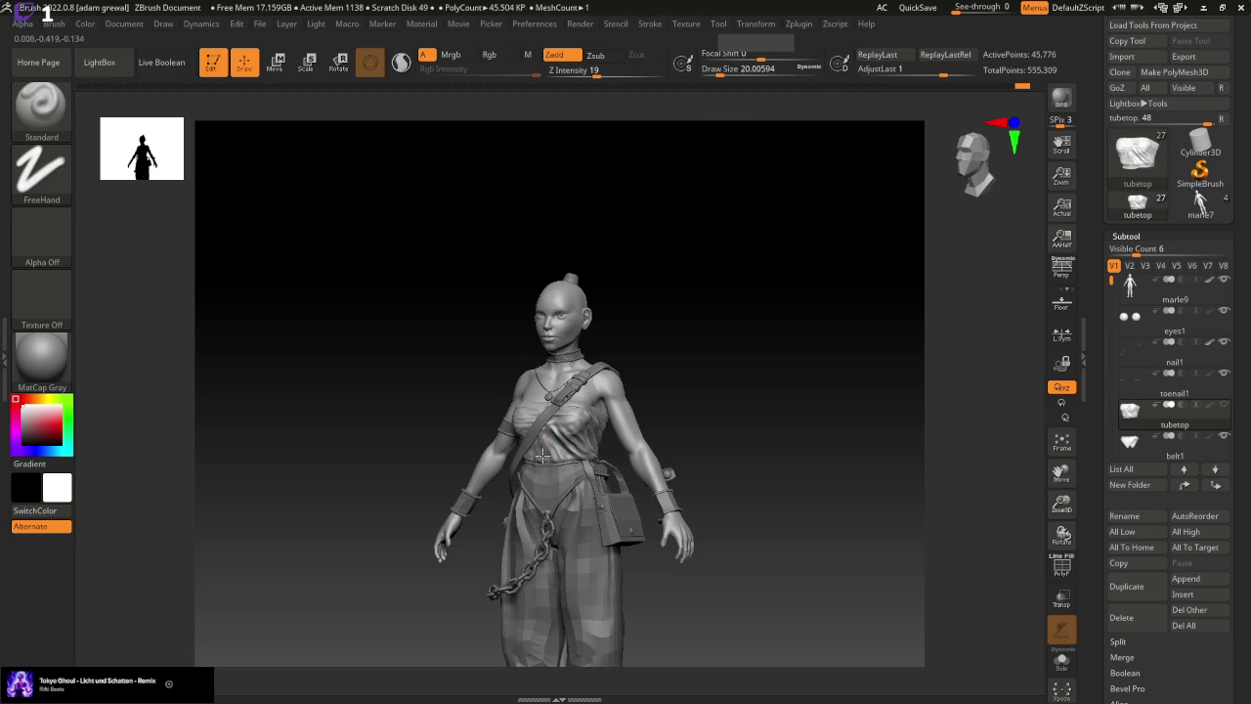
Raise Z Intensity to 28, sculpt a chest fold, and set draw size to 12.91
{"action": "left_click_drag", "start_coordinate": [756, 405], "coordinate": [710, 427]}
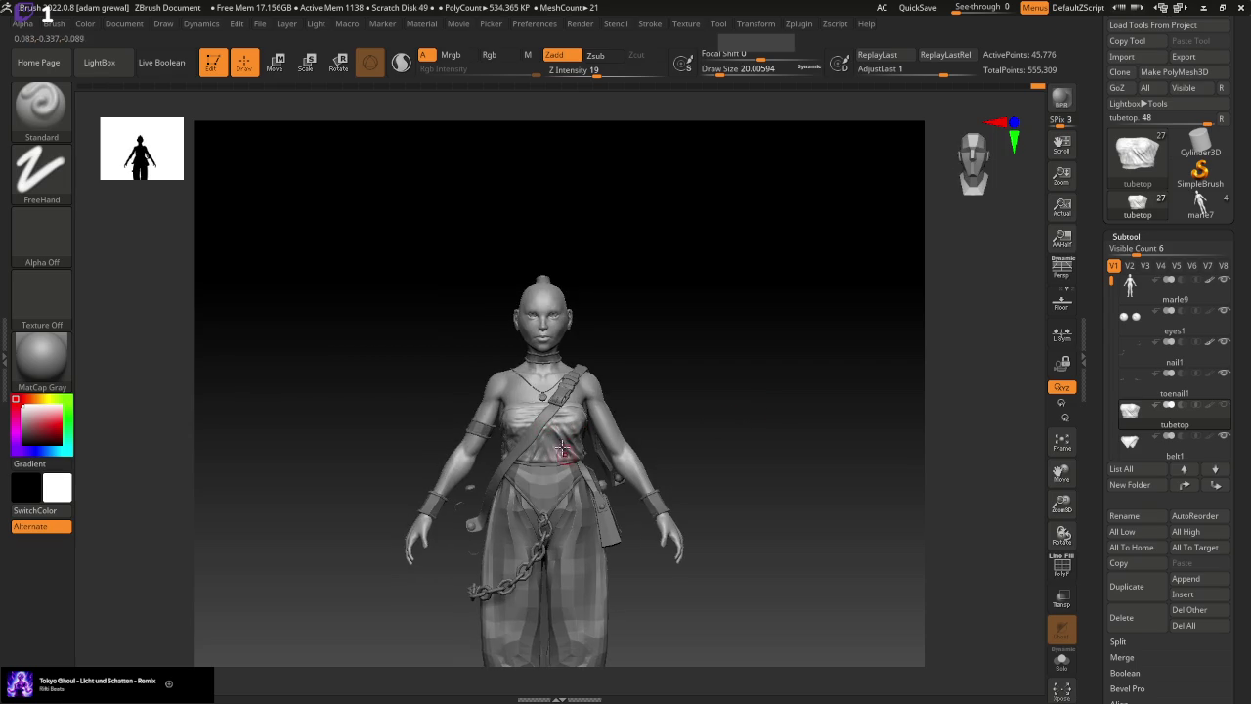
{"action": "left_click_drag", "start_coordinate": [595, 75], "coordinate": [608, 75]}
{"action": "left_click_drag", "start_coordinate": [562, 395], "coordinate": [554, 434]}
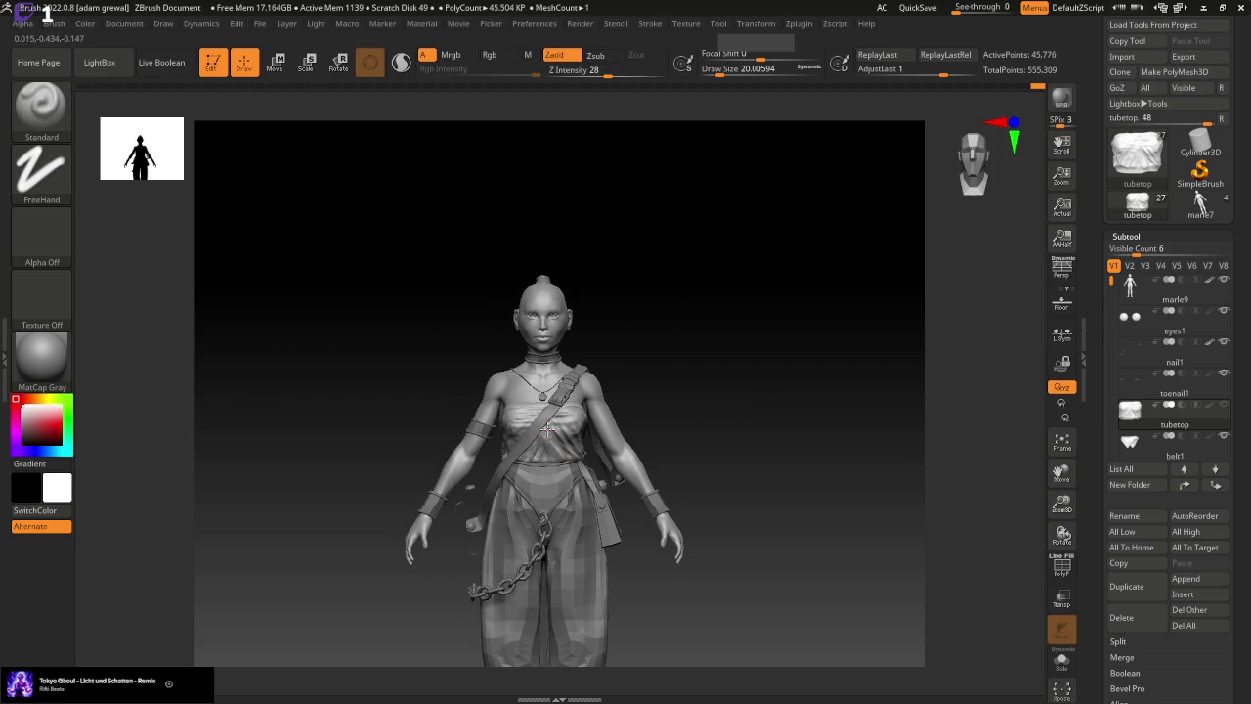
{"action": "mouse_move", "coordinate": [691, 418]}
{"action": "left_mouse_down"}
{"action": "mouse_move", "coordinate": [727, 418]}
{"action": "mouse_move", "coordinate": [570, 444]}
{"action": "left_mouse_up"}
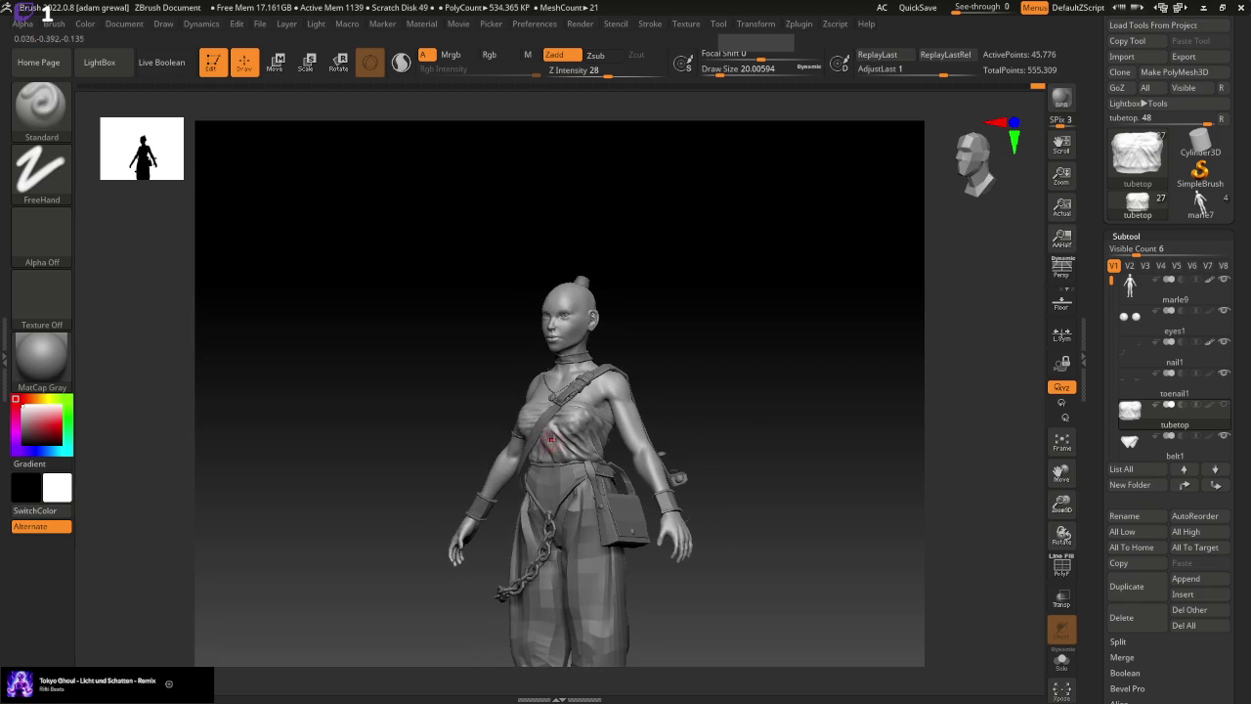
{"action": "left_click_drag", "start_coordinate": [728, 400], "coordinate": [750, 407], "text": "shift"}
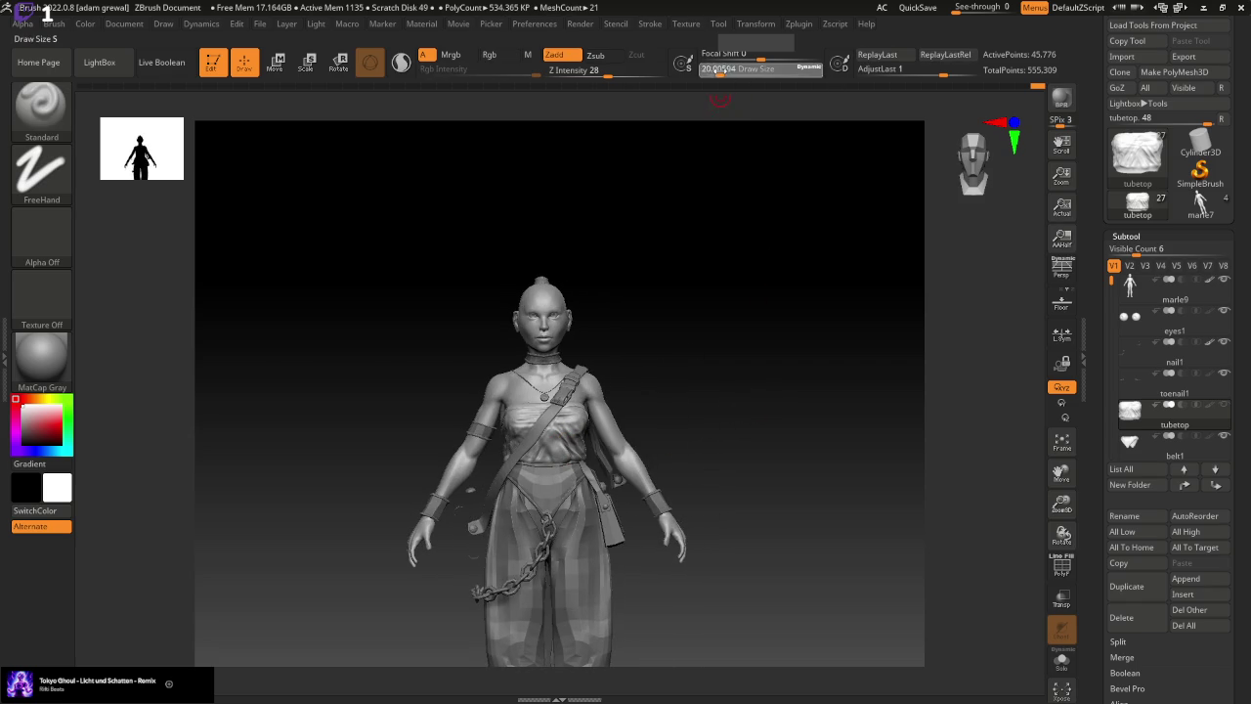
{"action": "left_click_drag", "start_coordinate": [1063, 515], "coordinate": [1055, 479]}
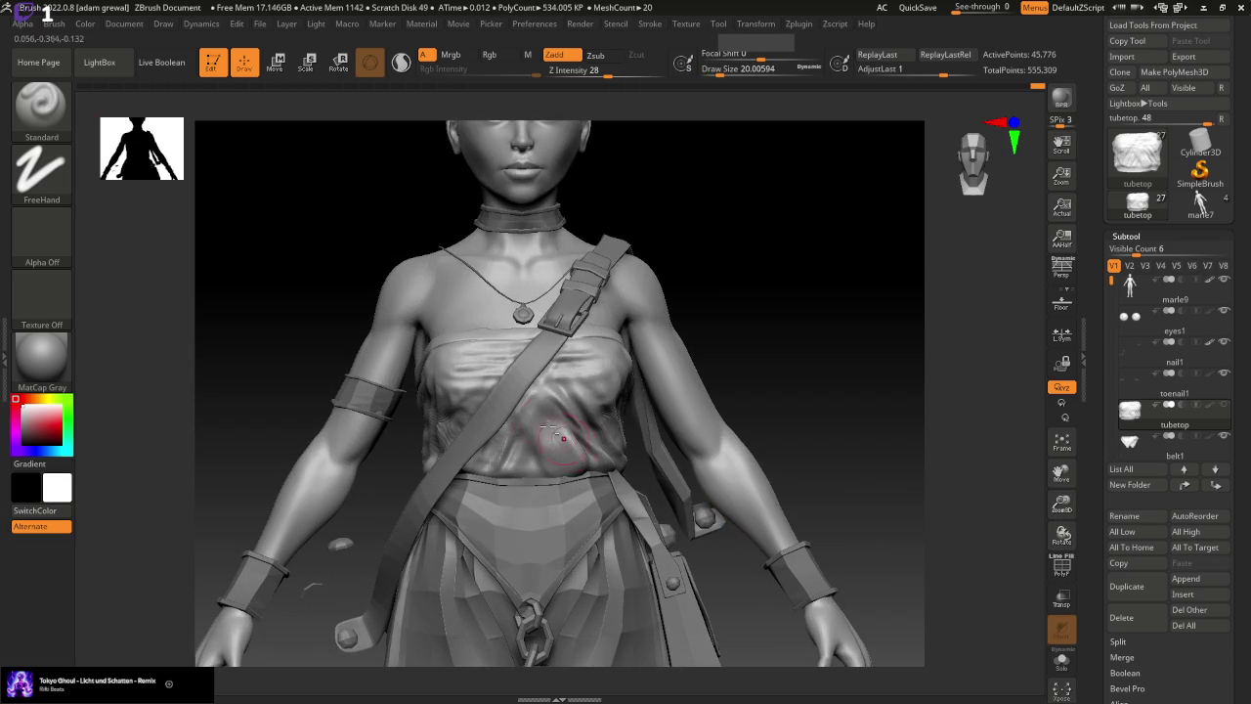
{"action": "left_click", "coordinate": [723, 68]}
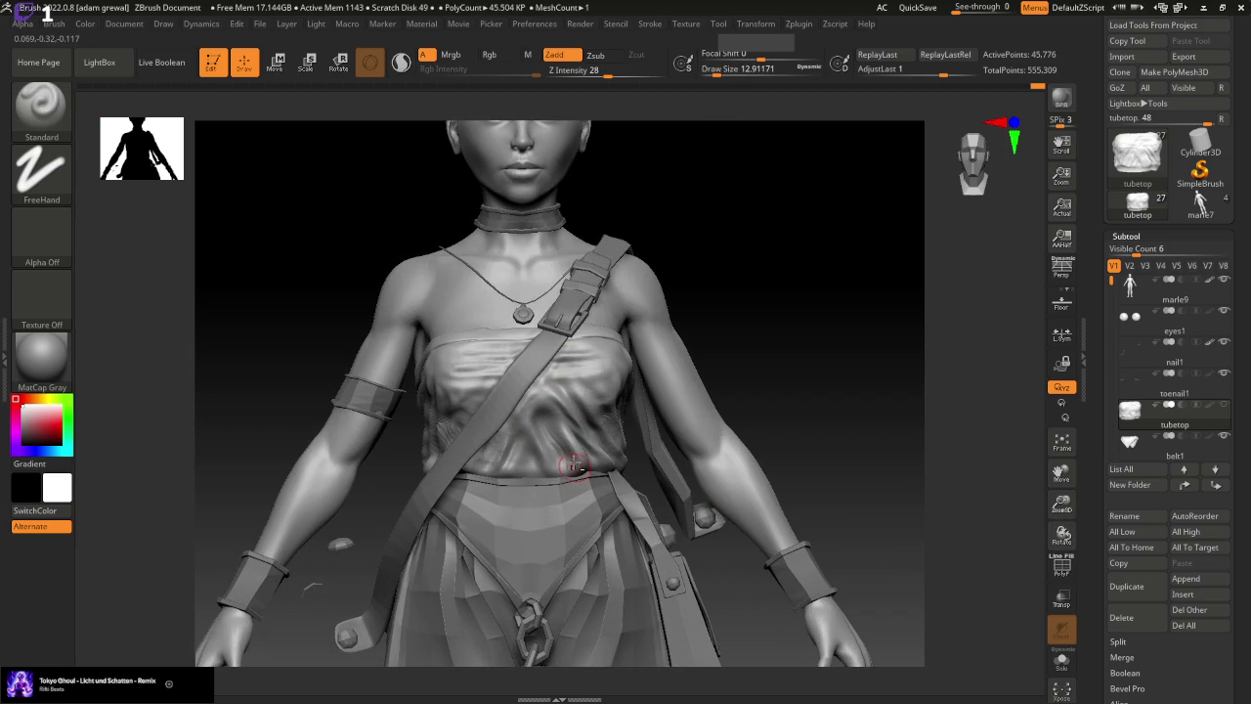
Smooth the rough wrinkles on the tube top's chest
{"action": "key", "text": "ctrl"}
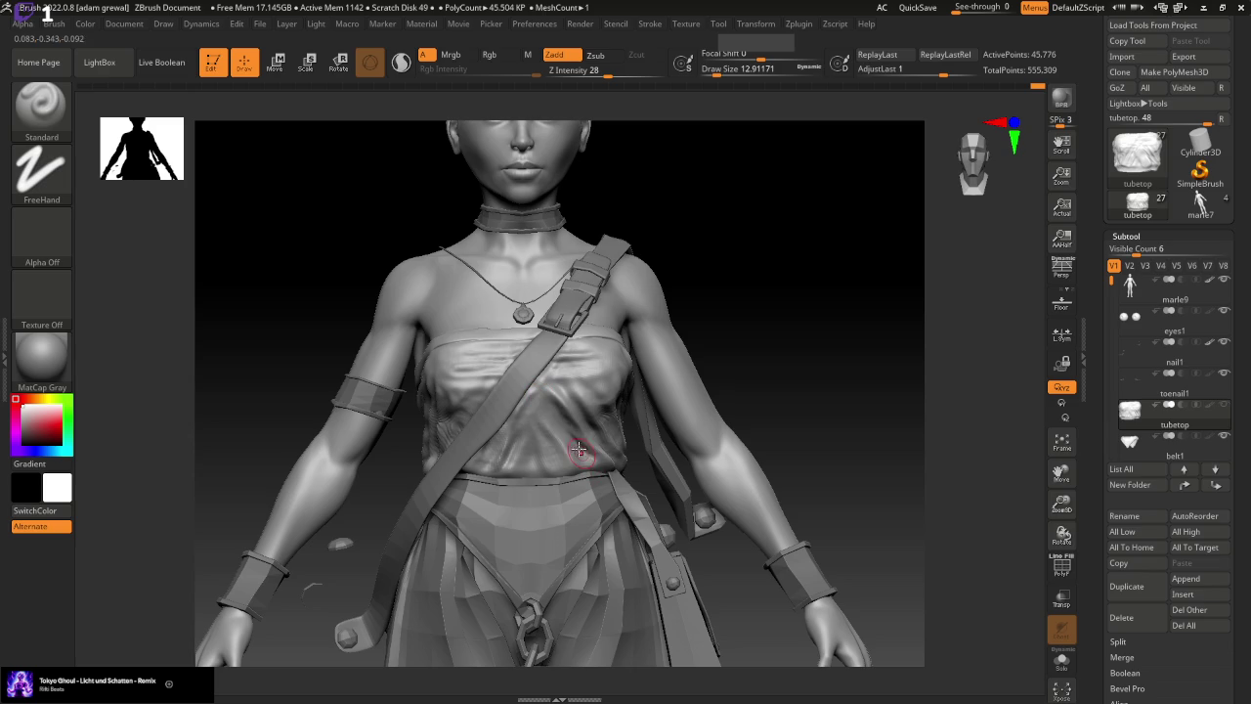
{"action": "left_click_drag", "start_coordinate": [747, 357], "coordinate": [655, 395]}
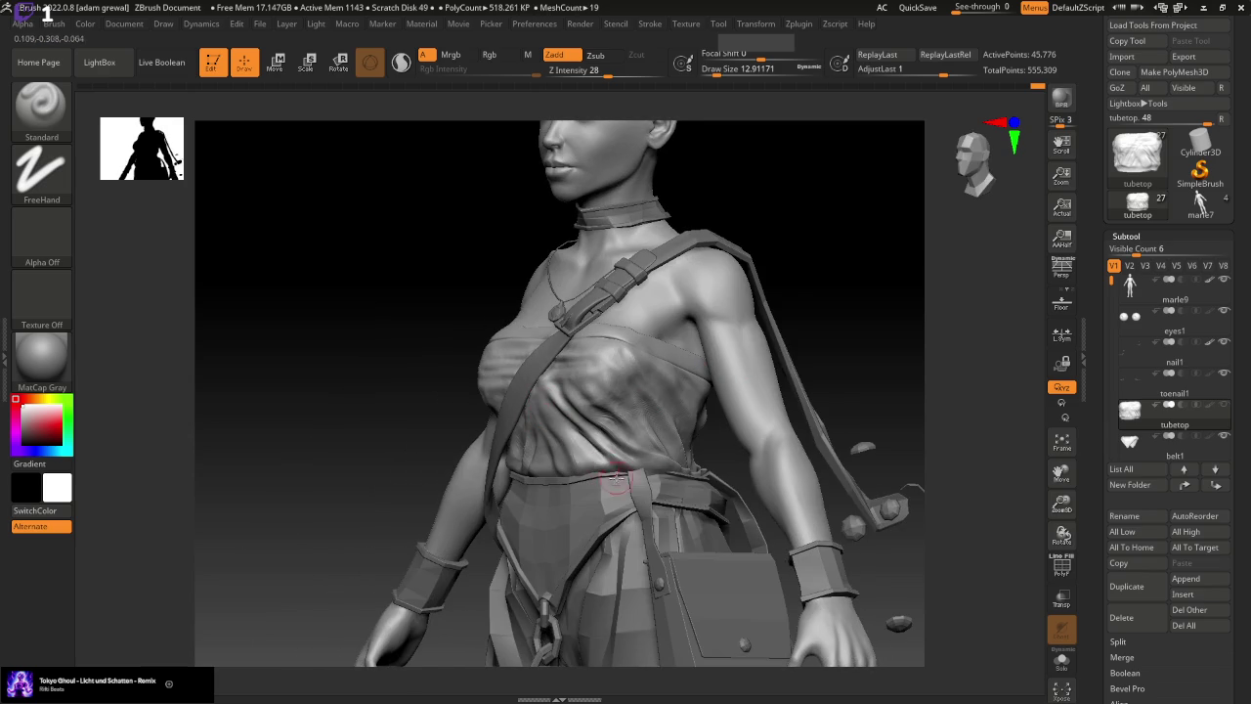
{"action": "left_click_drag", "start_coordinate": [790, 333], "coordinate": [827, 321], "text": "shift"}
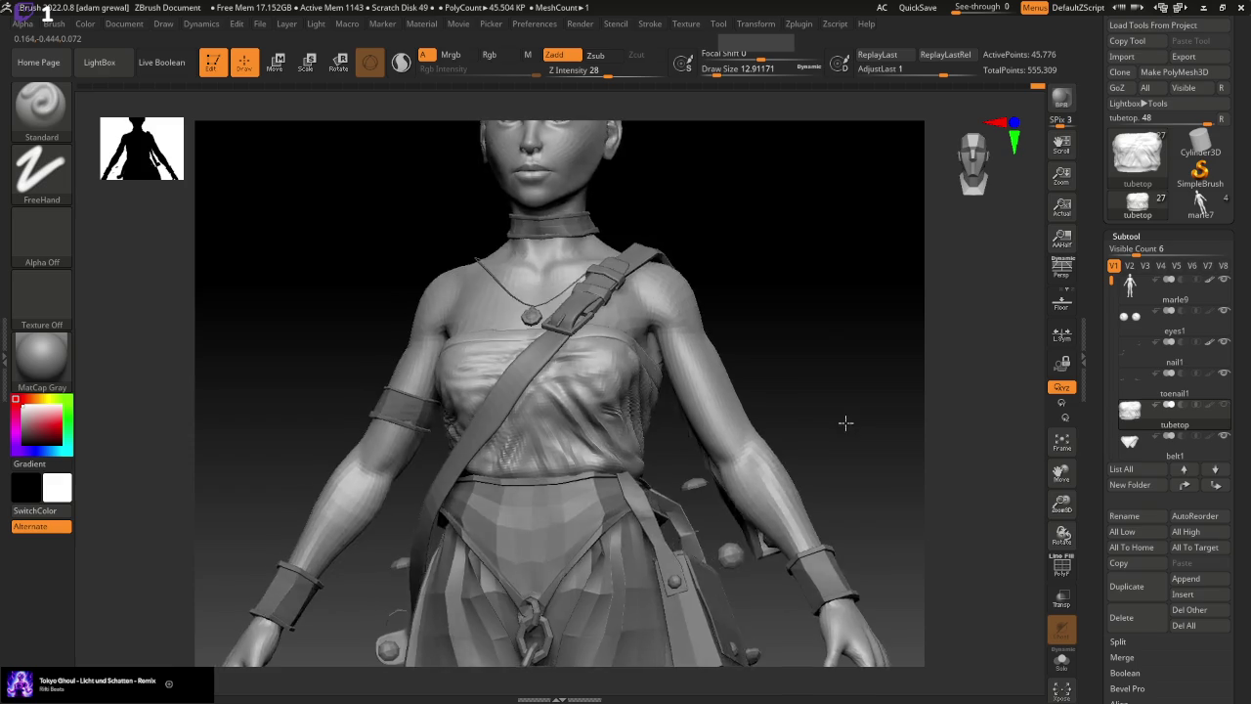
{"action": "left_click_drag", "start_coordinate": [851, 427], "coordinate": [879, 413]}
{"action": "left_click_drag", "start_coordinate": [446, 423], "coordinate": [446, 391], "text": "shift"}
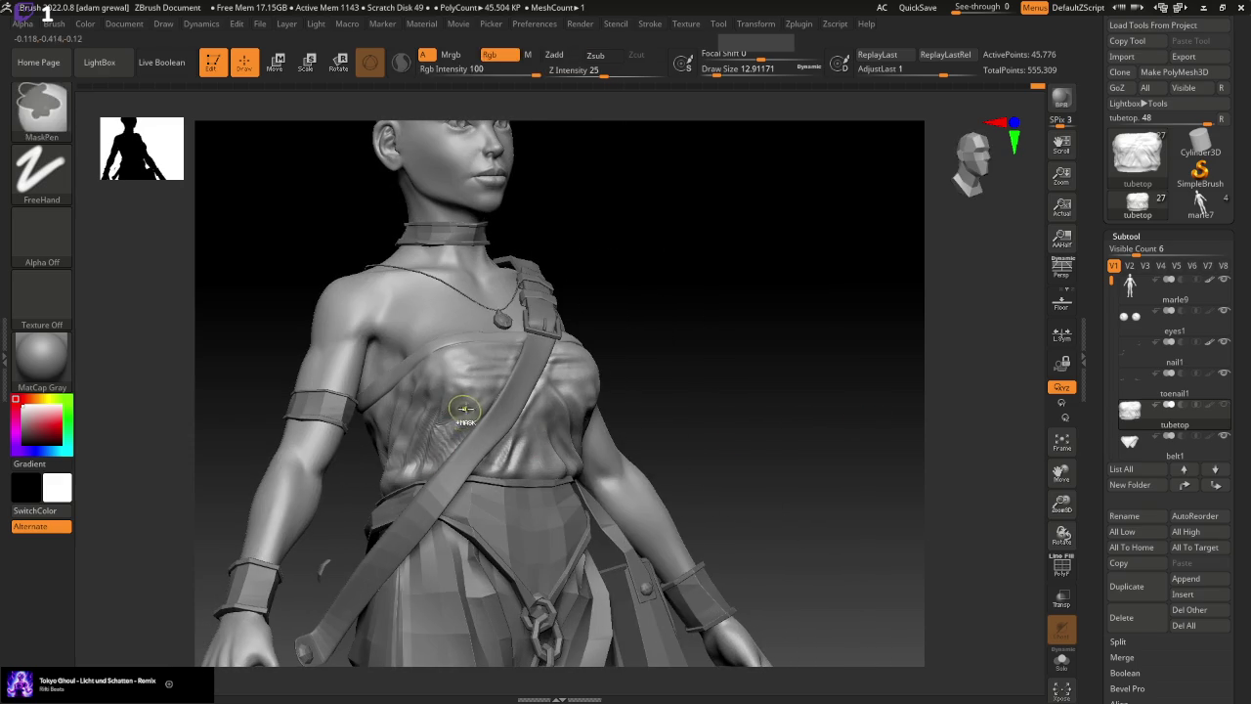
{"action": "left_click_drag", "start_coordinate": [414, 475], "coordinate": [475, 391], "text": "shift"}
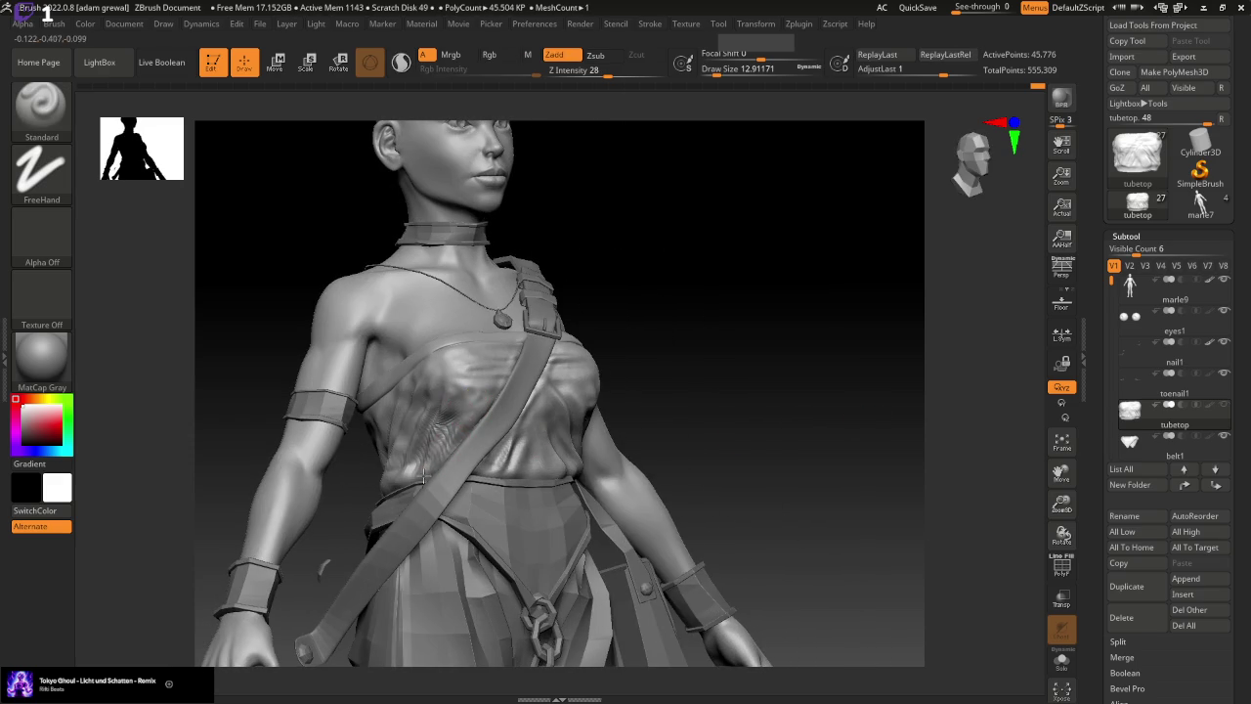
Sculpt new fine wrinkles and a fold down the front of the tube top
{"action": "left_click_drag", "start_coordinate": [700, 370], "coordinate": [707, 377], "text": "shift"}
{"action": "mouse_move", "coordinate": [790, 380]}
{"action": "left_mouse_down"}
{"action": "mouse_move", "coordinate": [776, 380]}
{"action": "mouse_move", "coordinate": [817, 377]}
{"action": "left_mouse_up"}
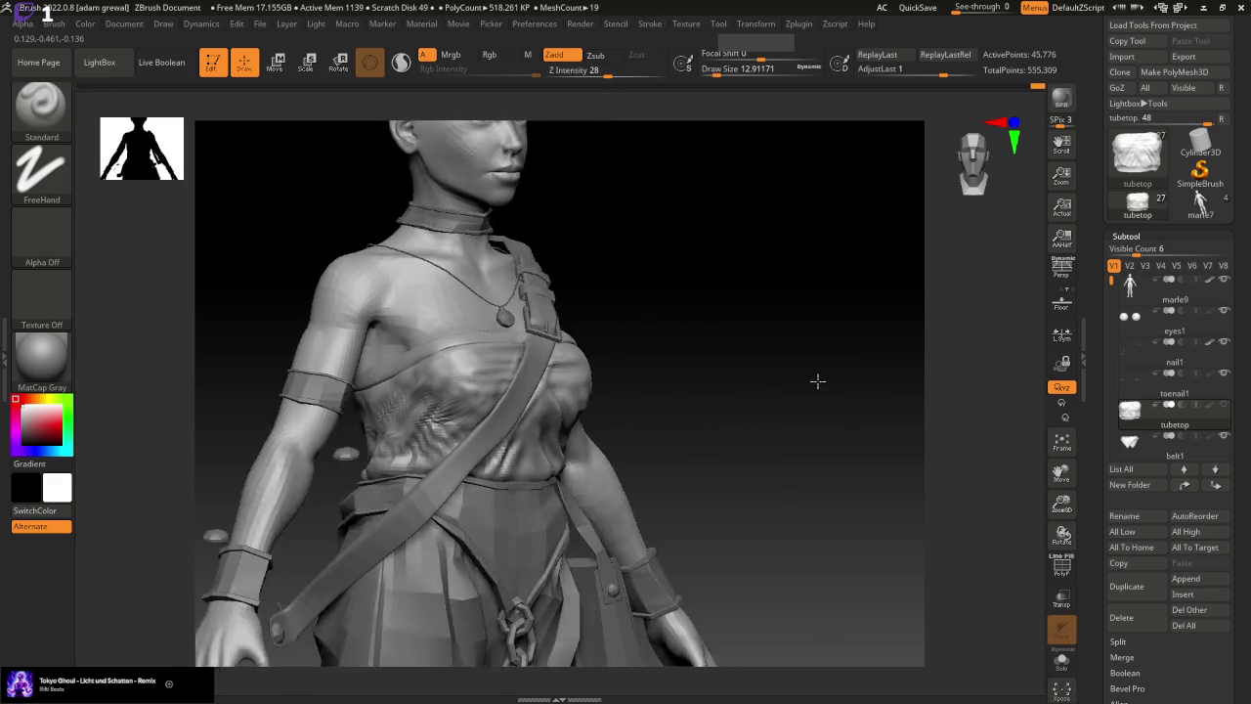
{"action": "left_click_drag", "start_coordinate": [414, 415], "coordinate": [363, 455]}
{"action": "mouse_move", "coordinate": [372, 410]}
{"action": "left_mouse_down"}
{"action": "mouse_move", "coordinate": [396, 421]}
{"action": "mouse_move", "coordinate": [352, 479]}
{"action": "left_mouse_up"}
{"action": "left_click_drag", "start_coordinate": [549, 389], "coordinate": [717, 405], "text": "shift"}
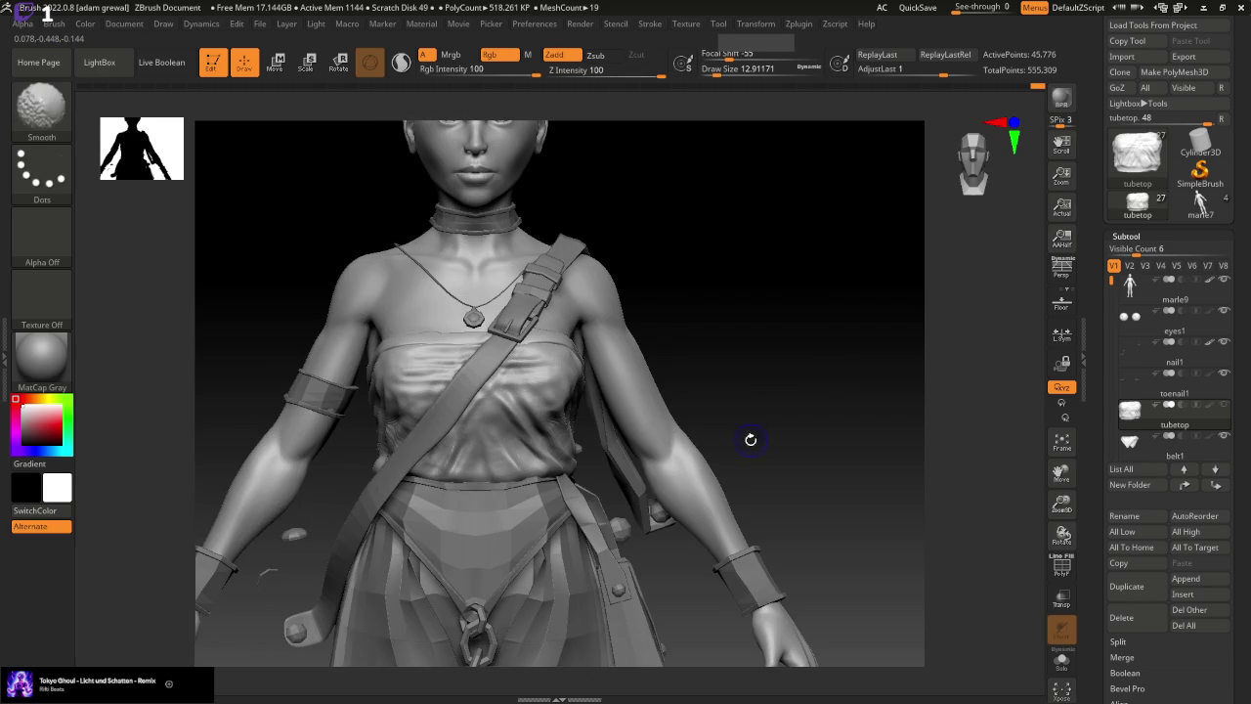
{"action": "left_click_drag", "start_coordinate": [484, 418], "coordinate": [506, 476]}
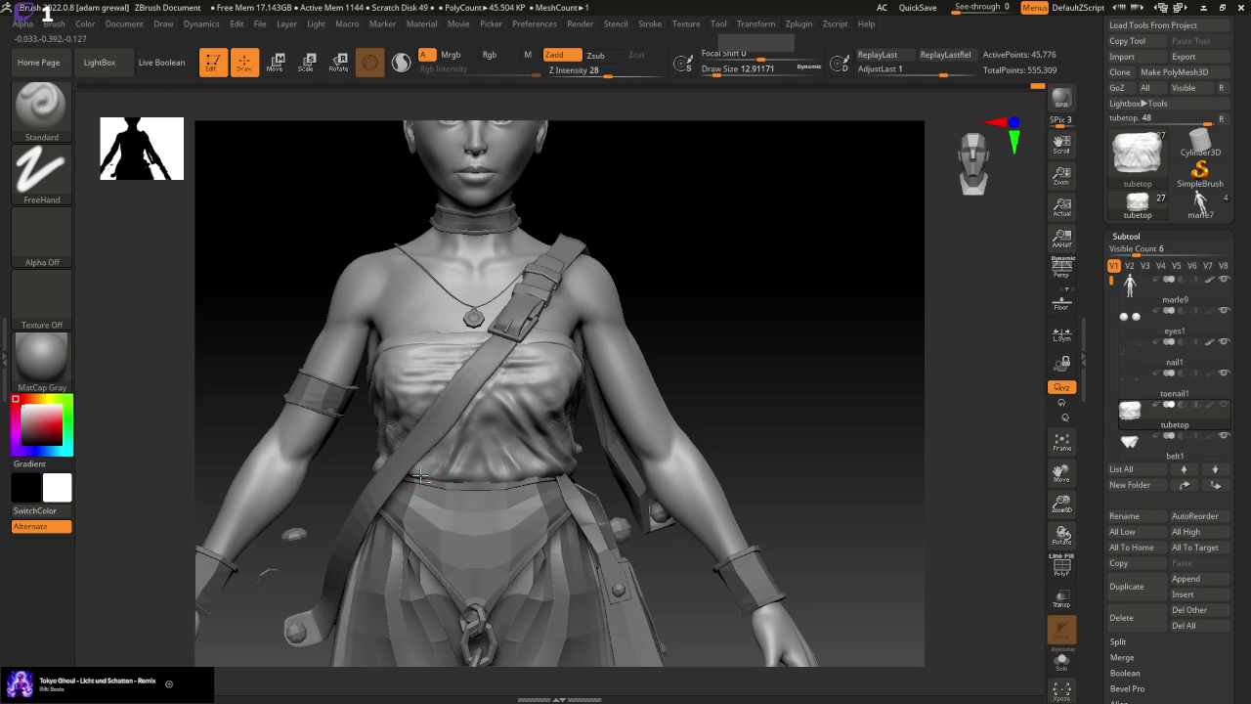
{"action": "left_click_drag", "start_coordinate": [743, 400], "coordinate": [665, 409]}
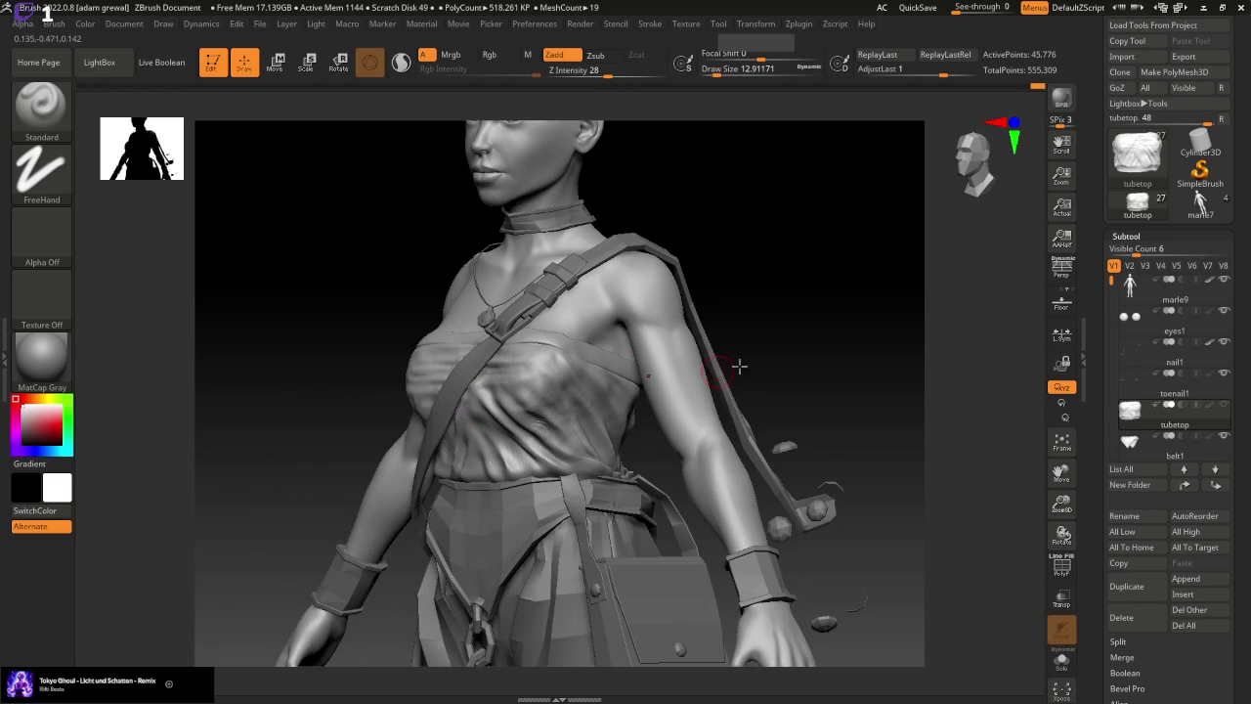
{"action": "left_click_drag", "start_coordinate": [734, 363], "coordinate": [742, 368]}
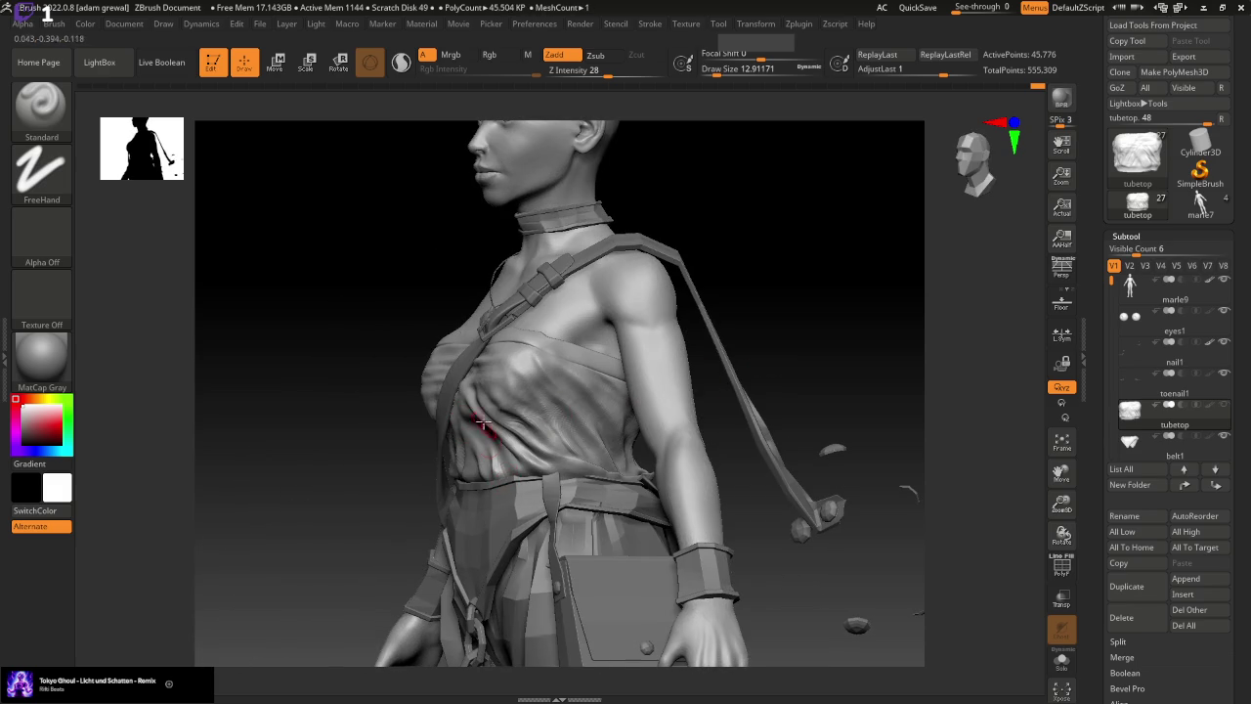
{"action": "left_click_drag", "start_coordinate": [857, 335], "coordinate": [636, 403]}
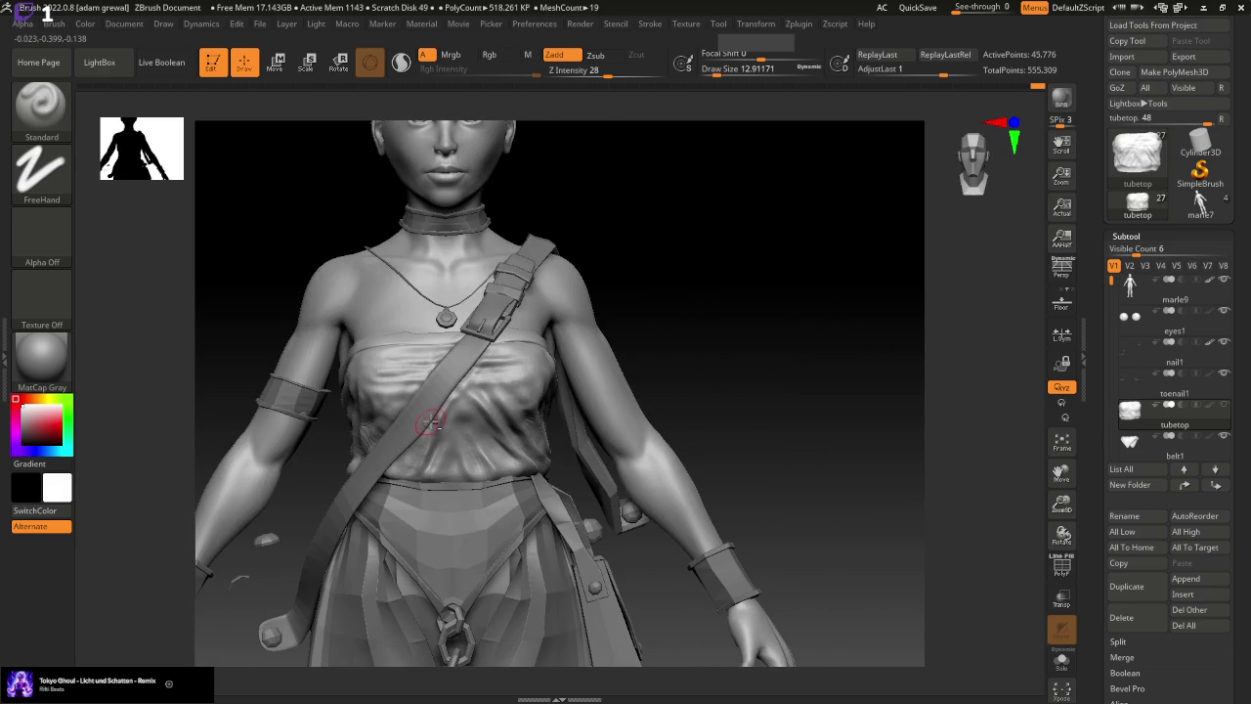
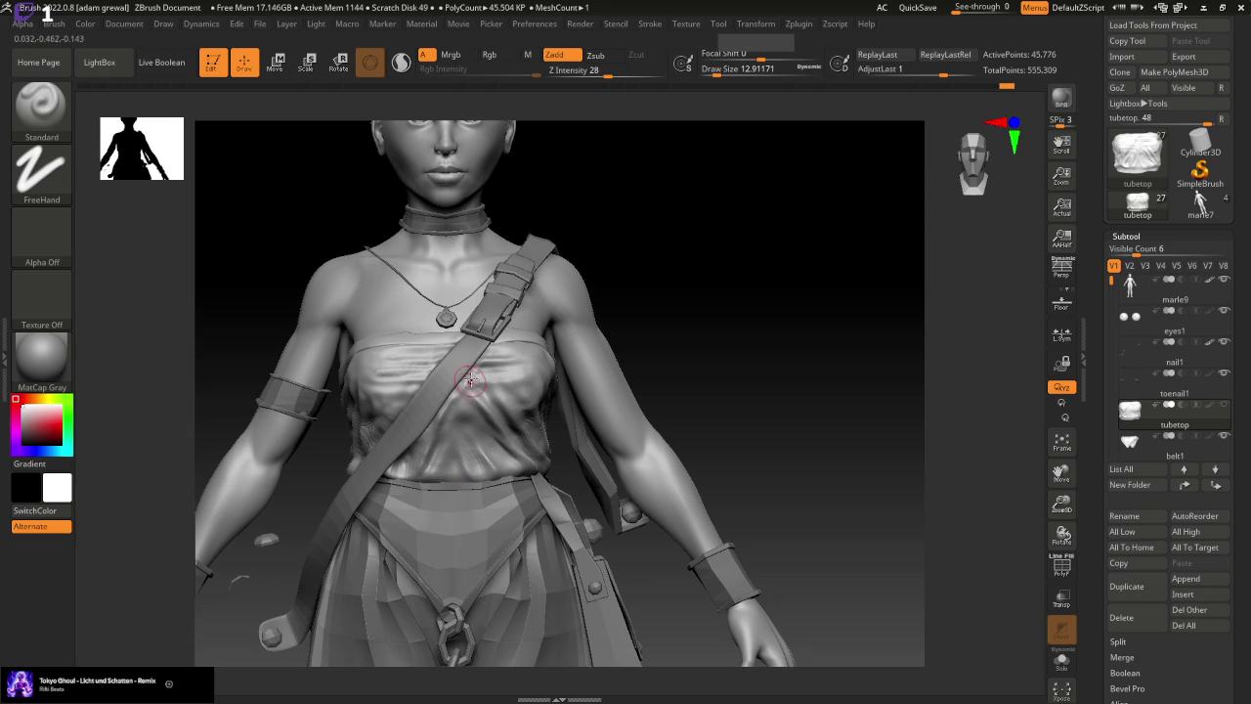
Smooth the tube top's chest folds and lower the brush size to about 5
{"action": "left_click_drag", "start_coordinate": [474, 372], "coordinate": [484, 330], "text": "shift"}
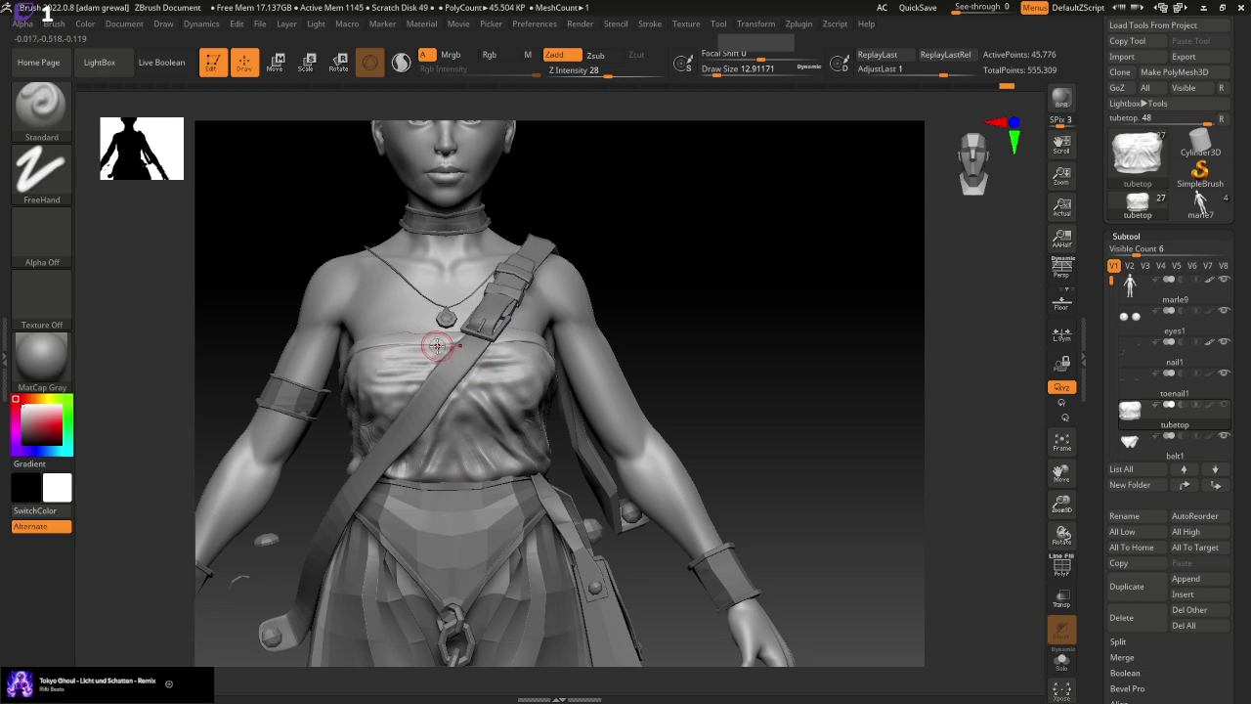
{"action": "left_click_drag", "start_coordinate": [419, 363], "coordinate": [363, 358], "text": "shift"}
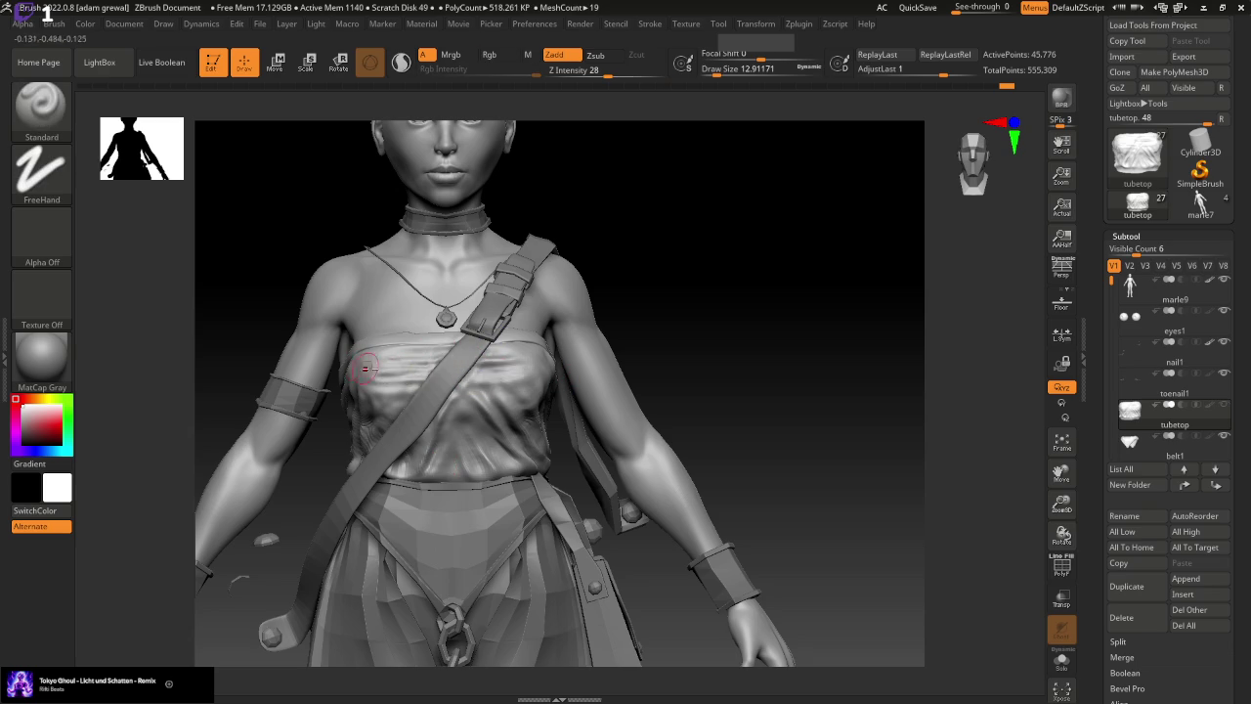
{"action": "left_click_drag", "start_coordinate": [723, 70], "coordinate": [710, 70]}
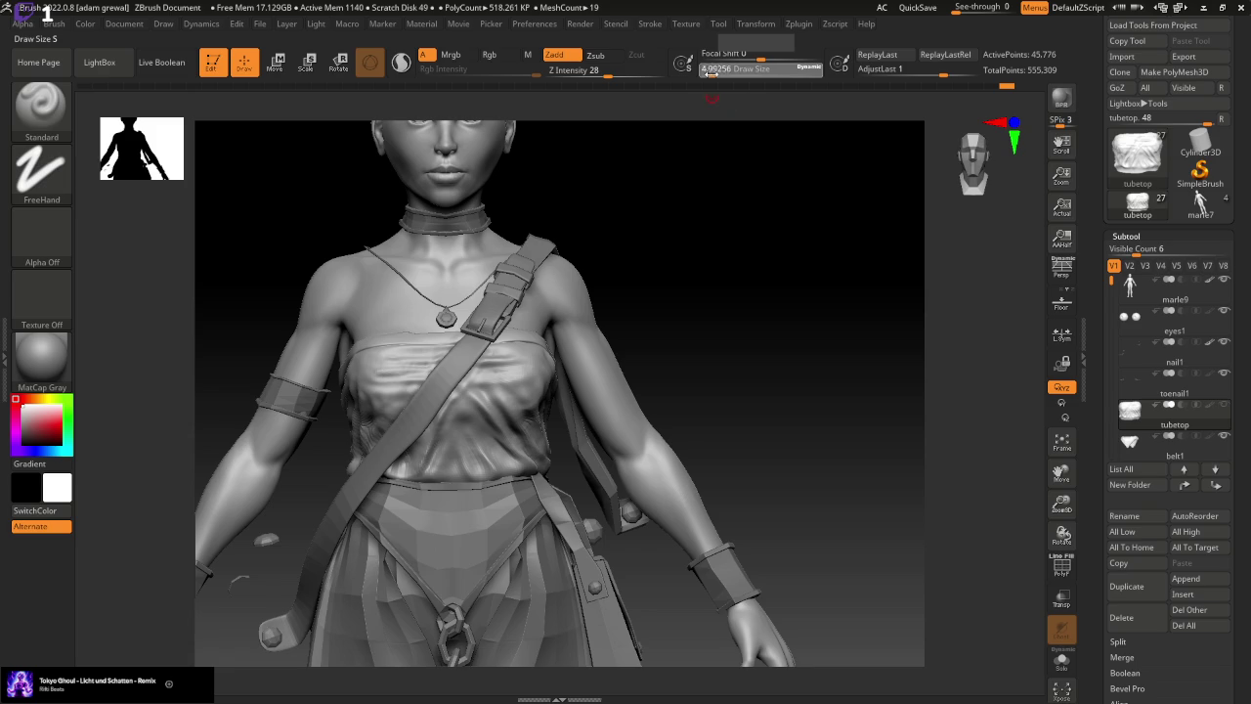
{"action": "key", "text": "shift"}
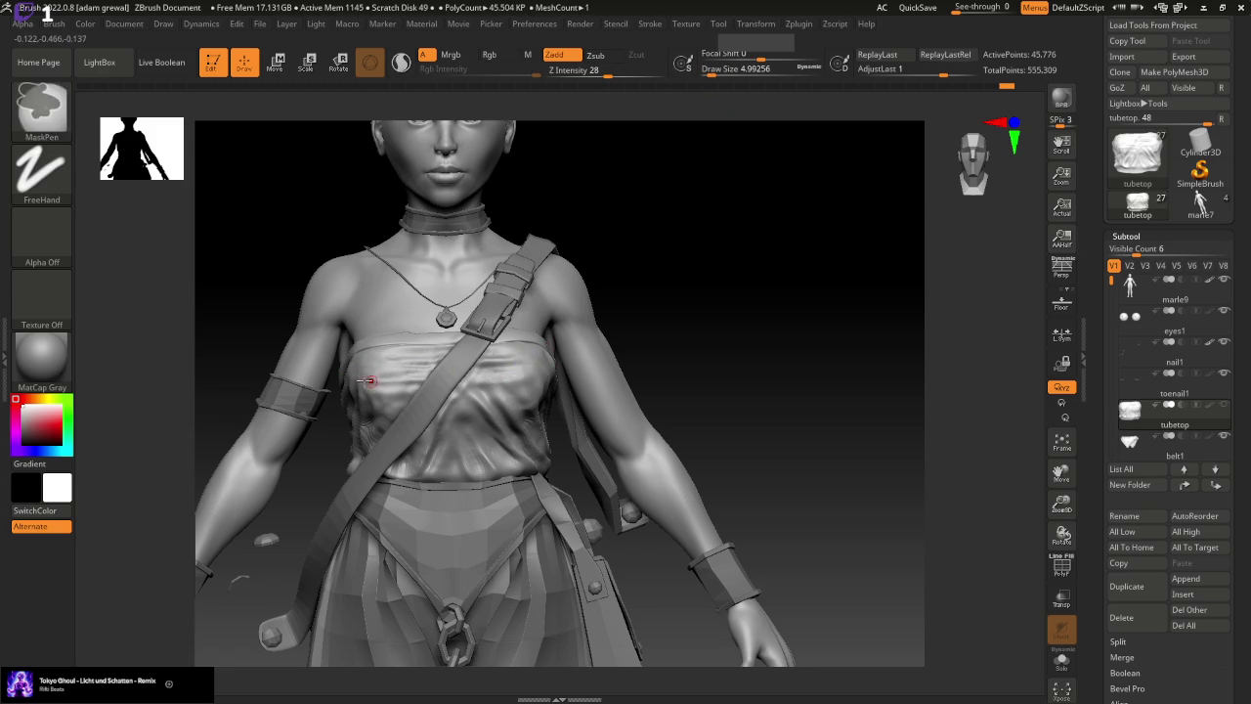
{"action": "key", "text": "shift"}
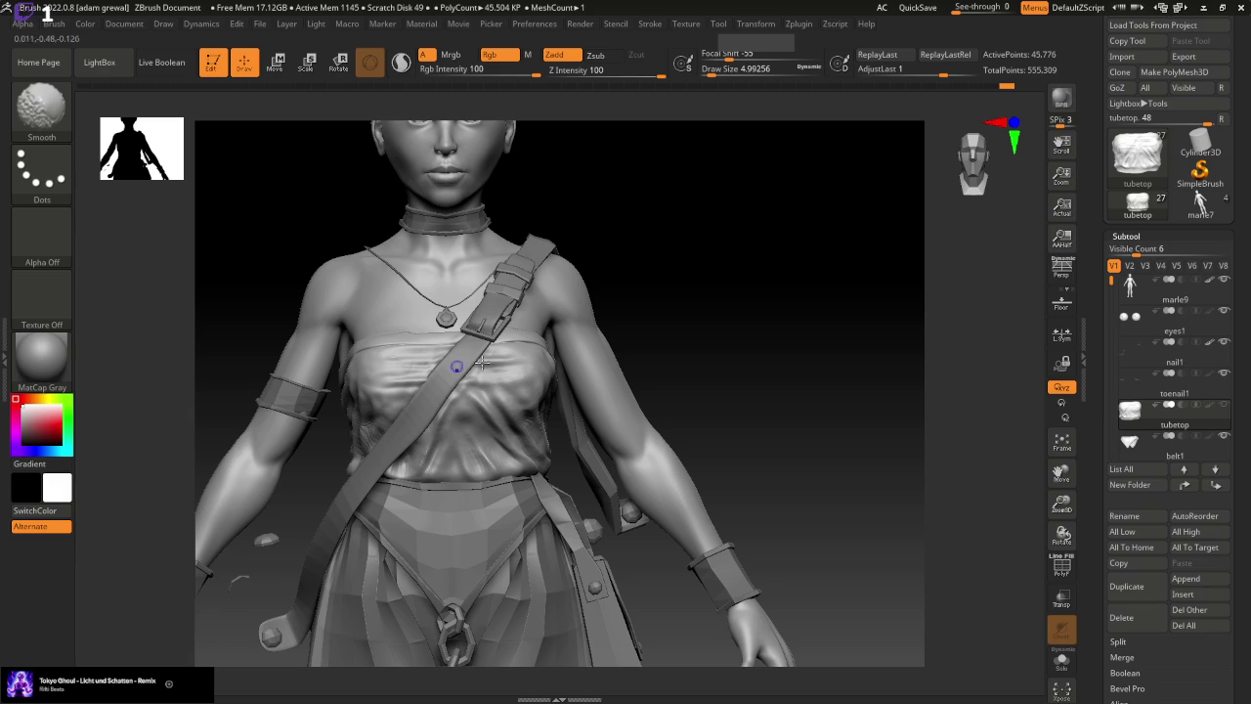
Roll the chest cloth back in Undo History, then frame and orbit to inspect
{"action": "left_click_drag", "start_coordinate": [815, 348], "coordinate": [809, 390]}
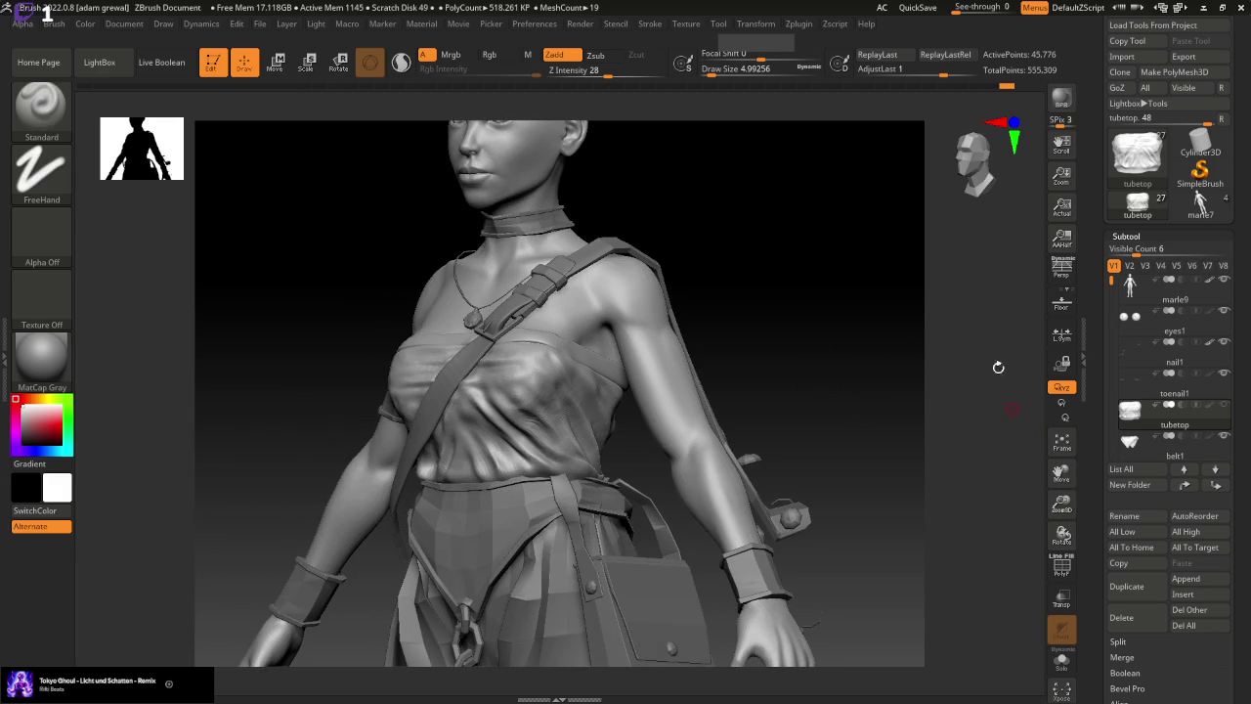
{"action": "mouse_move", "coordinate": [1007, 78]}
{"action": "left_mouse_down"}
{"action": "mouse_move", "coordinate": [945, 108]}
{"action": "mouse_move", "coordinate": [1014, 109]}
{"action": "left_mouse_up"}
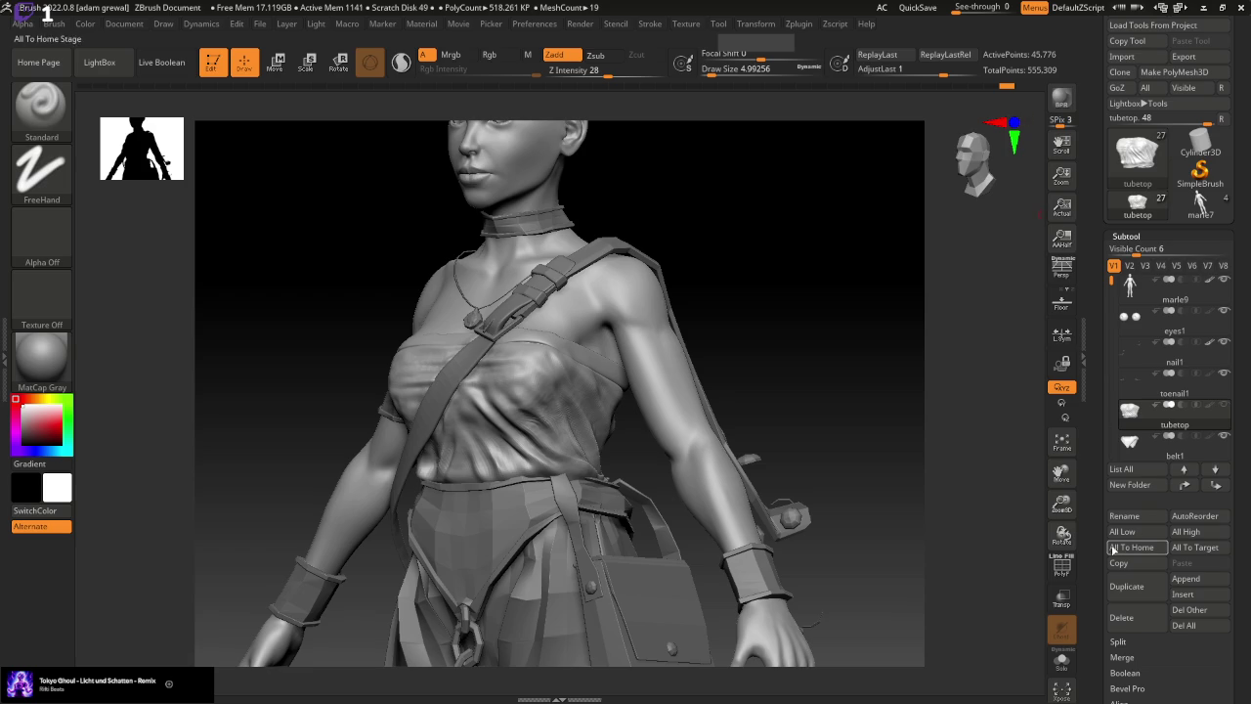
{"action": "key", "text": "f"}
{"action": "mouse_move", "coordinate": [876, 455]}
{"action": "left_mouse_down"}
{"action": "mouse_move", "coordinate": [818, 478]}
{"action": "mouse_move", "coordinate": [940, 439]}
{"action": "left_mouse_up"}
{"action": "left_click_drag", "start_coordinate": [1061, 533], "coordinate": [912, 593]}
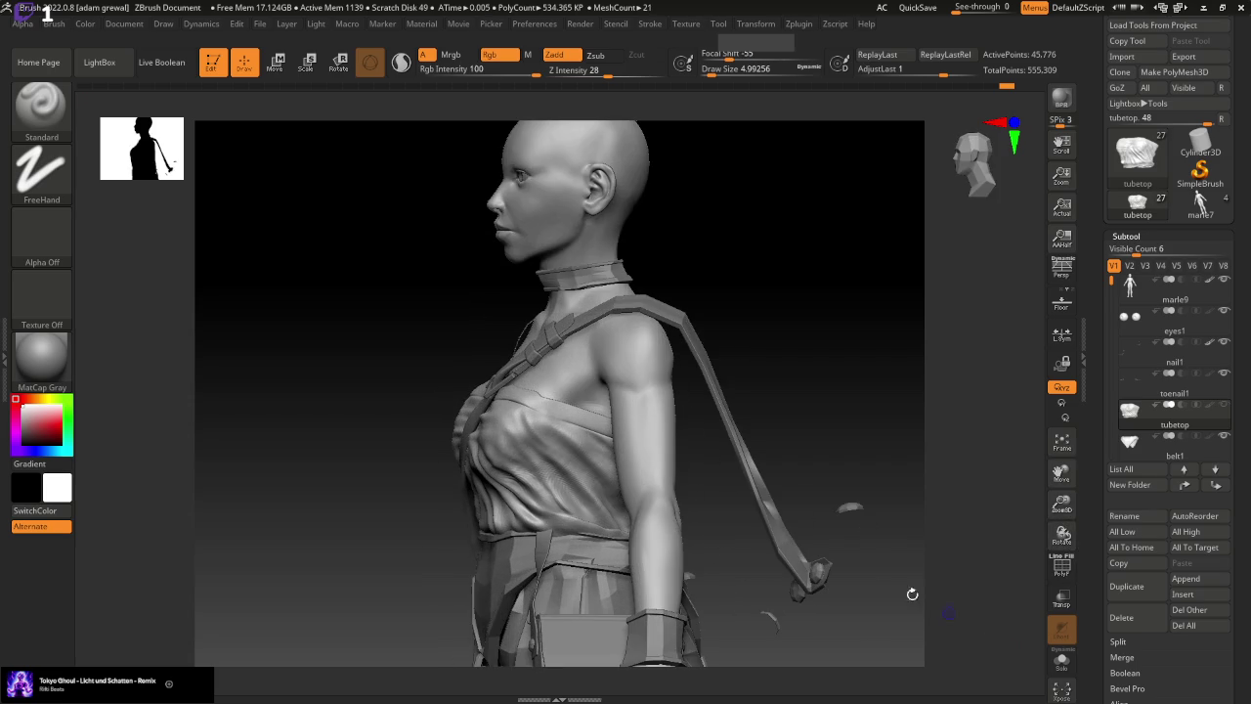
{"action": "key", "text": "shift"}
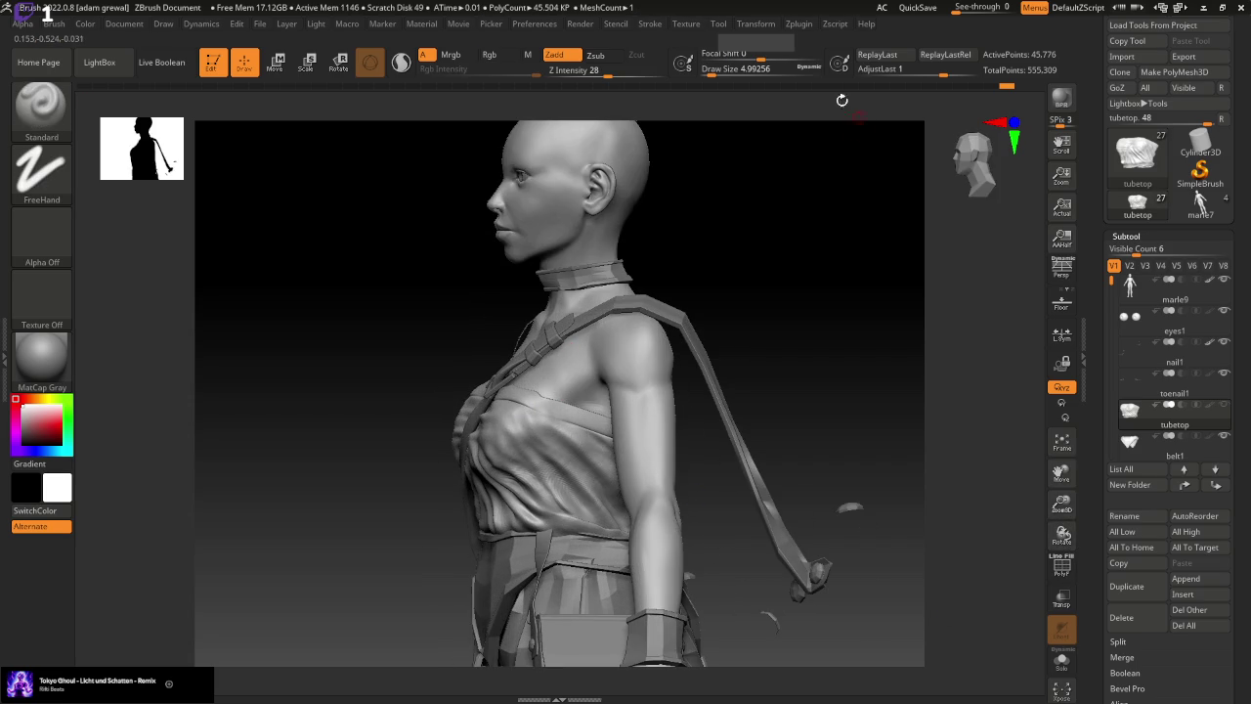
Enlarge the brush and sculpt new wrinkles across the mid and left chest
{"action": "left_click_drag", "start_coordinate": [706, 74], "coordinate": [719, 70]}
{"action": "mouse_move", "coordinate": [489, 401]}
{"action": "left_mouse_down"}
{"action": "mouse_move", "coordinate": [505, 438]}
{"action": "mouse_move", "coordinate": [593, 523]}
{"action": "left_mouse_up"}
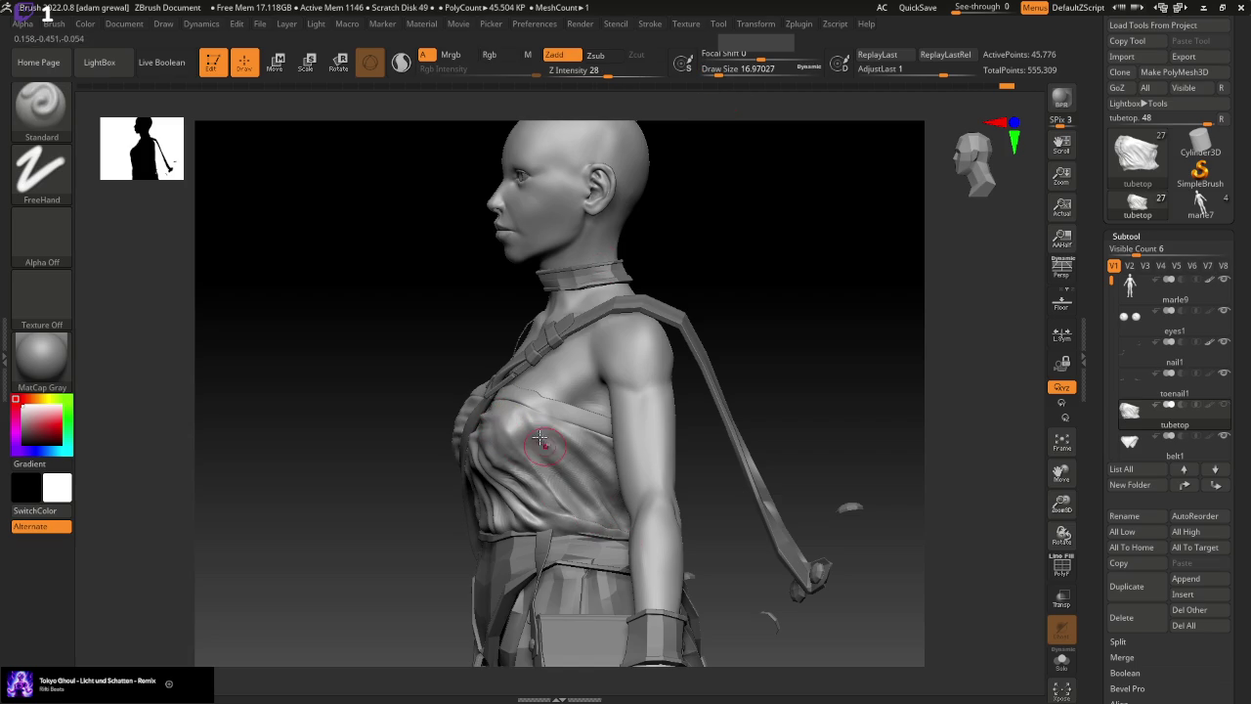
{"action": "left_click_drag", "start_coordinate": [488, 412], "coordinate": [590, 522]}
{"action": "left_click_drag", "start_coordinate": [517, 424], "coordinate": [596, 523]}
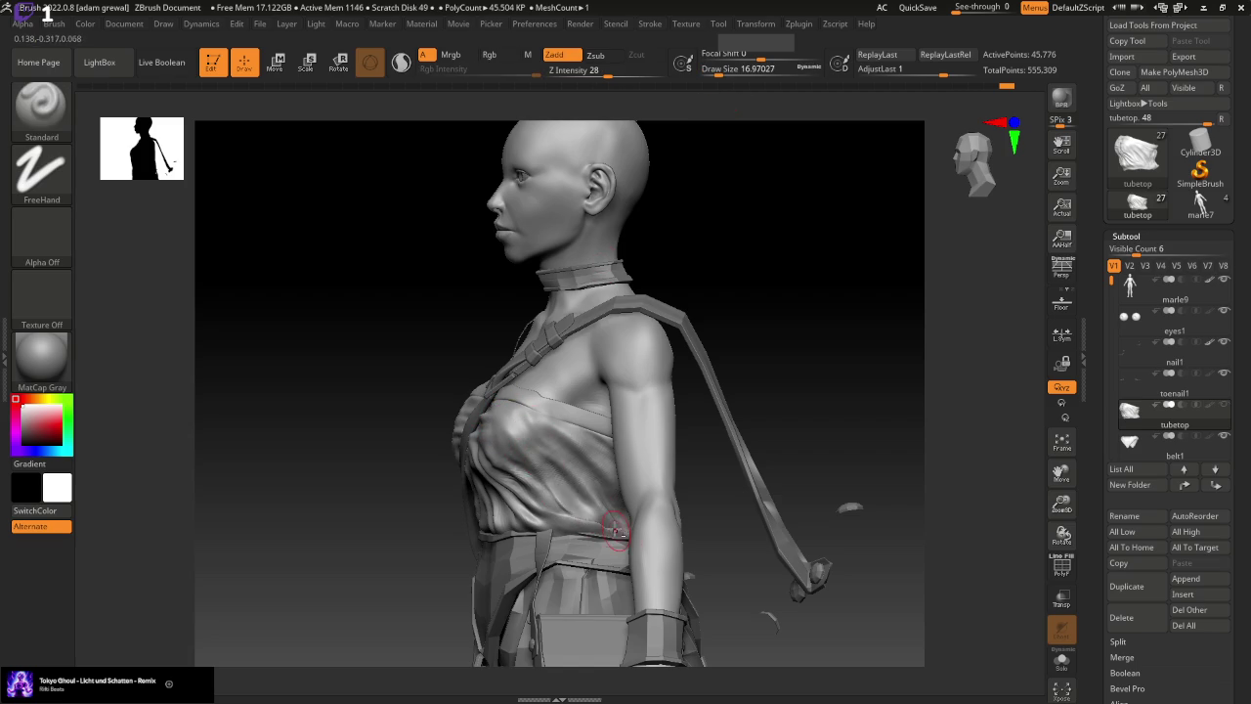
{"action": "mouse_move", "coordinate": [549, 426]}
{"action": "left_mouse_down"}
{"action": "mouse_move", "coordinate": [593, 523]}
{"action": "mouse_move", "coordinate": [611, 533]}
{"action": "left_mouse_up"}
{"action": "left_click_drag", "start_coordinate": [547, 469], "coordinate": [611, 530]}
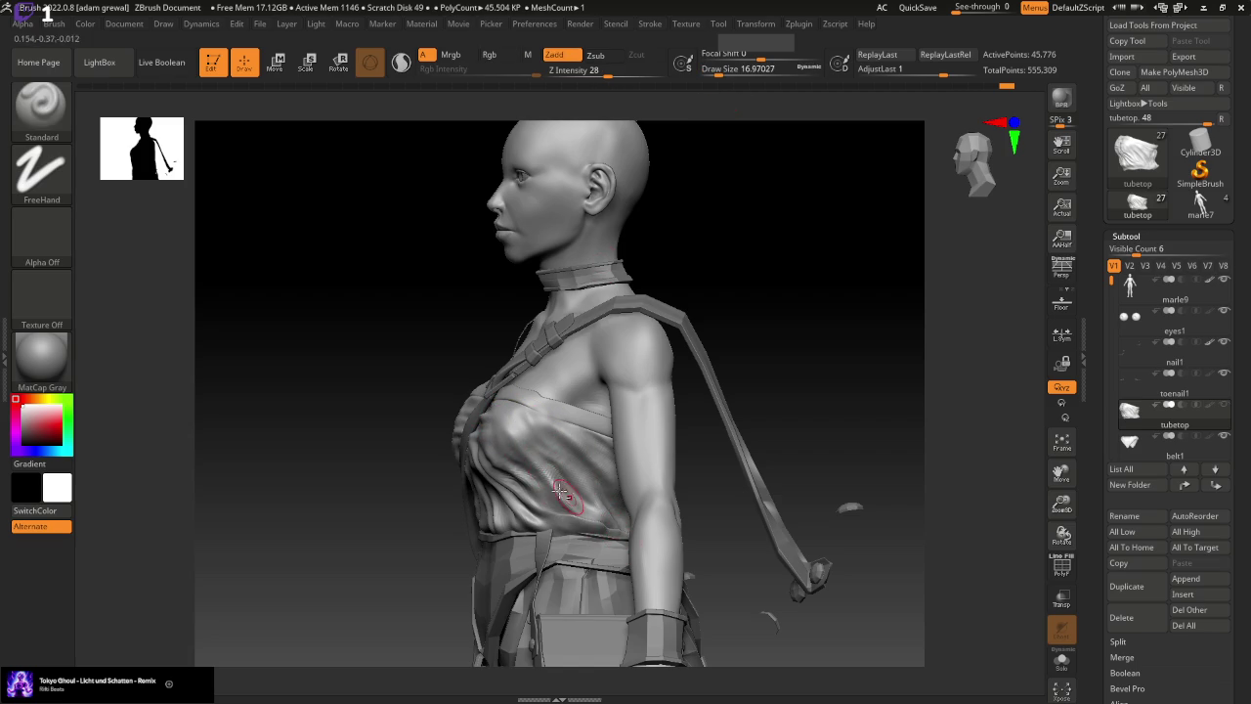
Orbit to a side profile and smooth the chest wrinkles
{"action": "left_click_drag", "start_coordinate": [790, 396], "coordinate": [851, 360]}
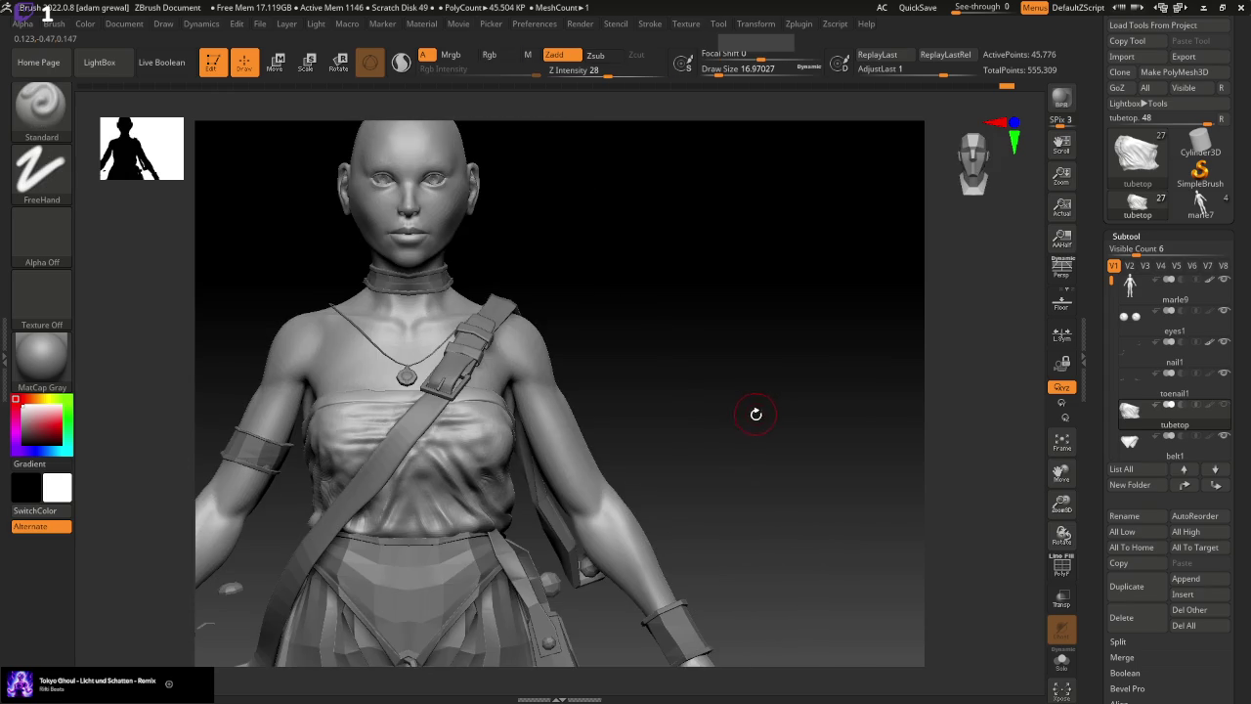
{"action": "left_click_drag", "start_coordinate": [745, 412], "coordinate": [773, 413]}
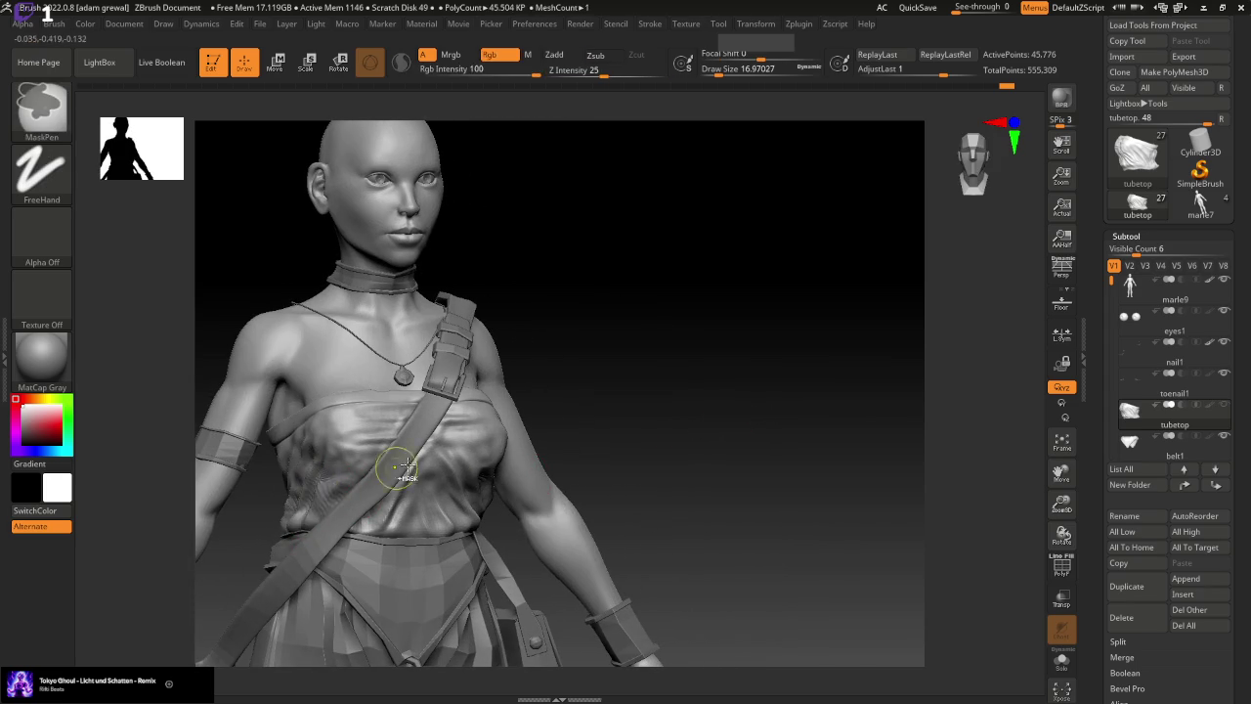
{"action": "left_click_drag", "start_coordinate": [644, 411], "coordinate": [711, 400]}
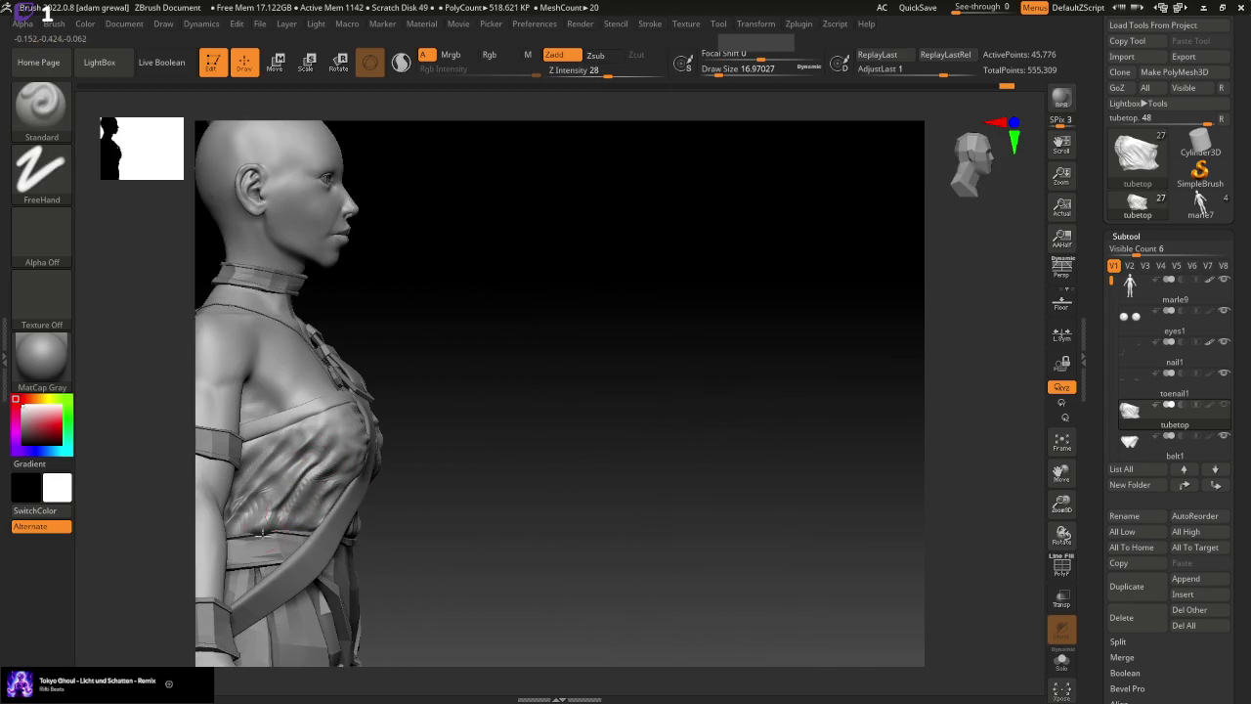
{"action": "left_click_drag", "start_coordinate": [320, 431], "coordinate": [271, 521], "text": "shift"}
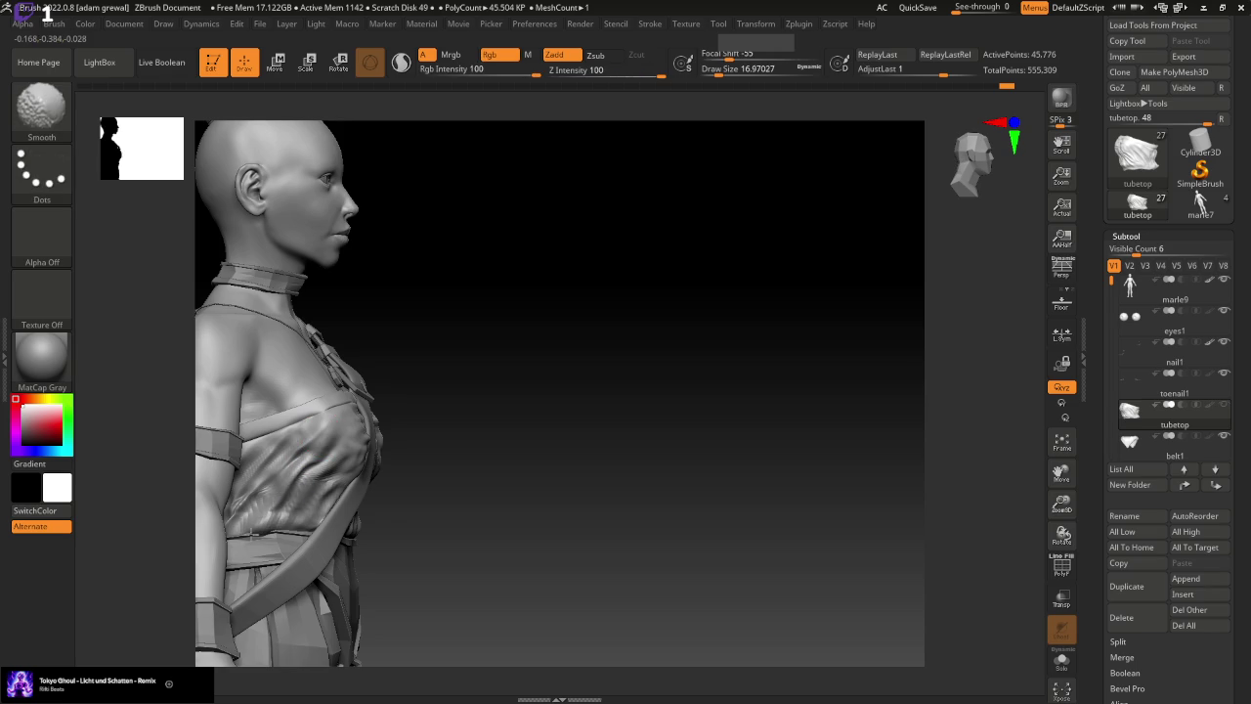
Sculpt more tube top wrinkles at brush size about 23, then reduce it to 20
{"action": "left_click_drag", "start_coordinate": [477, 456], "coordinate": [662, 439]}
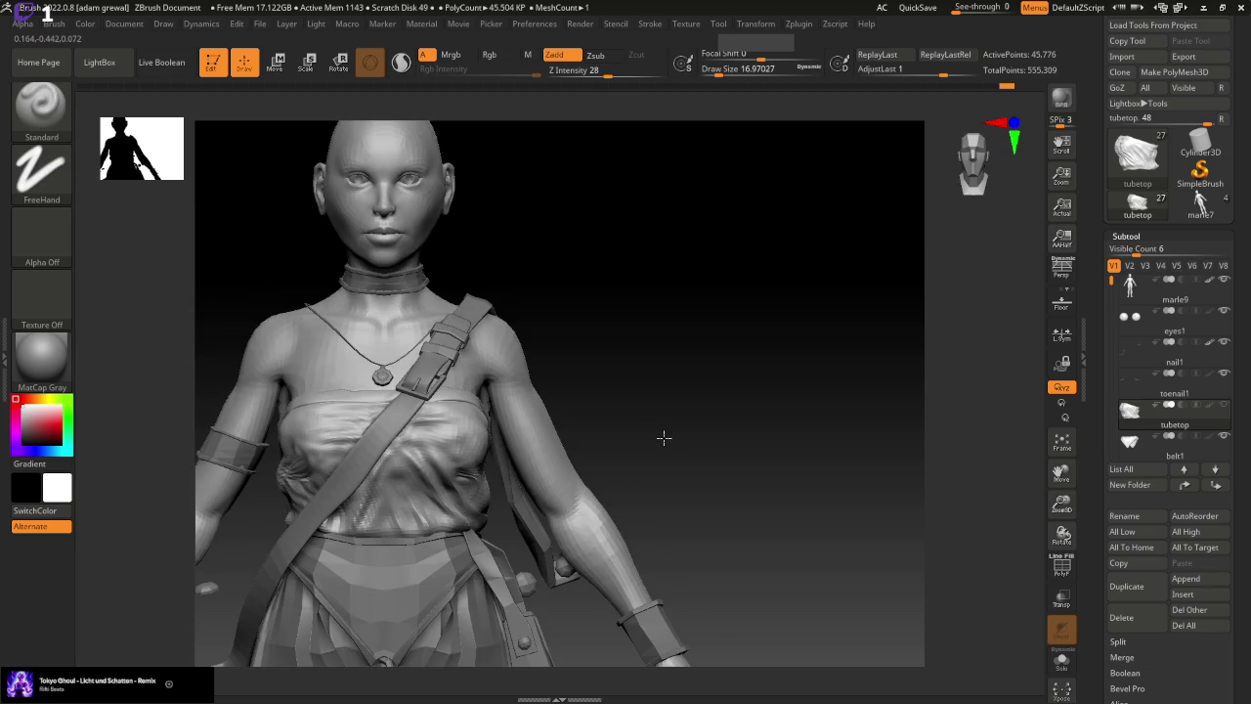
{"action": "left_click_drag", "start_coordinate": [431, 456], "coordinate": [654, 382]}
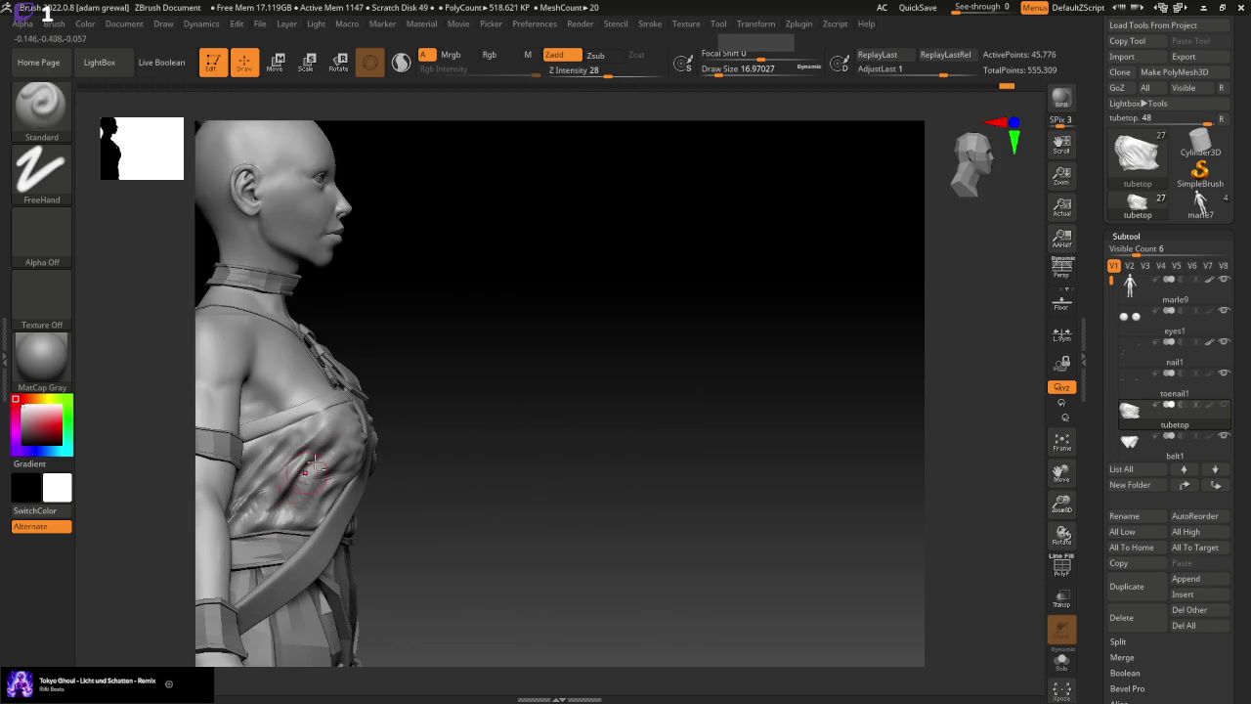
{"action": "left_click_drag", "start_coordinate": [483, 442], "coordinate": [674, 427]}
{"action": "mouse_move", "coordinate": [367, 483]}
{"action": "left_mouse_down"}
{"action": "mouse_move", "coordinate": [626, 413]}
{"action": "mouse_move", "coordinate": [634, 287]}
{"action": "left_mouse_up"}
{"action": "mouse_move", "coordinate": [748, 68]}
{"action": "left_mouse_down"}
{"action": "mouse_move", "coordinate": [711, 71]}
{"action": "mouse_move", "coordinate": [616, 188]}
{"action": "left_mouse_up"}
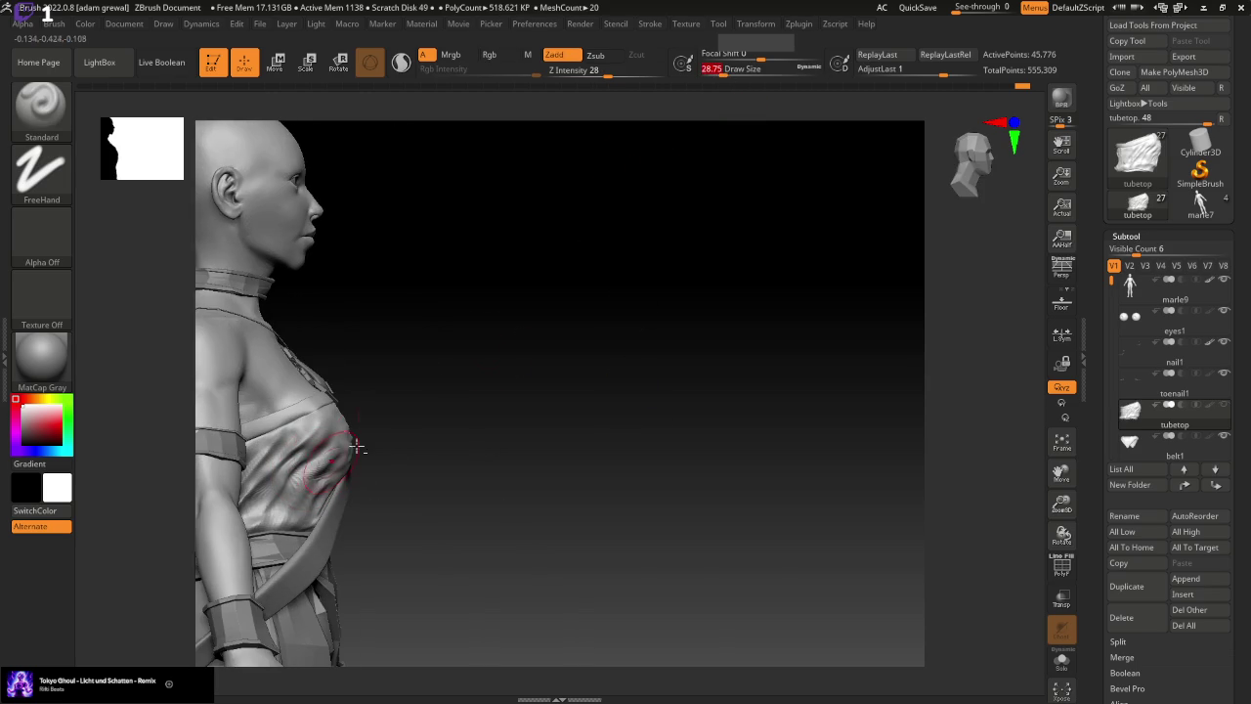
{"action": "left_click_drag", "start_coordinate": [728, 70], "coordinate": [720, 70]}
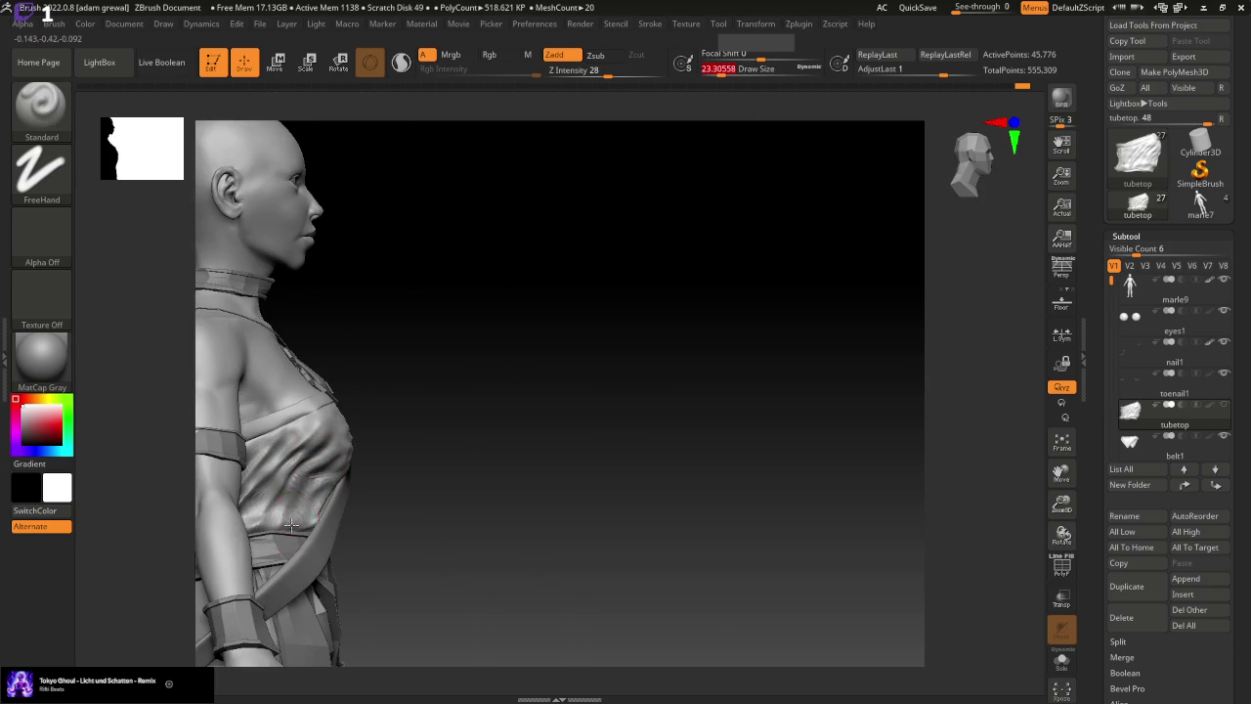
{"action": "left_click_drag", "start_coordinate": [290, 525], "coordinate": [319, 475]}
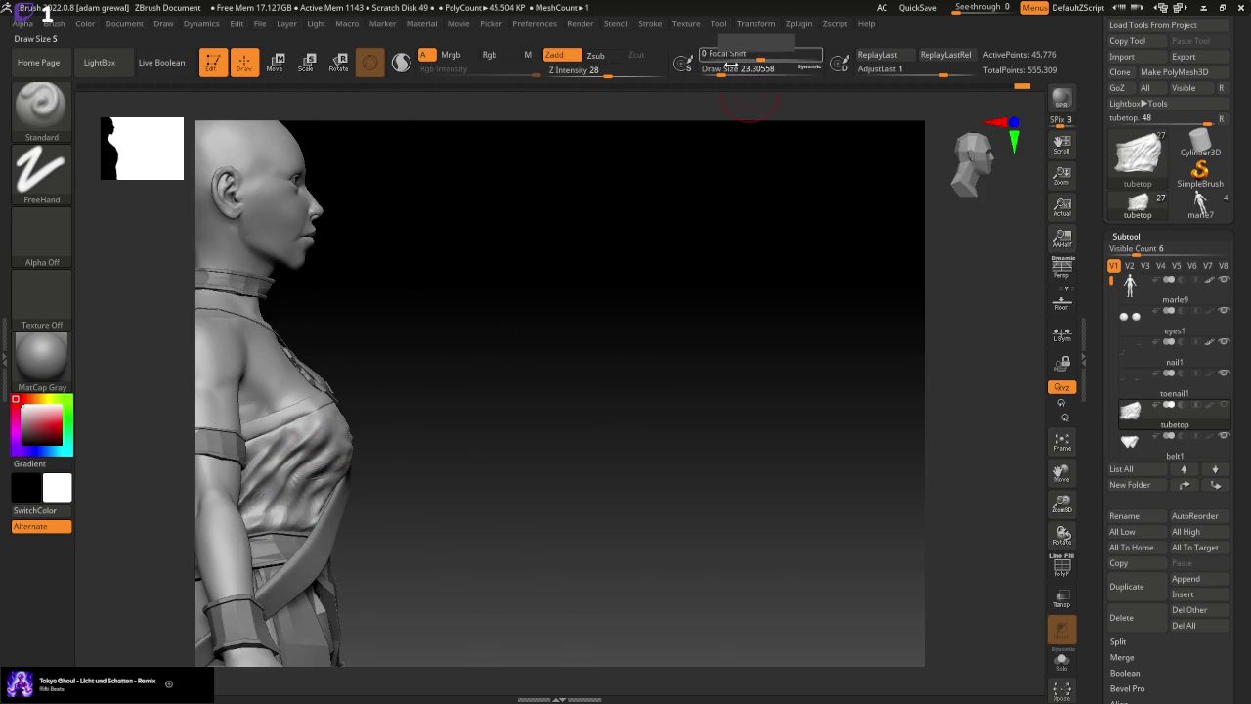
{"action": "left_click_drag", "start_coordinate": [730, 67], "coordinate": [719, 69]}
{"action": "mouse_move", "coordinate": [506, 441]}
{"action": "left_mouse_down"}
{"action": "mouse_move", "coordinate": [606, 427]}
{"action": "mouse_move", "coordinate": [698, 446]}
{"action": "mouse_move", "coordinate": [594, 413]}
{"action": "left_mouse_up"}
Try the Move brush at size 31, then return to Standard at size about 18
{"action": "key", "text": "b"}
{"action": "key", "text": "m"}
{"action": "key", "text": "v"}
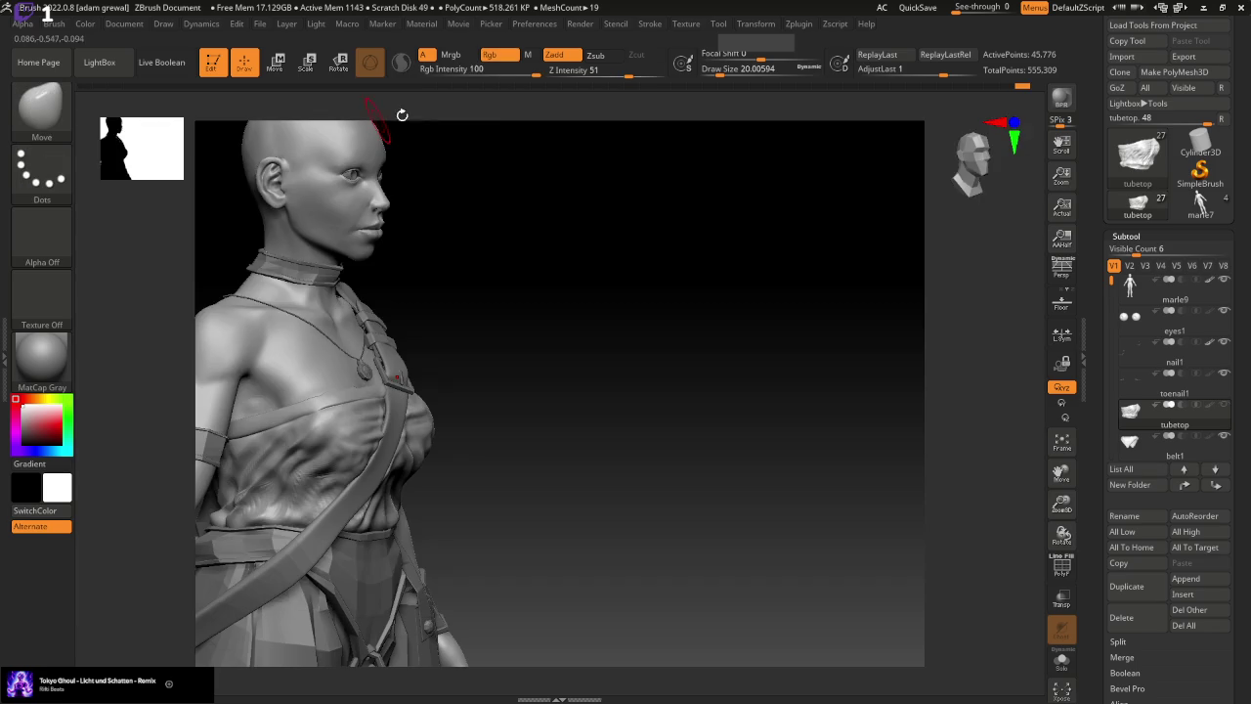
{"action": "left_click_drag", "start_coordinate": [719, 75], "coordinate": [725, 75]}
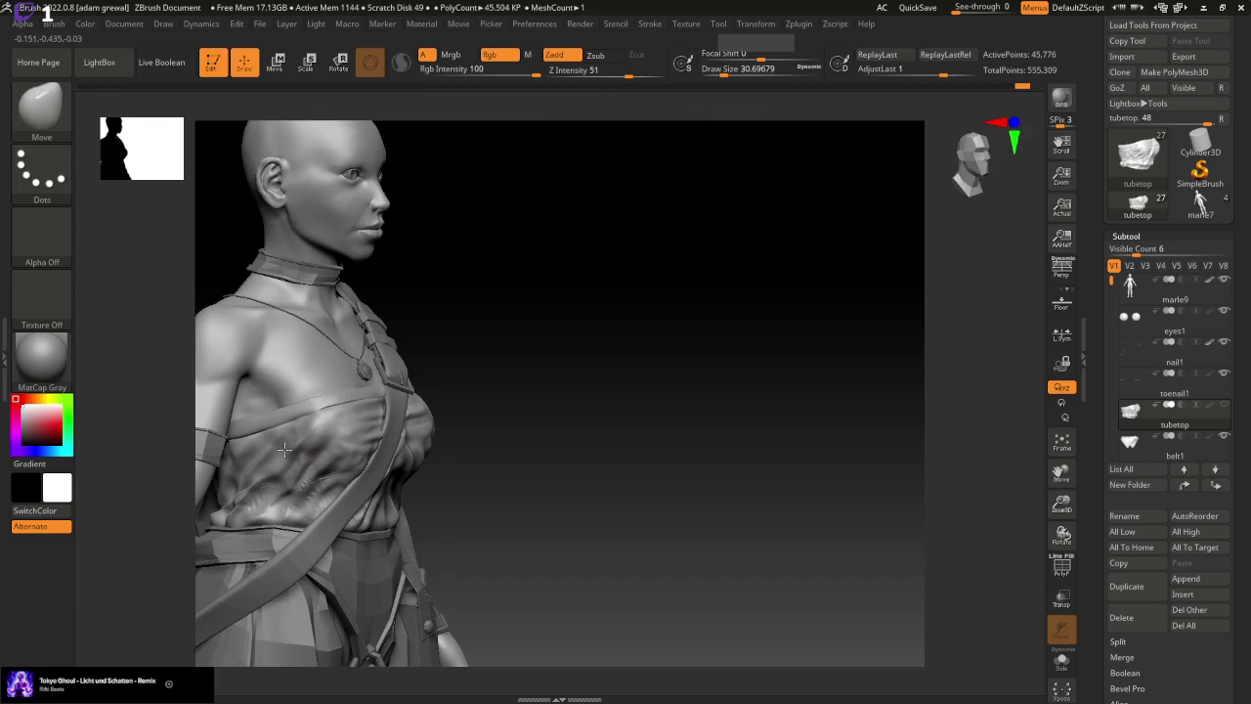
{"action": "left_click_drag", "start_coordinate": [606, 386], "coordinate": [551, 399]}
{"action": "left_click", "coordinate": [36, 107]}
{"action": "left_click", "coordinate": [613, 122]}
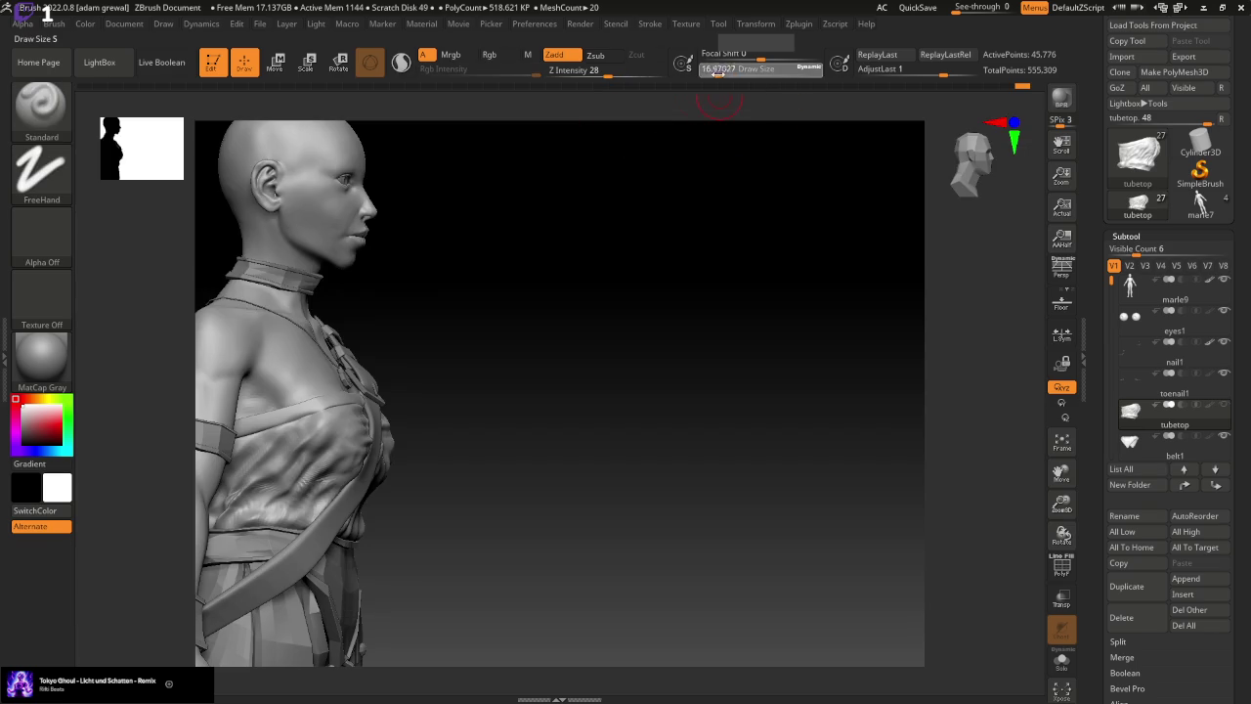
{"action": "left_click_drag", "start_coordinate": [719, 72], "coordinate": [725, 72]}
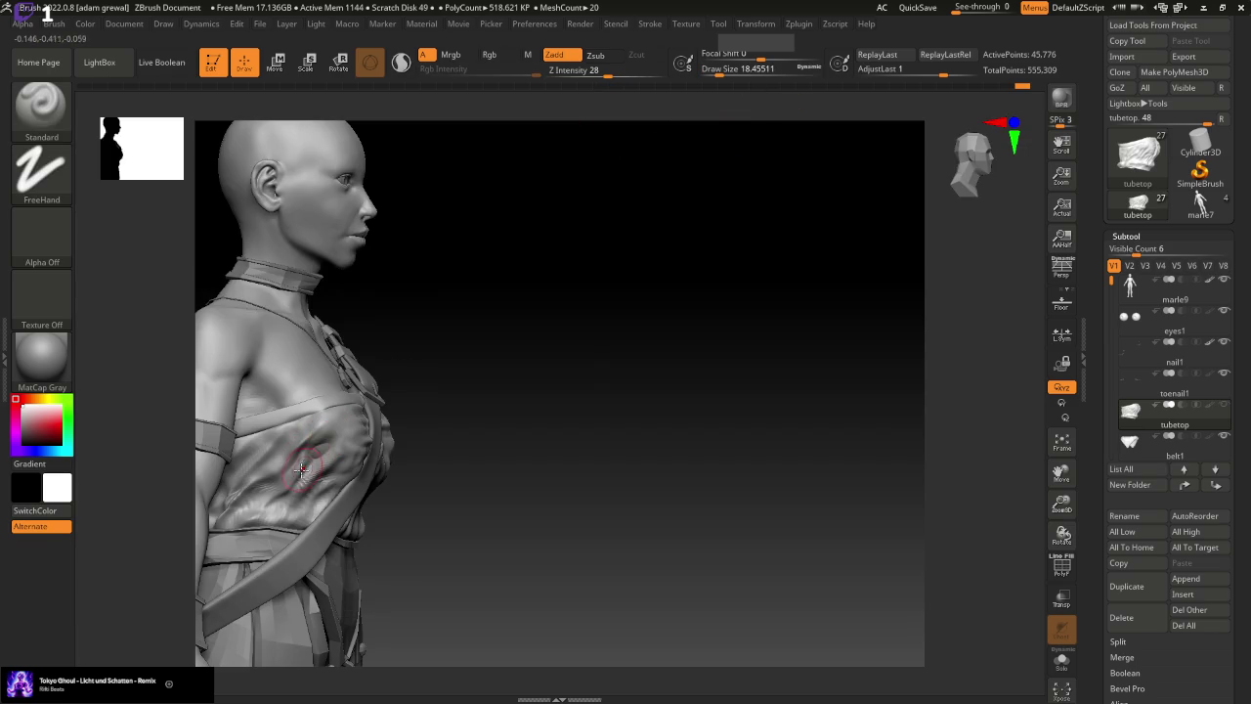
Shrink the brush to about 5 and add fine creases on the upper chest cloth
{"action": "key", "text": "ctrl"}
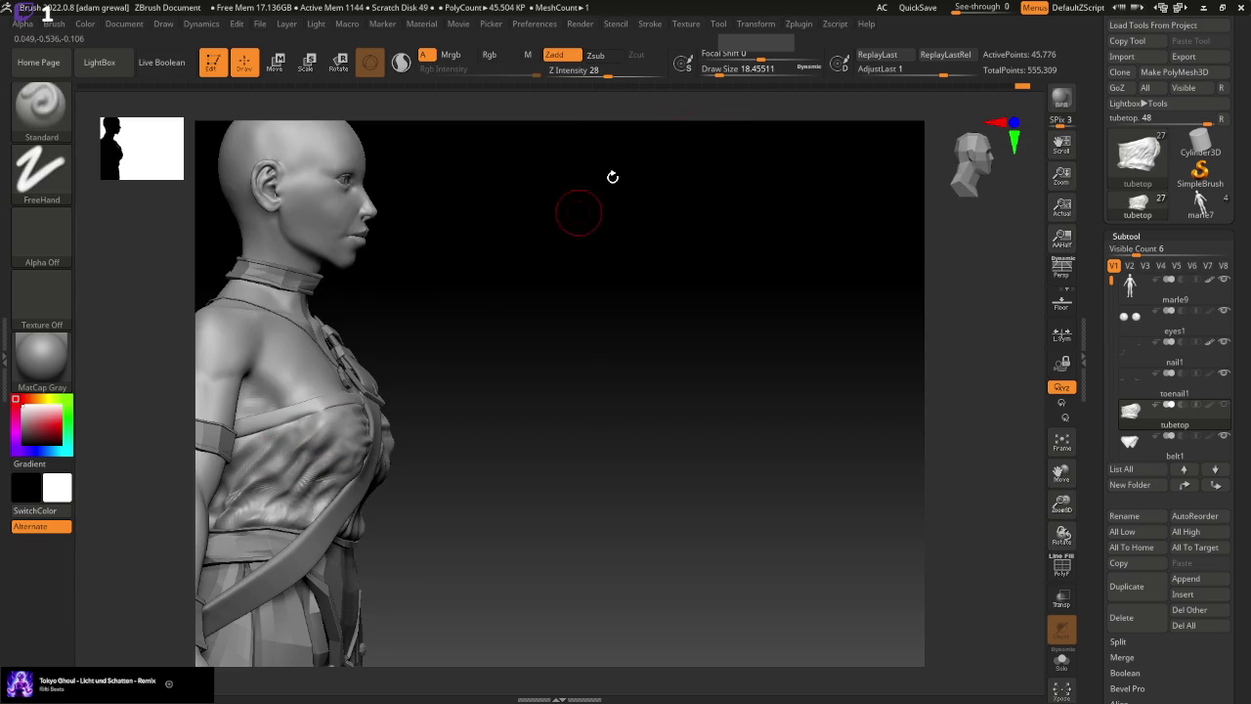
{"action": "left_click_drag", "start_coordinate": [725, 70], "coordinate": [713, 70]}
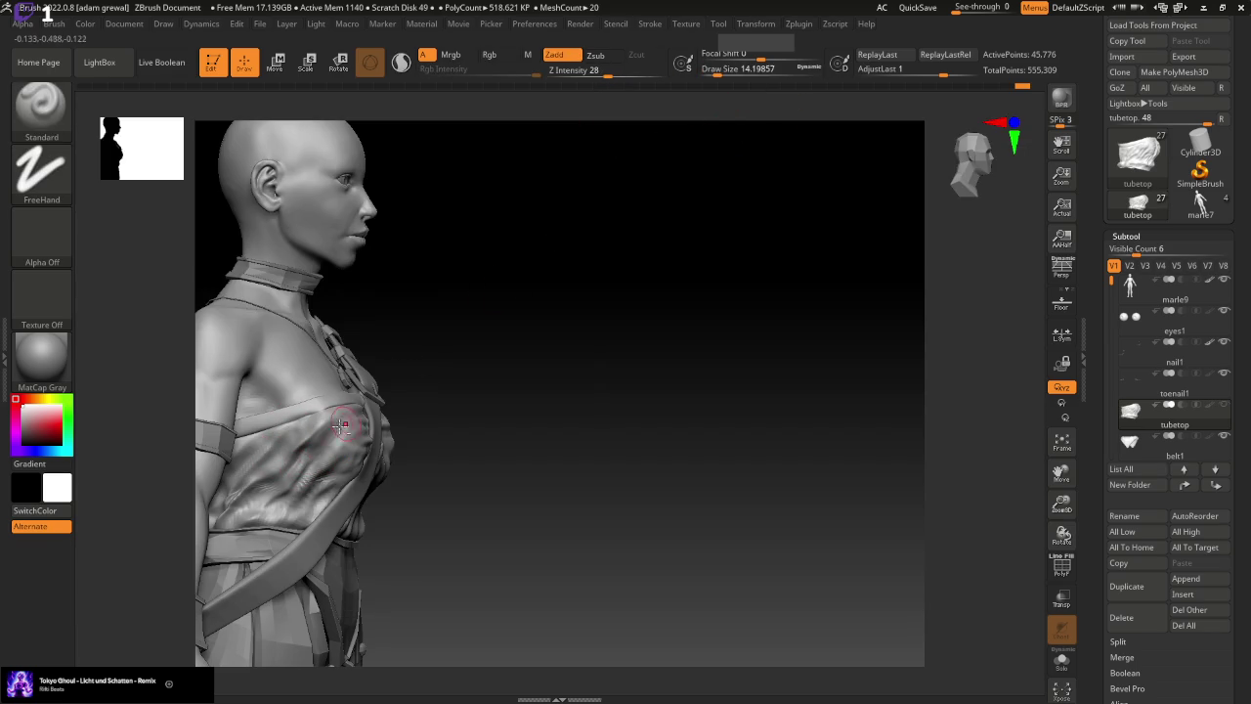
{"action": "mouse_move", "coordinate": [597, 441]}
{"action": "left_mouse_down"}
{"action": "mouse_move", "coordinate": [662, 445]}
{"action": "mouse_move", "coordinate": [307, 450]}
{"action": "left_mouse_up"}
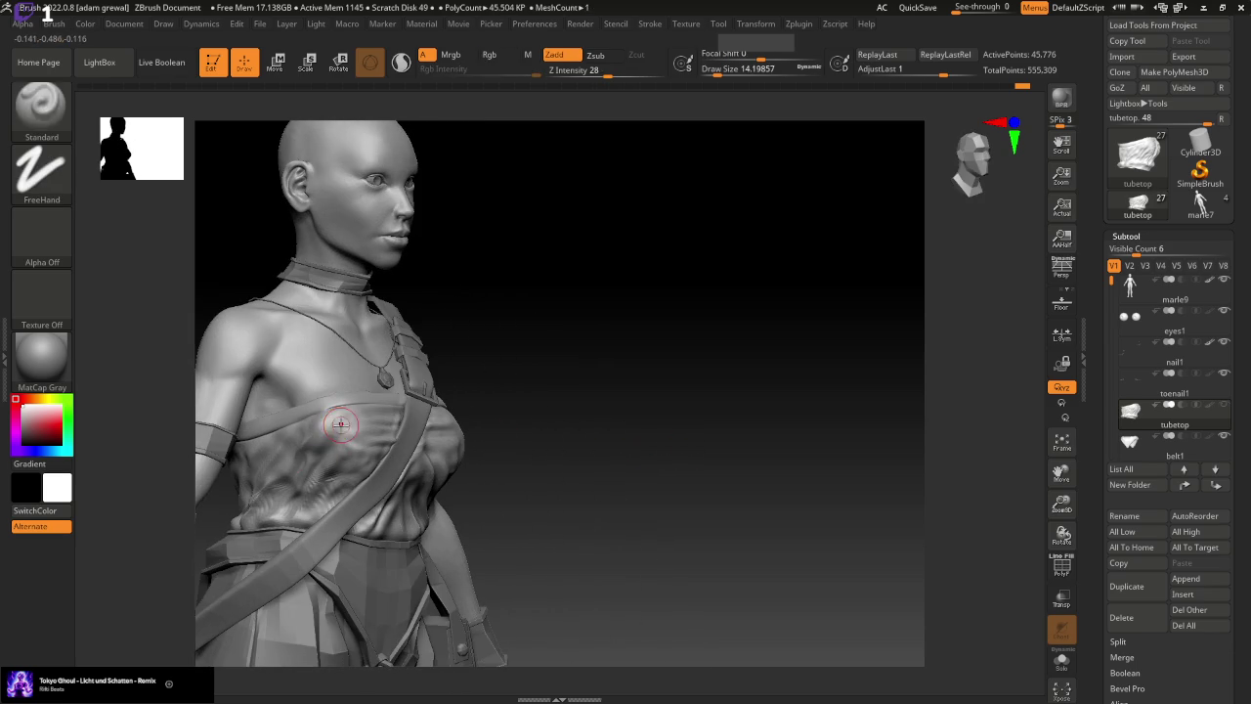
{"action": "key", "text": "shift"}
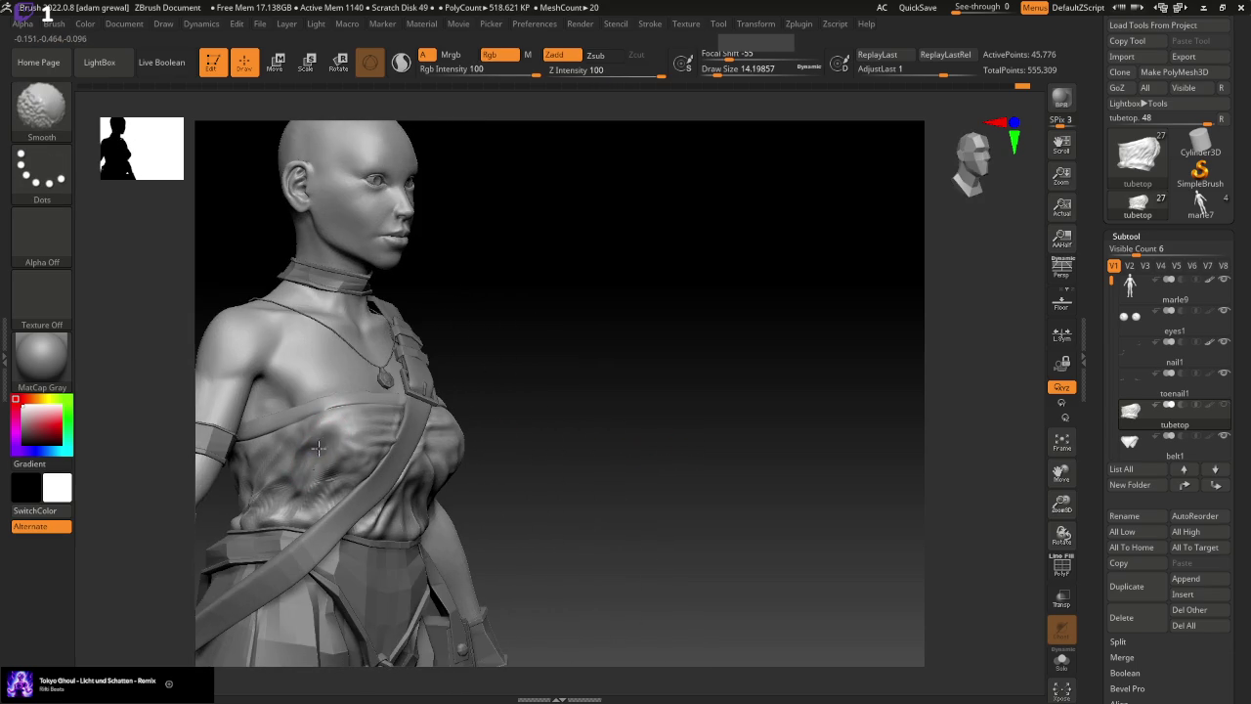
{"action": "key", "text": "ctrl"}
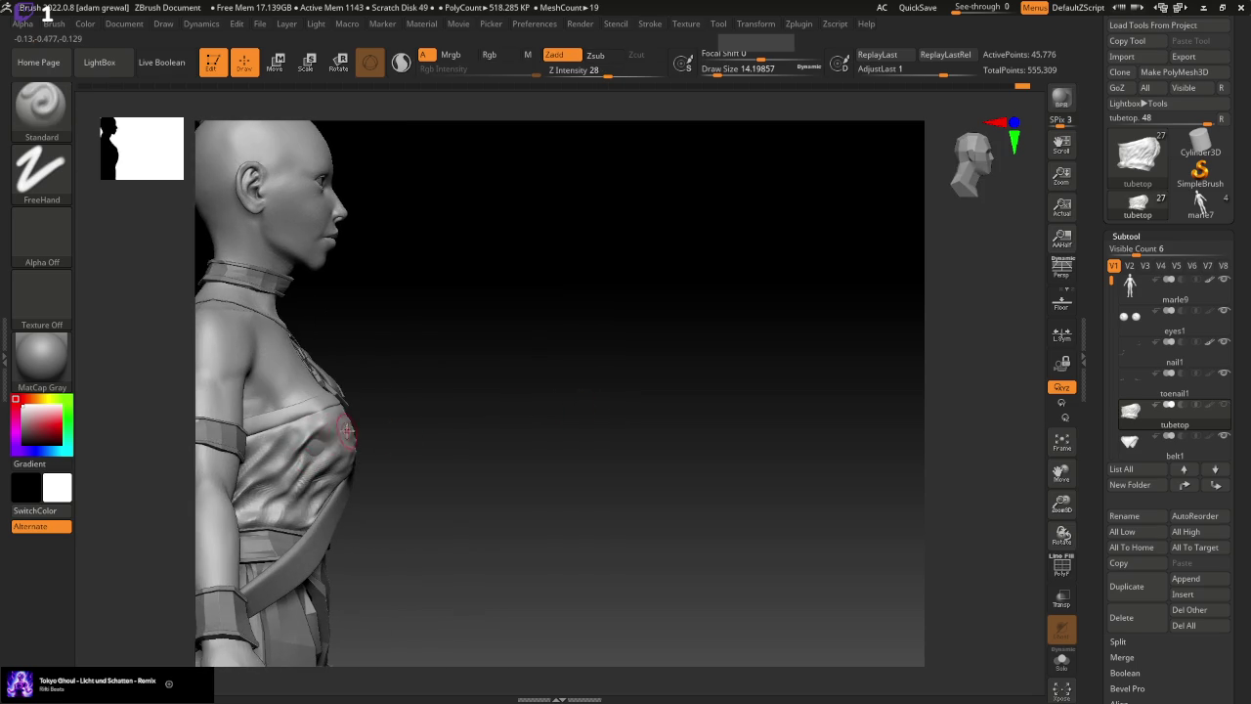
{"action": "left_click_drag", "start_coordinate": [728, 71], "coordinate": [710, 70]}
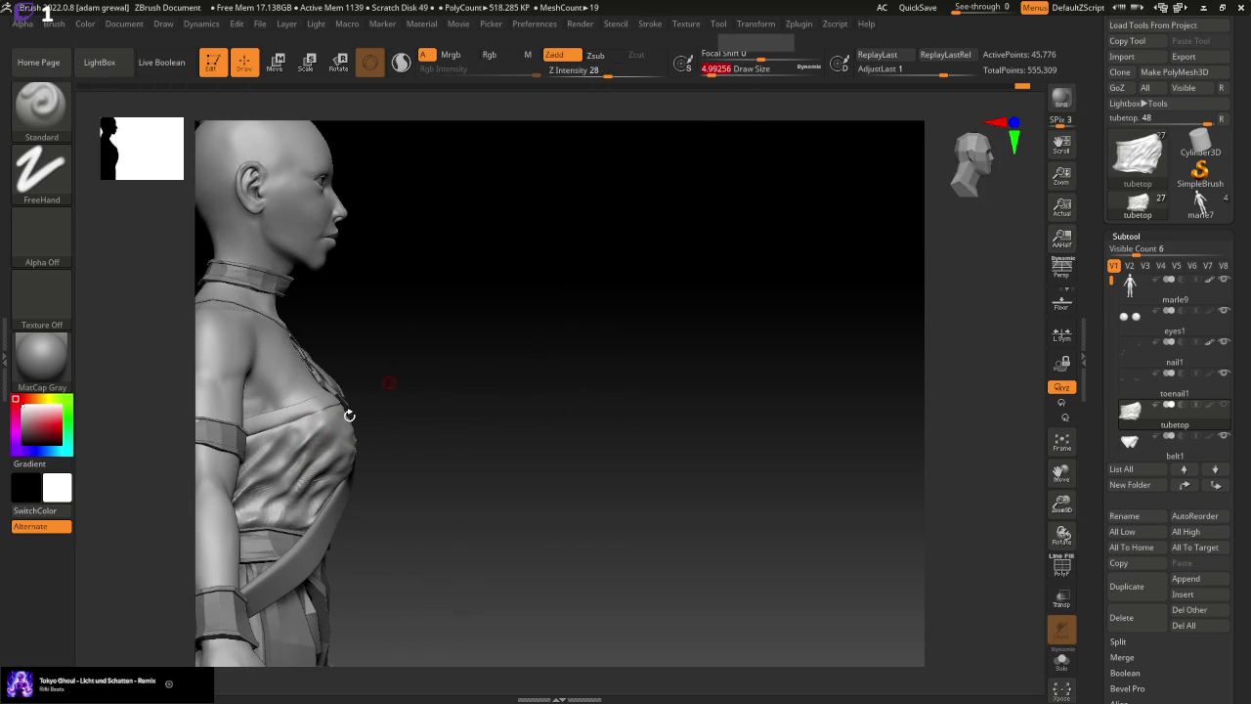
{"action": "left_click_drag", "start_coordinate": [327, 426], "coordinate": [293, 474]}
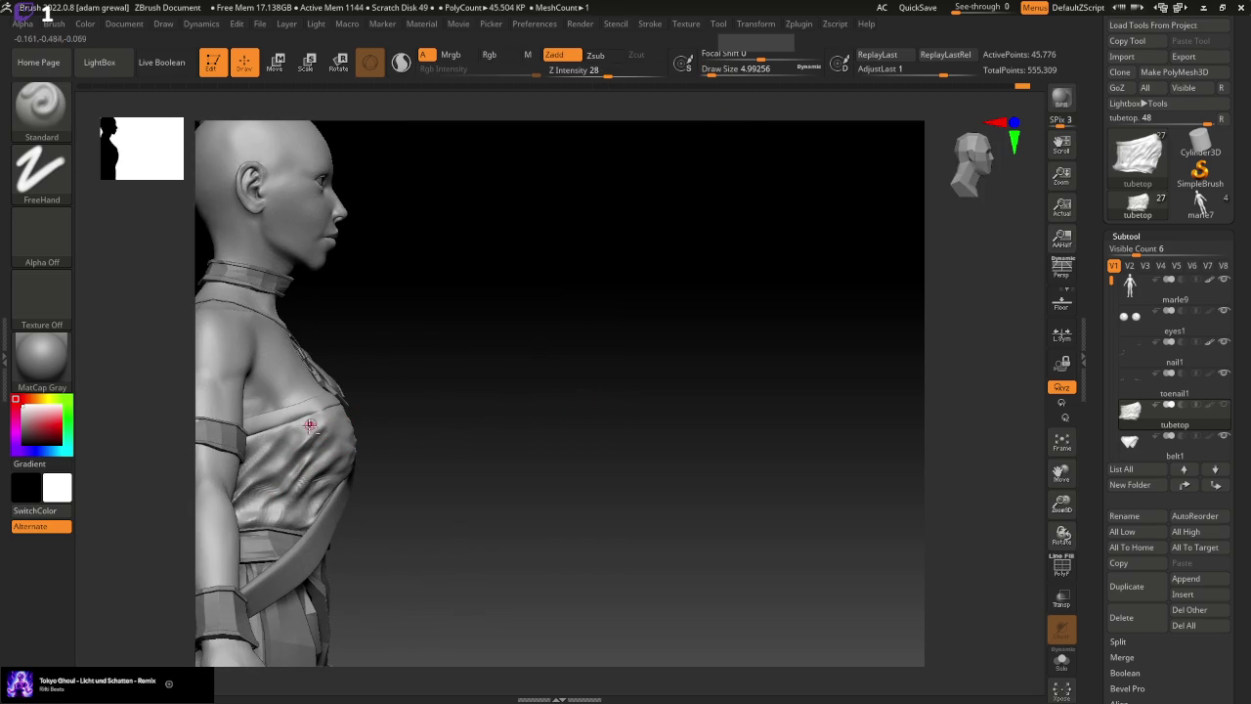
Sculpt a fold at the chest side, then step Undo History back to 1373
{"action": "left_click_drag", "start_coordinate": [718, 70], "coordinate": [735, 71]}
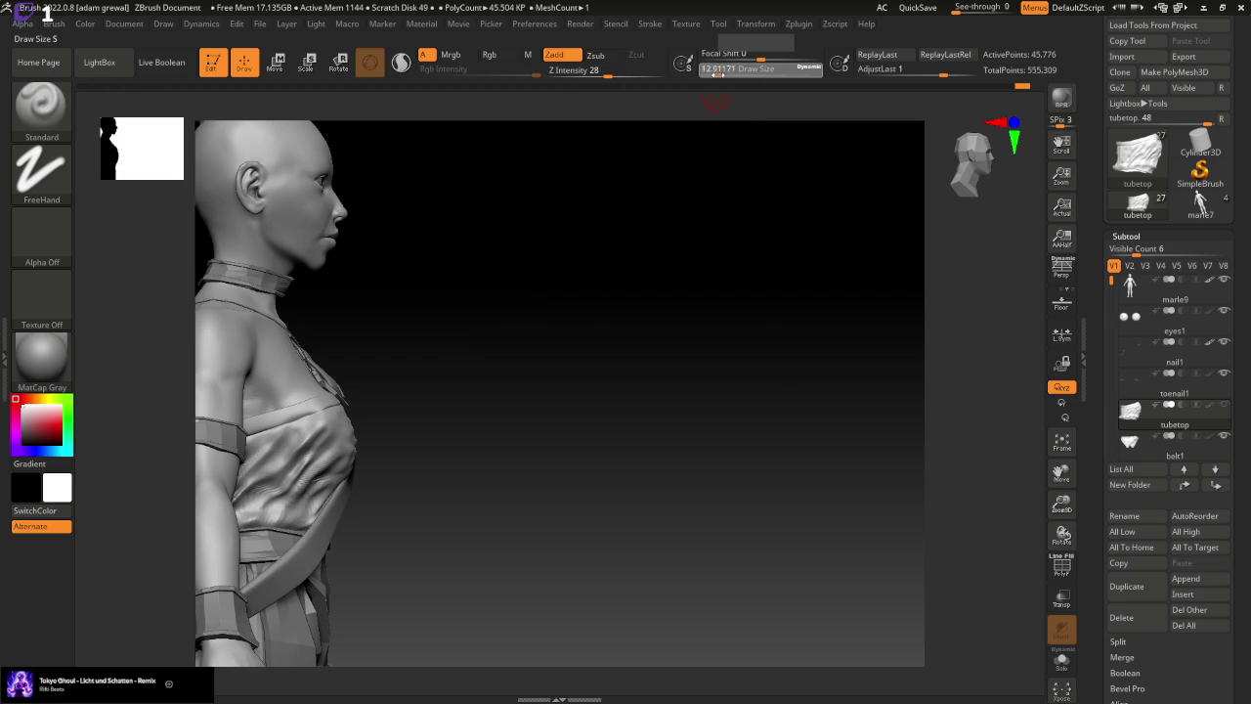
{"action": "left_click_drag", "start_coordinate": [277, 473], "coordinate": [245, 516]}
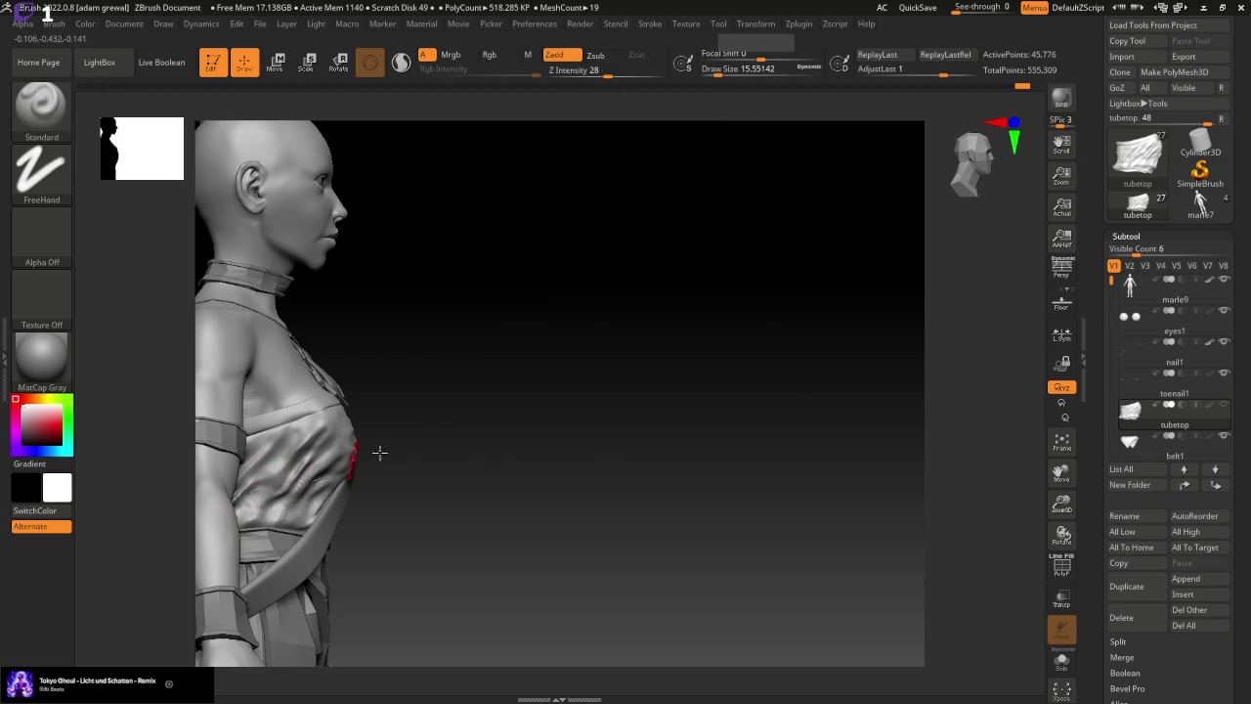
{"action": "left_click_drag", "start_coordinate": [379, 452], "coordinate": [657, 466]}
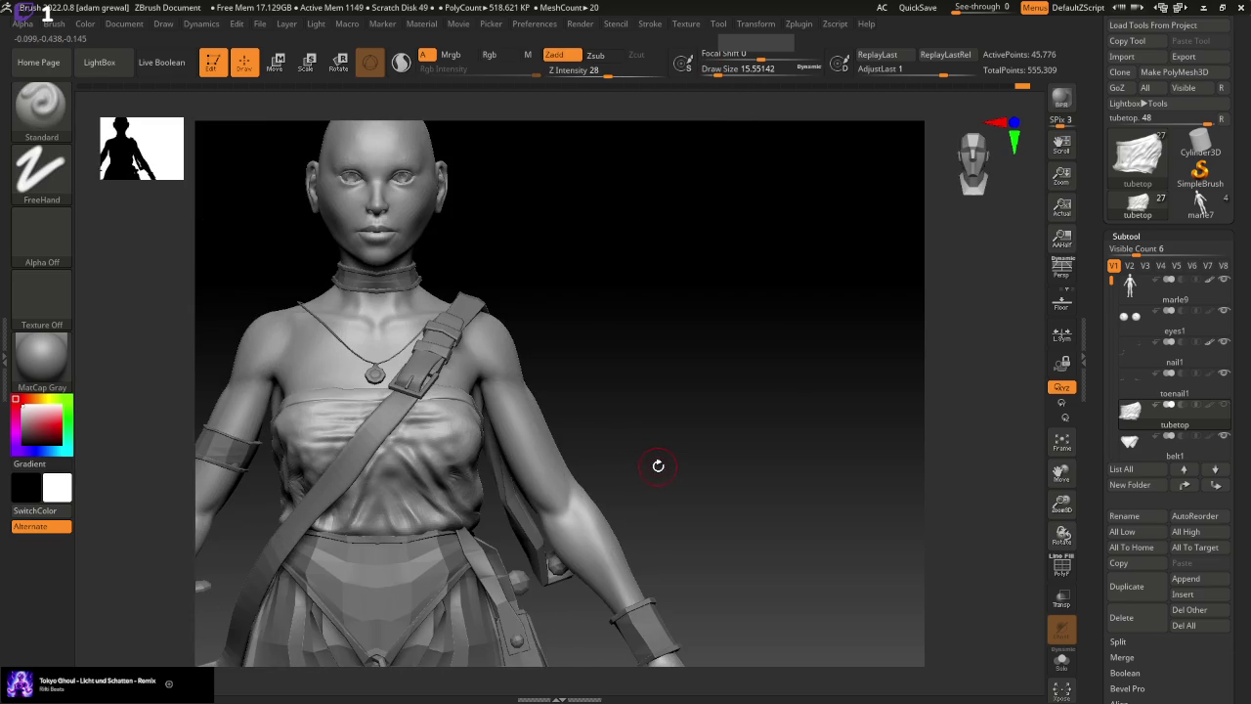
{"action": "left_click_drag", "start_coordinate": [1023, 86], "coordinate": [1012, 89]}
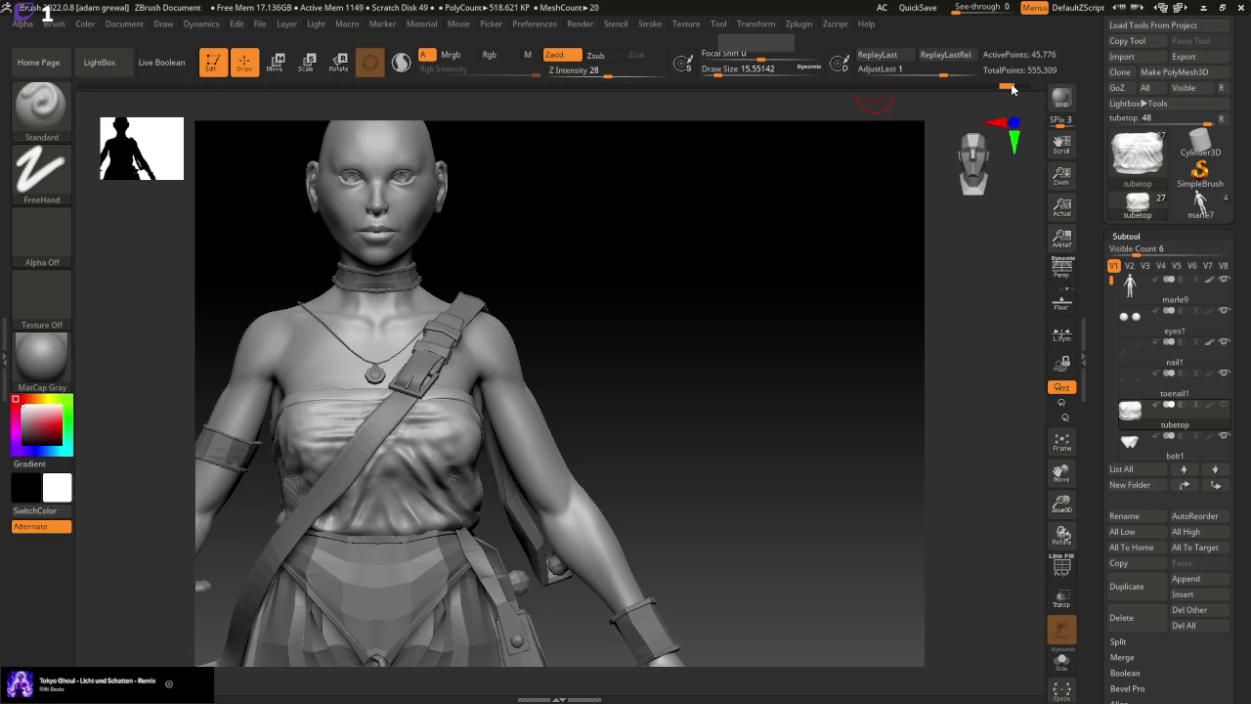
Switch to an enlarged Move brush and orbit the torso to a side profile
{"action": "key", "text": "b"}
{"action": "key", "text": "m"}
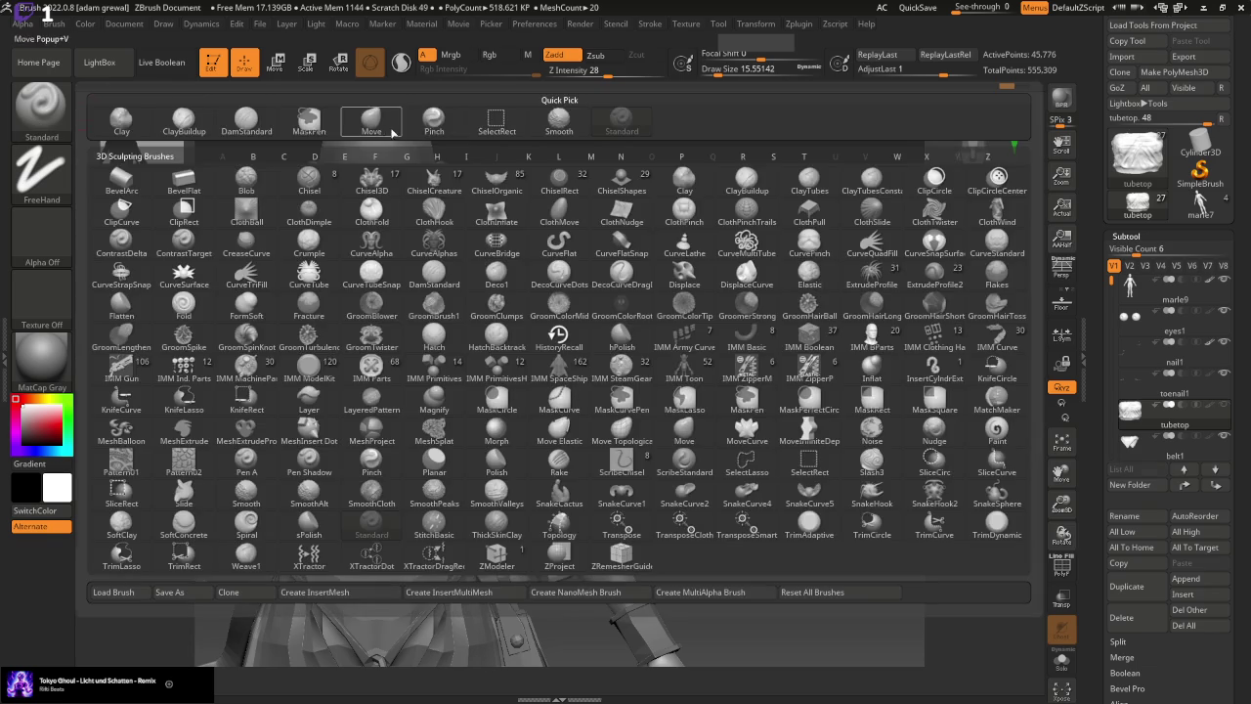
{"action": "key", "text": "v"}
{"action": "left_click_drag", "start_coordinate": [785, 384], "coordinate": [773, 382]}
{"action": "left_click_drag", "start_coordinate": [713, 71], "coordinate": [731, 71]}
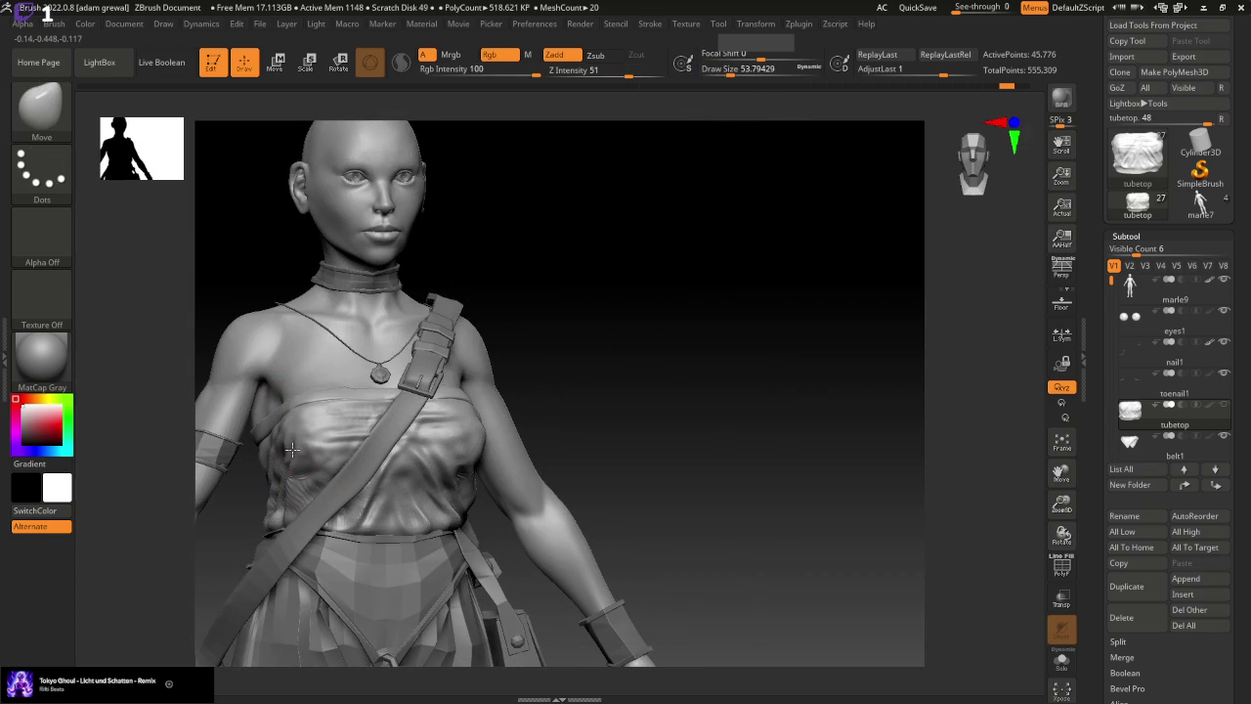
{"action": "left_click_drag", "start_coordinate": [689, 399], "coordinate": [460, 391]}
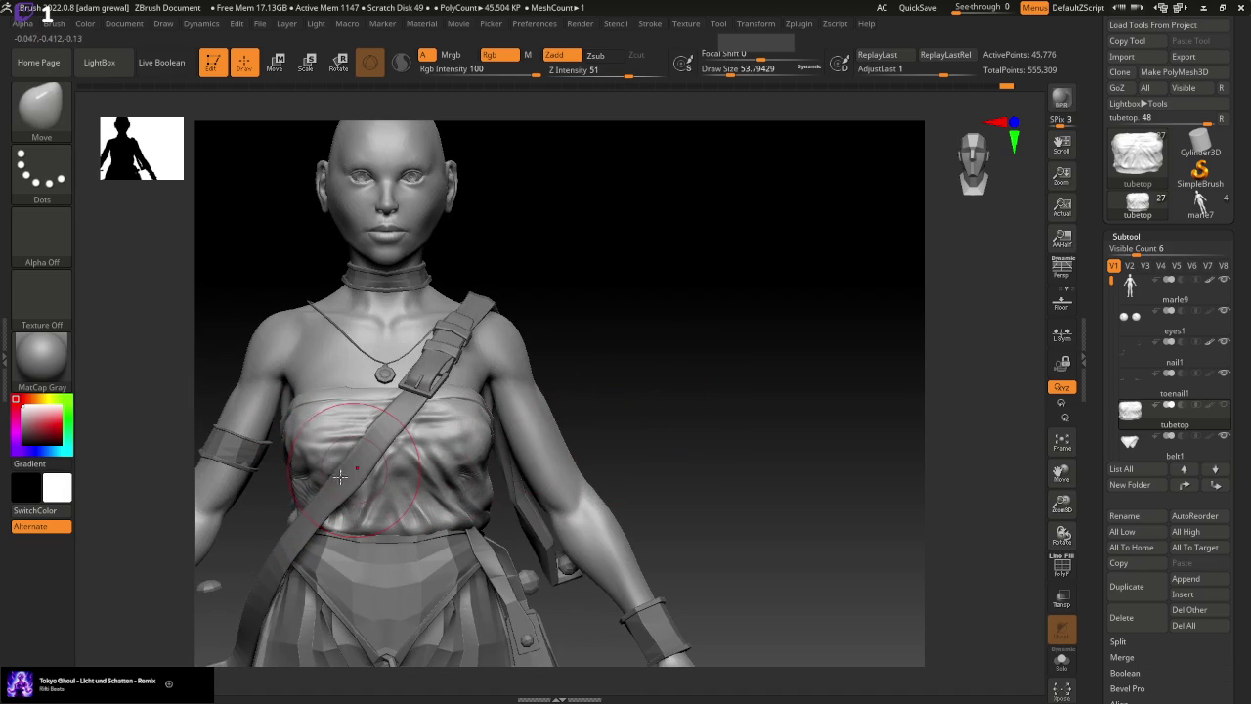
{"action": "left_click_drag", "start_coordinate": [731, 71], "coordinate": [727, 72]}
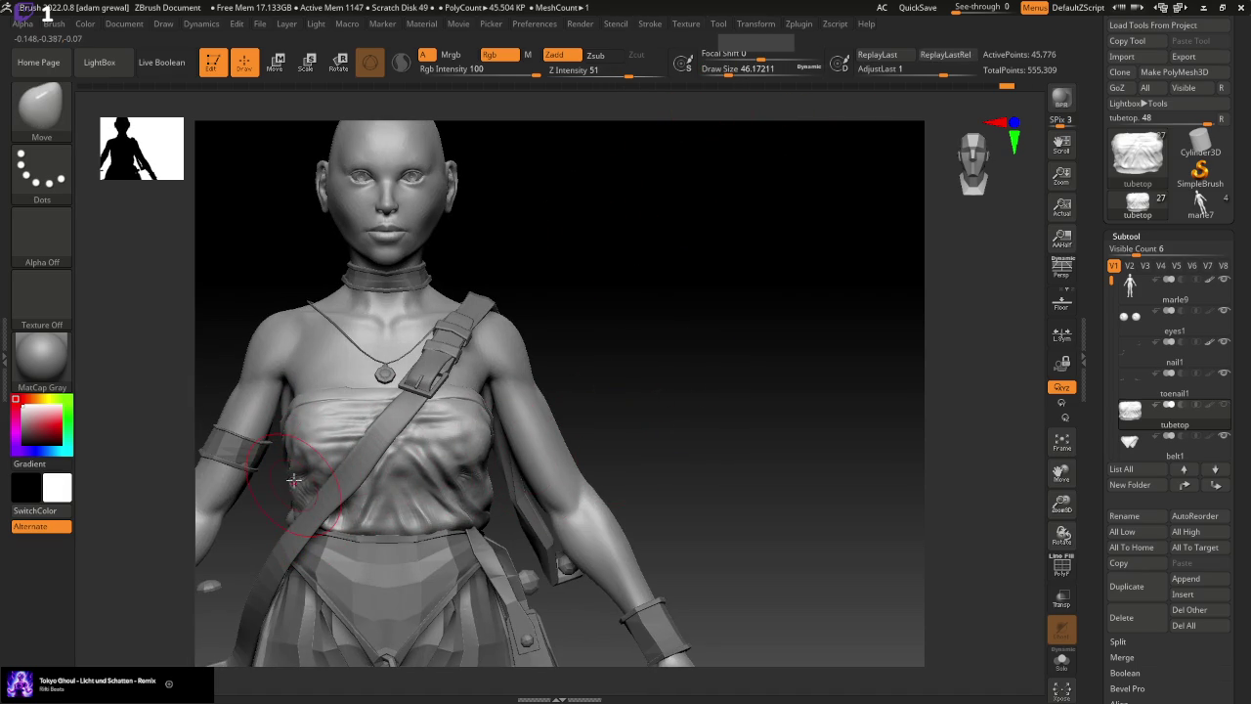
{"action": "left_click_drag", "start_coordinate": [645, 439], "coordinate": [737, 439], "text": "shift"}
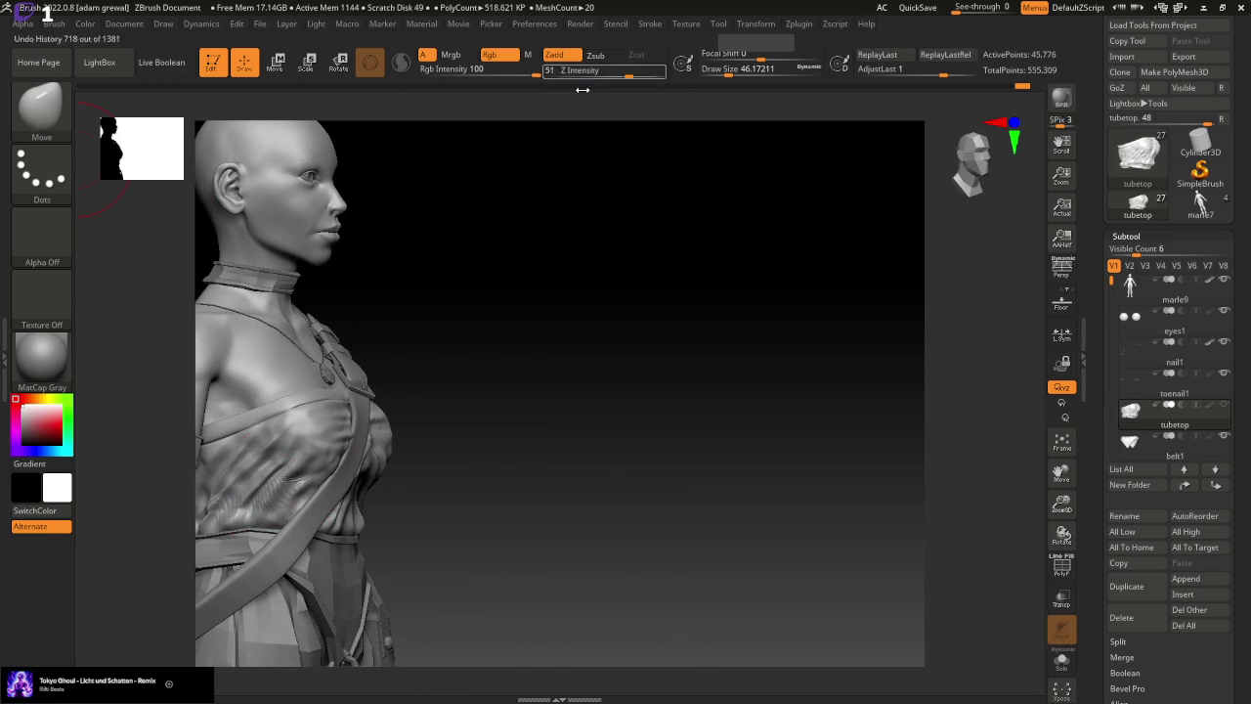
Return to the Standard brush and smooth the belly wrinkles near the waistband
{"action": "left_click", "coordinate": [41, 108]}
{"action": "left_click", "coordinate": [621, 119]}
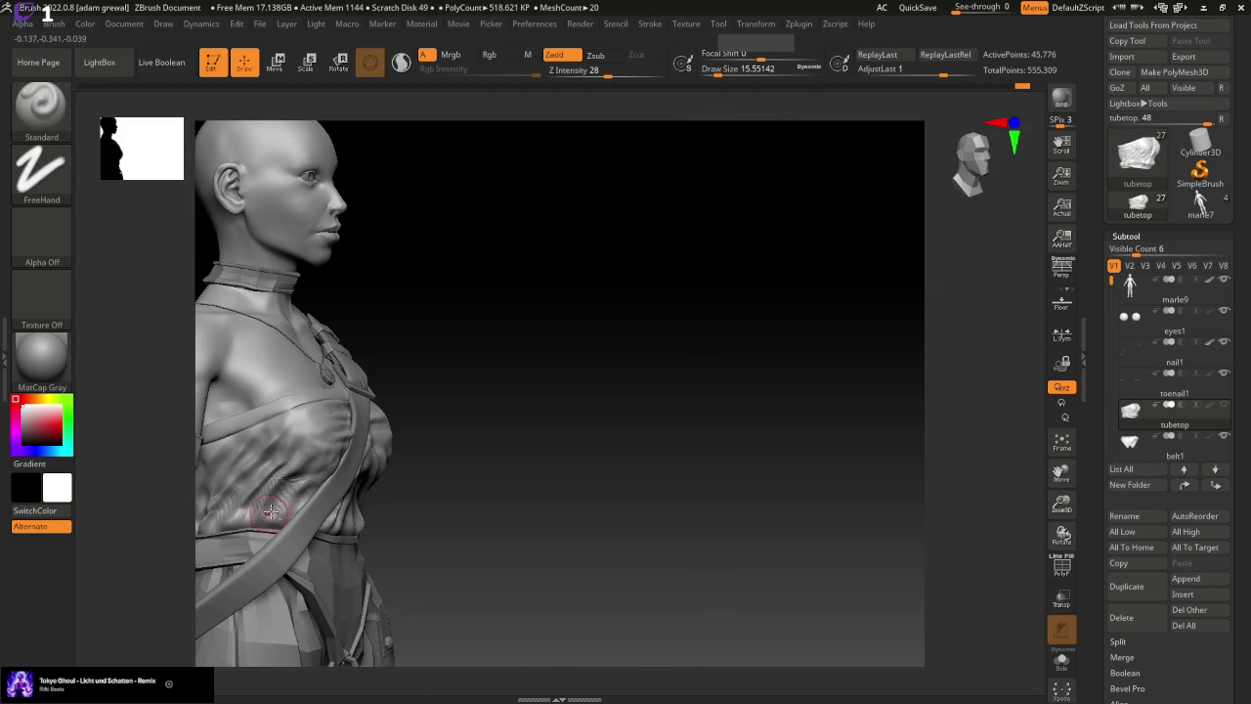
{"action": "left_click_drag", "start_coordinate": [538, 435], "coordinate": [589, 439]}
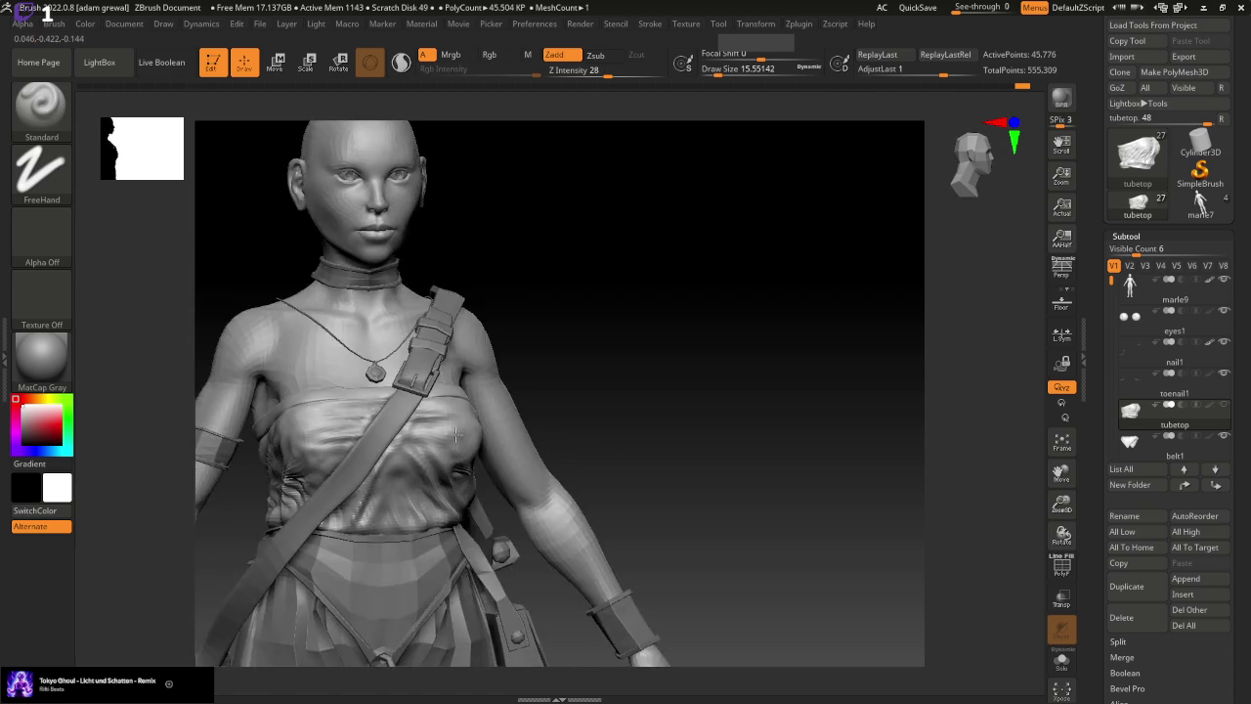
{"action": "left_click_drag", "start_coordinate": [454, 434], "coordinate": [518, 428]}
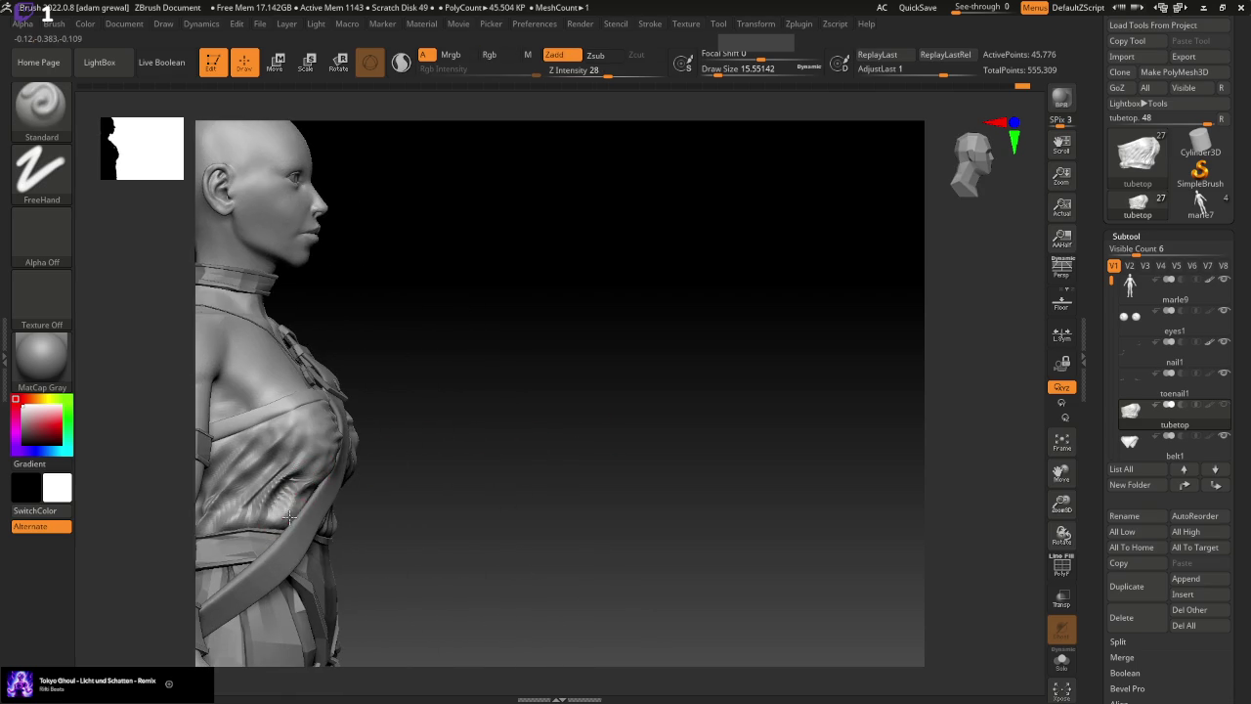
{"action": "mouse_move", "coordinate": [654, 407]}
{"action": "left_mouse_down"}
{"action": "mouse_move", "coordinate": [388, 477]}
{"action": "mouse_move", "coordinate": [713, 527]}
{"action": "mouse_move", "coordinate": [726, 301]}
{"action": "mouse_move", "coordinate": [735, 400]}
{"action": "left_mouse_up"}
{"action": "mouse_move", "coordinate": [605, 433]}
{"action": "left_mouse_down"}
{"action": "mouse_move", "coordinate": [740, 424]}
{"action": "mouse_move", "coordinate": [600, 443]}
{"action": "mouse_move", "coordinate": [646, 423]}
{"action": "mouse_move", "coordinate": [606, 431]}
{"action": "left_mouse_up"}
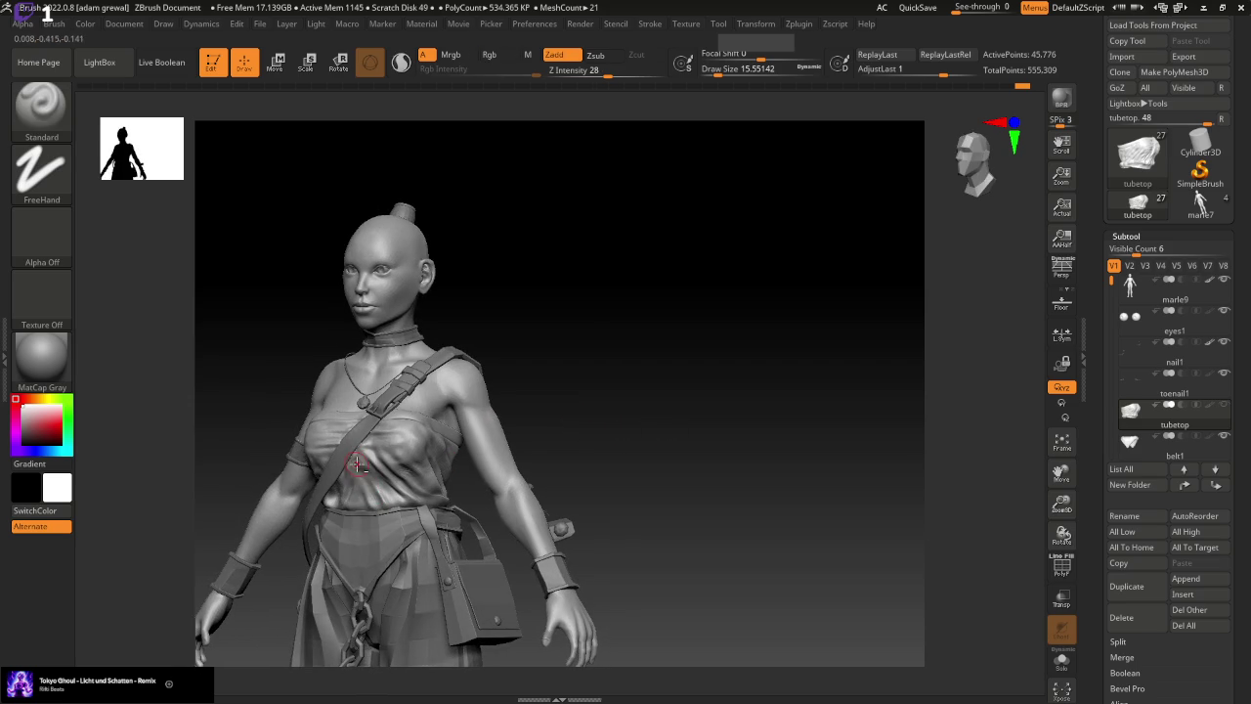
{"action": "mouse_move", "coordinate": [363, 493]}
{"action": "left_mouse_down", "text": "shift"}
{"action": "mouse_move", "coordinate": [357, 474]}
{"action": "mouse_move", "coordinate": [379, 522]}
{"action": "left_mouse_up", "text": "shift"}
{"action": "left_click_drag", "start_coordinate": [360, 452], "coordinate": [391, 493], "text": "shift"}
Smooth the belly and chest wrinkles while orbiting to a straight front view
{"action": "left_click_drag", "start_coordinate": [595, 423], "coordinate": [628, 424]}
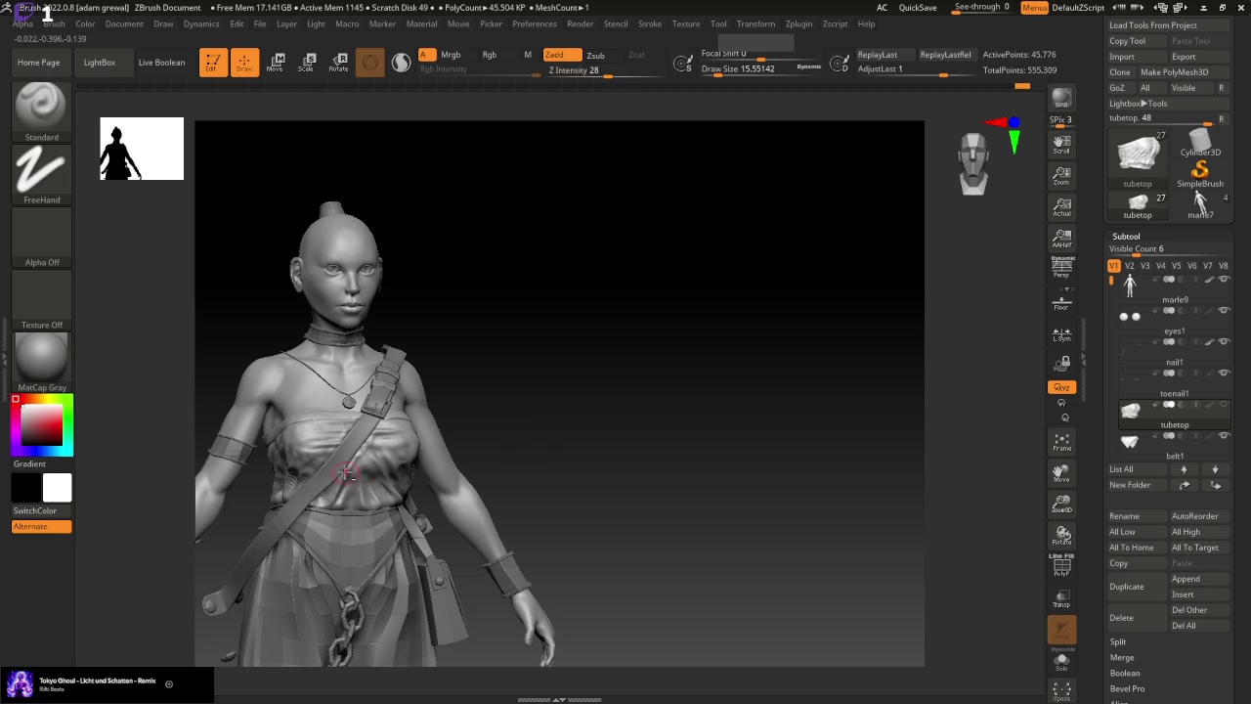
{"action": "key", "text": "shift"}
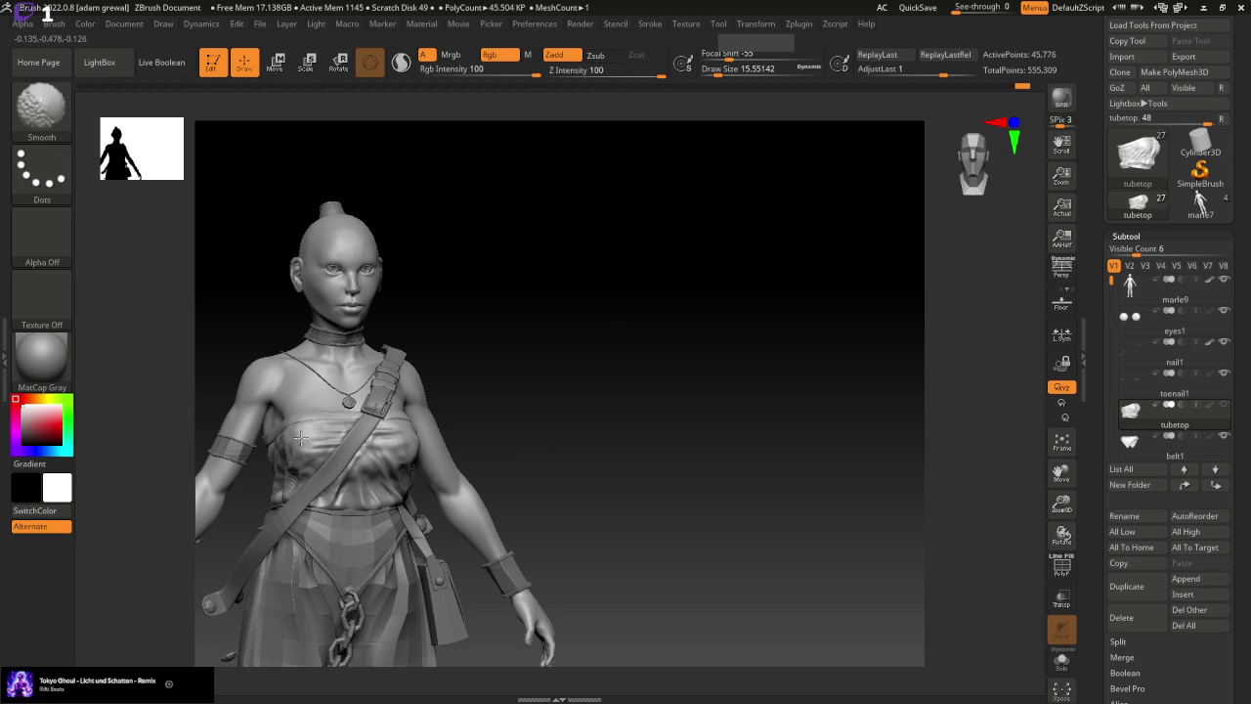
{"action": "left_click_drag", "start_coordinate": [488, 404], "coordinate": [450, 428]}
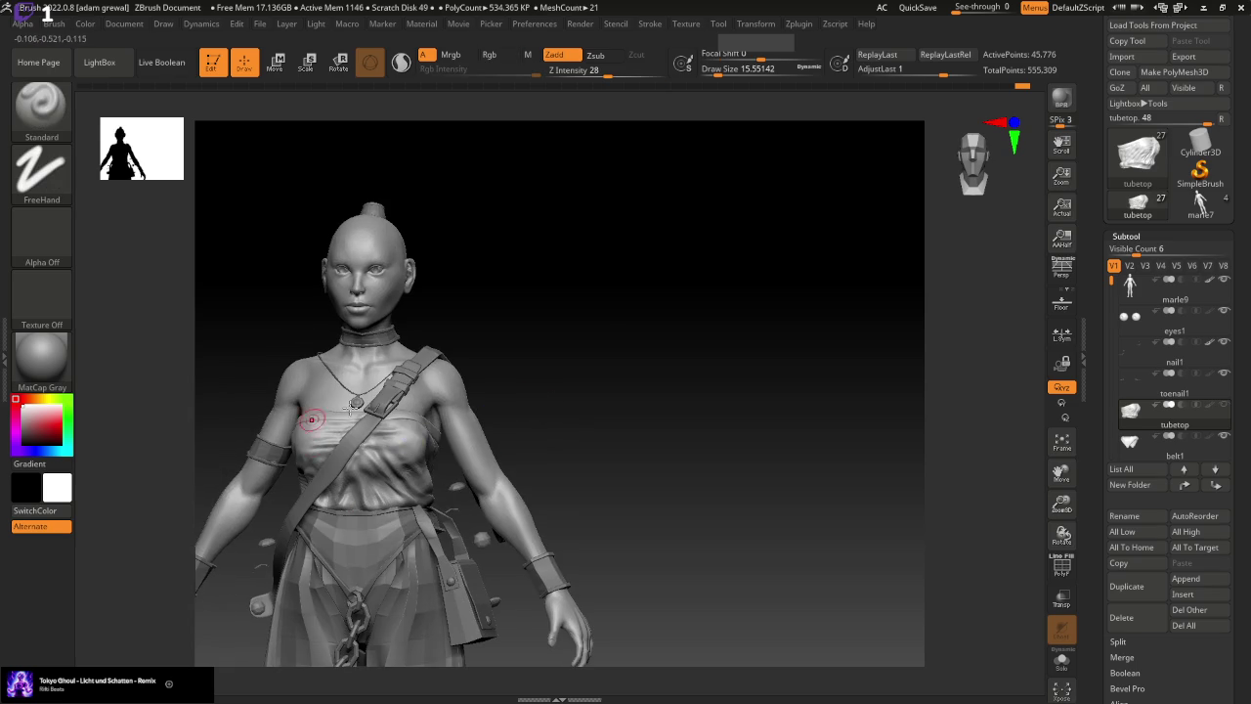
{"action": "left_click_drag", "start_coordinate": [350, 409], "coordinate": [444, 394]}
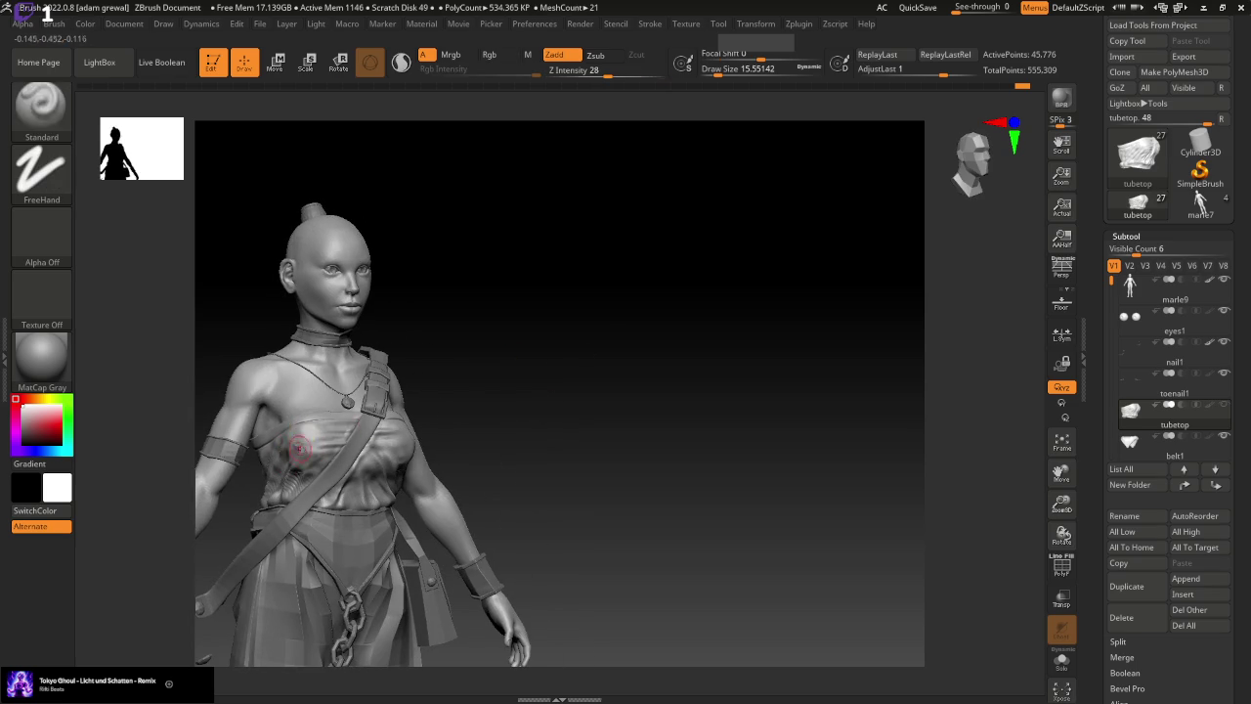
{"action": "key", "text": "shift"}
{"action": "left_click_drag", "start_coordinate": [345, 424], "coordinate": [500, 417], "text": "shift"}
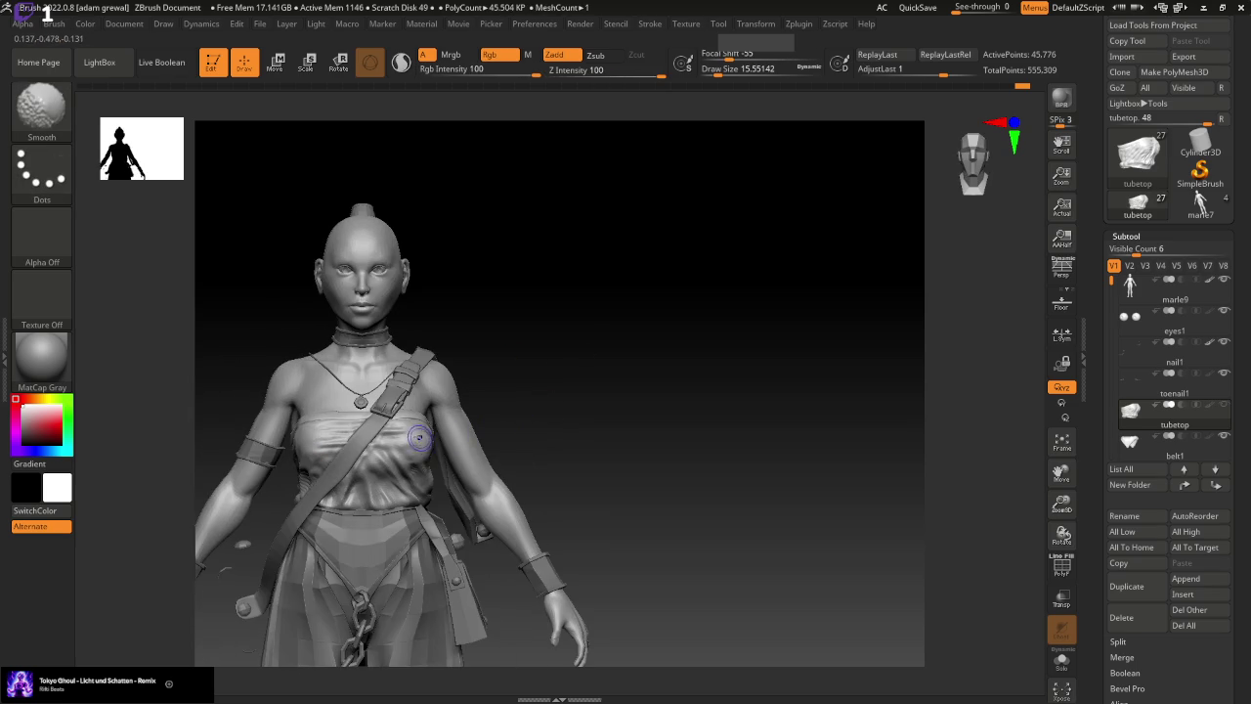
Try an enlarged Move brush, then return to Standard at draw size about 23
{"action": "key", "text": "b"}
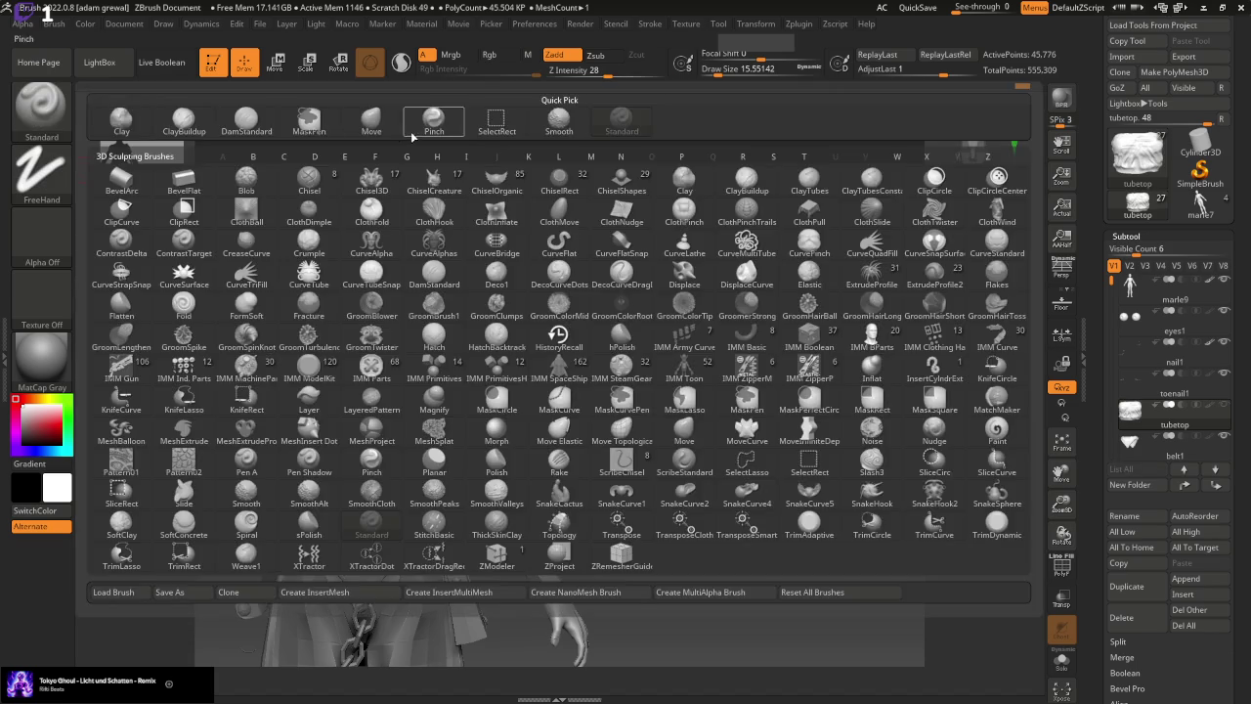
{"action": "key", "text": "m"}
{"action": "key", "text": "v"}
{"action": "left_click_drag", "start_coordinate": [719, 70], "coordinate": [728, 70]}
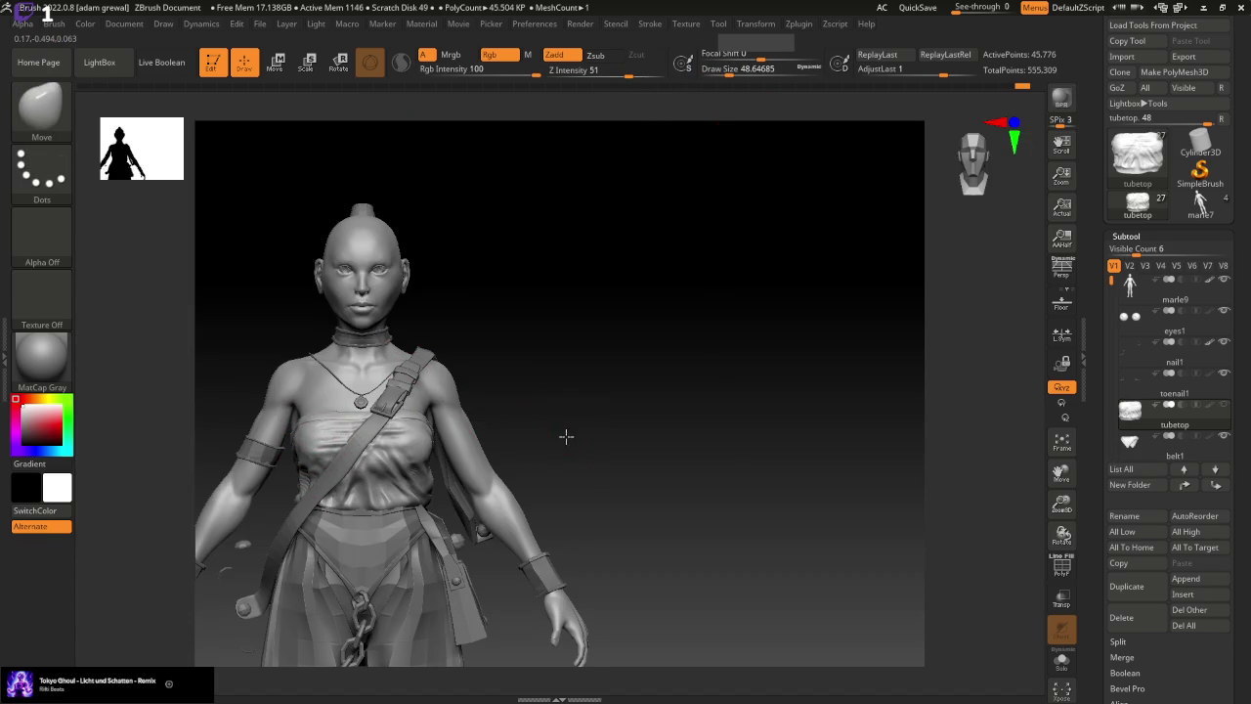
{"action": "left_click_drag", "start_coordinate": [566, 436], "coordinate": [453, 456]}
{"action": "mouse_move", "coordinate": [583, 426]}
{"action": "left_mouse_down"}
{"action": "mouse_move", "coordinate": [586, 352]}
{"action": "mouse_move", "coordinate": [586, 396]}
{"action": "left_mouse_up"}
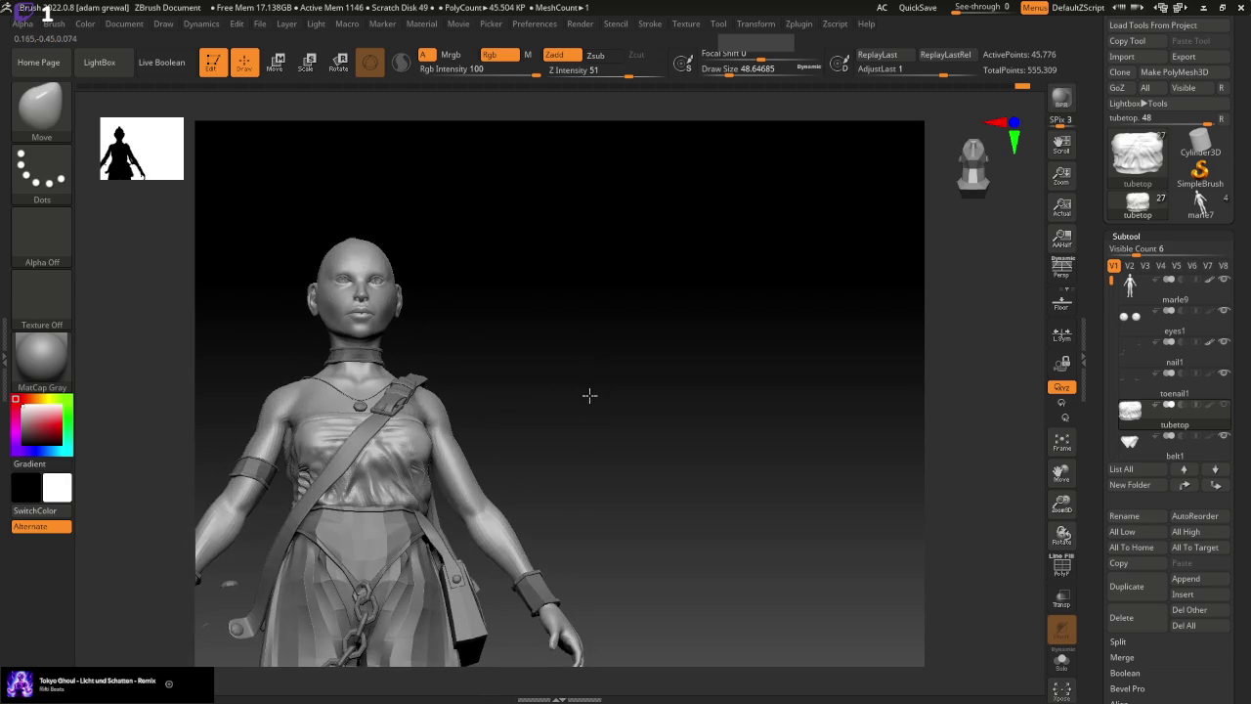
{"action": "mouse_move", "coordinate": [472, 433]}
{"action": "left_mouse_down"}
{"action": "mouse_move", "coordinate": [567, 398]}
{"action": "mouse_move", "coordinate": [569, 446]}
{"action": "mouse_move", "coordinate": [546, 403]}
{"action": "left_mouse_up"}
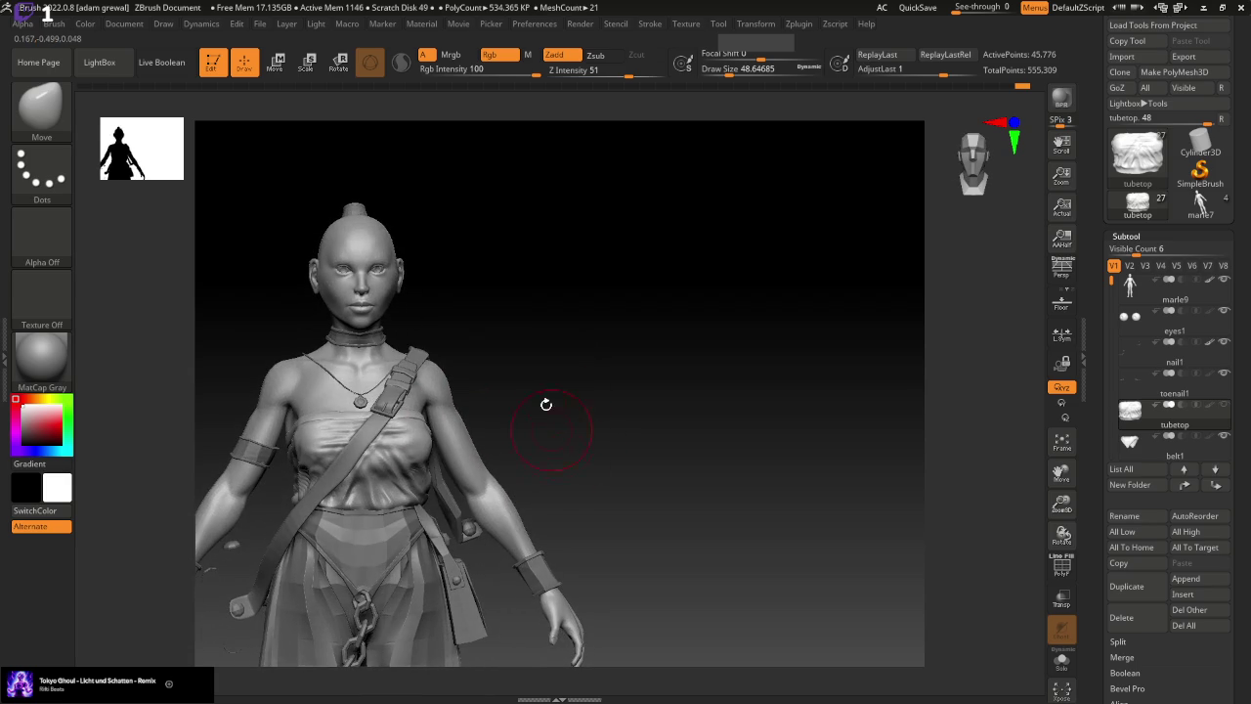
{"action": "left_click", "coordinate": [41, 105]}
{"action": "left_click", "coordinate": [628, 126]}
{"action": "left_click_drag", "start_coordinate": [760, 69], "coordinate": [700, 71]}
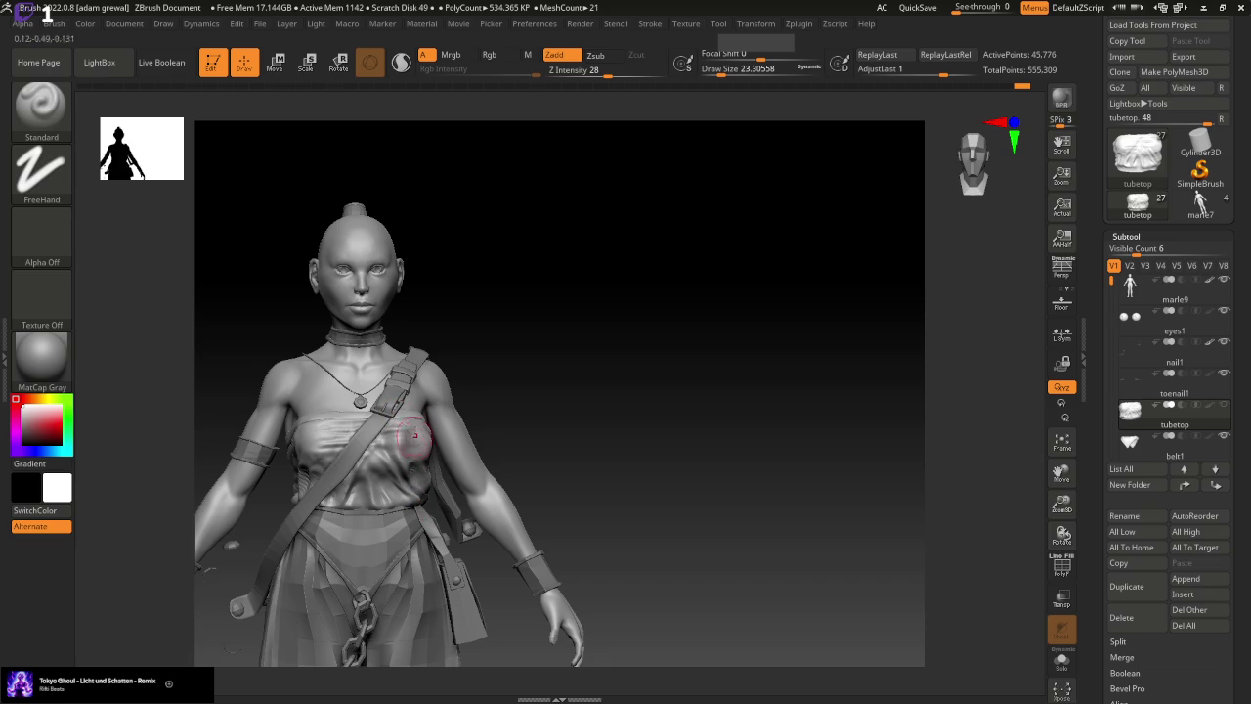
Sculpt two folds down the chest cloth and shrink the brush
{"action": "left_click_drag", "start_coordinate": [419, 415], "coordinate": [420, 504]}
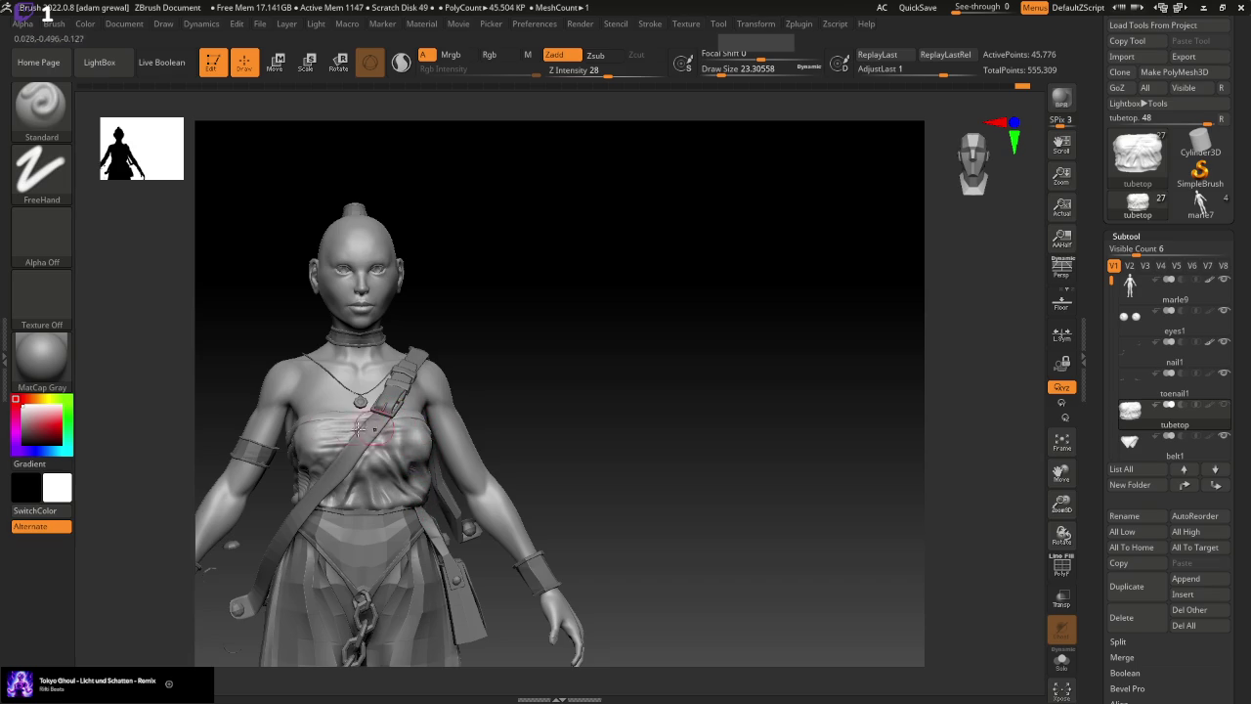
{"action": "mouse_move", "coordinate": [314, 416]}
{"action": "left_mouse_down"}
{"action": "mouse_move", "coordinate": [332, 430]}
{"action": "mouse_move", "coordinate": [327, 467]}
{"action": "left_mouse_up"}
{"action": "key", "text": "ctrl"}
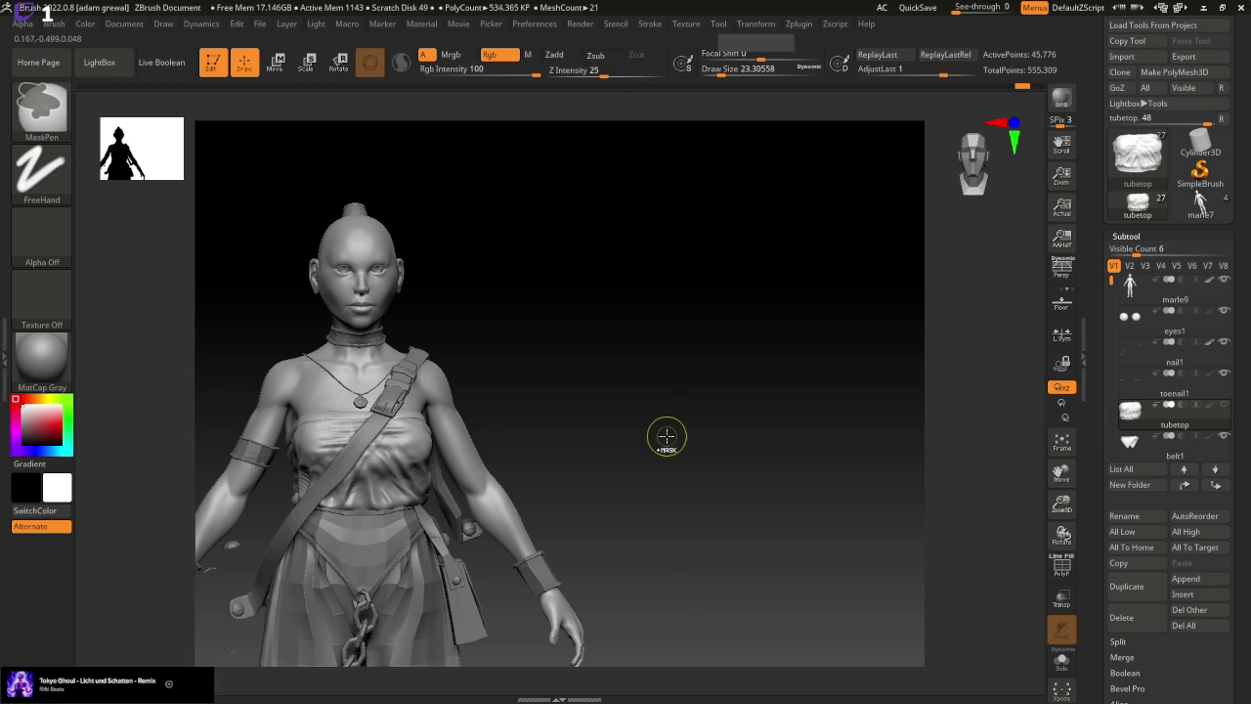
{"action": "left_click_drag", "start_coordinate": [700, 424], "coordinate": [701, 413]}
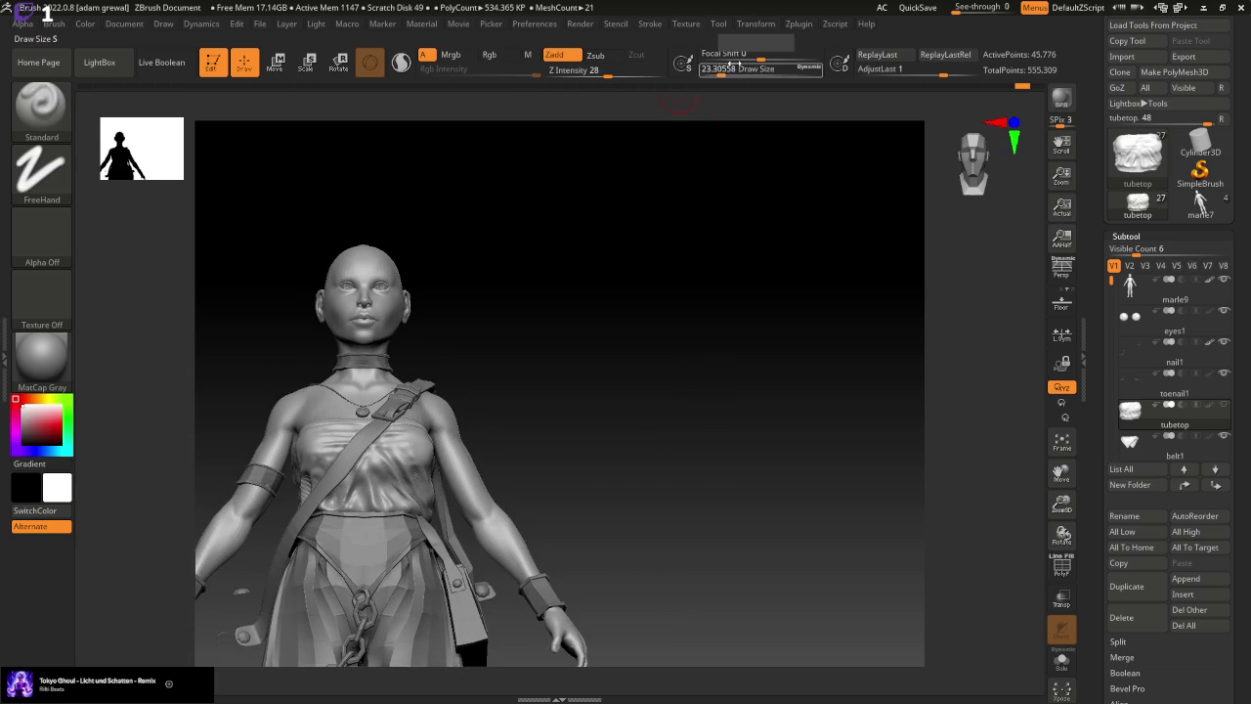
{"action": "left_click_drag", "start_coordinate": [693, 62], "coordinate": [709, 71]}
Orbit between front, three-quarter and side views to inspect the chest folds
{"action": "left_click_drag", "start_coordinate": [711, 328], "coordinate": [678, 332]}
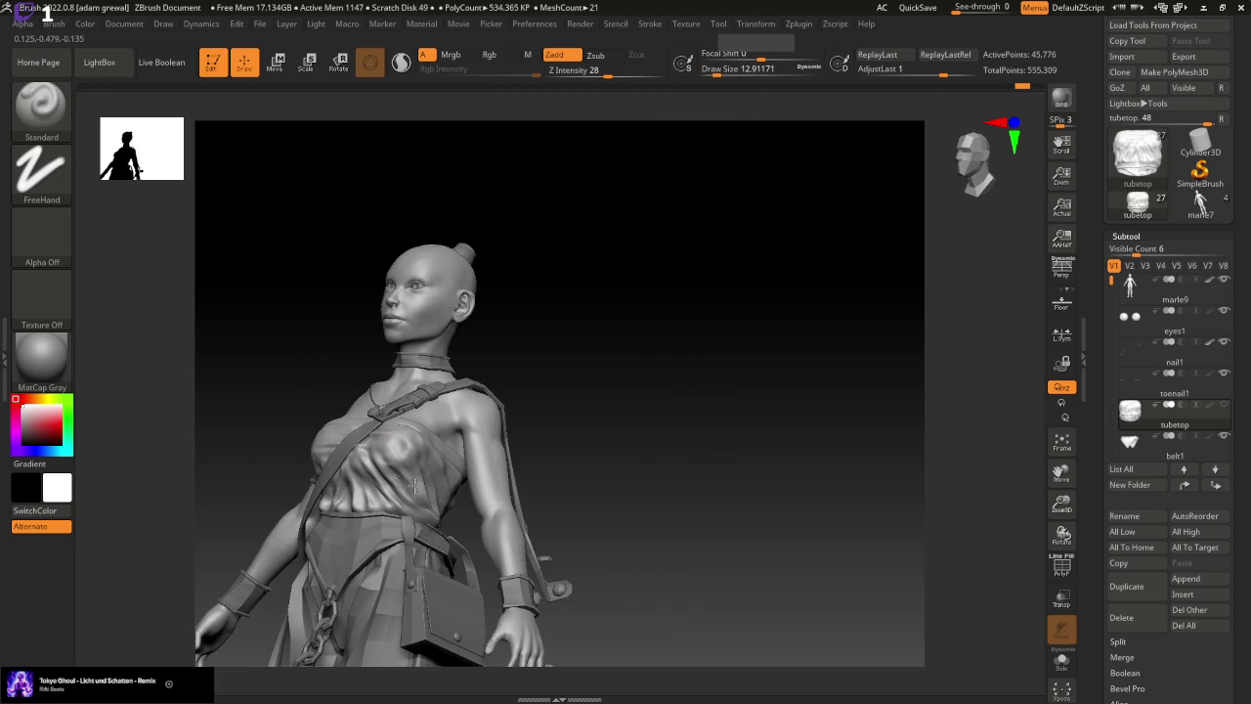
{"action": "left_click_drag", "start_coordinate": [567, 452], "coordinate": [657, 433]}
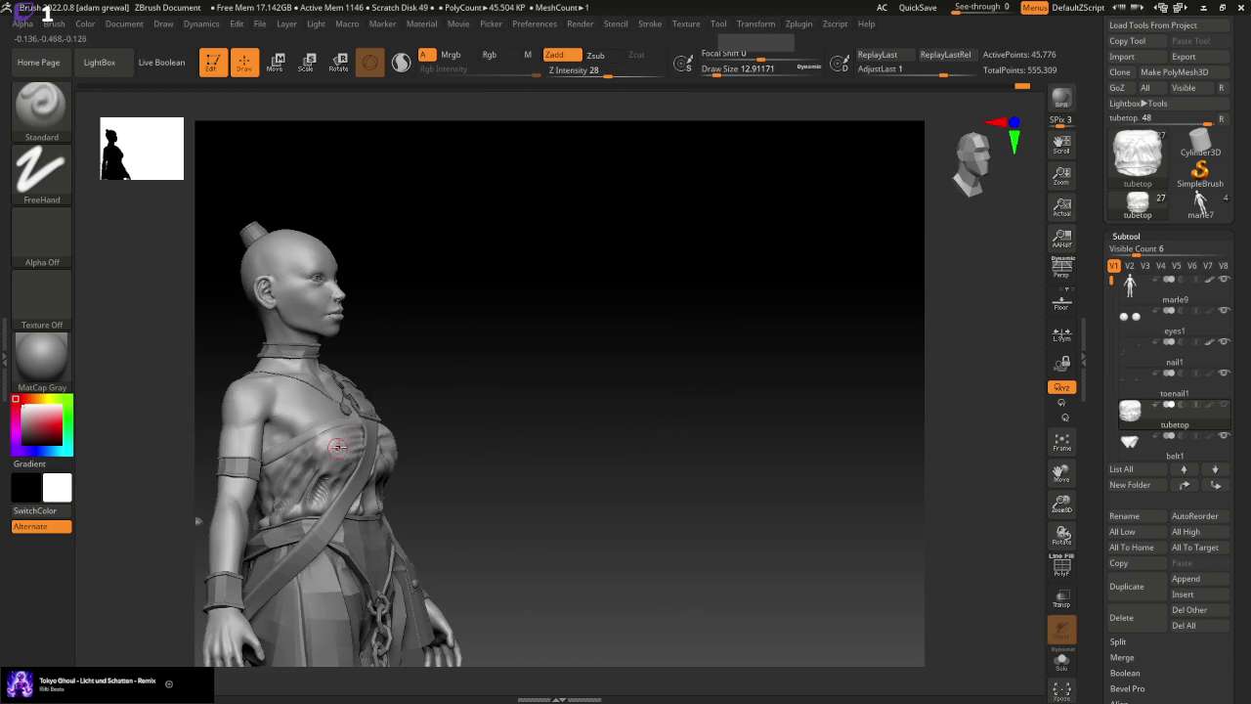
{"action": "key", "text": "ctrl"}
{"action": "mouse_move", "coordinate": [558, 413]}
{"action": "left_mouse_down", "text": "shift"}
{"action": "mouse_move", "coordinate": [558, 427]}
{"action": "mouse_move", "coordinate": [437, 459]}
{"action": "left_mouse_up", "text": "shift"}
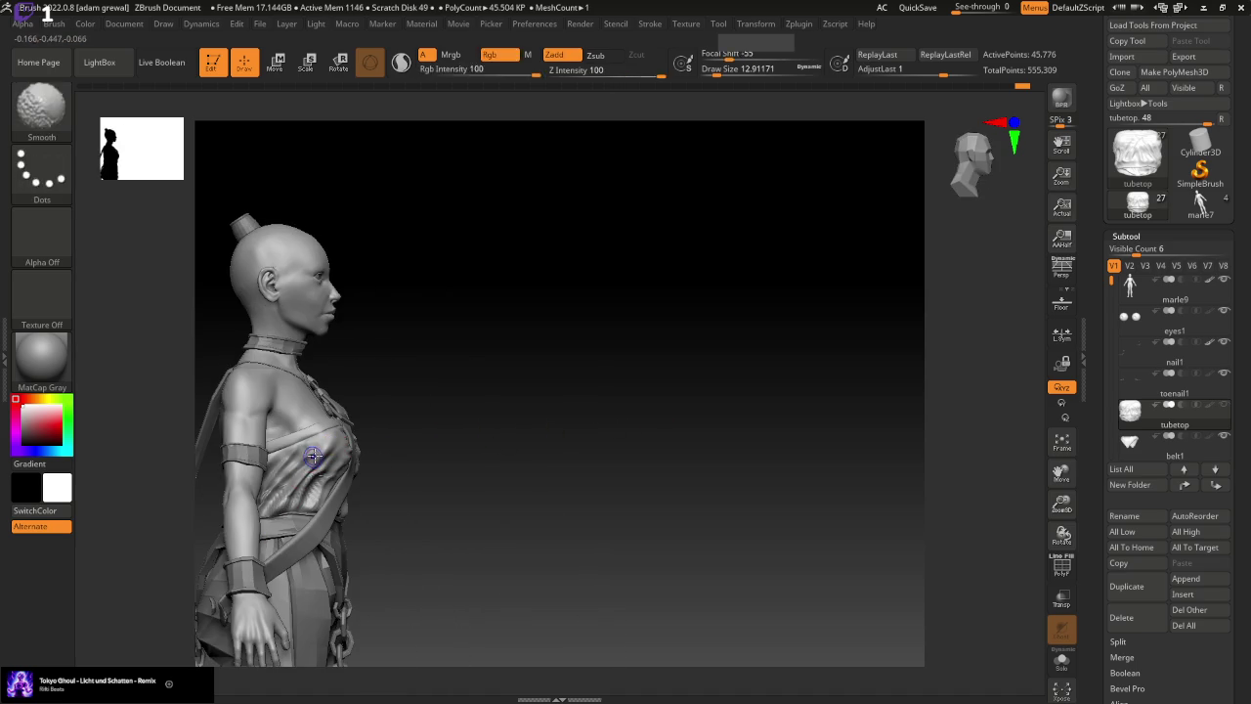
{"action": "mouse_move", "coordinate": [482, 447]}
{"action": "left_mouse_down"}
{"action": "mouse_move", "coordinate": [558, 446]}
{"action": "mouse_move", "coordinate": [491, 446]}
{"action": "left_mouse_up"}
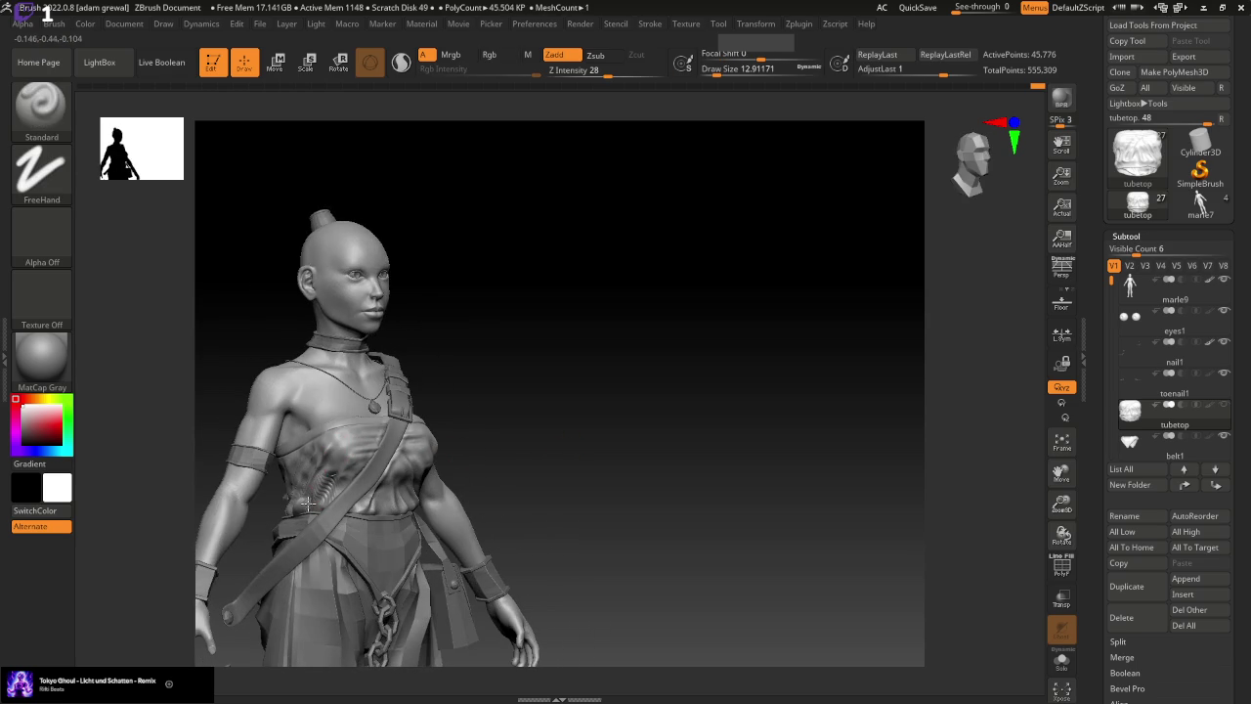
{"action": "mouse_move", "coordinate": [525, 450]}
{"action": "left_mouse_down"}
{"action": "mouse_move", "coordinate": [617, 464]}
{"action": "mouse_move", "coordinate": [528, 467]}
{"action": "left_mouse_up"}
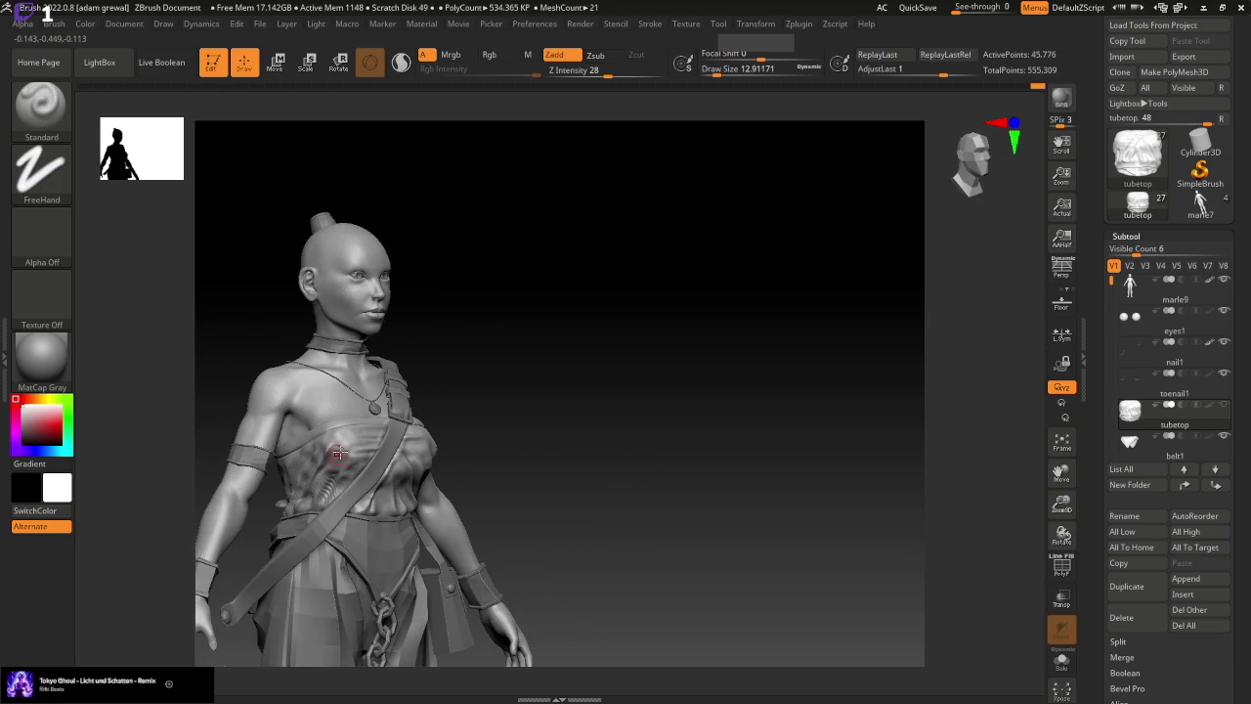
{"action": "mouse_move", "coordinate": [524, 455]}
{"action": "left_mouse_down"}
{"action": "mouse_move", "coordinate": [616, 465]}
{"action": "mouse_move", "coordinate": [326, 492]}
{"action": "mouse_move", "coordinate": [609, 472]}
{"action": "left_mouse_up"}
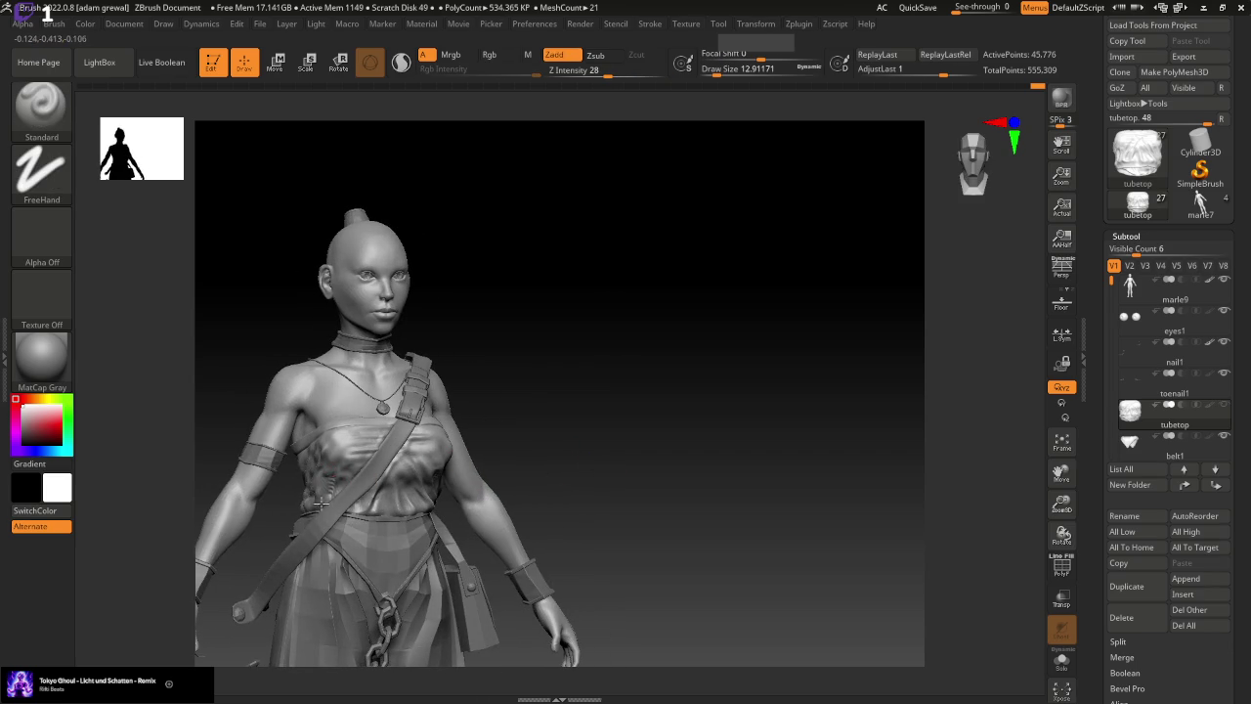
{"action": "mouse_move", "coordinate": [349, 473]}
{"action": "left_mouse_down"}
{"action": "mouse_move", "coordinate": [577, 433]}
{"action": "mouse_move", "coordinate": [531, 446]}
{"action": "mouse_move", "coordinate": [632, 449]}
{"action": "left_mouse_up"}
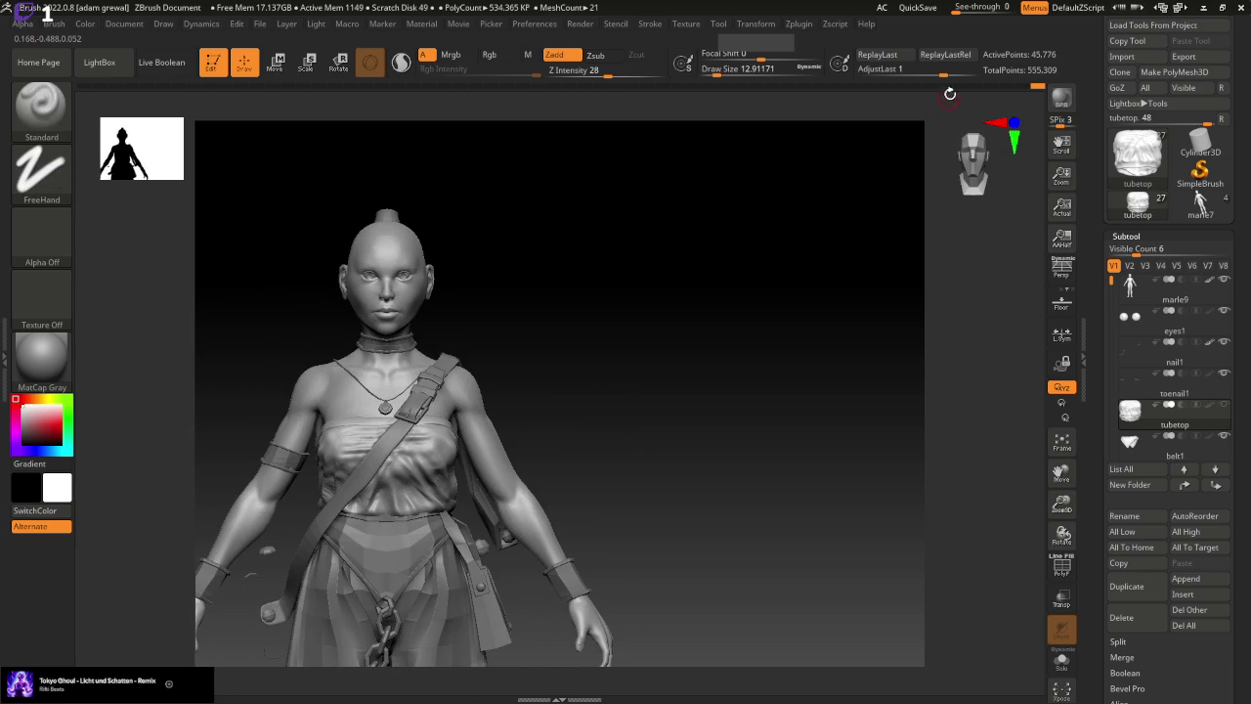
Roll the sculpt back to undo step 1388 and zoom in on the chest
{"action": "mouse_move", "coordinate": [1038, 86]}
{"action": "left_mouse_down"}
{"action": "mouse_move", "coordinate": [1005, 88]}
{"action": "mouse_move", "coordinate": [1040, 91]}
{"action": "left_mouse_up"}
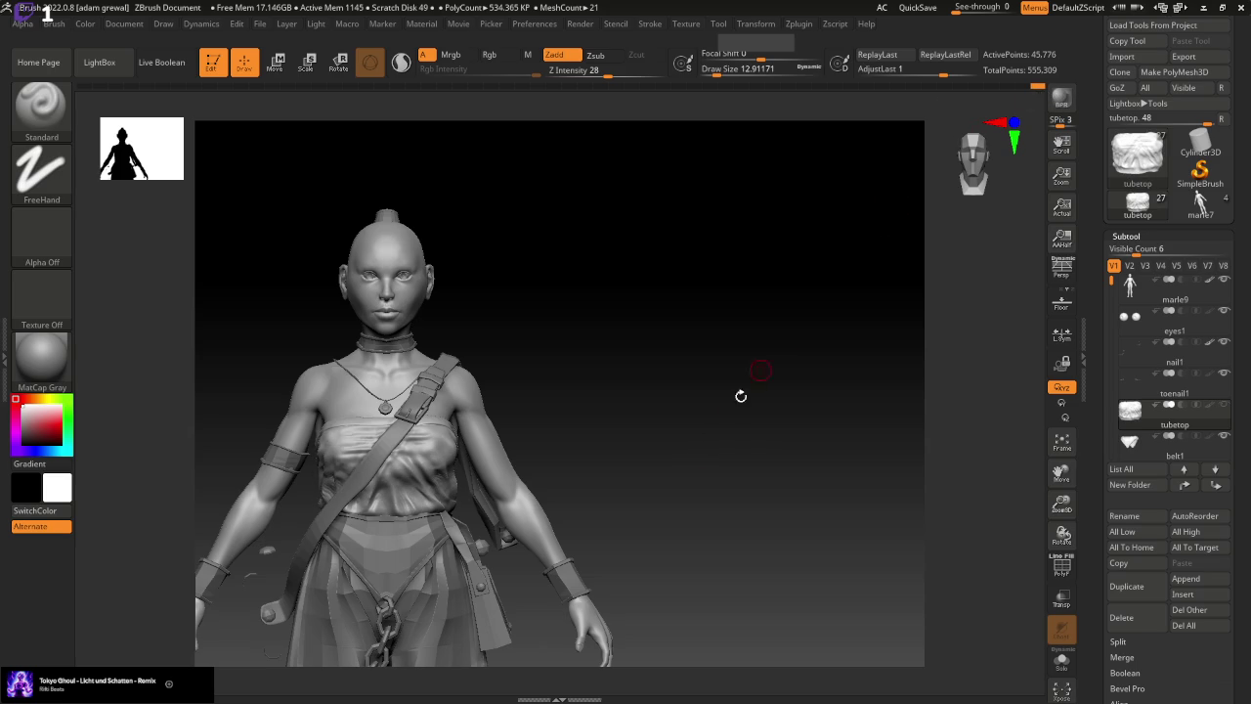
{"action": "left_click_drag", "start_coordinate": [1061, 503], "coordinate": [1061, 528]}
{"action": "left_click_drag", "start_coordinate": [1062, 473], "coordinate": [1061, 459]}
{"action": "left_click_drag", "start_coordinate": [879, 450], "coordinate": [919, 446]}
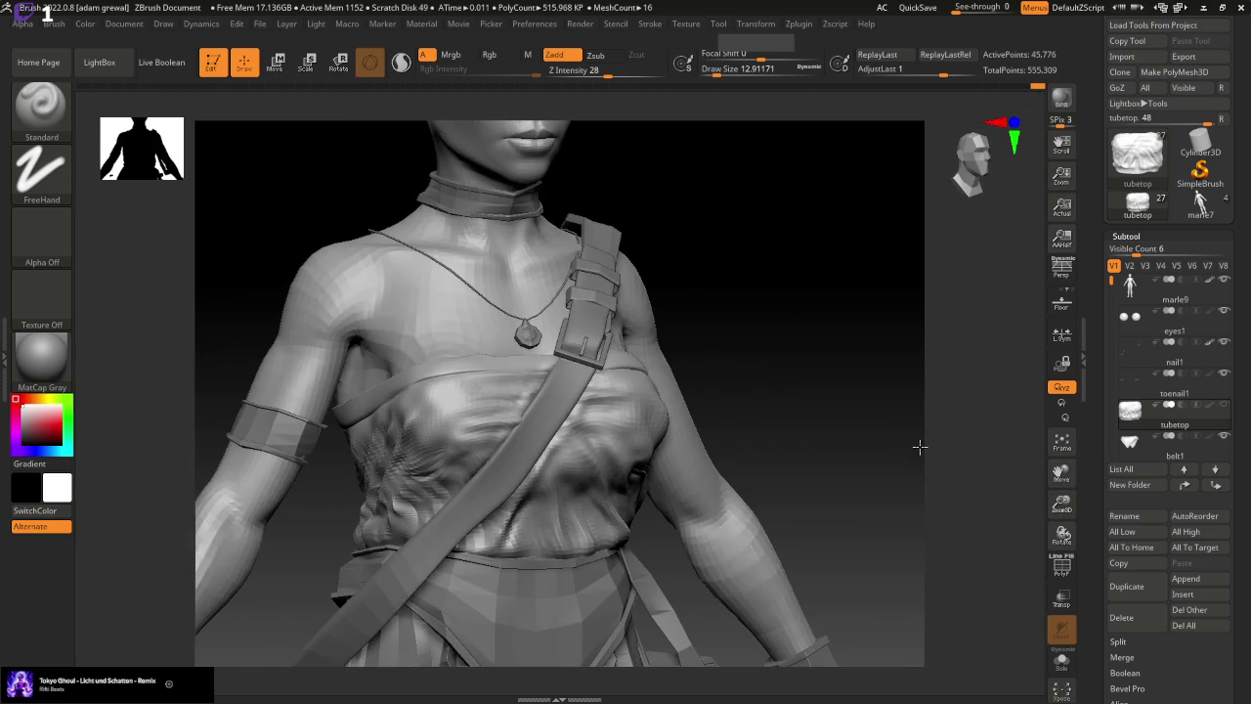
Set brush size to about 41, switch to Move, and undo the last stroke
{"action": "left_click_drag", "start_coordinate": [711, 77], "coordinate": [719, 68]}
{"action": "key", "text": "b"}
{"action": "key", "text": "m"}
{"action": "key", "text": "v"}
{"action": "key", "text": "ctrl+z"}
Raise the brush size to about 37 and rotate to view the chest side-on
{"action": "key", "text": "shift"}
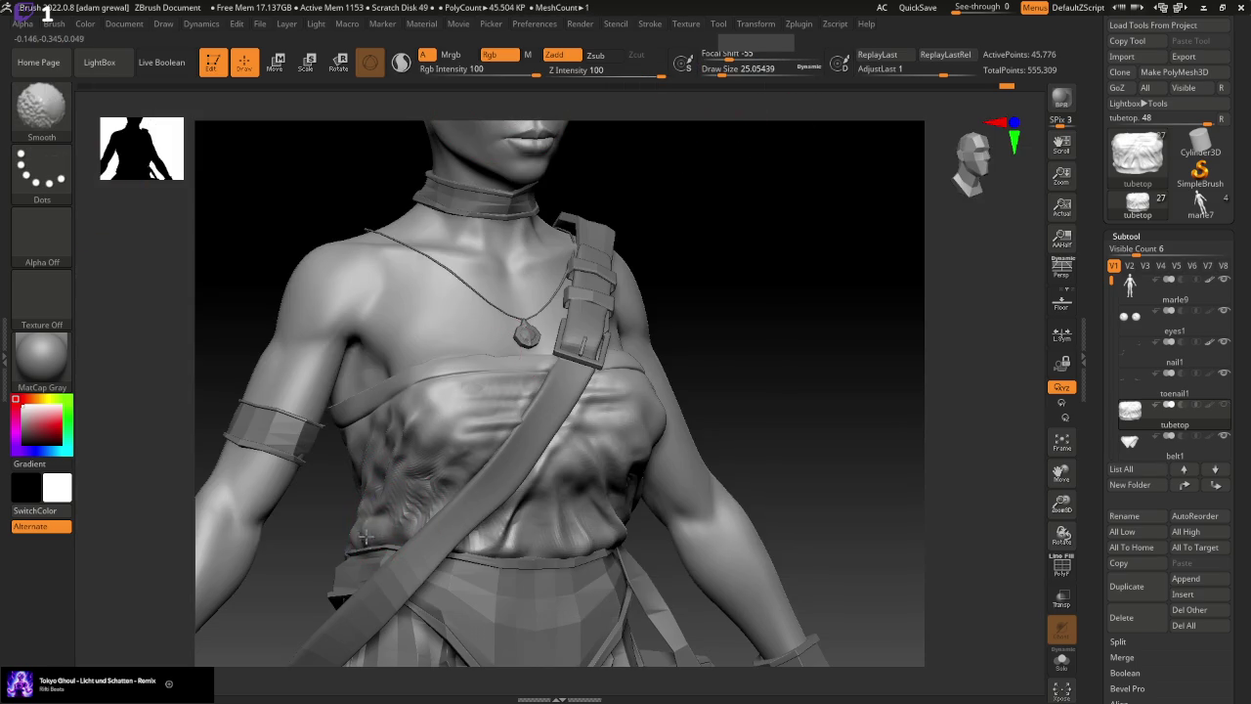
{"action": "mouse_move", "coordinate": [361, 528]}
{"action": "right_mouse_down"}
{"action": "mouse_move", "coordinate": [352, 535]}
{"action": "mouse_move", "coordinate": [487, 442]}
{"action": "right_mouse_up"}
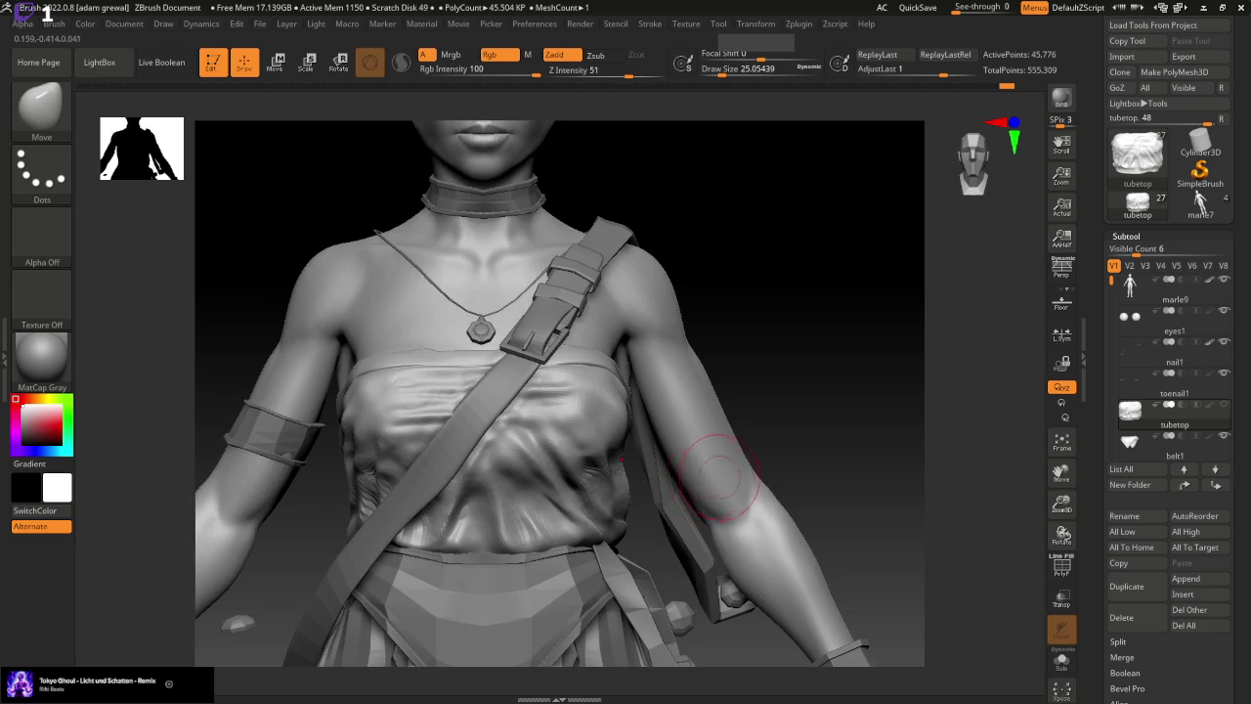
{"action": "left_click_drag", "start_coordinate": [723, 72], "coordinate": [743, 72]}
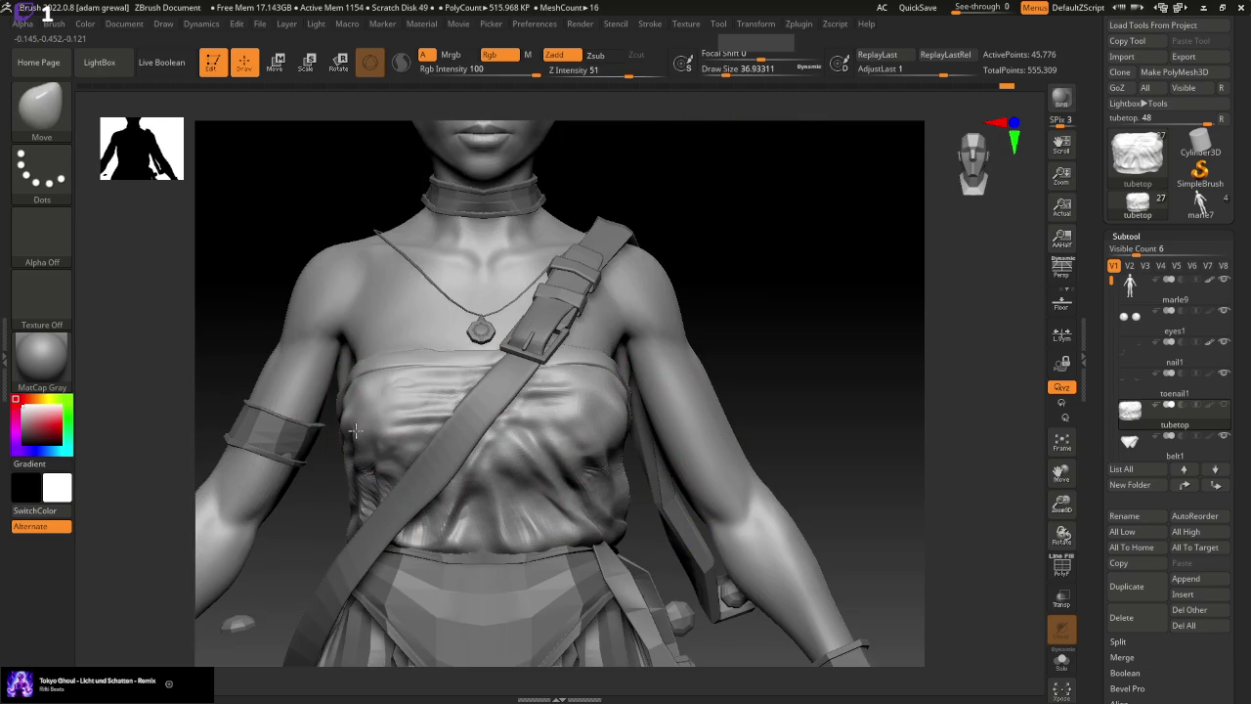
{"action": "right_click_drag", "start_coordinate": [338, 438], "coordinate": [350, 446]}
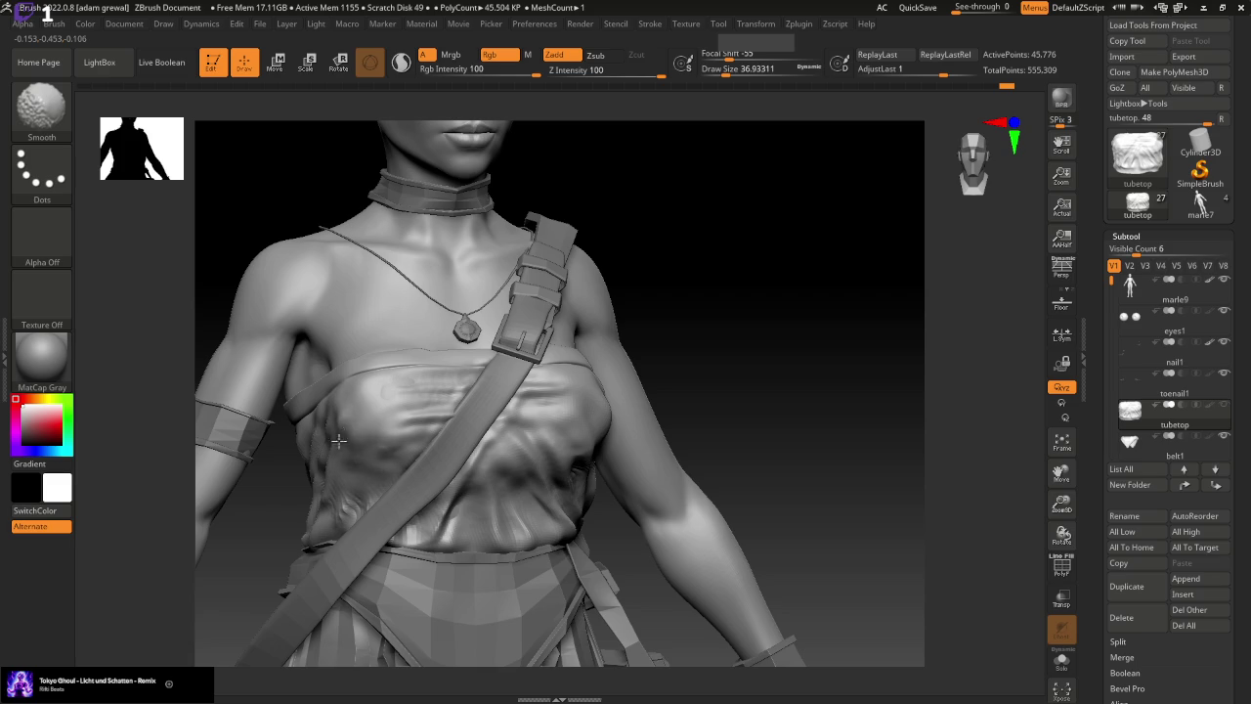
{"action": "left_click_drag", "start_coordinate": [759, 394], "coordinate": [648, 372]}
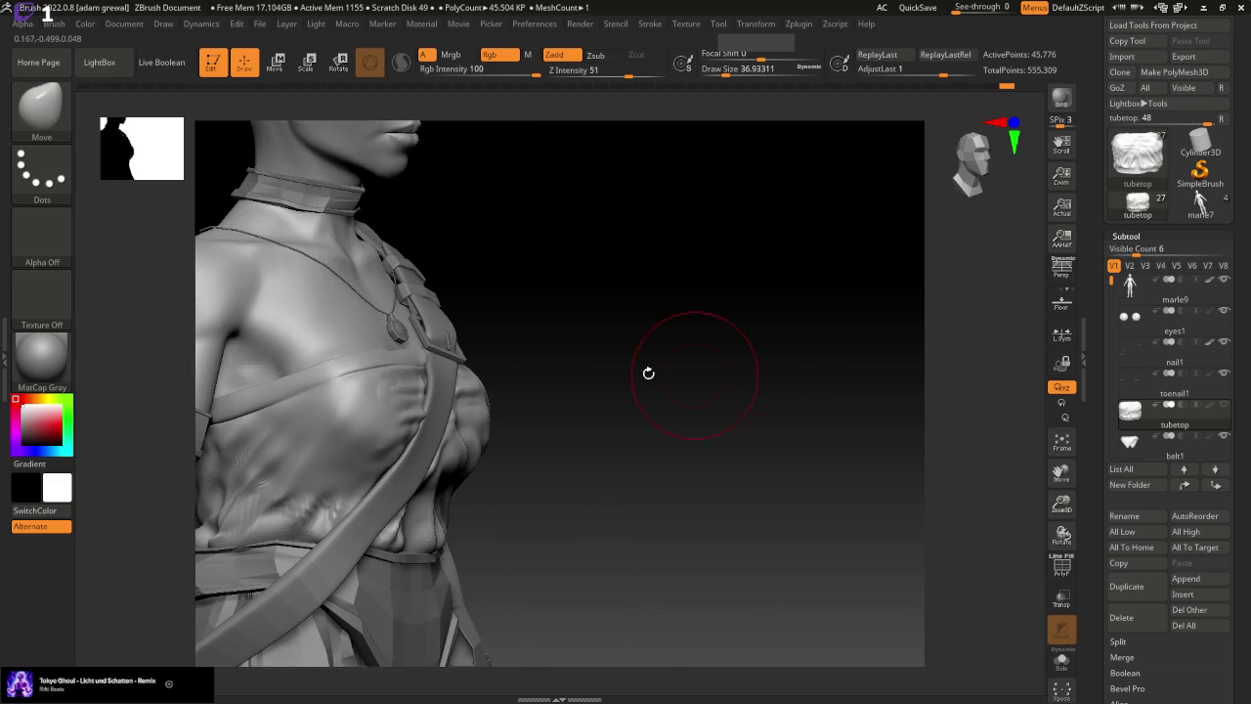
Sculpt new folds across the chest with the Standard brush, then undo them
{"action": "key", "text": "b"}
{"action": "key", "text": "s"}
{"action": "key", "text": "t"}
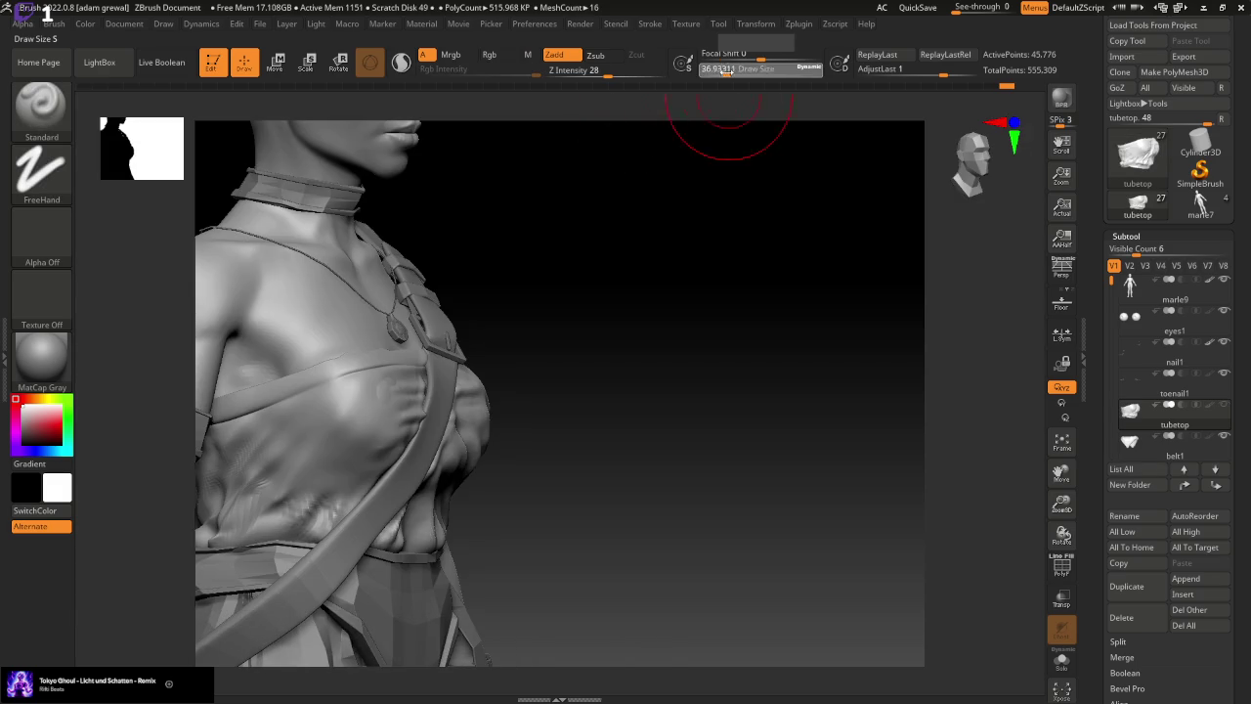
{"action": "mouse_move", "coordinate": [269, 488]}
{"action": "left_mouse_down"}
{"action": "mouse_move", "coordinate": [335, 413]}
{"action": "mouse_move", "coordinate": [244, 517]}
{"action": "mouse_move", "coordinate": [337, 391]}
{"action": "mouse_move", "coordinate": [240, 513]}
{"action": "mouse_move", "coordinate": [323, 391]}
{"action": "mouse_move", "coordinate": [308, 419]}
{"action": "left_mouse_up"}
{"action": "mouse_move", "coordinate": [753, 71]}
{"action": "left_mouse_down"}
{"action": "mouse_move", "coordinate": [709, 70]}
{"action": "mouse_move", "coordinate": [758, 70]}
{"action": "left_mouse_up"}
{"action": "key", "text": "ctrl+z"}
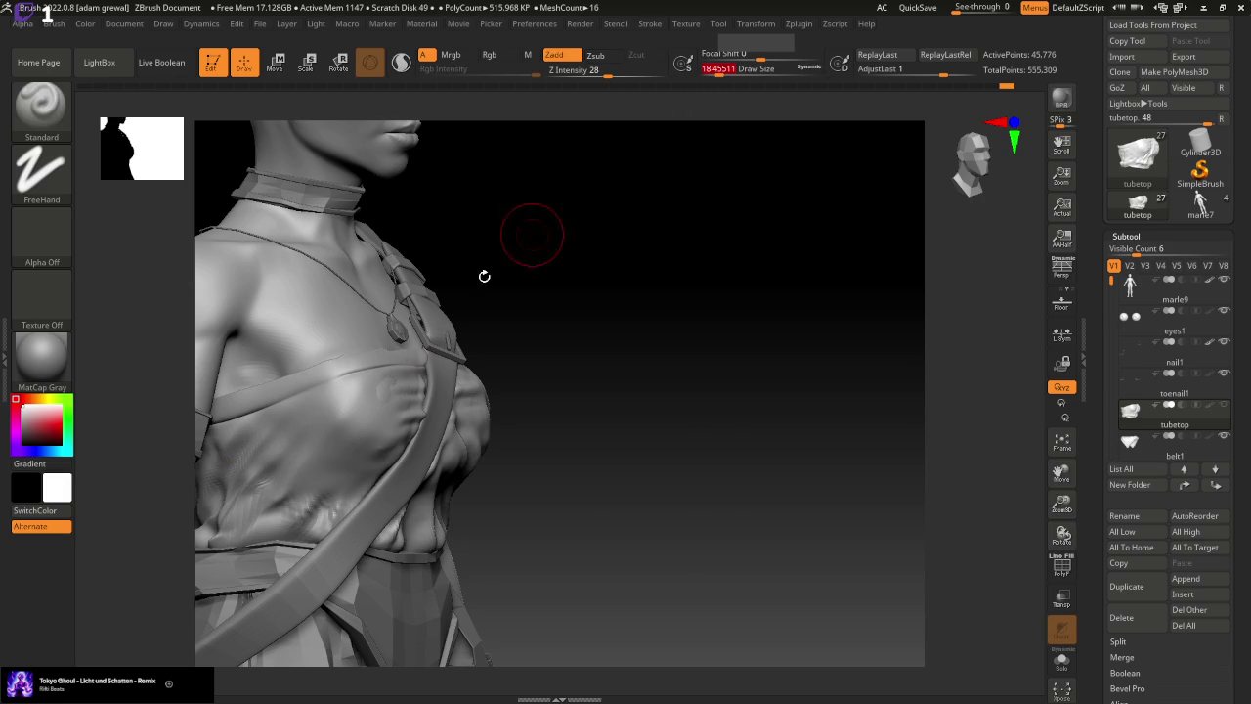
Smooth the wrinkles from the chest down to the waist at brush size about 22
{"action": "mouse_move", "coordinate": [347, 405]}
{"action": "left_mouse_down", "text": "shift"}
{"action": "mouse_move", "coordinate": [259, 513]}
{"action": "mouse_move", "coordinate": [332, 391]}
{"action": "mouse_move", "coordinate": [223, 513]}
{"action": "left_mouse_up", "text": "shift"}
{"action": "mouse_move", "coordinate": [329, 398]}
{"action": "left_mouse_down", "text": "shift"}
{"action": "mouse_move", "coordinate": [254, 479]}
{"action": "mouse_move", "coordinate": [361, 420]}
{"action": "mouse_move", "coordinate": [303, 479]}
{"action": "left_mouse_up", "text": "shift"}
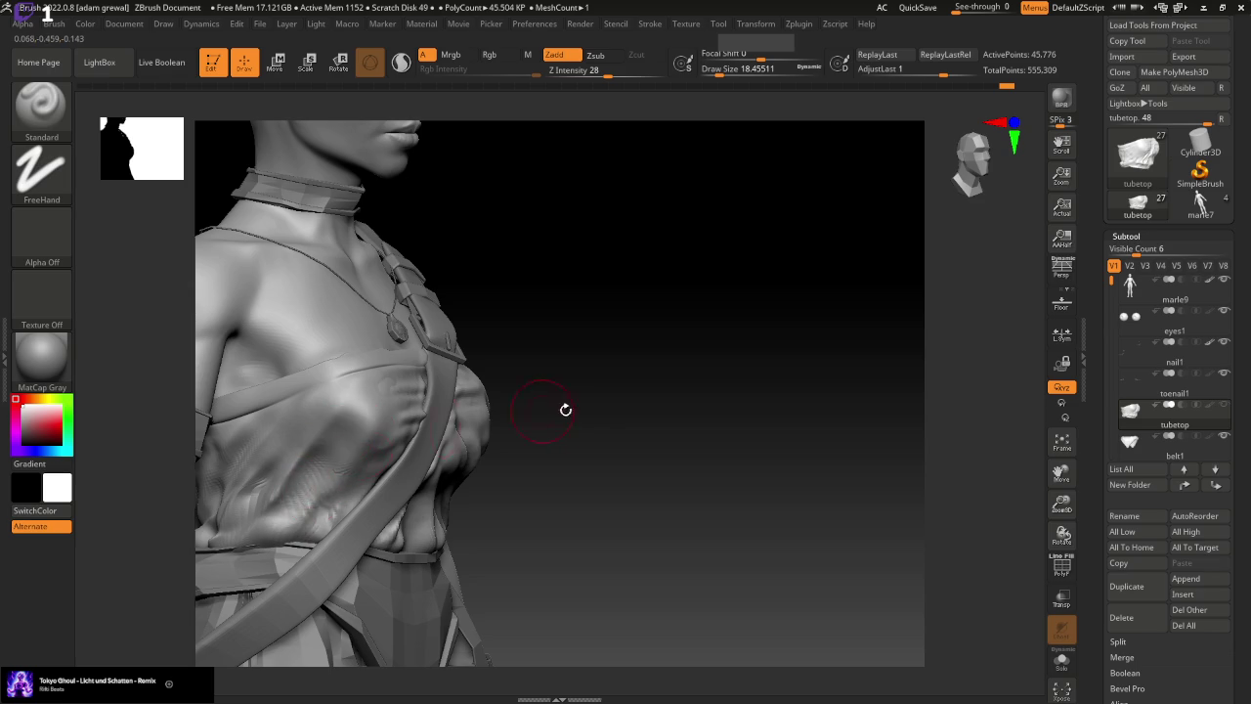
{"action": "left_click_drag", "start_coordinate": [565, 410], "coordinate": [662, 408]}
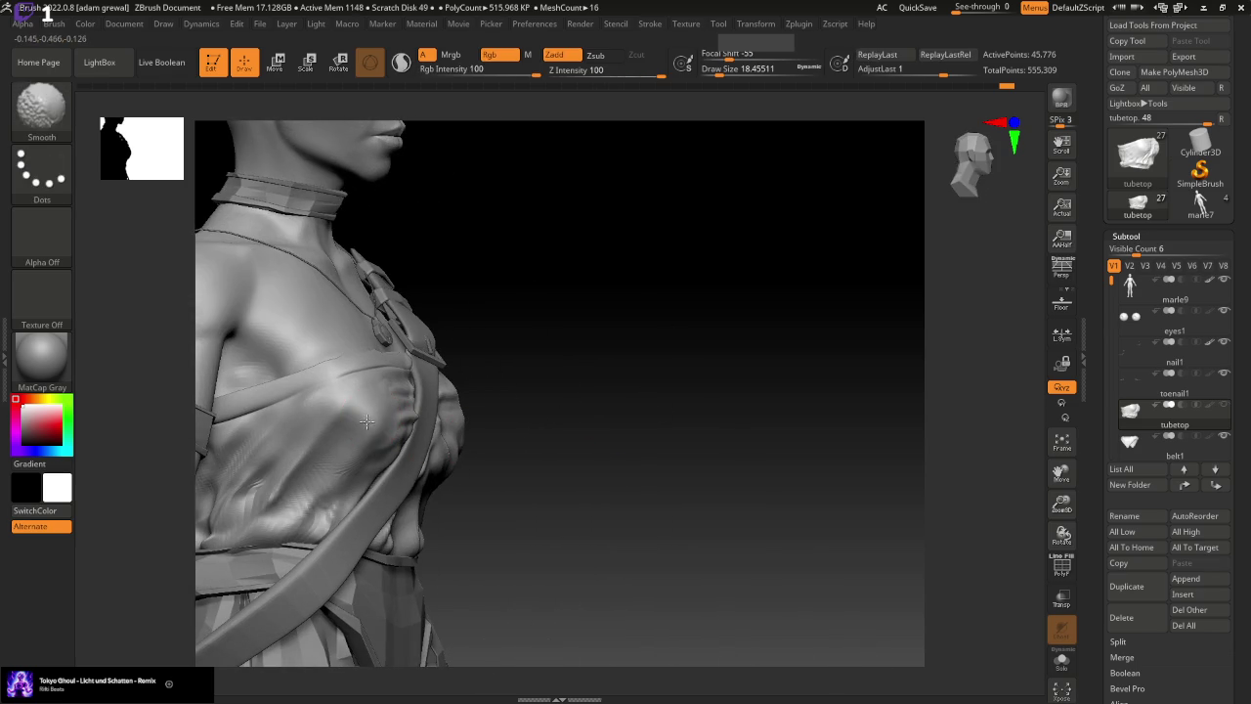
{"action": "key", "text": "bracketleft"}
{"action": "key", "text": "bracketleft"}
{"action": "key", "text": "bracketleft"}
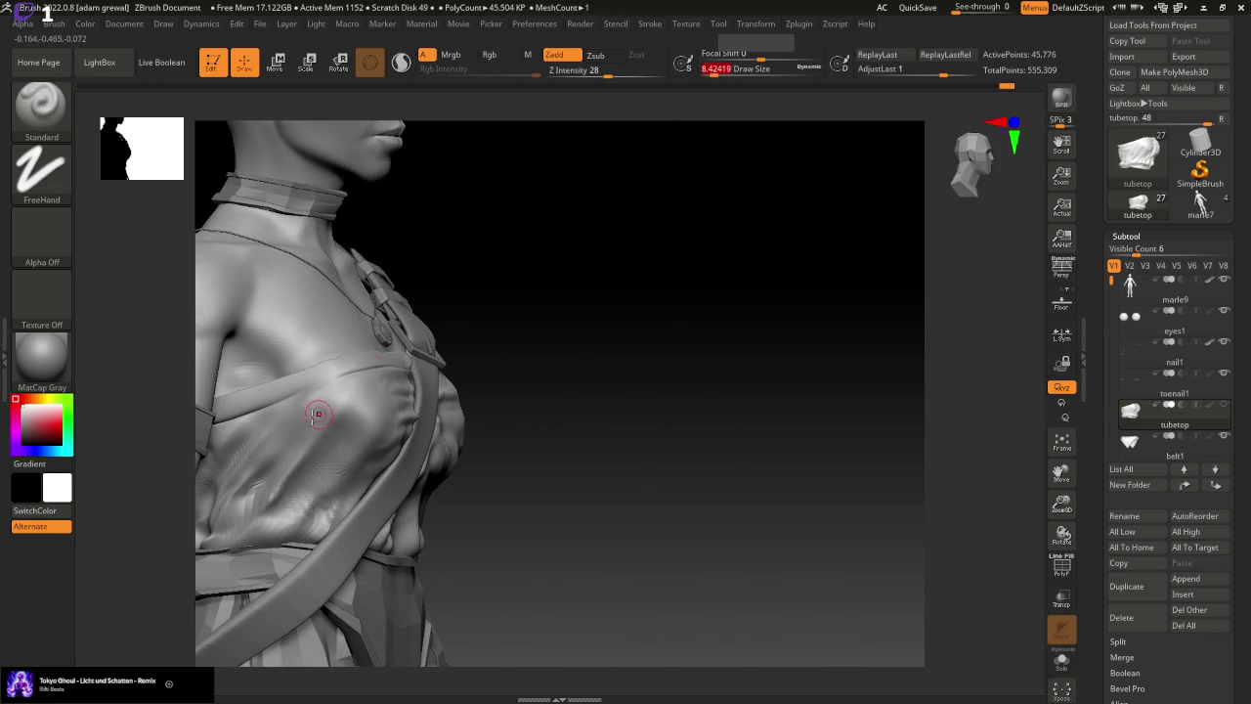
{"action": "left_click_drag", "start_coordinate": [706, 69], "coordinate": [720, 69]}
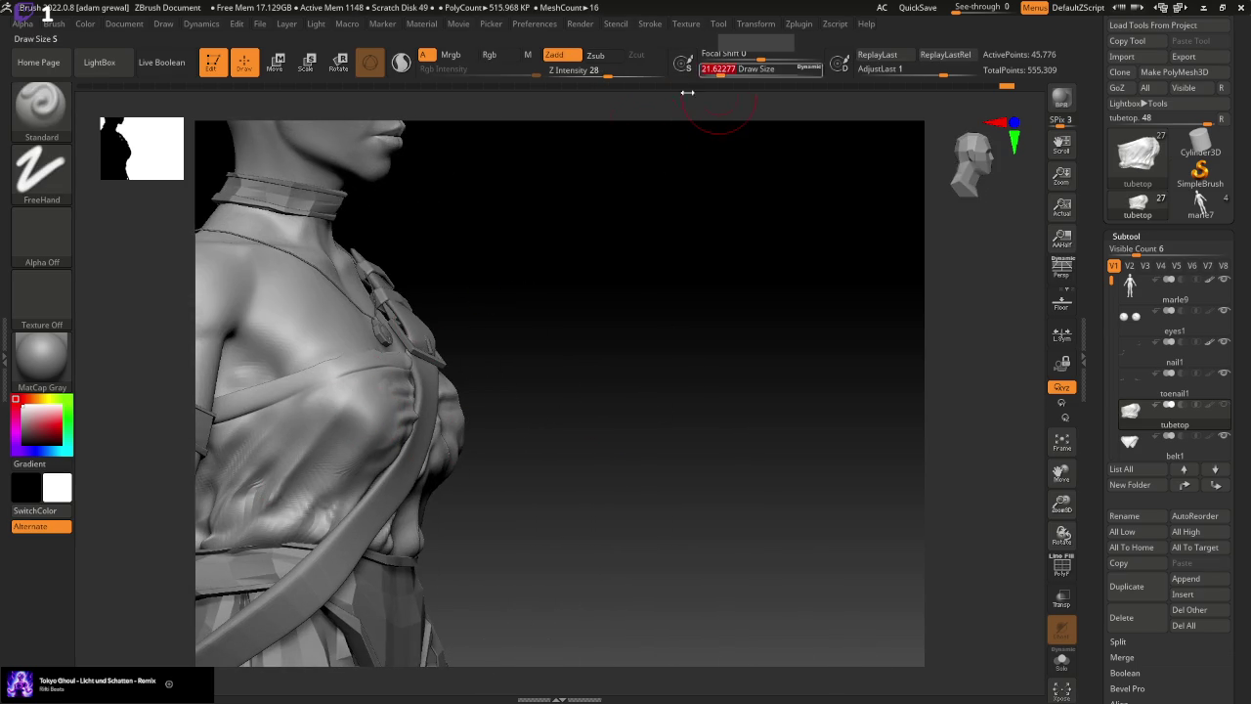
{"action": "left_click_drag", "start_coordinate": [262, 508], "coordinate": [284, 463], "text": "shift"}
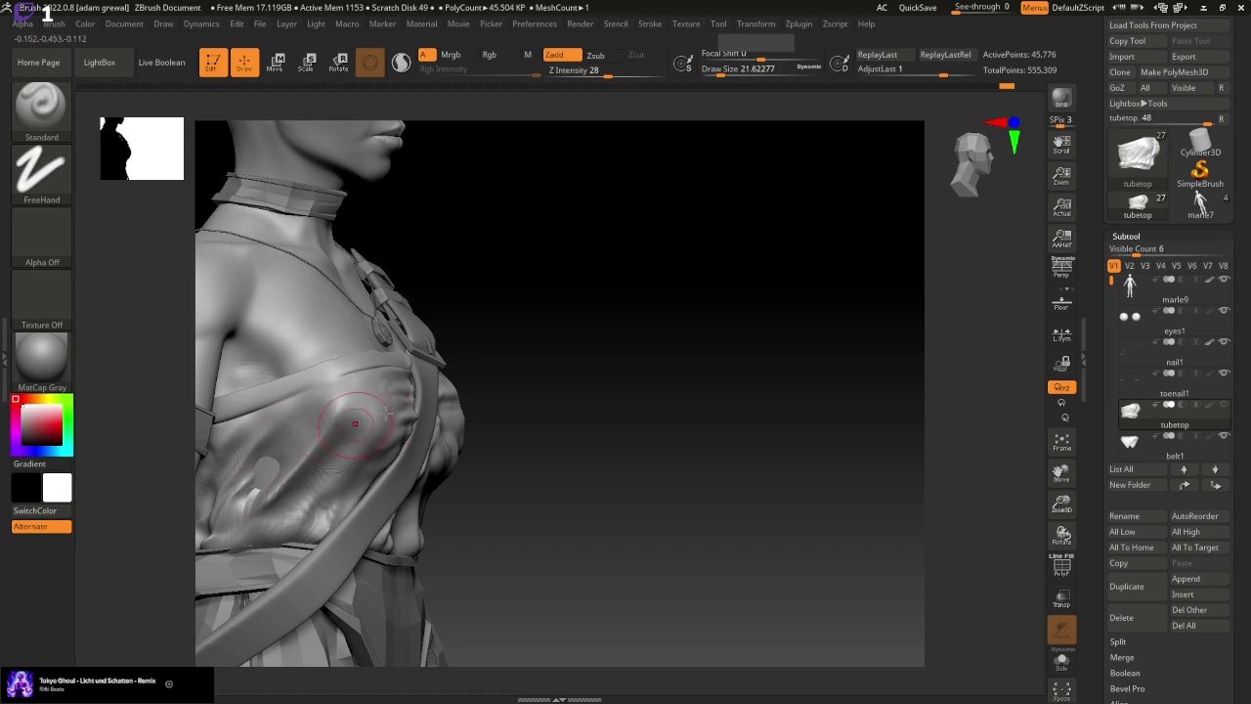
Reduce the brush to about 12 and add a small stroke on the chest
{"action": "left_click_drag", "start_coordinate": [611, 373], "coordinate": [623, 365]}
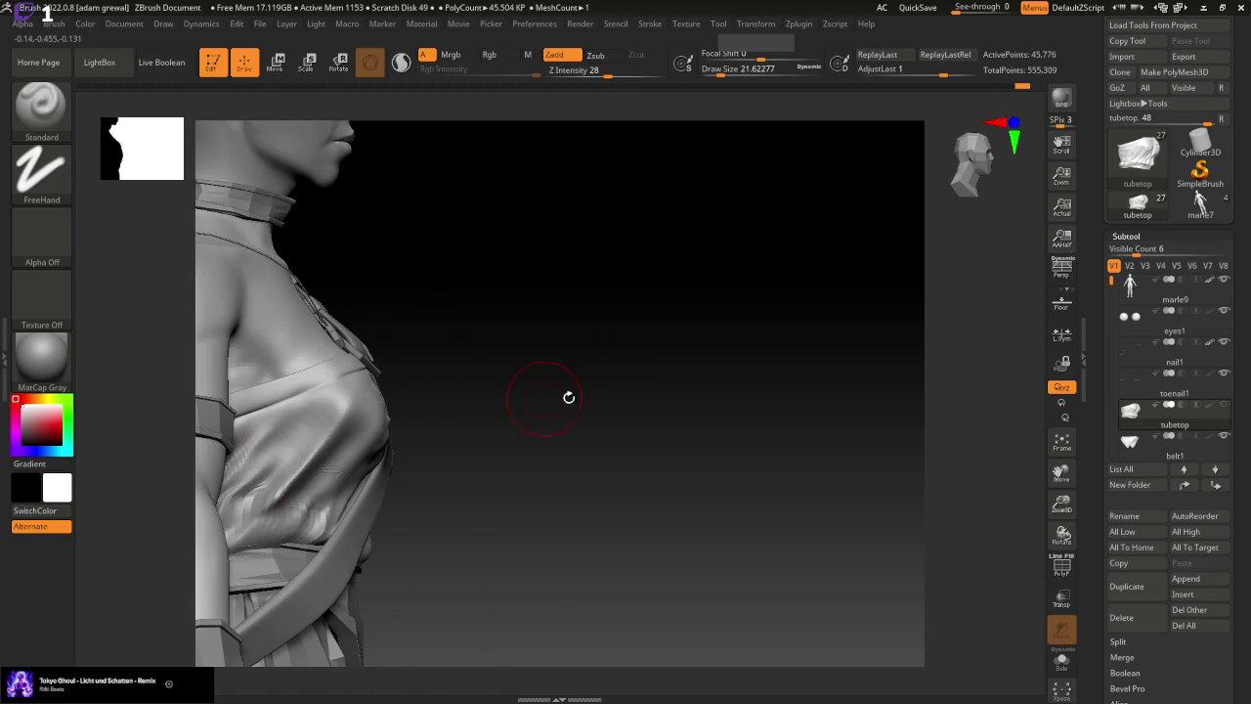
{"action": "left_click_drag", "start_coordinate": [569, 397], "coordinate": [539, 410]}
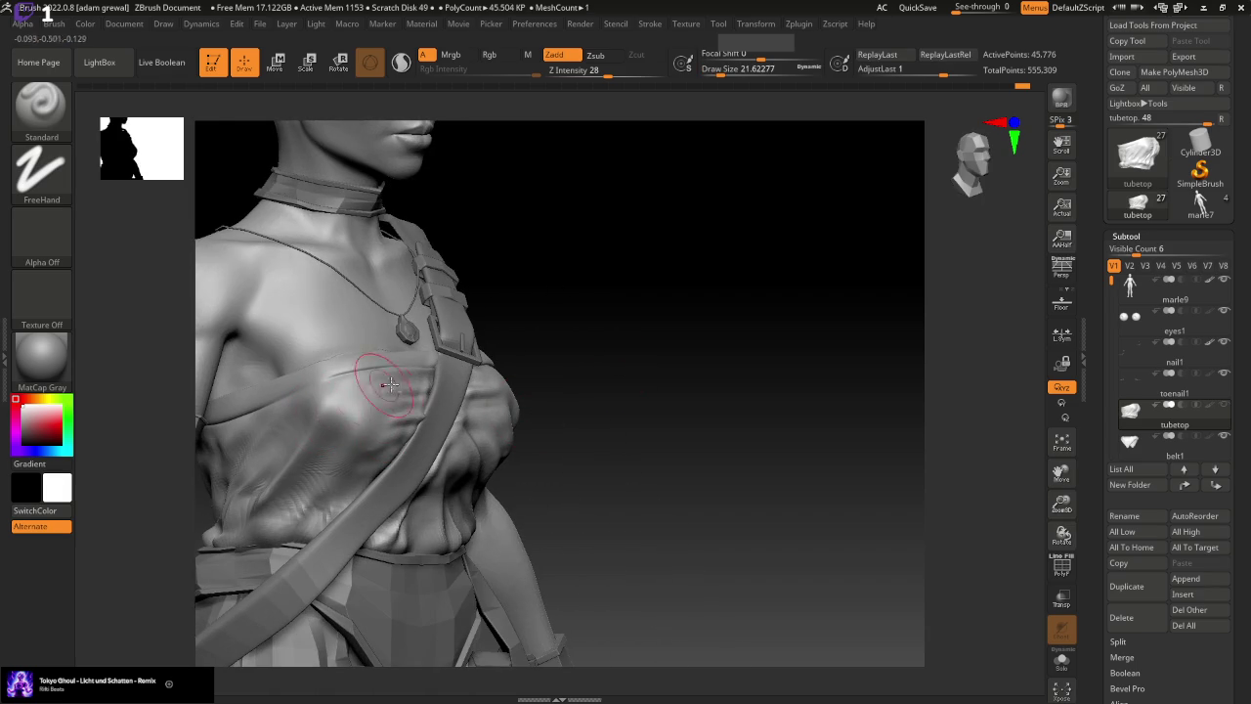
{"action": "left_click_drag", "start_coordinate": [667, 339], "coordinate": [732, 421]}
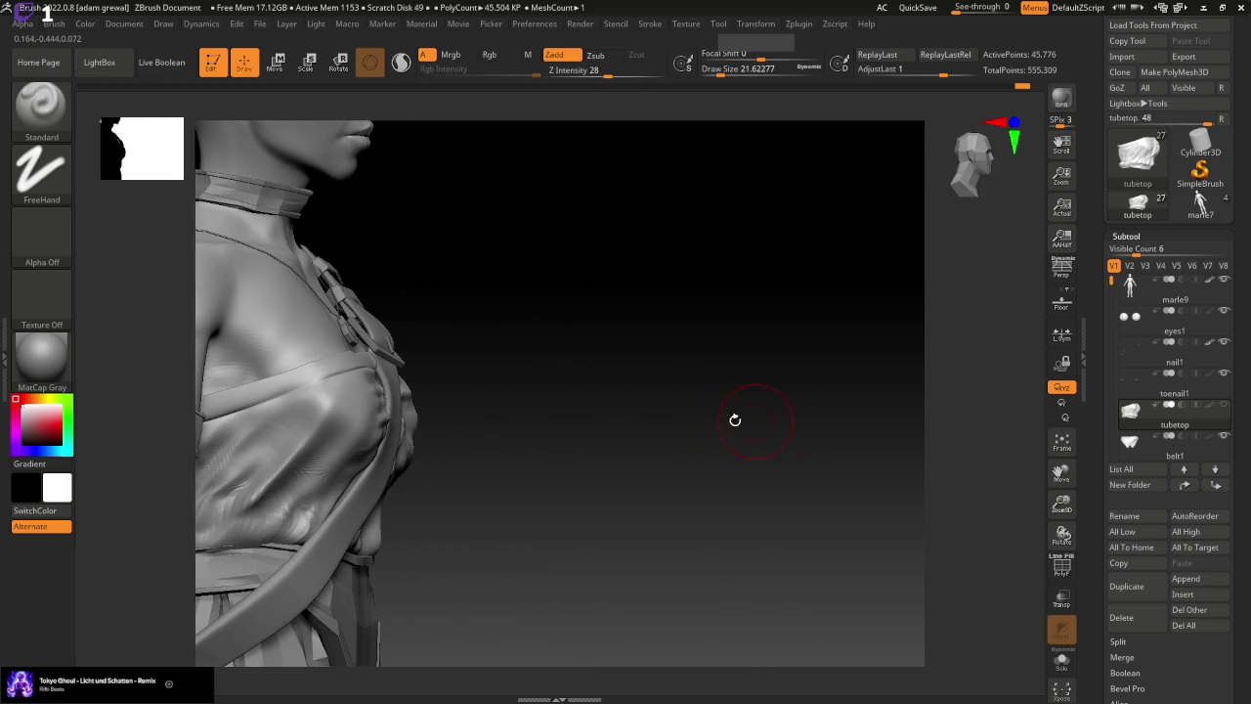
{"action": "left_click_drag", "start_coordinate": [731, 69], "coordinate": [719, 68]}
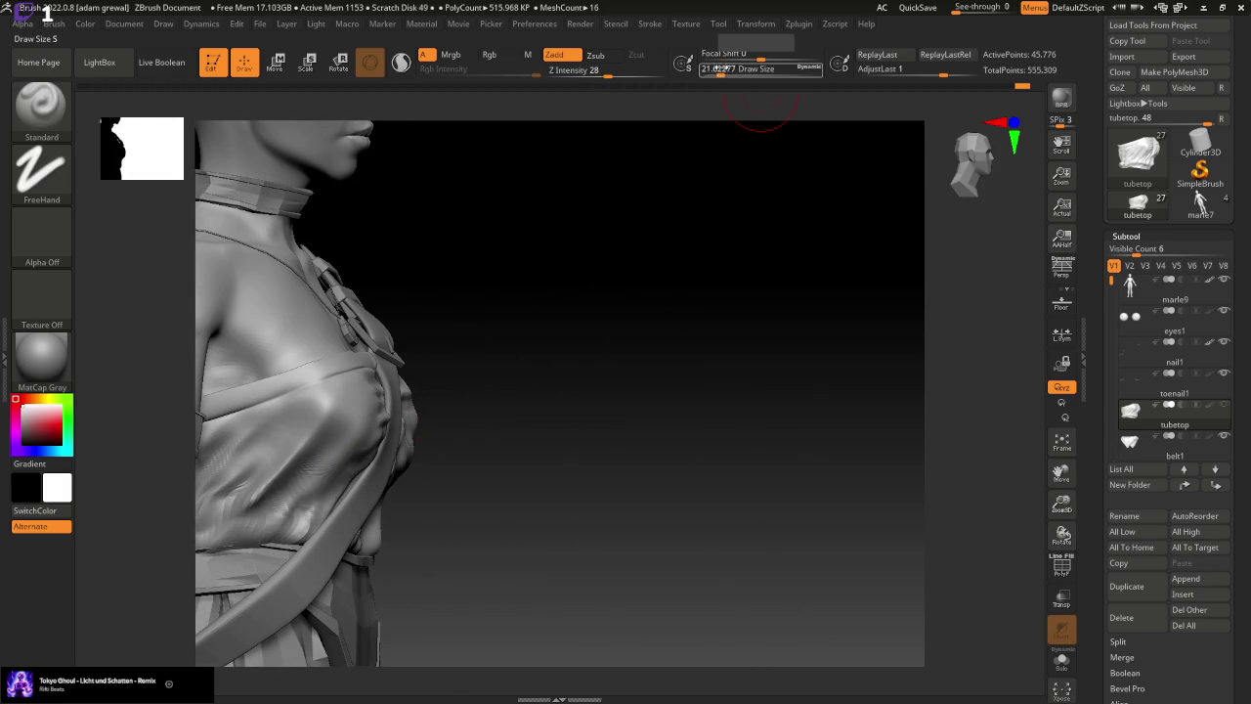
{"action": "left_click_drag", "start_coordinate": [293, 411], "coordinate": [324, 417]}
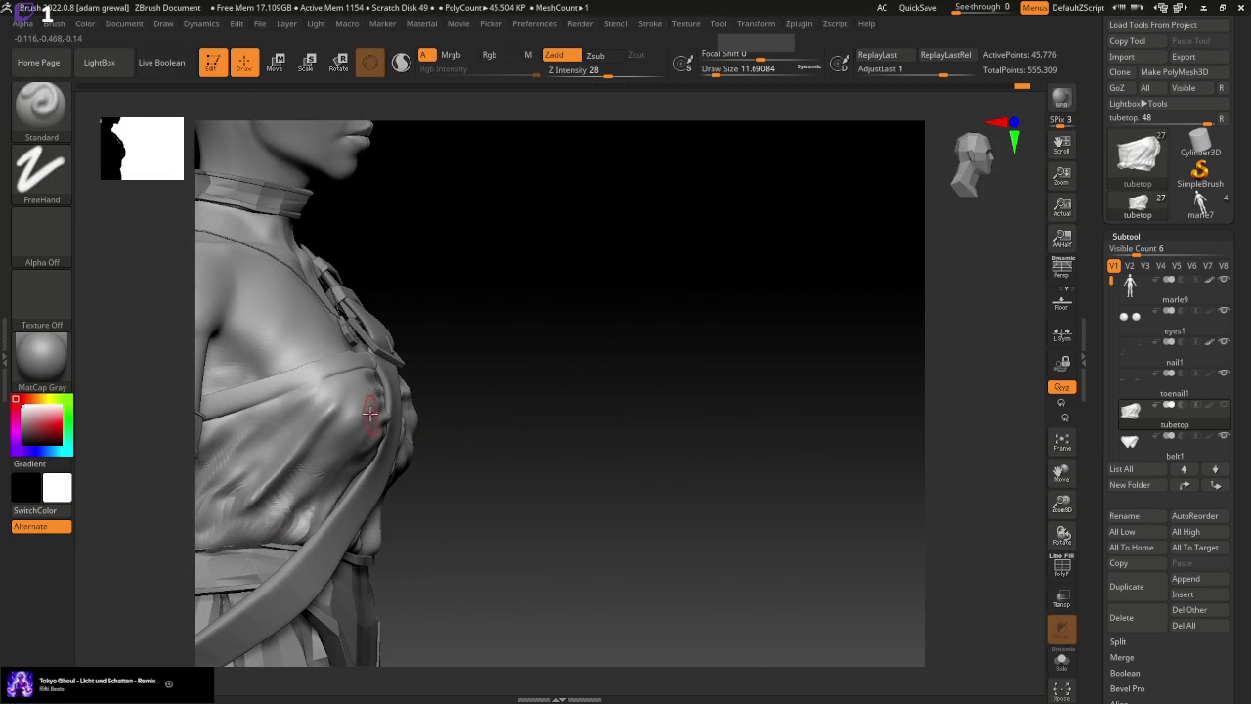
{"action": "left_click_drag", "start_coordinate": [469, 423], "coordinate": [726, 411]}
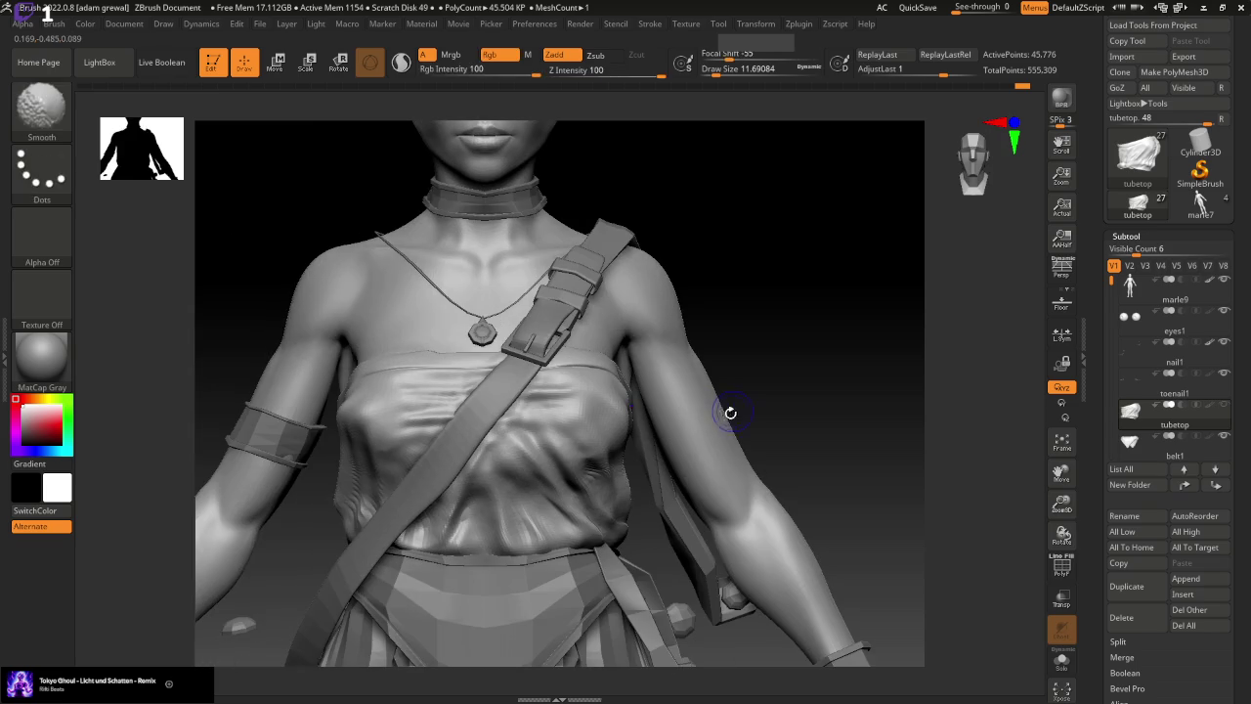
Push the cloth at the torso's left side with the Move brush at size about 37
{"action": "left_click_drag", "start_coordinate": [752, 69], "coordinate": [782, 68]}
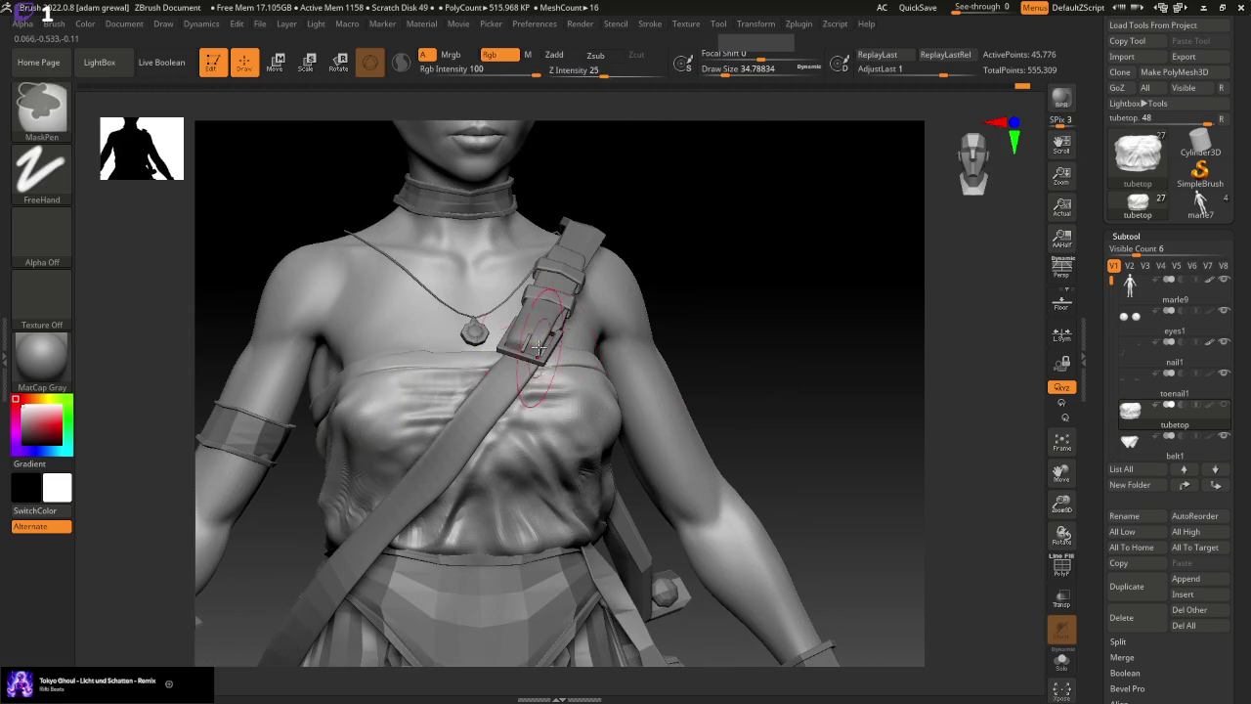
{"action": "key", "text": "b"}
{"action": "key", "text": "Escape"}
{"action": "key", "text": "b"}
{"action": "left_click", "coordinate": [372, 117]}
{"action": "key", "text": "bracketright"}
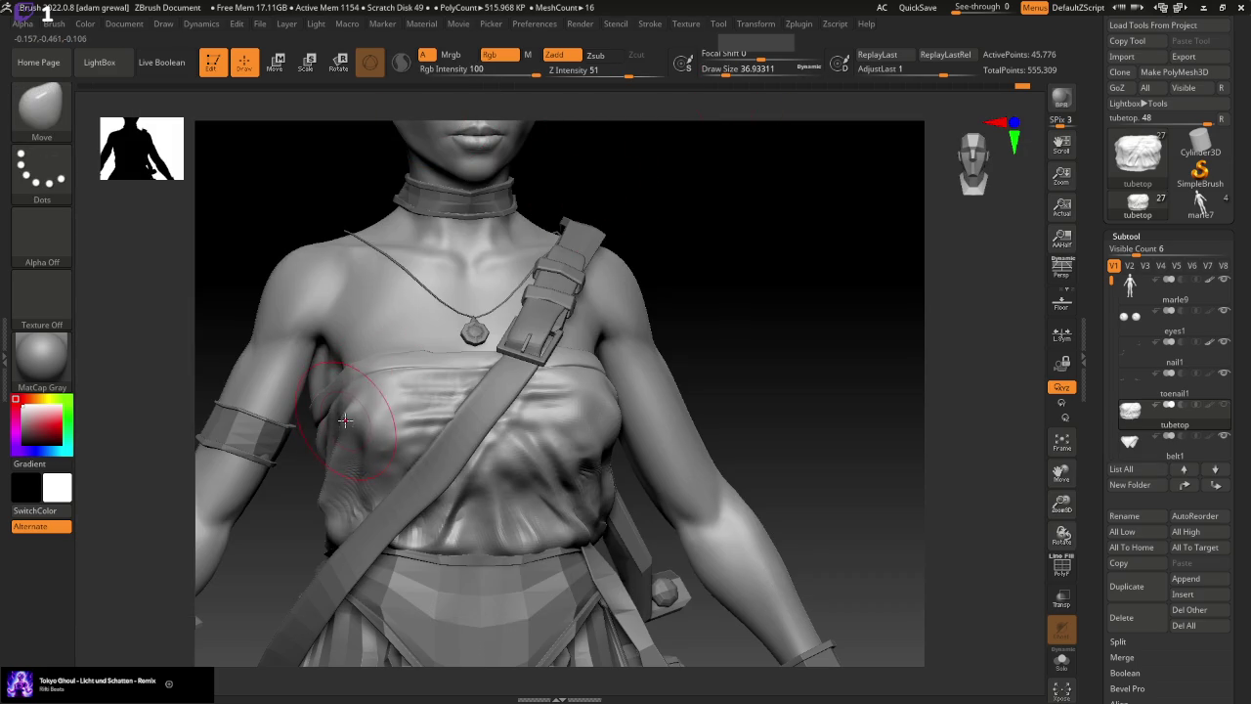
{"action": "left_click_drag", "start_coordinate": [779, 404], "coordinate": [773, 410]}
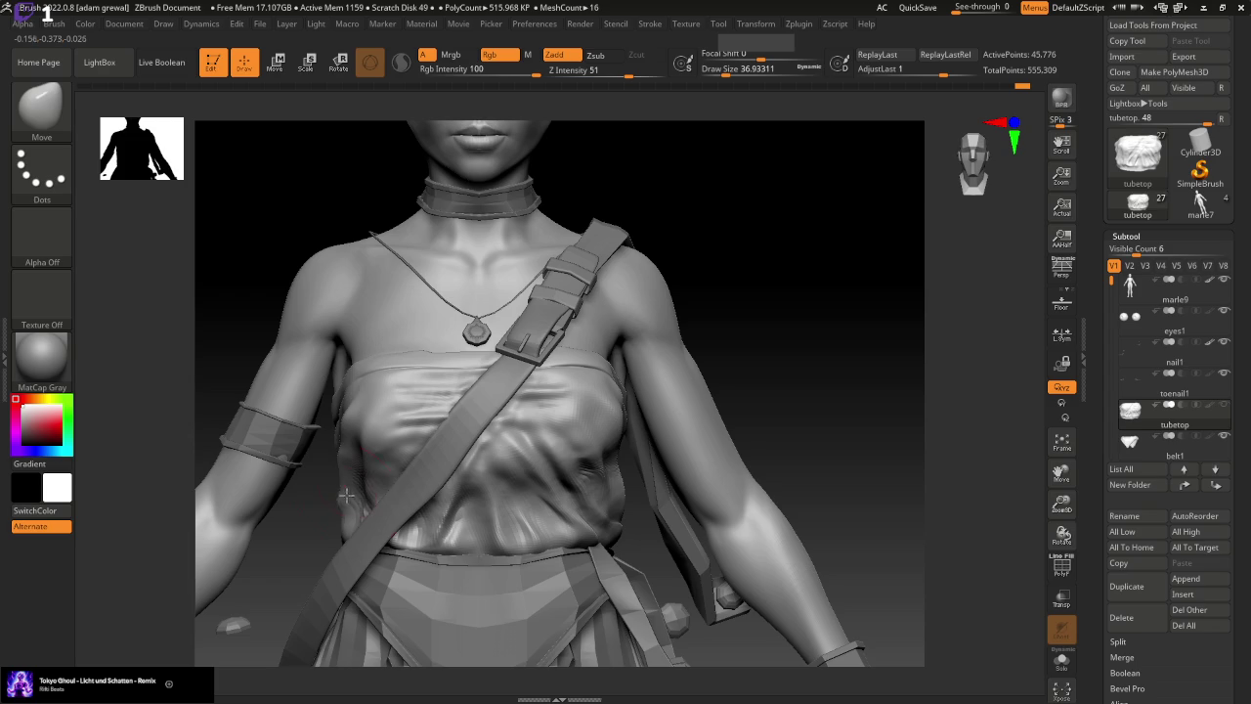
{"action": "left_click_drag", "start_coordinate": [350, 472], "coordinate": [354, 447]}
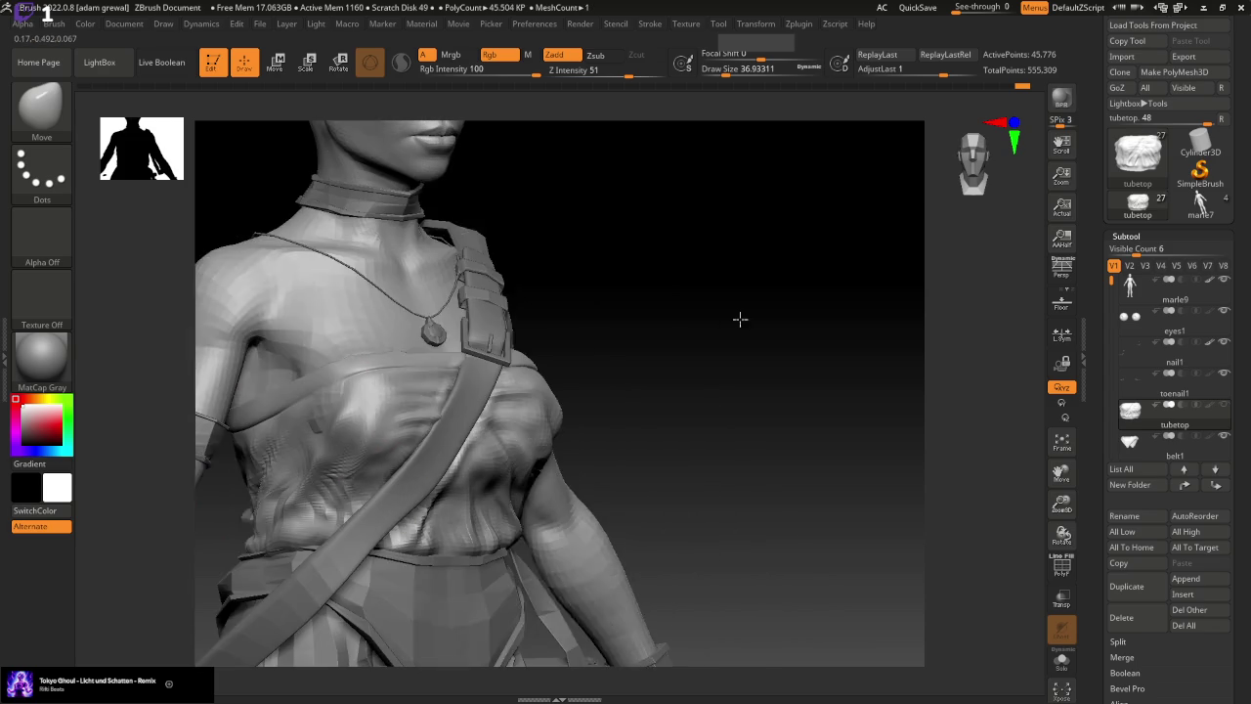
{"action": "left_click_drag", "start_coordinate": [740, 322], "coordinate": [320, 410]}
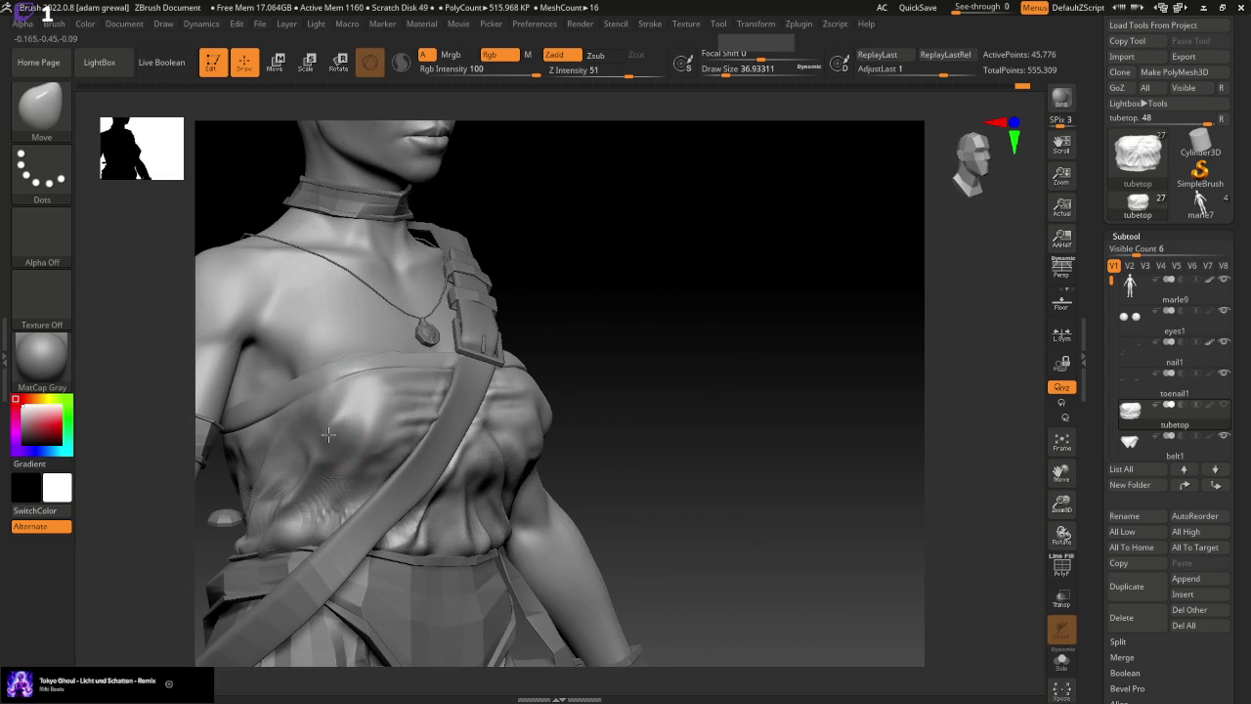
{"action": "left_click_drag", "start_coordinate": [575, 358], "coordinate": [743, 358]}
Switch to the Standard brush at about 20 draw size, viewing the chest from three-quarters
{"action": "left_click", "coordinate": [42, 106]}
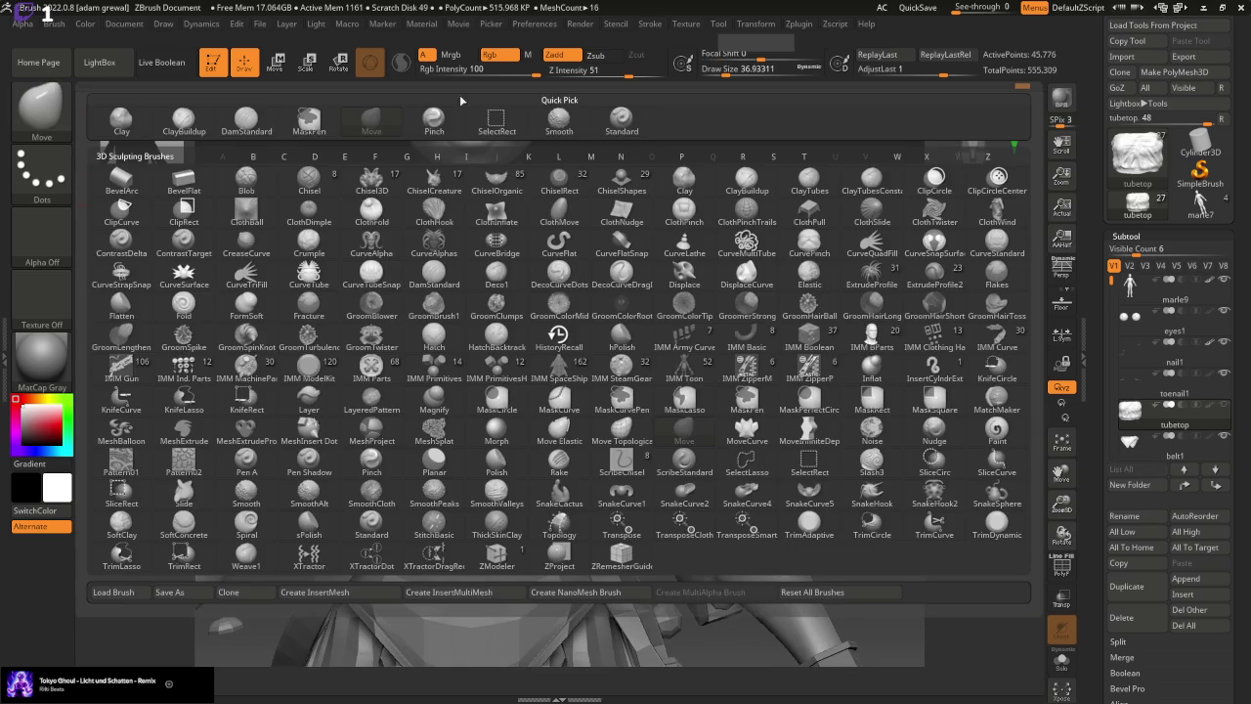
{"action": "left_click", "coordinate": [627, 115]}
{"action": "mouse_move", "coordinate": [830, 195]}
{"action": "left_mouse_down"}
{"action": "mouse_move", "coordinate": [796, 218]}
{"action": "mouse_move", "coordinate": [874, 218]}
{"action": "left_mouse_up"}
{"action": "left_click_drag", "start_coordinate": [762, 69], "coordinate": [704, 91]}
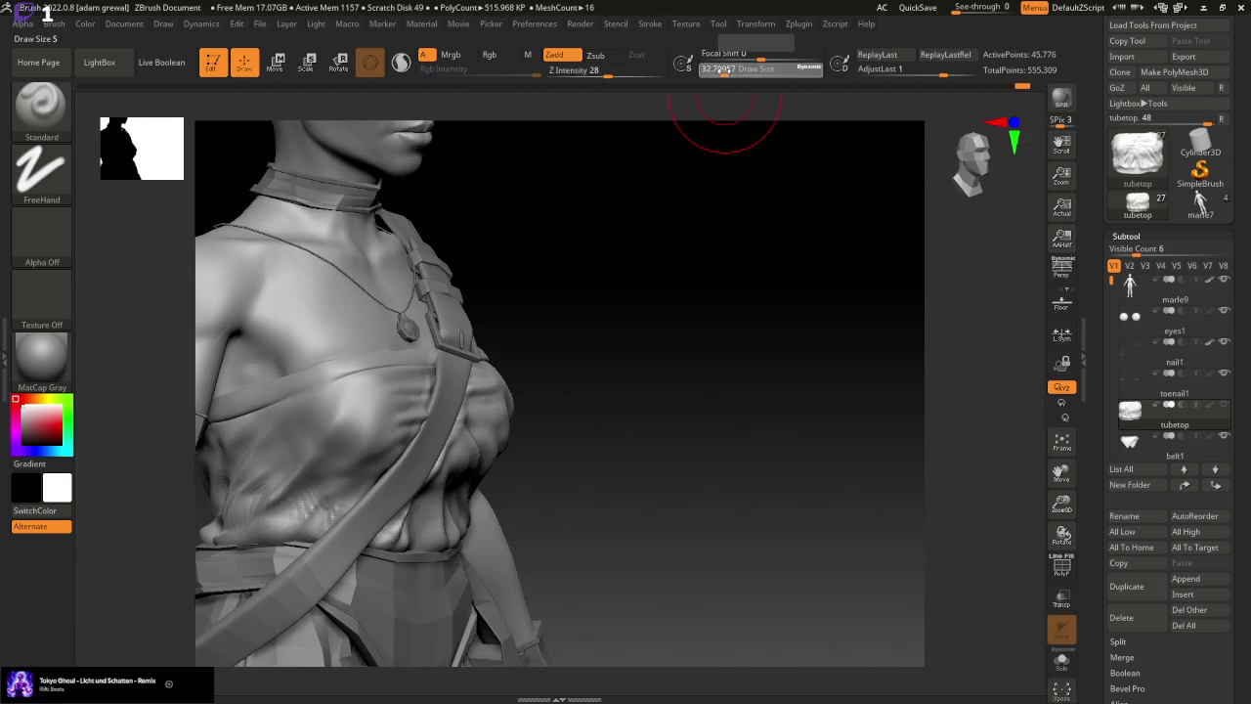
{"action": "left_click_drag", "start_coordinate": [723, 70], "coordinate": [644, 75]}
Sculpt and smooth folds below the lower-left chest, shrinking the brush to about 15
{"action": "left_click_drag", "start_coordinate": [348, 402], "coordinate": [301, 463]}
{"action": "mouse_move", "coordinate": [319, 403]}
{"action": "left_mouse_down"}
{"action": "mouse_move", "coordinate": [315, 378]}
{"action": "mouse_move", "coordinate": [264, 489]}
{"action": "mouse_move", "coordinate": [294, 419]}
{"action": "mouse_move", "coordinate": [267, 470]}
{"action": "left_mouse_up"}
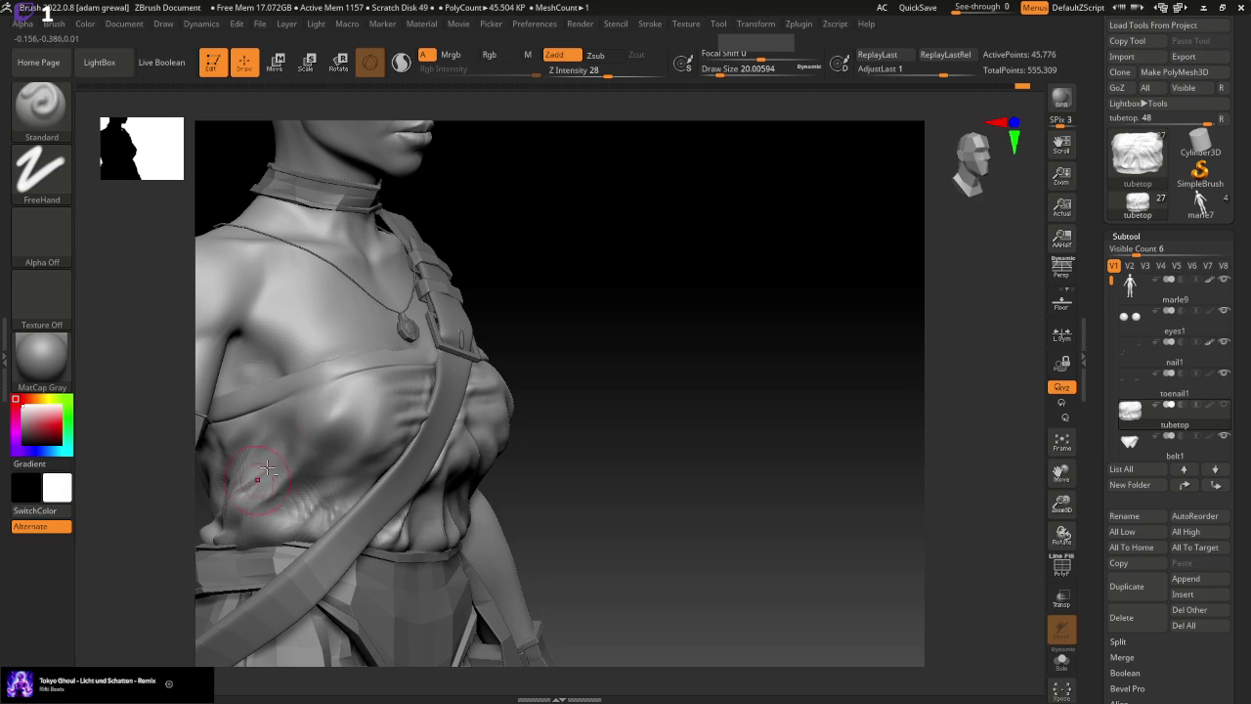
{"action": "left_click_drag", "start_coordinate": [338, 443], "coordinate": [323, 469], "text": "shift"}
{"action": "left_click", "coordinate": [722, 69]}
{"action": "left_click_drag", "start_coordinate": [721, 69], "coordinate": [713, 70]}
{"action": "mouse_move", "coordinate": [336, 452]}
{"action": "left_mouse_down"}
{"action": "mouse_move", "coordinate": [294, 509]}
{"action": "mouse_move", "coordinate": [366, 423]}
{"action": "left_mouse_up"}
{"action": "left_click_drag", "start_coordinate": [280, 430], "coordinate": [335, 391], "text": "shift"}
{"action": "left_click_drag", "start_coordinate": [723, 70], "coordinate": [718, 69]}
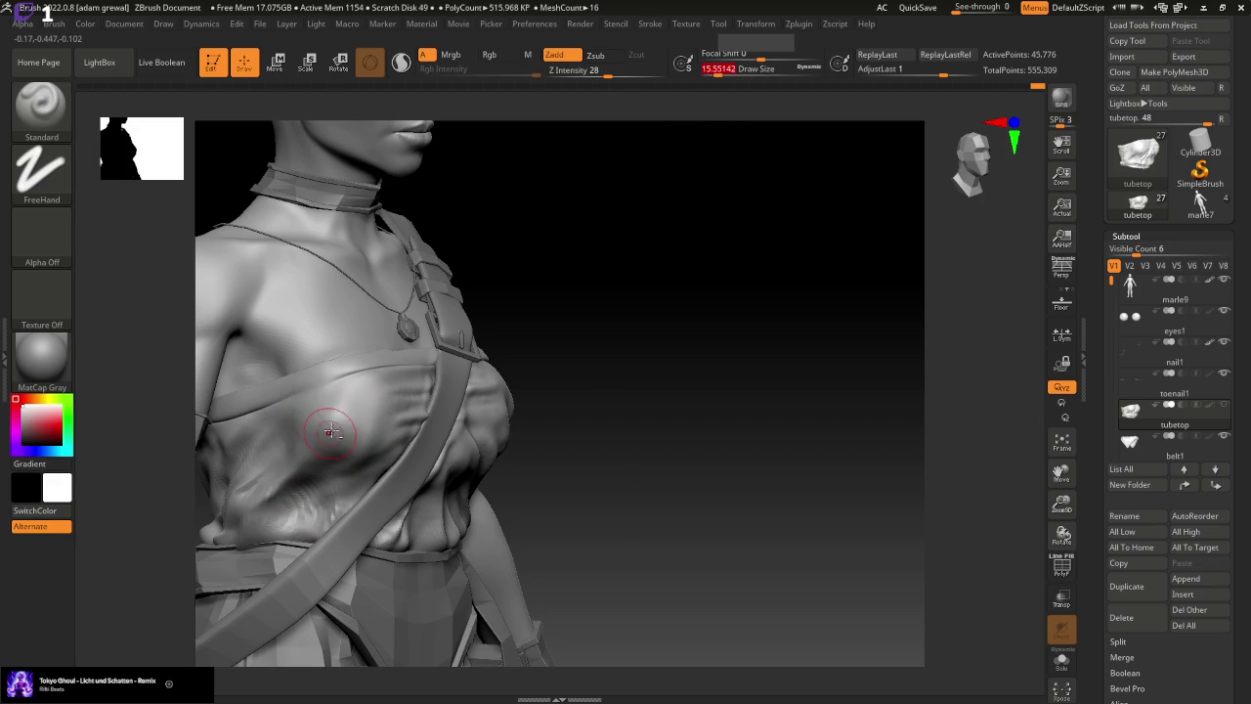
{"action": "mouse_move", "coordinate": [305, 426]}
{"action": "left_mouse_down", "text": "shift"}
{"action": "mouse_move", "coordinate": [307, 446]}
{"action": "mouse_move", "coordinate": [243, 500]}
{"action": "mouse_move", "coordinate": [329, 418]}
{"action": "mouse_move", "coordinate": [231, 516]}
{"action": "left_mouse_up", "text": "shift"}
Reshape and soften the lower chest folds, checking them from front and side views
{"action": "mouse_move", "coordinate": [547, 372]}
{"action": "left_mouse_down"}
{"action": "mouse_move", "coordinate": [612, 337]}
{"action": "mouse_move", "coordinate": [498, 382]}
{"action": "left_mouse_up"}
{"action": "left_click_drag", "start_coordinate": [293, 421], "coordinate": [214, 518], "text": "shift"}
{"action": "left_click_drag", "start_coordinate": [389, 442], "coordinate": [675, 371]}
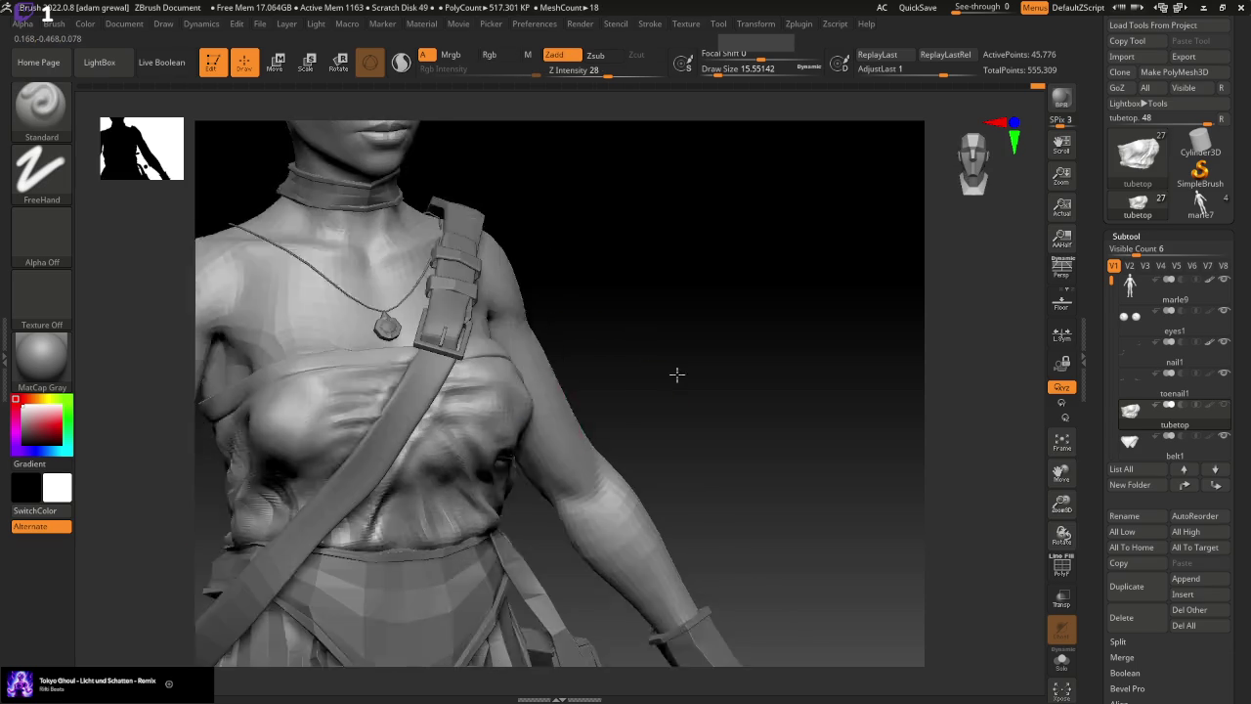
{"action": "left_click_drag", "start_coordinate": [536, 342], "coordinate": [717, 315]}
{"action": "mouse_move", "coordinate": [322, 449]}
{"action": "left_mouse_down"}
{"action": "mouse_move", "coordinate": [254, 543]}
{"action": "mouse_move", "coordinate": [315, 472]}
{"action": "left_mouse_up"}
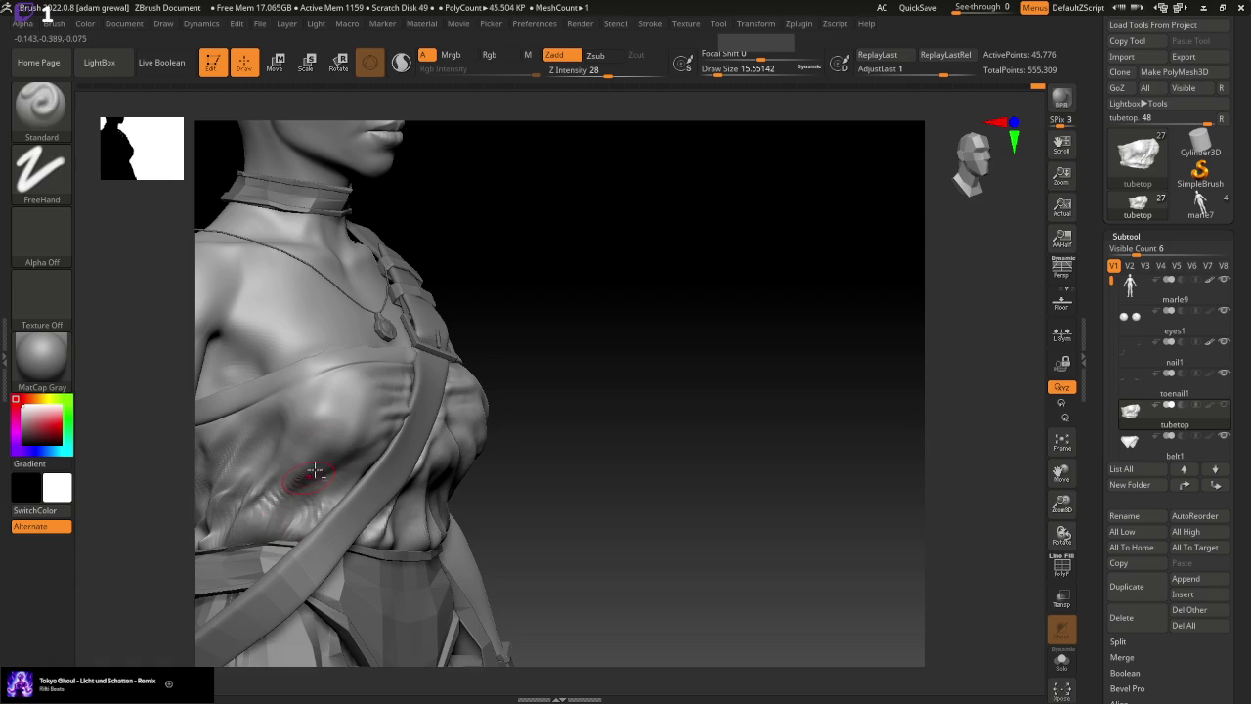
{"action": "mouse_move", "coordinate": [619, 396]}
{"action": "left_mouse_down"}
{"action": "mouse_move", "coordinate": [655, 391]}
{"action": "mouse_move", "coordinate": [550, 426]}
{"action": "left_mouse_up"}
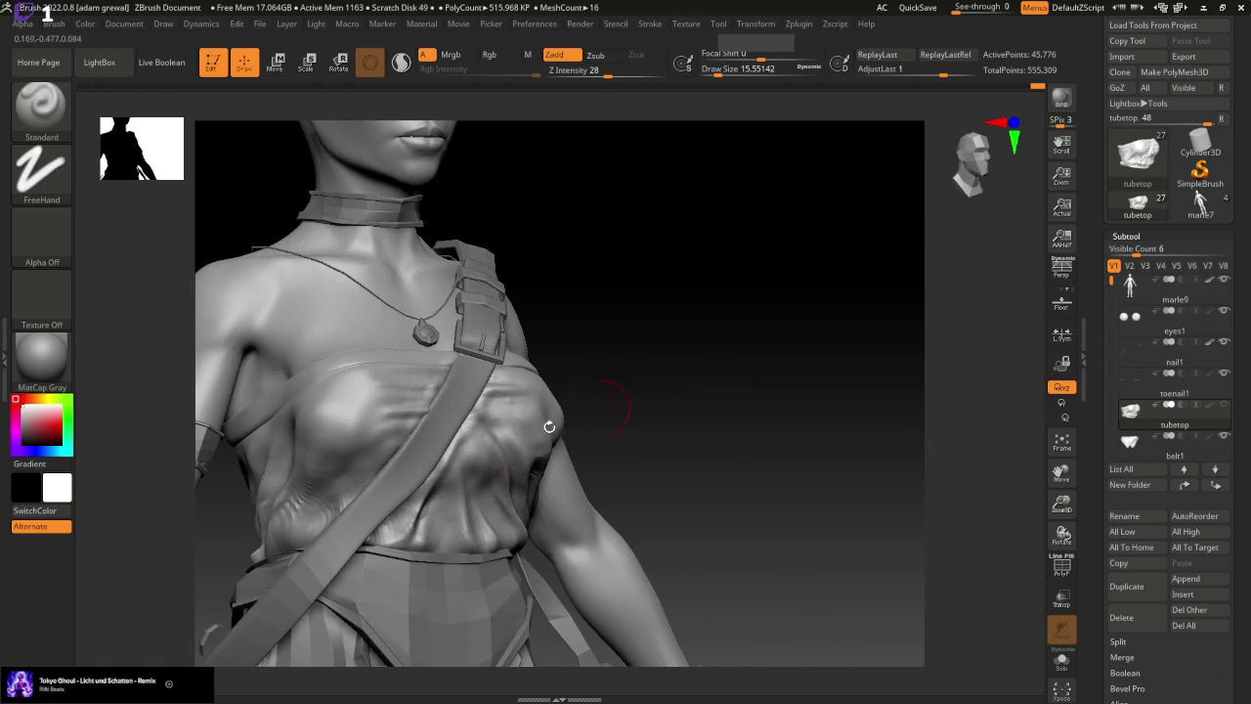
{"action": "mouse_move", "coordinate": [355, 445]}
{"action": "left_mouse_down"}
{"action": "mouse_move", "coordinate": [323, 518]}
{"action": "mouse_move", "coordinate": [308, 523]}
{"action": "left_mouse_up"}
{"action": "left_click_drag", "start_coordinate": [328, 464], "coordinate": [293, 547]}
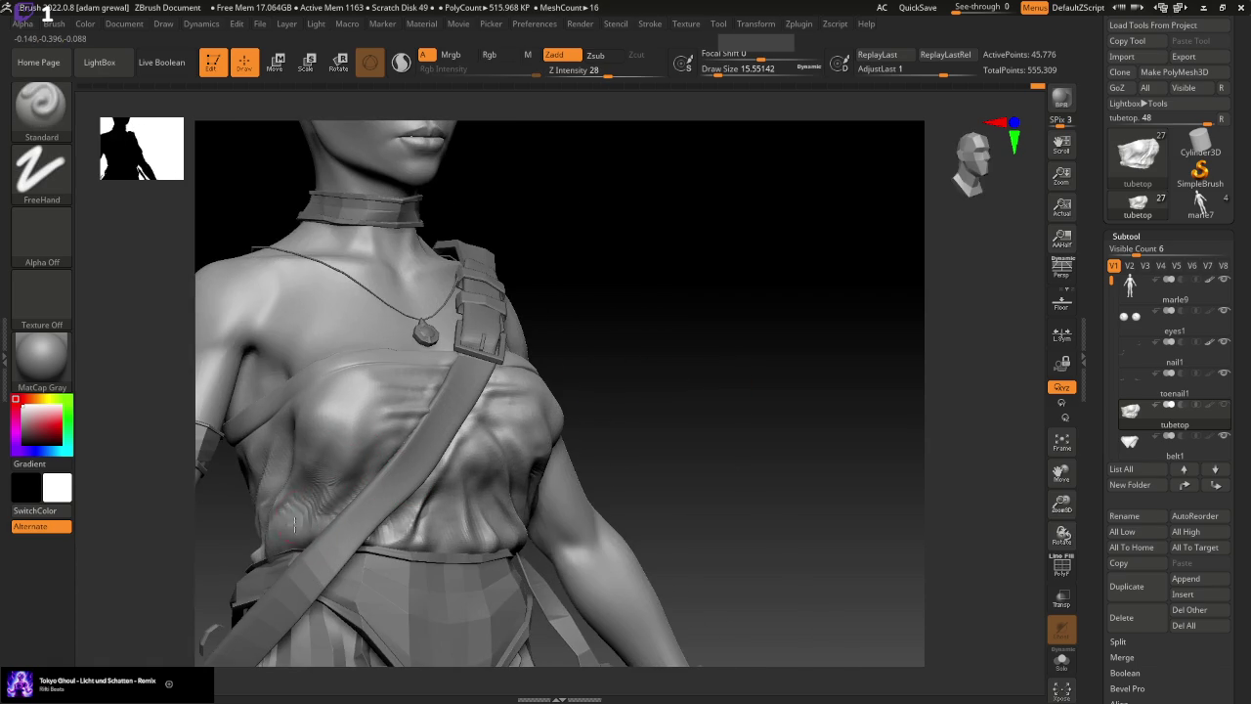
{"action": "left_click_drag", "start_coordinate": [312, 489], "coordinate": [306, 503]}
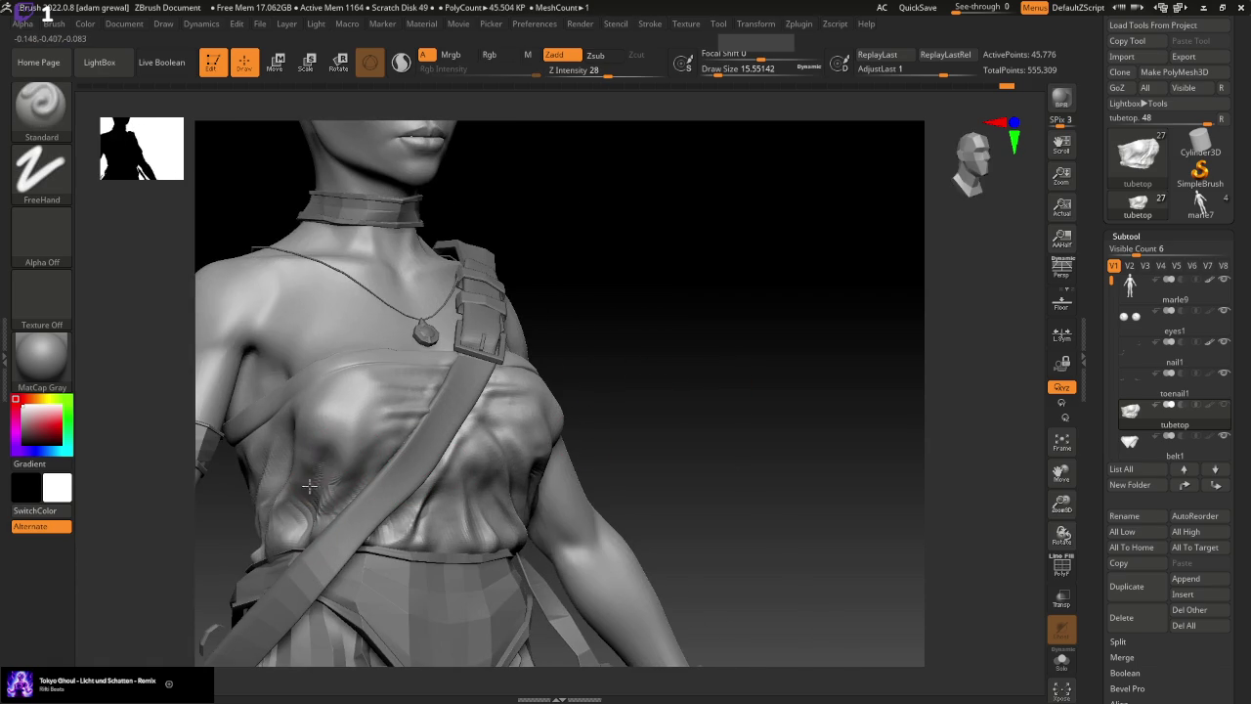
Add wavy wrinkles and a small crease to the lower chest, then sculpt side folds
{"action": "left_click_drag", "start_coordinate": [703, 410], "coordinate": [782, 391]}
{"action": "left_click_drag", "start_coordinate": [302, 501], "coordinate": [279, 528]}
{"action": "left_click_drag", "start_coordinate": [696, 445], "coordinate": [337, 495], "text": "shift"}
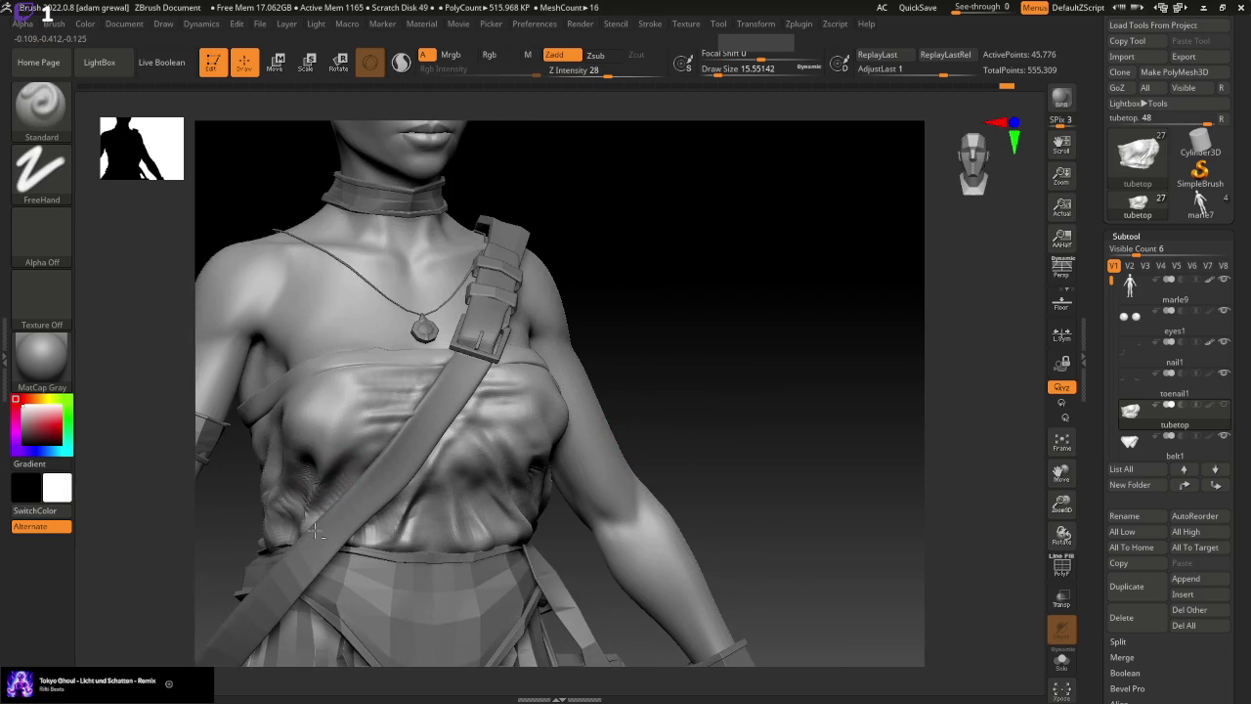
{"action": "left_click_drag", "start_coordinate": [737, 402], "coordinate": [665, 420]}
{"action": "left_click_drag", "start_coordinate": [309, 433], "coordinate": [320, 439]}
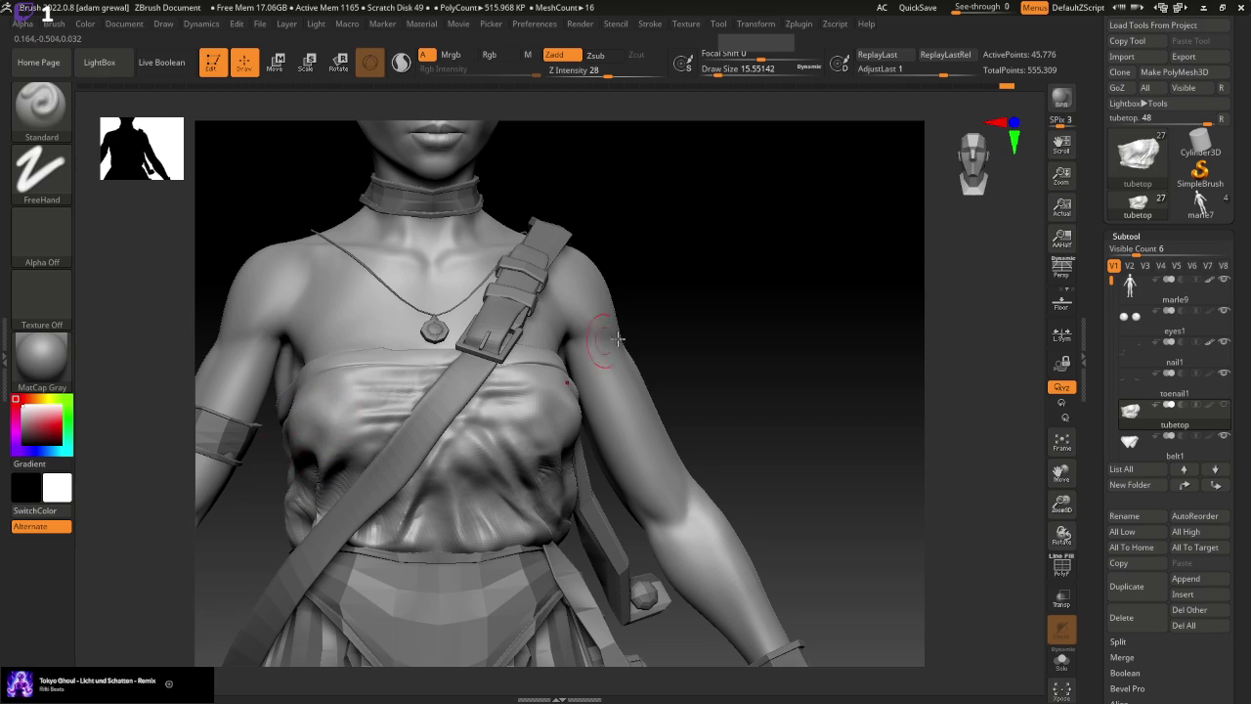
{"action": "left_click_drag", "start_coordinate": [618, 339], "coordinate": [393, 413]}
{"action": "mouse_move", "coordinate": [303, 411]}
{"action": "left_mouse_down", "text": "shift"}
{"action": "mouse_move", "coordinate": [263, 455]}
{"action": "mouse_move", "coordinate": [249, 445]}
{"action": "left_mouse_up", "text": "shift"}
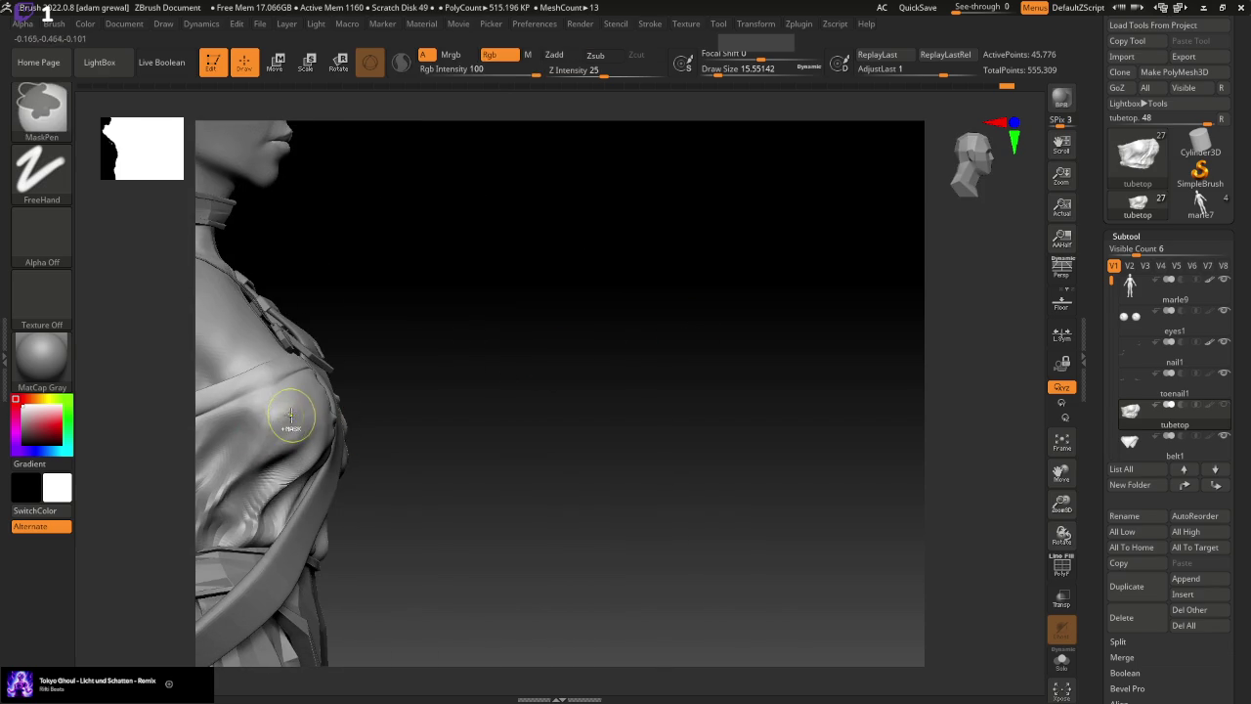
Resculpt the side folds below the shoulder and enlarge the brush to about 30
{"action": "left_click_drag", "start_coordinate": [290, 391], "coordinate": [235, 484], "text": "shift"}
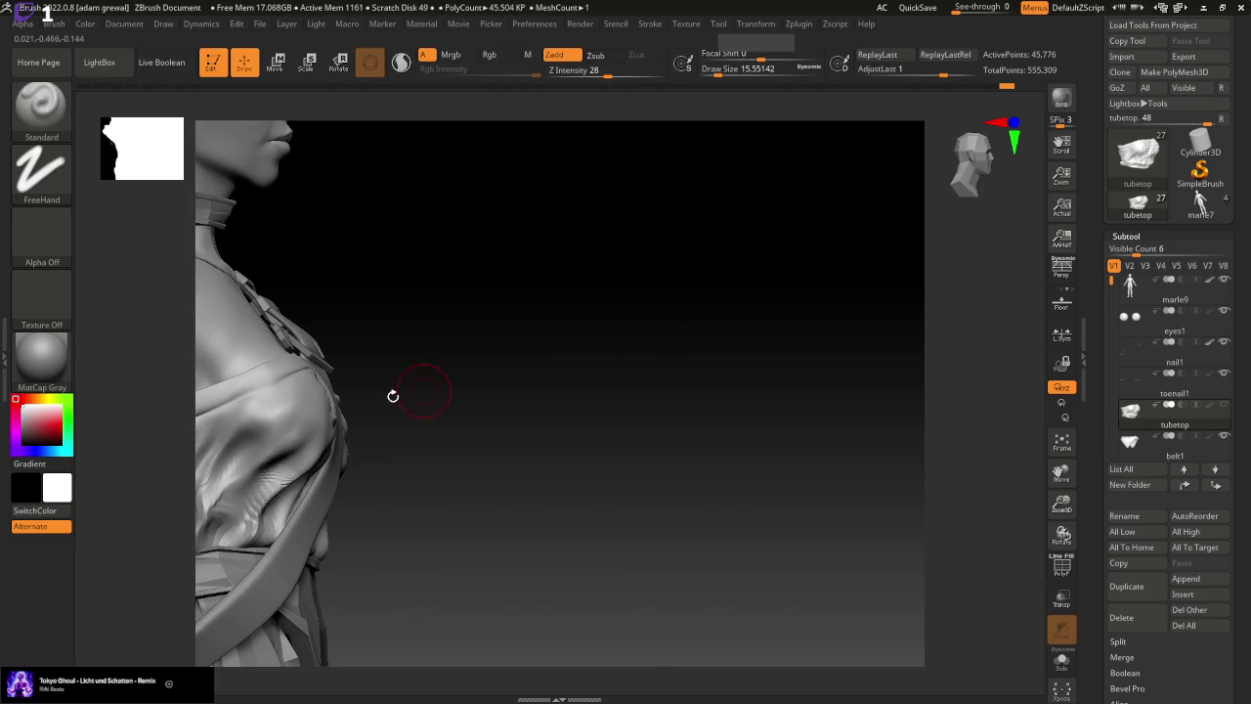
{"action": "left_click_drag", "start_coordinate": [262, 418], "coordinate": [249, 445], "text": "shift"}
{"action": "mouse_move", "coordinate": [293, 386]}
{"action": "left_mouse_down", "text": "shift"}
{"action": "mouse_move", "coordinate": [259, 425]}
{"action": "mouse_move", "coordinate": [234, 420]}
{"action": "left_mouse_up", "text": "shift"}
{"action": "left_click_drag", "start_coordinate": [340, 383], "coordinate": [518, 344]}
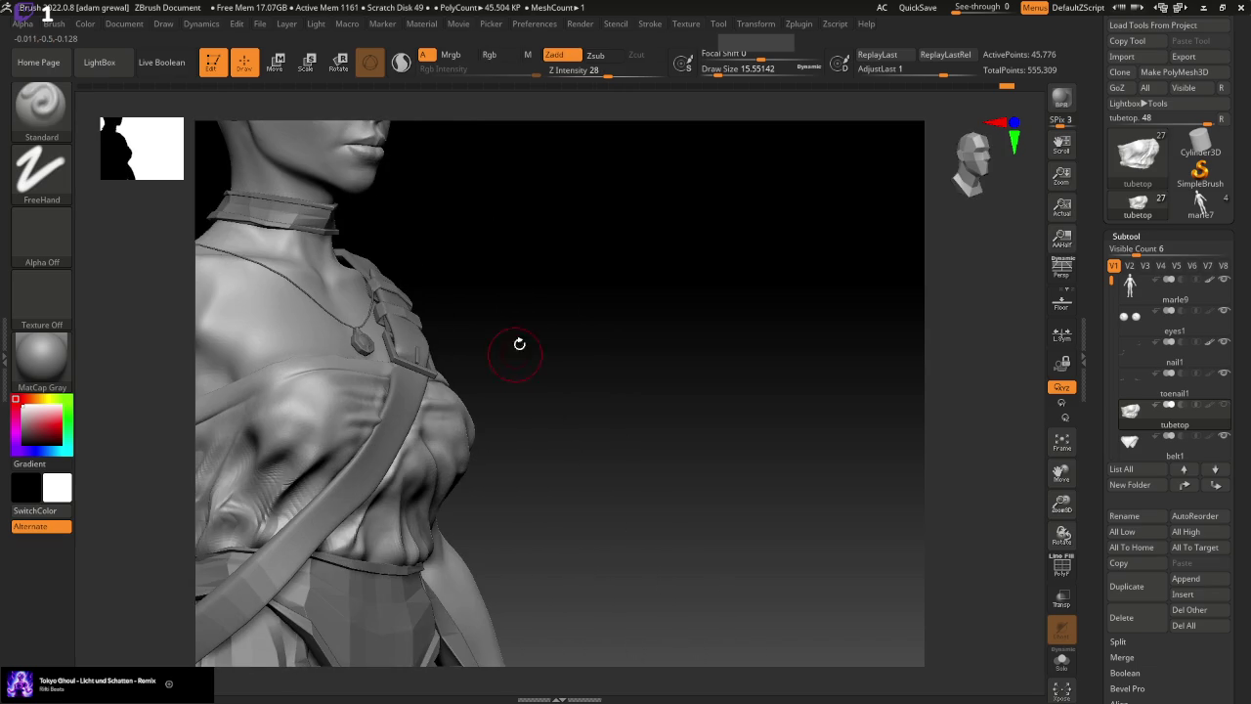
{"action": "left_click_drag", "start_coordinate": [714, 69], "coordinate": [723, 70]}
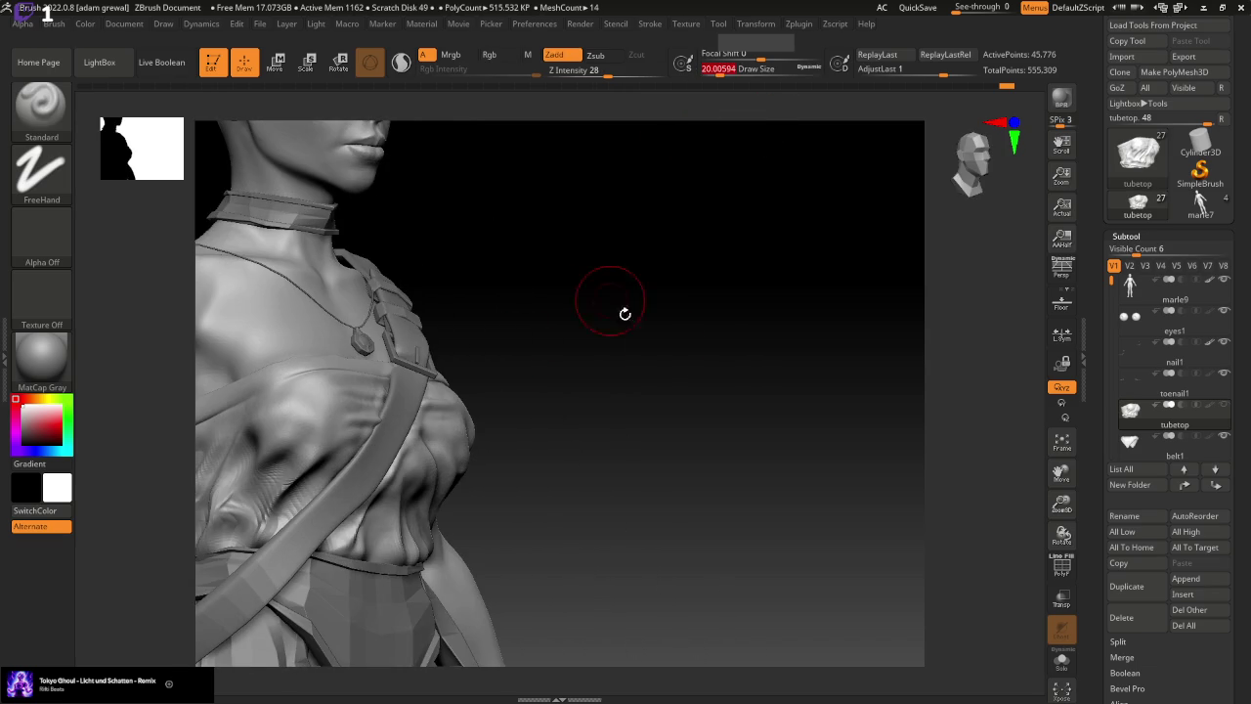
{"action": "left_click_drag", "start_coordinate": [615, 307], "coordinate": [534, 343], "text": "alt"}
Switch to the Move brush at about 39 draw size and smooth the side folds
{"action": "key", "text": "b"}
{"action": "left_click", "coordinate": [358, 115]}
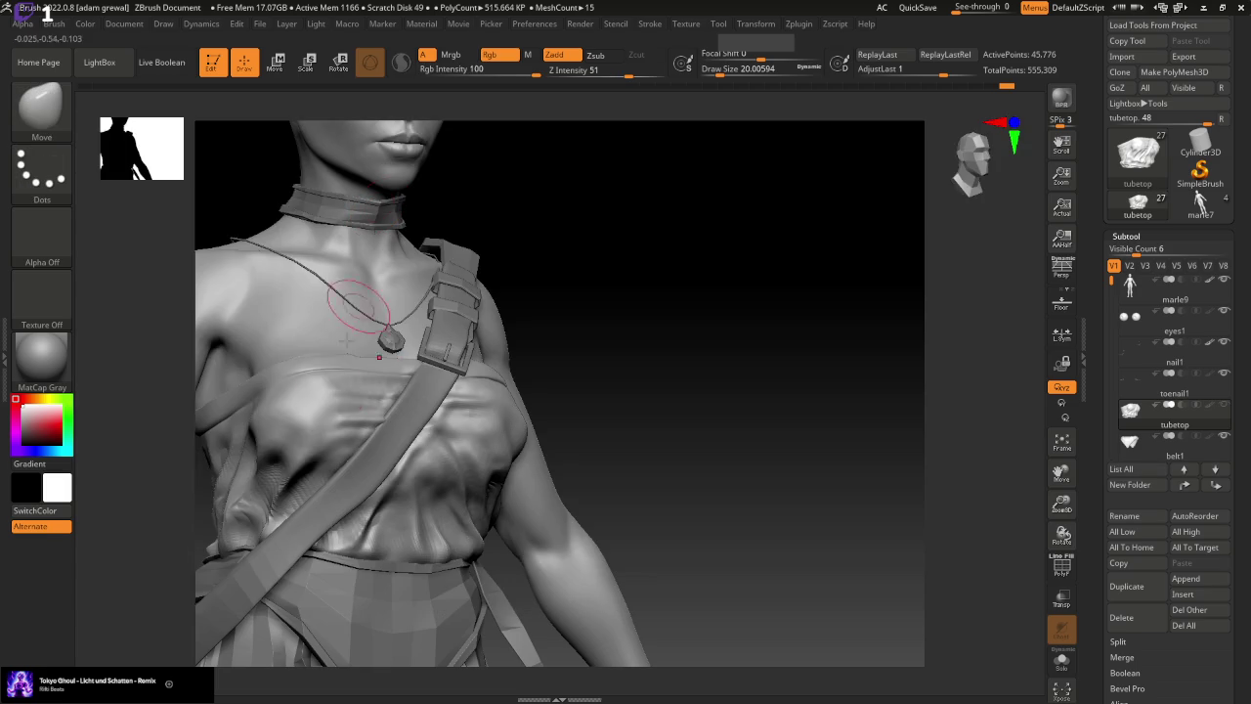
{"action": "left_click_drag", "start_coordinate": [720, 70], "coordinate": [732, 71]}
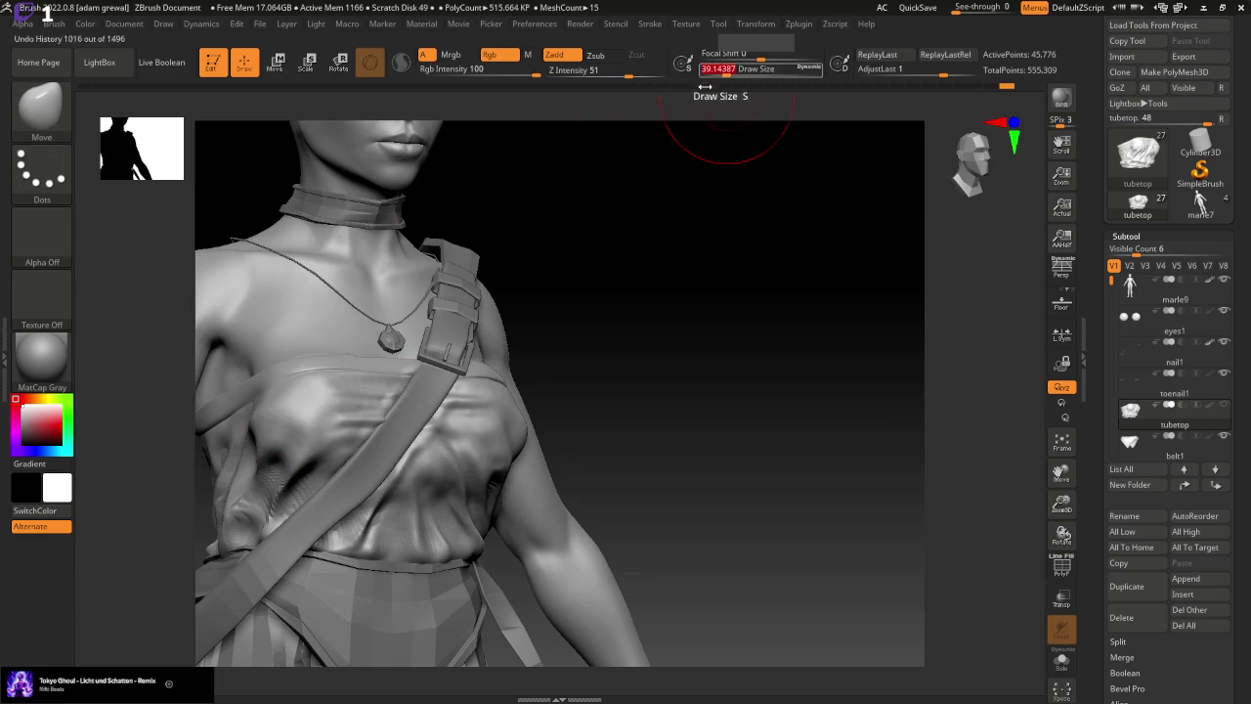
{"action": "left_click_drag", "start_coordinate": [271, 440], "coordinate": [271, 437], "text": "shift"}
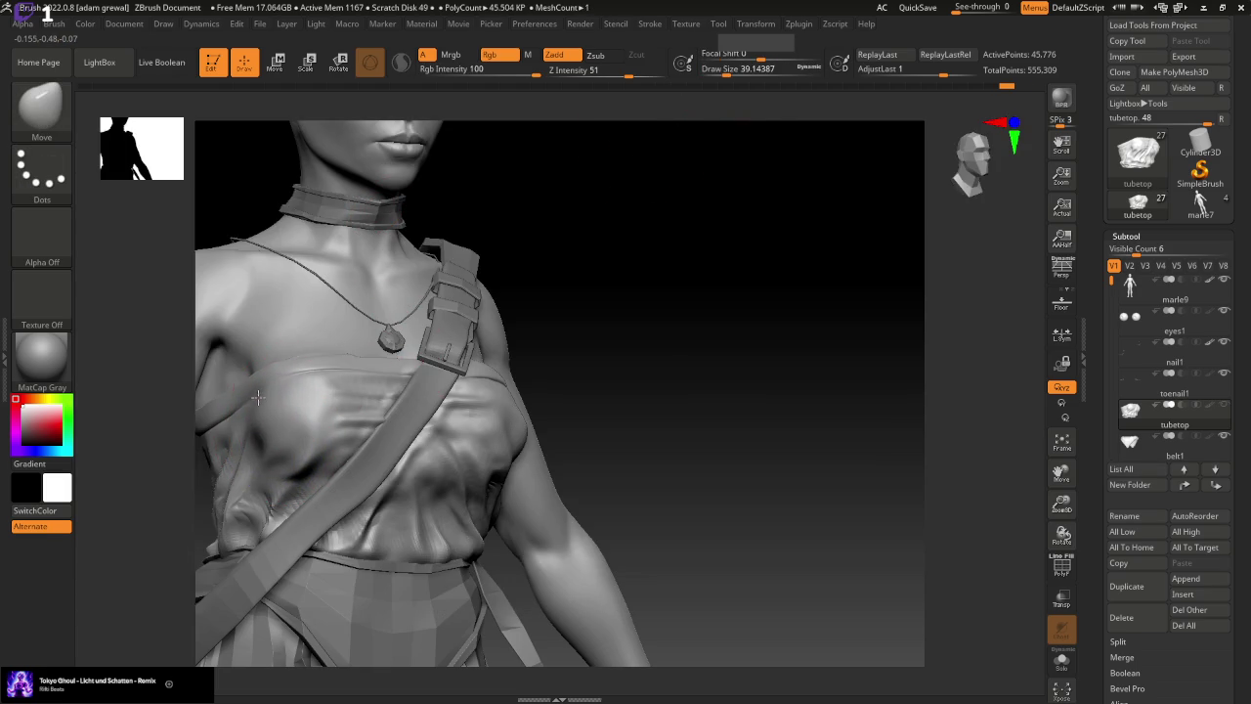
{"action": "left_click_drag", "start_coordinate": [669, 392], "coordinate": [678, 405]}
{"action": "left_click_drag", "start_coordinate": [600, 418], "coordinate": [788, 365]}
Return to the Standard brush at about 17 and reshape the chest cloth near the breast edge
{"action": "key", "text": "b"}
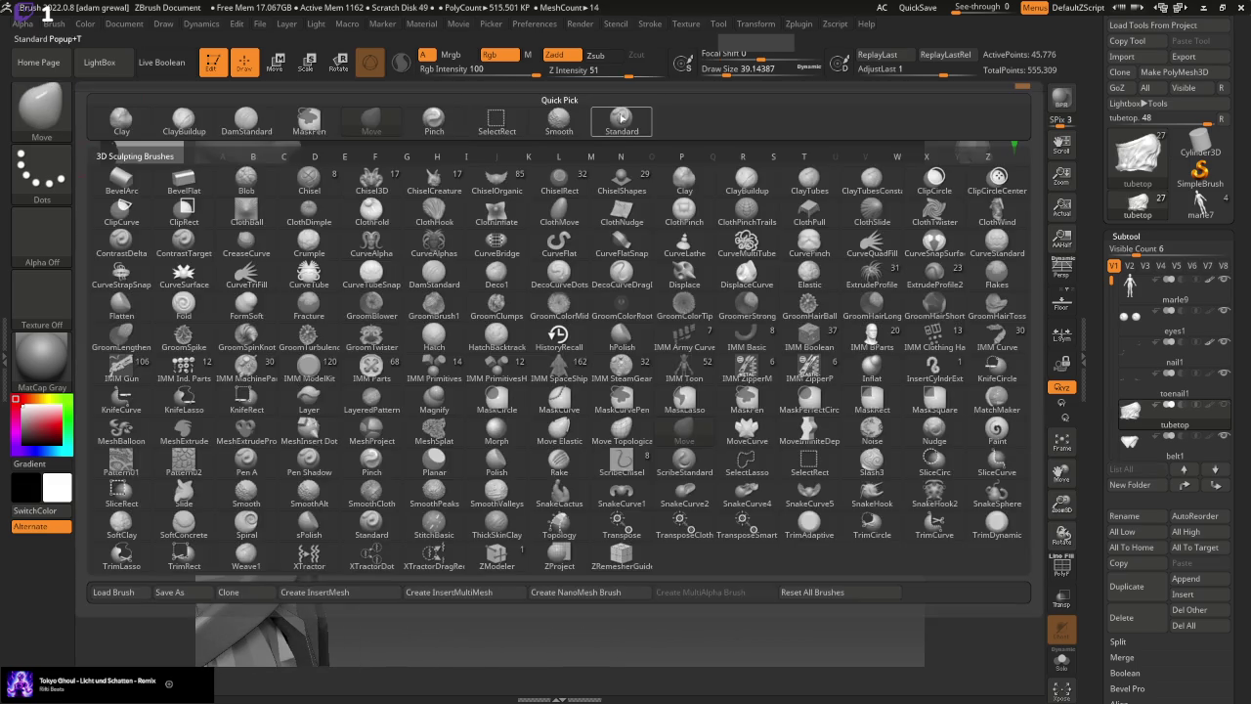
{"action": "left_click", "coordinate": [622, 119]}
{"action": "left_click_drag", "start_coordinate": [731, 71], "coordinate": [725, 71]}
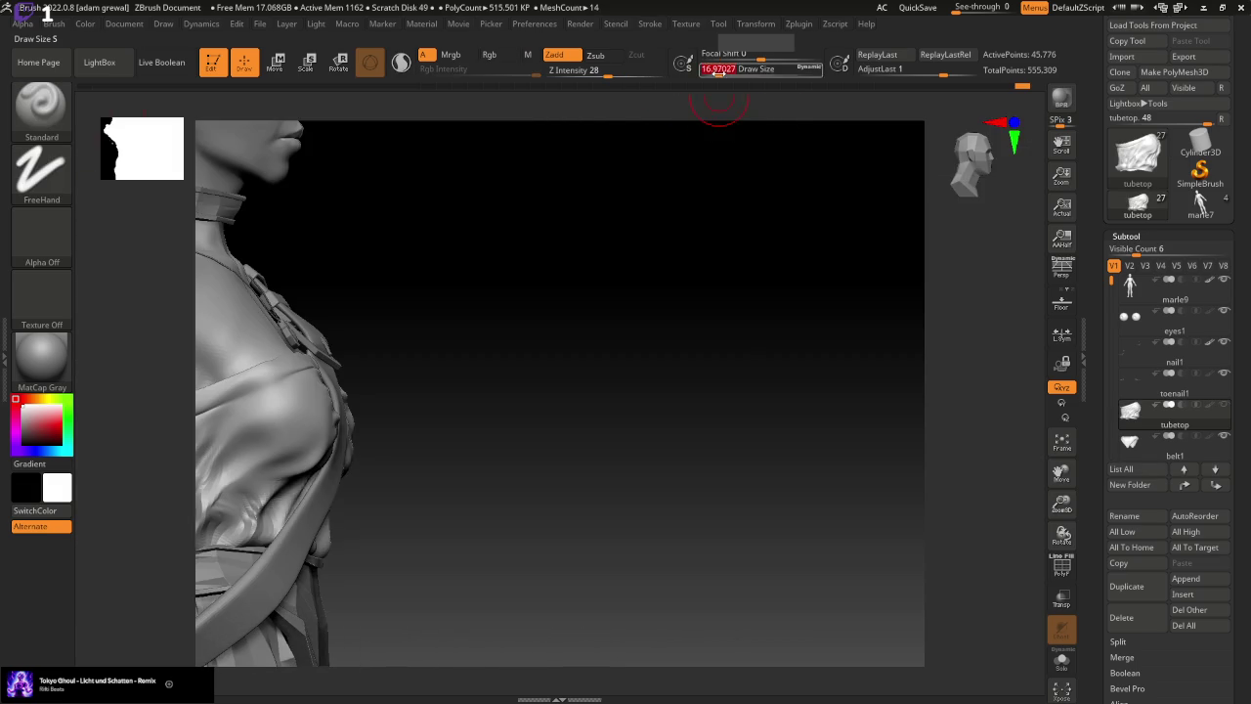
{"action": "left_click", "coordinate": [280, 410]}
{"action": "mouse_move", "coordinate": [256, 441]}
{"action": "left_mouse_down"}
{"action": "mouse_move", "coordinate": [343, 417]}
{"action": "mouse_move", "coordinate": [697, 381]}
{"action": "left_mouse_up"}
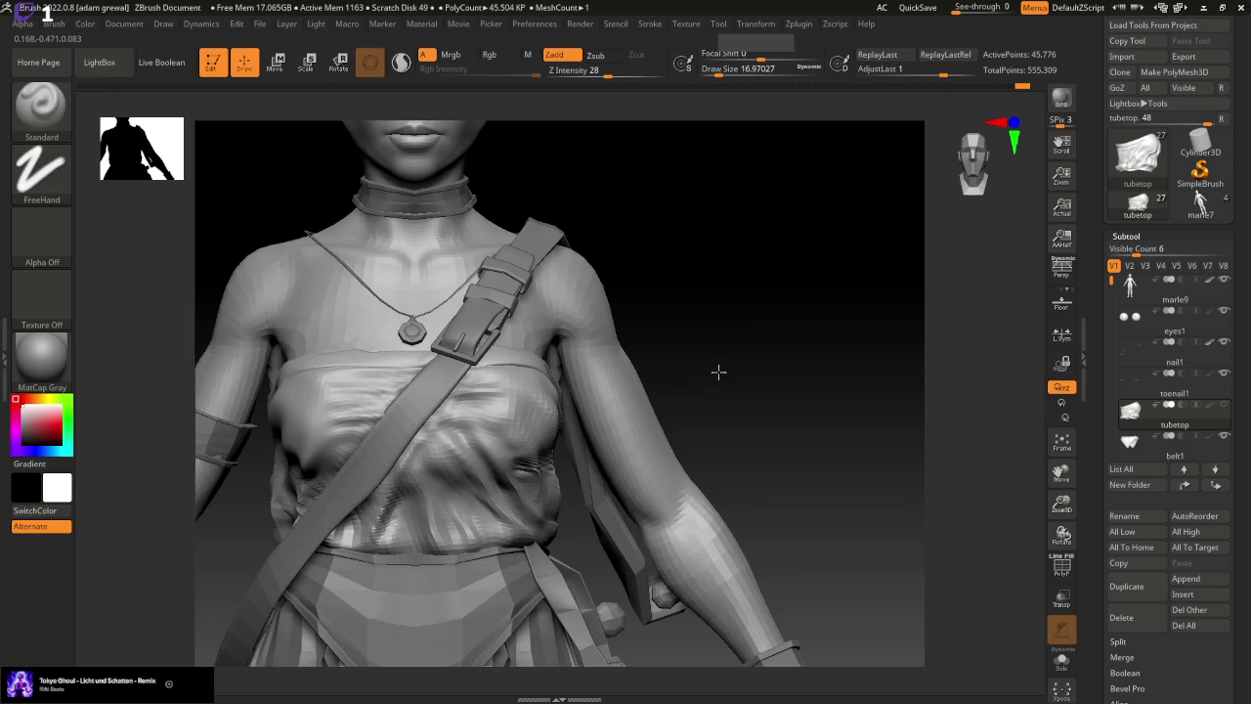
Smooth the noisy chest cloth from a closer side view, shrinking the brush to about 13
{"action": "left_click_drag", "start_coordinate": [738, 71], "coordinate": [772, 70]}
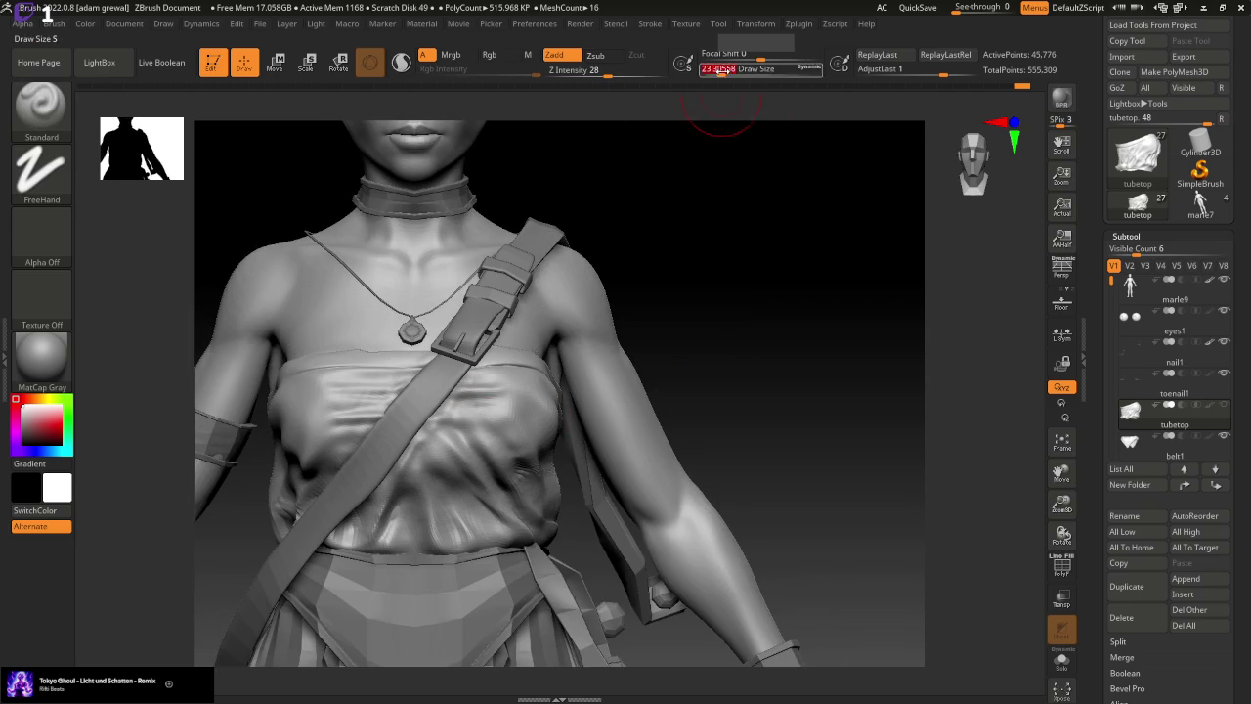
{"action": "left_click_drag", "start_coordinate": [720, 112], "coordinate": [754, 251]}
{"action": "left_click_drag", "start_coordinate": [280, 447], "coordinate": [307, 362], "text": "shift"}
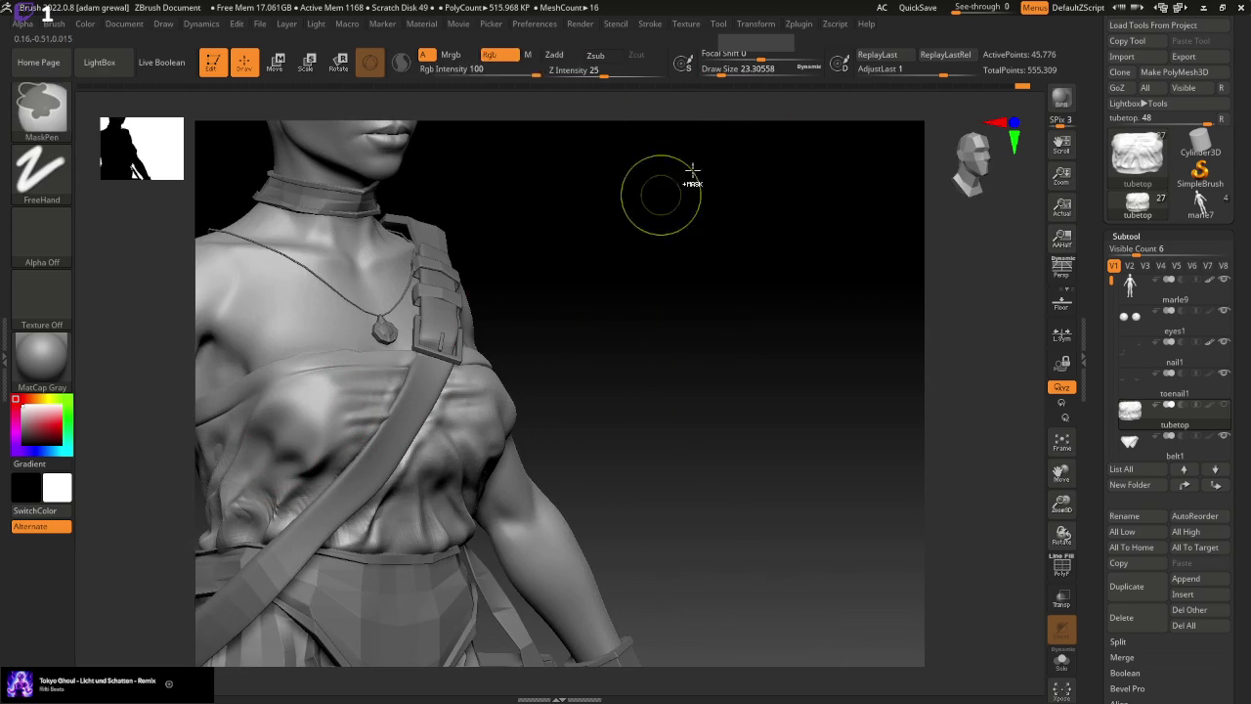
{"action": "left_click_drag", "start_coordinate": [728, 71], "coordinate": [716, 71]}
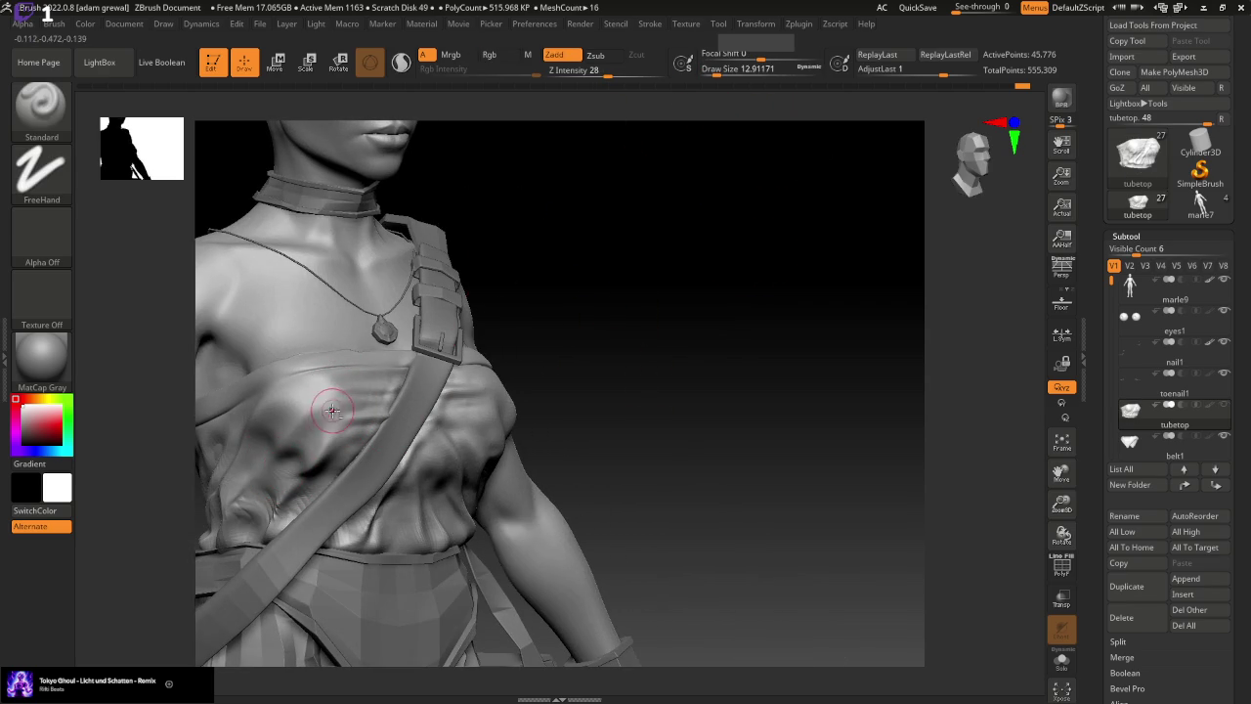
{"action": "left_click_drag", "start_coordinate": [243, 446], "coordinate": [307, 391], "text": "shift"}
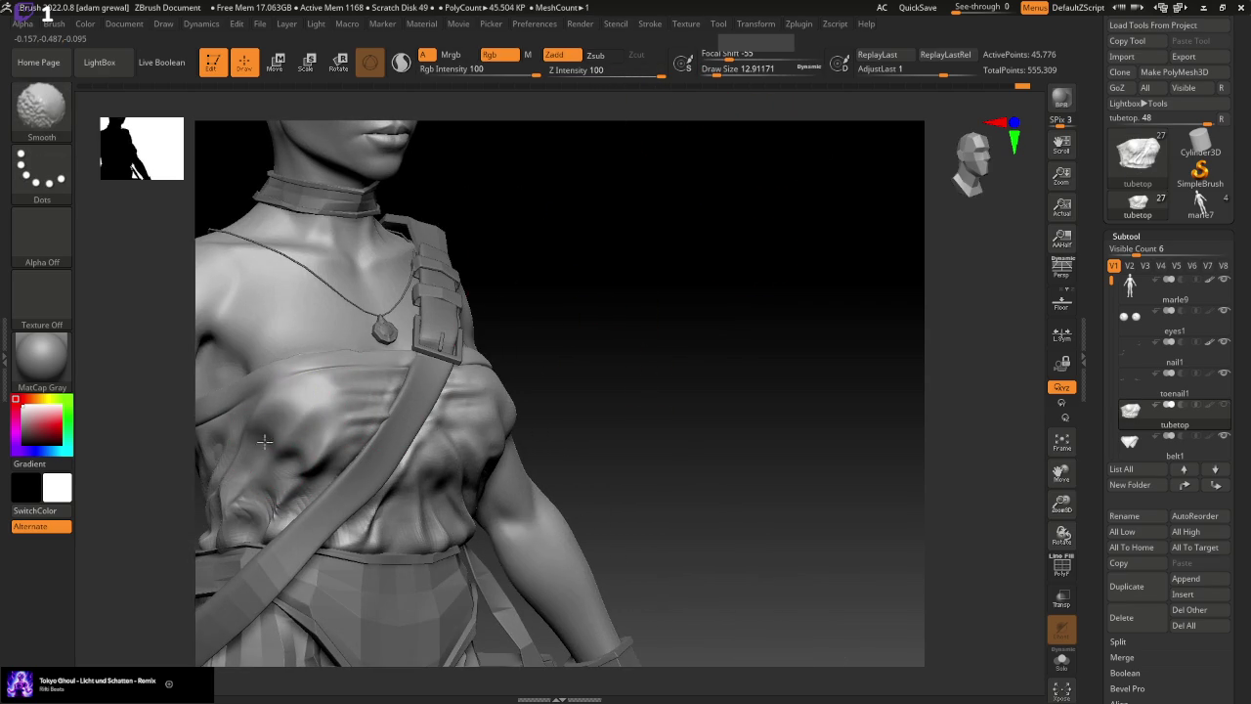
Roll the chest sculpt back in the undo history and smooth the cloth near the side
{"action": "key", "text": "ctrl"}
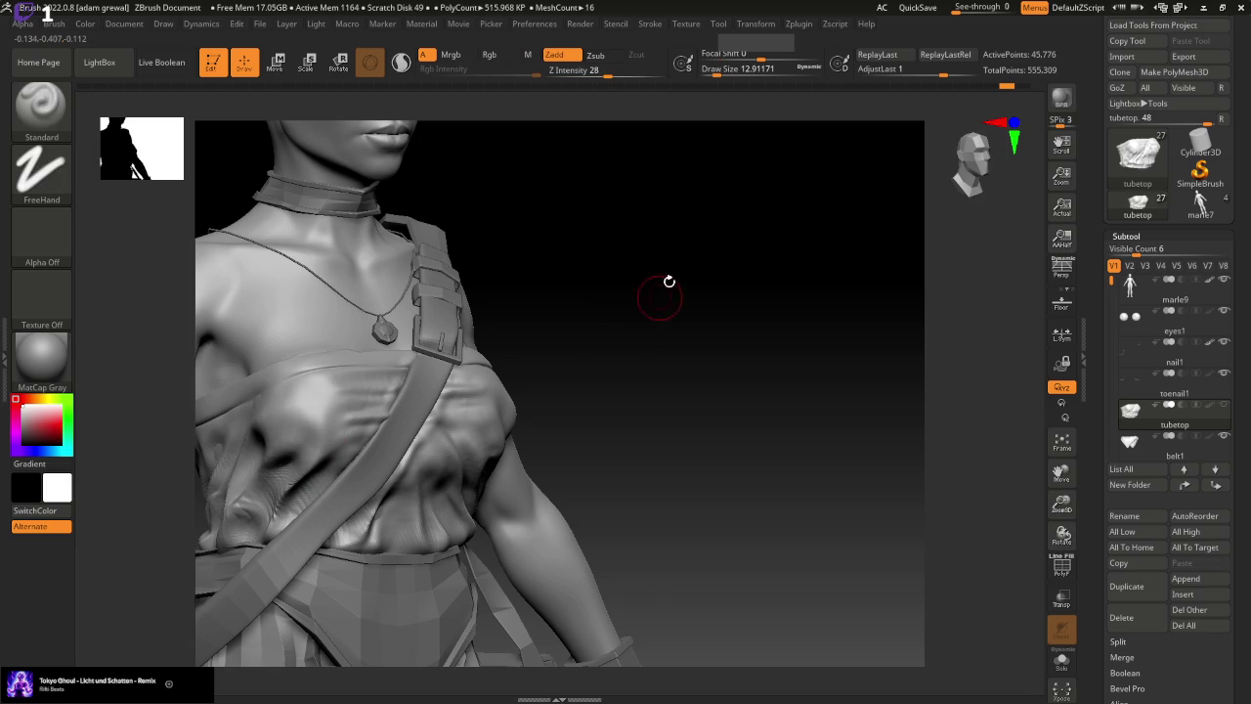
{"action": "left_click", "coordinate": [1001, 86]}
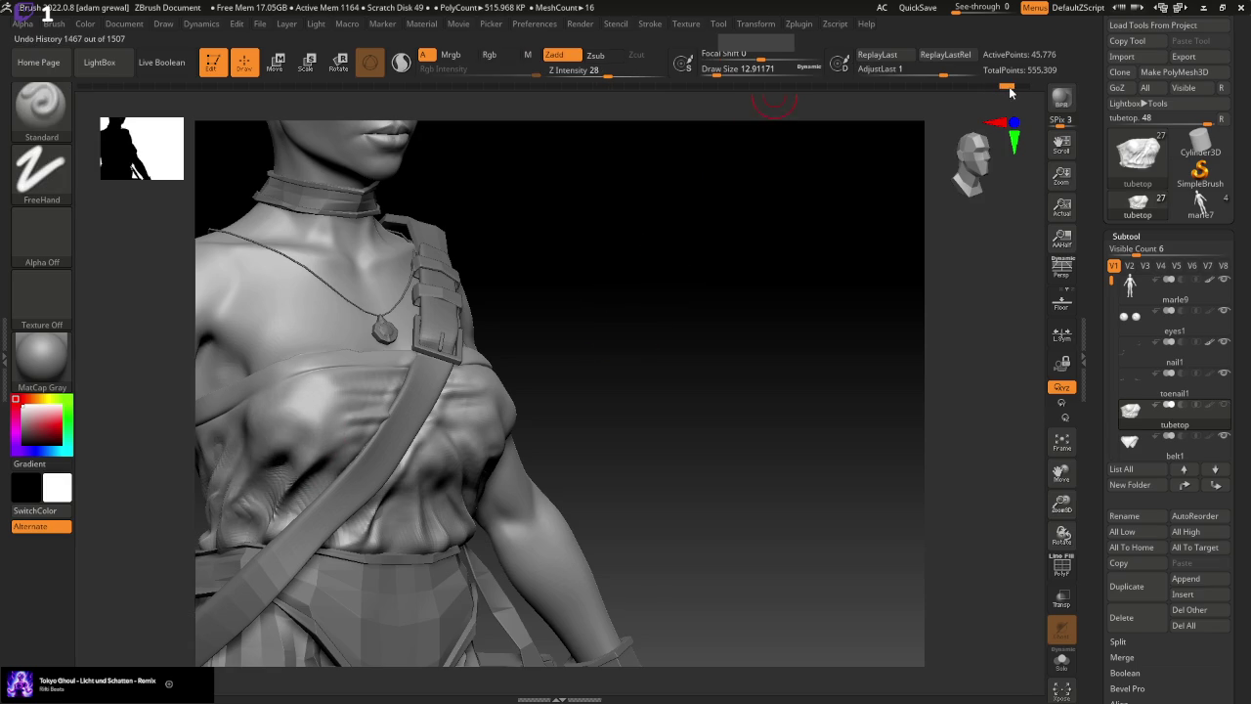
{"action": "left_click_drag", "start_coordinate": [714, 65], "coordinate": [720, 68]}
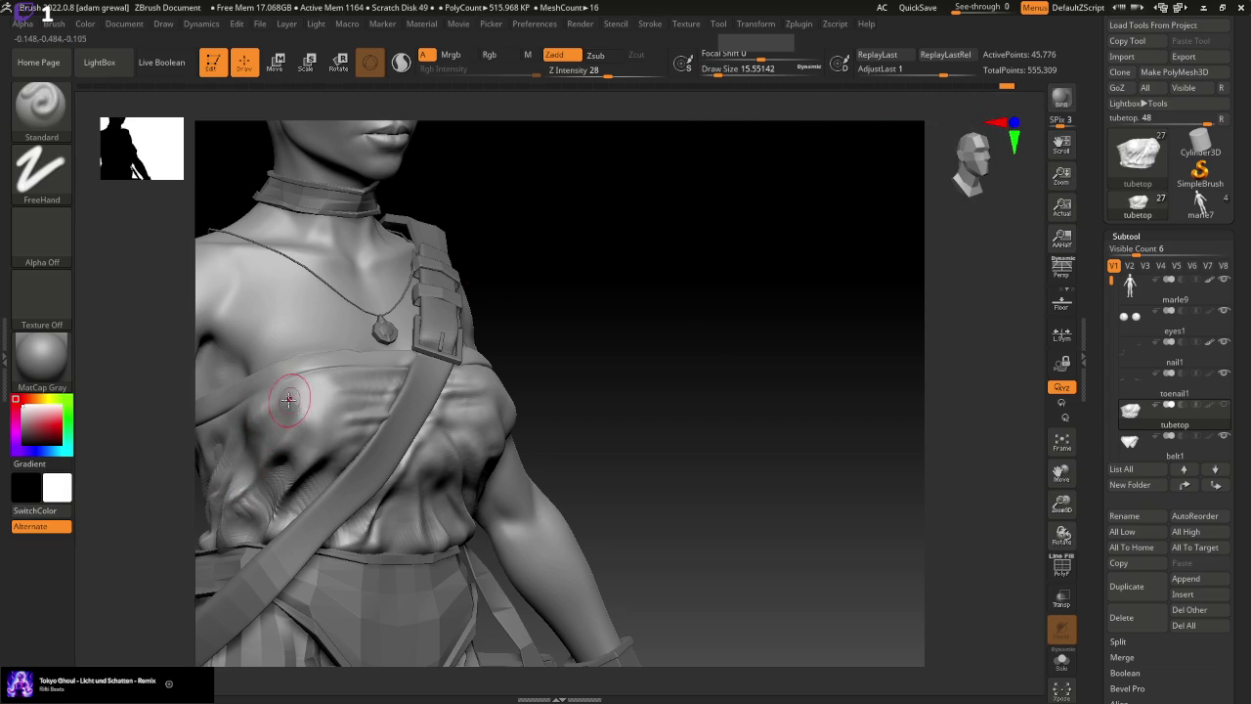
{"action": "mouse_move", "coordinate": [290, 399]}
{"action": "left_mouse_down", "text": "shift"}
{"action": "mouse_move", "coordinate": [251, 411]}
{"action": "mouse_move", "coordinate": [243, 435]}
{"action": "left_mouse_up", "text": "shift"}
{"action": "left_click_drag", "start_coordinate": [587, 372], "coordinate": [827, 355]}
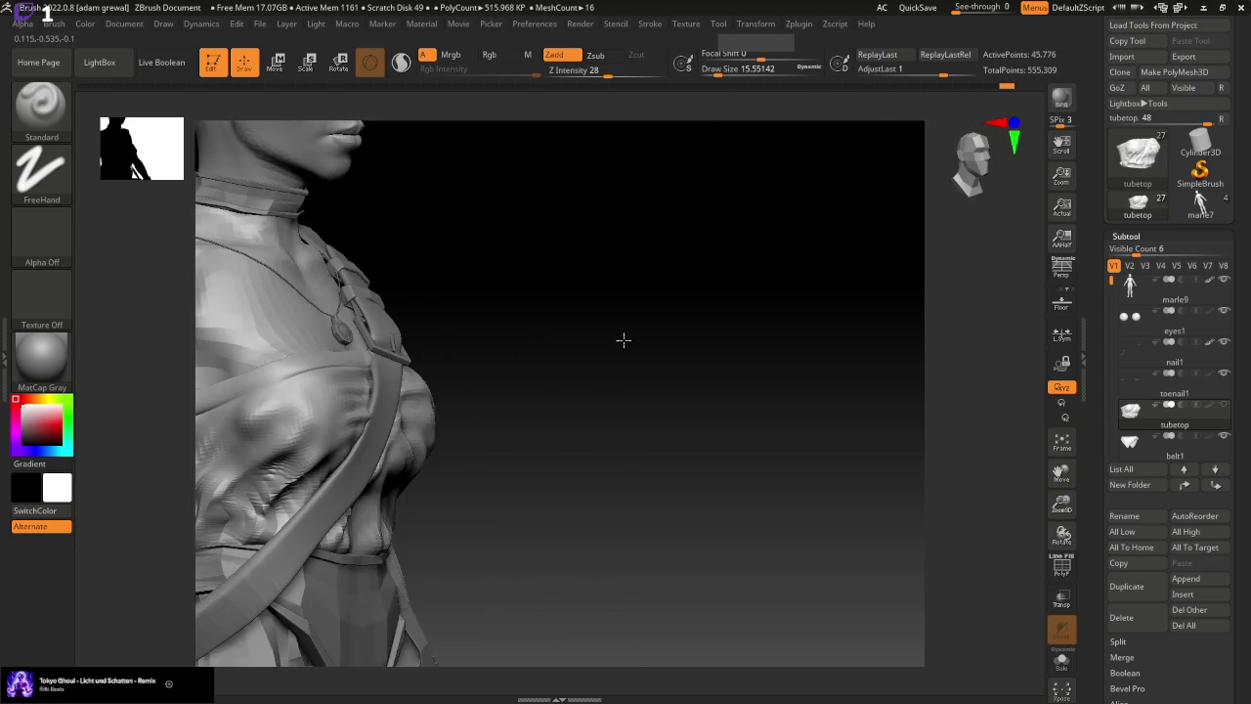
{"action": "left_click", "coordinate": [1063, 441]}
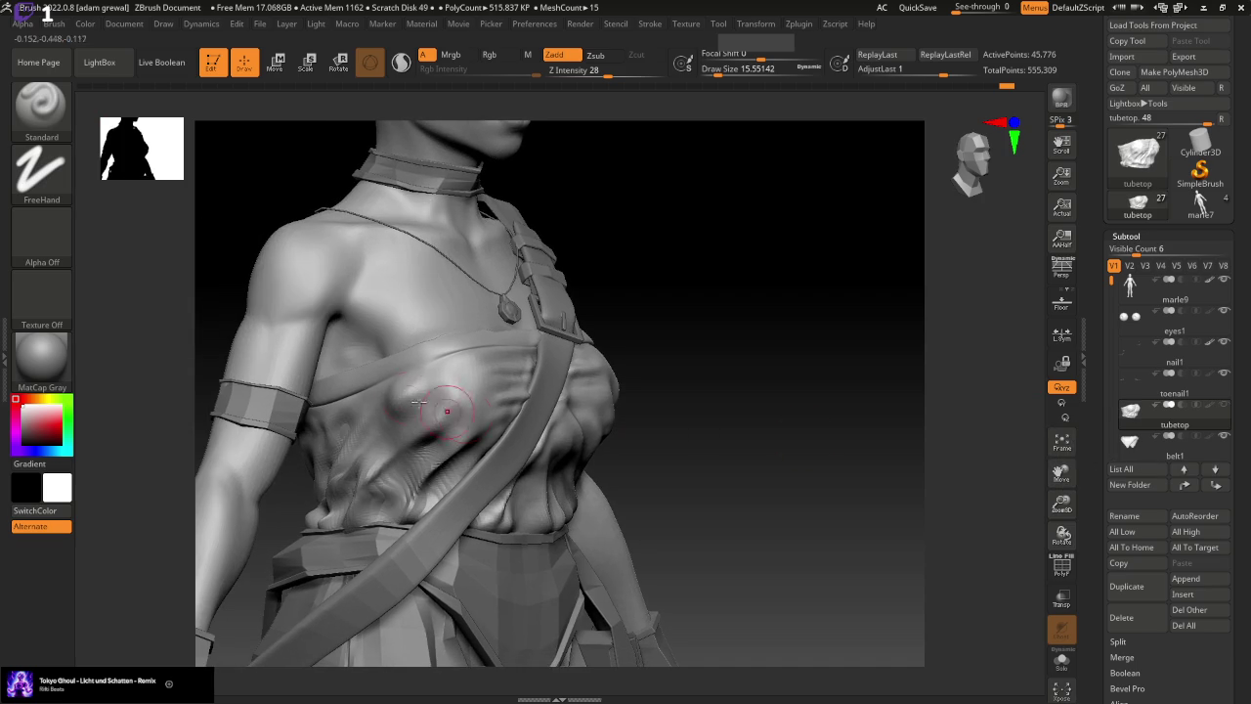
{"action": "left_click", "coordinate": [403, 403]}
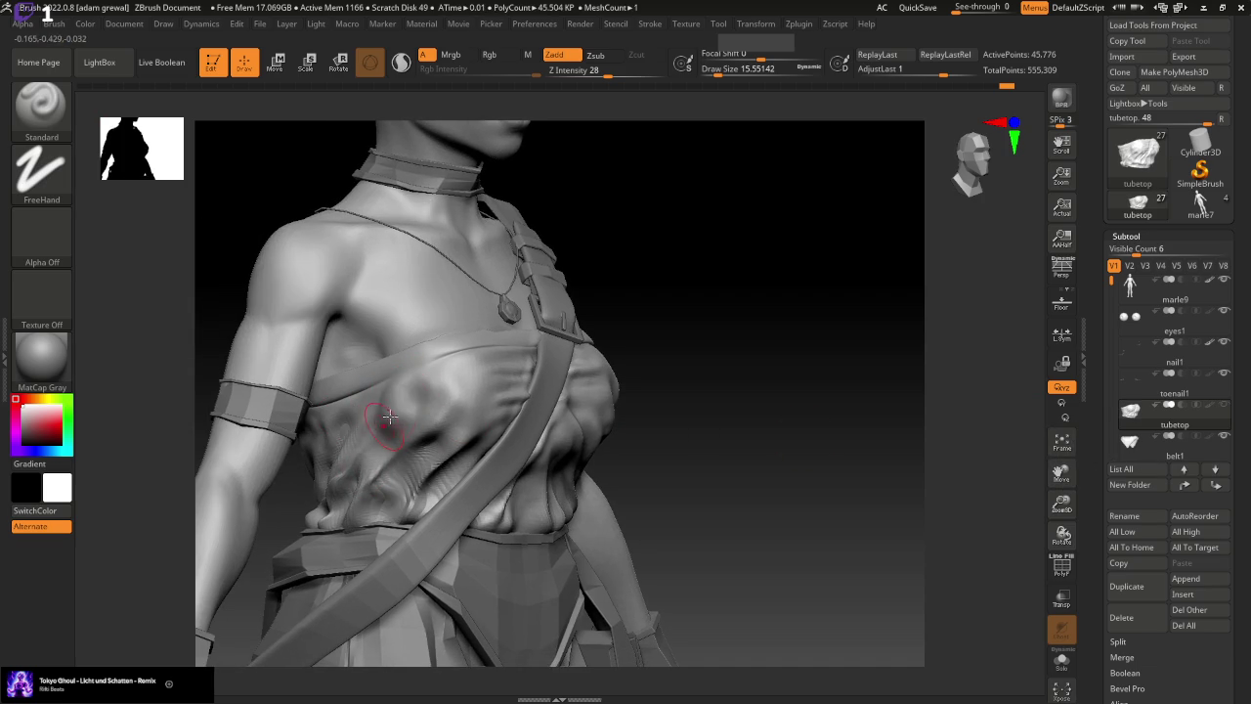
Smooth the chest side and sculpt a crease along the strap edge from the front
{"action": "key", "text": "ctrl"}
{"action": "key", "text": "shift"}
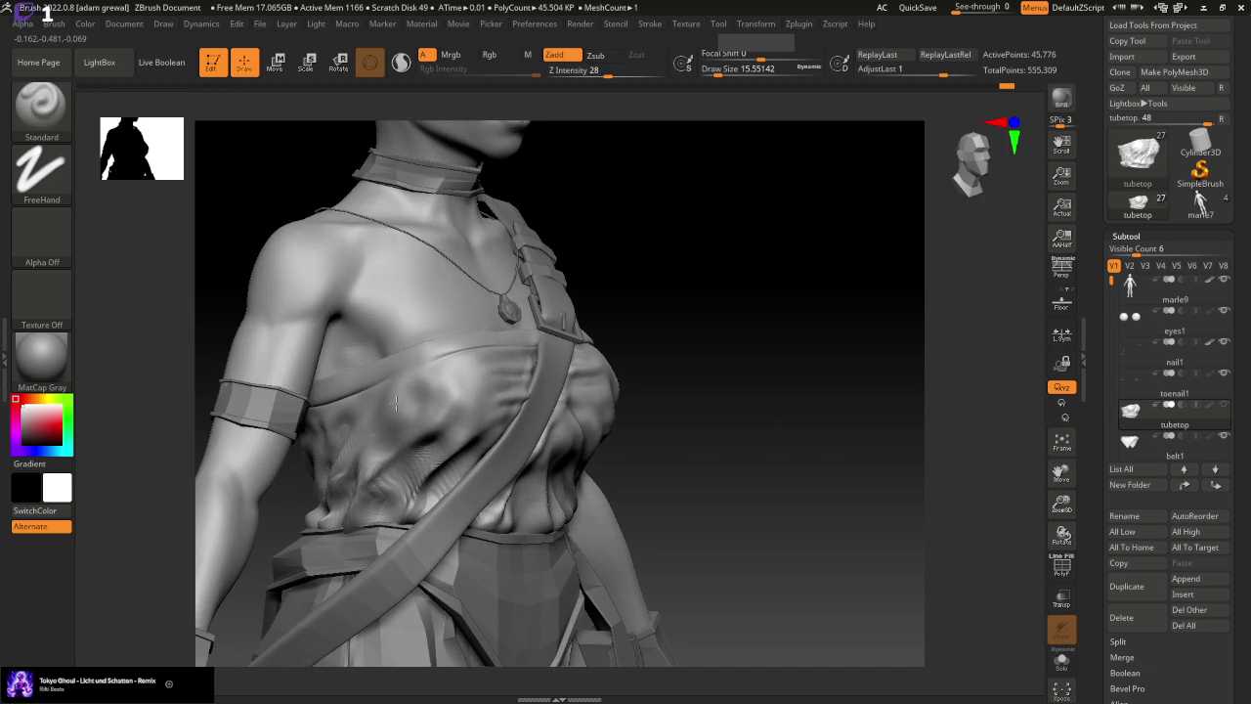
{"action": "left_click_drag", "start_coordinate": [397, 386], "coordinate": [379, 436], "text": "shift"}
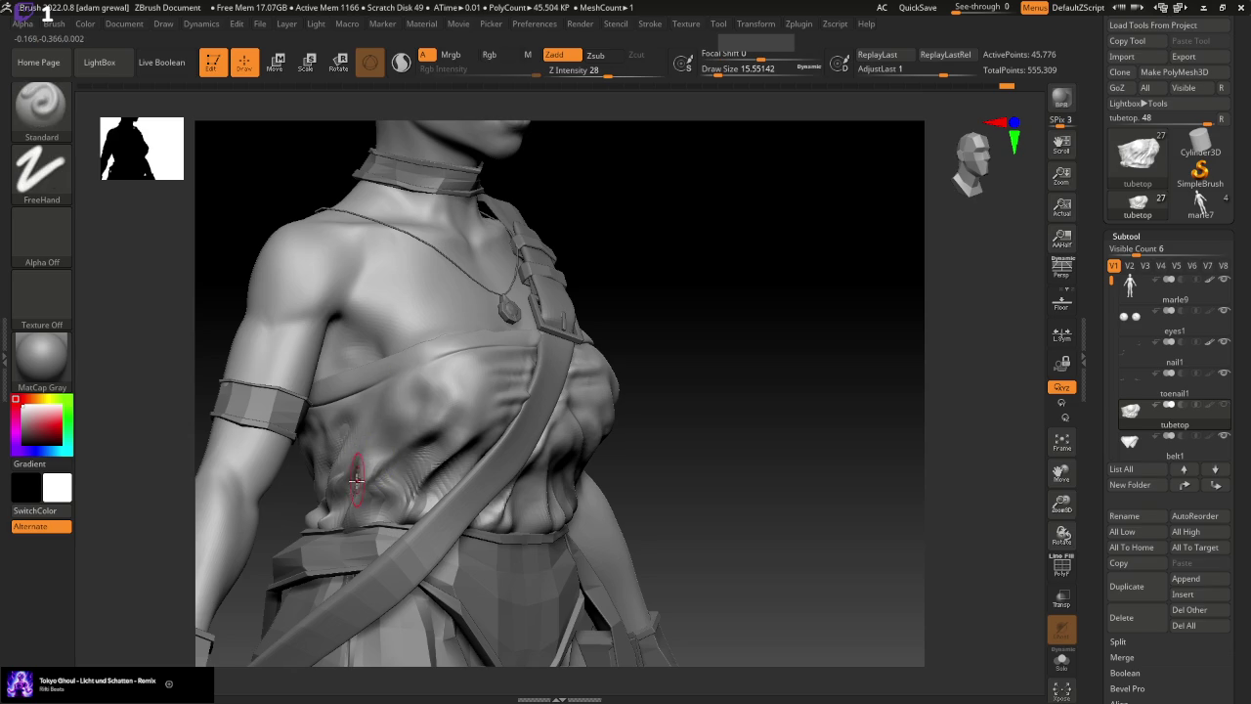
{"action": "key", "text": "shift"}
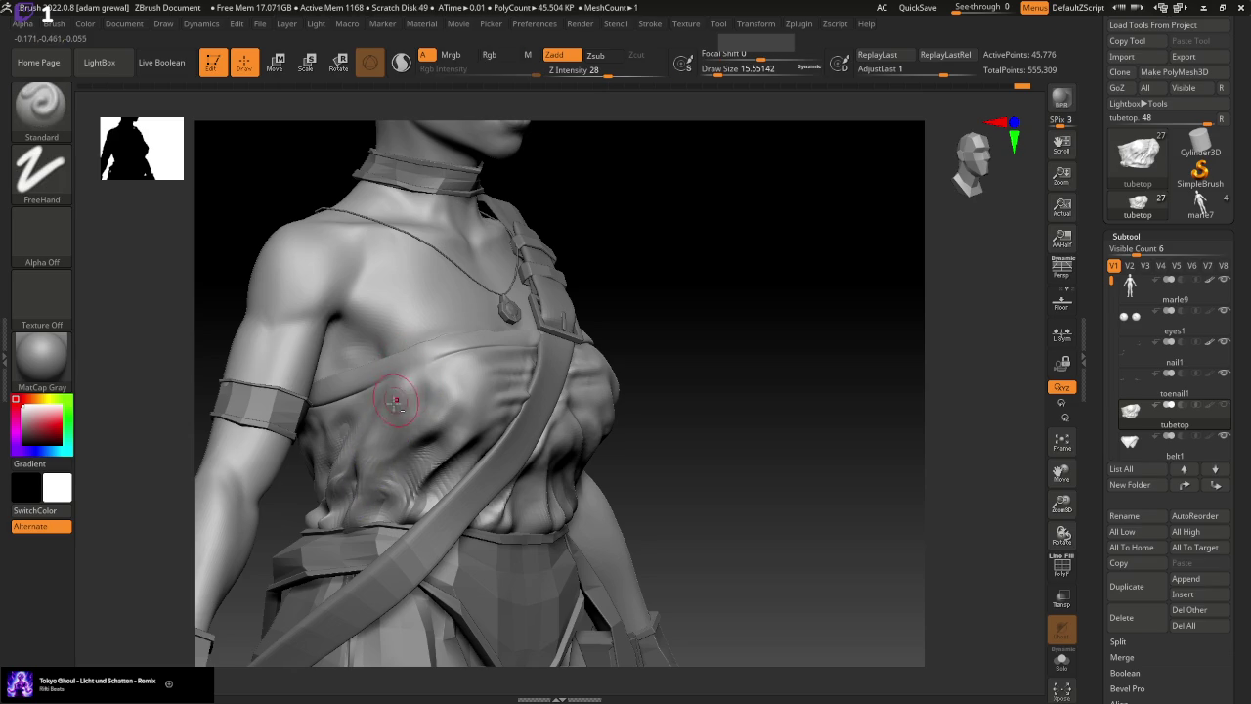
{"action": "mouse_move", "coordinate": [747, 352]}
{"action": "left_mouse_down", "text": "shift"}
{"action": "mouse_move", "coordinate": [778, 362]}
{"action": "mouse_move", "coordinate": [799, 282]}
{"action": "left_mouse_up", "text": "shift"}
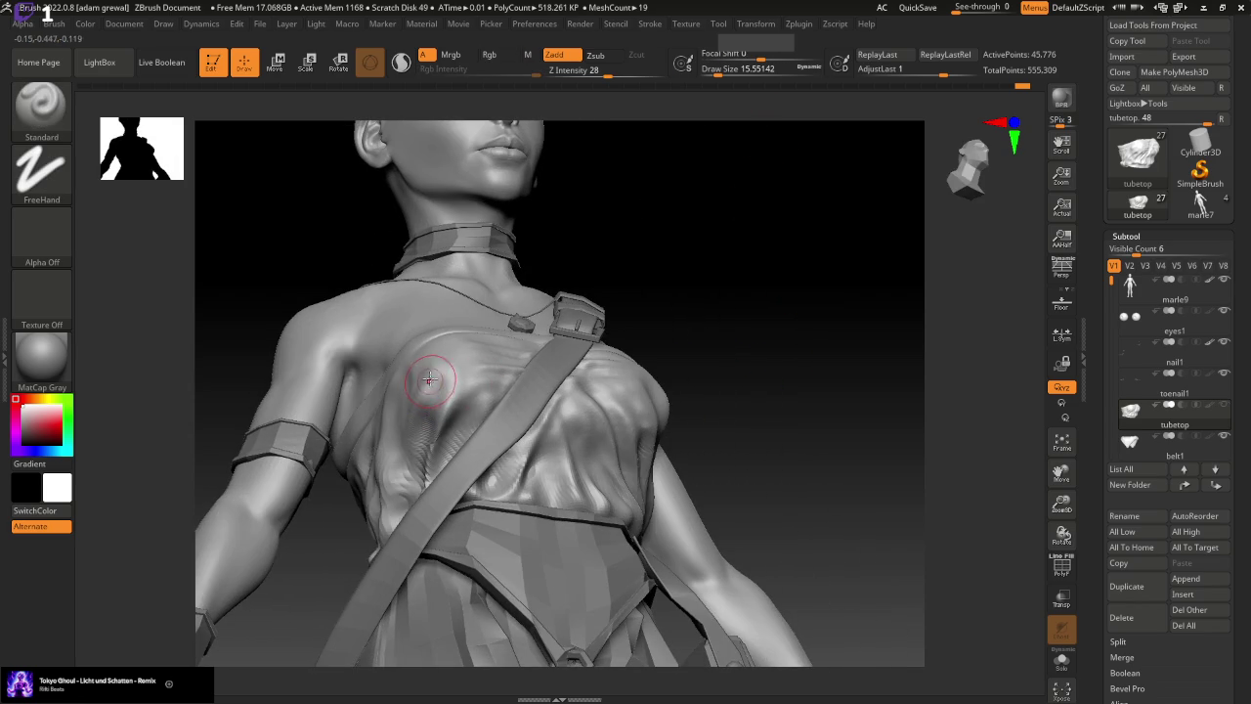
{"action": "left_click_drag", "start_coordinate": [420, 506], "coordinate": [394, 521]}
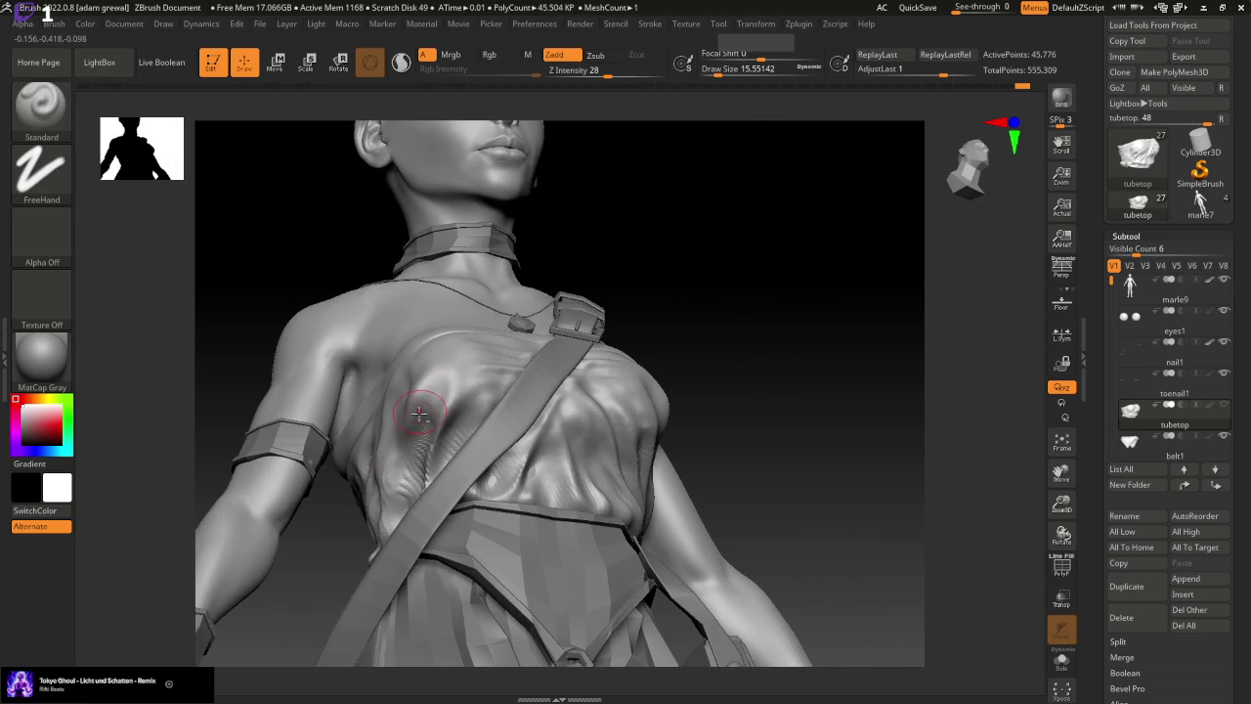
{"action": "left_click_drag", "start_coordinate": [418, 415], "coordinate": [405, 418], "text": "shift"}
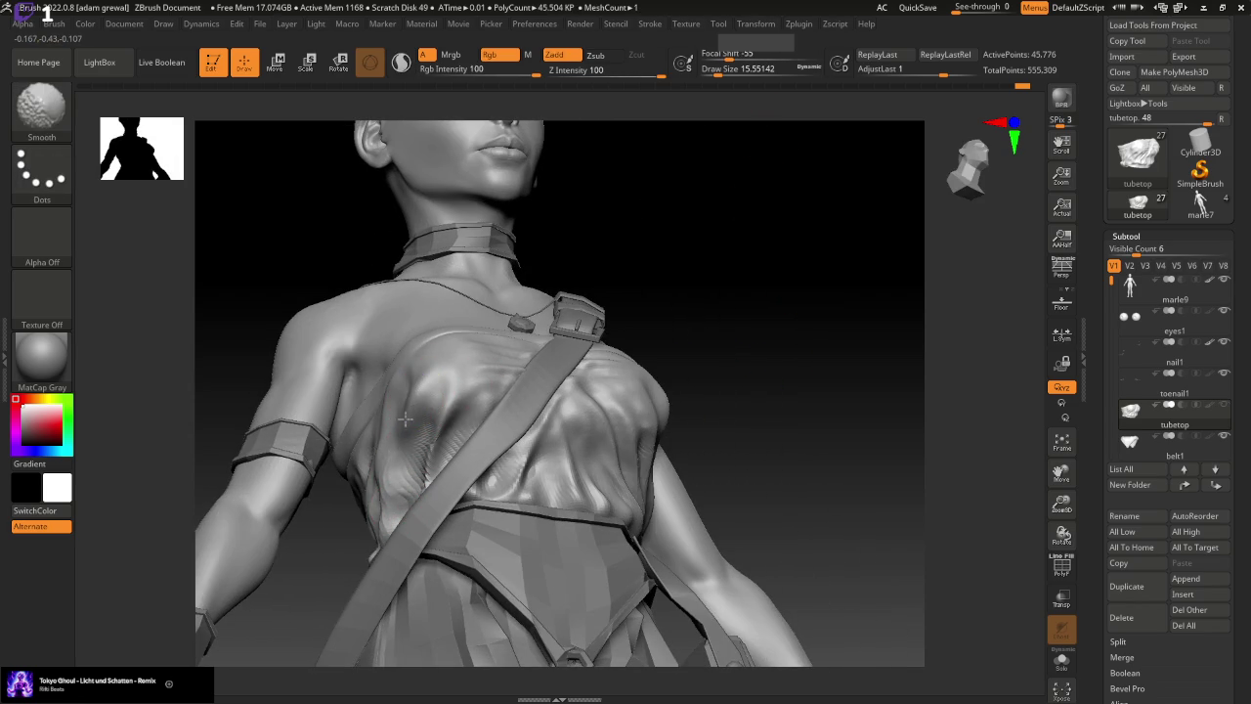
Step back through the undo history to an earlier chest shape, viewing it from the front
{"action": "mouse_move", "coordinate": [784, 352]}
{"action": "left_mouse_down"}
{"action": "mouse_move", "coordinate": [405, 400]}
{"action": "mouse_move", "coordinate": [430, 410]}
{"action": "left_mouse_up"}
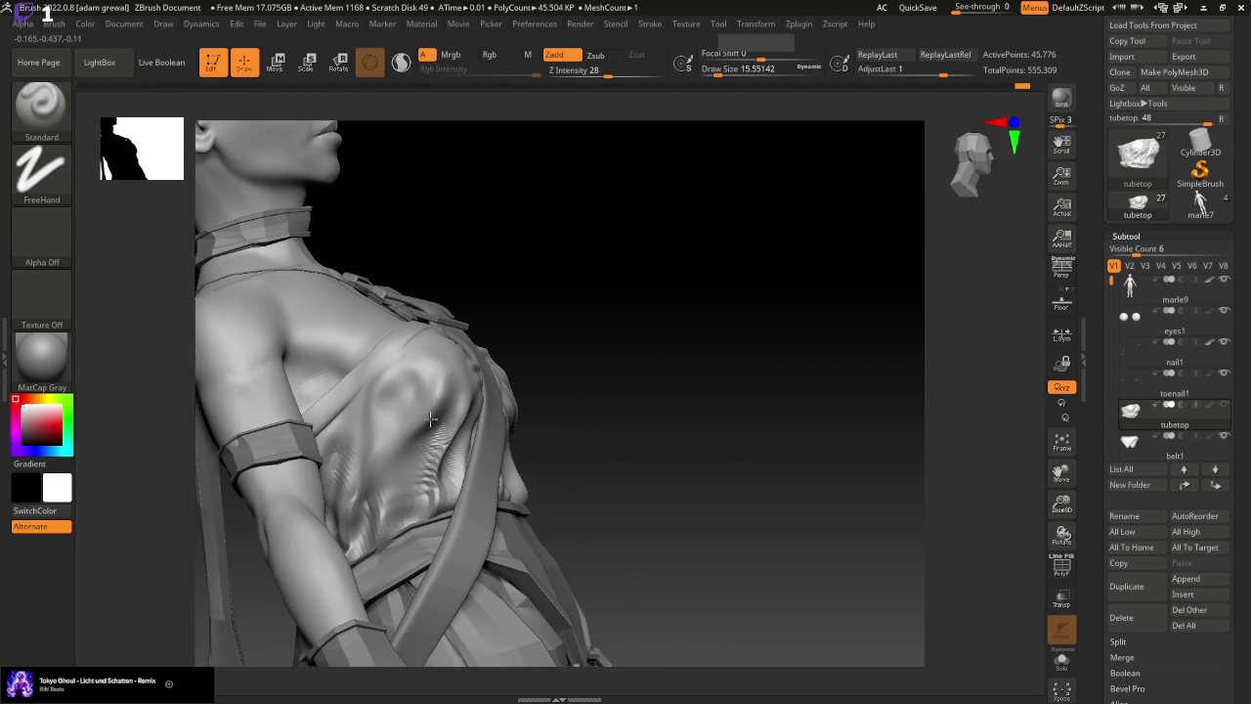
{"action": "left_click", "coordinate": [1022, 85]}
{"action": "mouse_move", "coordinate": [1022, 85]}
{"action": "left_mouse_down"}
{"action": "mouse_move", "coordinate": [959, 86]}
{"action": "mouse_move", "coordinate": [957, 97]}
{"action": "left_mouse_up"}
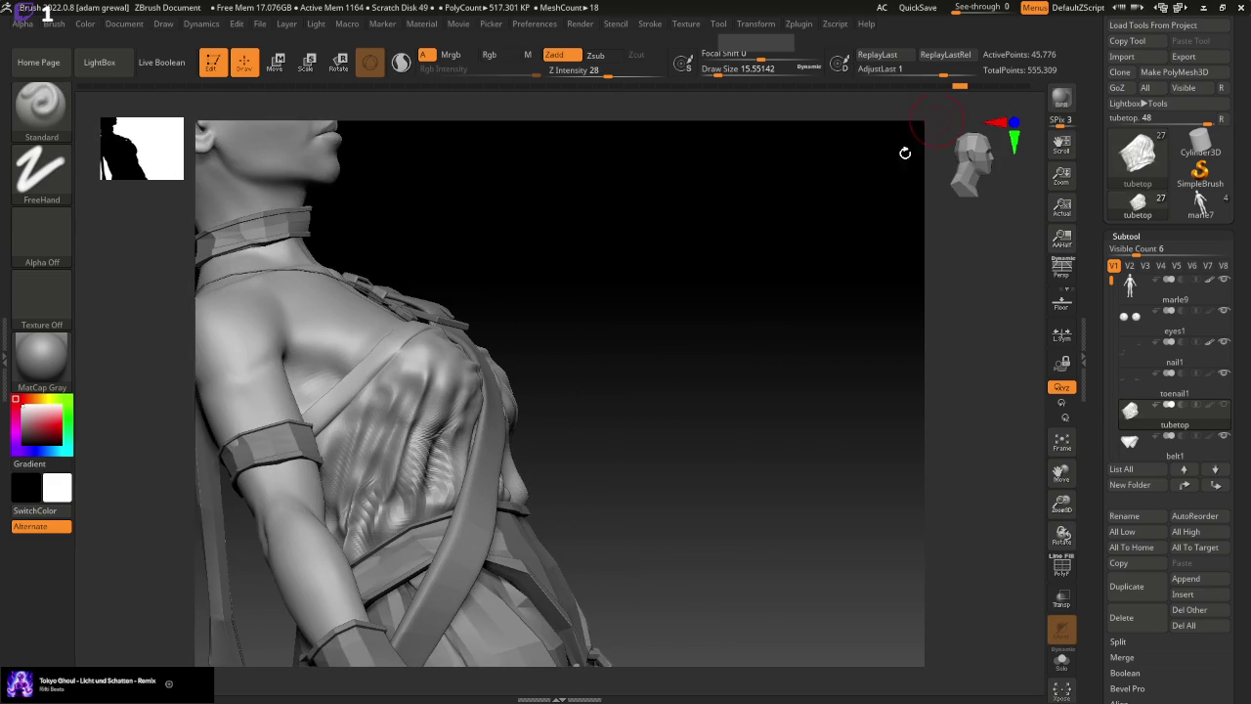
{"action": "left_click_drag", "start_coordinate": [905, 153], "coordinate": [929, 205], "text": "shift"}
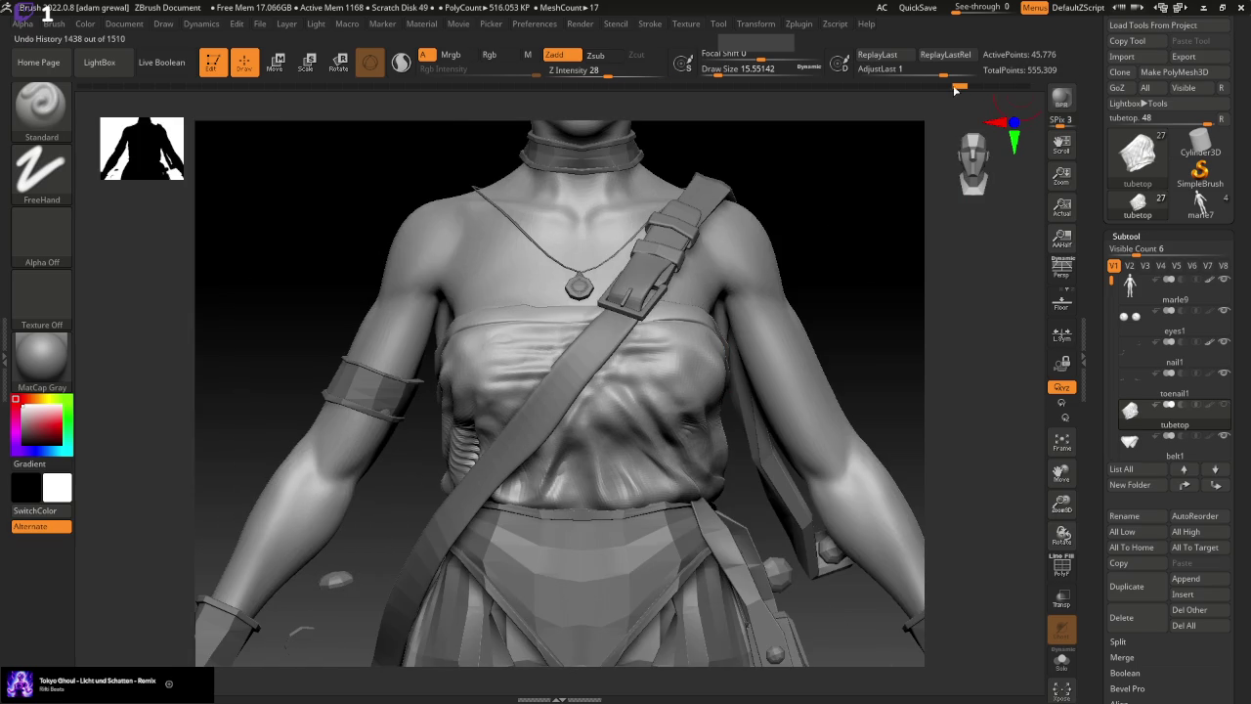
Scrub the Undo History back to an earlier chest state and discard the later steps
{"action": "mouse_move", "coordinate": [960, 86]}
{"action": "left_mouse_down"}
{"action": "mouse_move", "coordinate": [1031, 92]}
{"action": "mouse_move", "coordinate": [998, 95]}
{"action": "left_mouse_up"}
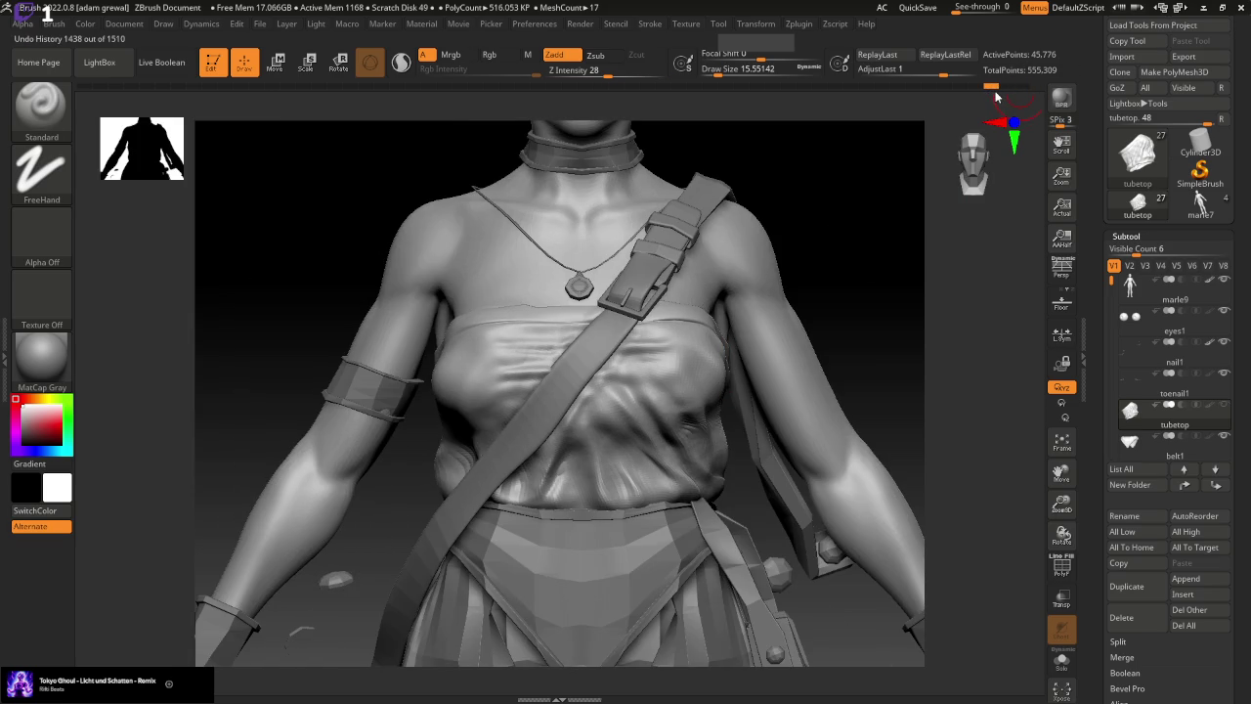
{"action": "left_click_drag", "start_coordinate": [985, 97], "coordinate": [989, 98]}
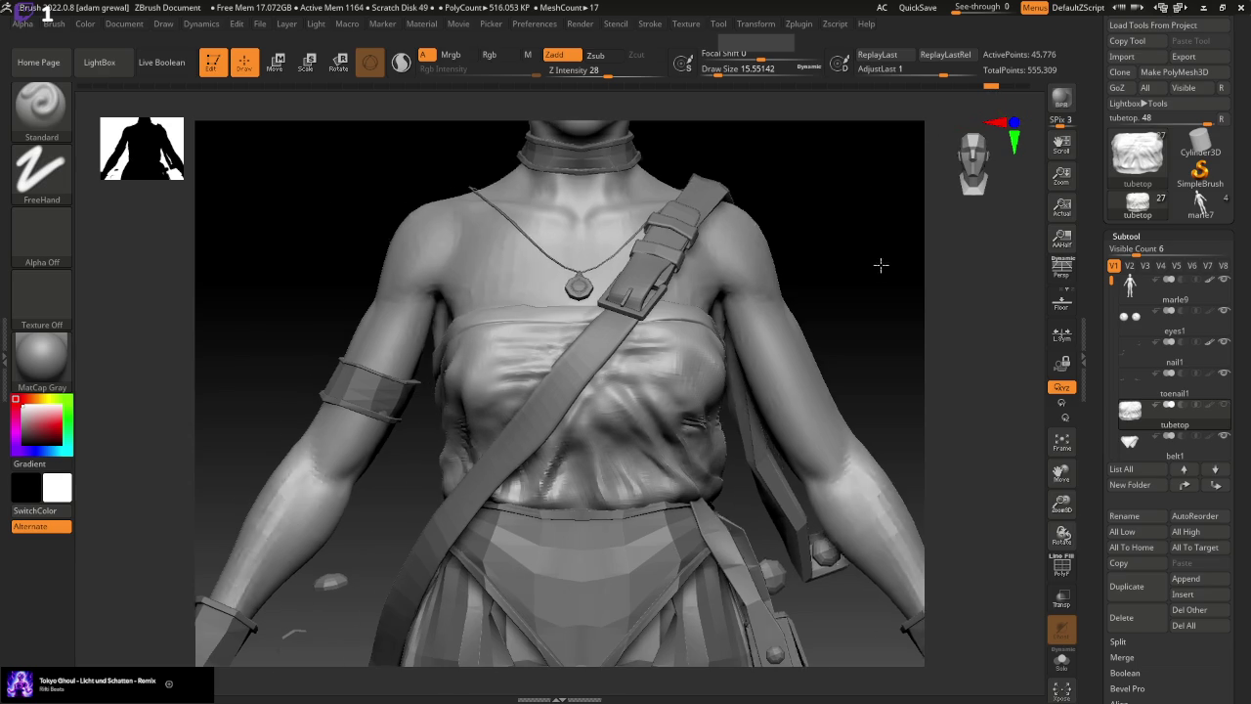
{"action": "left_click_drag", "start_coordinate": [879, 264], "coordinate": [860, 190]}
{"action": "left_click_drag", "start_coordinate": [717, 75], "coordinate": [723, 76]}
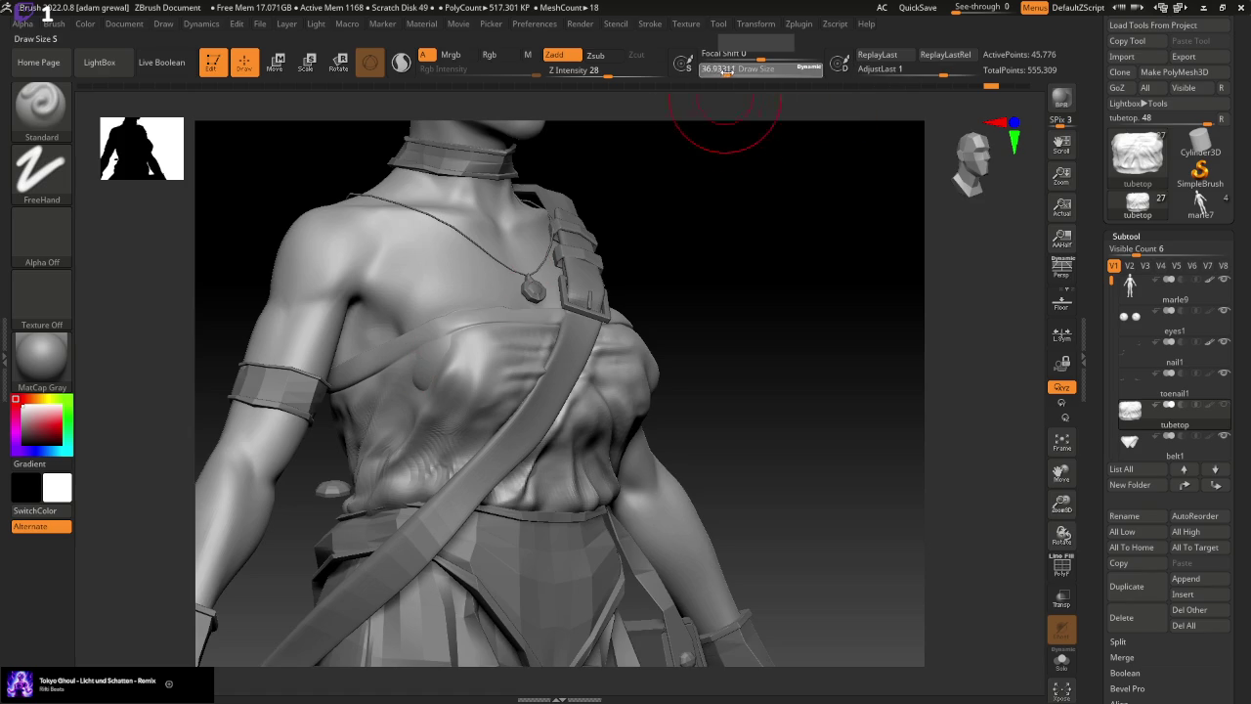
{"action": "left_click", "coordinate": [435, 359]}
{"action": "left_click", "coordinate": [433, 434]}
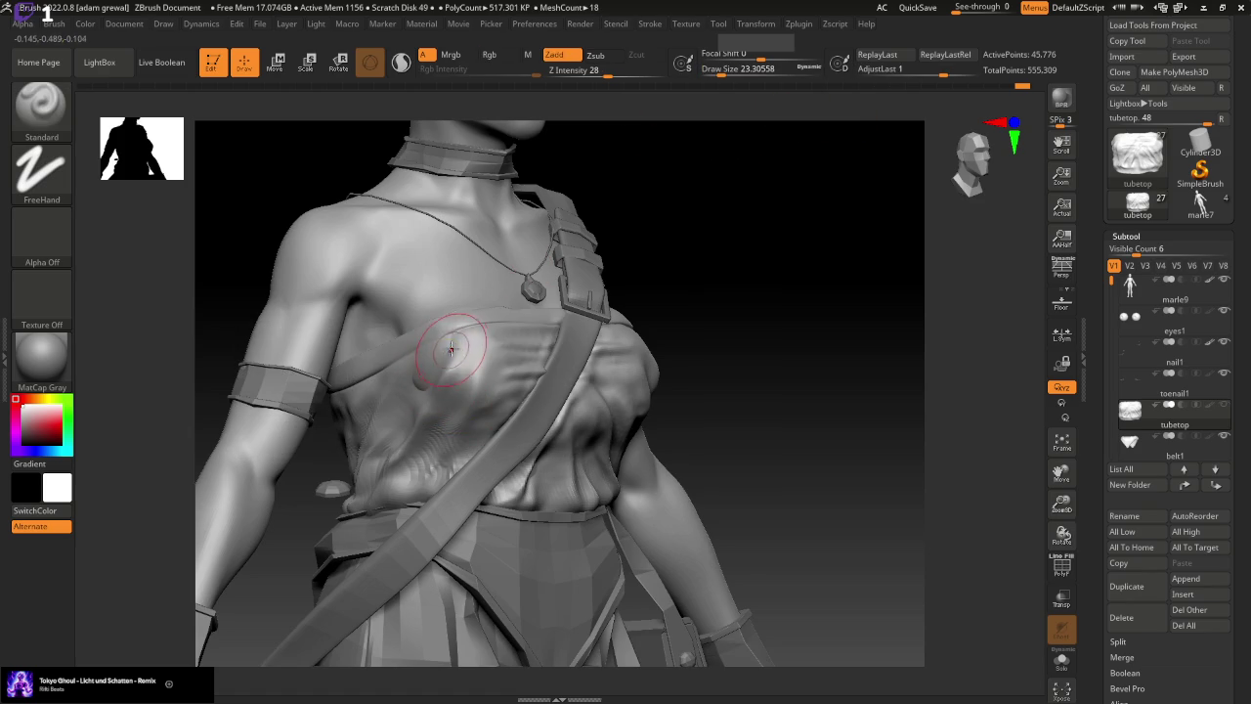
Lower Z Intensity to 9 and size the Standard brush for finer chest wrinkles
{"action": "key", "text": "ctrl"}
{"action": "left_click", "coordinate": [573, 75]}
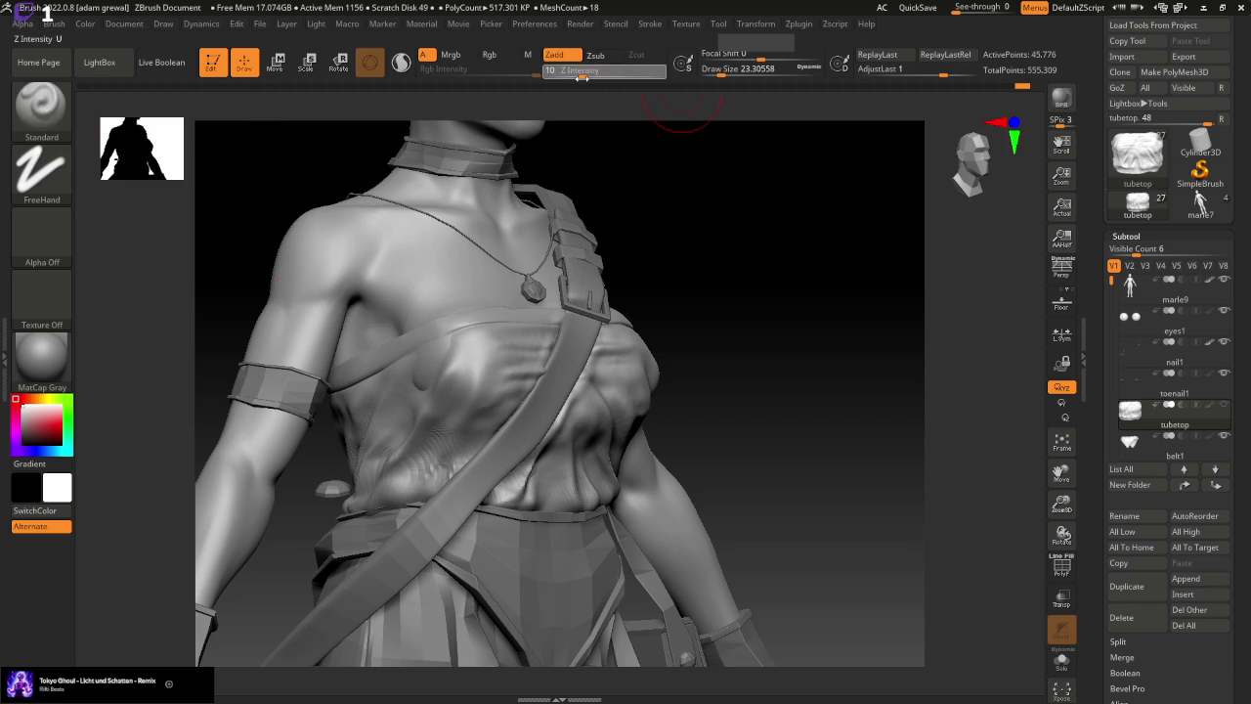
{"action": "type", "text": "9"}
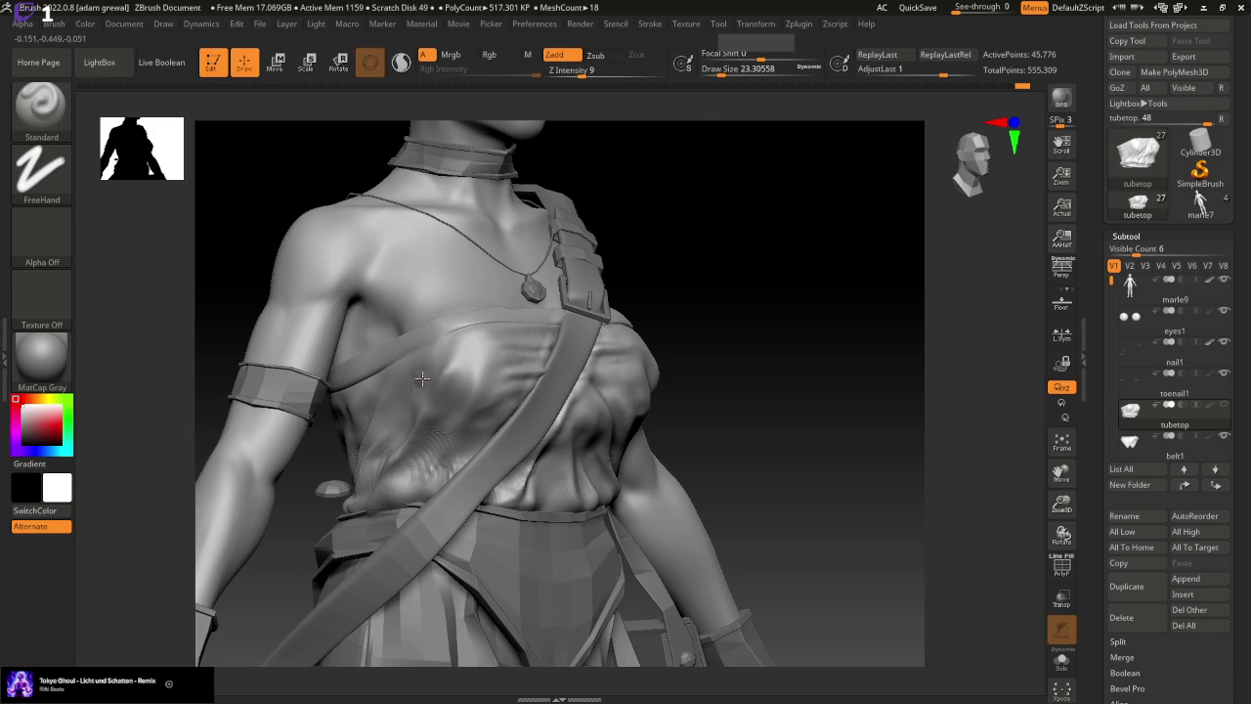
{"action": "mouse_move", "coordinate": [421, 378]}
{"action": "right_mouse_down", "text": "shift"}
{"action": "mouse_move", "coordinate": [846, 411]}
{"action": "mouse_move", "coordinate": [850, 386]}
{"action": "right_mouse_up", "text": "shift"}
{"action": "left_click_drag", "start_coordinate": [761, 74], "coordinate": [728, 75]}
{"action": "right_click_drag", "start_coordinate": [828, 357], "coordinate": [781, 360]}
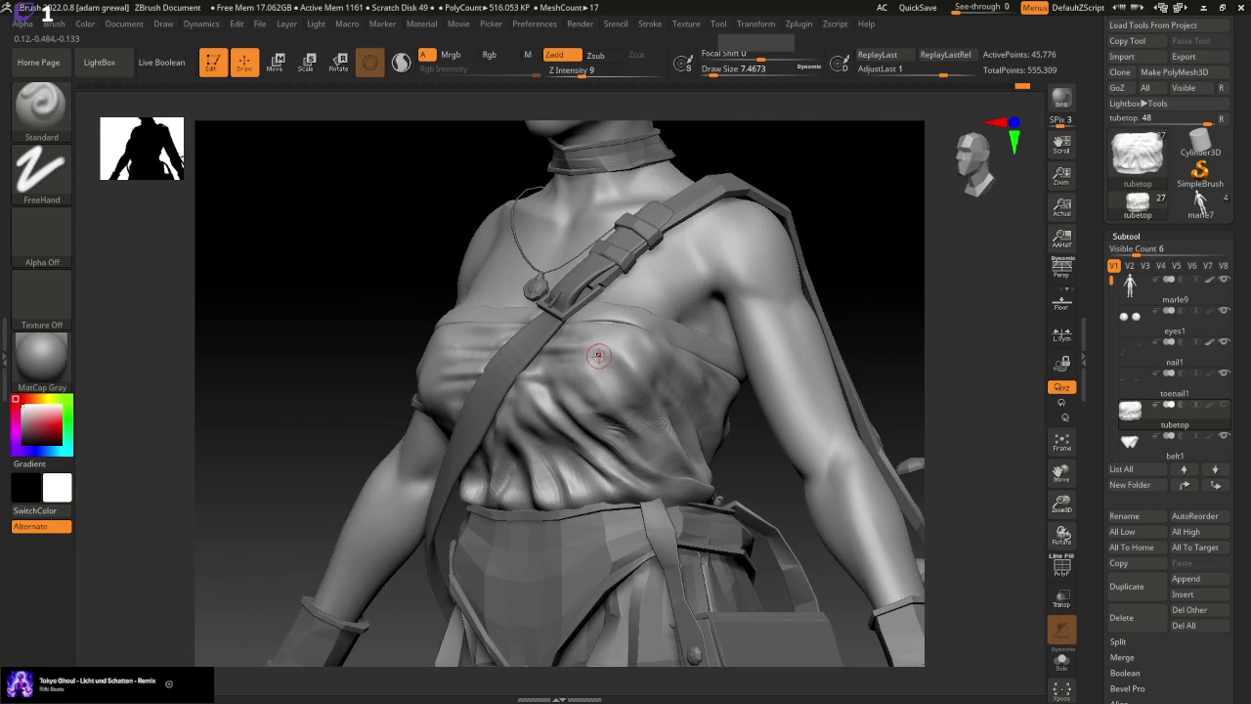
{"action": "left_click_drag", "start_coordinate": [728, 75], "coordinate": [782, 74]}
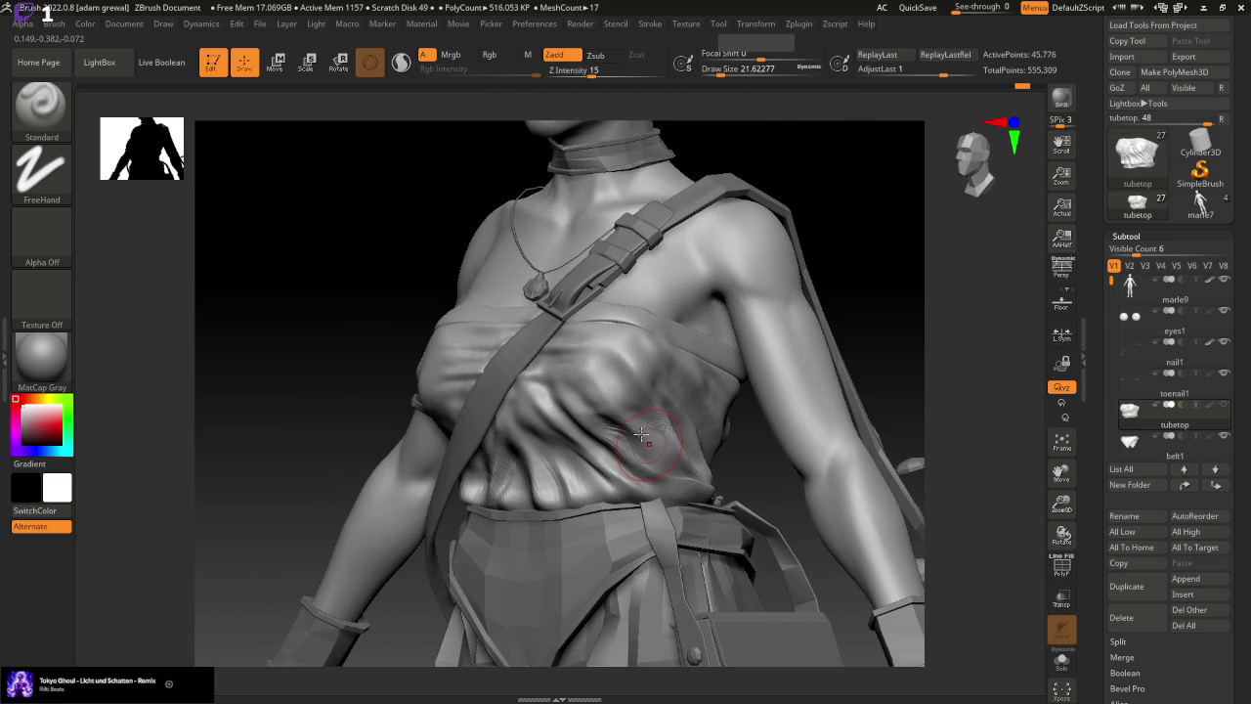
{"action": "left_click_drag", "start_coordinate": [728, 74], "coordinate": [710, 73]}
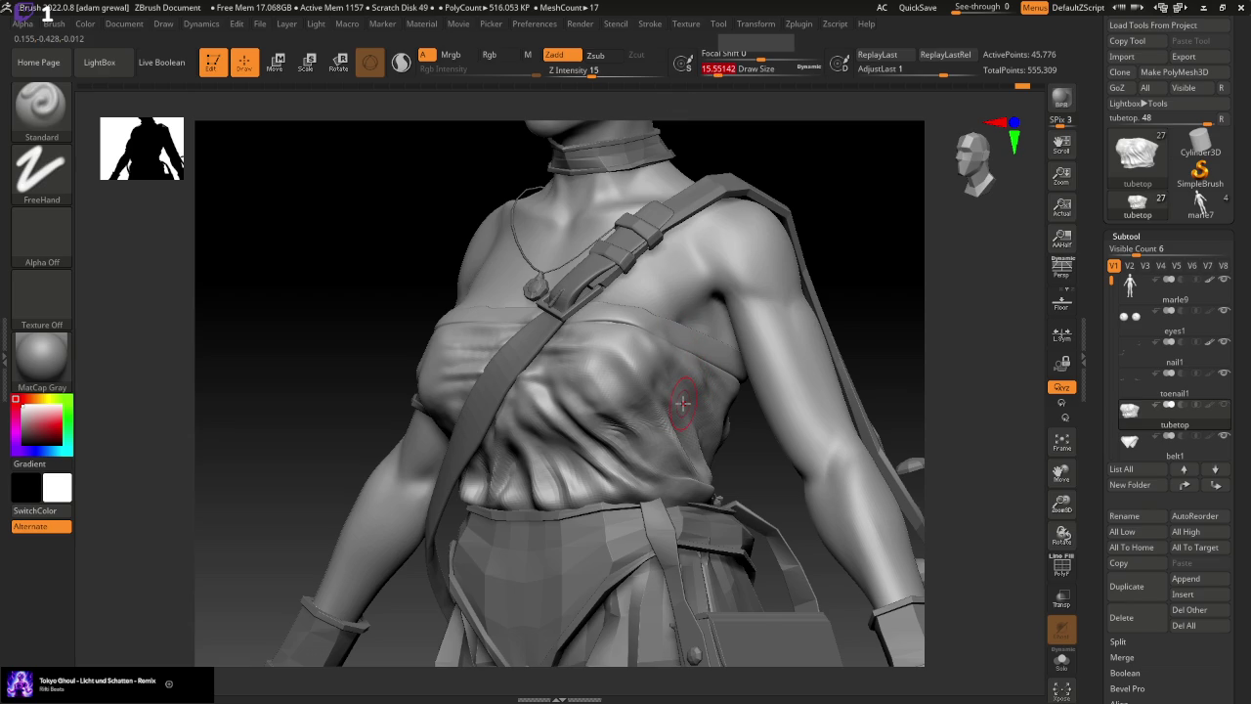
{"action": "mouse_move", "coordinate": [1153, 444]}
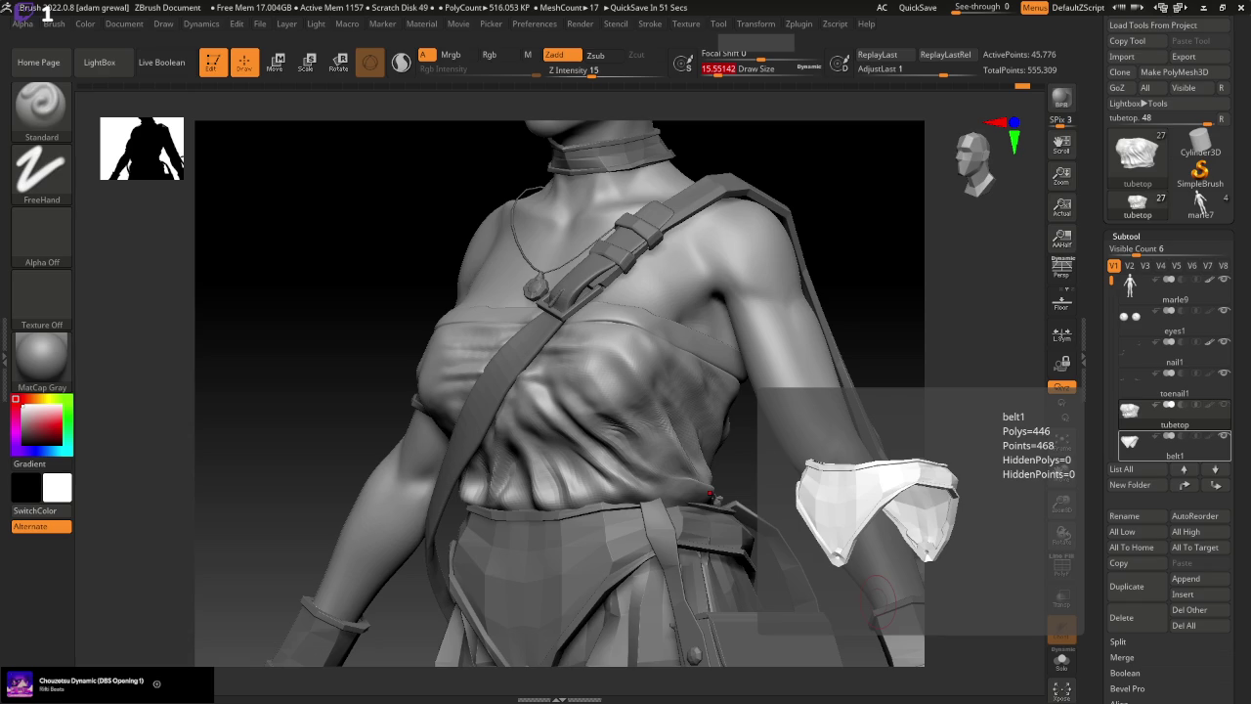
{"action": "left_click_drag", "start_coordinate": [878, 293], "coordinate": [515, 415]}
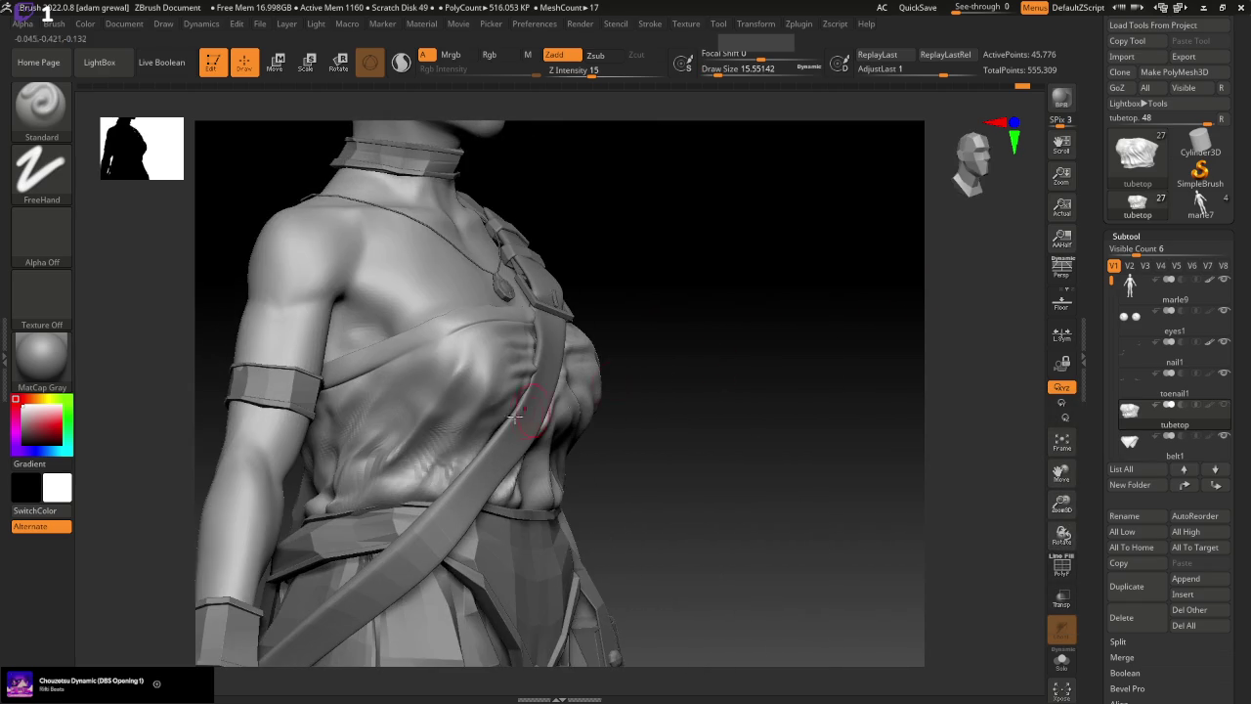
Enlarge the brush slightly, raise Z Intensity, and check the torso front and back
{"action": "left_click_drag", "start_coordinate": [713, 68], "coordinate": [724, 69]}
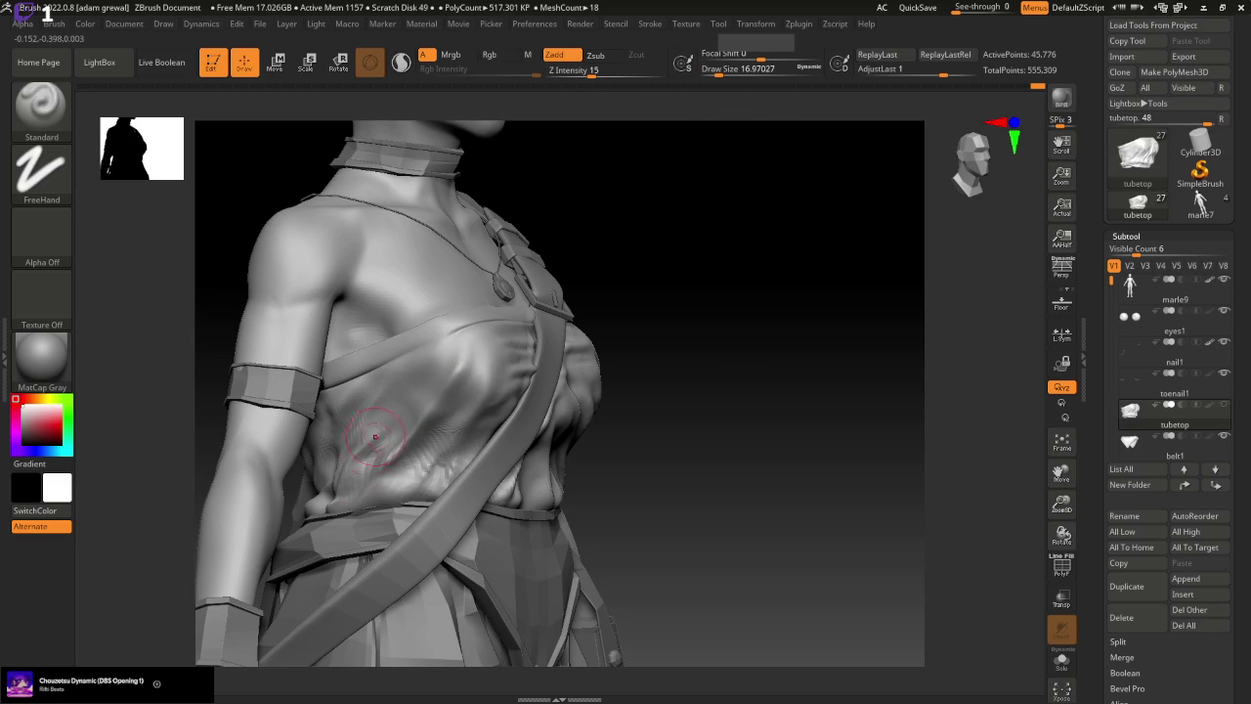
{"action": "left_click_drag", "start_coordinate": [591, 73], "coordinate": [604, 74]}
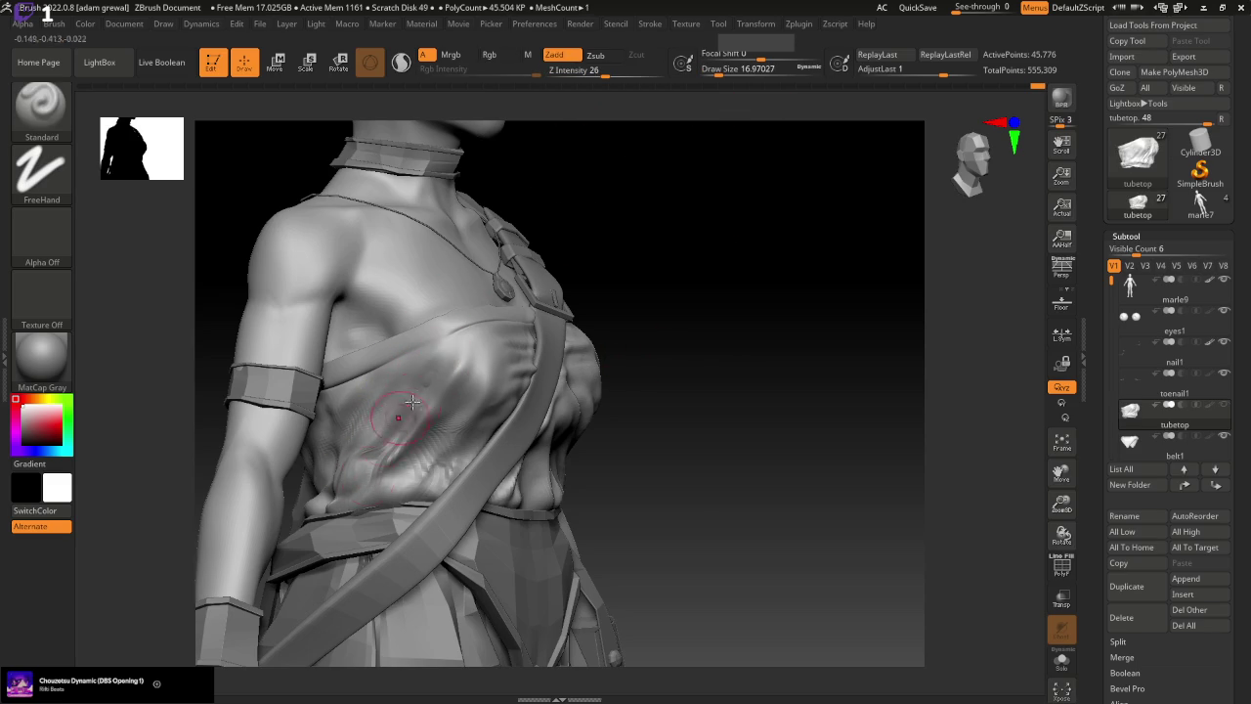
{"action": "left_click_drag", "start_coordinate": [765, 323], "coordinate": [731, 333], "text": "shift"}
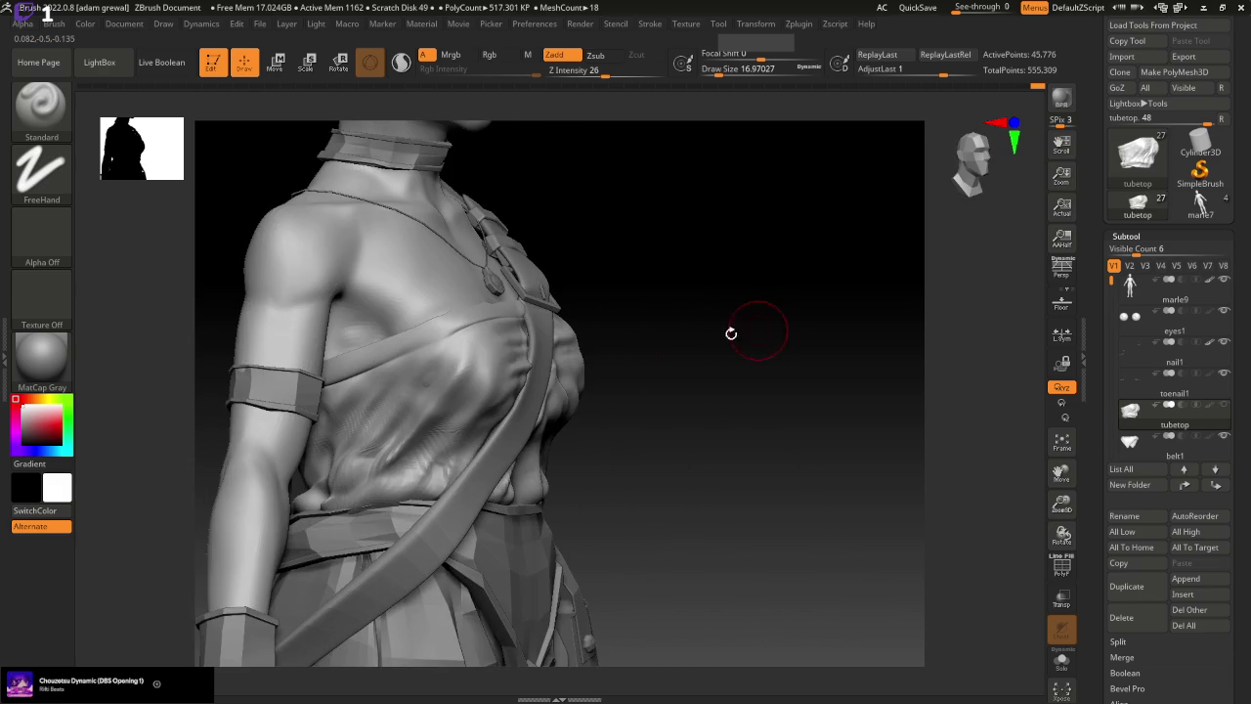
{"action": "key", "text": "shift"}
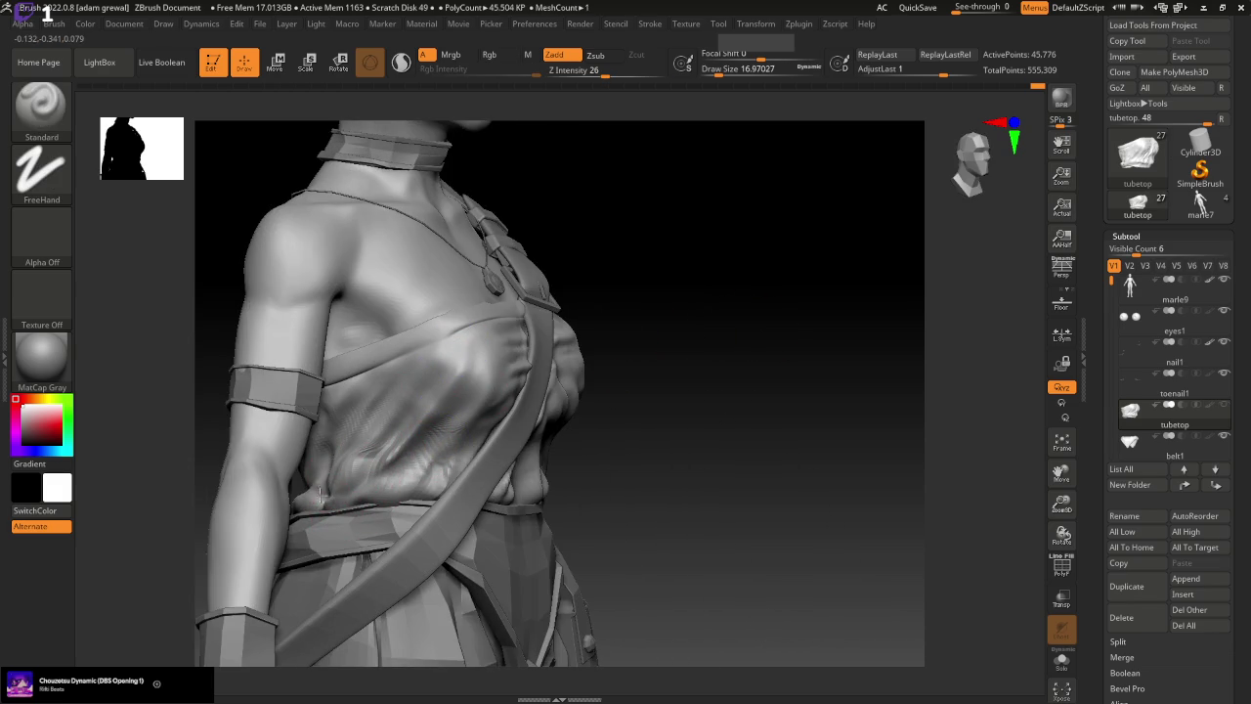
{"action": "left_click_drag", "start_coordinate": [704, 410], "coordinate": [606, 439]}
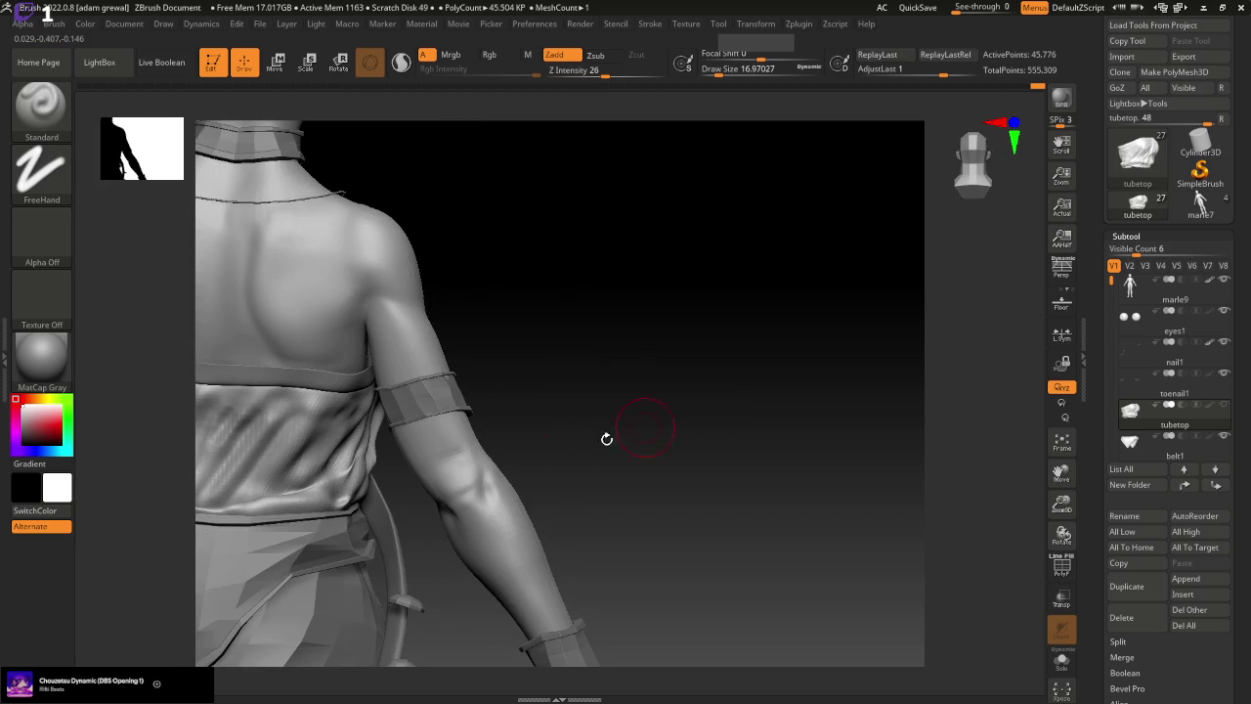
{"action": "left_click_drag", "start_coordinate": [311, 504], "coordinate": [745, 409]}
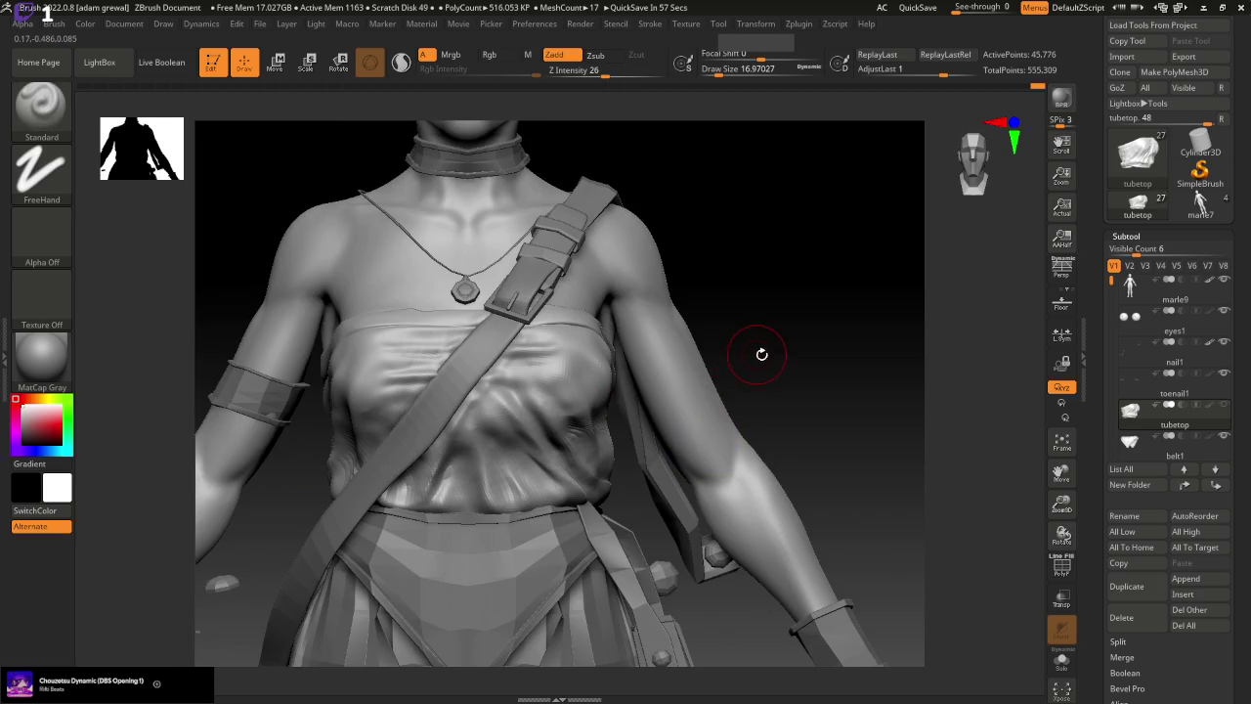
{"action": "left_click_drag", "start_coordinate": [762, 355], "coordinate": [503, 386]}
{"action": "left_click_drag", "start_coordinate": [542, 432], "coordinate": [784, 321]}
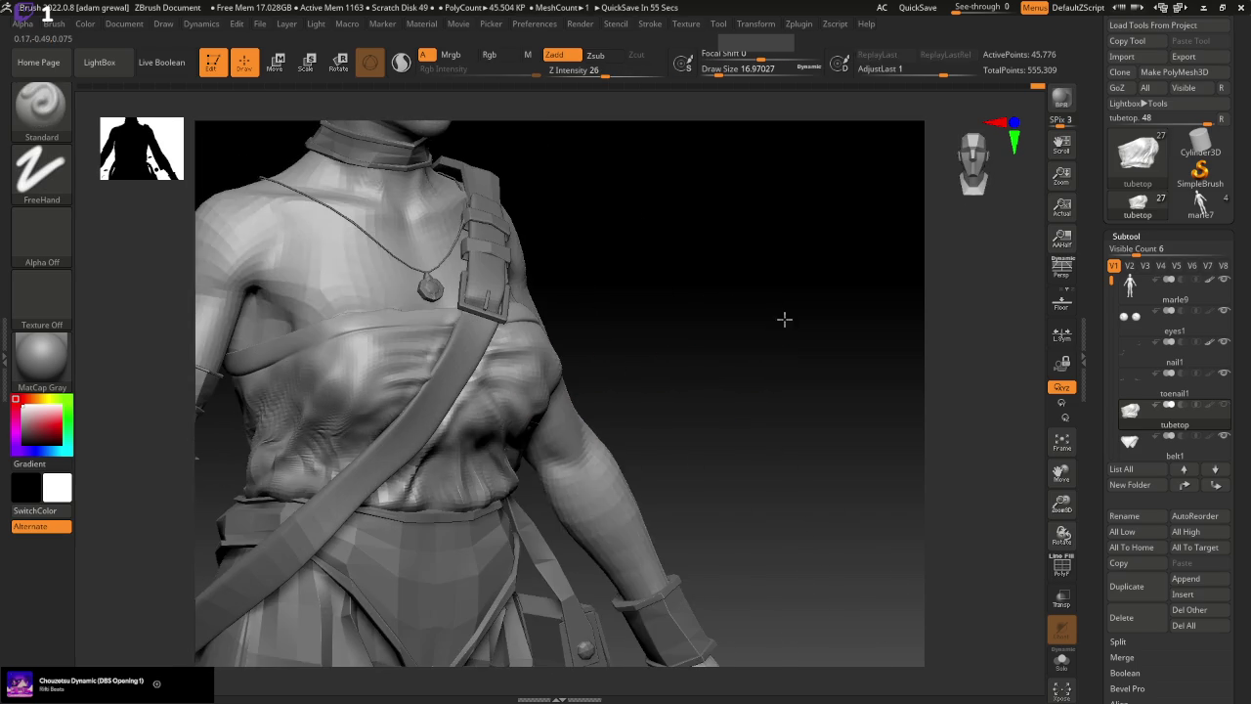
At Z Intensity 34, sculpt lower chest folds, smooth the left chest, and add a strap-edge fold
{"action": "key", "text": "u"}
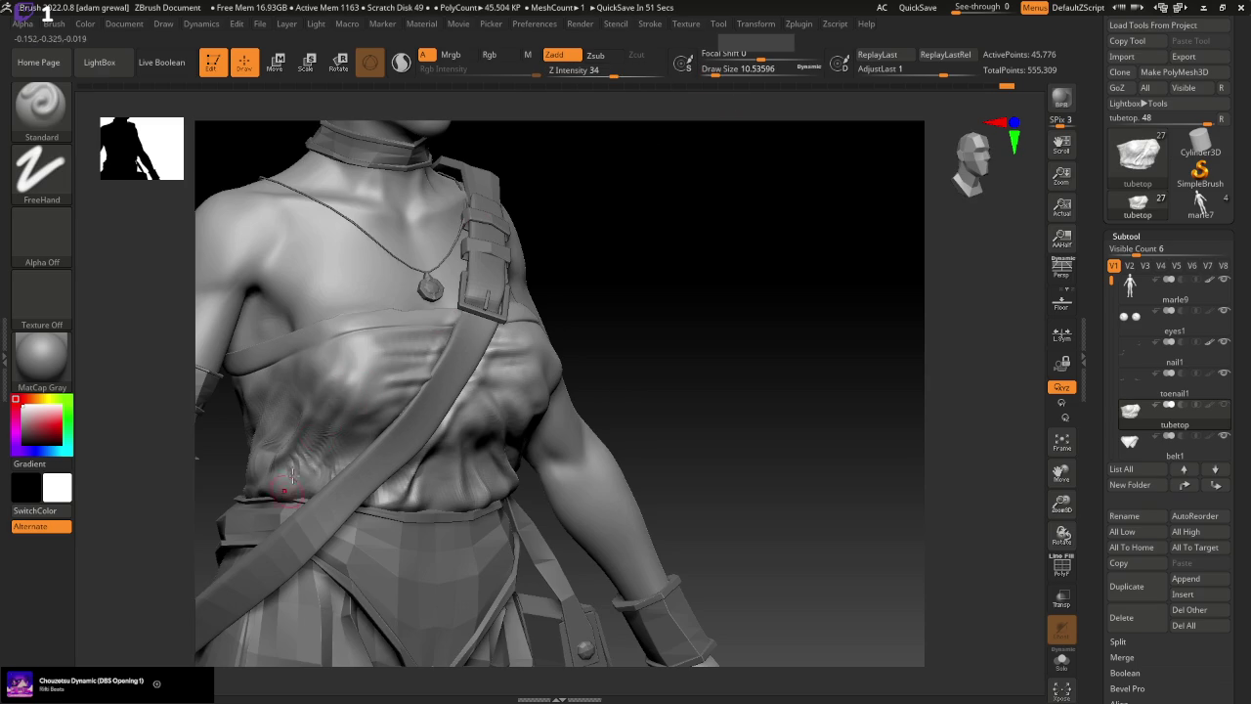
{"action": "mouse_move", "coordinate": [678, 388]}
{"action": "left_mouse_down", "text": "shift"}
{"action": "mouse_move", "coordinate": [720, 366]}
{"action": "mouse_move", "coordinate": [749, 157]}
{"action": "left_mouse_up", "text": "shift"}
{"action": "mouse_move", "coordinate": [328, 401]}
{"action": "left_mouse_down"}
{"action": "mouse_move", "coordinate": [293, 447]}
{"action": "mouse_move", "coordinate": [303, 479]}
{"action": "mouse_move", "coordinate": [284, 506]}
{"action": "left_mouse_up"}
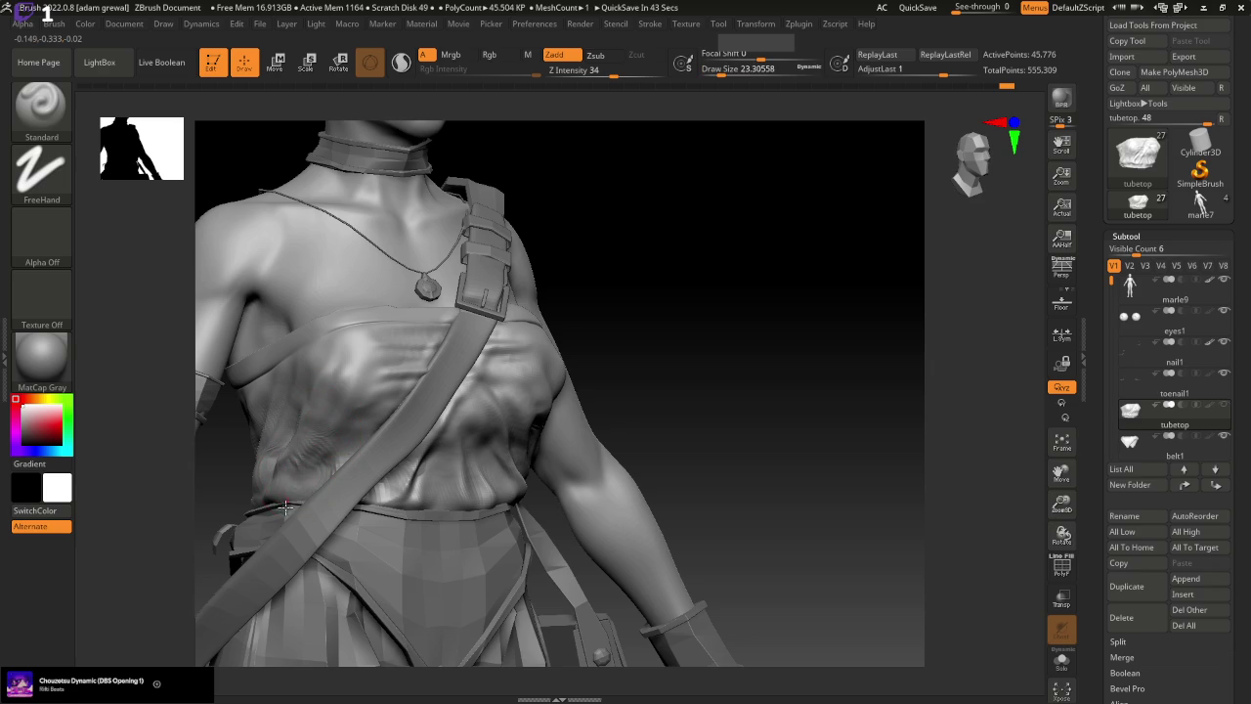
{"action": "mouse_move", "coordinate": [742, 420]}
{"action": "left_mouse_down"}
{"action": "mouse_move", "coordinate": [675, 433]}
{"action": "mouse_move", "coordinate": [763, 428]}
{"action": "left_mouse_up"}
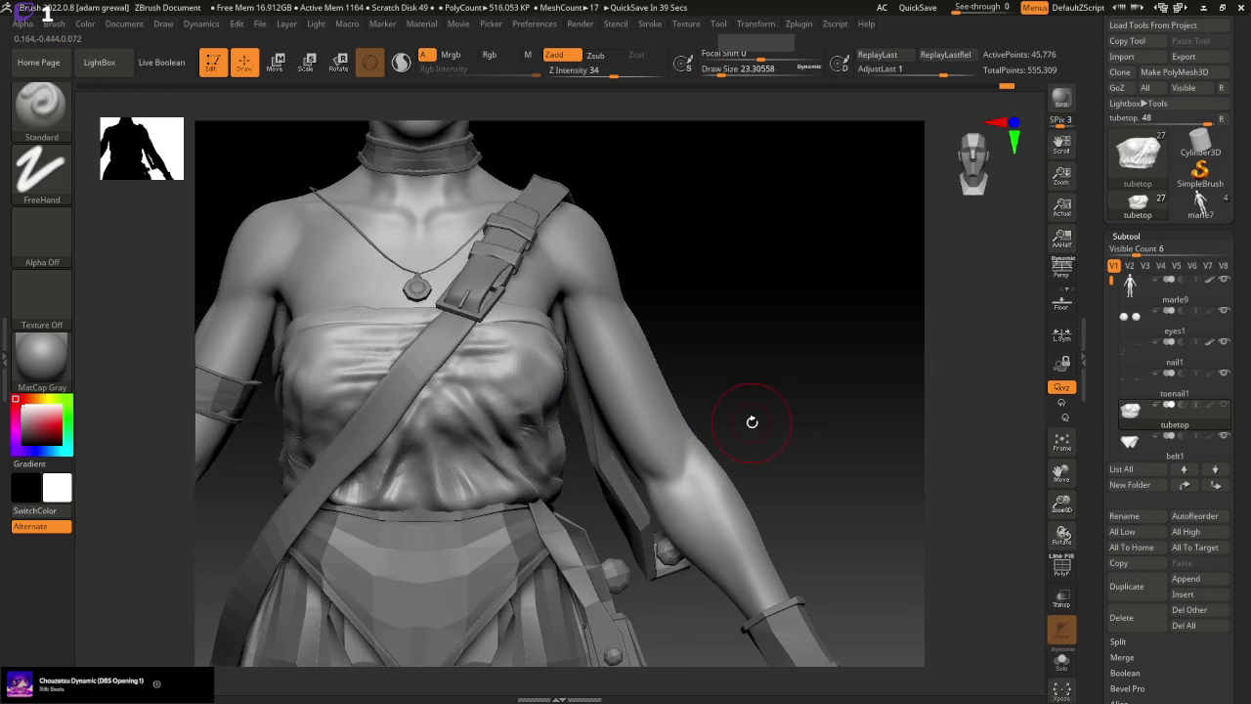
{"action": "left_click_drag", "start_coordinate": [307, 405], "coordinate": [302, 420], "text": "shift"}
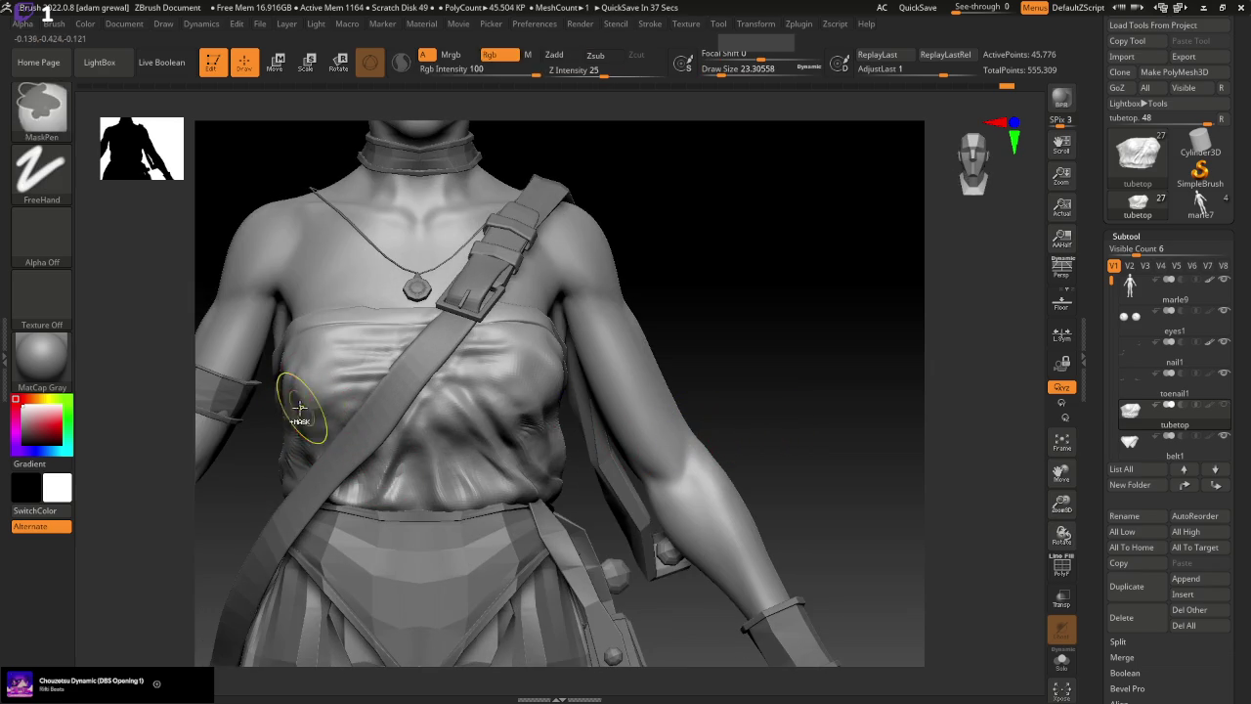
{"action": "left_click_drag", "start_coordinate": [312, 467], "coordinate": [327, 446]}
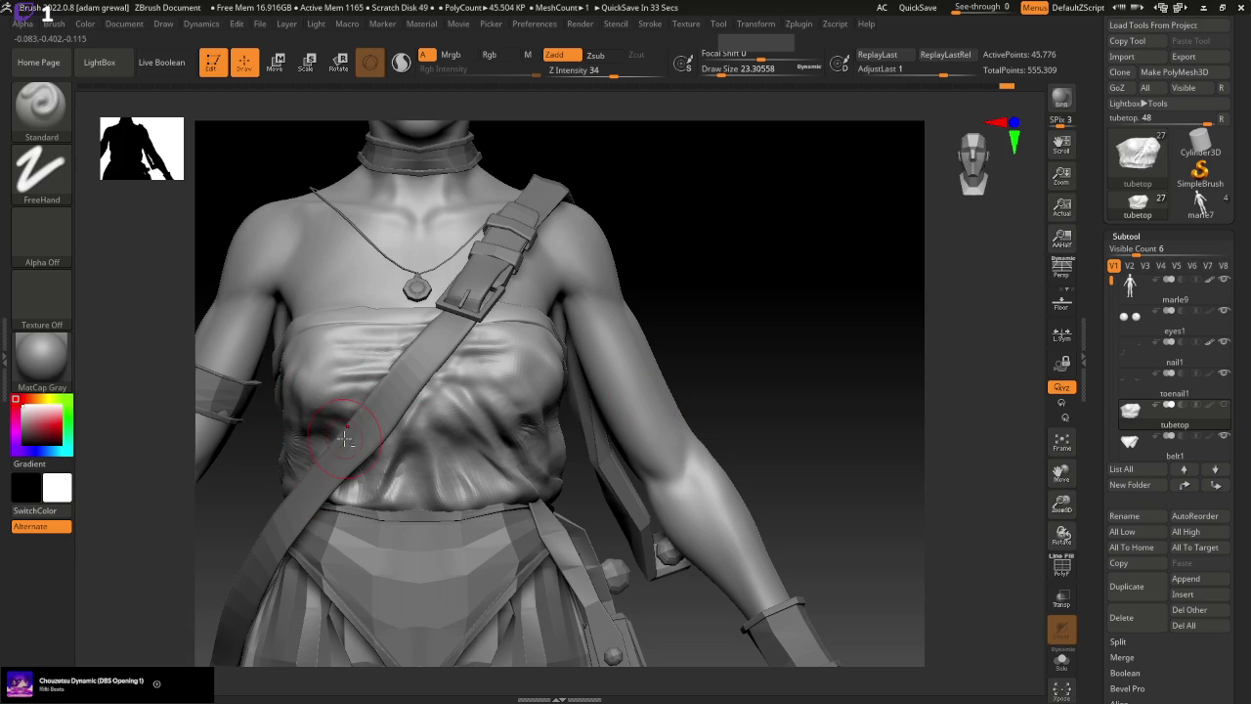
Add wrinkles along the torso's right side with a smaller brush, then view the whole figure
{"action": "left_click_drag", "start_coordinate": [690, 312], "coordinate": [576, 181]}
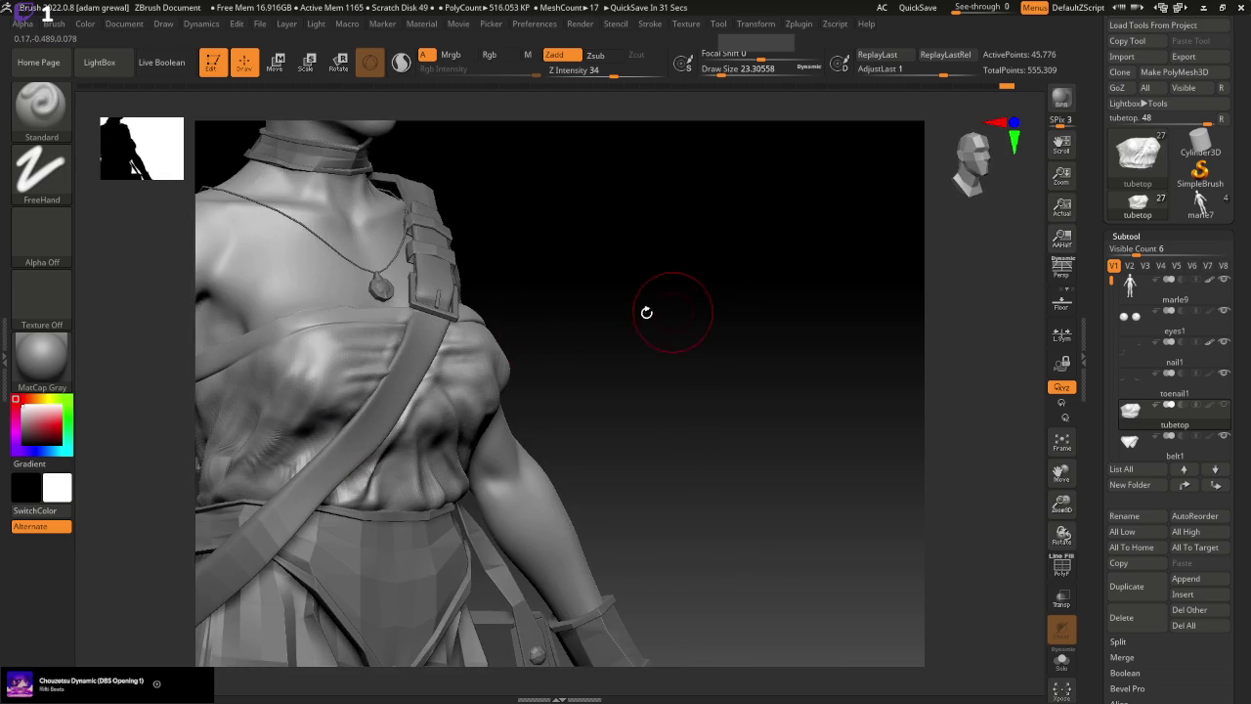
{"action": "left_click_drag", "start_coordinate": [733, 74], "coordinate": [718, 74]}
{"action": "left_click_drag", "start_coordinate": [265, 433], "coordinate": [233, 483]}
{"action": "left_click_drag", "start_coordinate": [508, 391], "coordinate": [671, 371]}
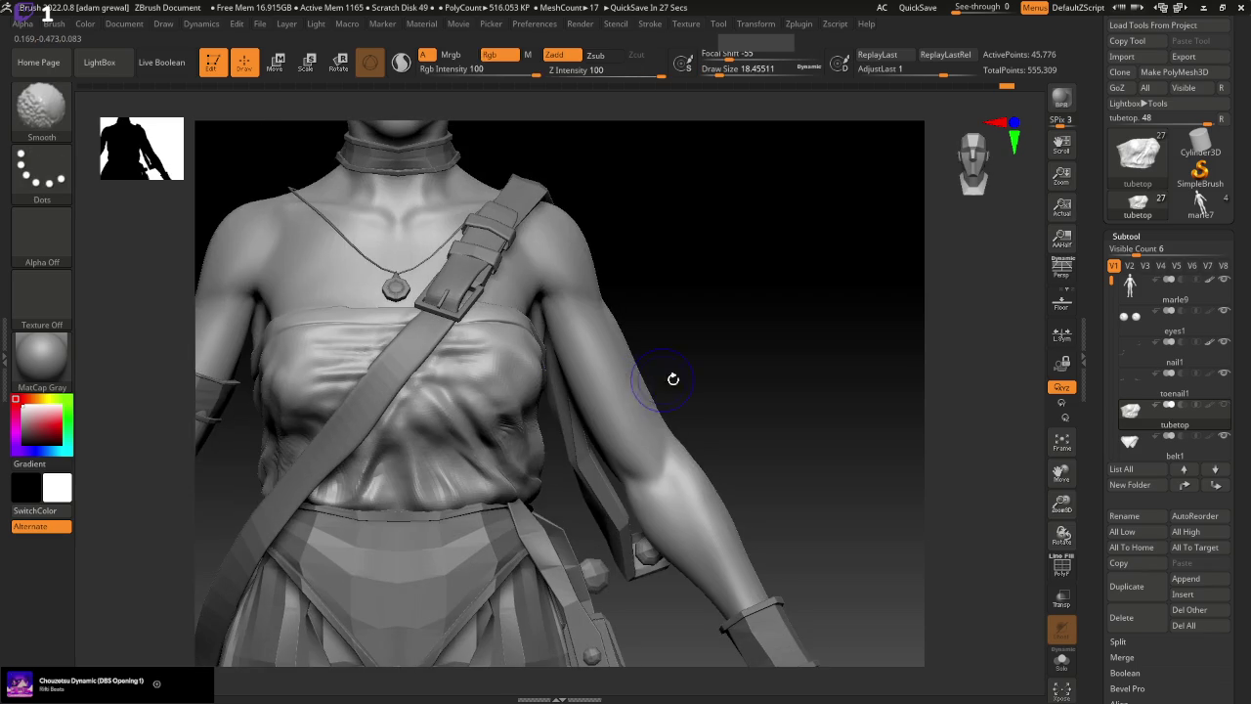
{"action": "mouse_move", "coordinate": [1061, 504]}
{"action": "left_mouse_down"}
{"action": "mouse_move", "coordinate": [816, 529]}
{"action": "mouse_move", "coordinate": [914, 513]}
{"action": "left_mouse_up"}
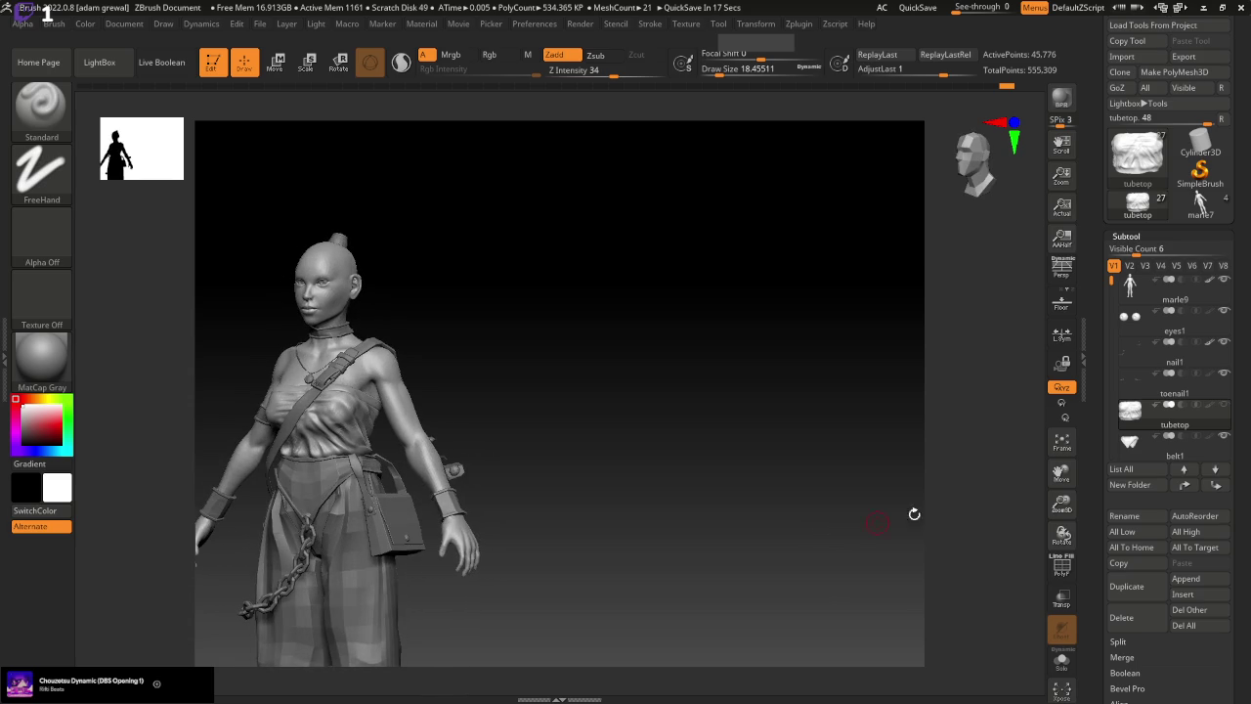
Pick the Move brush with B, M, V and enlarge it to about 56
{"action": "mouse_move", "coordinate": [1062, 504]}
{"action": "left_mouse_down"}
{"action": "mouse_move", "coordinate": [1052, 524]}
{"action": "mouse_move", "coordinate": [793, 564]}
{"action": "mouse_move", "coordinate": [810, 553]}
{"action": "mouse_move", "coordinate": [697, 511]}
{"action": "left_mouse_up"}
{"action": "left_click", "coordinate": [47, 127]}
{"action": "key", "text": "m"}
{"action": "key", "text": "v"}
{"action": "left_click_drag", "start_coordinate": [713, 70], "coordinate": [723, 70]}
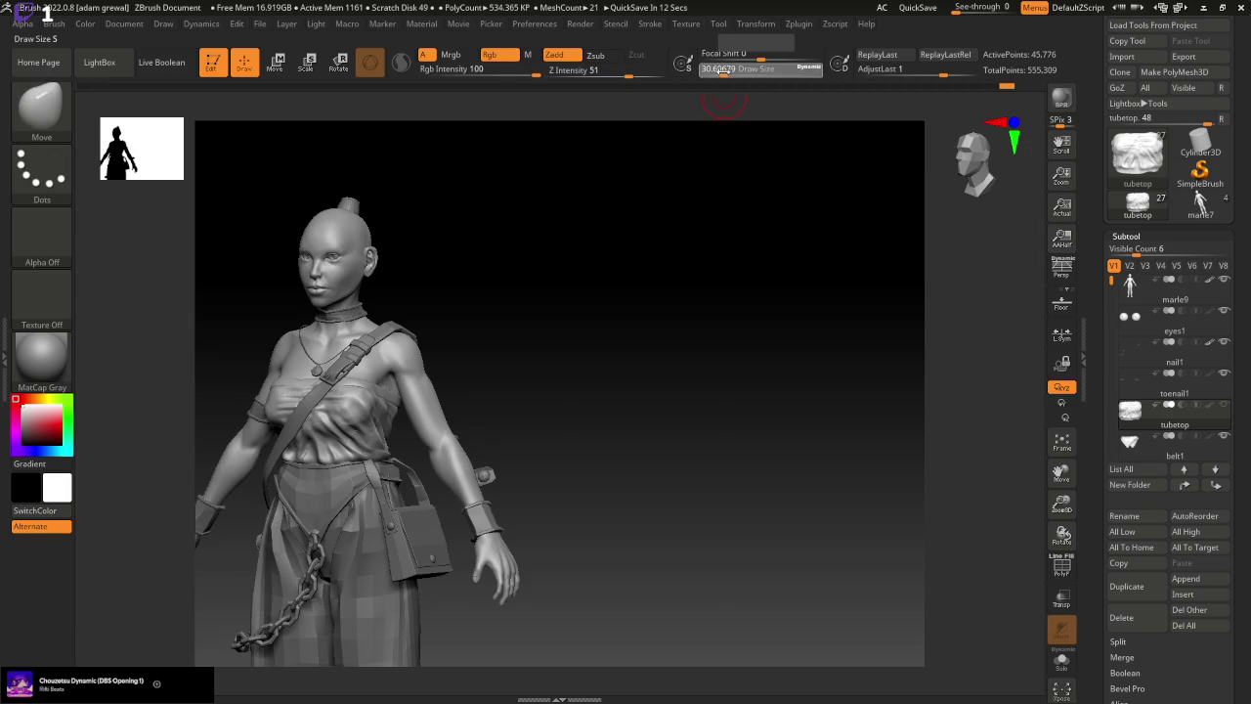
{"action": "left_click_drag", "start_coordinate": [759, 245], "coordinate": [762, 352]}
{"action": "left_click_drag", "start_coordinate": [723, 71], "coordinate": [732, 71]}
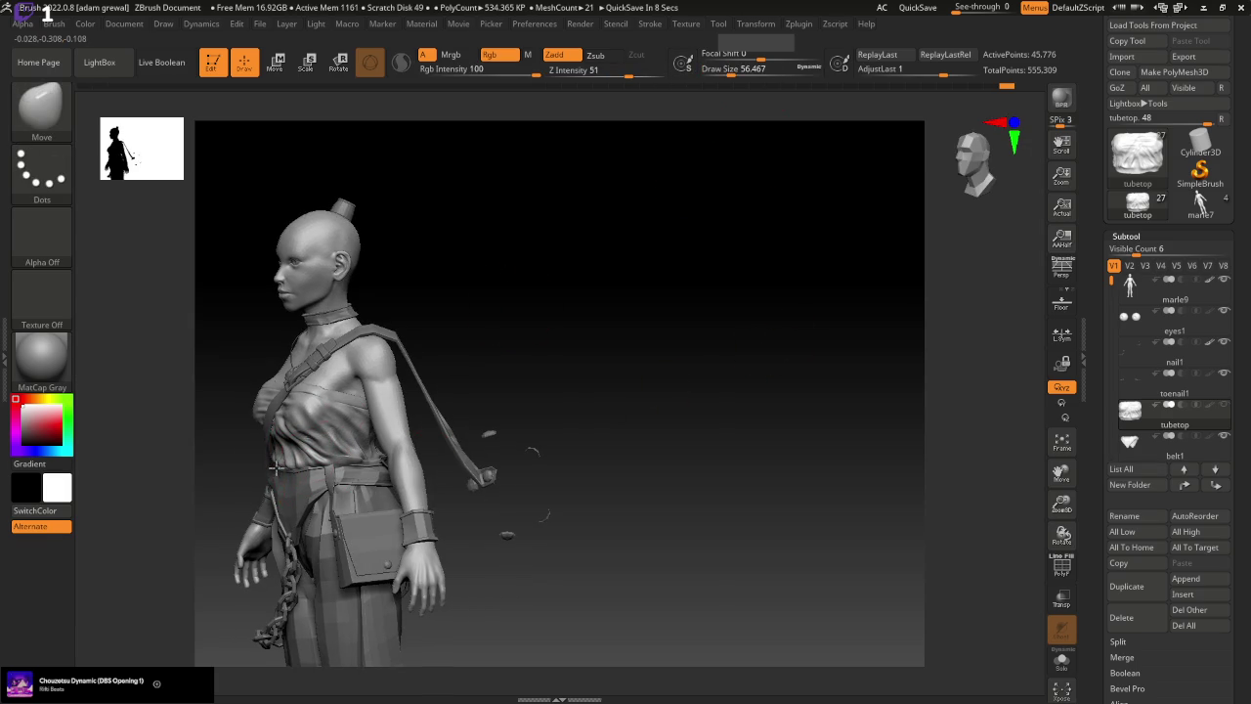
Inspect the torso from the front, zoomed in, with the Move brush reduced to about 37
{"action": "left_click_drag", "start_coordinate": [489, 433], "coordinate": [475, 446]}
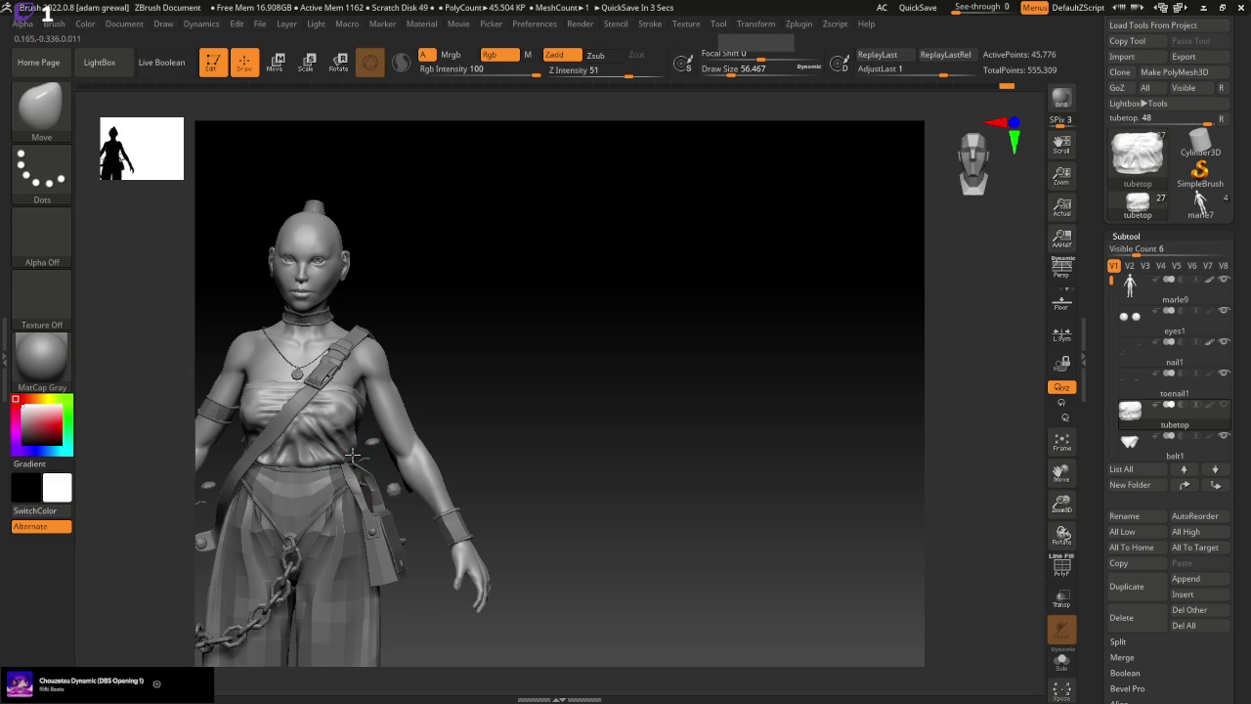
{"action": "left_click_drag", "start_coordinate": [352, 457], "coordinate": [547, 416]}
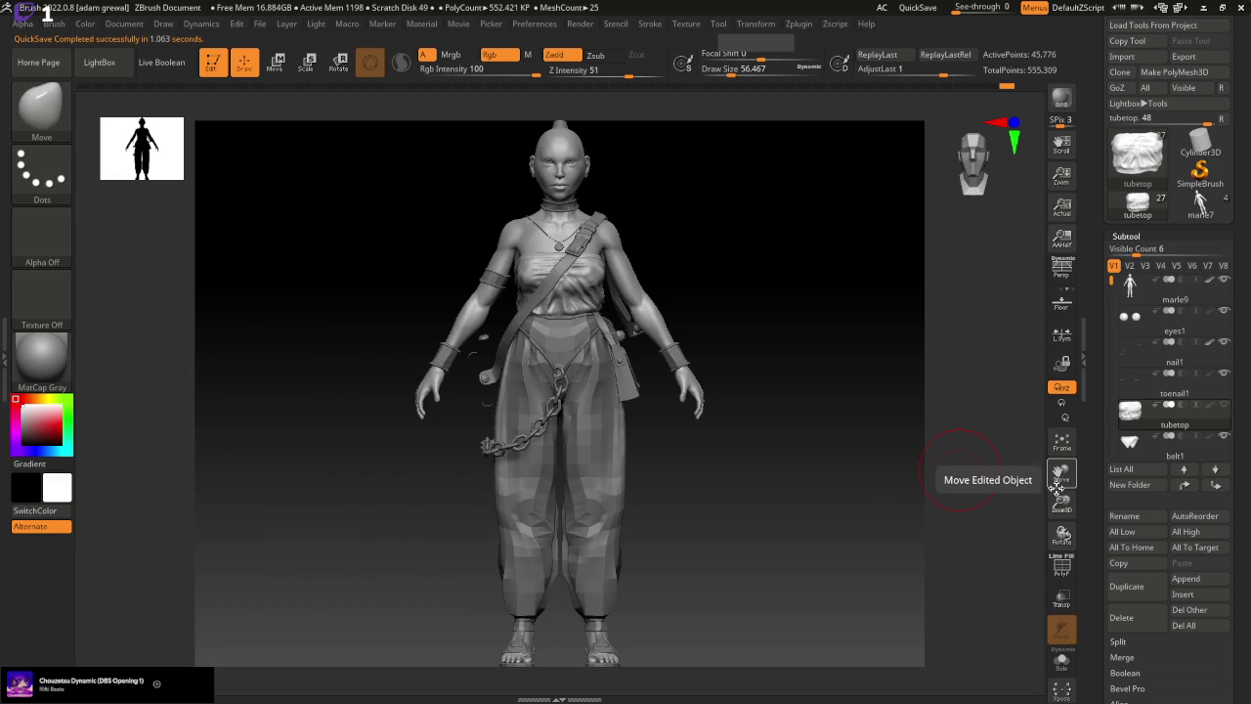
{"action": "left_click_drag", "start_coordinate": [1061, 503], "coordinate": [890, 202]}
{"action": "left_click_drag", "start_coordinate": [762, 70], "coordinate": [738, 70]}
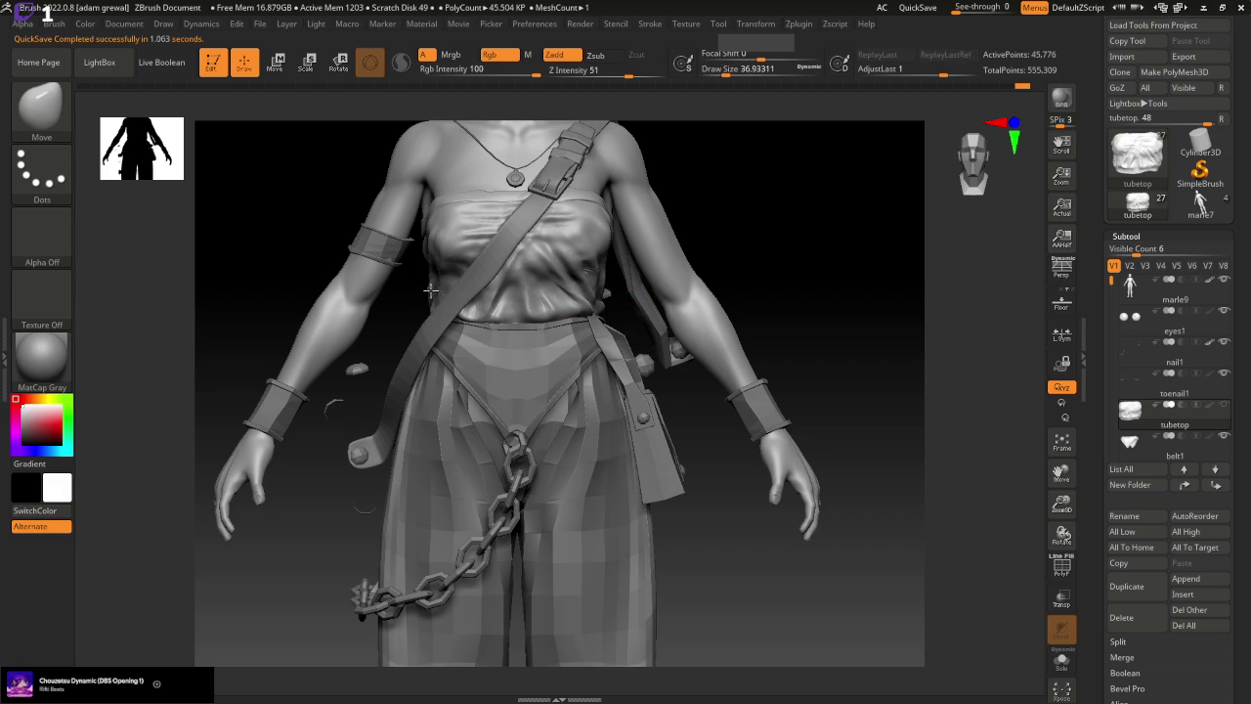
Orbit around the figure from below and the side, and smooth the belly folds
{"action": "mouse_move", "coordinate": [850, 474]}
{"action": "left_mouse_down"}
{"action": "mouse_move", "coordinate": [874, 405]}
{"action": "mouse_move", "coordinate": [749, 343]}
{"action": "left_mouse_up"}
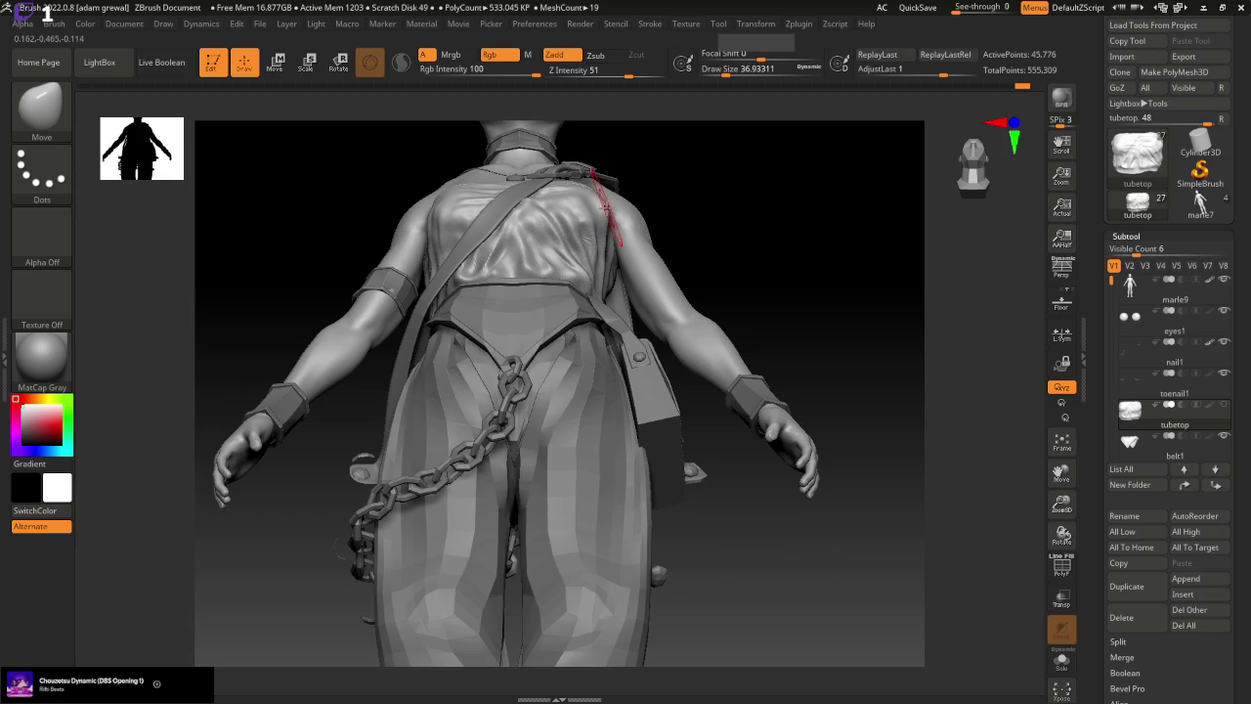
{"action": "left_click_drag", "start_coordinate": [600, 207], "coordinate": [591, 198]}
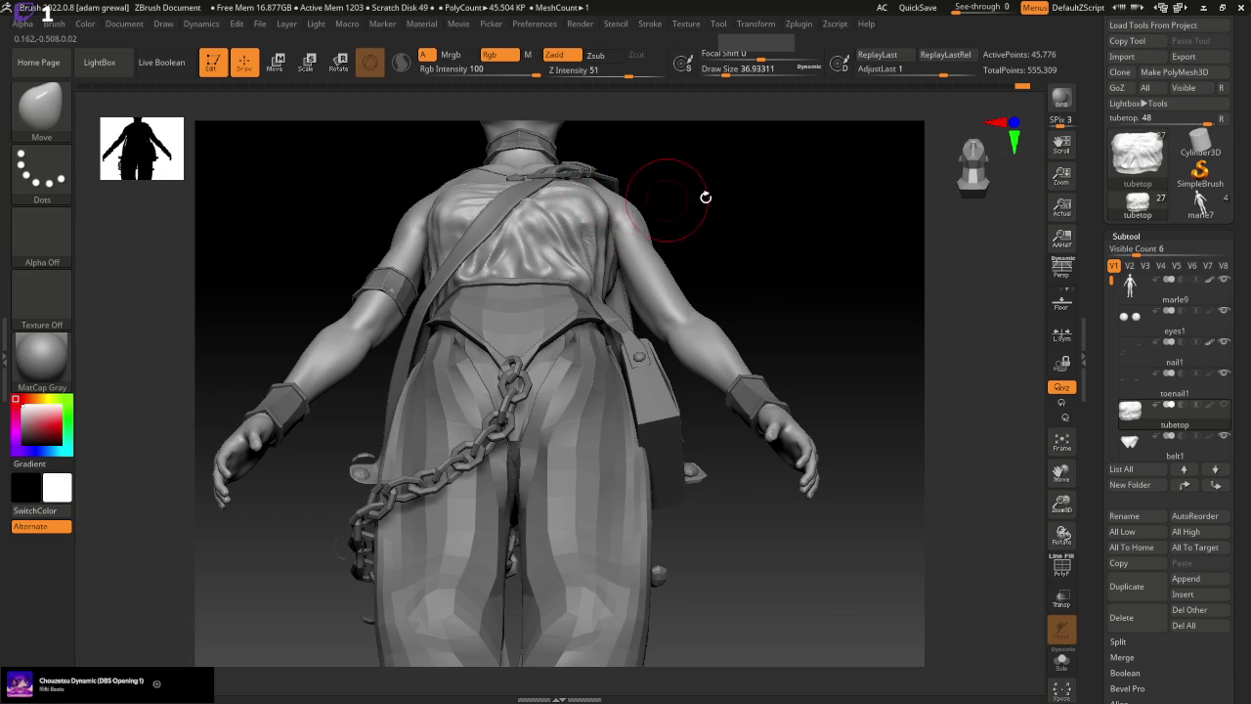
{"action": "left_click_drag", "start_coordinate": [707, 196], "coordinate": [600, 207]}
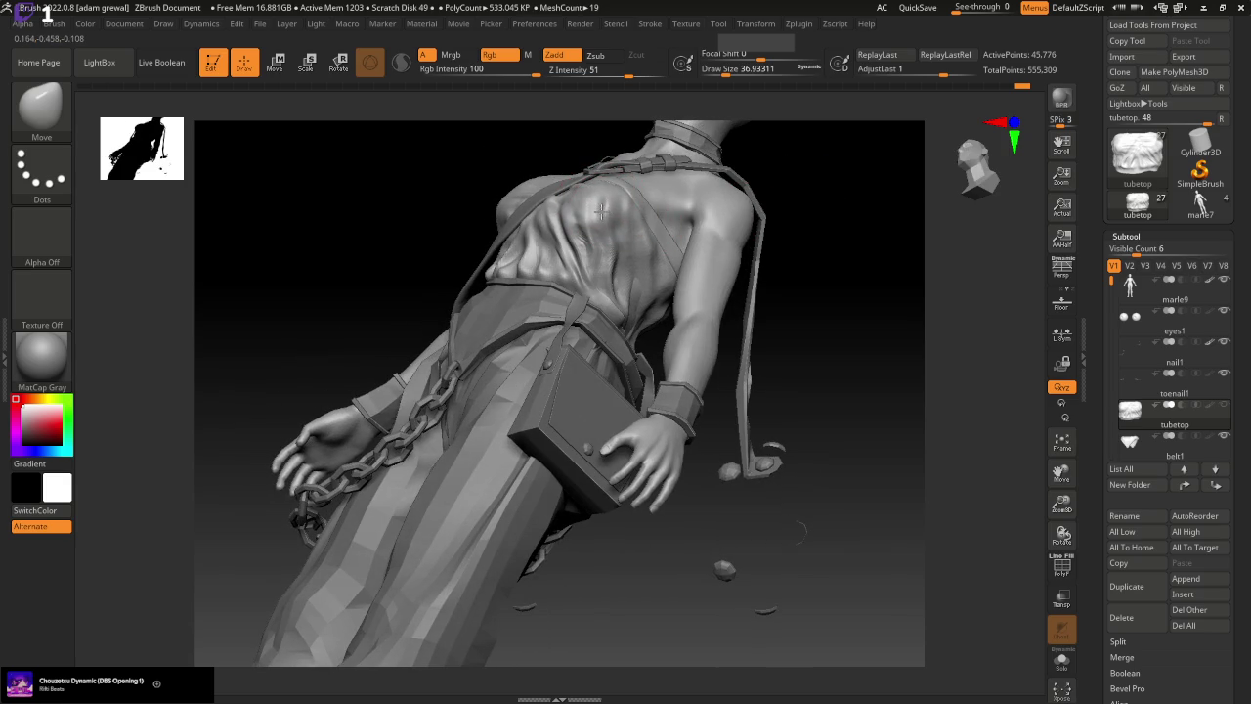
{"action": "left_click_drag", "start_coordinate": [879, 267], "coordinate": [868, 290]}
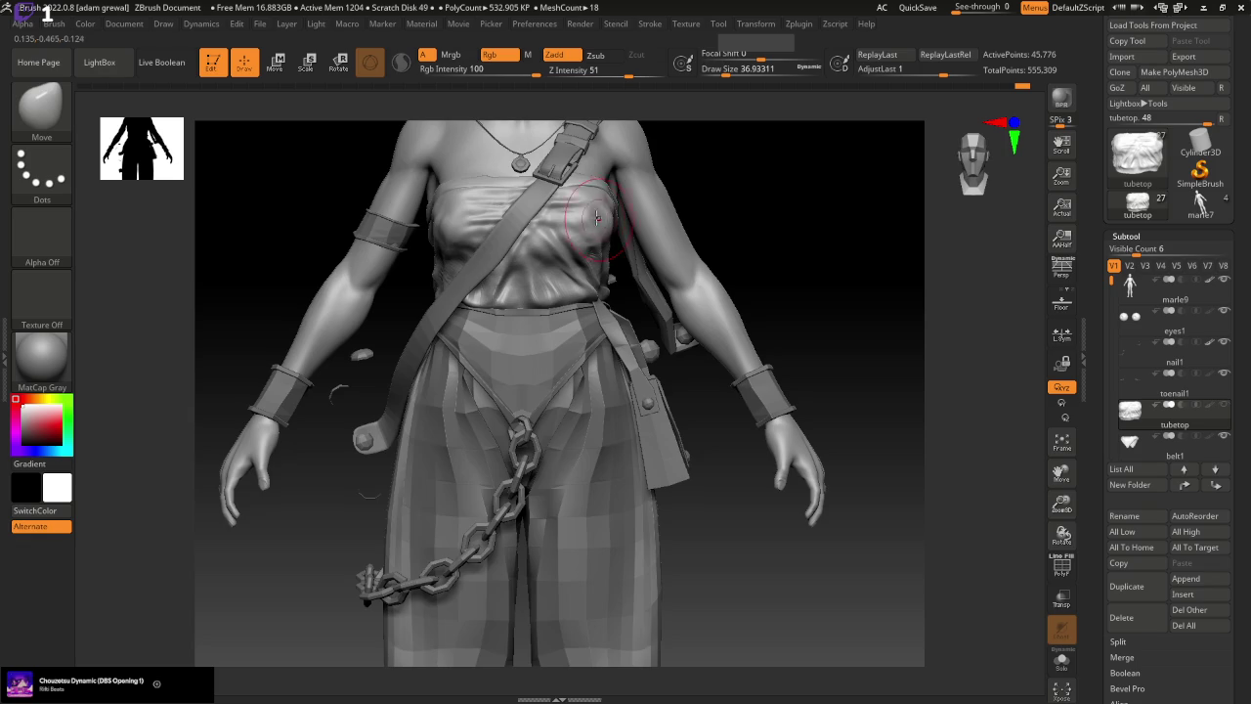
{"action": "left_click_drag", "start_coordinate": [913, 519], "coordinate": [873, 567]}
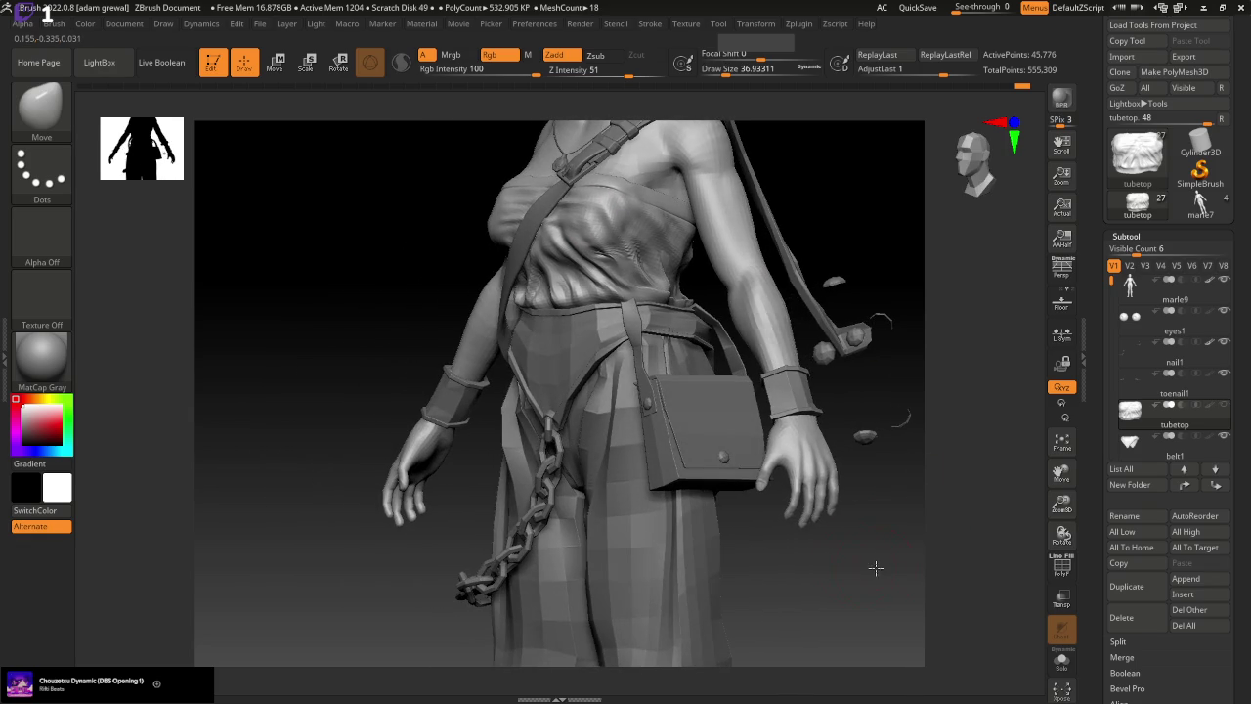
{"action": "left_click_drag", "start_coordinate": [539, 297], "coordinate": [536, 297], "text": "shift"}
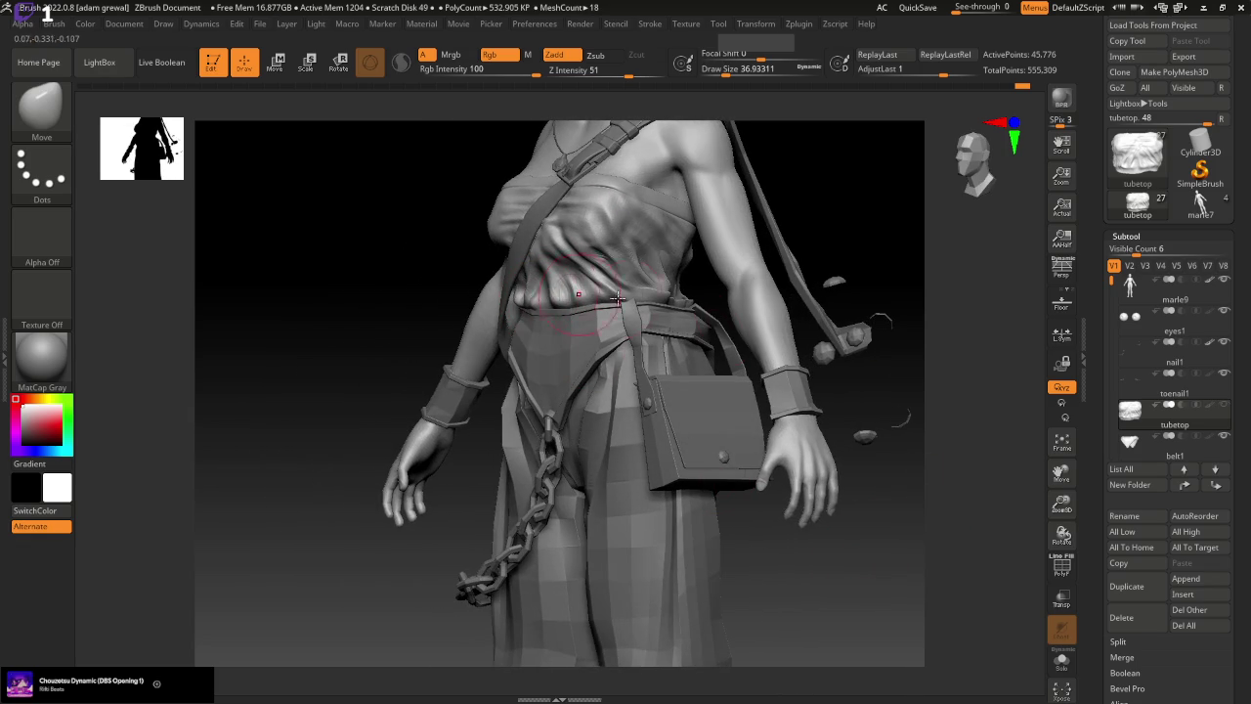
{"action": "left_click_drag", "start_coordinate": [888, 585], "coordinate": [827, 511]}
Select the ClayBuildup brush, hold Ctrl for masking, and turn the figure to its back
{"action": "key", "text": "b"}
{"action": "key", "text": "c"}
{"action": "key", "text": "b"}
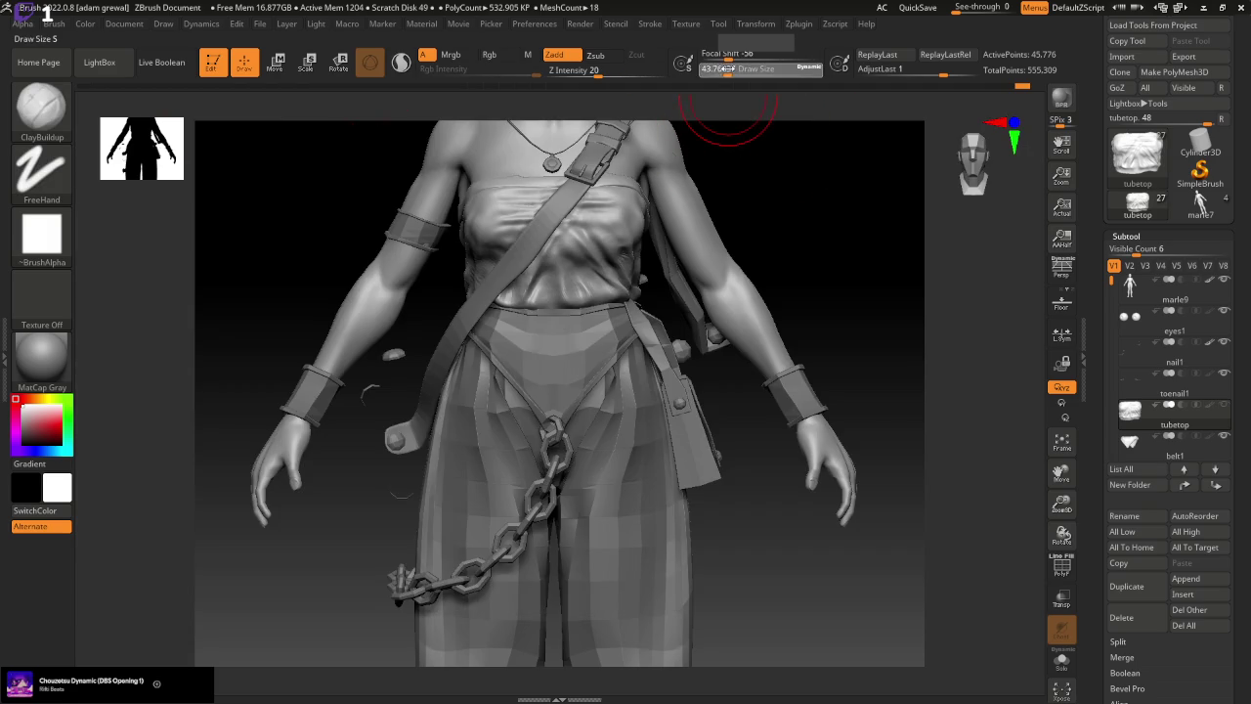
{"action": "key", "text": "ctrl"}
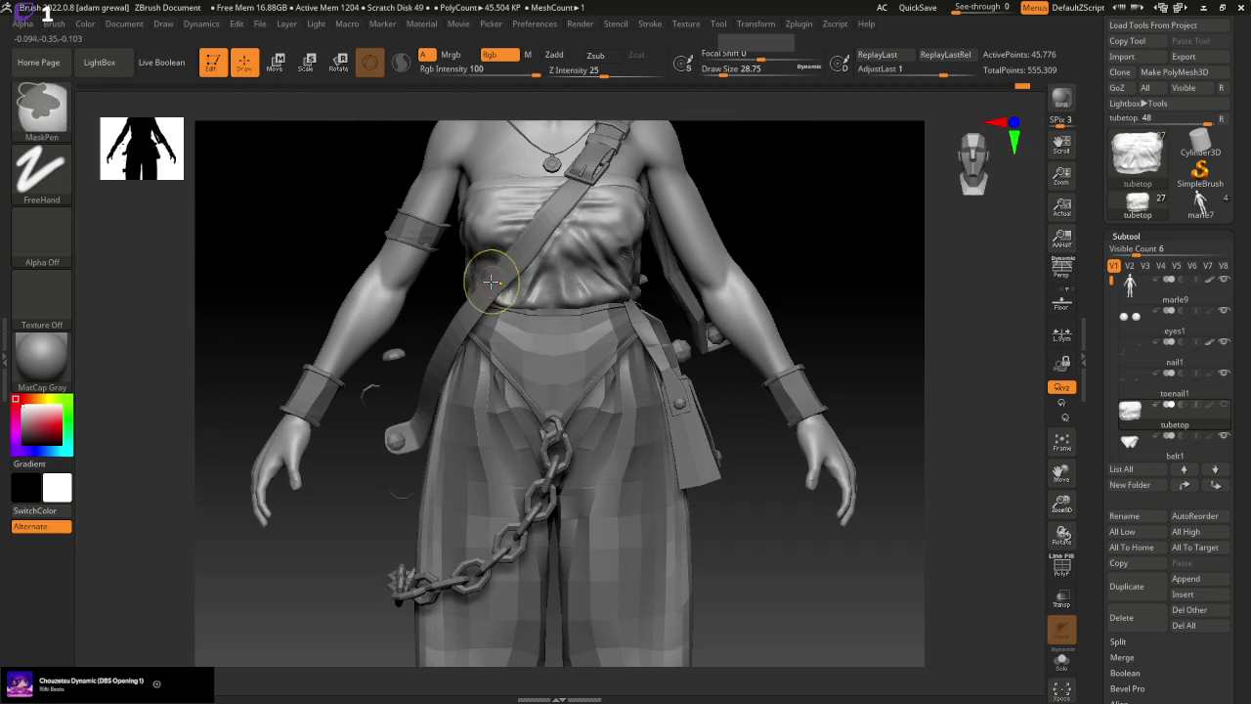
{"action": "key", "text": "ctrl"}
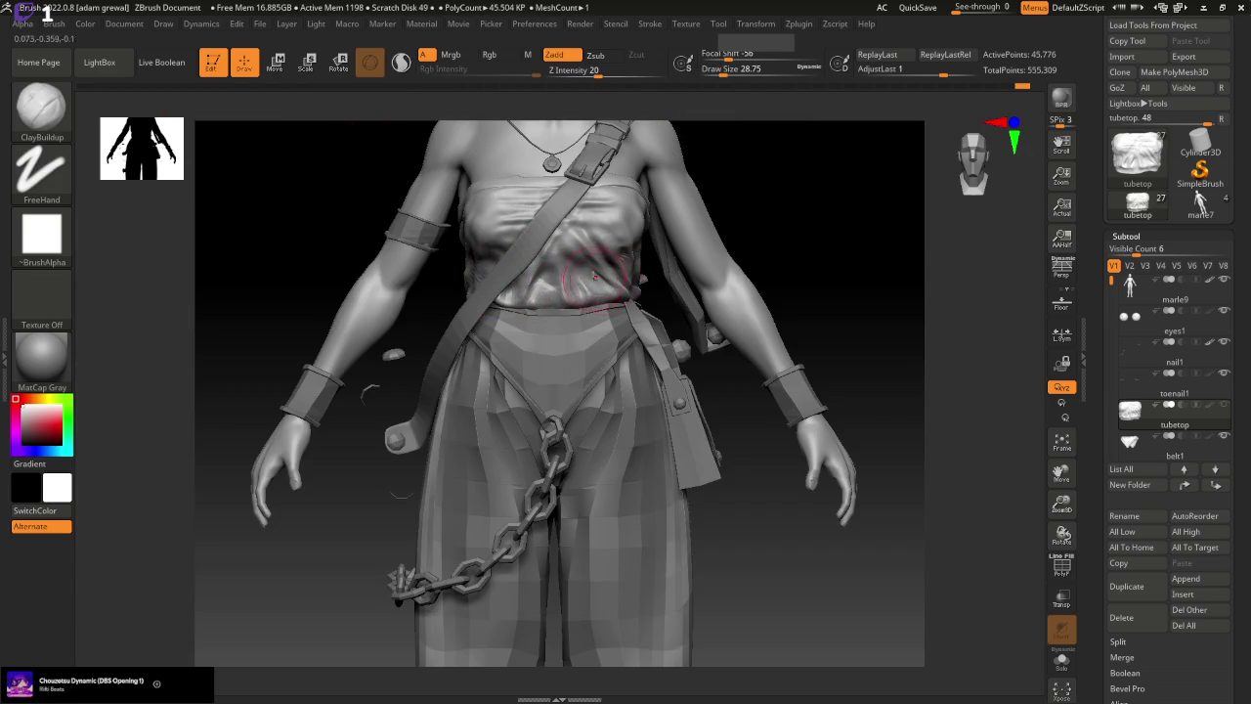
{"action": "right_click_drag", "start_coordinate": [662, 263], "coordinate": [859, 282]}
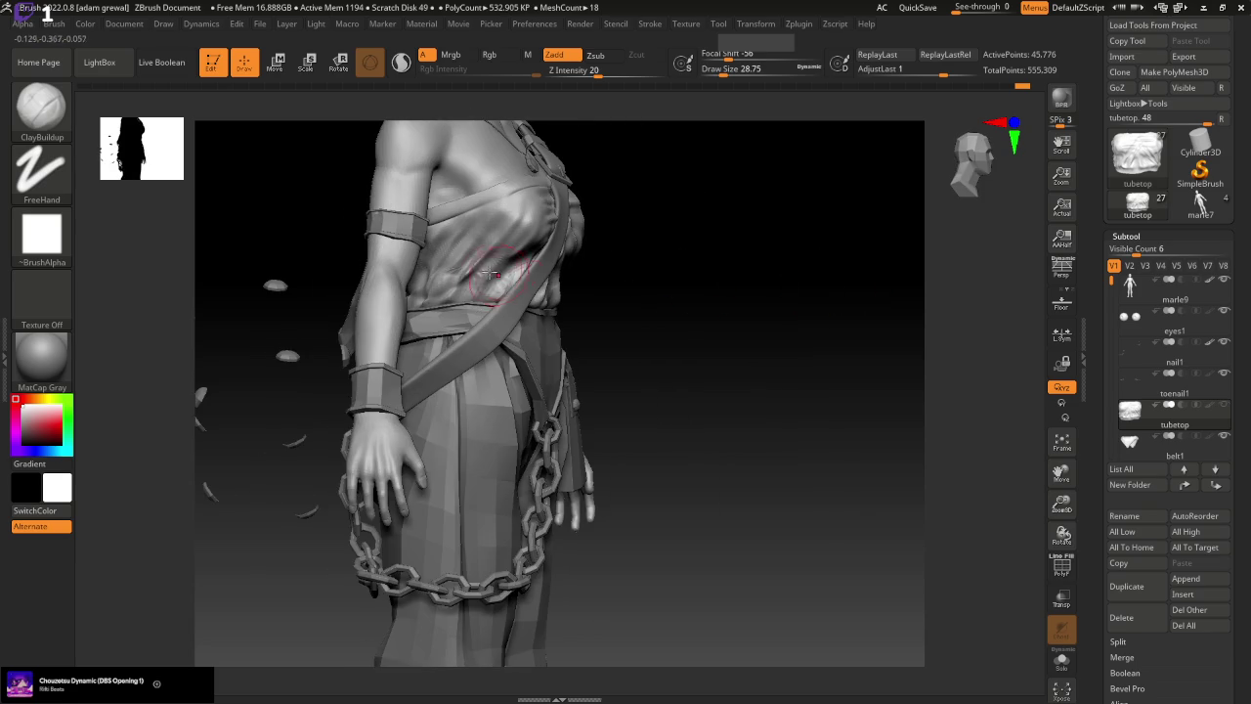
{"action": "right_click_drag", "start_coordinate": [678, 292], "coordinate": [753, 304]}
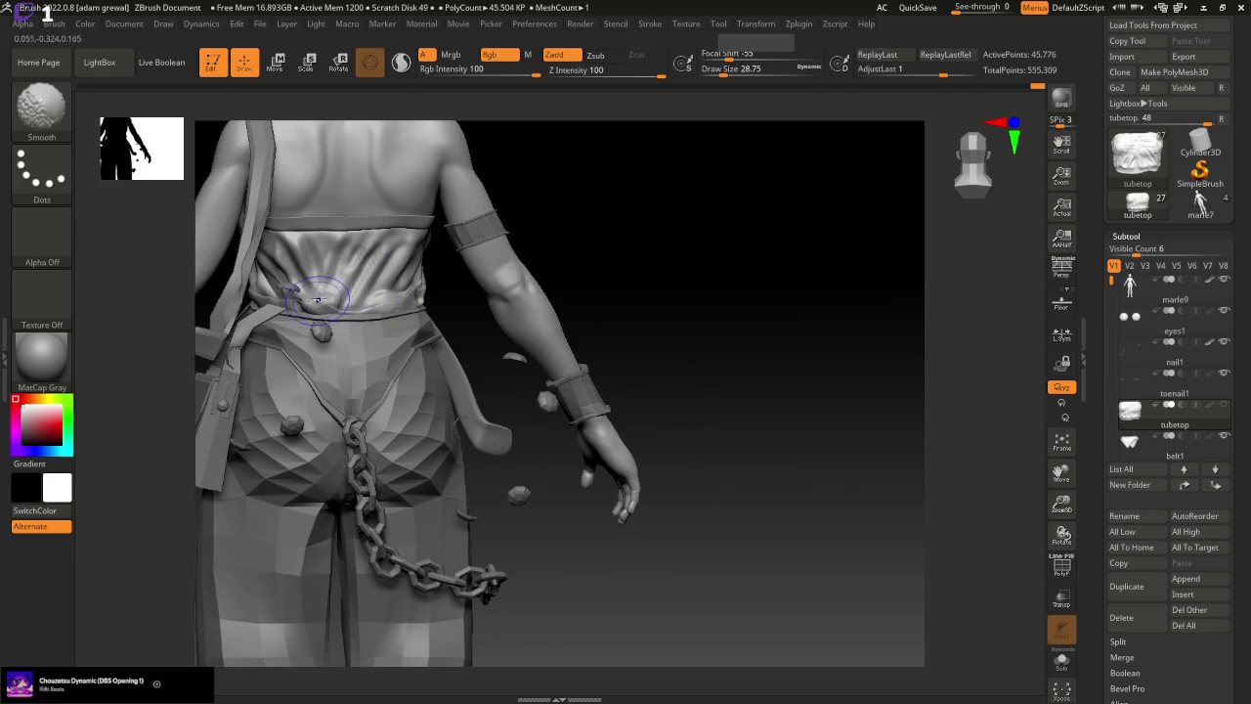
Turn the figure to inspect its back, undoing a brief smoothing pass
{"action": "right_click_drag", "start_coordinate": [558, 271], "coordinate": [463, 282]}
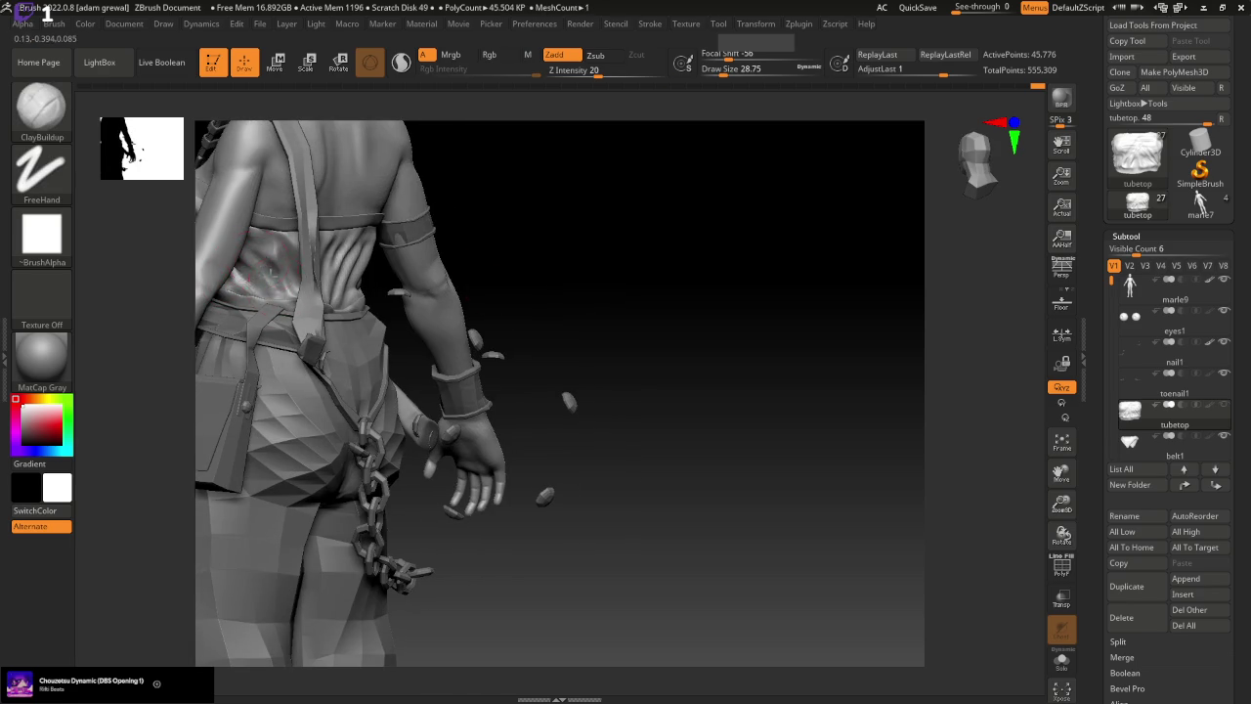
{"action": "right_click_drag", "start_coordinate": [266, 264], "coordinate": [564, 274]}
{"action": "key", "text": "shift"}
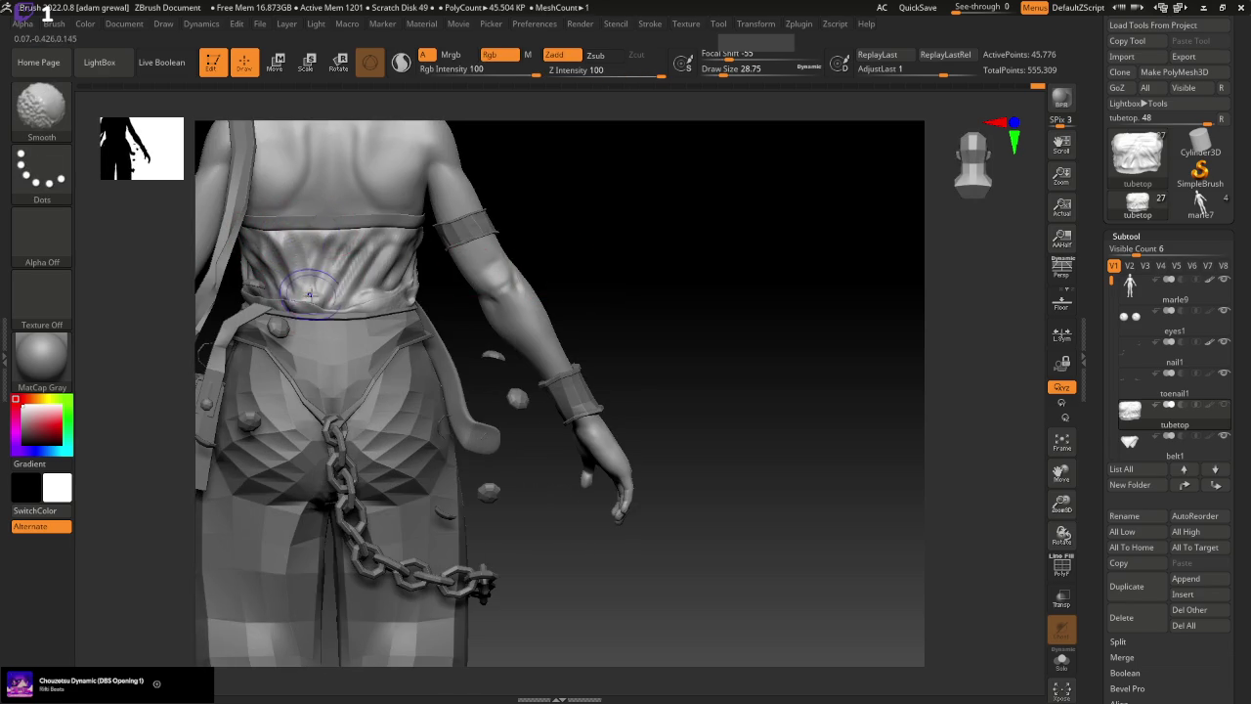
{"action": "key", "text": "ctrl+z"}
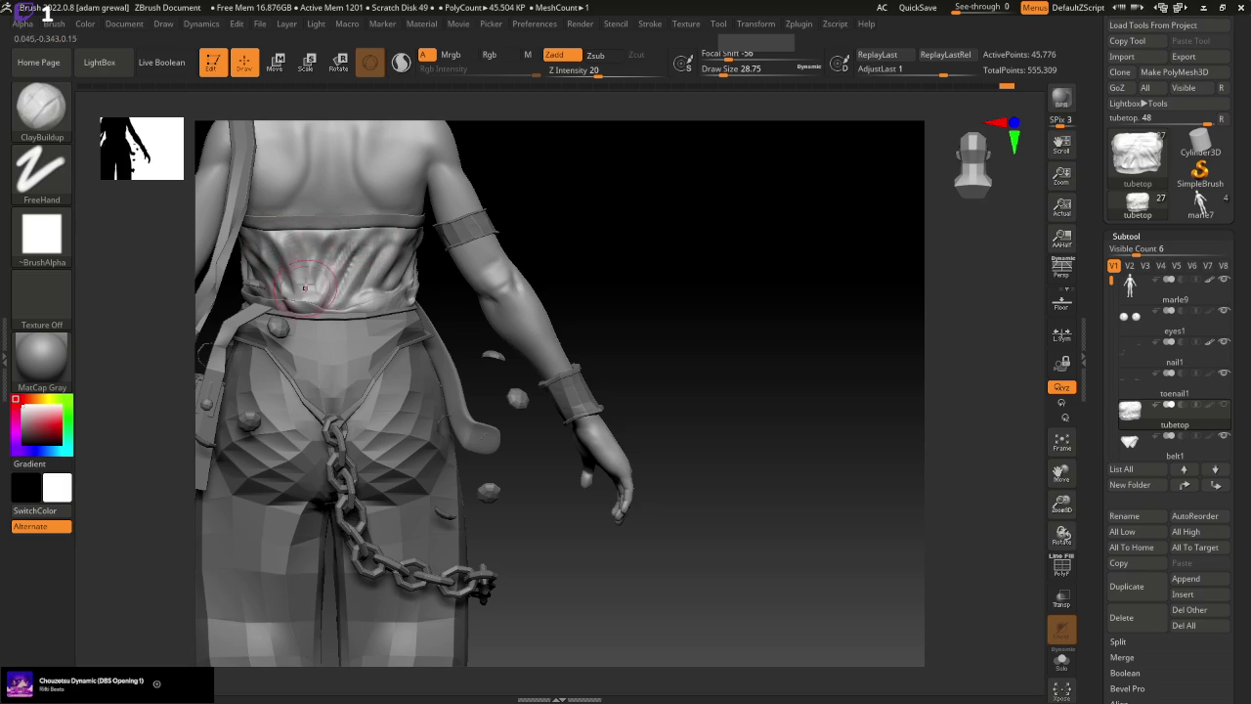
{"action": "right_click_drag", "start_coordinate": [363, 264], "coordinate": [745, 310]}
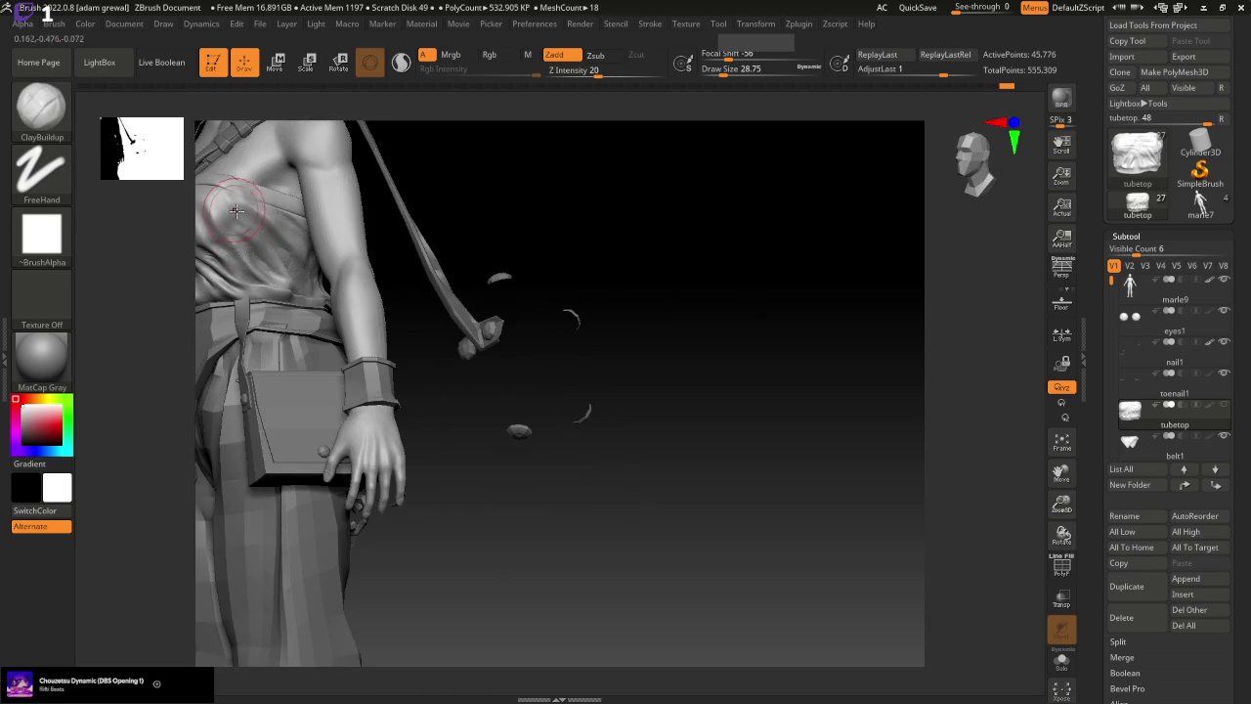
Switch to the Standard brush at draw size about 9.4 and frame the torso
{"action": "left_click", "coordinate": [41, 106]}
{"action": "left_click", "coordinate": [622, 121]}
{"action": "left_click_drag", "start_coordinate": [718, 102], "coordinate": [544, 175]}
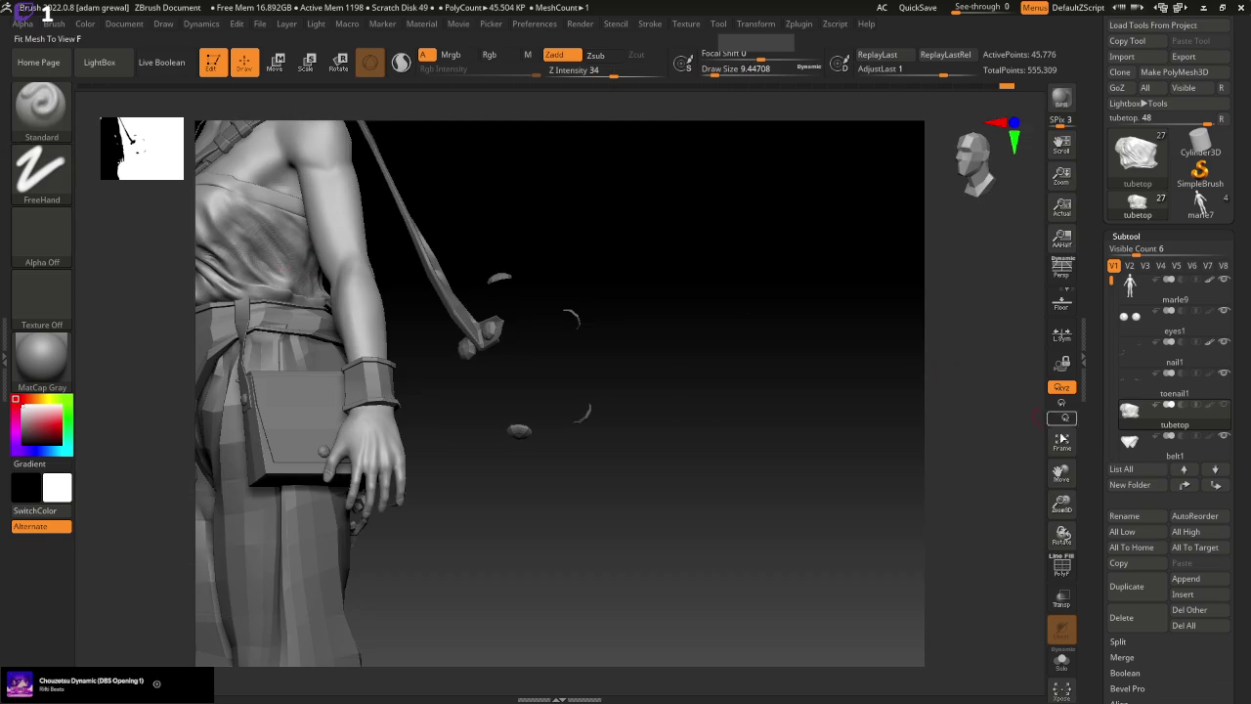
{"action": "left_click", "coordinate": [1061, 442]}
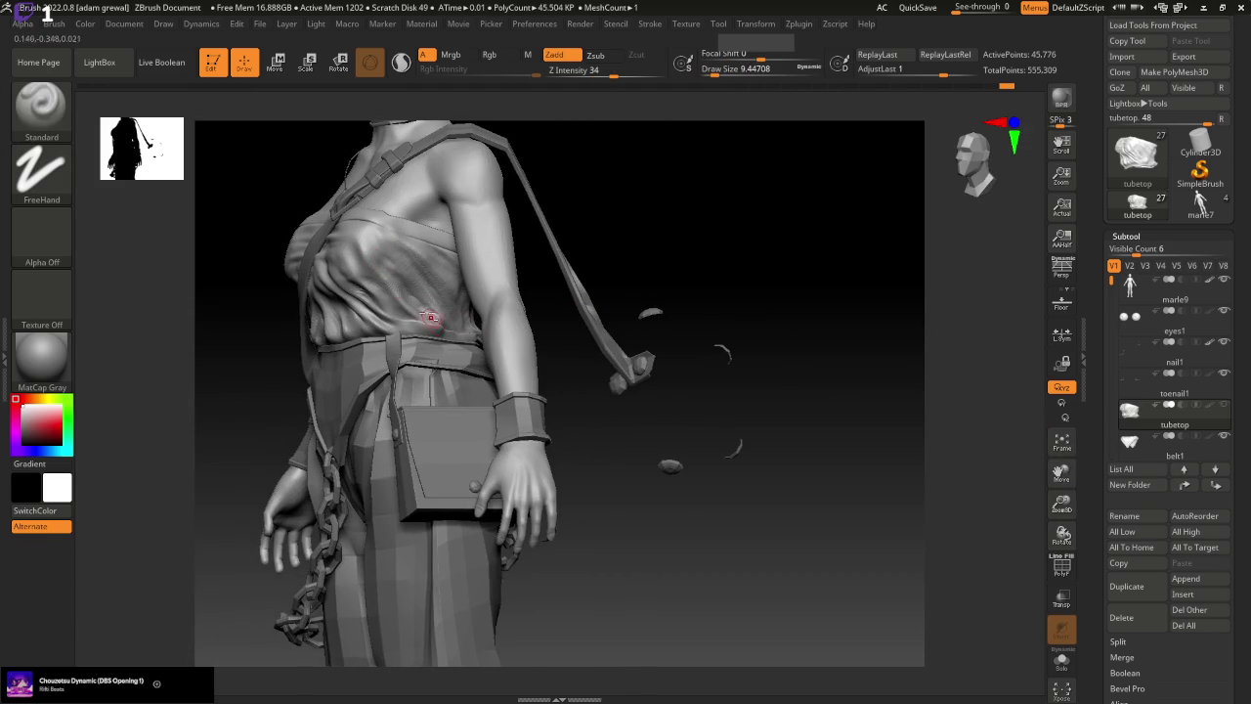
Build clay folds across the chest with ClayBuildup at draw size about 34.8
{"action": "left_click", "coordinate": [41, 105]}
{"action": "left_click", "coordinate": [244, 120]}
{"action": "left_click_drag", "start_coordinate": [714, 75], "coordinate": [725, 75]}
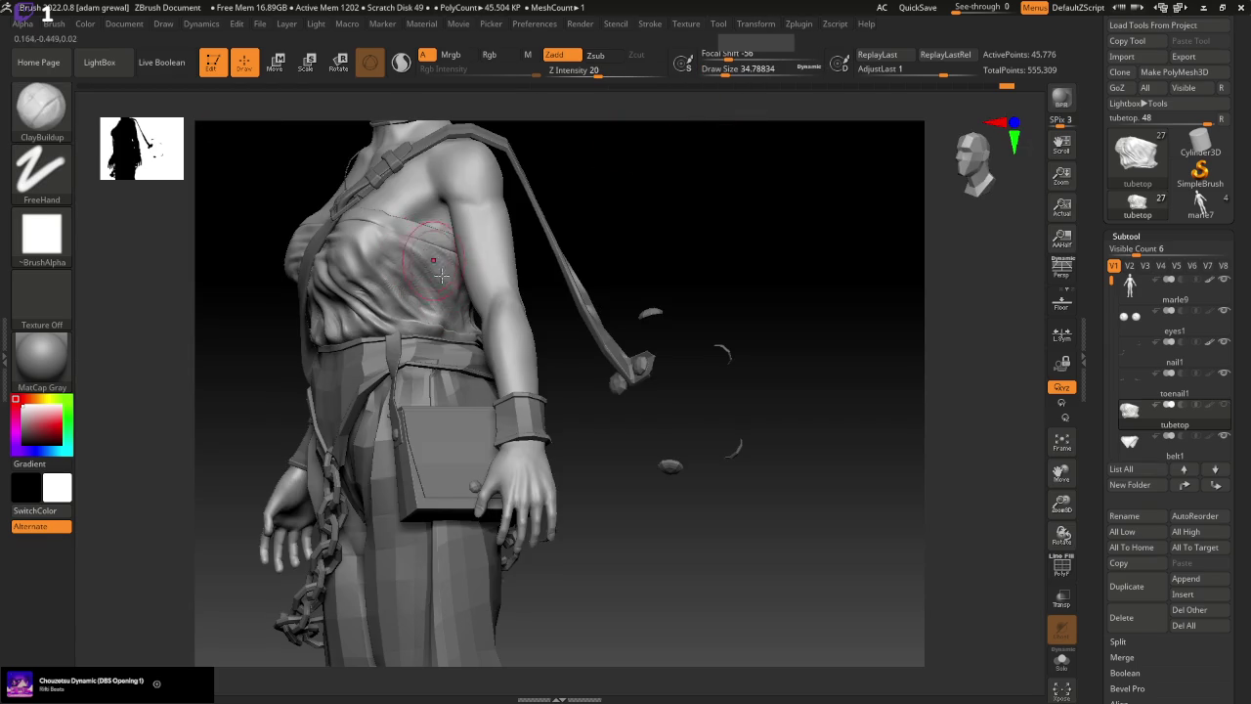
{"action": "left_click_drag", "start_coordinate": [726, 283], "coordinate": [776, 307], "text": "shift"}
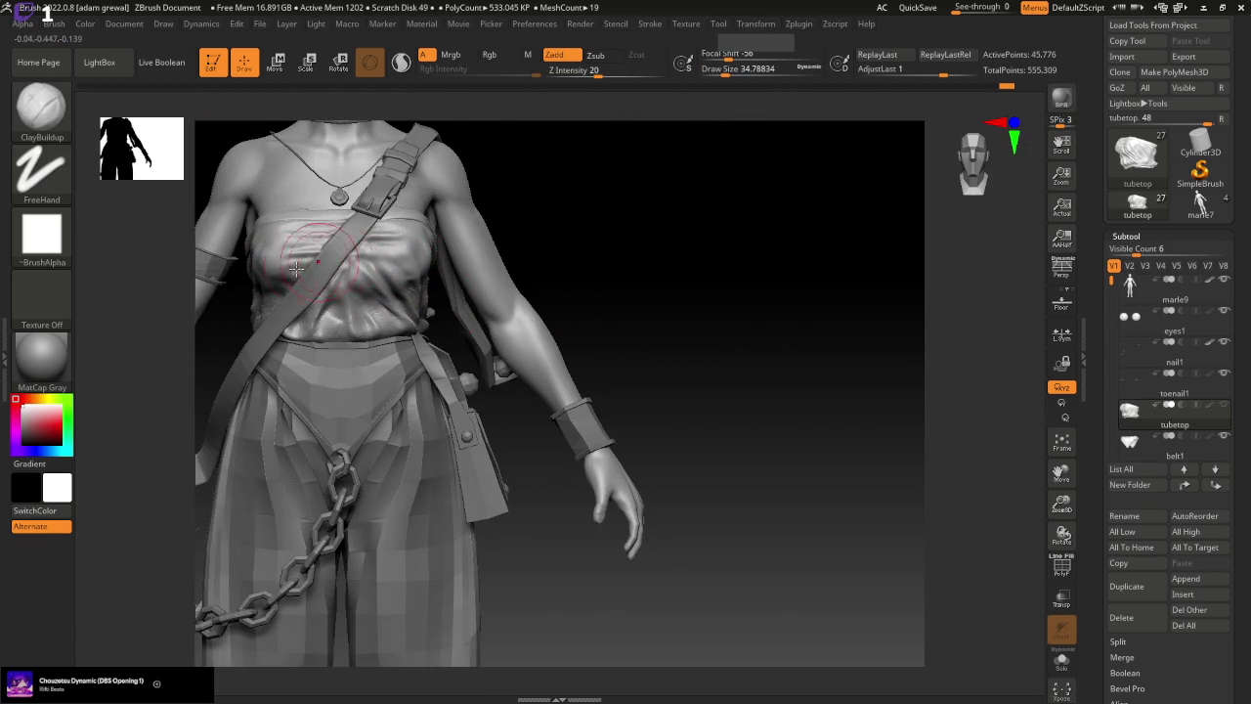
{"action": "left_click_drag", "start_coordinate": [645, 249], "coordinate": [601, 247]}
{"action": "left_click_drag", "start_coordinate": [319, 326], "coordinate": [345, 285]}
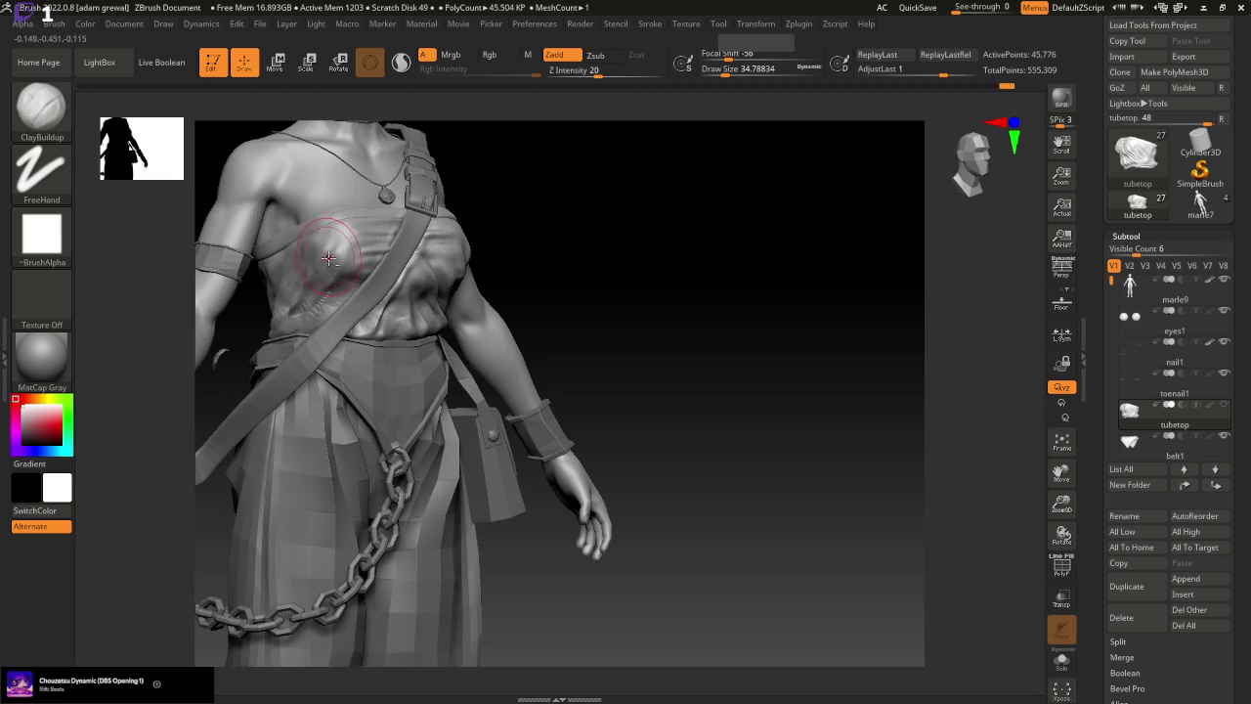
Smooth the side folds briefly with the Standard brush from a three-quarter view
{"action": "left_click_drag", "start_coordinate": [476, 284], "coordinate": [675, 293]}
{"action": "left_click_drag", "start_coordinate": [394, 280], "coordinate": [408, 296], "text": "shift"}
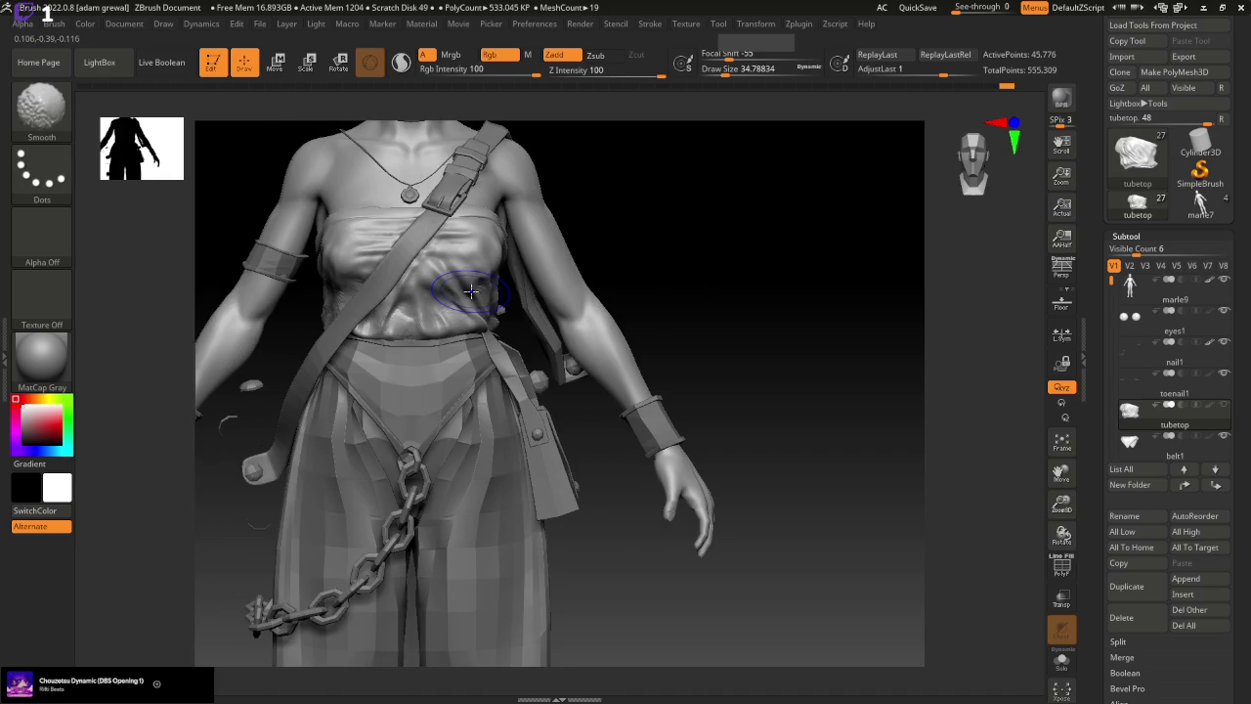
{"action": "key", "text": "b"}
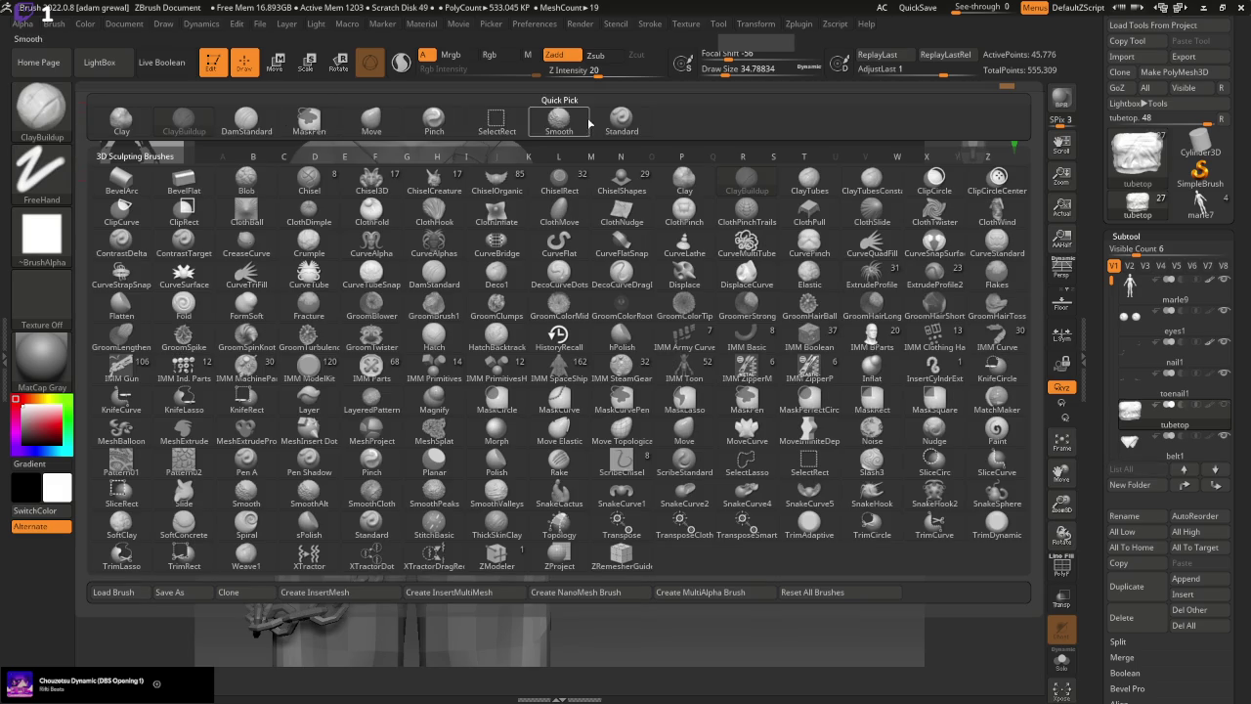
{"action": "left_click_drag", "start_coordinate": [720, 182], "coordinate": [472, 276]}
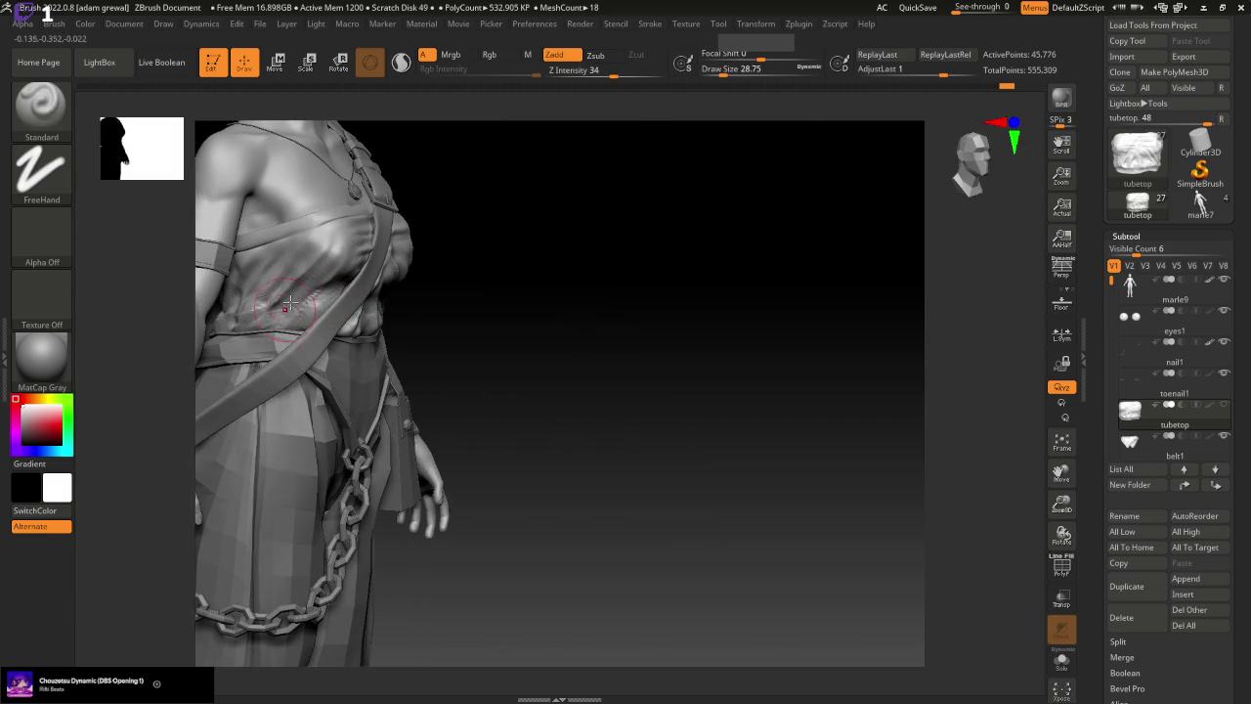
{"action": "key", "text": "shift"}
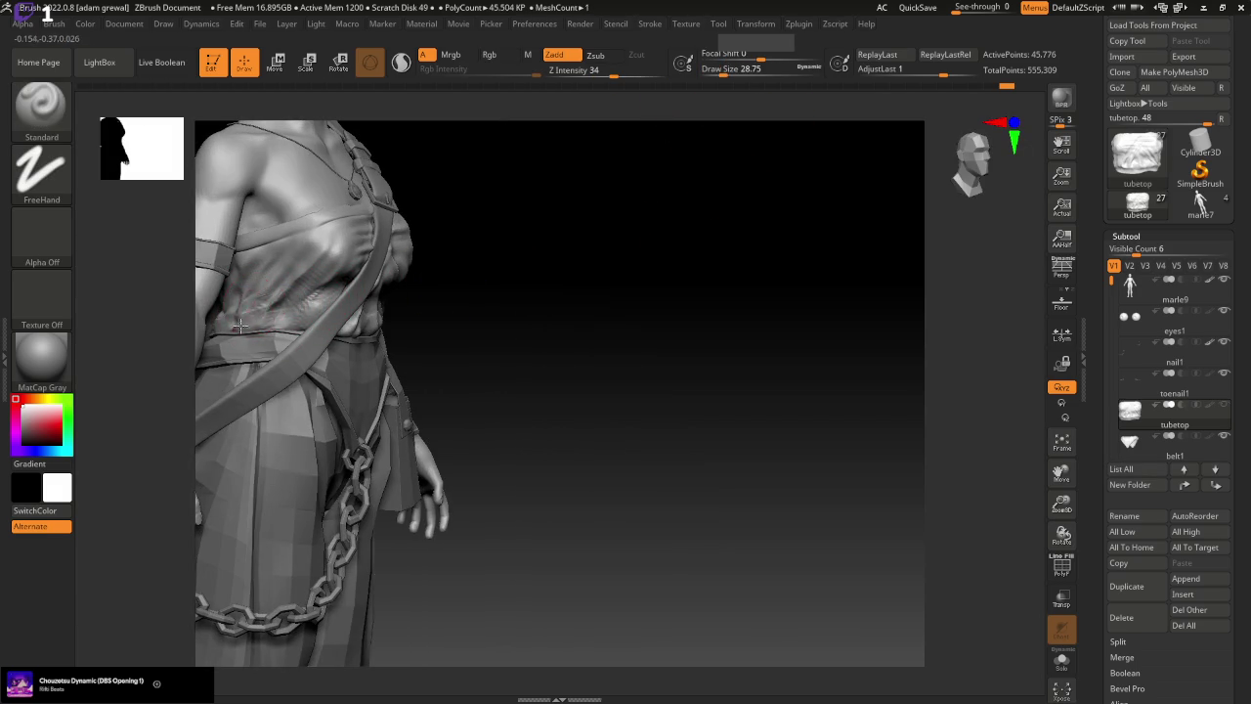
{"action": "left_click_drag", "start_coordinate": [525, 322], "coordinate": [592, 349], "text": "shift"}
{"action": "mouse_move", "coordinate": [692, 355]}
{"action": "left_mouse_down"}
{"action": "mouse_move", "coordinate": [701, 296]}
{"action": "mouse_move", "coordinate": [714, 377]}
{"action": "mouse_move", "coordinate": [412, 318]}
{"action": "left_mouse_up"}
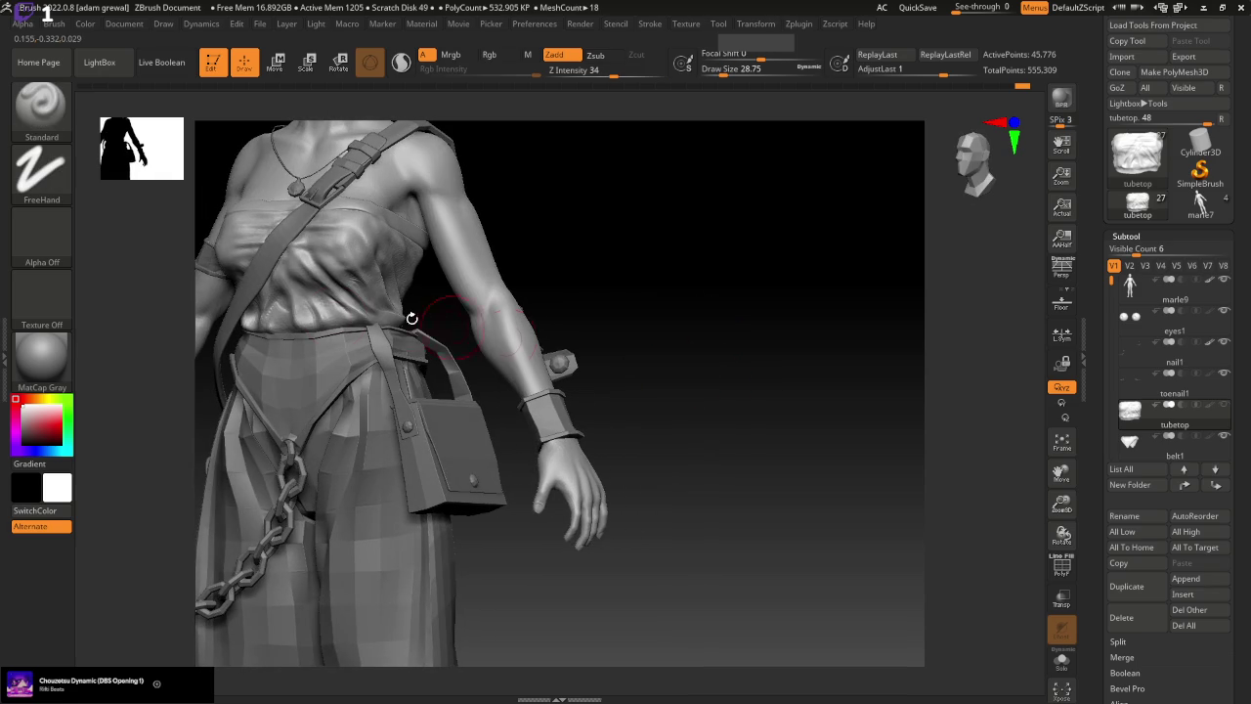
Add fold ridges across the chest with ClayBuildup at draw size about 17
{"action": "left_click", "coordinate": [41, 107]}
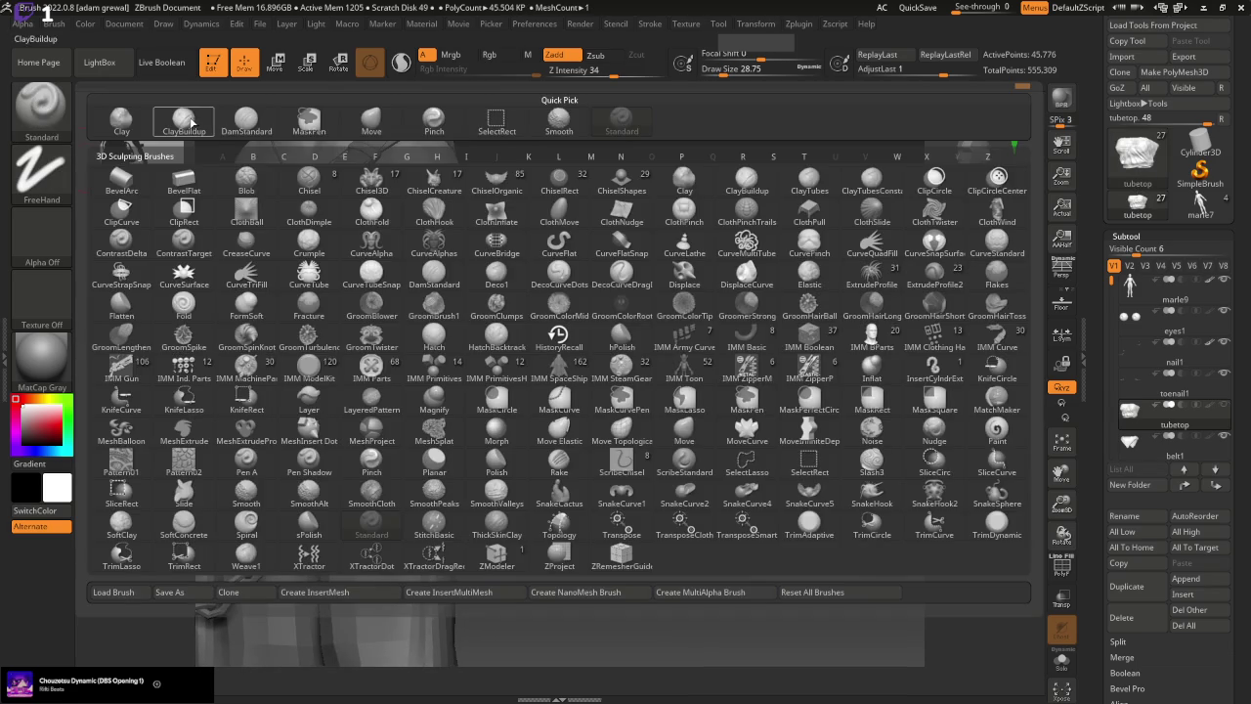
{"action": "left_click", "coordinate": [185, 123]}
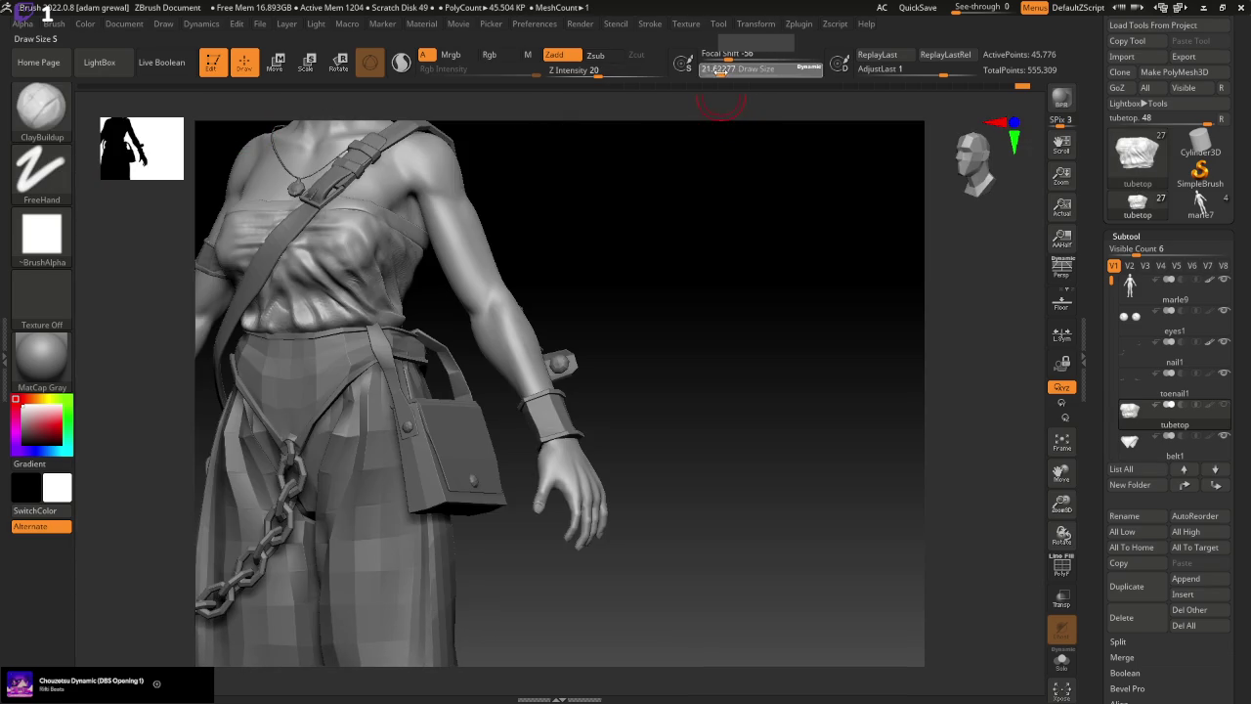
{"action": "left_click_drag", "start_coordinate": [720, 71], "coordinate": [718, 71]}
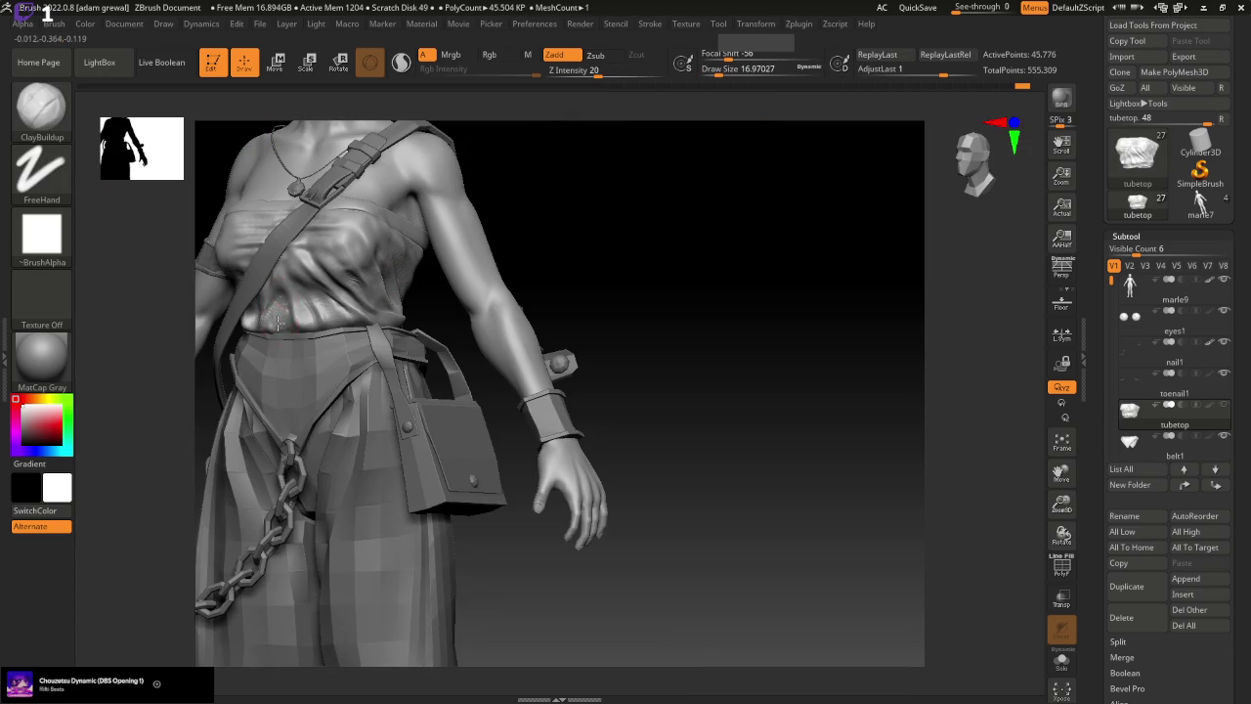
{"action": "left_click_drag", "start_coordinate": [539, 275], "coordinate": [430, 288]}
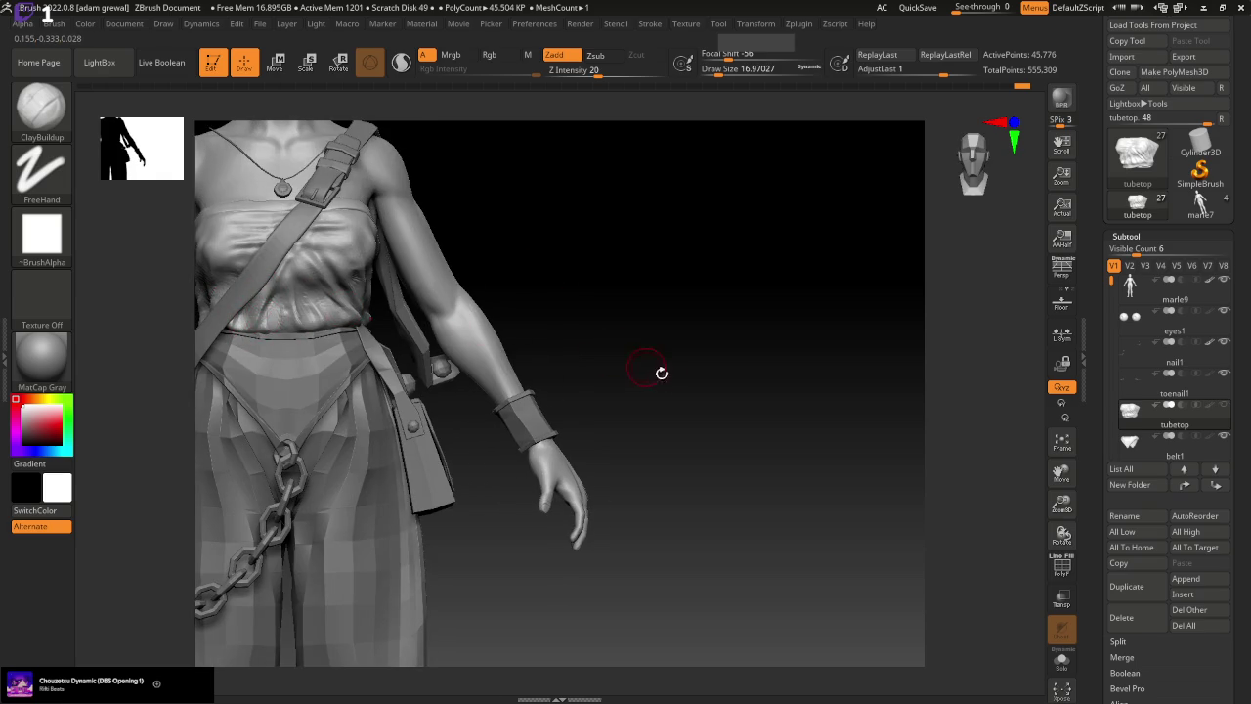
{"action": "left_click_drag", "start_coordinate": [661, 372], "coordinate": [561, 349]}
{"action": "left_click_drag", "start_coordinate": [324, 254], "coordinate": [348, 280]}
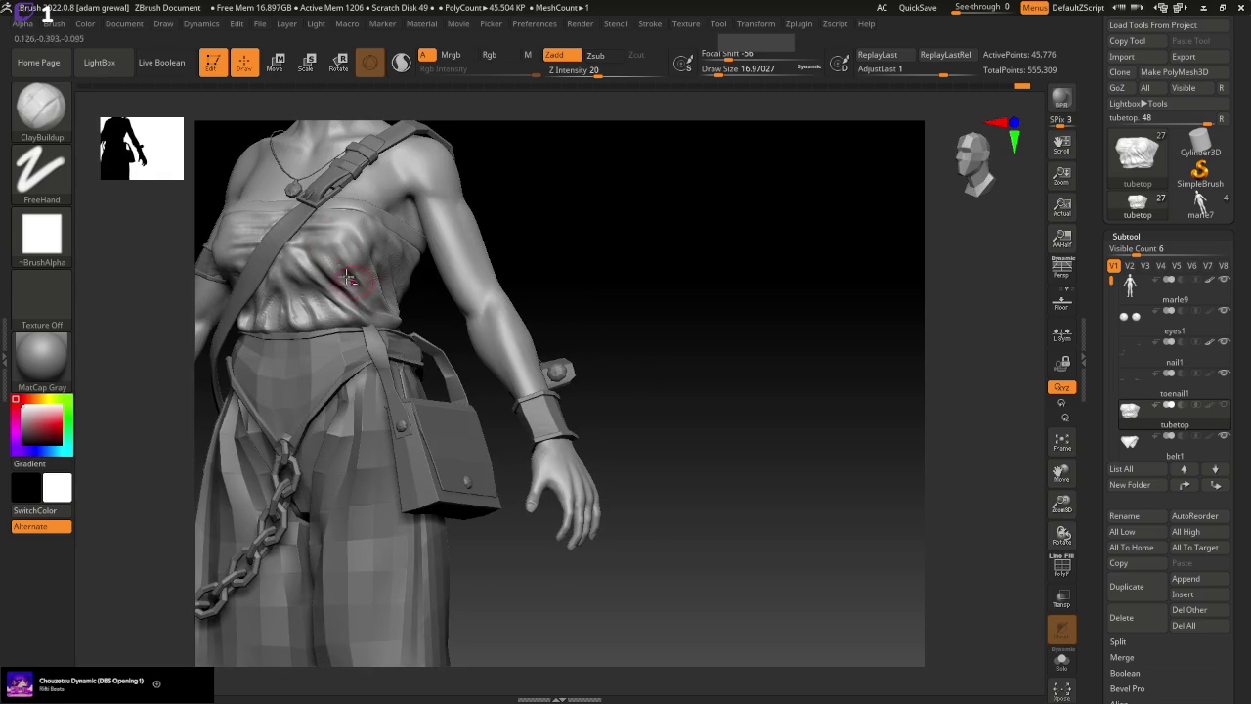
Check the chest and arm up close, then zoom out to the whole figure
{"action": "mouse_move", "coordinate": [502, 234]}
{"action": "left_mouse_down"}
{"action": "mouse_move", "coordinate": [583, 218]}
{"action": "mouse_move", "coordinate": [544, 224]}
{"action": "left_mouse_up"}
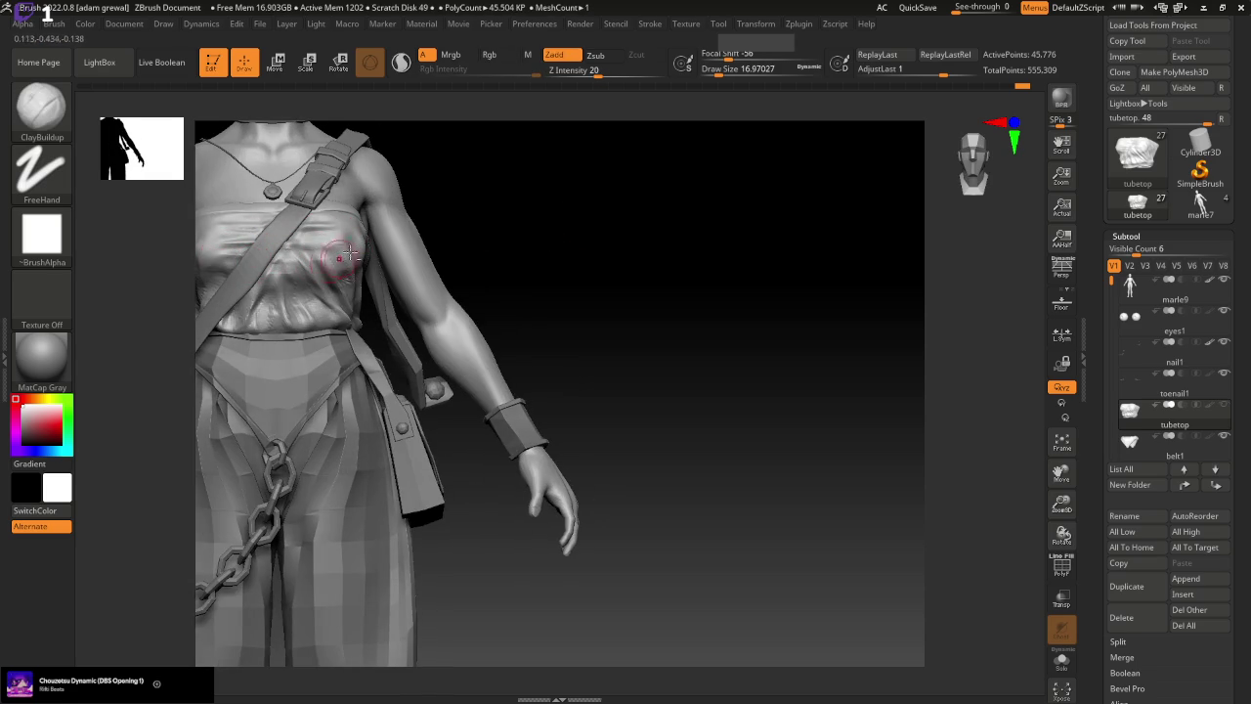
{"action": "left_click_drag", "start_coordinate": [577, 218], "coordinate": [547, 173]}
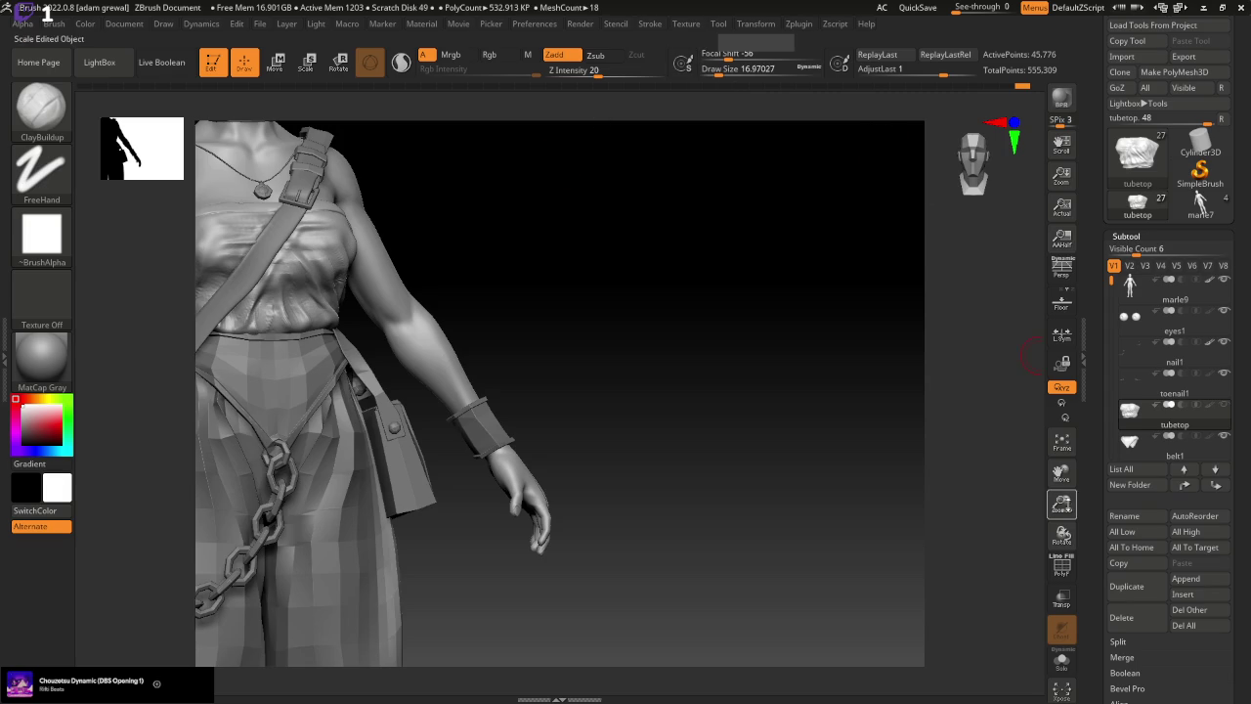
{"action": "left_click_drag", "start_coordinate": [1062, 503], "coordinate": [657, 374]}
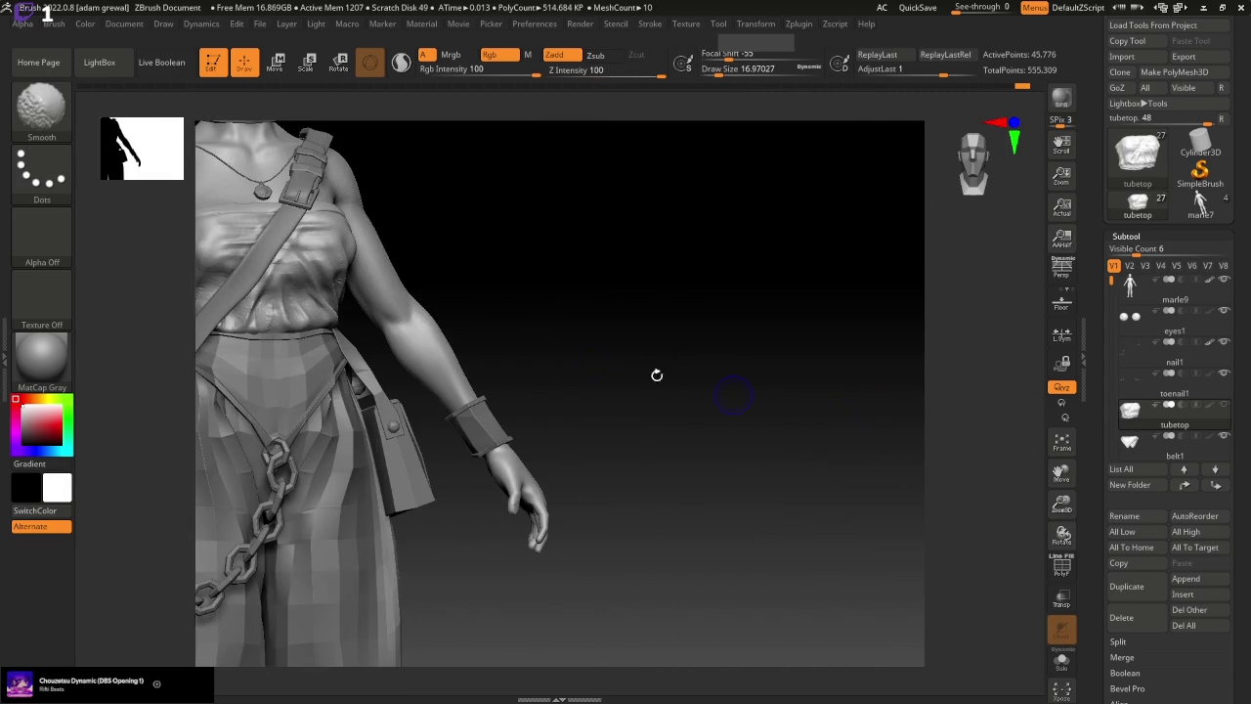
{"action": "key", "text": "shift"}
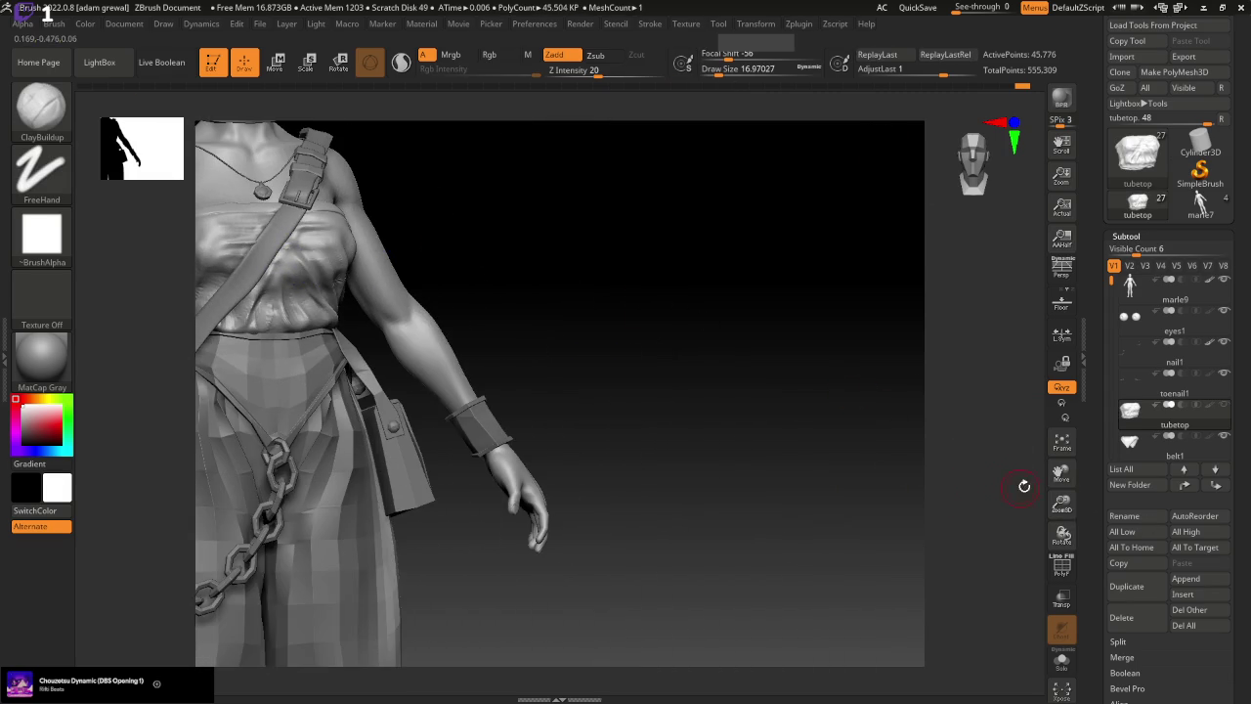
{"action": "mouse_move", "coordinate": [1063, 500]}
{"action": "left_mouse_down"}
{"action": "mouse_move", "coordinate": [1041, 496]}
{"action": "mouse_move", "coordinate": [1097, 492]}
{"action": "mouse_move", "coordinate": [1146, 509]}
{"action": "left_mouse_up"}
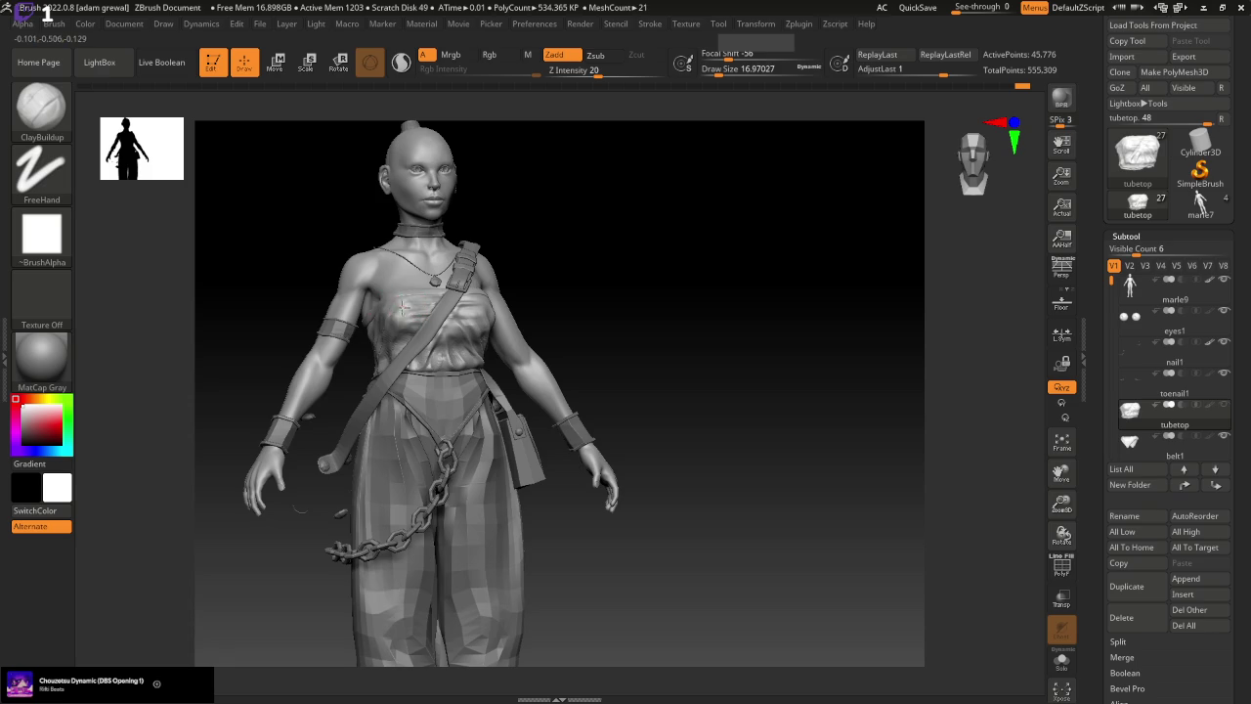
Orbit the model between side, front and three-quarter views of the chest
{"action": "mouse_move", "coordinate": [482, 293]}
{"action": "left_mouse_down"}
{"action": "mouse_move", "coordinate": [684, 293]}
{"action": "mouse_move", "coordinate": [670, 294]}
{"action": "left_mouse_up"}
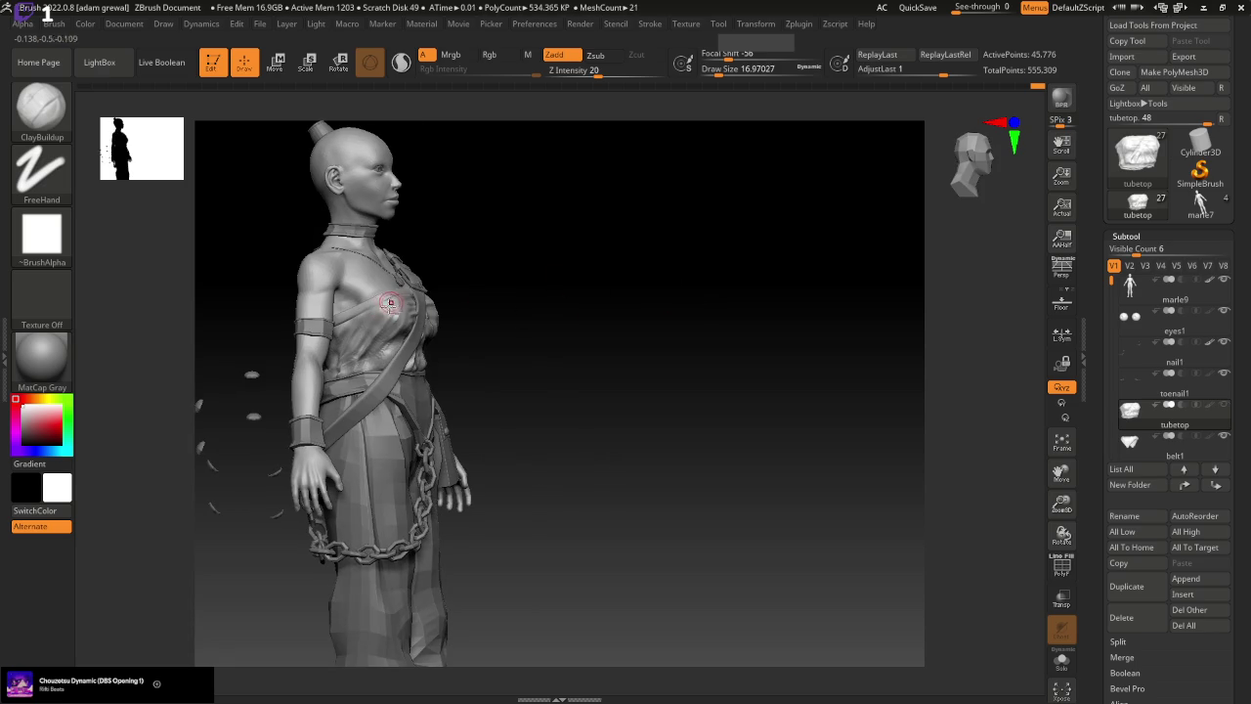
{"action": "mouse_move", "coordinate": [382, 298]}
{"action": "left_mouse_down"}
{"action": "mouse_move", "coordinate": [524, 290]}
{"action": "mouse_move", "coordinate": [498, 293]}
{"action": "left_mouse_up"}
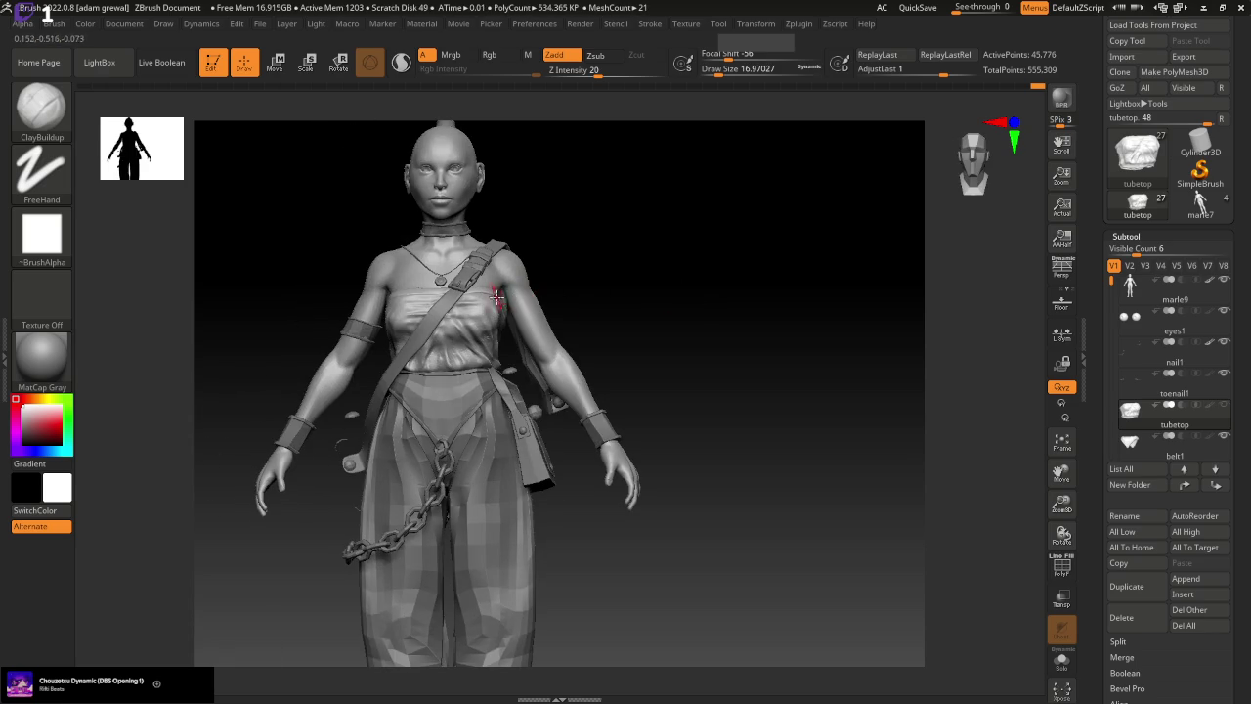
{"action": "left_click_drag", "start_coordinate": [610, 259], "coordinate": [591, 273], "text": "shift"}
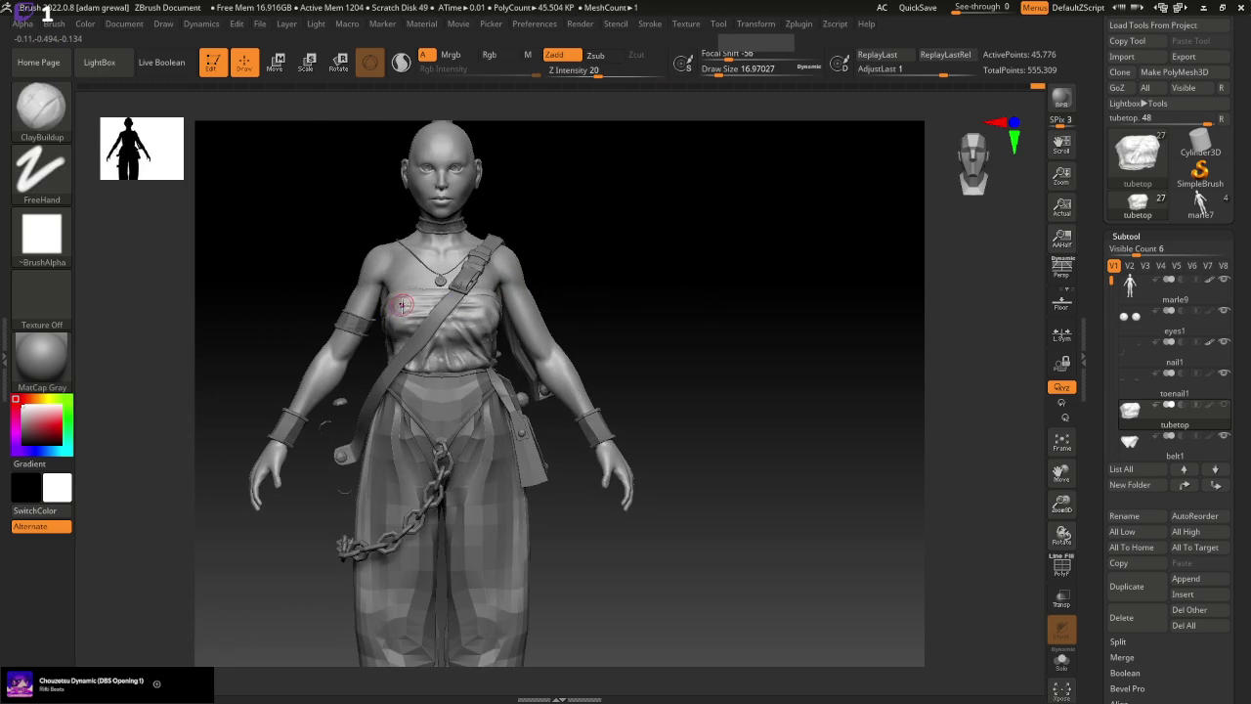
{"action": "key", "text": "b"}
{"action": "key", "text": "Escape"}
{"action": "left_click_drag", "start_coordinate": [734, 329], "coordinate": [418, 293]}
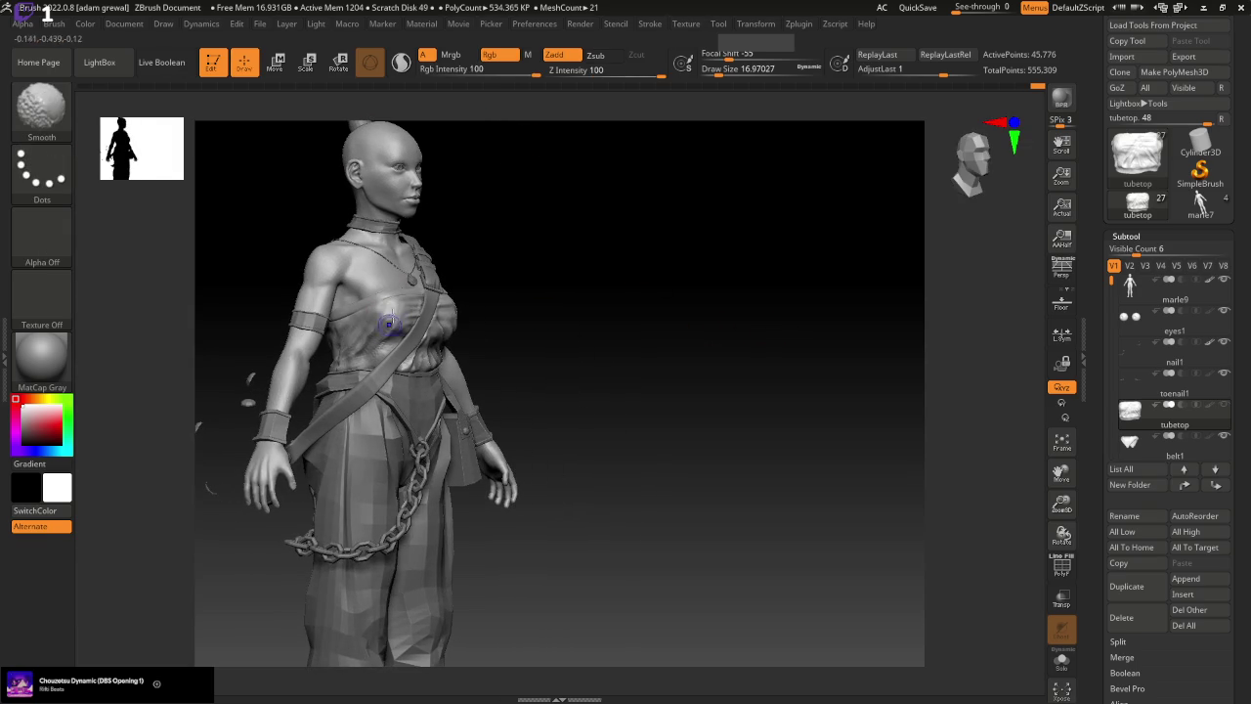
{"action": "left_click_drag", "start_coordinate": [653, 381], "coordinate": [509, 251]}
Sculpt a deeper chest fold with the Standard brush at draw size about 20
{"action": "key", "text": "b"}
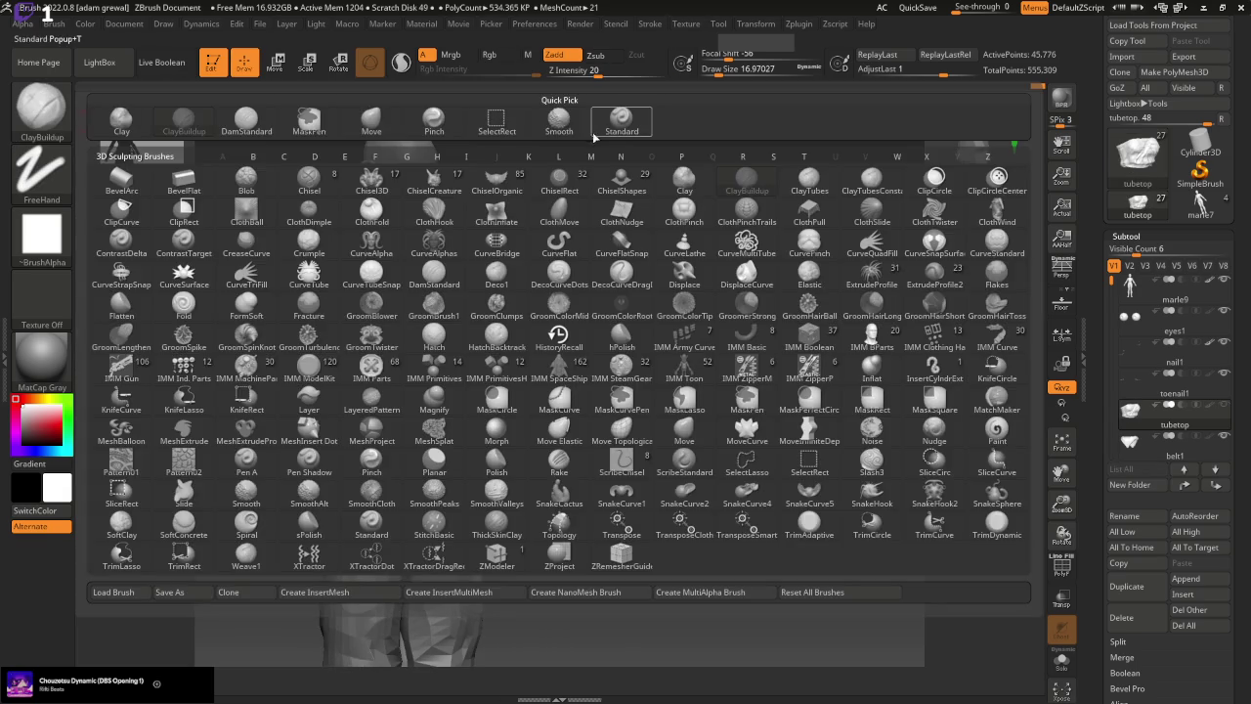
{"action": "key", "text": "s"}
{"action": "key", "text": "t"}
{"action": "left_click_drag", "start_coordinate": [720, 69], "coordinate": [721, 70]}
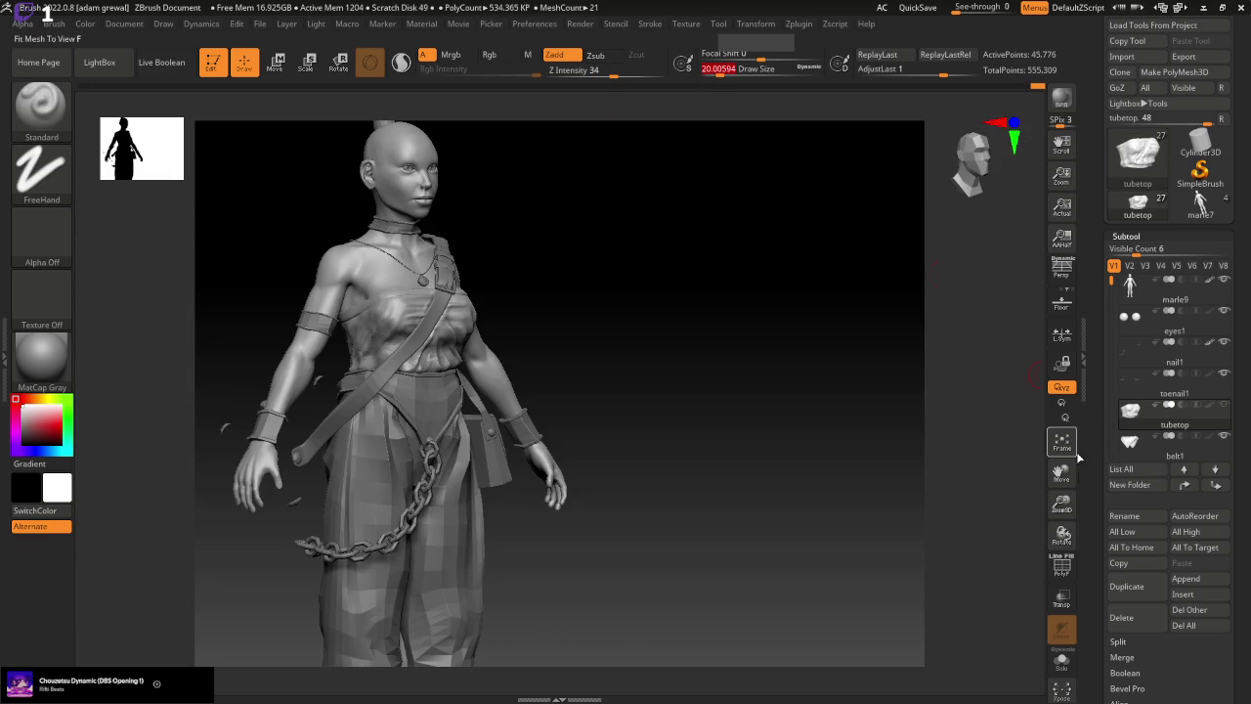
{"action": "left_click_drag", "start_coordinate": [1061, 504], "coordinate": [1021, 538]}
{"action": "mouse_move", "coordinate": [395, 339]}
{"action": "left_mouse_down"}
{"action": "mouse_move", "coordinate": [387, 312]}
{"action": "mouse_move", "coordinate": [375, 330]}
{"action": "left_mouse_up"}
Return to the front view, then orbit the model round toward its side
{"action": "left_click_drag", "start_coordinate": [747, 364], "coordinate": [762, 369], "text": "shift"}
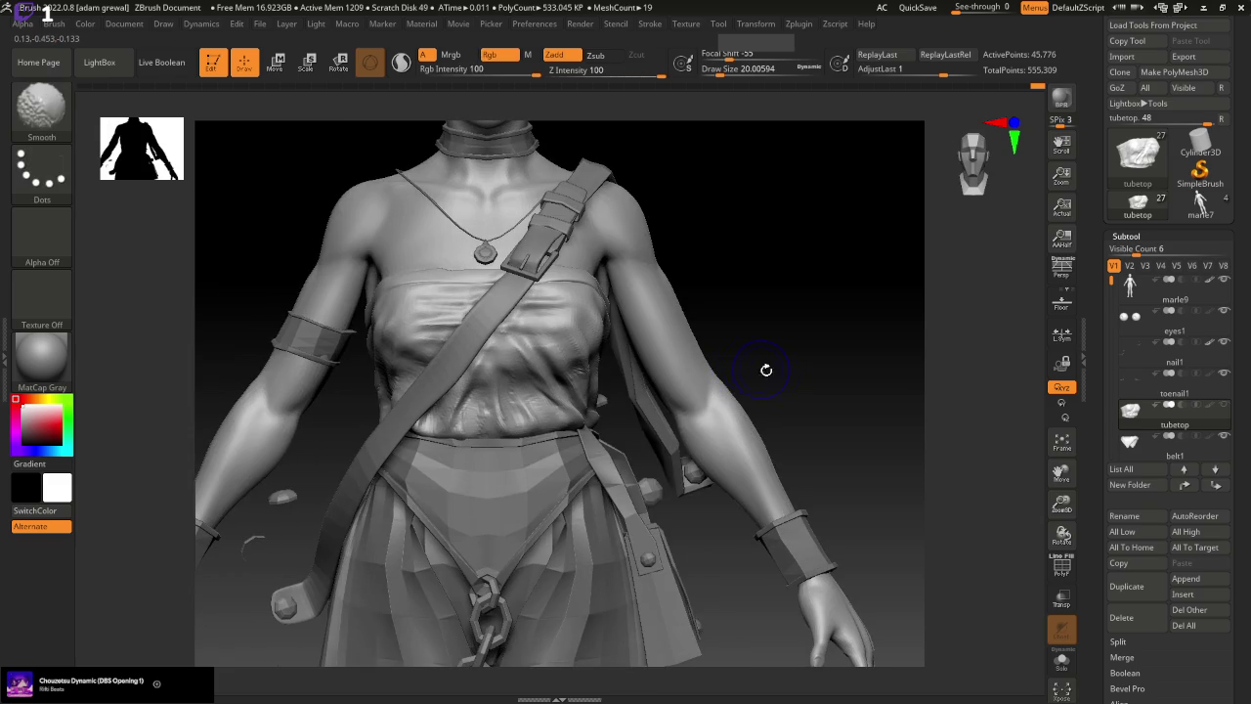
{"action": "left_click", "coordinate": [47, 109]}
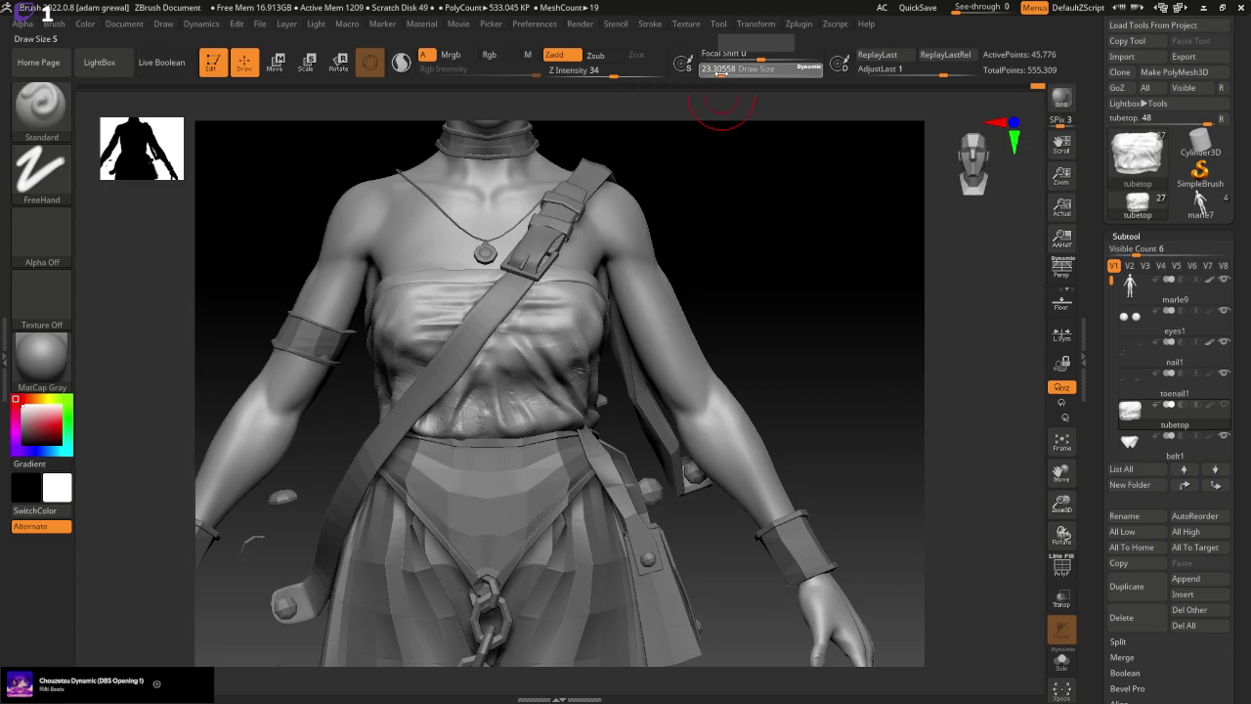
{"action": "mouse_move", "coordinate": [670, 279]}
{"action": "left_mouse_down"}
{"action": "mouse_move", "coordinate": [778, 388]}
{"action": "mouse_move", "coordinate": [674, 320]}
{"action": "left_mouse_up"}
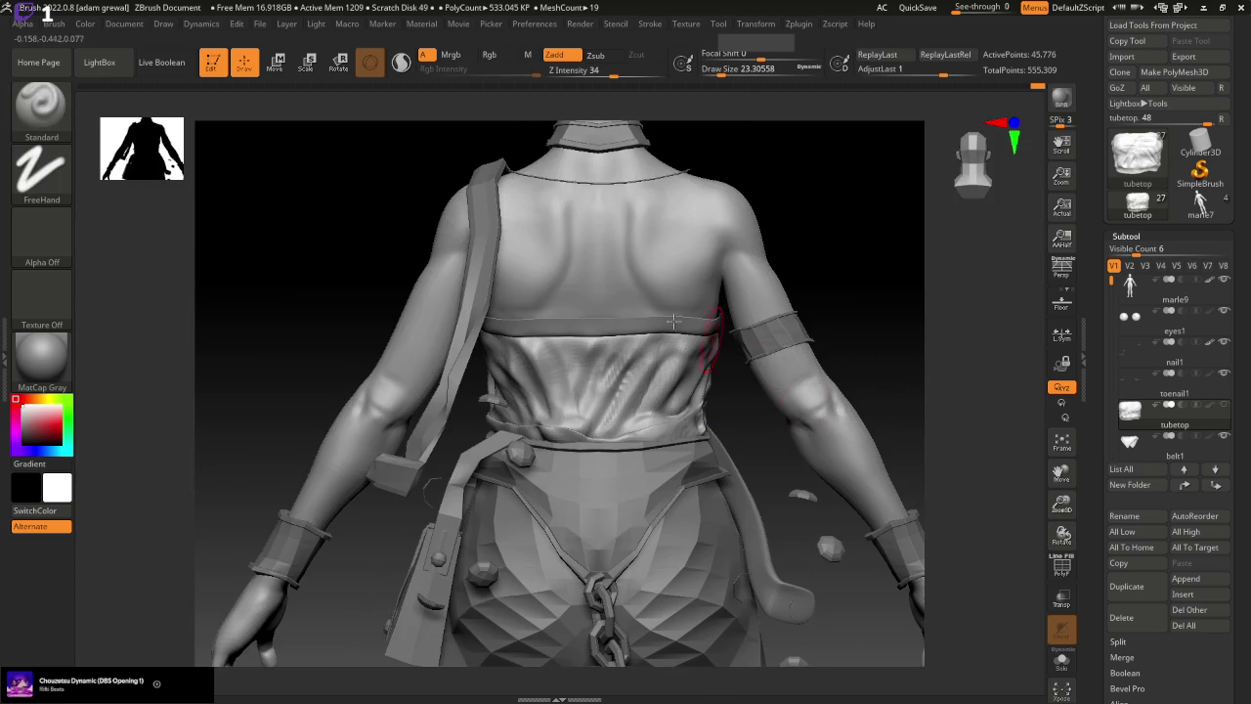
Build new folds into the waist cloth with a slightly larger ClayBuildup brush
{"action": "key", "text": "b"}
{"action": "key", "text": "c"}
{"action": "key", "text": "b"}
{"action": "left_click_drag", "start_coordinate": [716, 101], "coordinate": [740, 111]}
{"action": "mouse_move", "coordinate": [650, 417]}
{"action": "left_mouse_down"}
{"action": "mouse_move", "coordinate": [682, 352]}
{"action": "mouse_move", "coordinate": [673, 364]}
{"action": "left_mouse_up"}
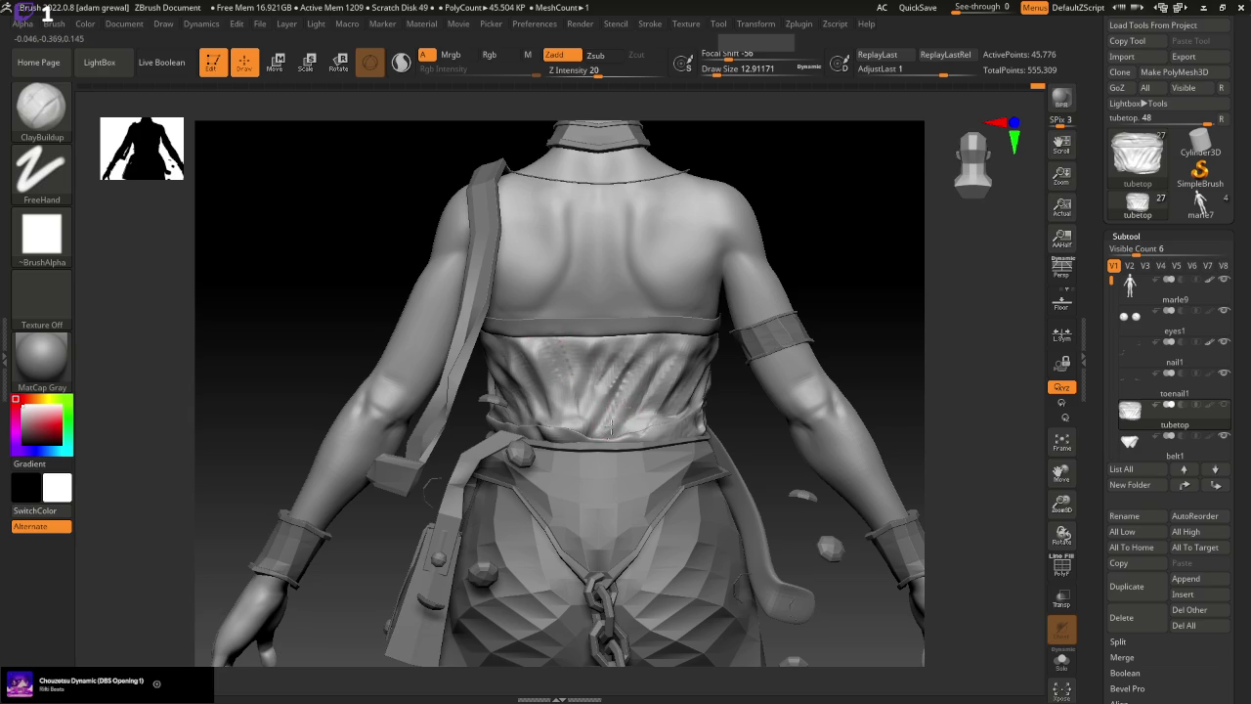
{"action": "key", "text": "shift"}
Sculpt wrinkles across the lower back of the top and smooth them
{"action": "left_click_drag", "start_coordinate": [813, 554], "coordinate": [782, 488]}
{"action": "left_click", "coordinate": [689, 348]}
{"action": "left_click_drag", "start_coordinate": [686, 366], "coordinate": [682, 341]}
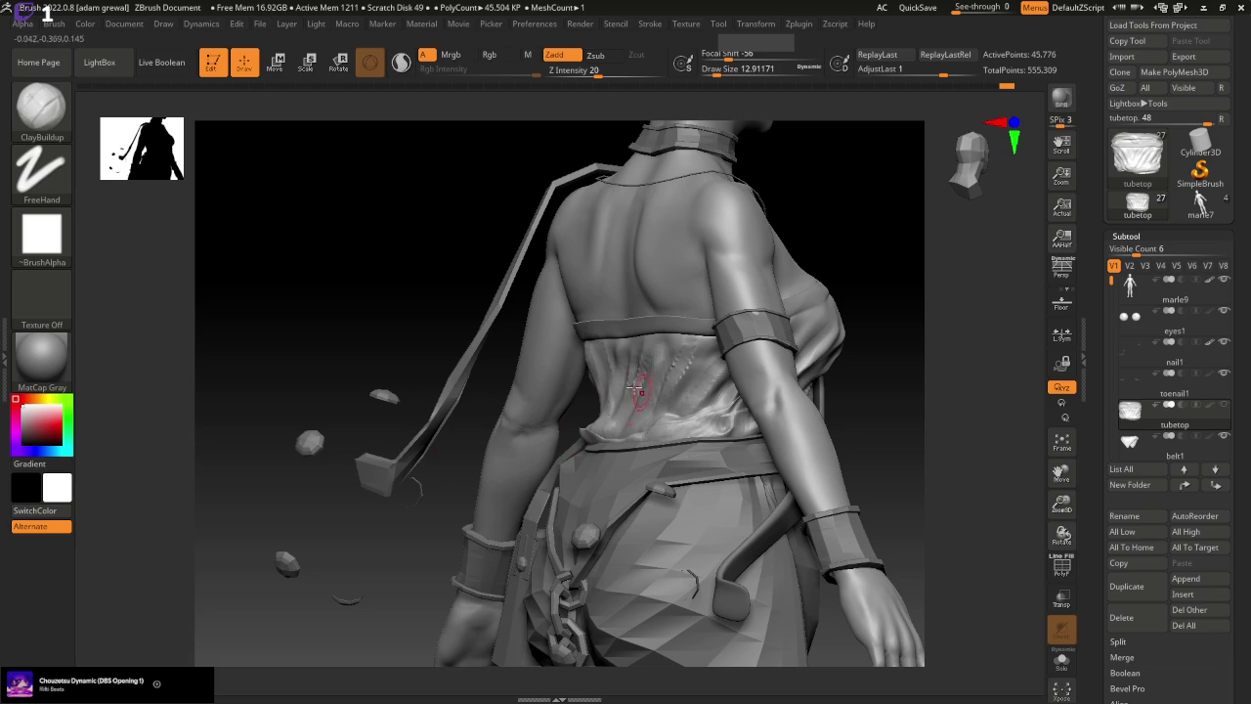
{"action": "left_click_drag", "start_coordinate": [473, 438], "coordinate": [516, 427]}
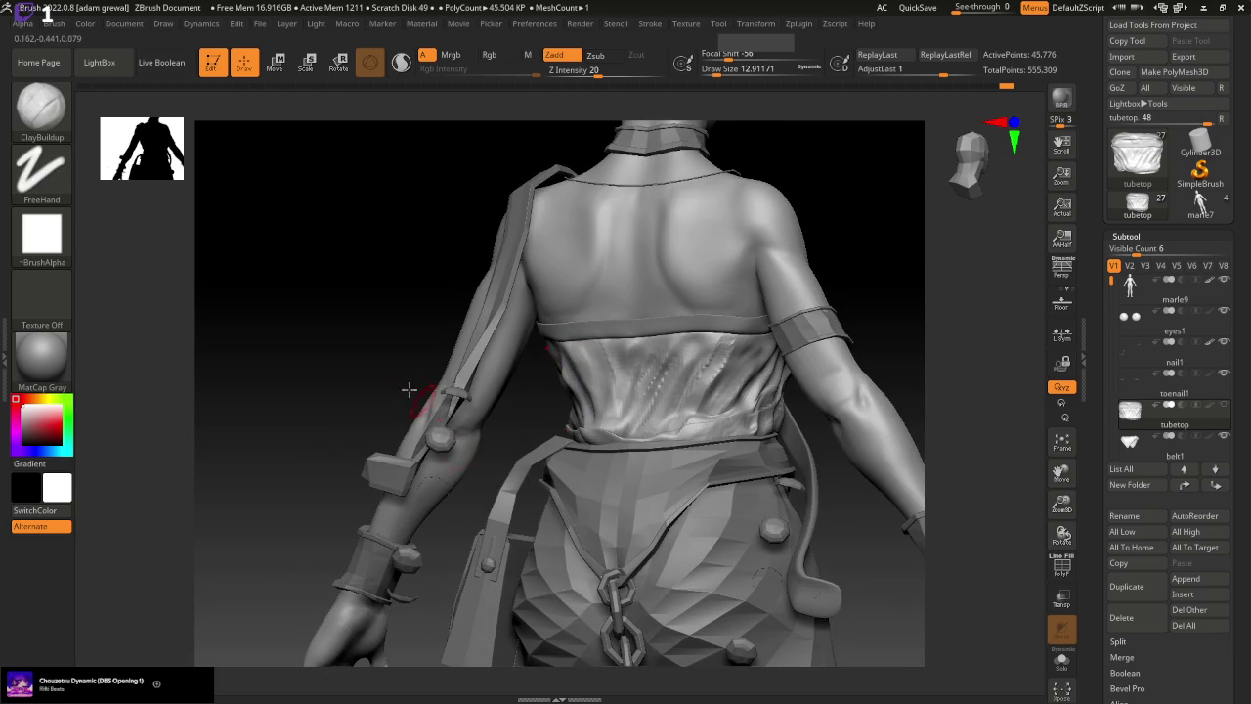
{"action": "left_click_drag", "start_coordinate": [409, 390], "coordinate": [593, 383]}
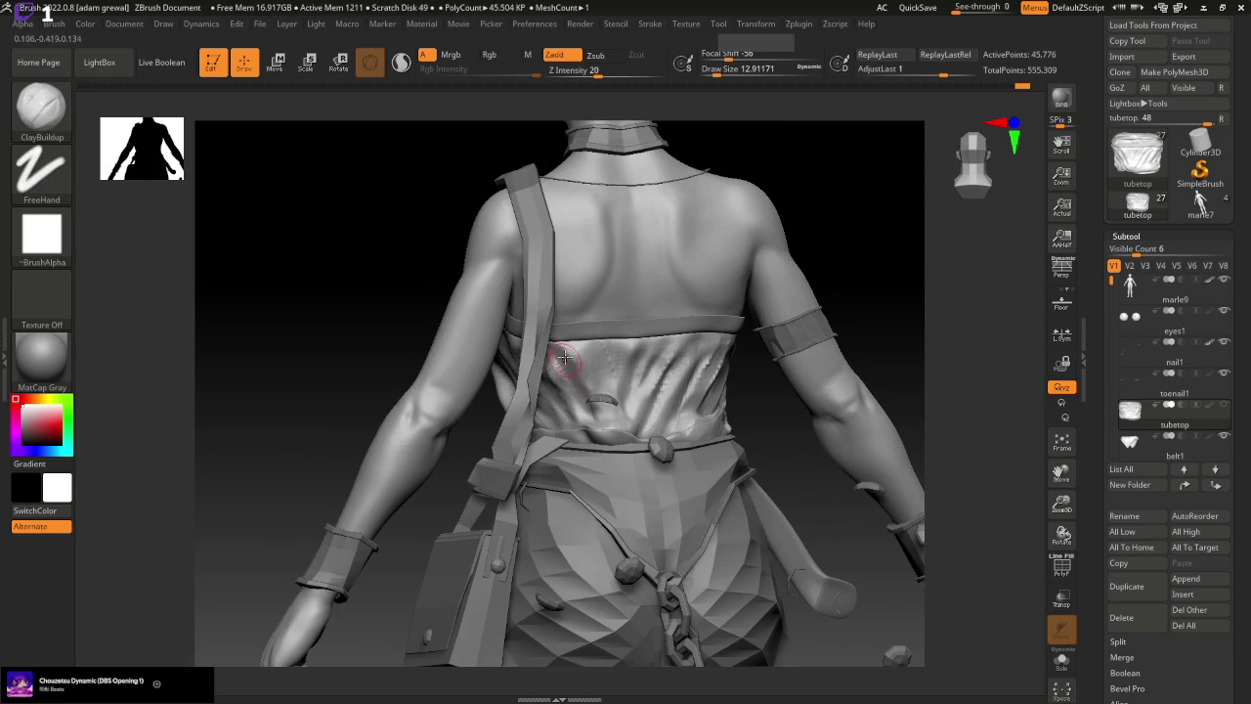
{"action": "left_click_drag", "start_coordinate": [587, 397], "coordinate": [592, 356], "text": "shift"}
{"action": "left_click_drag", "start_coordinate": [880, 524], "coordinate": [234, 206]}
Add creases to the lower-back fabric with the Standard brush
{"action": "key", "text": "b"}
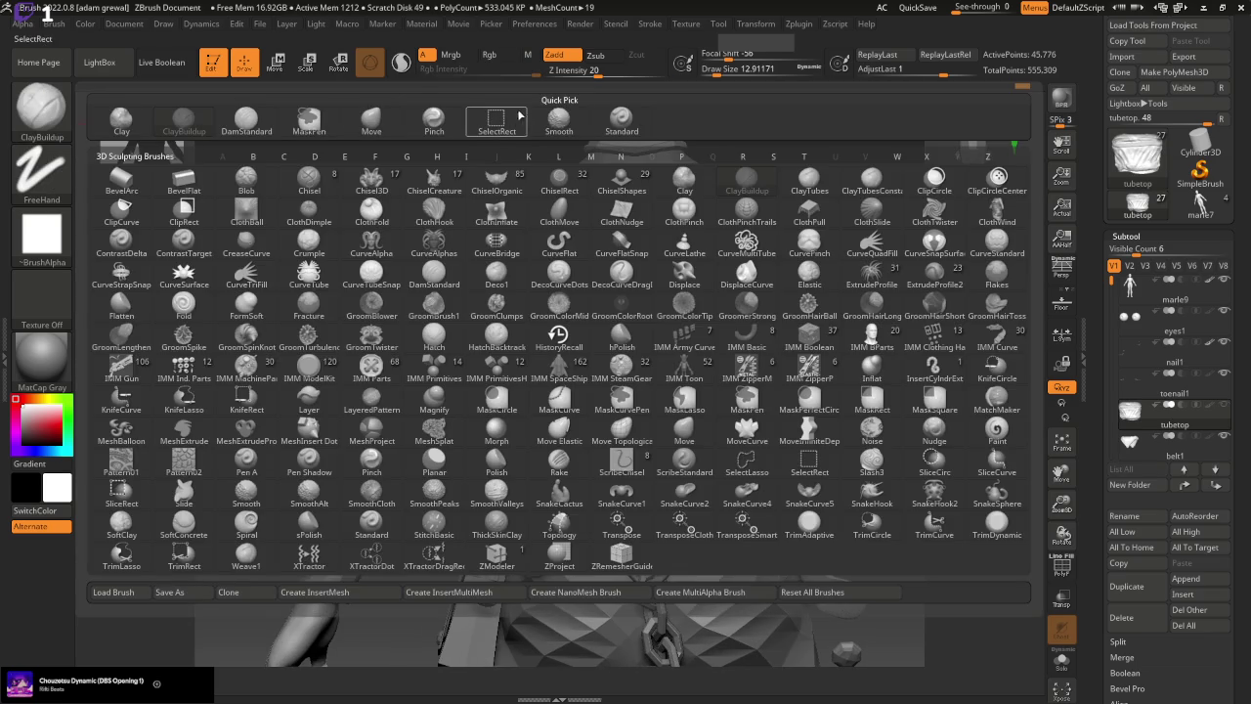
{"action": "left_click", "coordinate": [636, 115]}
{"action": "mouse_move", "coordinate": [617, 346]}
{"action": "left_mouse_down"}
{"action": "mouse_move", "coordinate": [582, 350]}
{"action": "mouse_move", "coordinate": [625, 378]}
{"action": "left_mouse_up"}
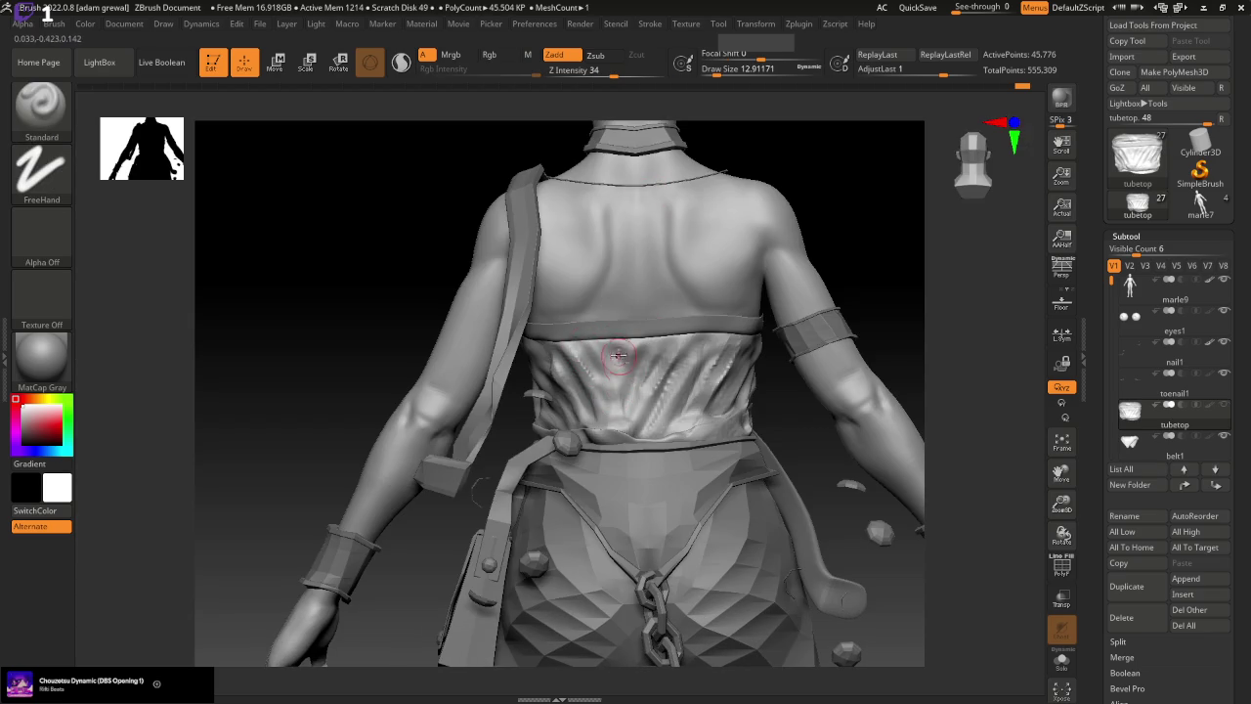
Orbit around the side and back to review the waist creases
{"action": "mouse_move", "coordinate": [385, 346]}
{"action": "left_mouse_down"}
{"action": "mouse_move", "coordinate": [379, 367]}
{"action": "mouse_move", "coordinate": [402, 366]}
{"action": "left_mouse_up"}
{"action": "left_click_drag", "start_coordinate": [778, 329], "coordinate": [778, 333]}
{"action": "mouse_move", "coordinate": [490, 337]}
{"action": "left_mouse_down"}
{"action": "mouse_move", "coordinate": [776, 343]}
{"action": "mouse_move", "coordinate": [729, 353]}
{"action": "left_mouse_up"}
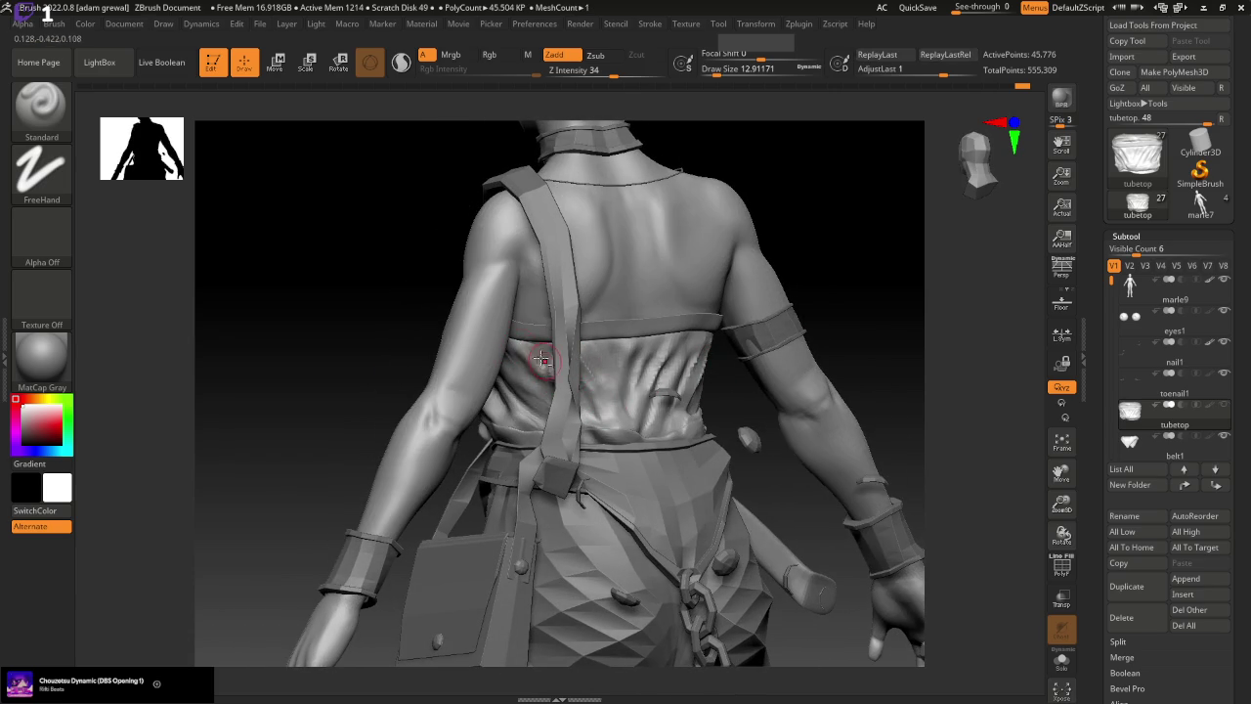
{"action": "left_click_drag", "start_coordinate": [860, 362], "coordinate": [516, 371]}
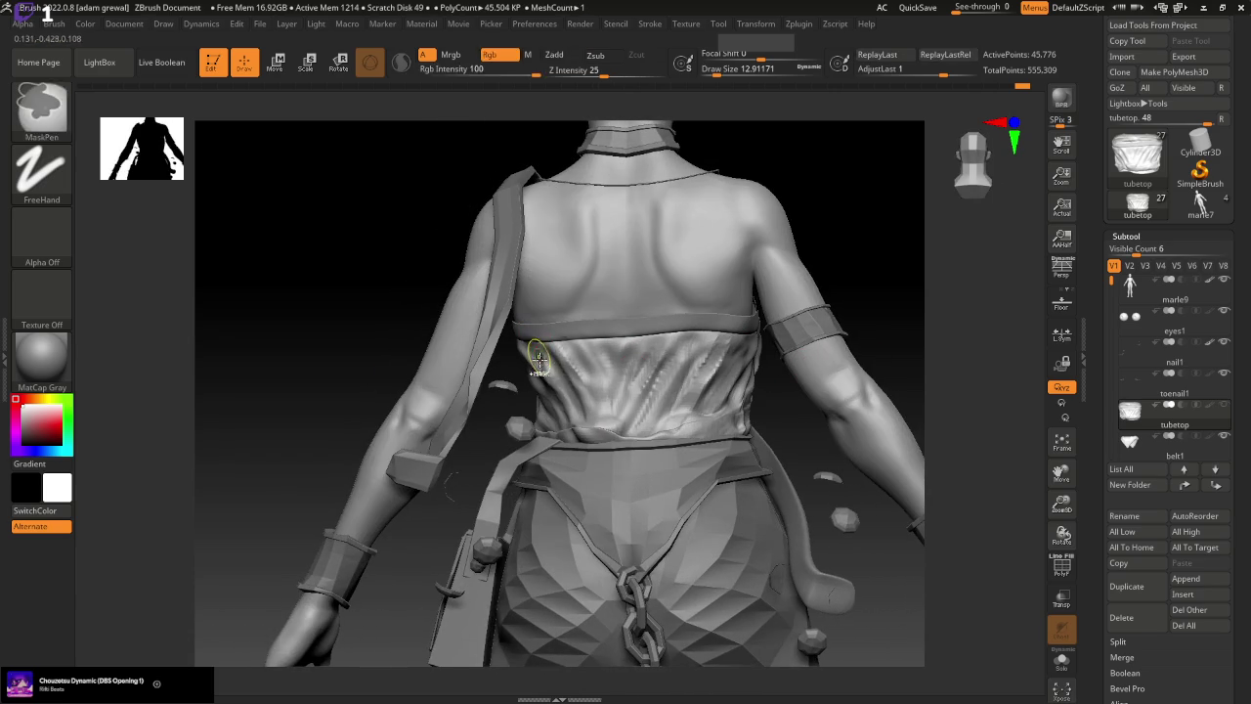
{"action": "mouse_move", "coordinate": [871, 536]}
{"action": "left_mouse_down"}
{"action": "mouse_move", "coordinate": [645, 349]}
{"action": "mouse_move", "coordinate": [647, 397]}
{"action": "left_mouse_up"}
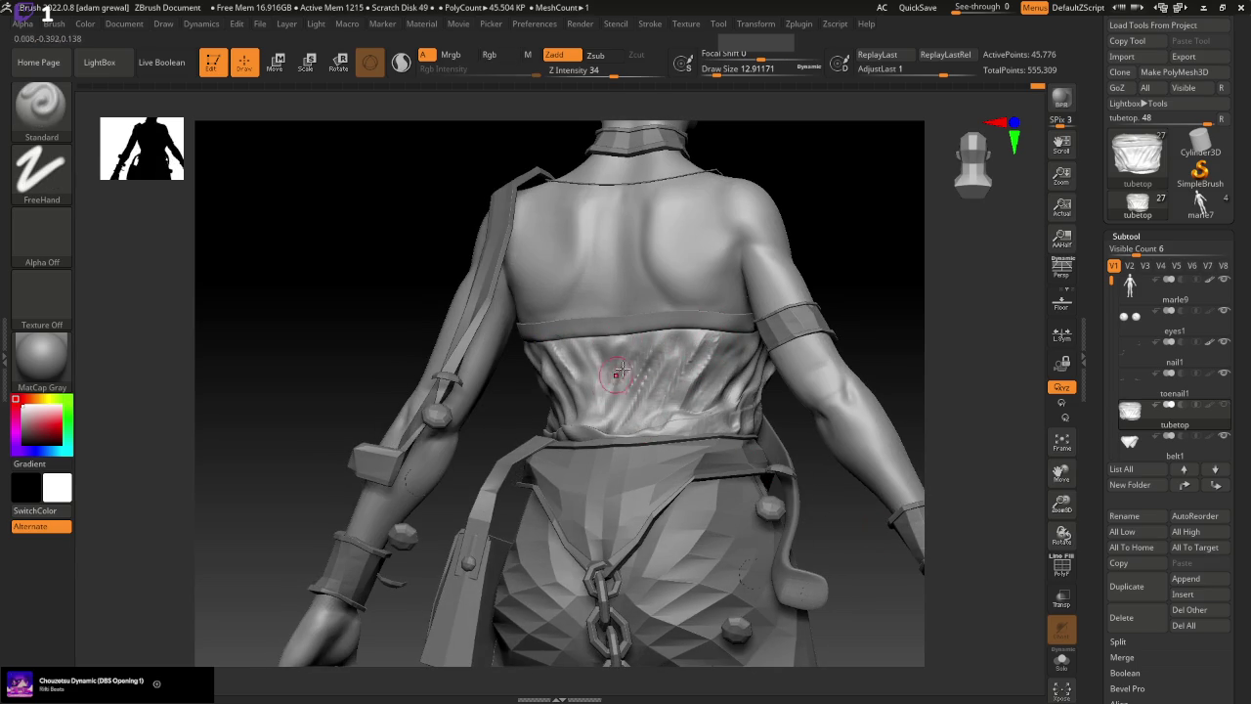
{"action": "left_click_drag", "start_coordinate": [861, 608], "coordinate": [783, 479]}
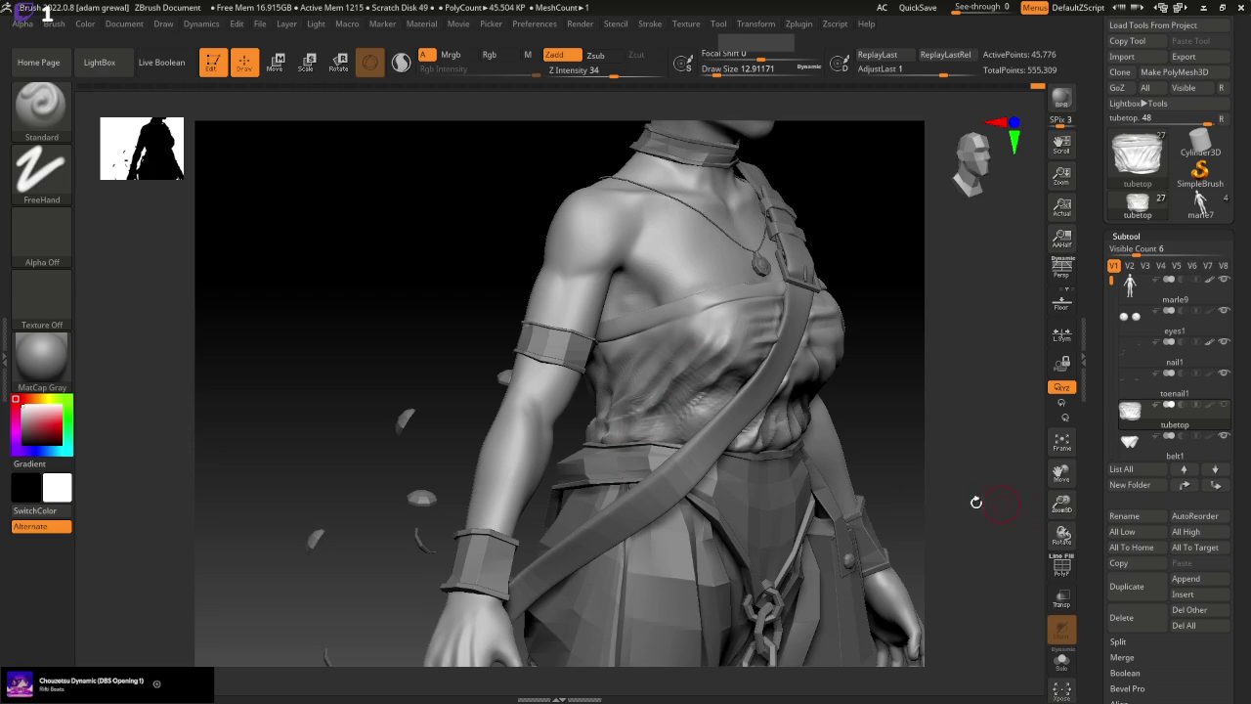
Sculpt folds into the cloth below the chest from a side view
{"action": "left_click_drag", "start_coordinate": [975, 502], "coordinate": [1019, 497]}
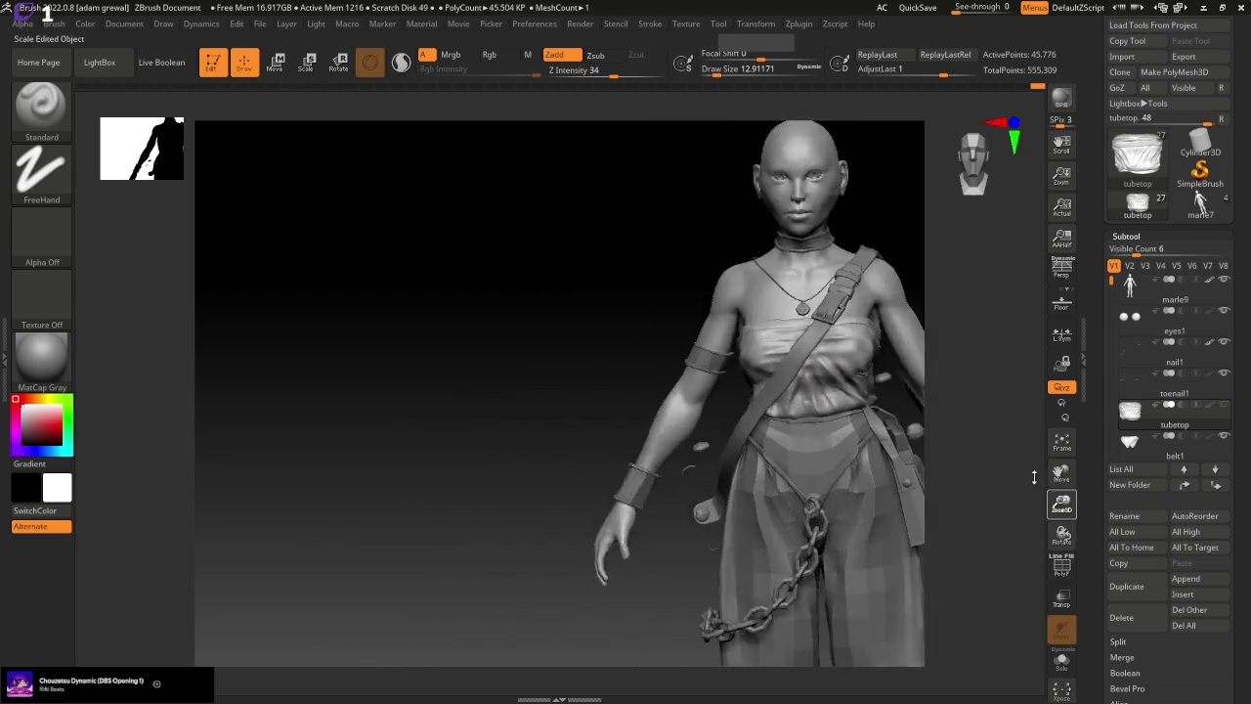
{"action": "left_click_drag", "start_coordinate": [1096, 502], "coordinate": [977, 469]}
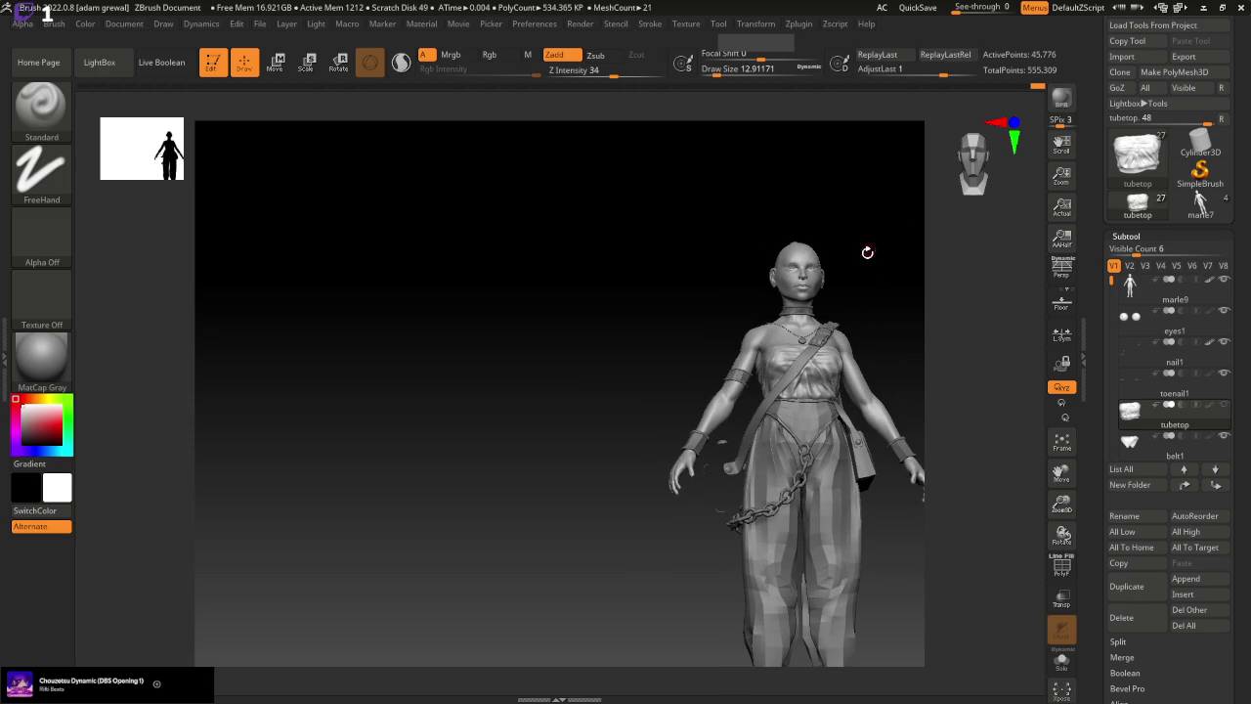
{"action": "left_click_drag", "start_coordinate": [872, 516], "coordinate": [886, 518]}
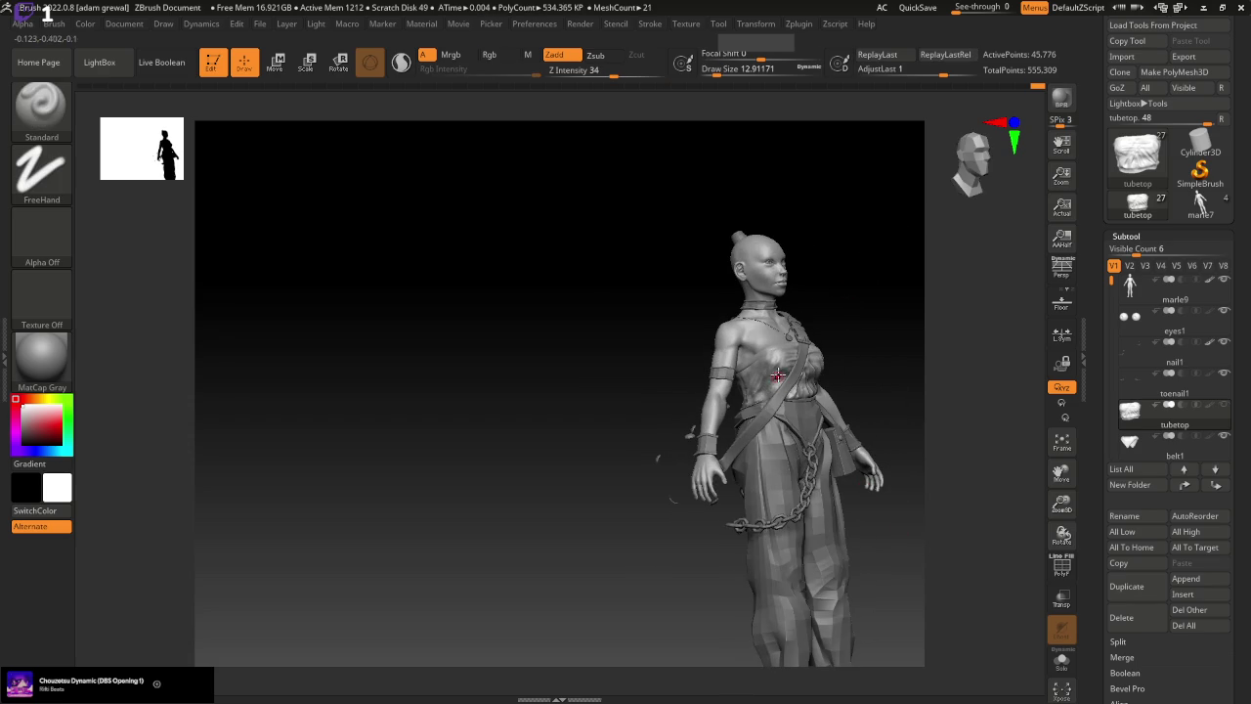
{"action": "left_click_drag", "start_coordinate": [1059, 500], "coordinate": [1016, 612]}
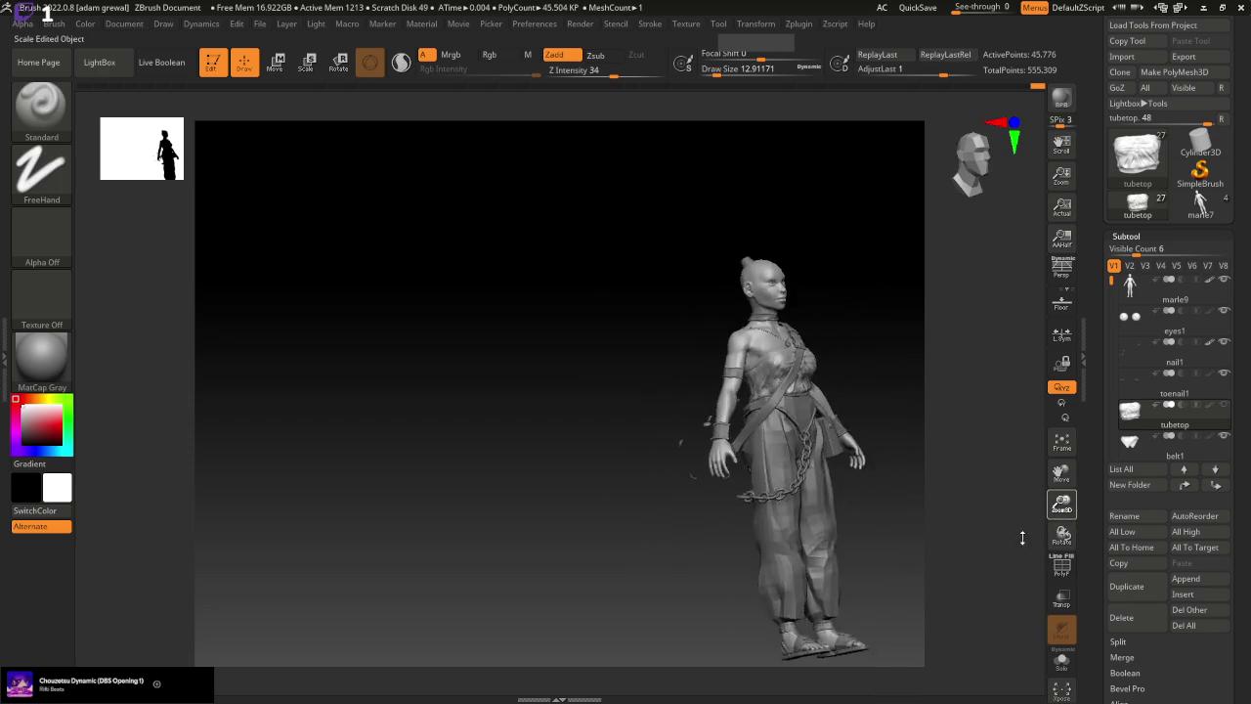
{"action": "left_click_drag", "start_coordinate": [1061, 477], "coordinate": [914, 431]}
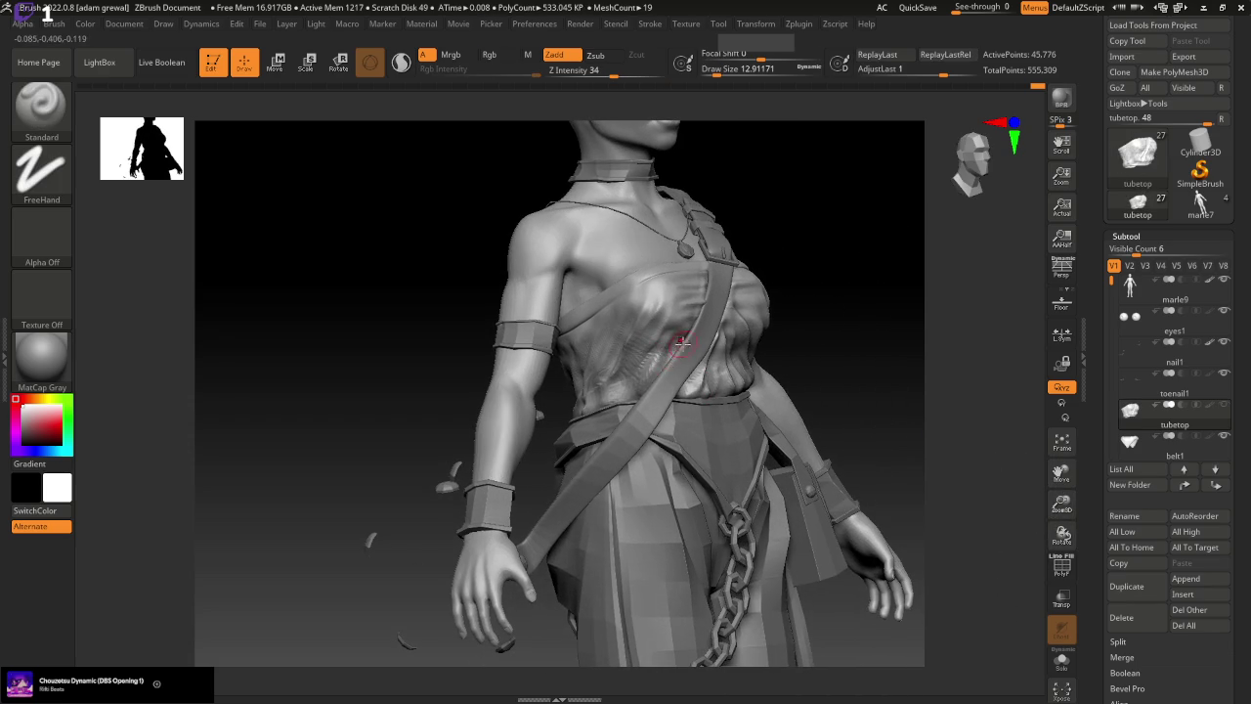
{"action": "left_click_drag", "start_coordinate": [864, 475], "coordinate": [795, 385]}
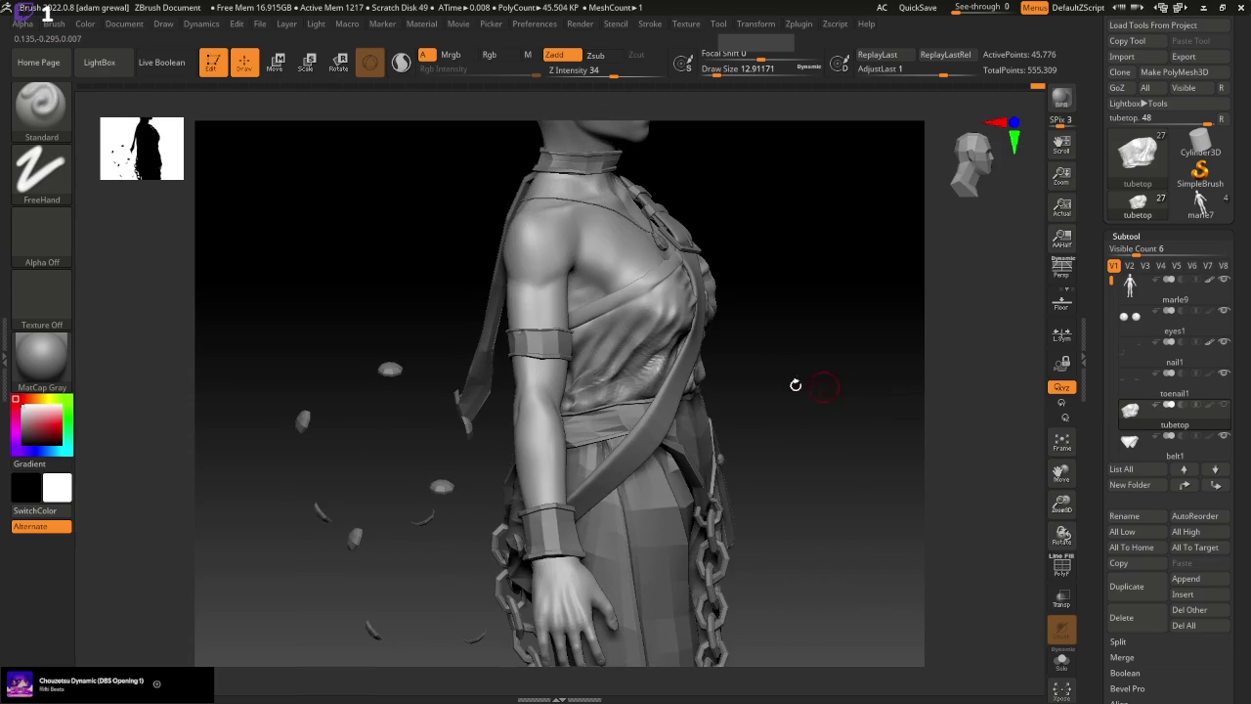
{"action": "left_click_drag", "start_coordinate": [661, 353], "coordinate": [635, 403]}
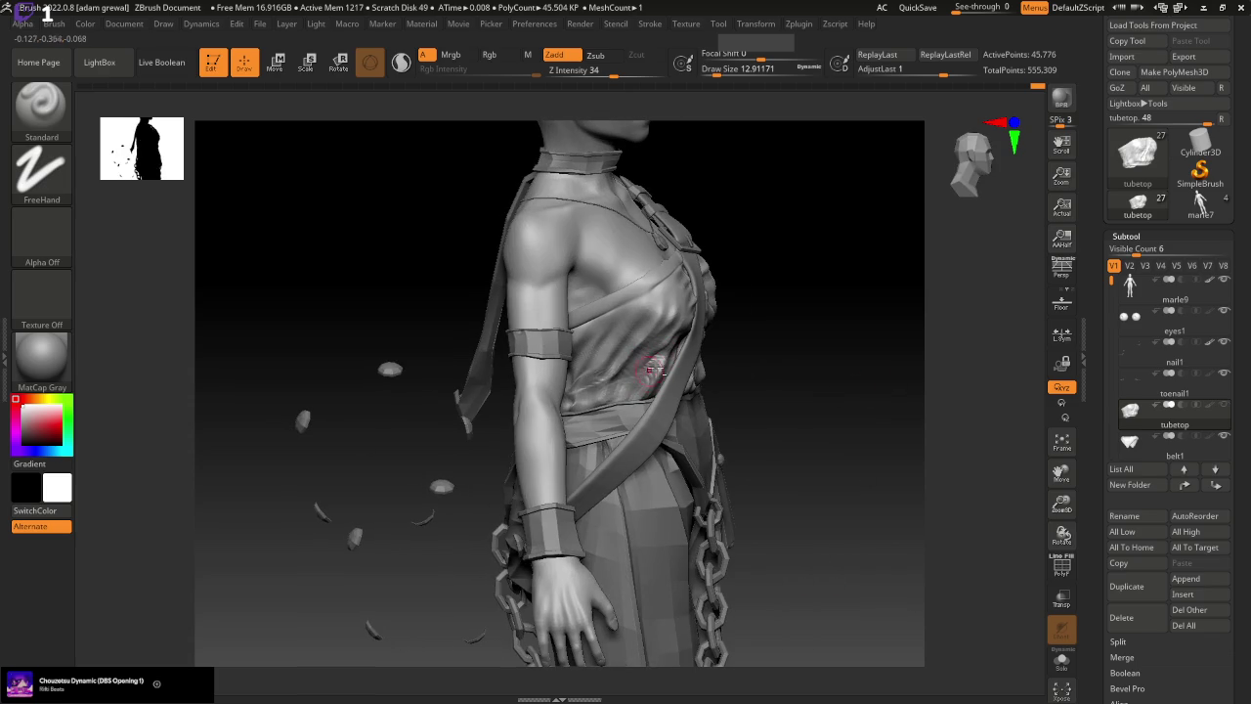
Rework the under-chest folds and add new chest folds with ClayBuildup
{"action": "left_click_drag", "start_coordinate": [747, 352], "coordinate": [907, 414]}
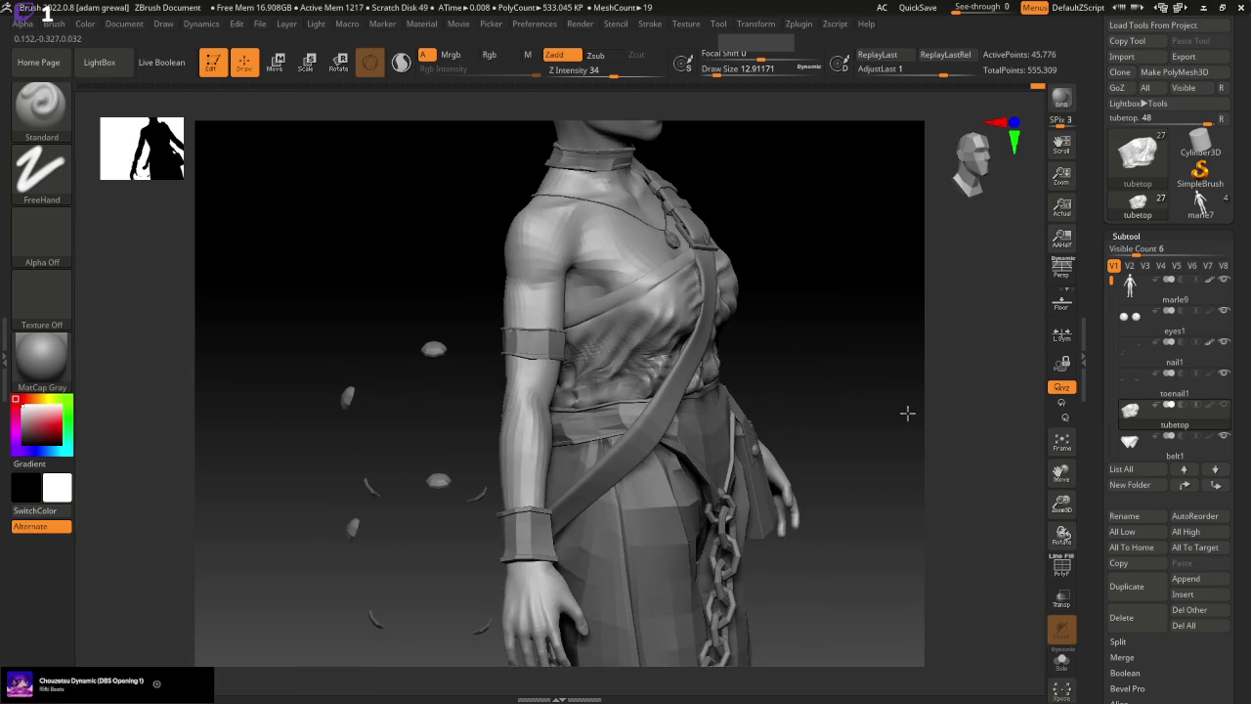
{"action": "key", "text": "b"}
{"action": "key", "text": "c"}
{"action": "key", "text": "b"}
{"action": "mouse_move", "coordinate": [647, 358]}
{"action": "left_mouse_down"}
{"action": "mouse_move", "coordinate": [633, 394]}
{"action": "mouse_move", "coordinate": [640, 386]}
{"action": "mouse_move", "coordinate": [621, 380]}
{"action": "left_mouse_up"}
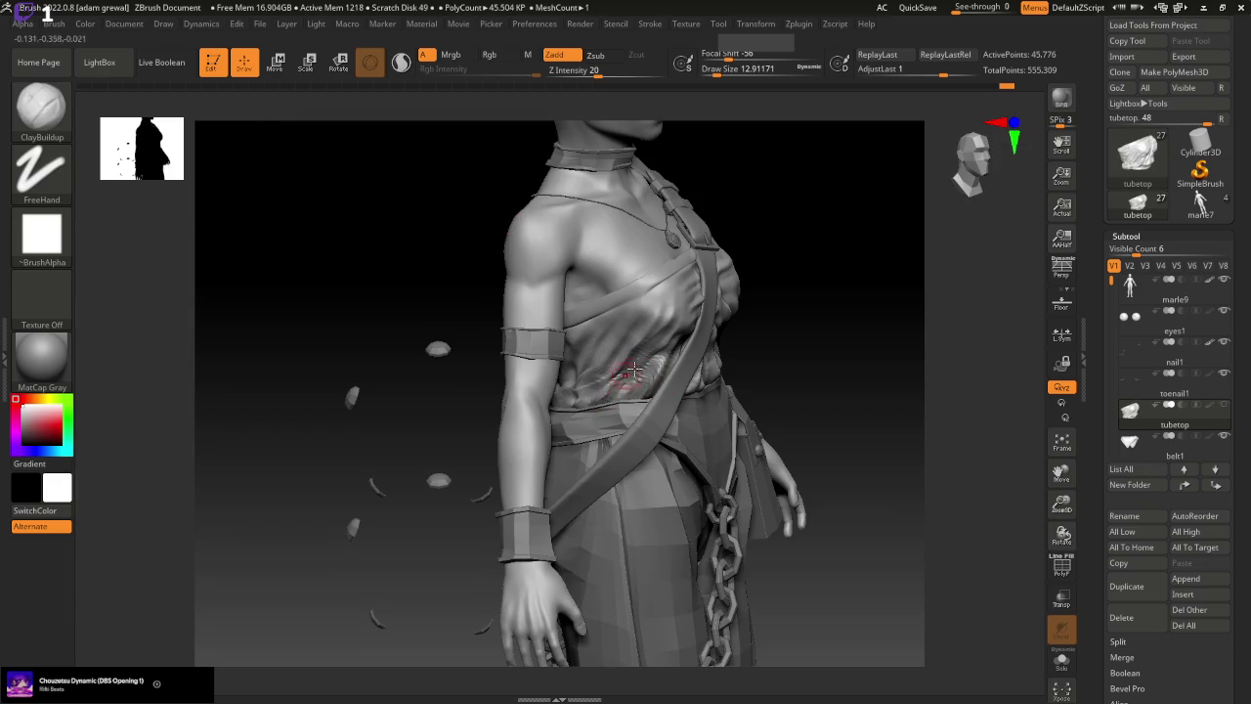
{"action": "mouse_move", "coordinate": [633, 398]}
{"action": "right_mouse_down"}
{"action": "mouse_move", "coordinate": [851, 390]}
{"action": "mouse_move", "coordinate": [882, 430]}
{"action": "right_mouse_up"}
{"action": "left_click_drag", "start_coordinate": [767, 367], "coordinate": [725, 321]}
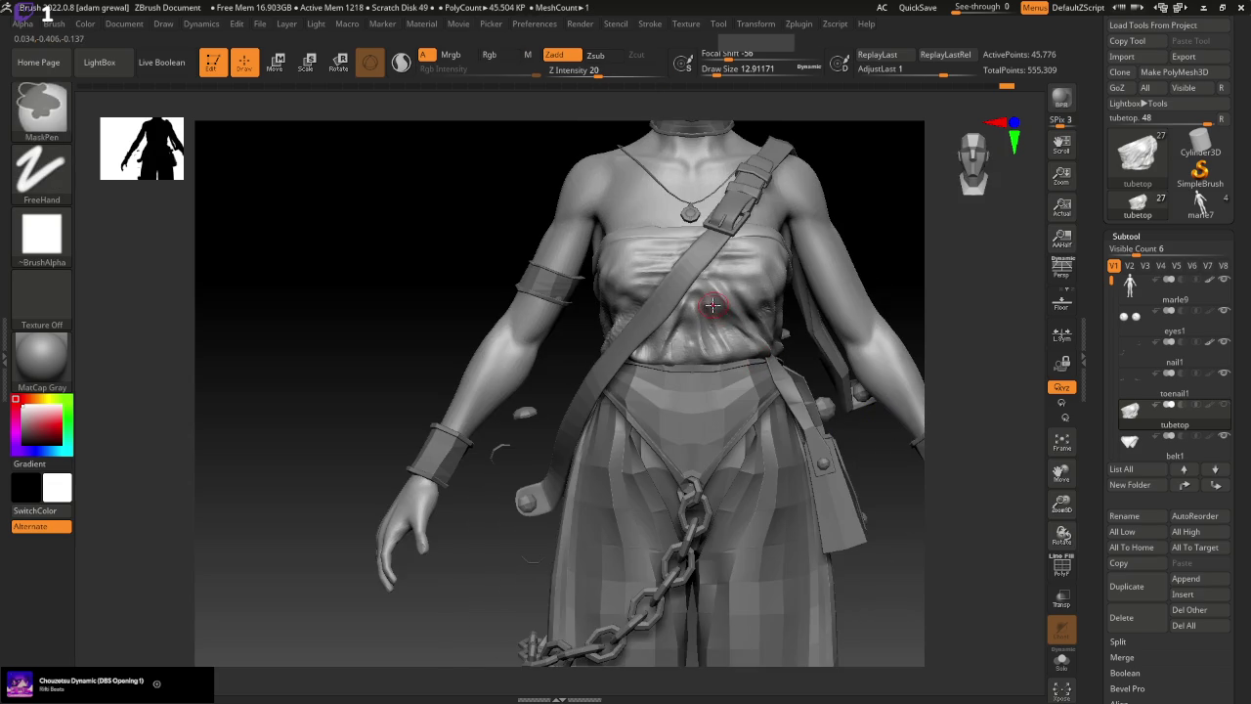
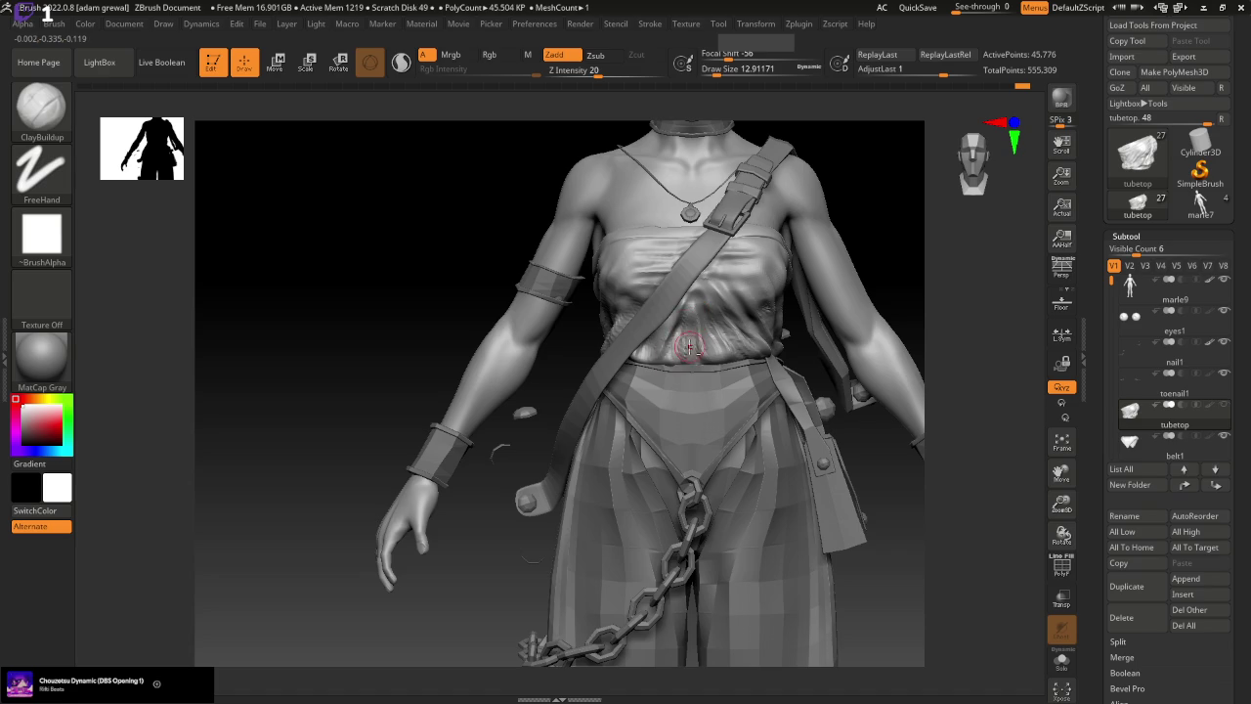
Frame the whole figure, then zoom in on the back and hips
{"action": "left_click_drag", "start_coordinate": [893, 351], "coordinate": [892, 473]}
{"action": "key", "text": "ctrl"}
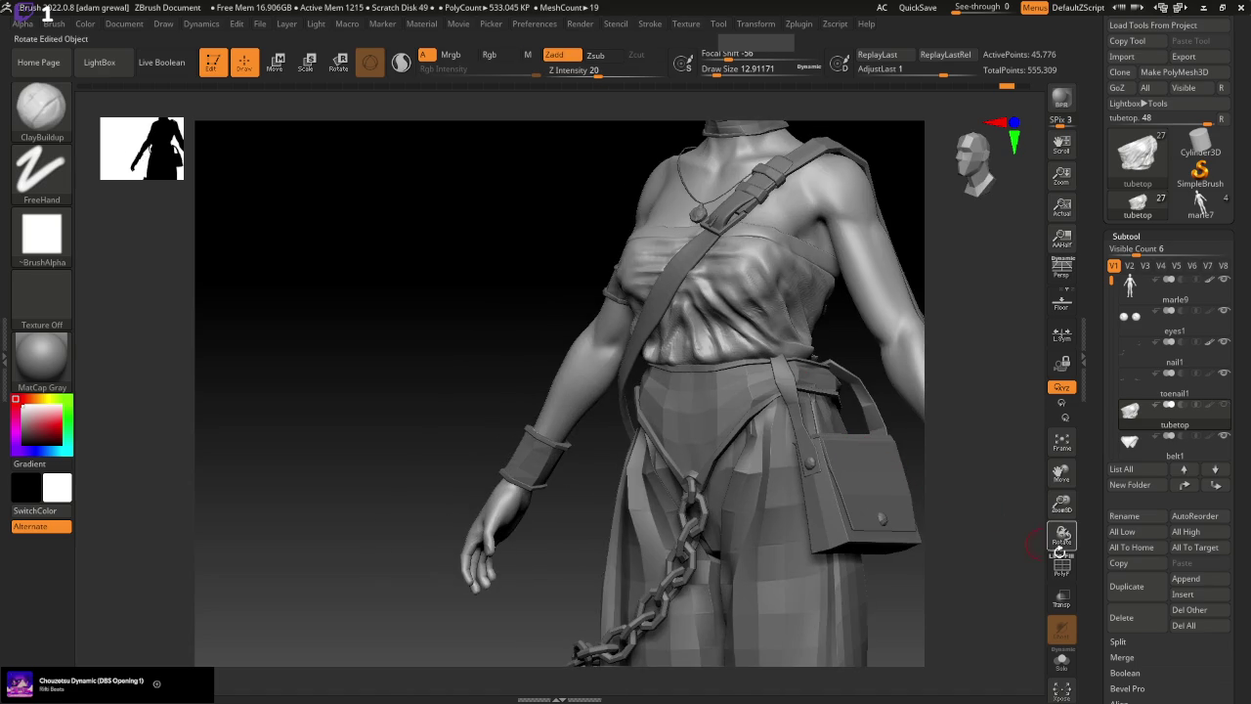
{"action": "key", "text": "f"}
{"action": "mouse_move", "coordinate": [873, 497]}
{"action": "left_mouse_down", "text": "shift"}
{"action": "mouse_move", "coordinate": [913, 514]}
{"action": "mouse_move", "coordinate": [958, 511]}
{"action": "mouse_move", "coordinate": [918, 512]}
{"action": "left_mouse_up", "text": "shift"}
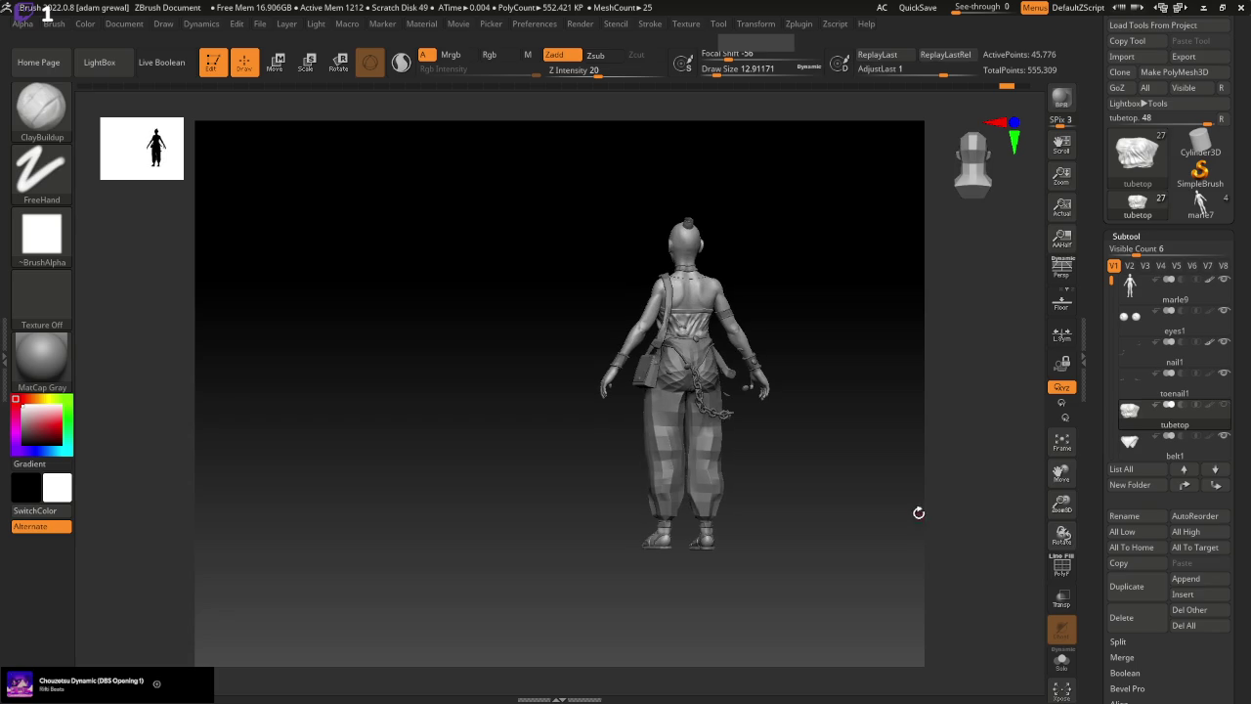
{"action": "left_click_drag", "start_coordinate": [1061, 504], "coordinate": [881, 444]}
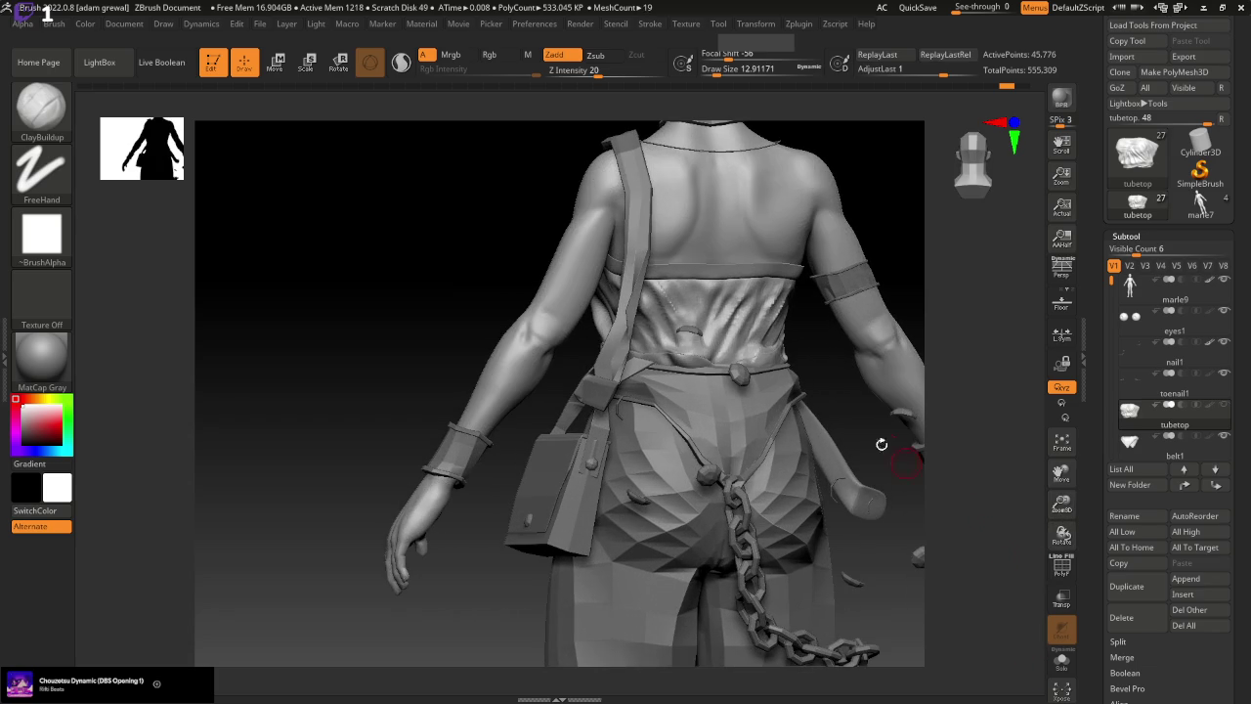
{"action": "left_click_drag", "start_coordinate": [851, 336], "coordinate": [917, 557], "text": "alt"}
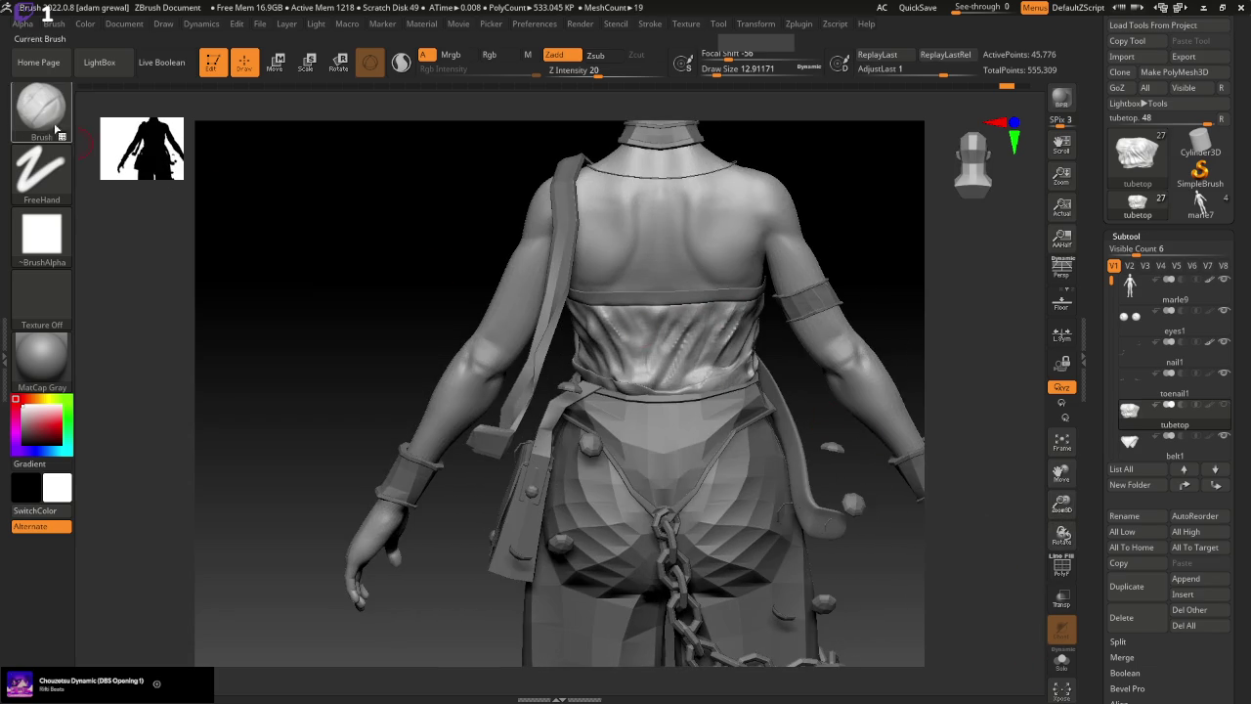
Select the Standard brush and soften the wrinkles on the waist cloth
{"action": "key", "text": "b"}
{"action": "left_click", "coordinate": [622, 119]}
{"action": "left_click_drag", "start_coordinate": [840, 228], "coordinate": [860, 245]}
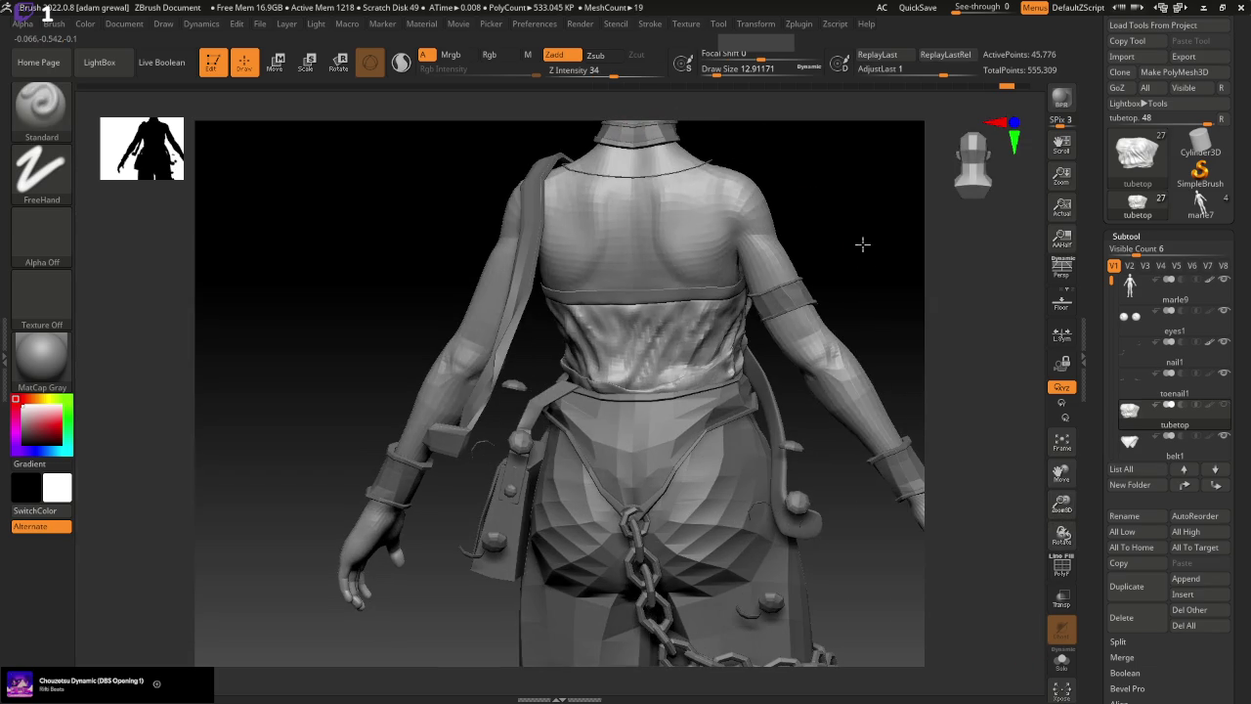
{"action": "left_click_drag", "start_coordinate": [579, 314], "coordinate": [586, 309], "text": "shift"}
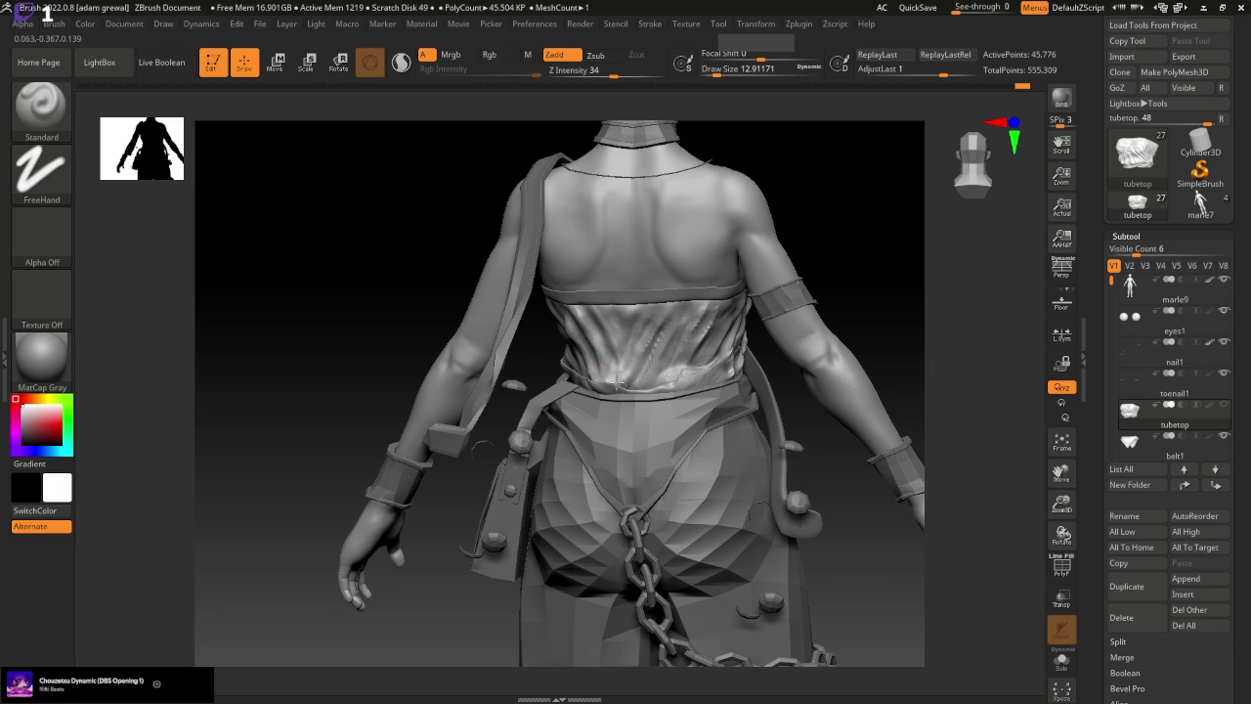
{"action": "mouse_move", "coordinate": [411, 273]}
{"action": "left_mouse_down"}
{"action": "mouse_move", "coordinate": [385, 313]}
{"action": "mouse_move", "coordinate": [420, 323]}
{"action": "left_mouse_up"}
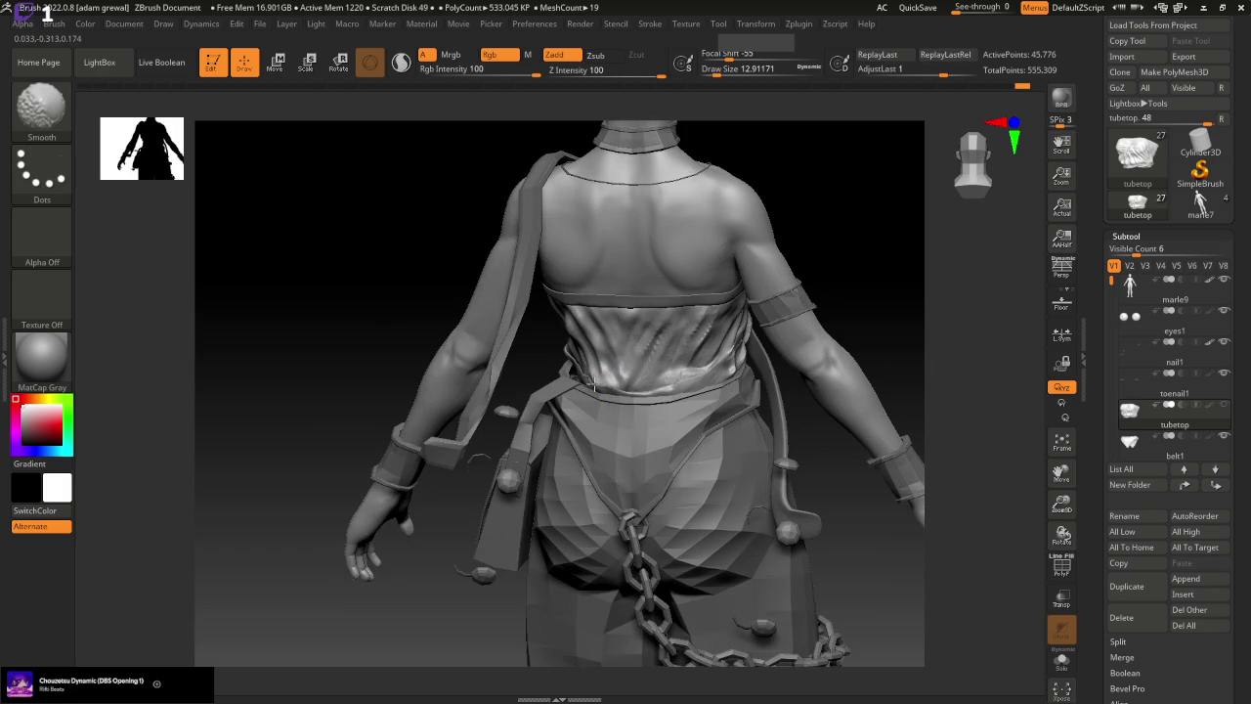
{"action": "left_click_drag", "start_coordinate": [593, 386], "coordinate": [601, 376], "text": "shift"}
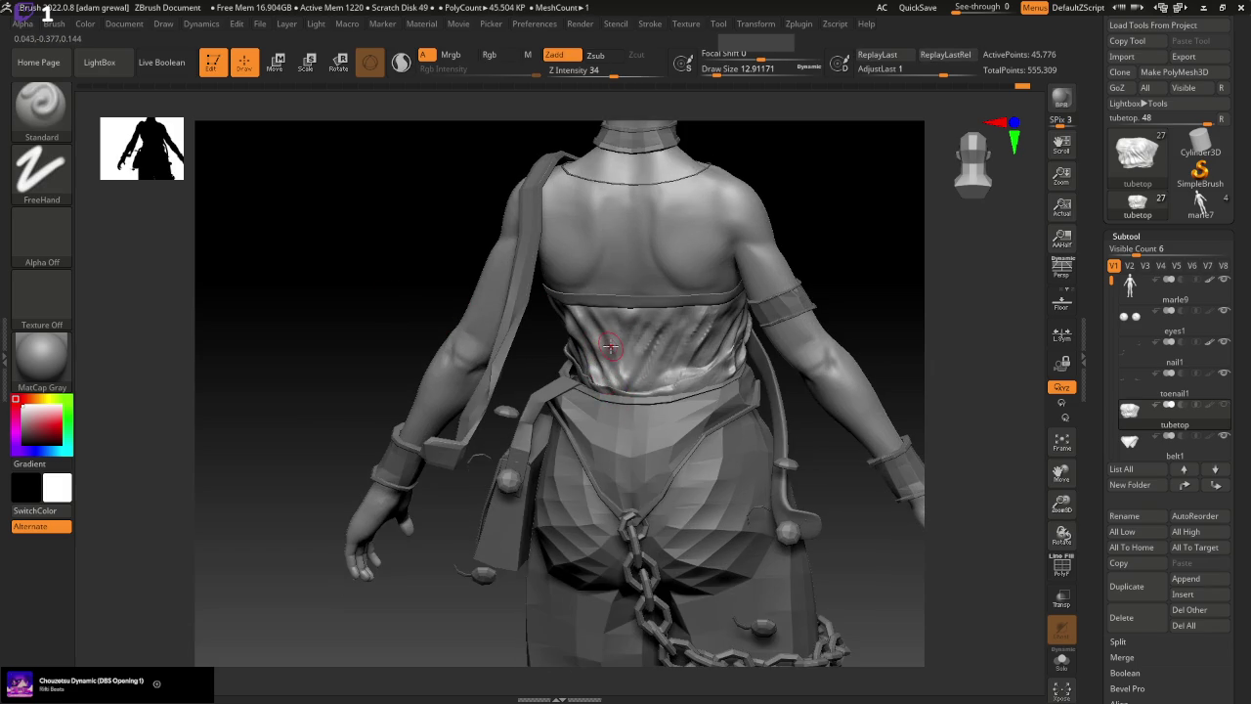
Smooth the waist cloth folds from a straight back view
{"action": "left_click_drag", "start_coordinate": [857, 509], "coordinate": [879, 510]}
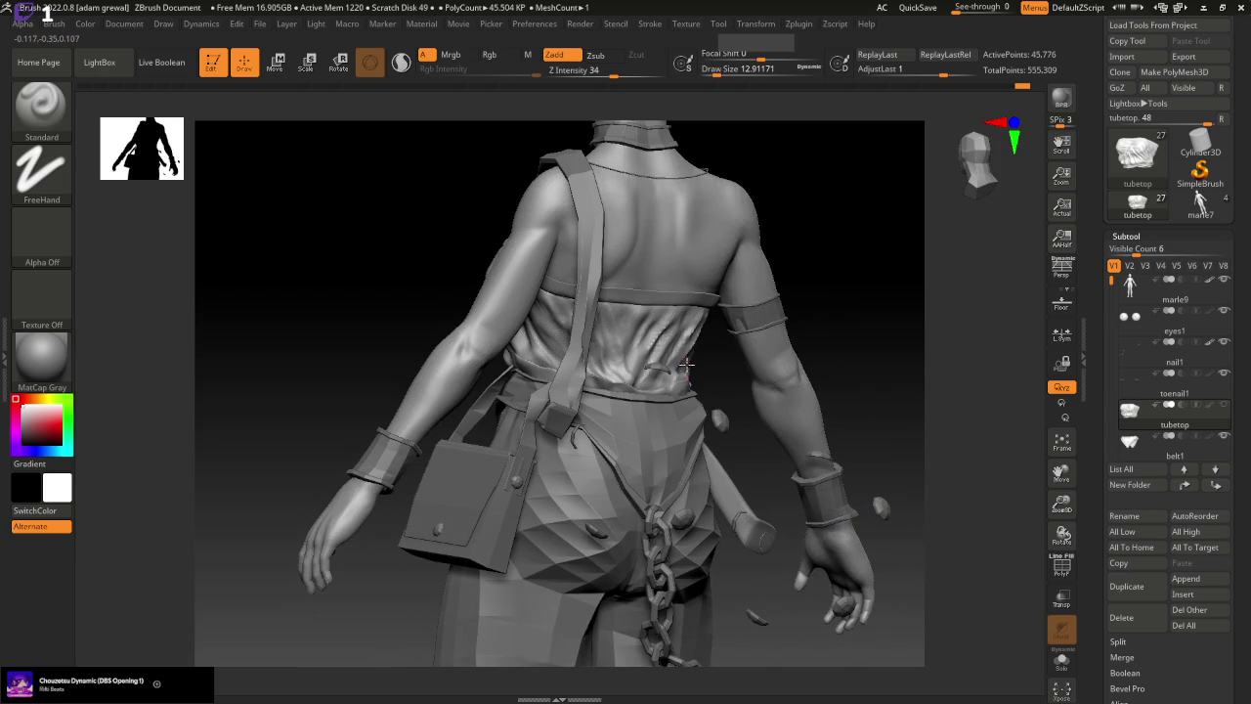
{"action": "left_click_drag", "start_coordinate": [833, 328], "coordinate": [794, 336]}
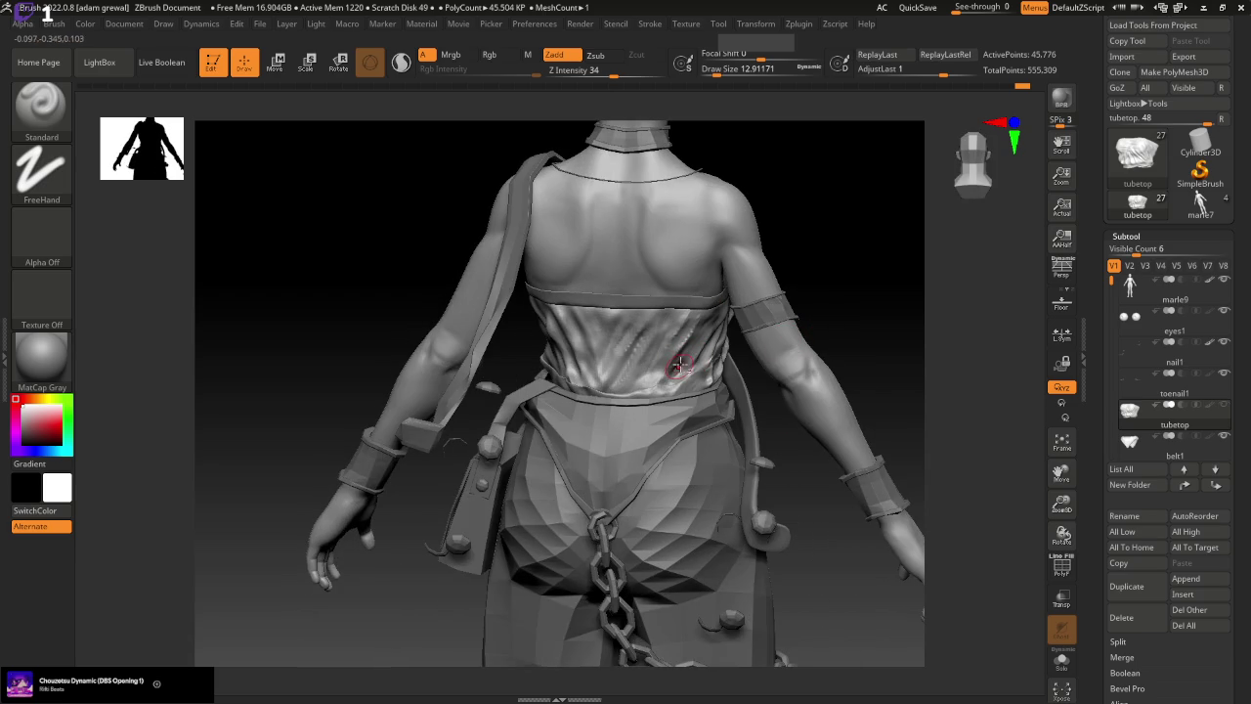
{"action": "left_click_drag", "start_coordinate": [692, 349], "coordinate": [678, 369], "text": "shift"}
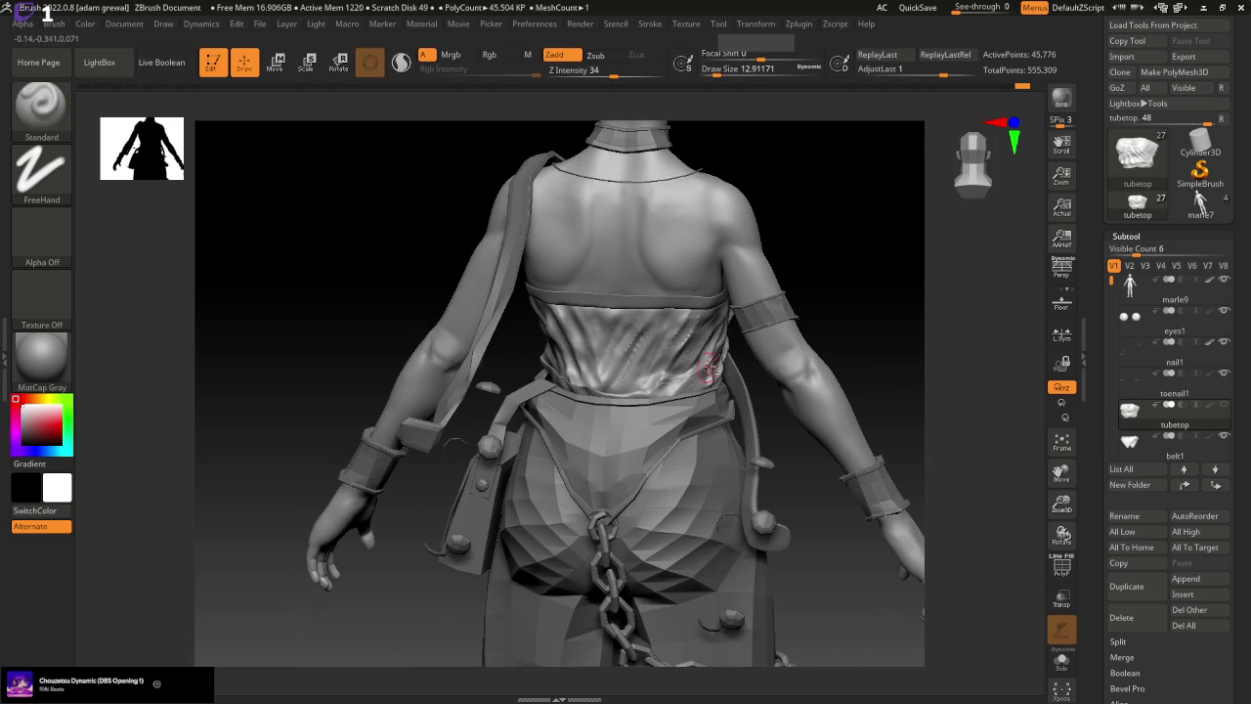
{"action": "left_click_drag", "start_coordinate": [823, 394], "coordinate": [640, 284]}
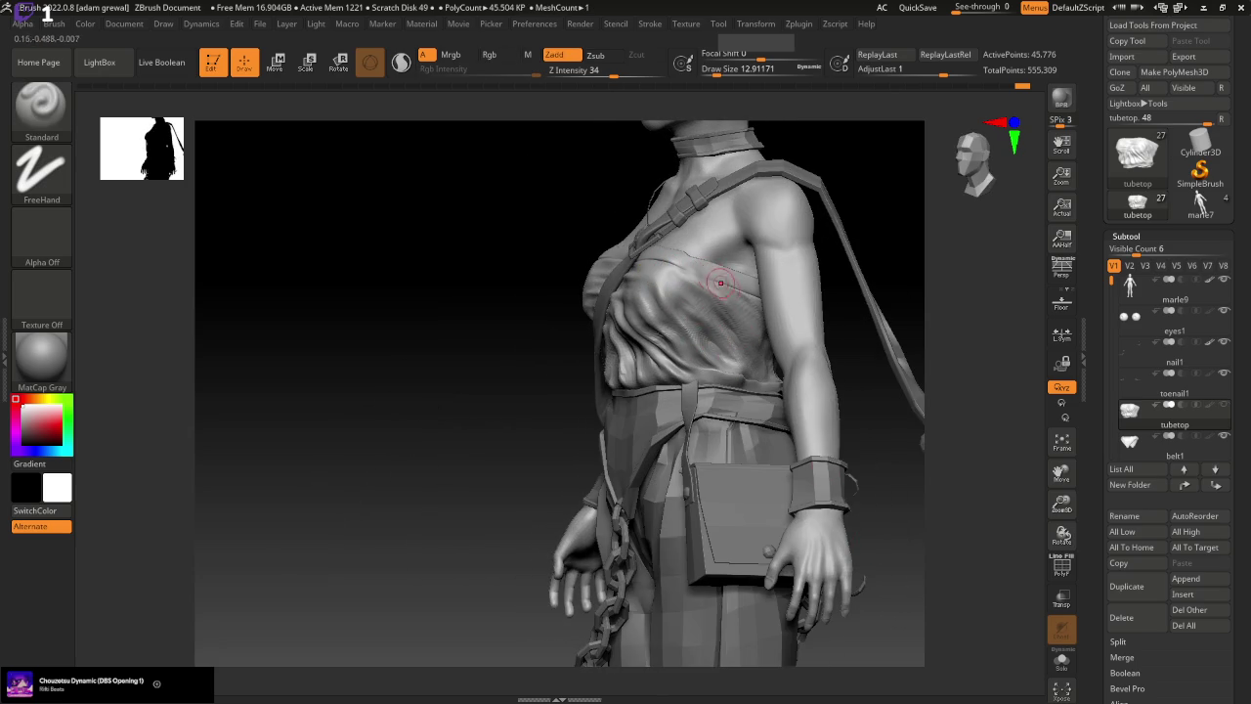
{"action": "key", "text": "shift"}
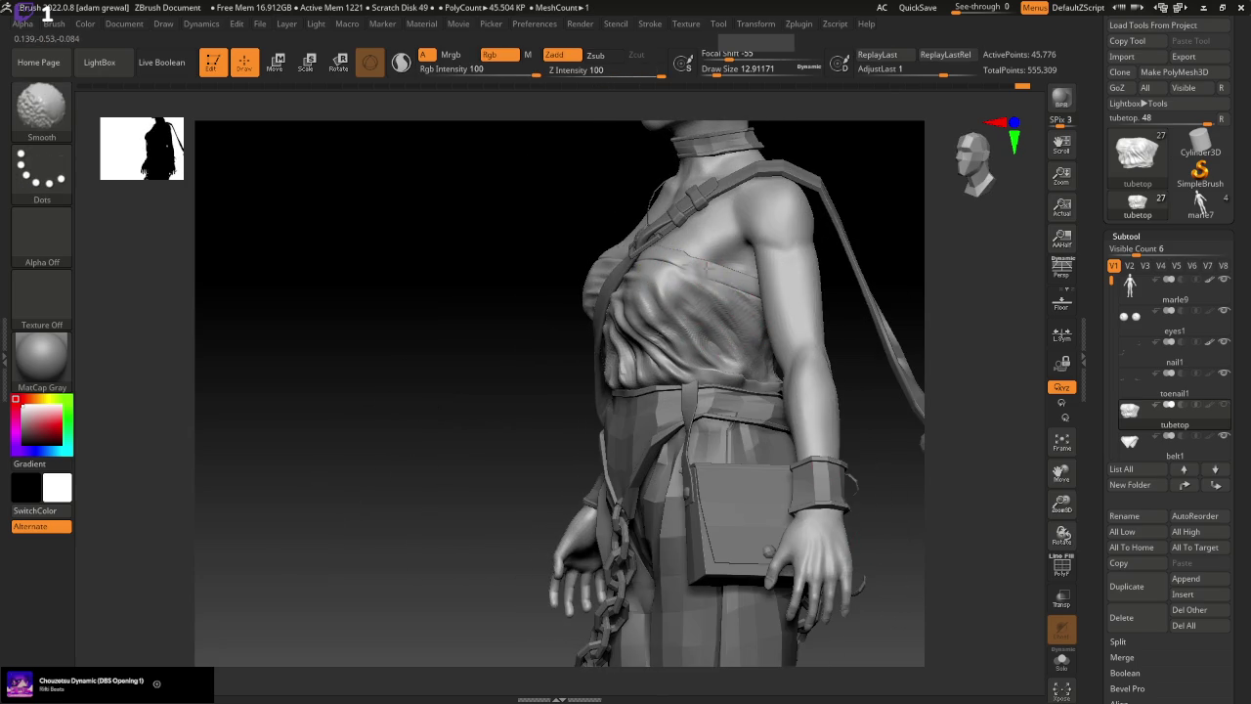
Frame the whole character and scrub back through the Undo History to compare
{"action": "left_click_drag", "start_coordinate": [899, 391], "coordinate": [882, 418]}
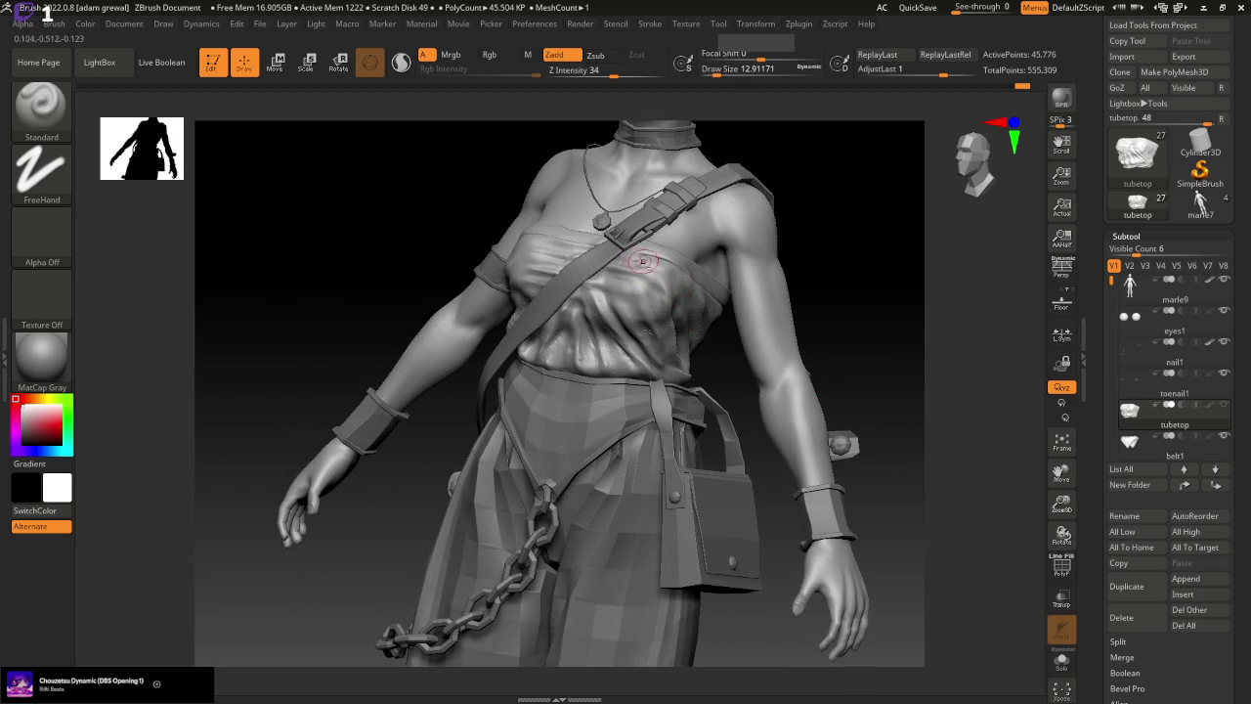
{"action": "left_click_drag", "start_coordinate": [823, 247], "coordinate": [783, 251]}
{"action": "mouse_move", "coordinate": [870, 418]}
{"action": "left_mouse_down"}
{"action": "mouse_move", "coordinate": [876, 496]}
{"action": "mouse_move", "coordinate": [820, 518]}
{"action": "mouse_move", "coordinate": [868, 509]}
{"action": "left_mouse_up"}
{"action": "key", "text": "f"}
{"action": "left_click_drag", "start_coordinate": [1022, 86], "coordinate": [681, 87]}
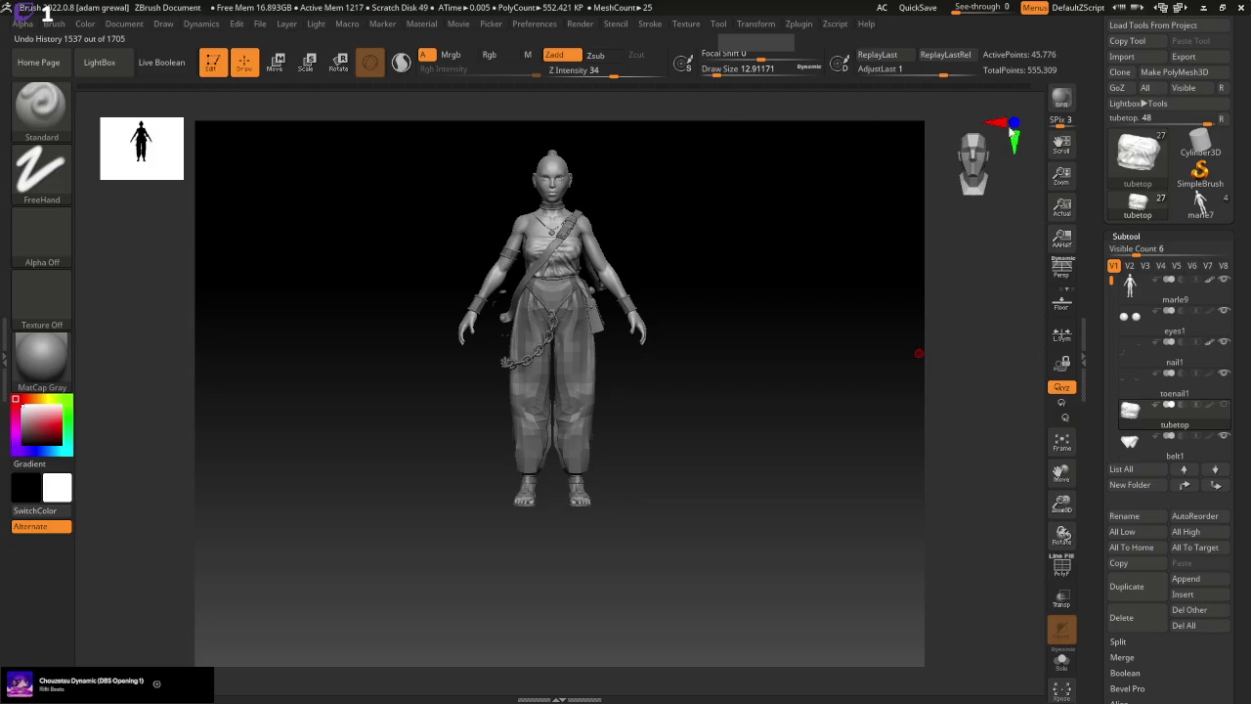
Resize the brush and sculpt a fold into the chest of the top
{"action": "mouse_move", "coordinate": [857, 534]}
{"action": "left_mouse_down"}
{"action": "mouse_move", "coordinate": [827, 540]}
{"action": "mouse_move", "coordinate": [863, 530]}
{"action": "left_mouse_up"}
{"action": "left_click_drag", "start_coordinate": [1061, 508], "coordinate": [1061, 493]}
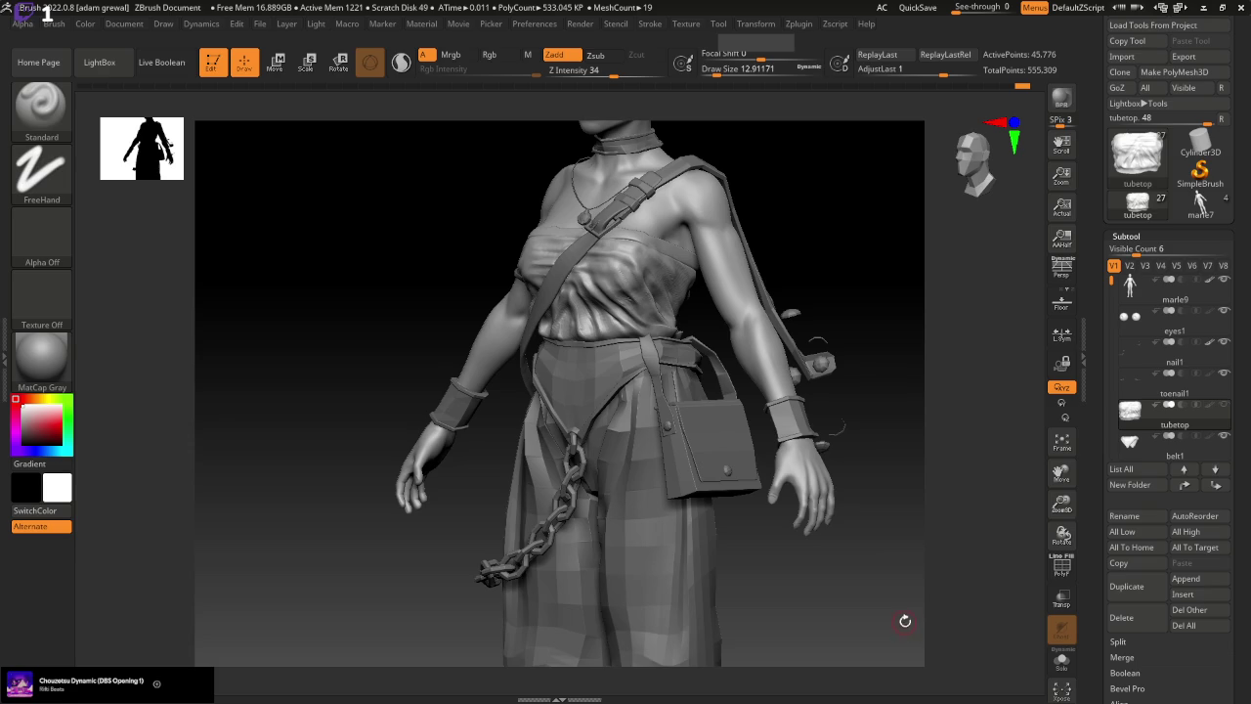
{"action": "key", "text": "b"}
{"action": "left_click_drag", "start_coordinate": [708, 70], "coordinate": [719, 70]}
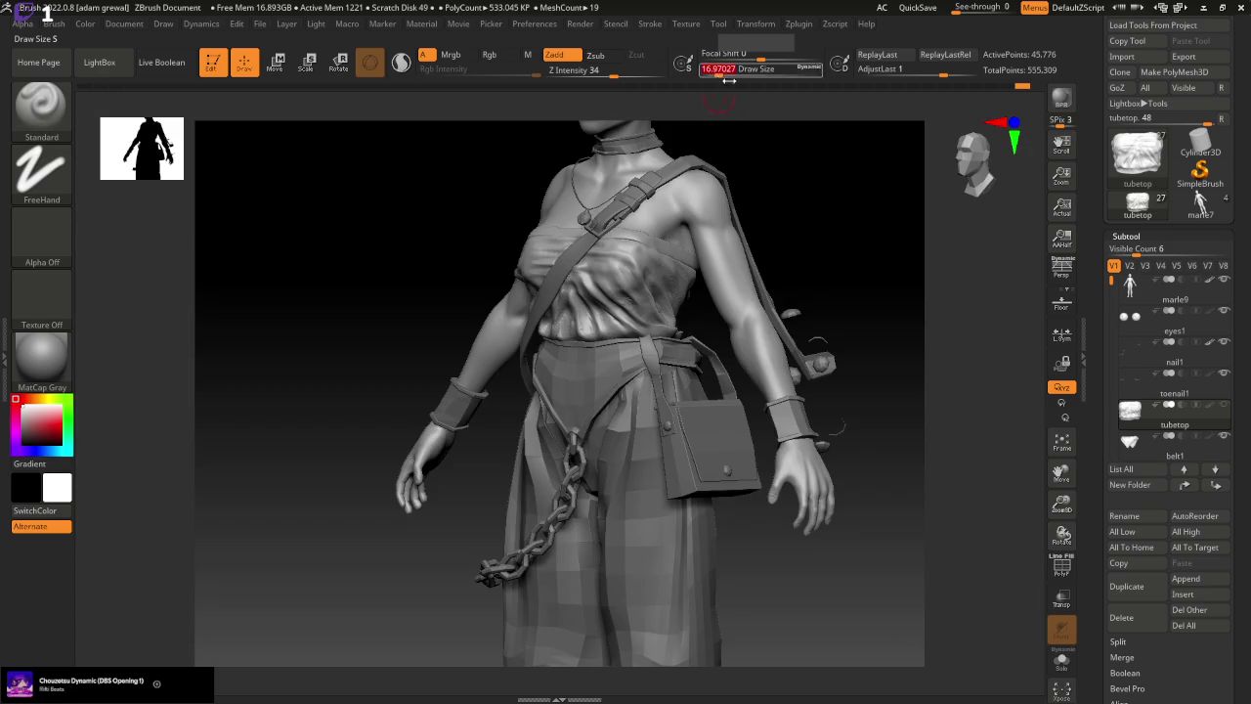
{"action": "left_click_drag", "start_coordinate": [842, 186], "coordinate": [804, 187]}
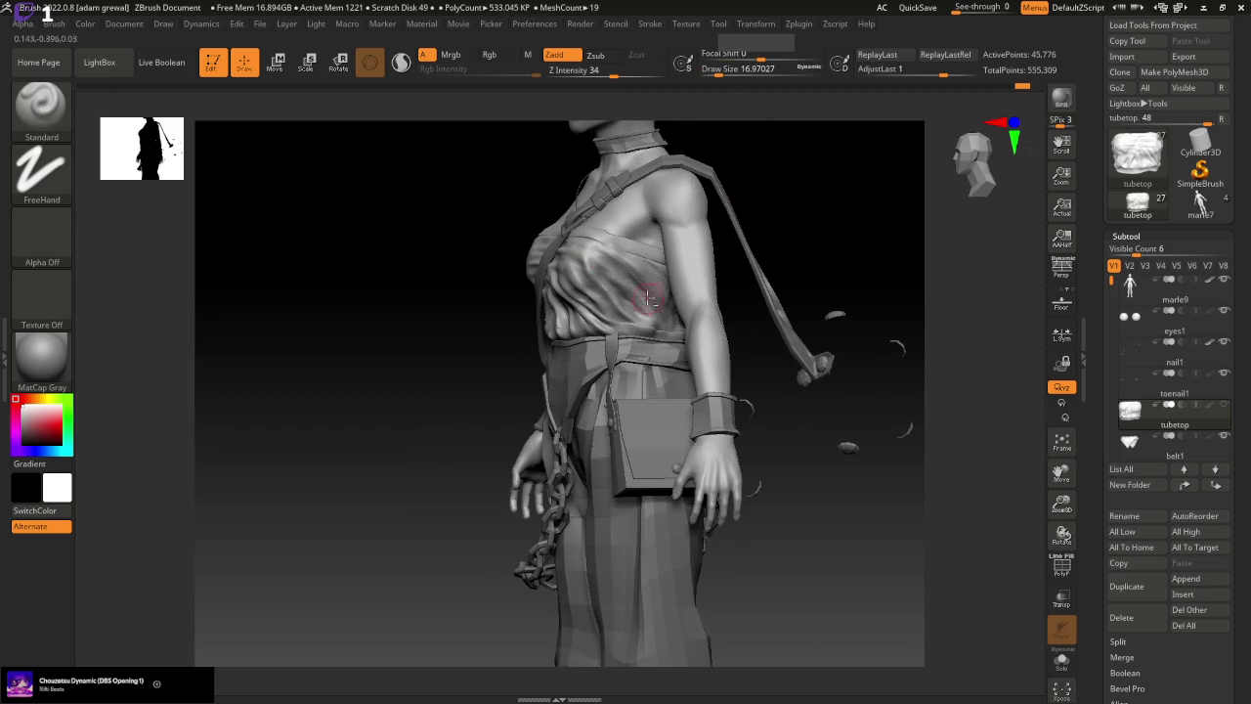
{"action": "left_click_drag", "start_coordinate": [668, 298], "coordinate": [639, 271]}
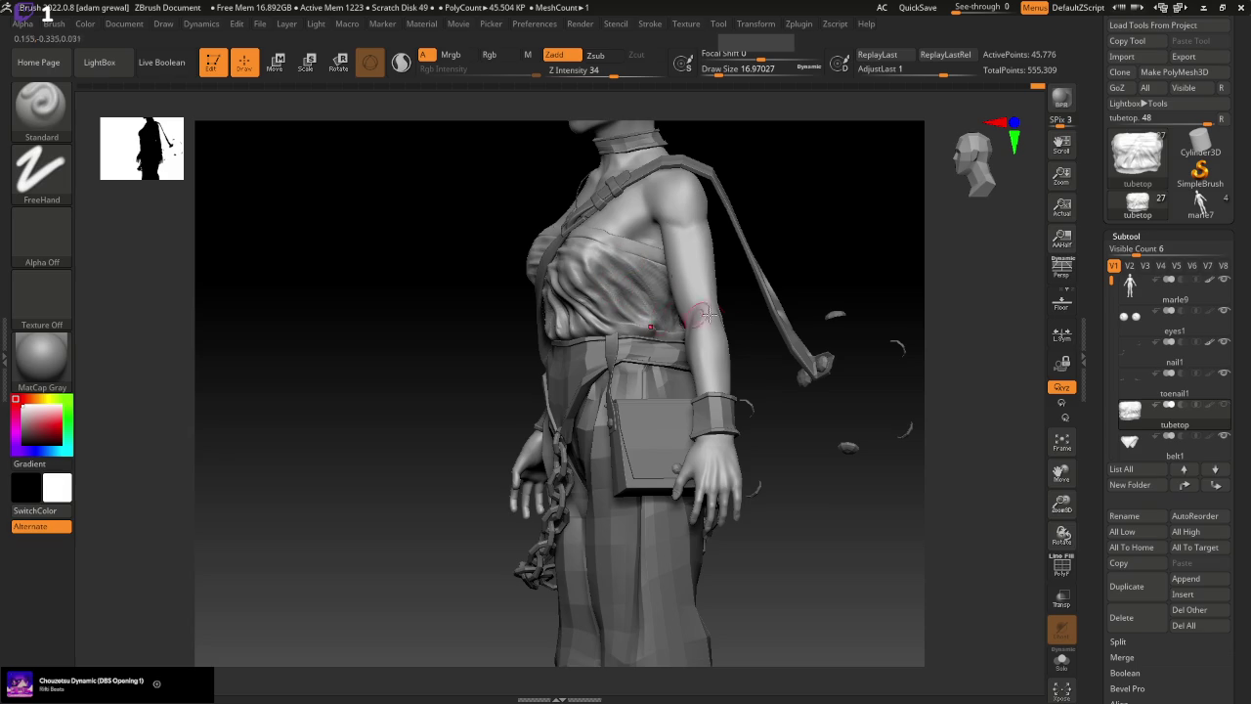
Smooth the chest wrinkles at draw size about 172, then lower intensity to 13
{"action": "right_click_drag", "start_coordinate": [702, 315], "coordinate": [852, 509], "text": "shift"}
{"action": "left_click_drag", "start_coordinate": [708, 70], "coordinate": [742, 70]}
{"action": "left_click_drag", "start_coordinate": [635, 234], "coordinate": [558, 282], "text": "shift"}
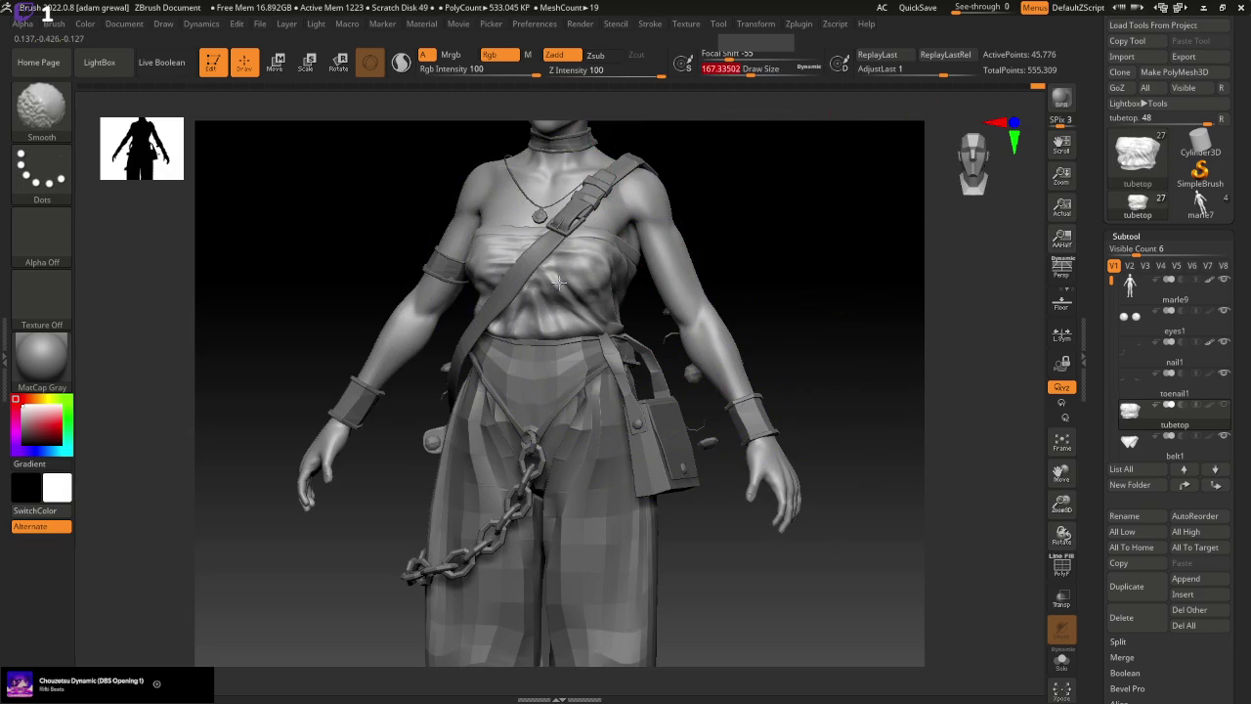
{"action": "mouse_move", "coordinate": [645, 74]}
{"action": "left_mouse_down", "text": "shift"}
{"action": "mouse_move", "coordinate": [624, 78]}
{"action": "mouse_move", "coordinate": [635, 77]}
{"action": "left_mouse_up", "text": "shift"}
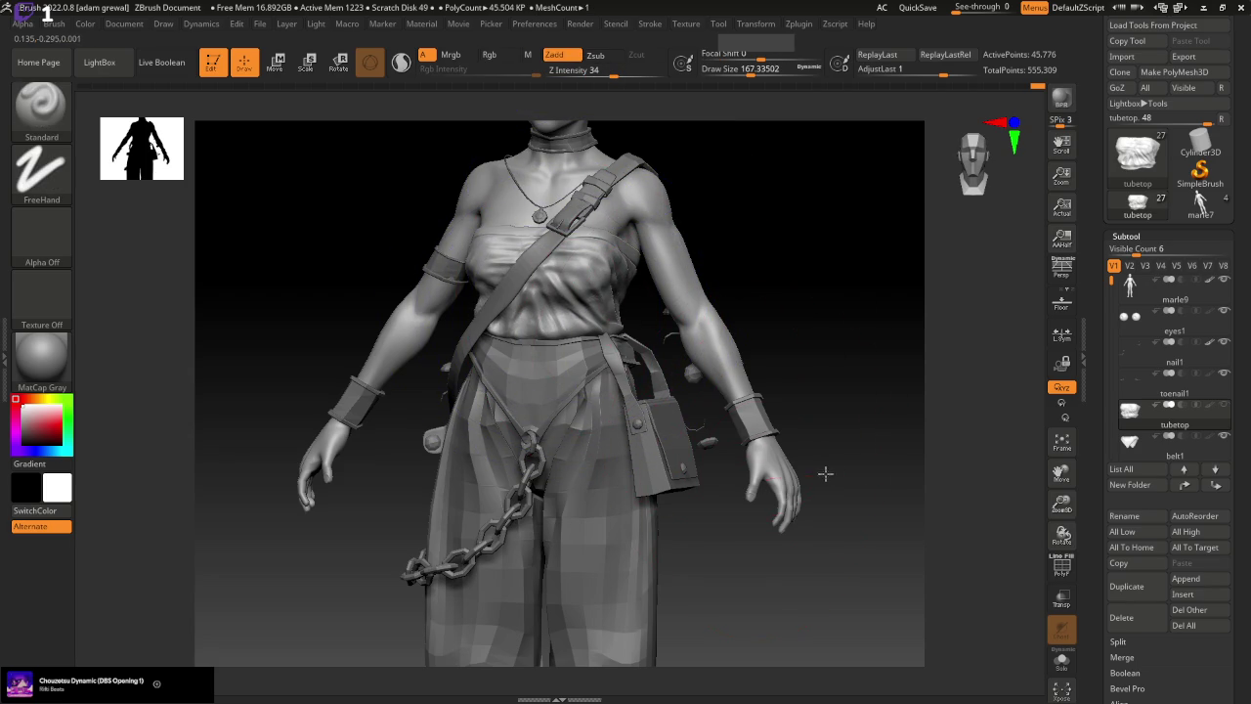
Gently smooth the waist cloth from the back, then view the full body
{"action": "left_click_drag", "start_coordinate": [842, 513], "coordinate": [899, 570], "text": "shift"}
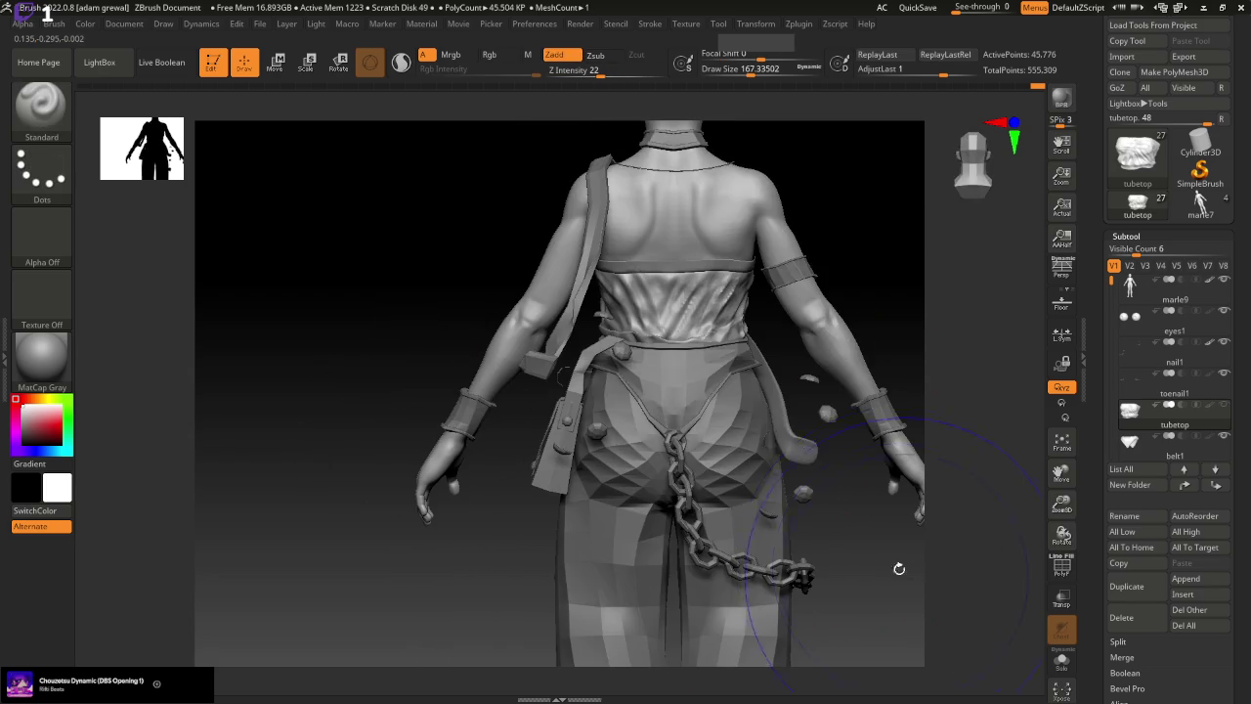
{"action": "left_click_drag", "start_coordinate": [665, 293], "coordinate": [684, 334], "text": "shift"}
{"action": "left_click_drag", "start_coordinate": [882, 420], "coordinate": [843, 531]}
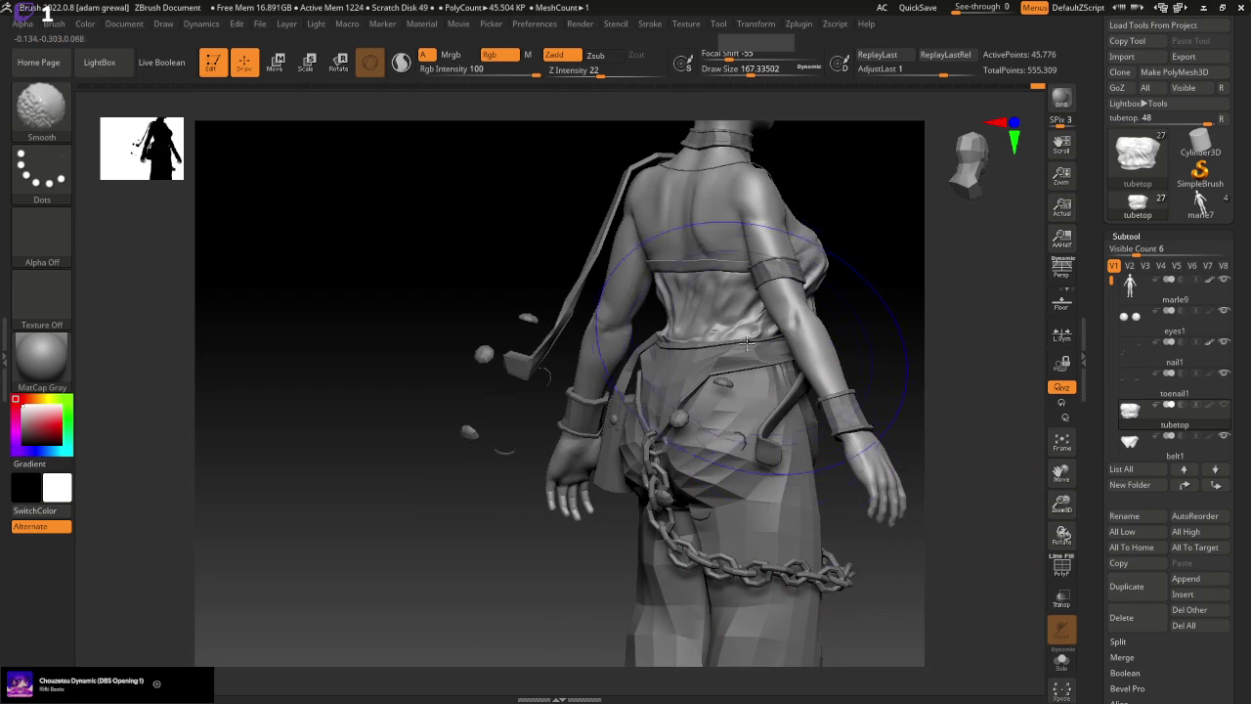
{"action": "left_click_drag", "start_coordinate": [857, 362], "coordinate": [838, 418]}
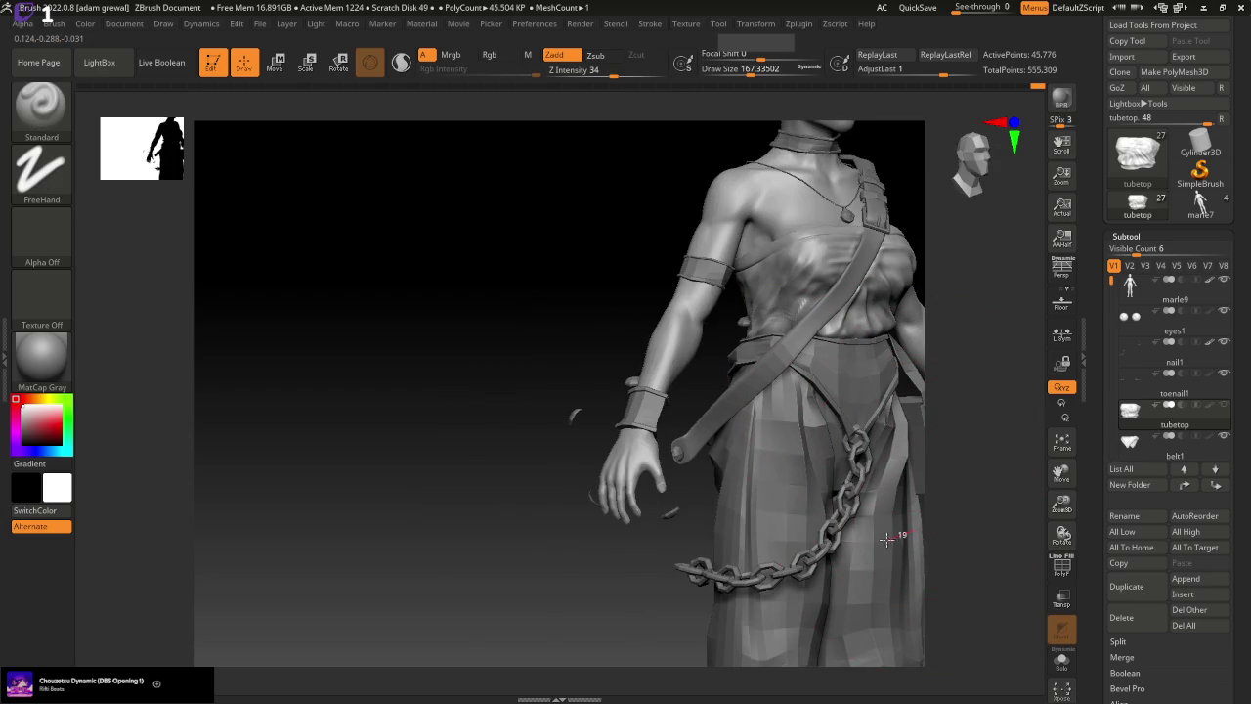
{"action": "left_click_drag", "start_coordinate": [1036, 474], "coordinate": [863, 470], "text": "shift"}
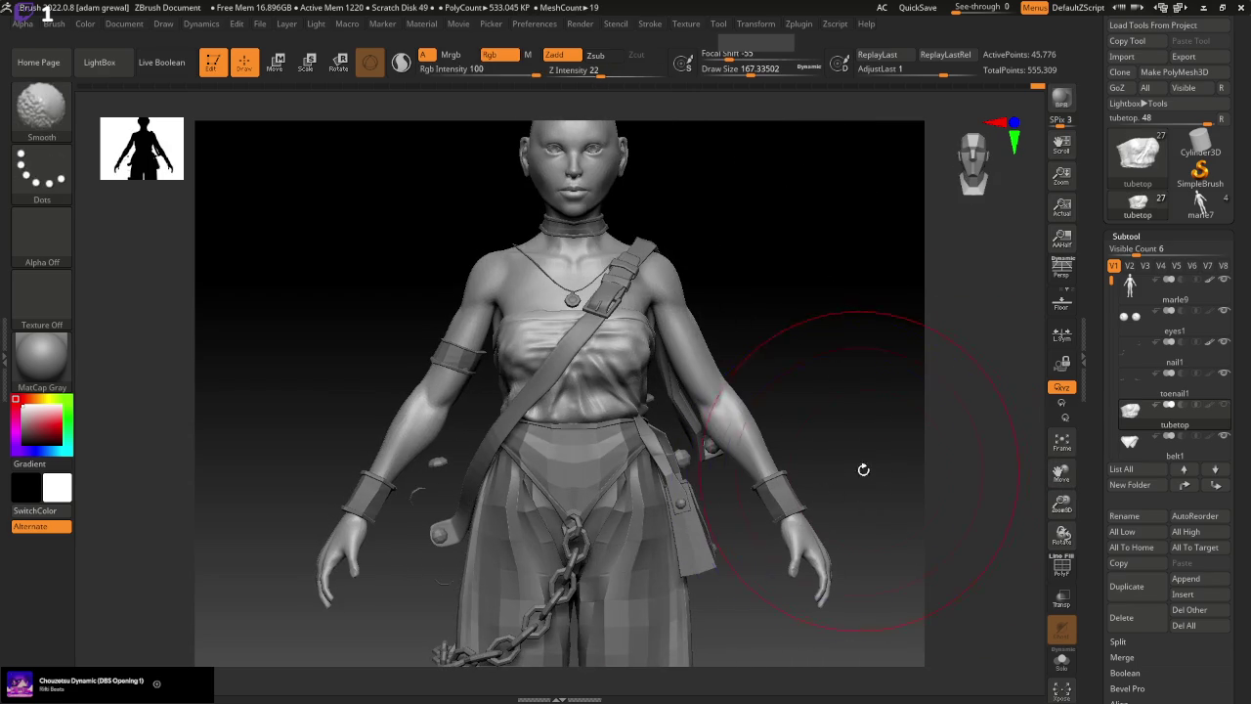
{"action": "mouse_move", "coordinate": [1061, 504]}
{"action": "left_mouse_down"}
{"action": "mouse_move", "coordinate": [1042, 445]}
{"action": "mouse_move", "coordinate": [855, 555]}
{"action": "left_mouse_up"}
{"action": "mouse_move", "coordinate": [1037, 87]}
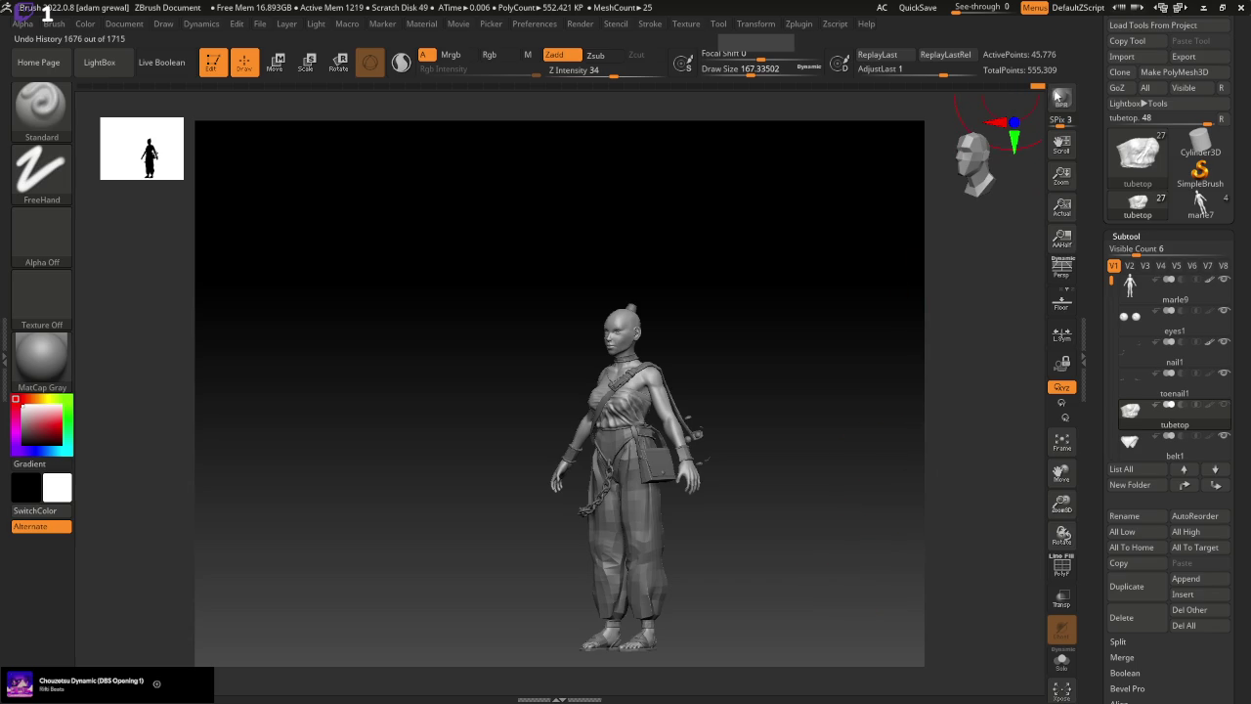
Lower Draw Size and choose Smooth as the Shift smoothing brush
{"action": "mouse_move", "coordinate": [849, 508]}
{"action": "left_mouse_down"}
{"action": "mouse_move", "coordinate": [857, 513]}
{"action": "mouse_move", "coordinate": [793, 522]}
{"action": "mouse_move", "coordinate": [800, 530]}
{"action": "left_mouse_up"}
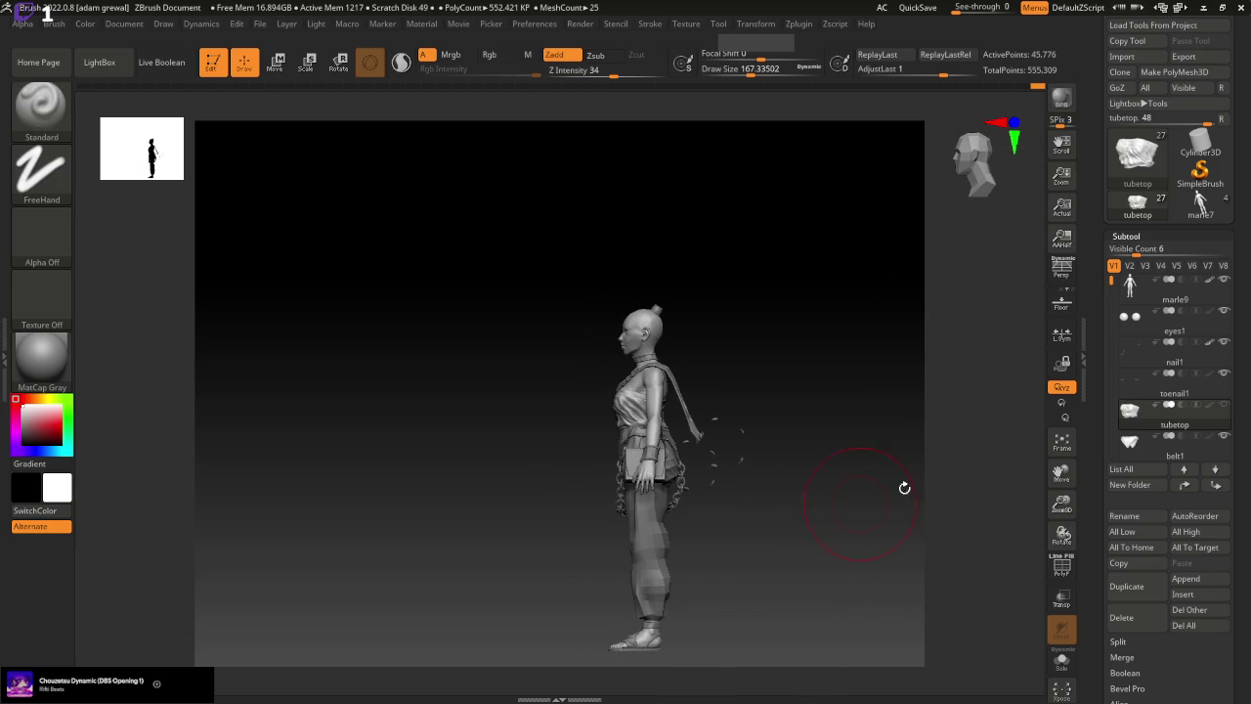
{"action": "left_click_drag", "start_coordinate": [1062, 503], "coordinate": [1061, 469]}
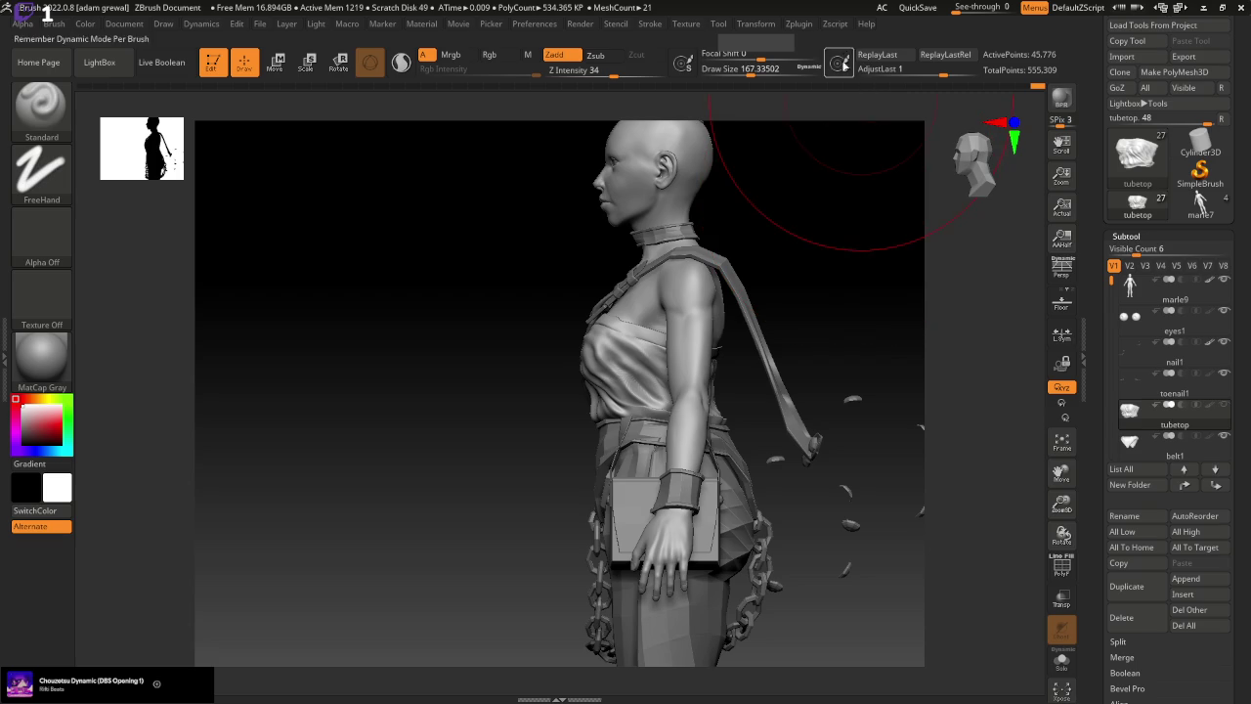
{"action": "mouse_move", "coordinate": [885, 358]}
{"action": "left_mouse_down"}
{"action": "mouse_move", "coordinate": [912, 388]}
{"action": "mouse_move", "coordinate": [890, 408]}
{"action": "mouse_move", "coordinate": [903, 414]}
{"action": "left_mouse_up"}
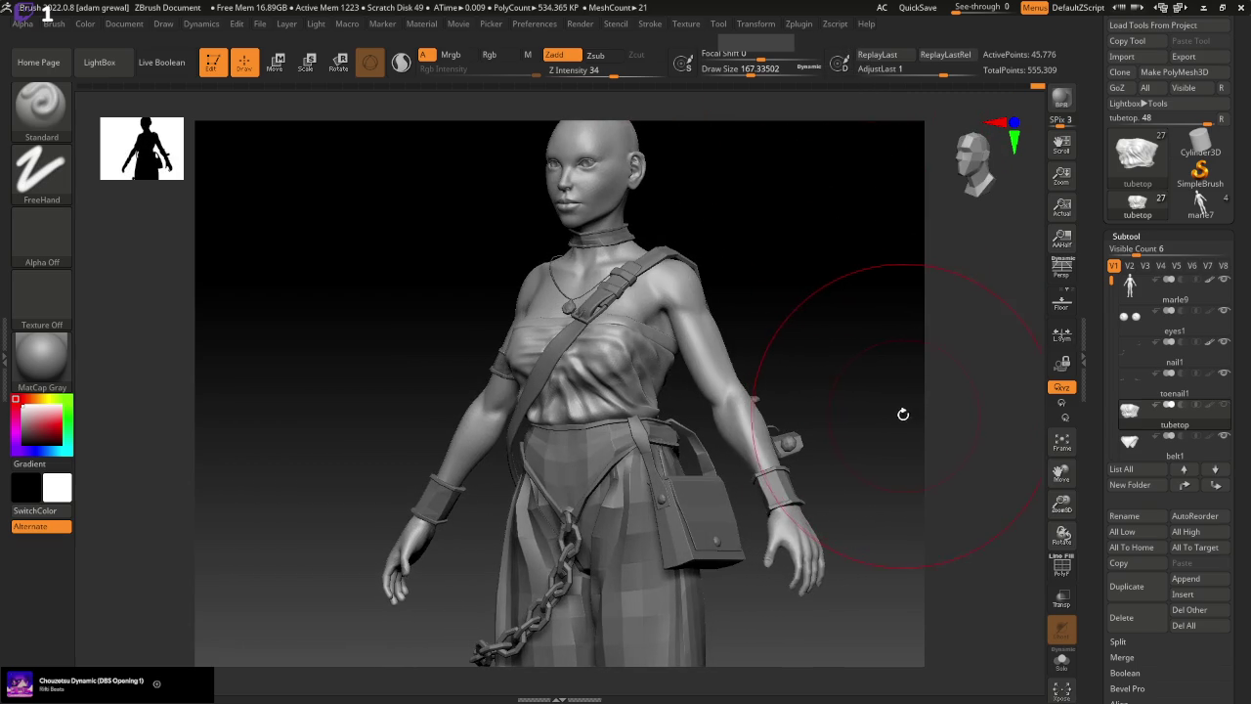
{"action": "left_click_drag", "start_coordinate": [760, 69], "coordinate": [727, 69]}
{"action": "key", "text": "shift"}
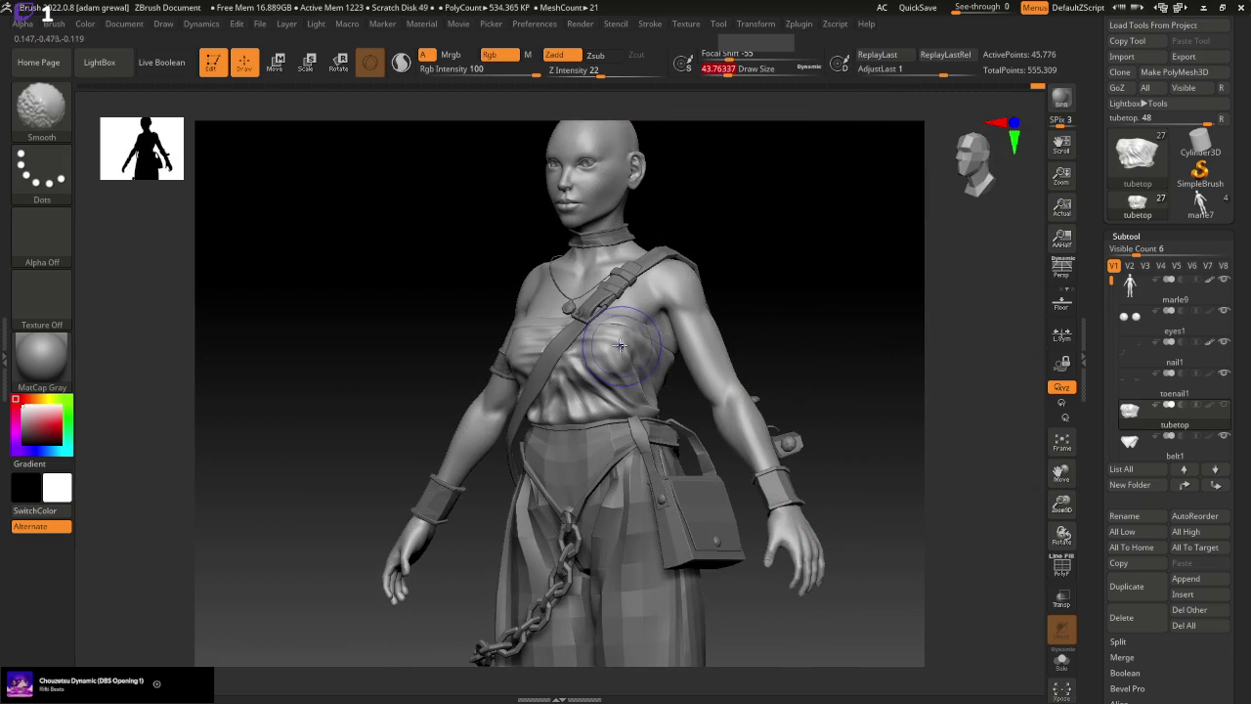
{"action": "left_click_drag", "start_coordinate": [803, 387], "coordinate": [831, 392]}
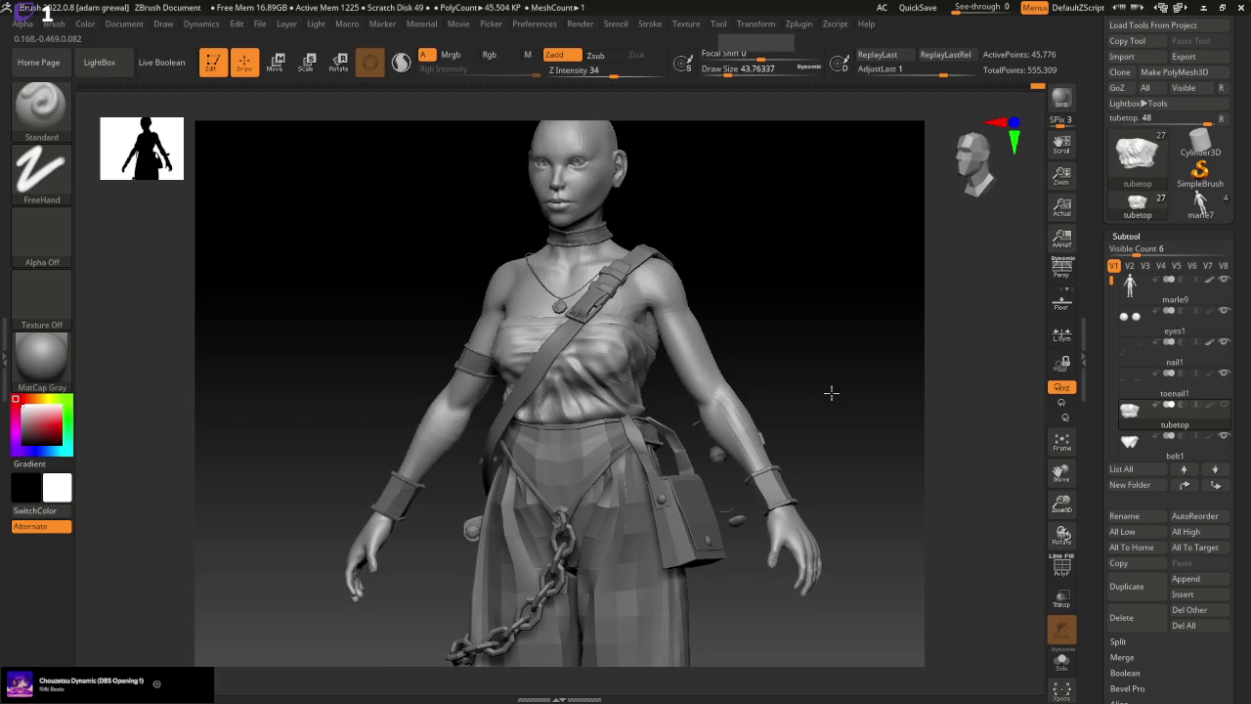
{"action": "left_click", "coordinate": [41, 106]}
{"action": "left_click", "coordinate": [662, 157]}
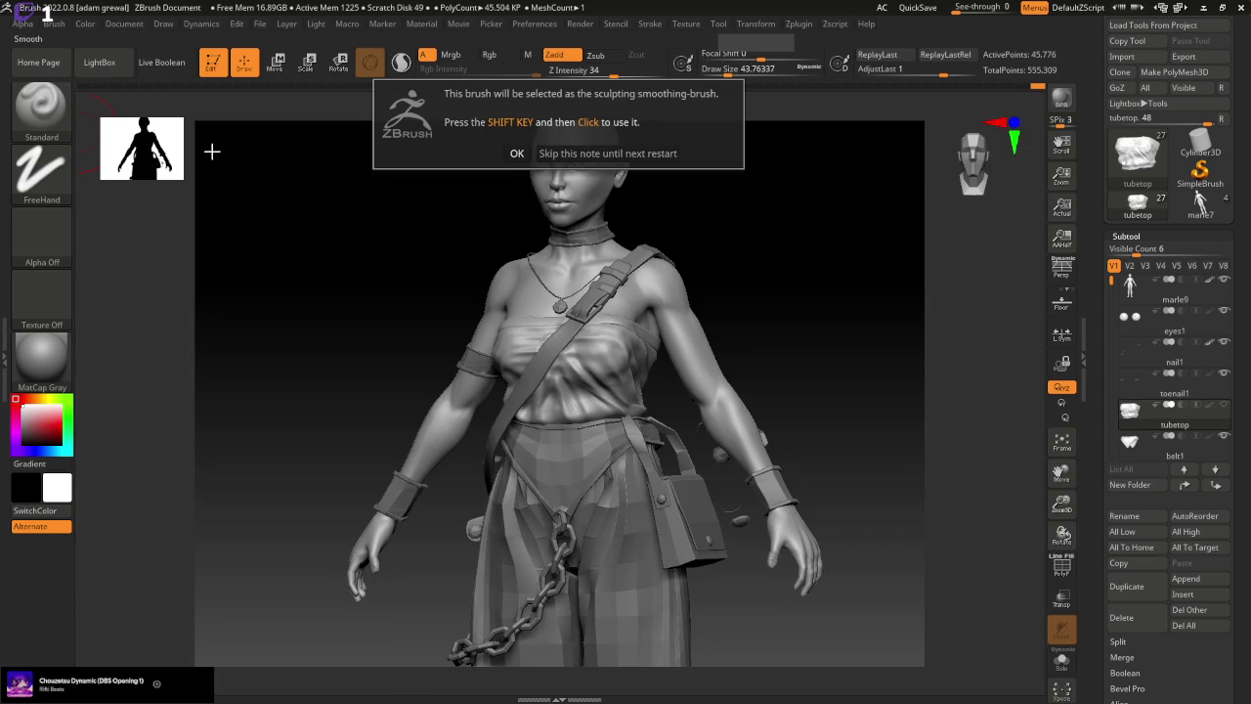
Dismiss the note, reduce Draw Size and smooth the tube top folds across the chest
{"action": "left_click", "coordinate": [520, 154]}
{"action": "left_click_drag", "start_coordinate": [731, 70], "coordinate": [720, 72]}
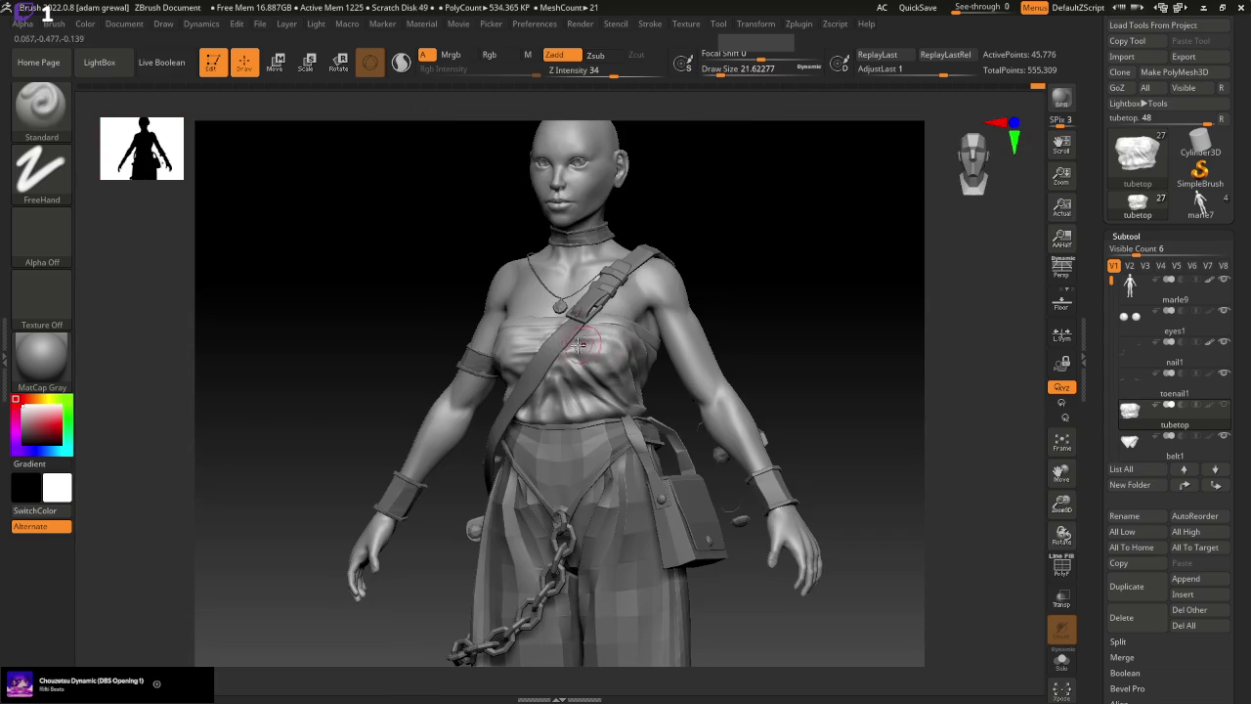
{"action": "left_click_drag", "start_coordinate": [613, 346], "coordinate": [530, 341]}
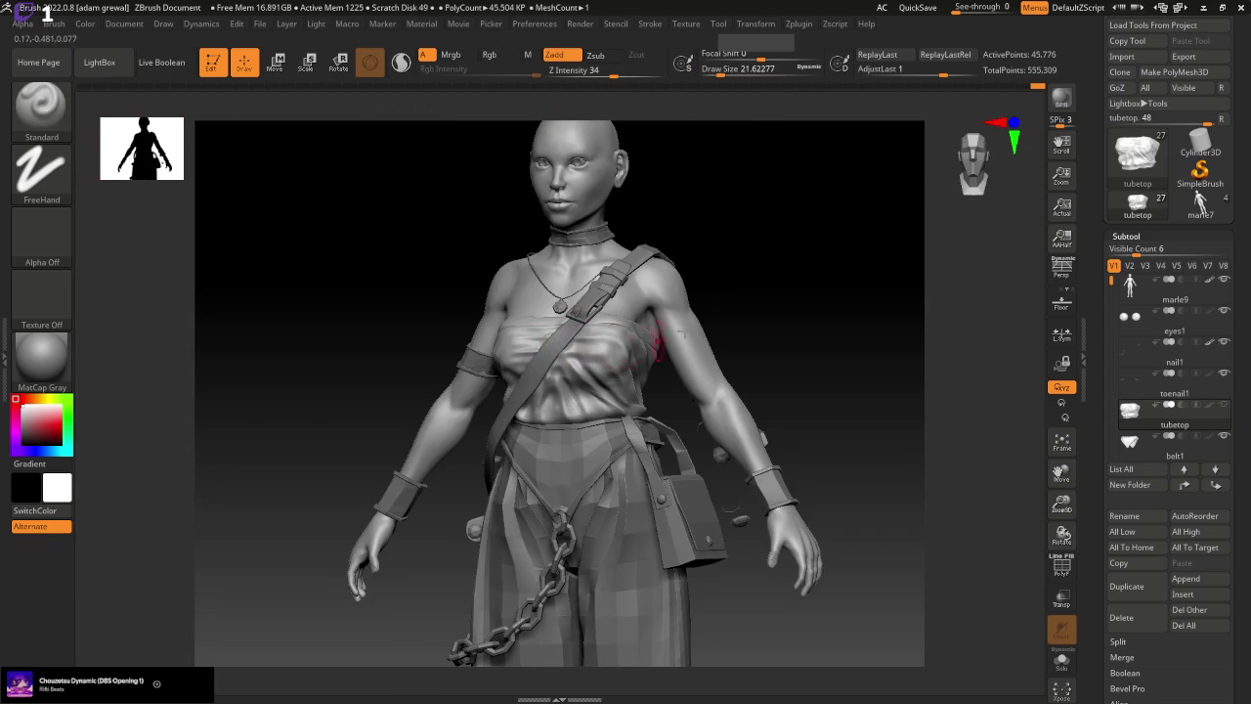
{"action": "left_click_drag", "start_coordinate": [772, 312], "coordinate": [550, 346]}
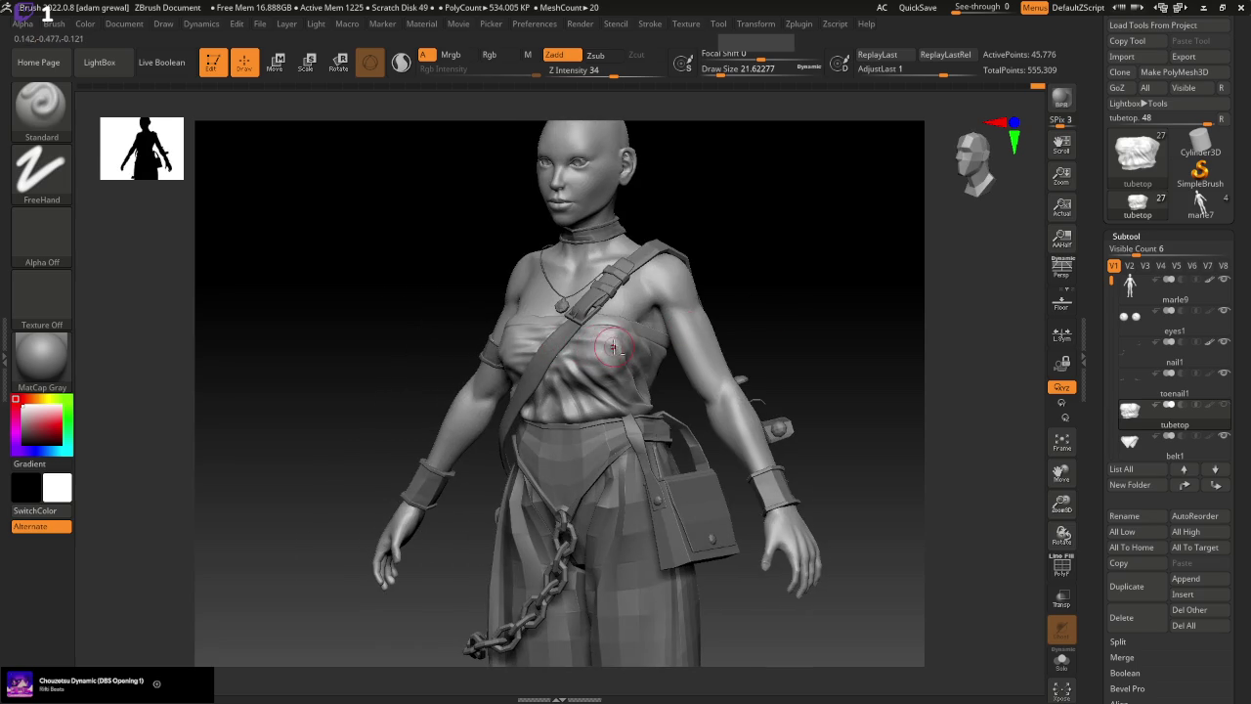
Select the ClayBuildup brush and turn the model to a frontal view
{"action": "key", "text": "b"}
{"action": "left_click", "coordinate": [198, 121]}
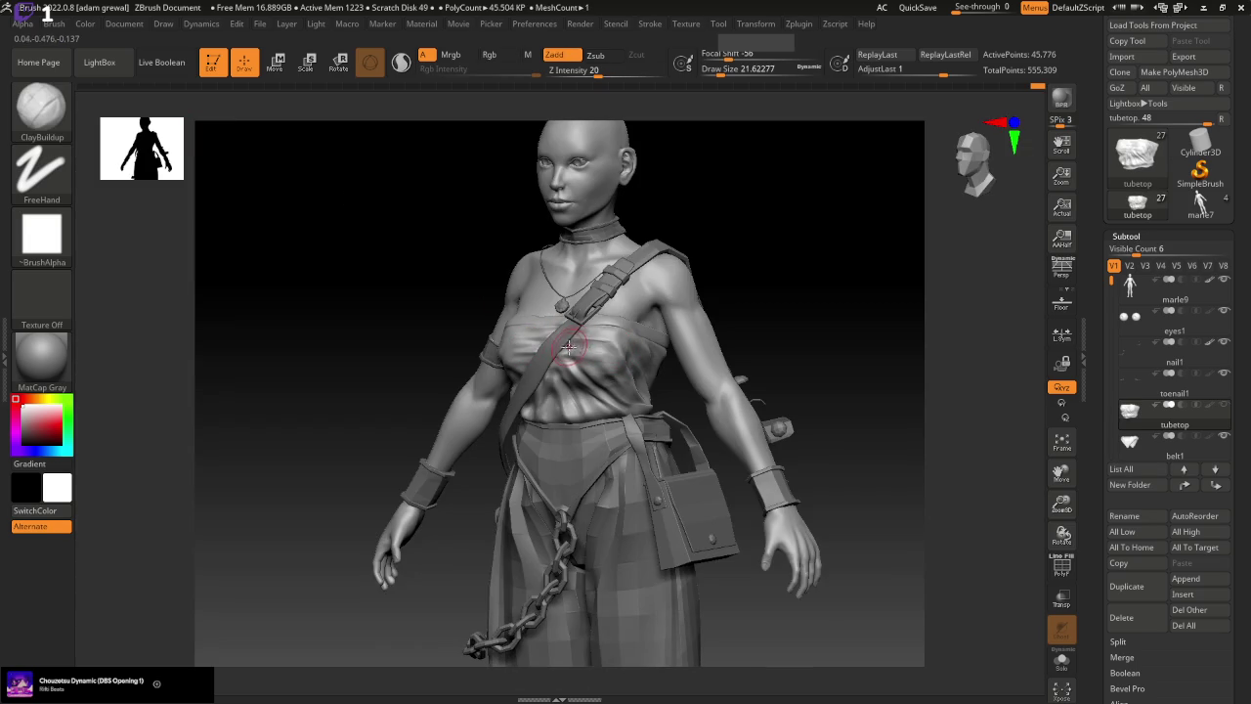
{"action": "left_click_drag", "start_coordinate": [790, 292], "coordinate": [836, 290]}
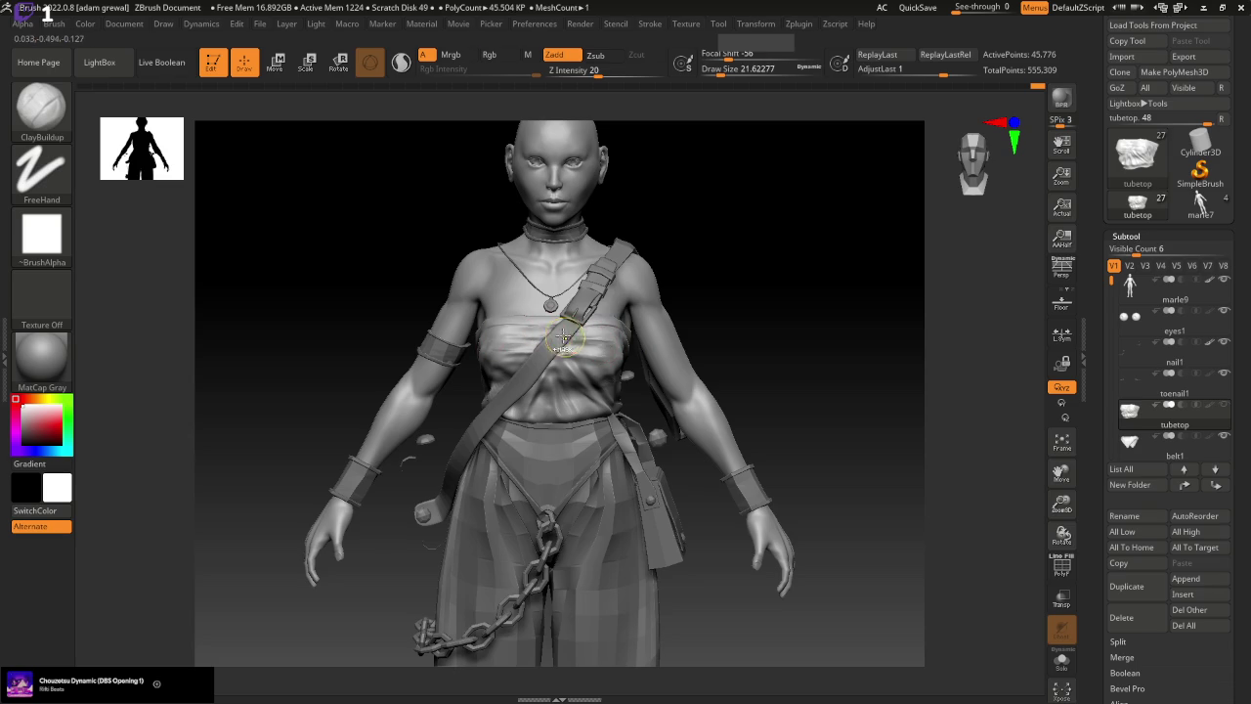
{"action": "mouse_move", "coordinate": [761, 340]}
{"action": "left_mouse_down"}
{"action": "mouse_move", "coordinate": [832, 354]}
{"action": "mouse_move", "coordinate": [808, 358]}
{"action": "mouse_move", "coordinate": [818, 369]}
{"action": "left_mouse_up"}
Make the body active, show the tube top again, and zoom in with a smaller brush
{"action": "left_click", "coordinate": [1141, 297]}
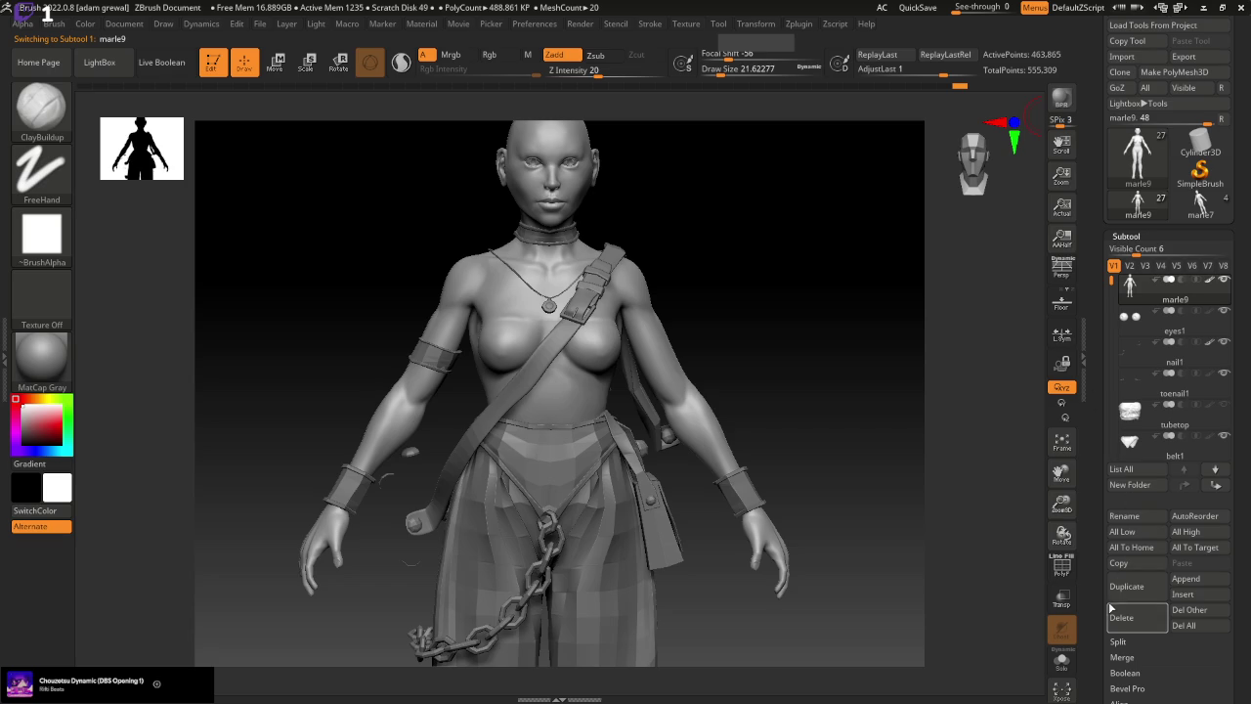
{"action": "left_click_drag", "start_coordinate": [956, 90], "coordinate": [944, 89]}
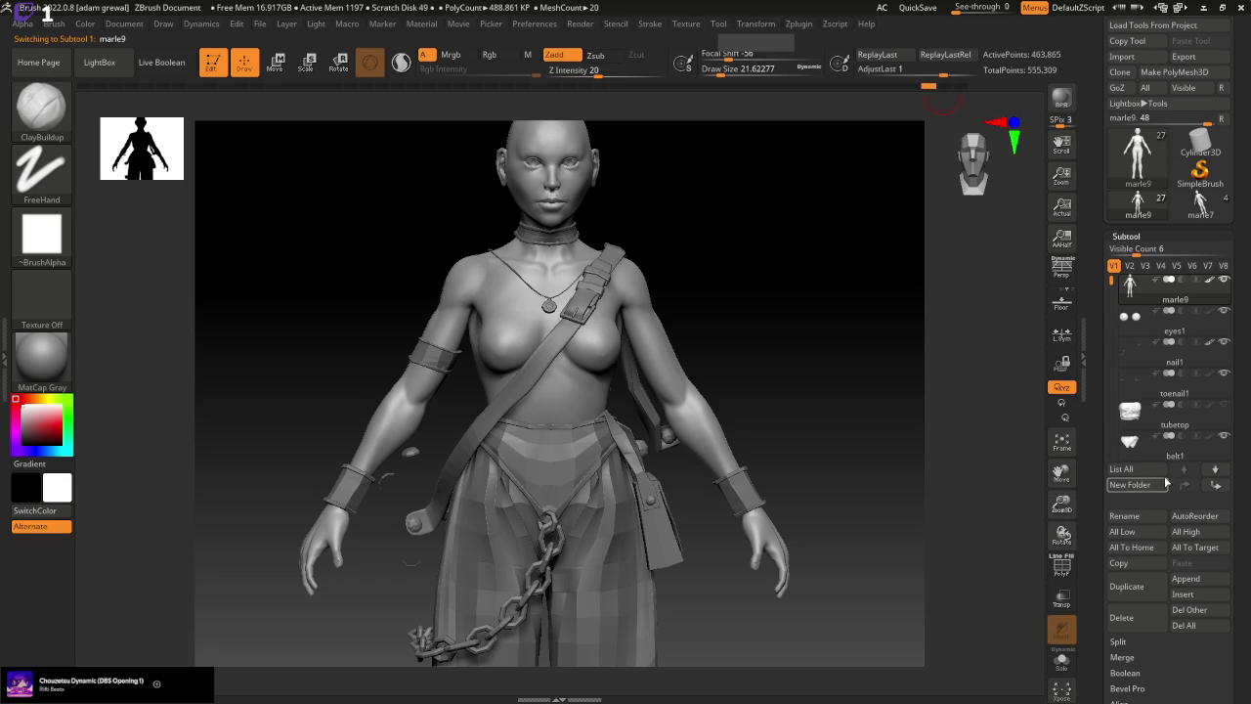
{"action": "left_click", "coordinate": [1223, 405]}
{"action": "left_click_drag", "start_coordinate": [904, 496], "coordinate": [866, 446]}
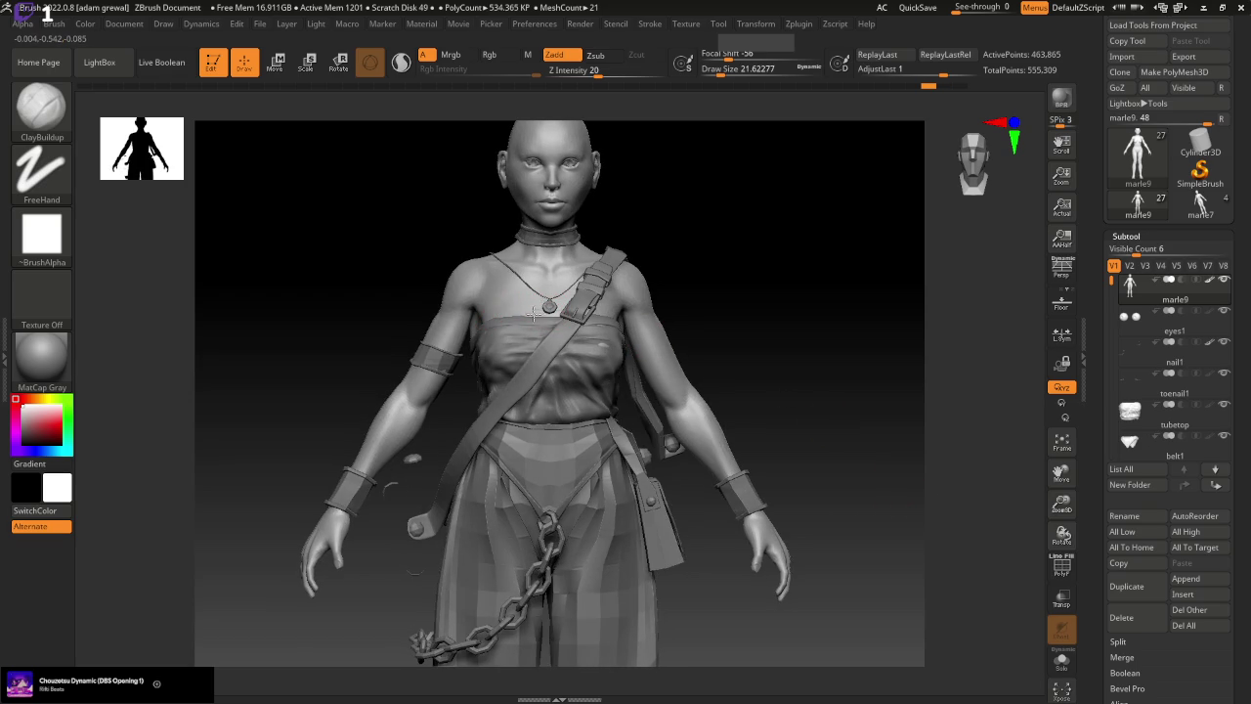
{"action": "left_click_drag", "start_coordinate": [1061, 505], "coordinate": [876, 167]}
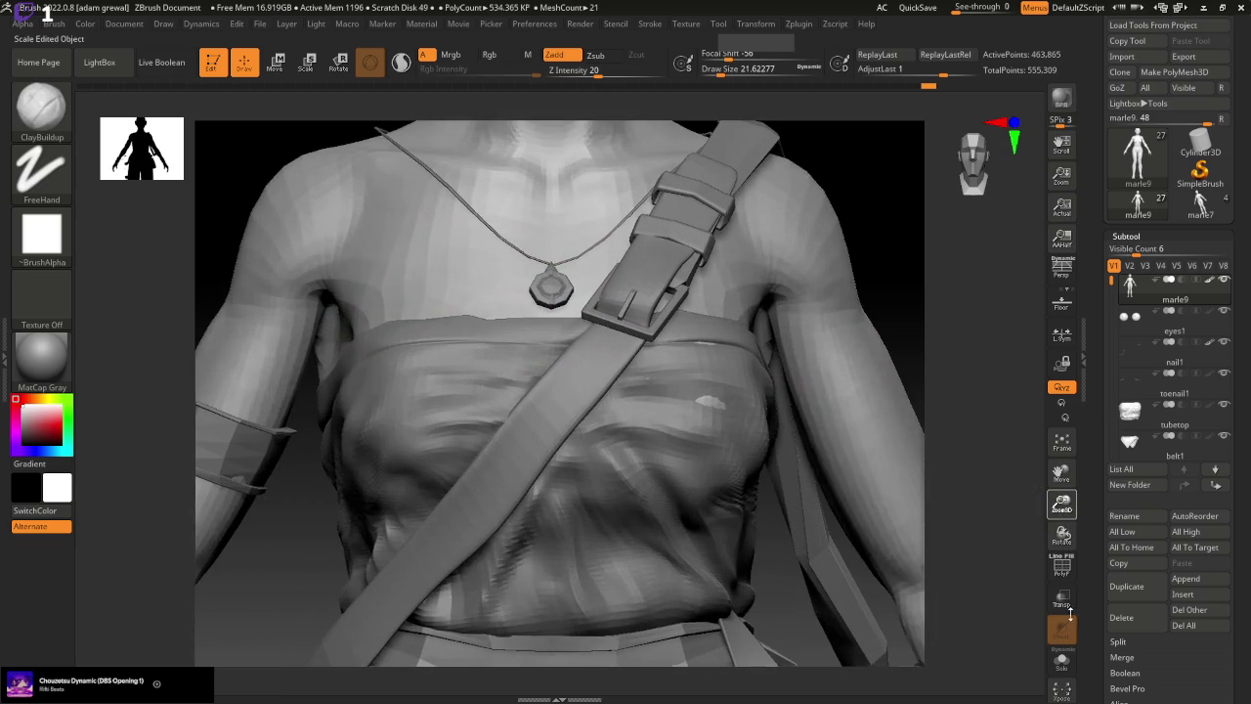
{"action": "left_click_drag", "start_coordinate": [728, 68], "coordinate": [712, 68]}
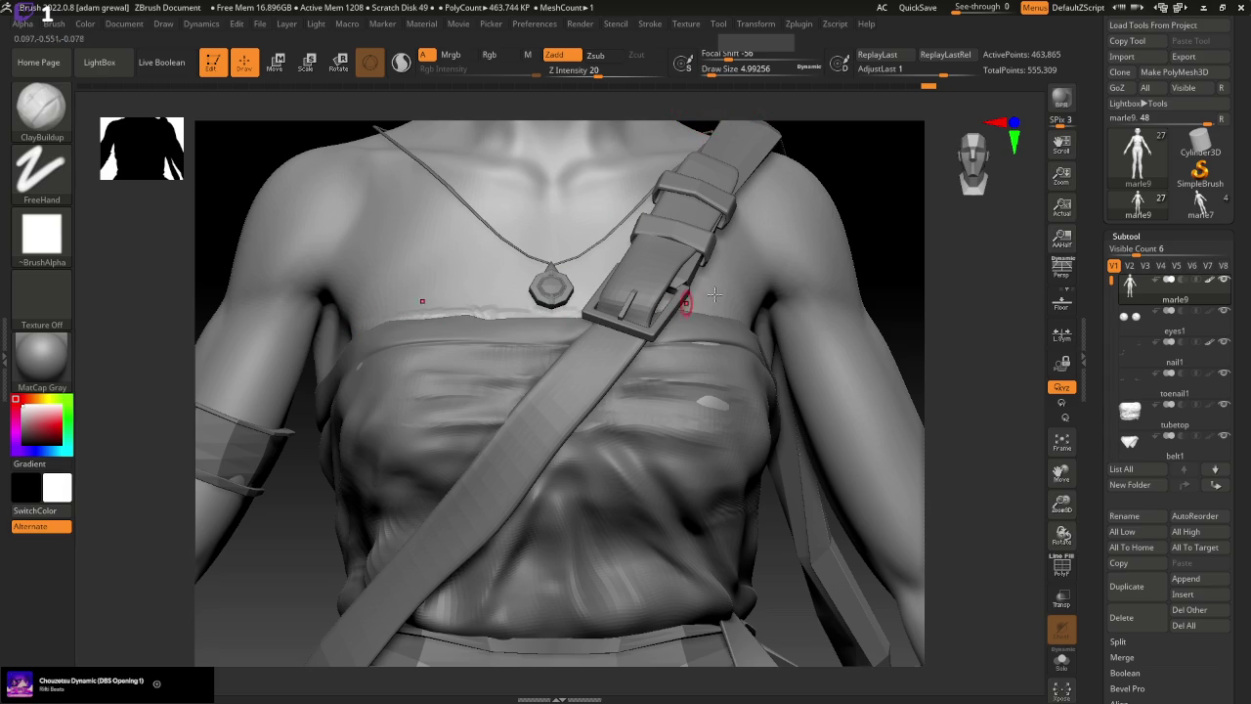
Rotate to the back and work the seam above the band with the Standard brush
{"action": "left_click_drag", "start_coordinate": [893, 244], "coordinate": [870, 251]}
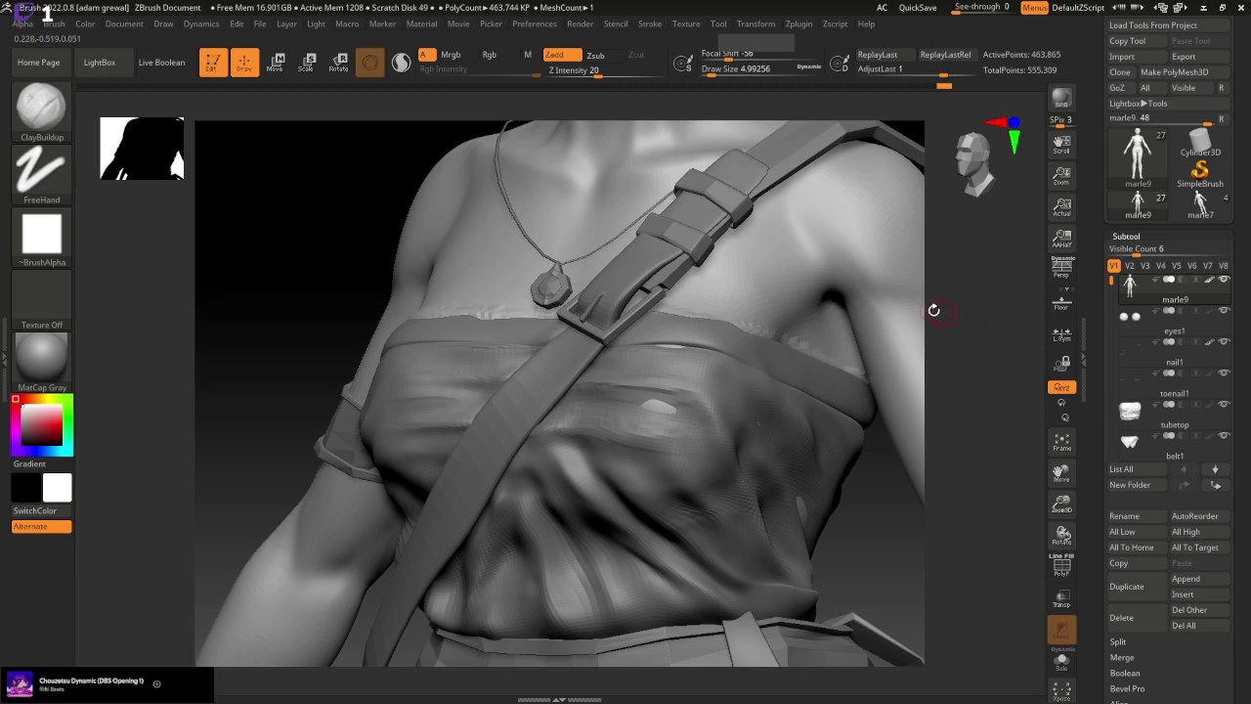
{"action": "left_click_drag", "start_coordinate": [898, 393], "coordinate": [731, 447]}
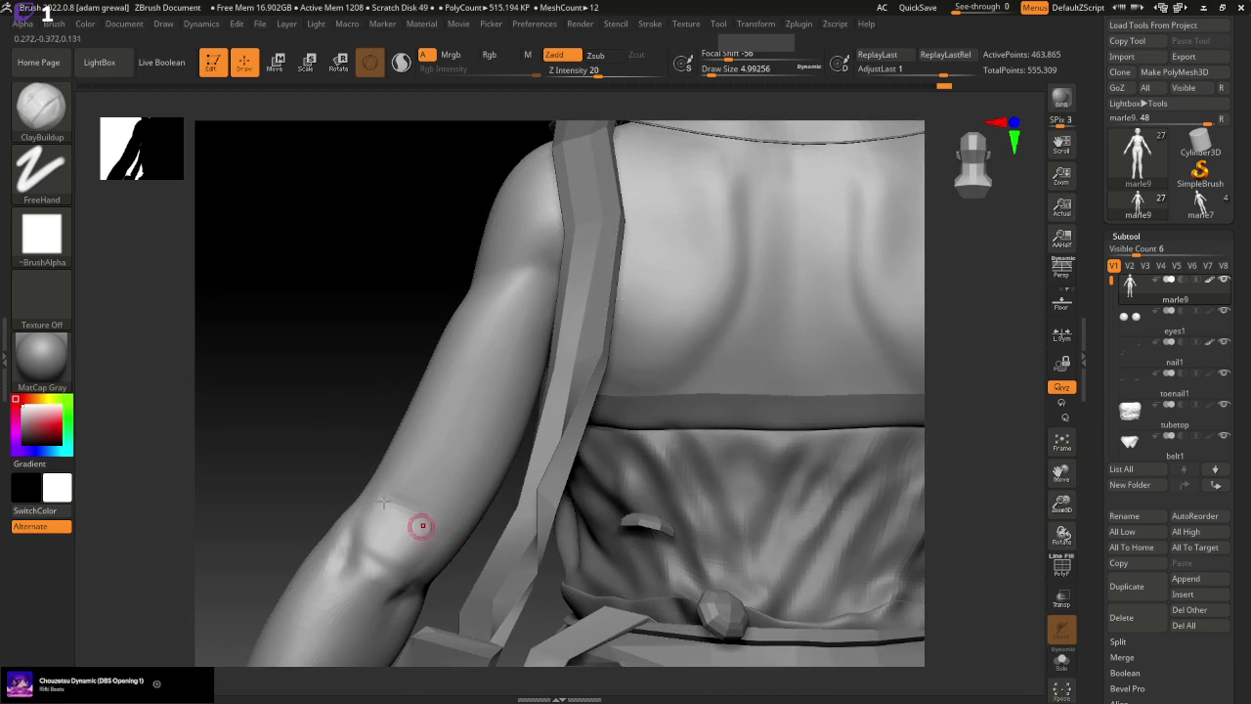
{"action": "right_click_drag", "start_coordinate": [419, 525], "coordinate": [337, 457]}
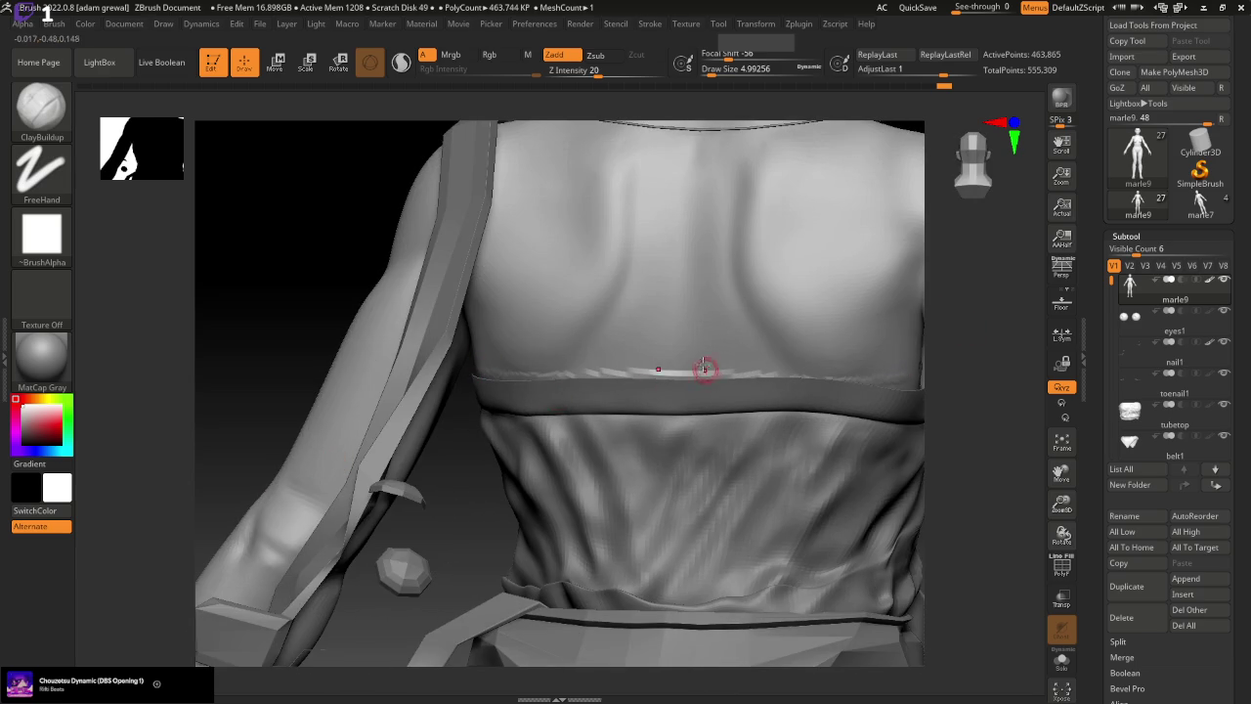
{"action": "key", "text": "shift"}
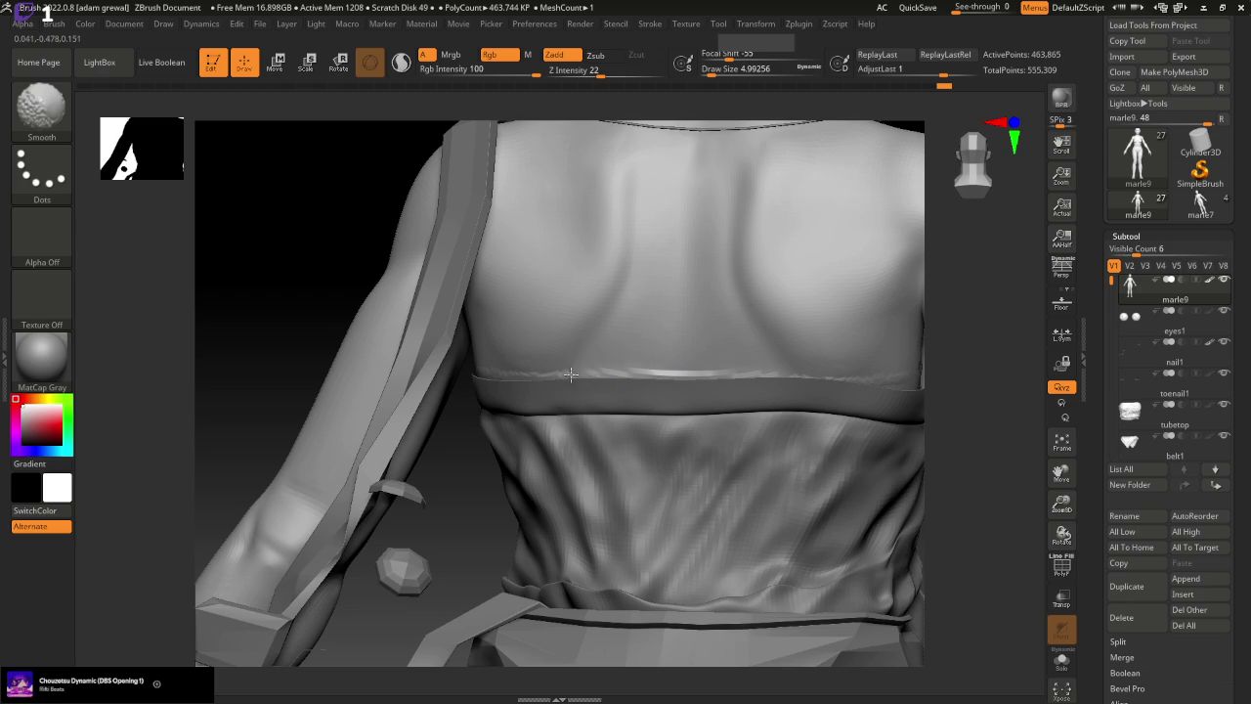
{"action": "key", "text": "b"}
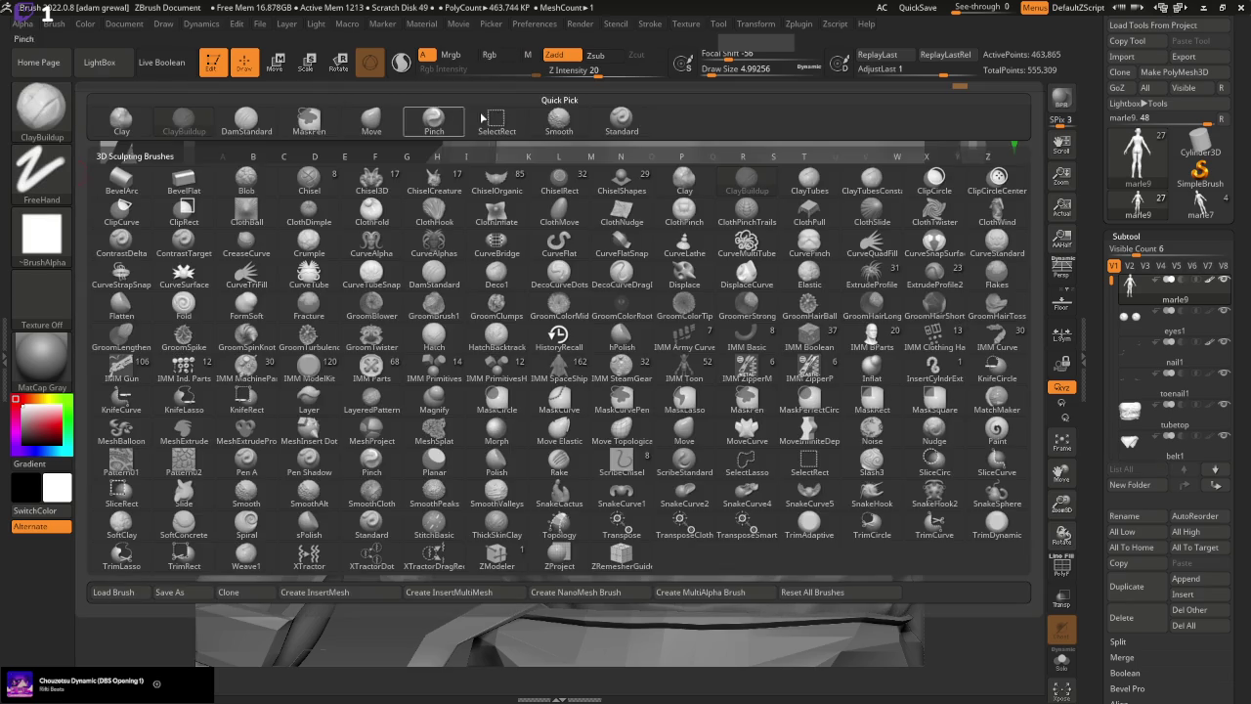
{"action": "left_click", "coordinate": [622, 117]}
{"action": "left_click_drag", "start_coordinate": [694, 384], "coordinate": [519, 379]}
Enlarge the brush and smooth the tube top's edge near the armpit
{"action": "left_click_drag", "start_coordinate": [441, 424], "coordinate": [572, 419]}
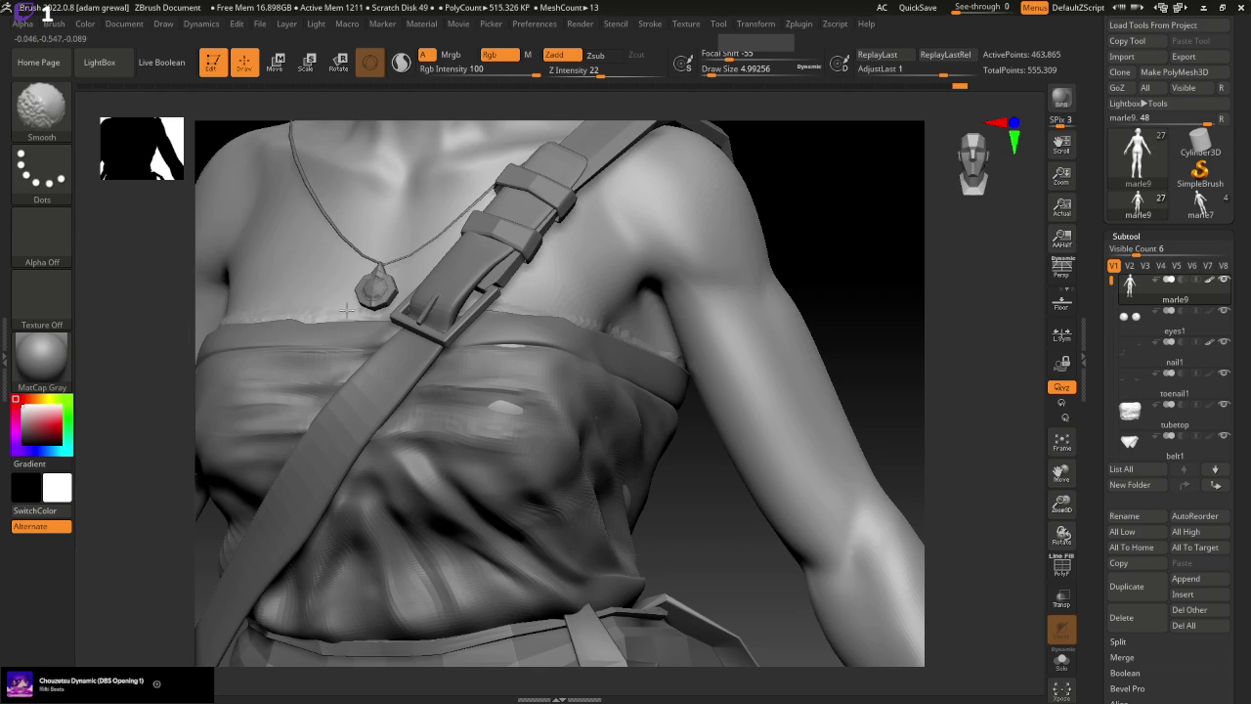
{"action": "left_click_drag", "start_coordinate": [703, 70], "coordinate": [733, 70]}
{"action": "left_click_drag", "start_coordinate": [516, 313], "coordinate": [652, 349], "text": "shift"}
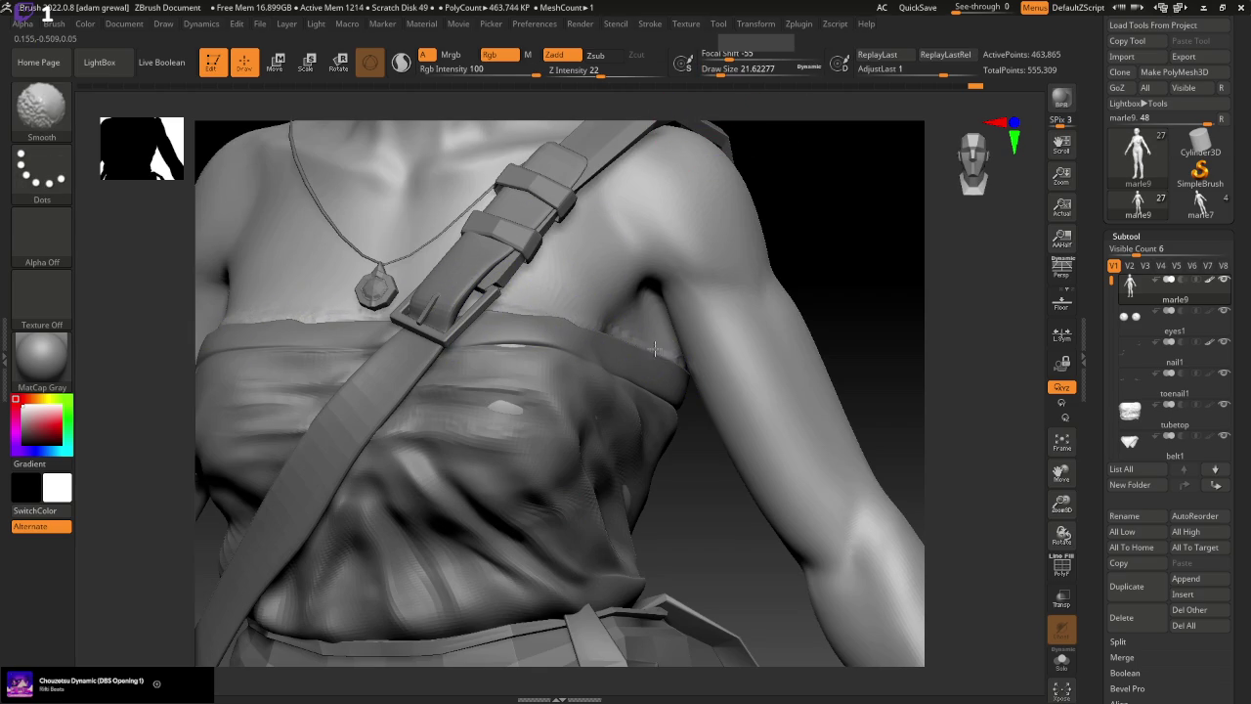
{"action": "mouse_move", "coordinate": [748, 551]}
{"action": "left_mouse_down"}
{"action": "mouse_move", "coordinate": [703, 357]}
{"action": "mouse_move", "coordinate": [837, 366]}
{"action": "mouse_move", "coordinate": [920, 398]}
{"action": "left_mouse_up"}
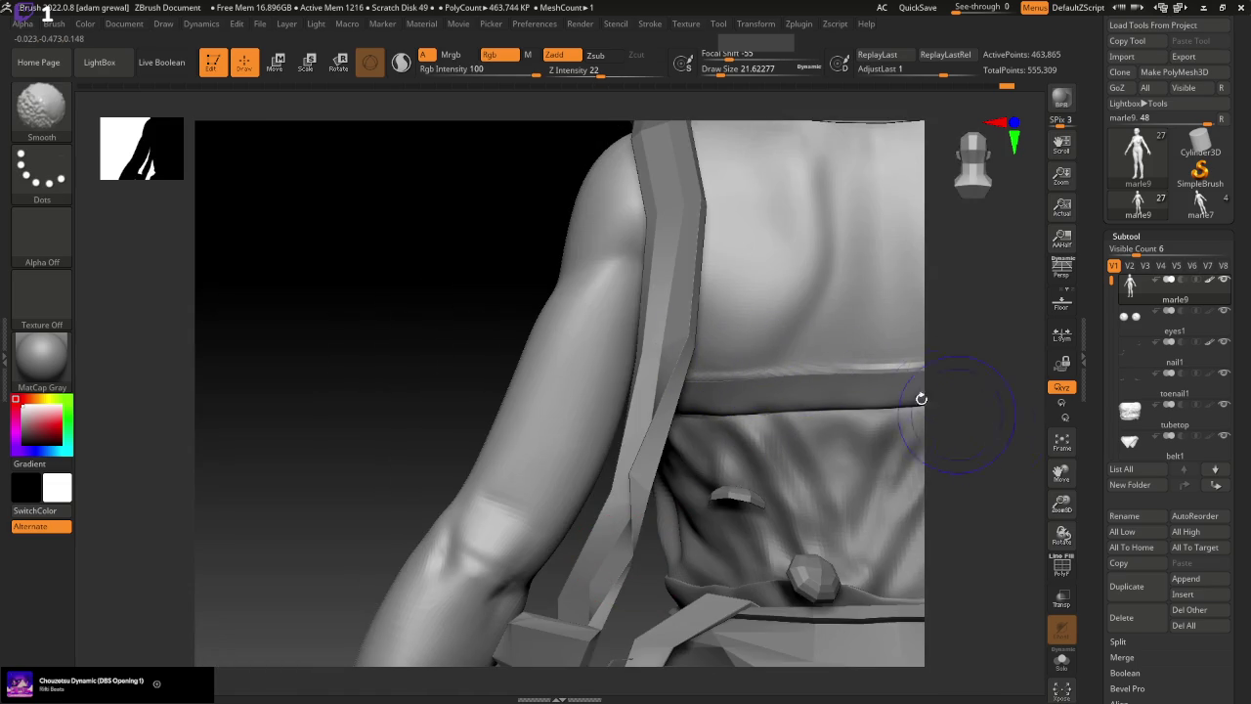
{"action": "left_click_drag", "start_coordinate": [1061, 503], "coordinate": [774, 598]}
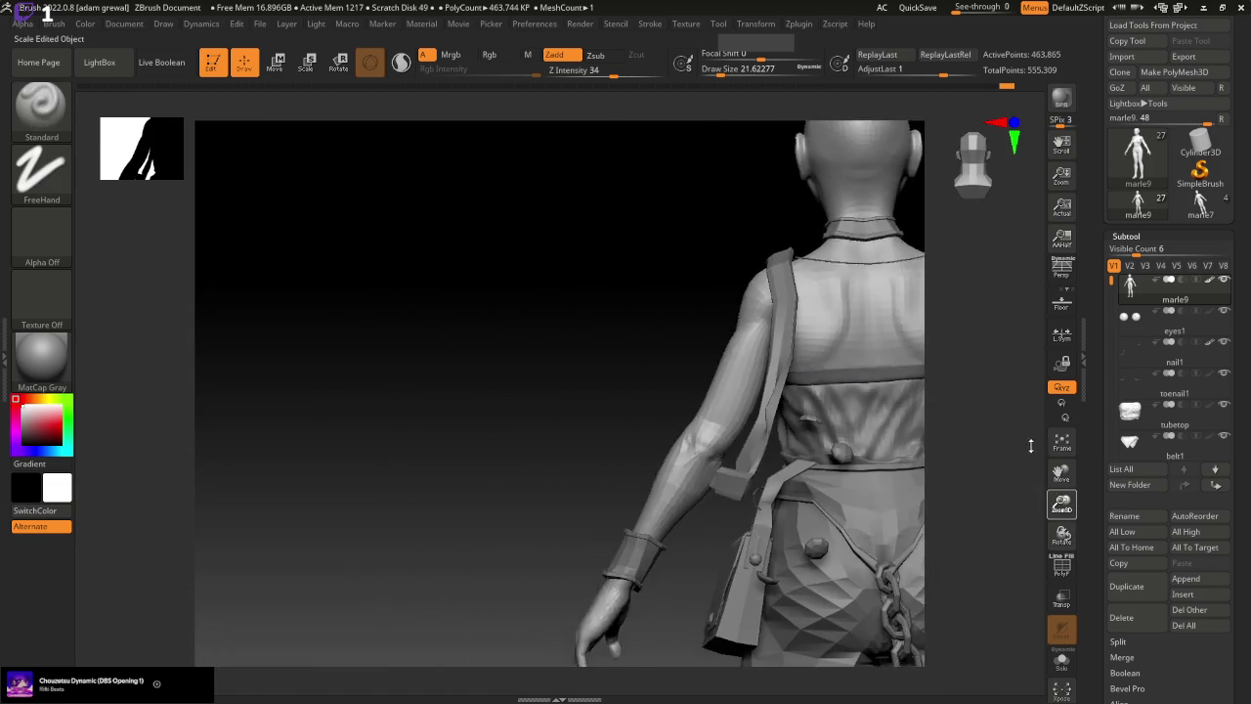
{"action": "left_click_drag", "start_coordinate": [535, 601], "coordinate": [988, 581]}
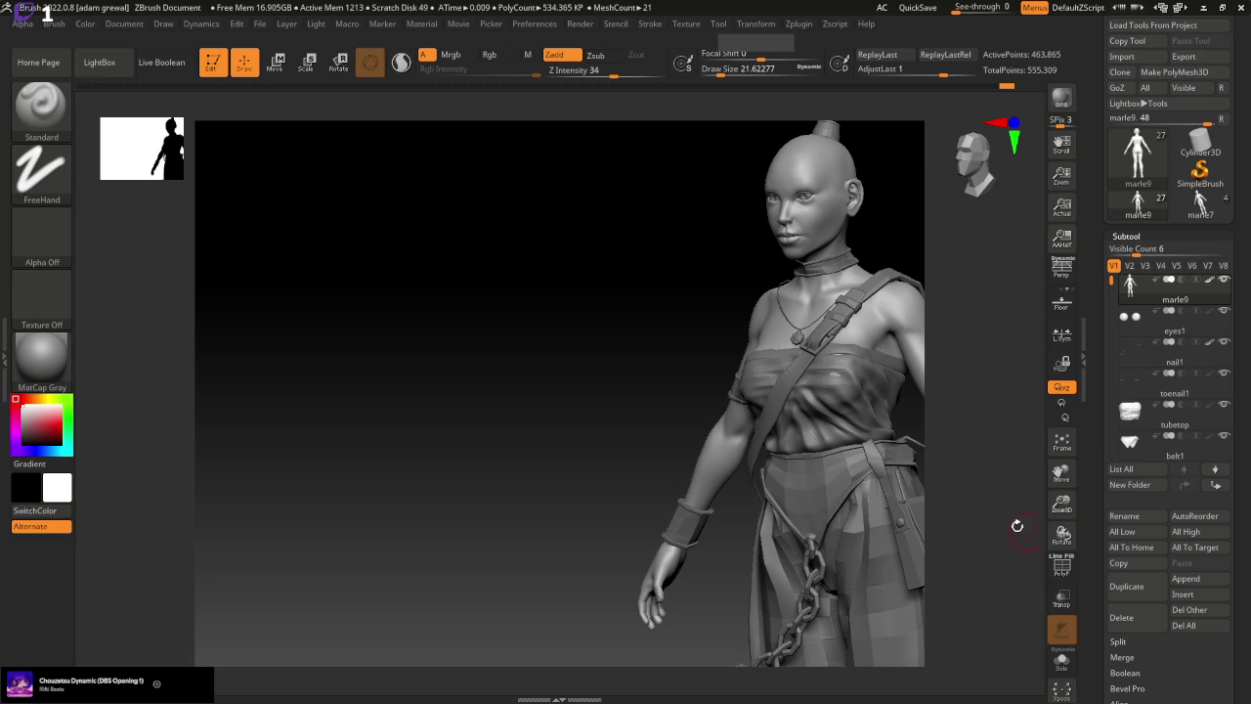
Make tubetop the active subtool, view it from a low front angle, and set Draw Size to about 68
{"action": "left_click", "coordinate": [1173, 411]}
{"action": "left_click_drag", "start_coordinate": [550, 583], "coordinate": [769, 485]}
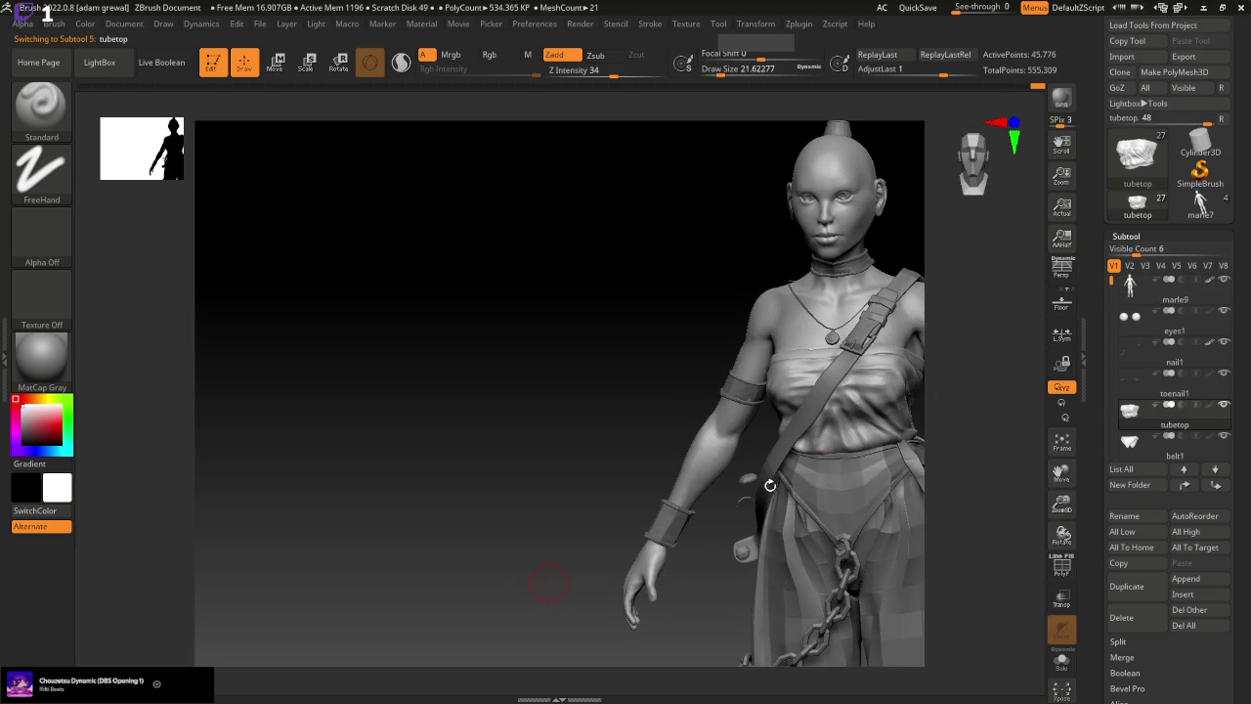
{"action": "left_click", "coordinate": [1129, 292]}
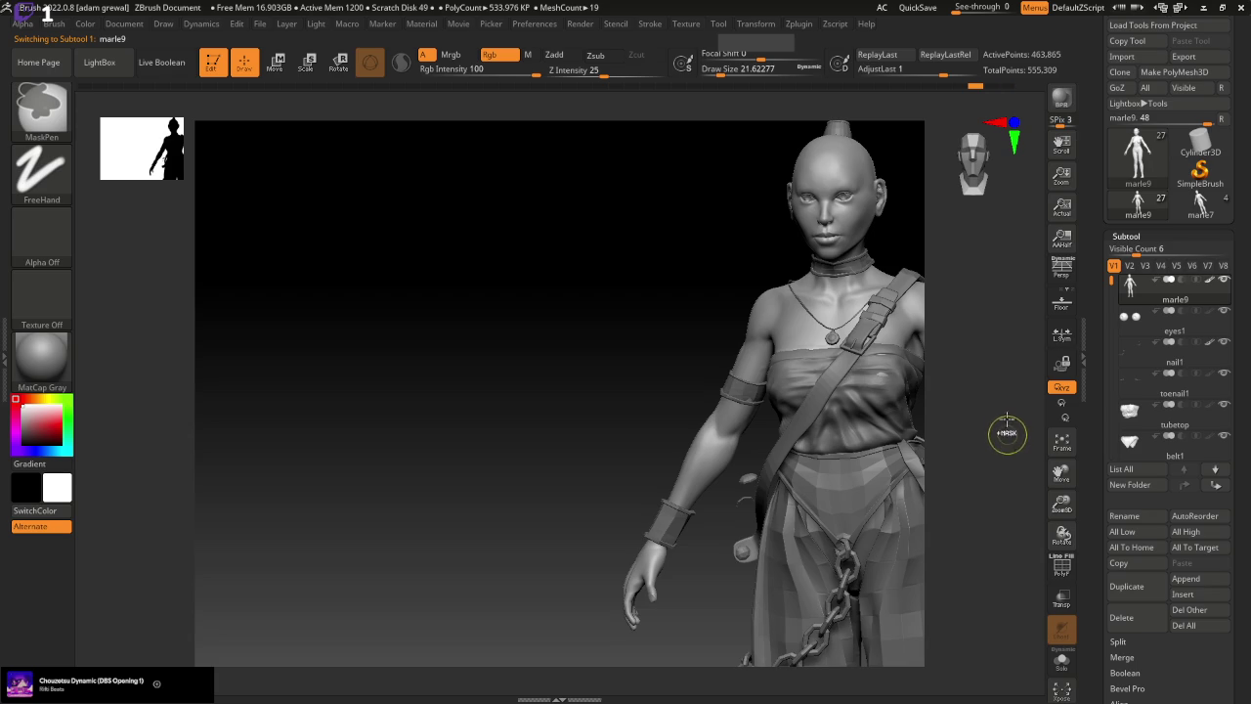
{"action": "key", "text": "ctrl"}
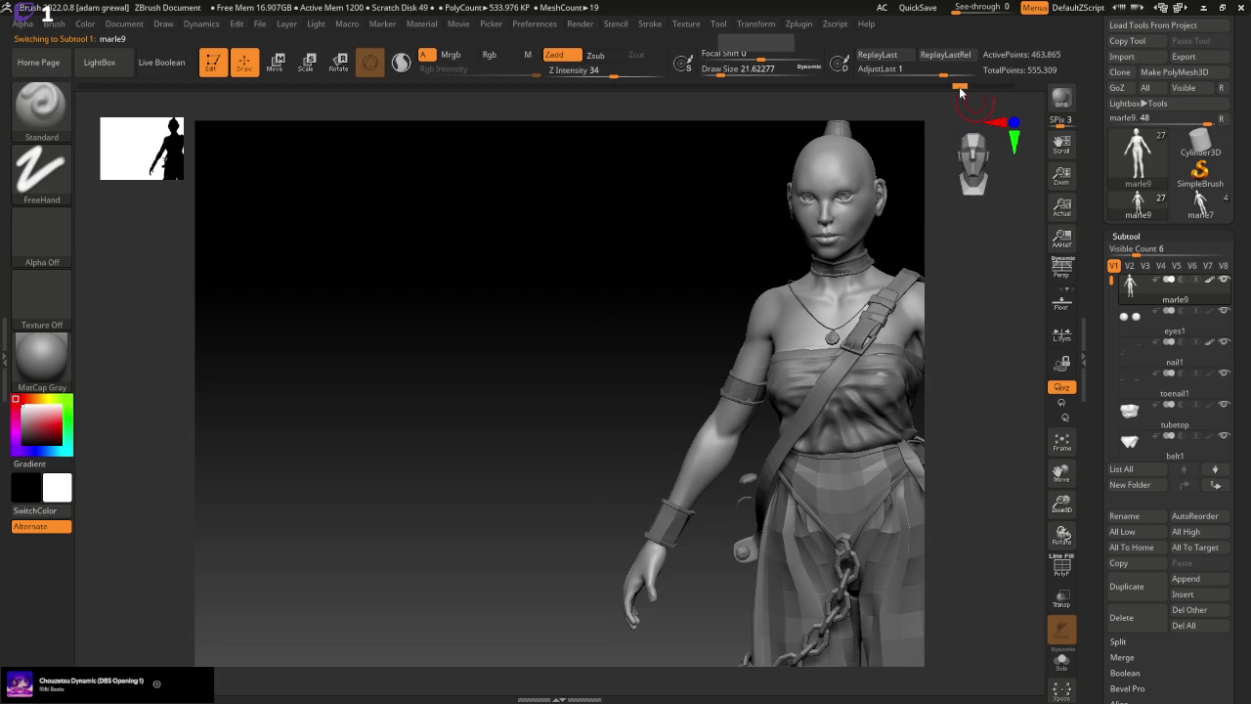
{"action": "left_click_drag", "start_coordinate": [959, 87], "coordinate": [931, 87]}
{"action": "left_click_drag", "start_coordinate": [508, 577], "coordinate": [711, 475]}
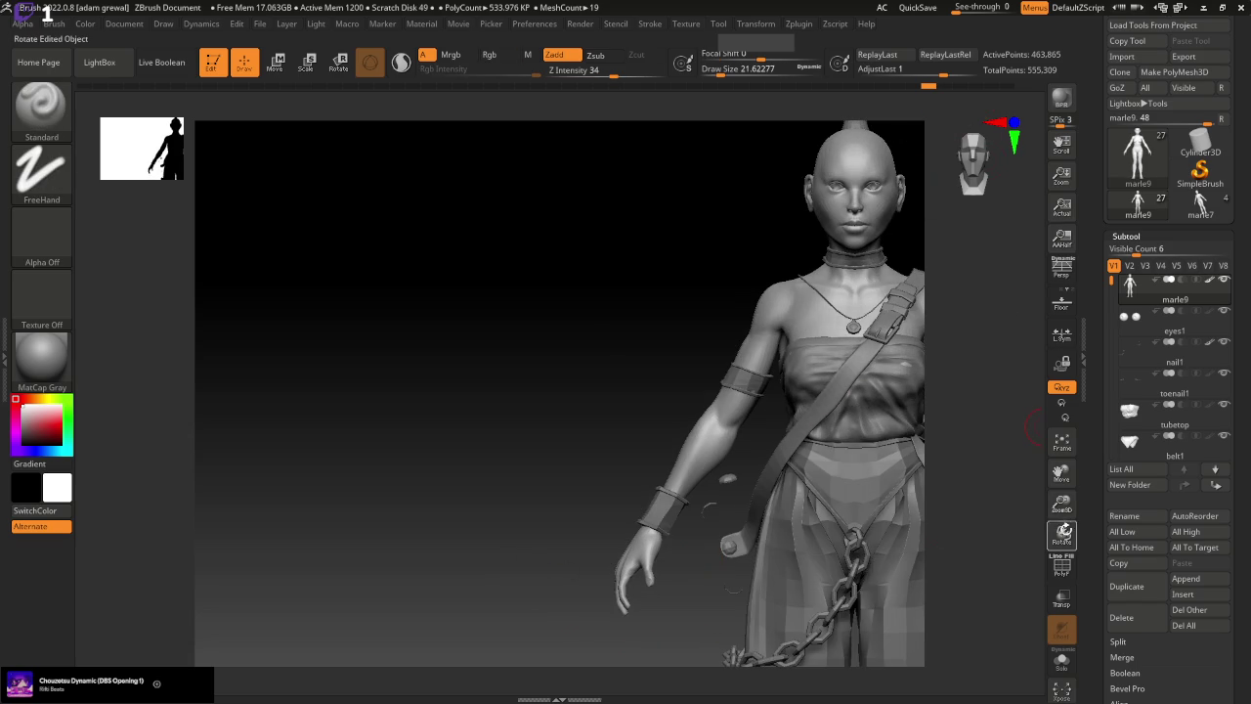
{"action": "left_click", "coordinate": [780, 608], "text": "alt"}
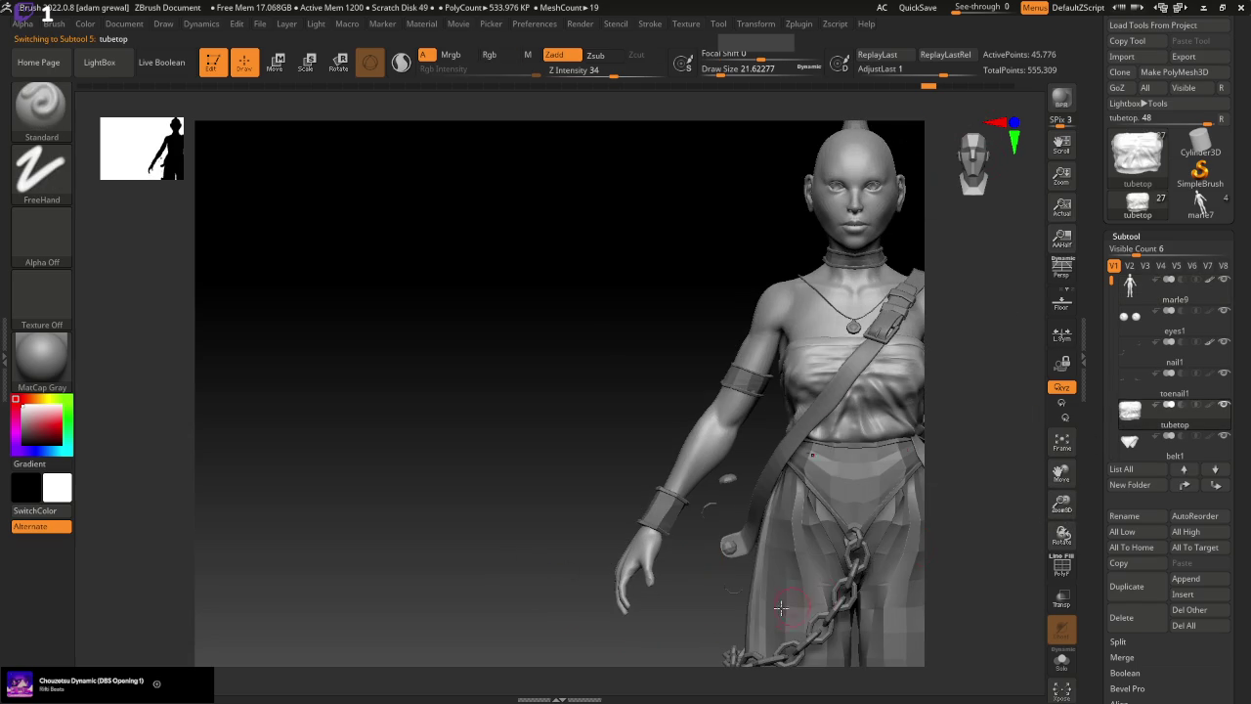
{"action": "left_click_drag", "start_coordinate": [1023, 528], "coordinate": [804, 341]}
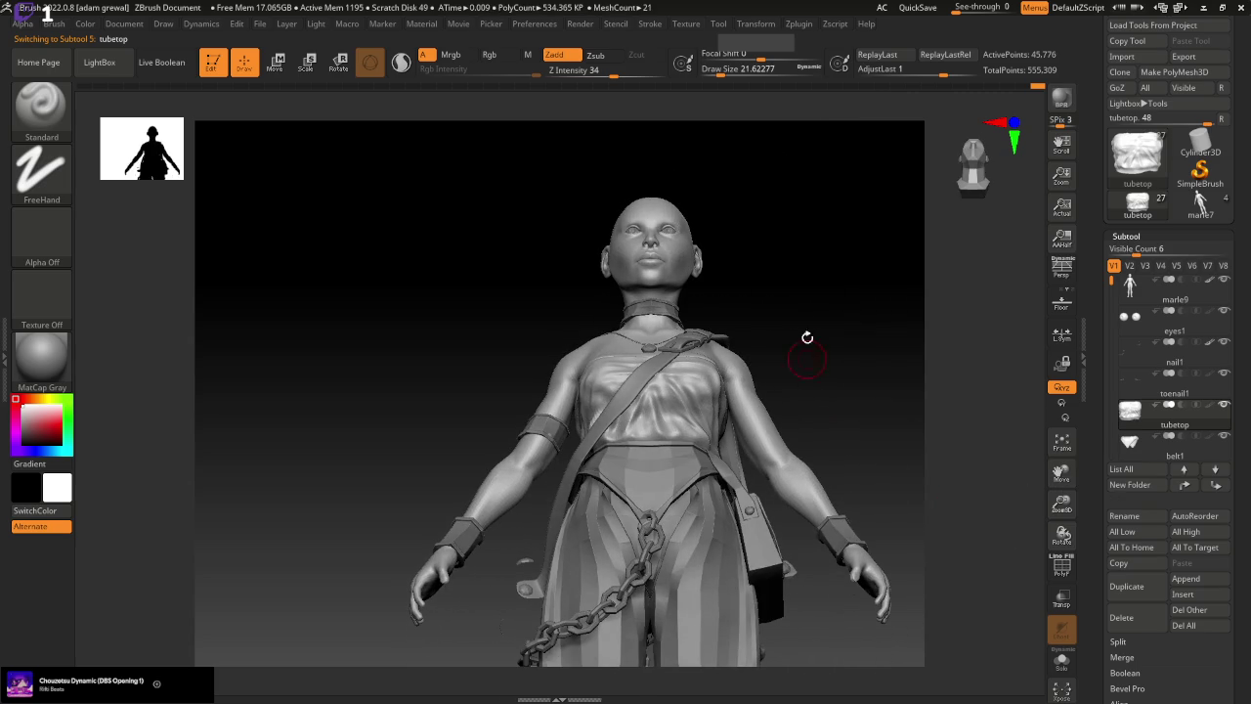
{"action": "left_click_drag", "start_coordinate": [735, 71], "coordinate": [749, 70]}
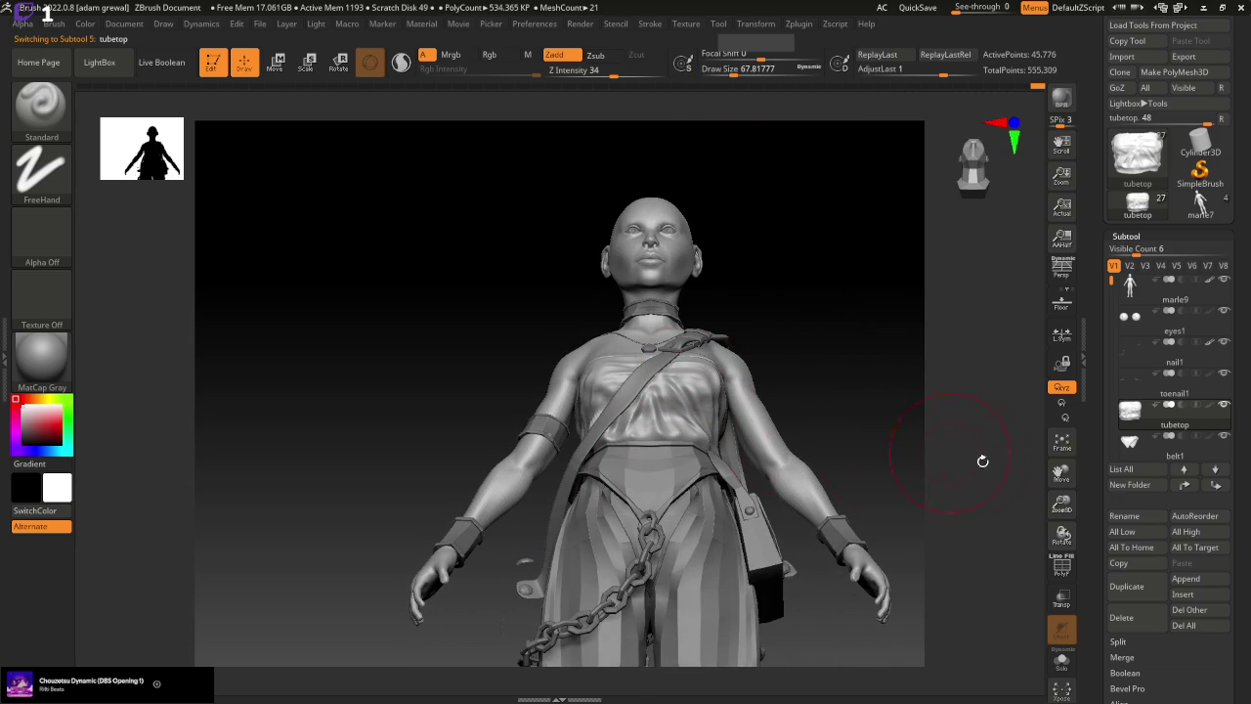
Select the Move brush, orbit to a level three-quarter view and halve the brush size
{"action": "key", "text": "b"}
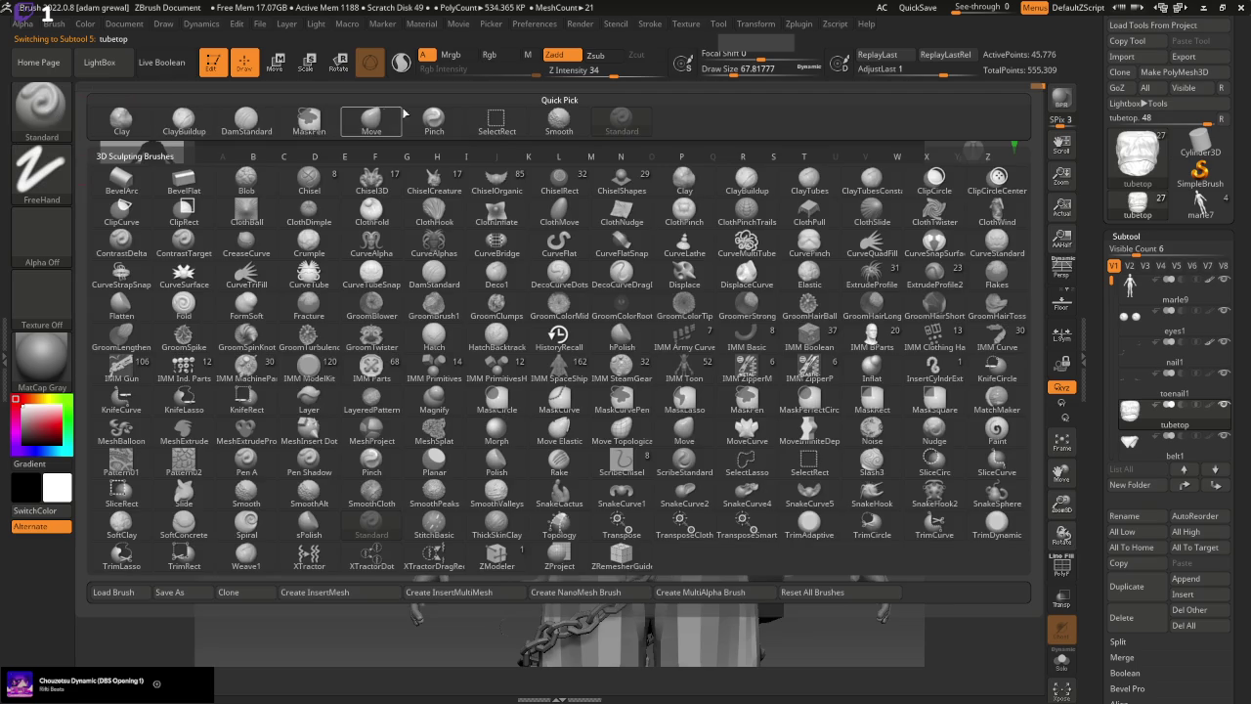
{"action": "key", "text": "m"}
{"action": "key", "text": "v"}
{"action": "mouse_move", "coordinate": [696, 379]}
{"action": "right_mouse_down"}
{"action": "mouse_move", "coordinate": [882, 446]}
{"action": "mouse_move", "coordinate": [852, 449]}
{"action": "right_mouse_up"}
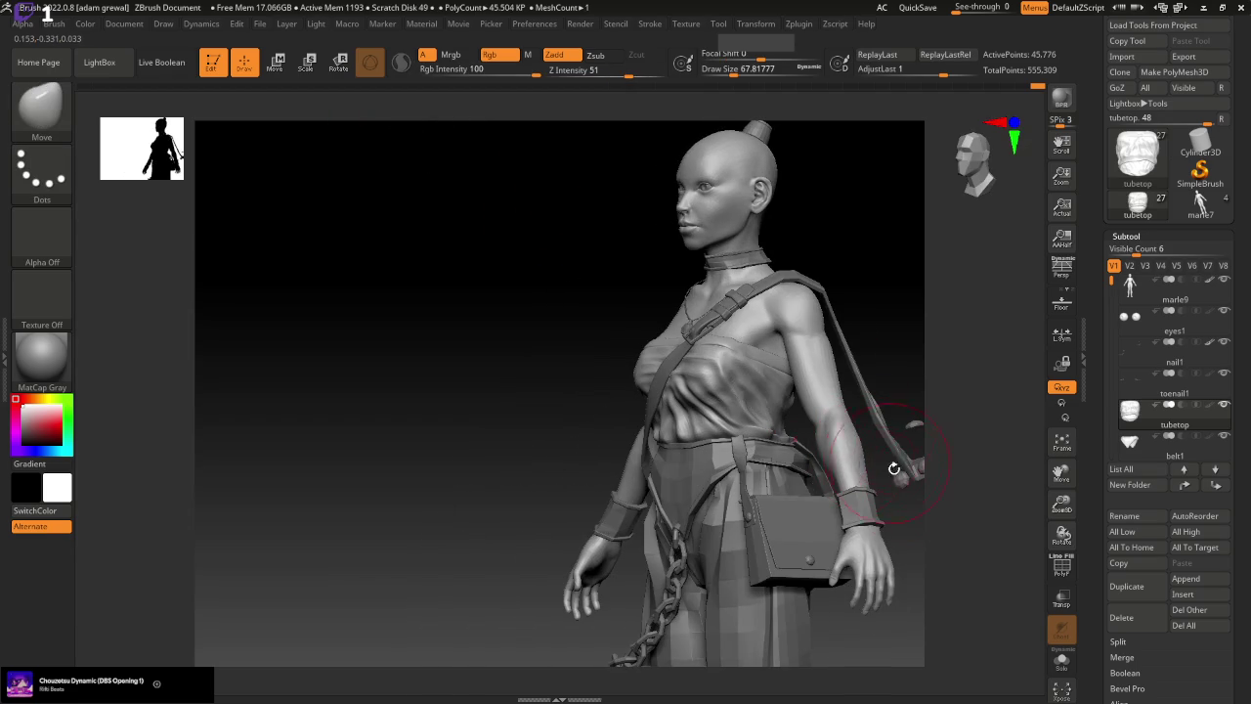
{"action": "key", "text": "bracketleft"}
{"action": "key", "text": "bracketleft"}
{"action": "key", "text": "bracketleft"}
{"action": "key", "text": "bracketleft"}
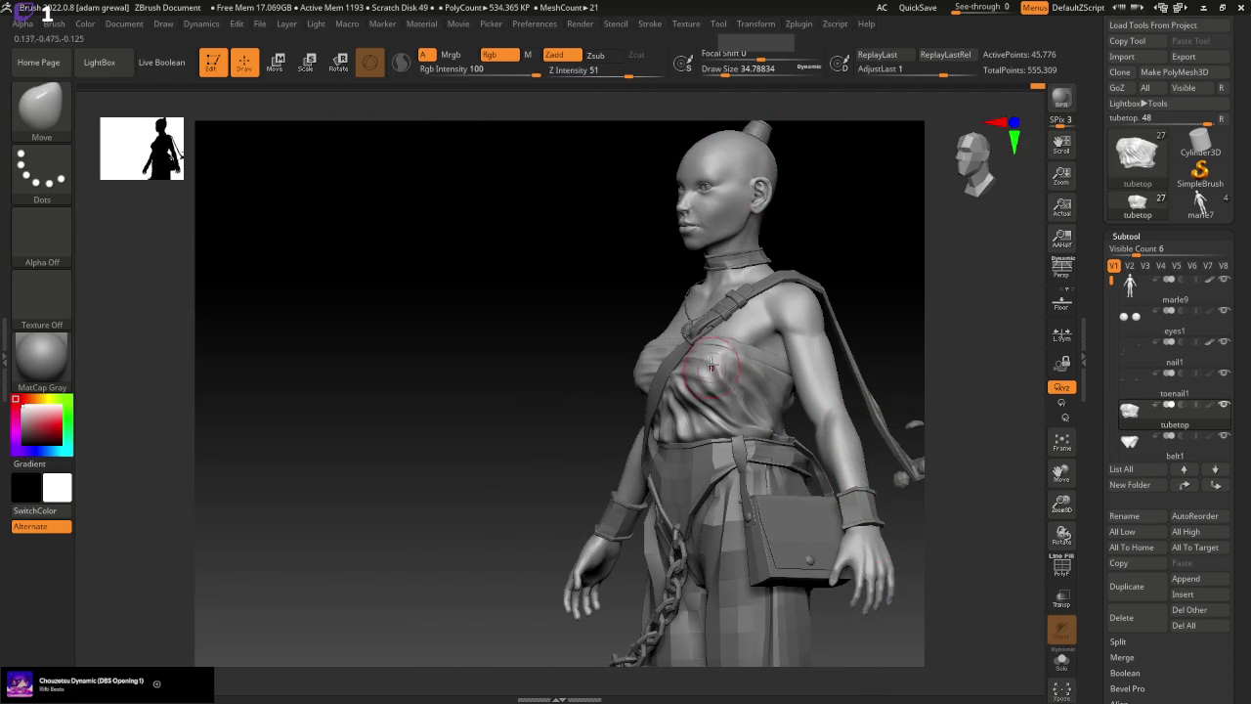
{"action": "key", "text": "shift"}
Switch to the Standard brush and stroke a fold across the chest cloth
{"action": "key", "text": "b"}
{"action": "key", "text": "s"}
{"action": "key", "text": "t"}
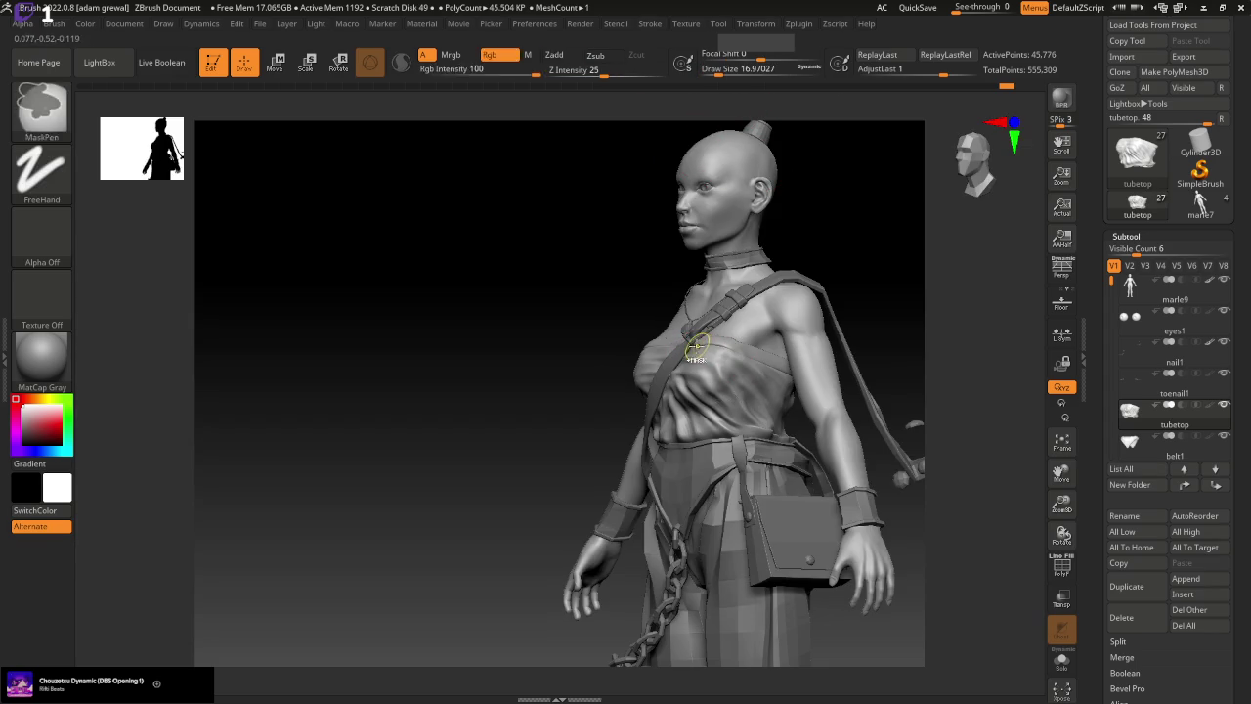
{"action": "left_click_drag", "start_coordinate": [720, 361], "coordinate": [699, 362], "text": "shift"}
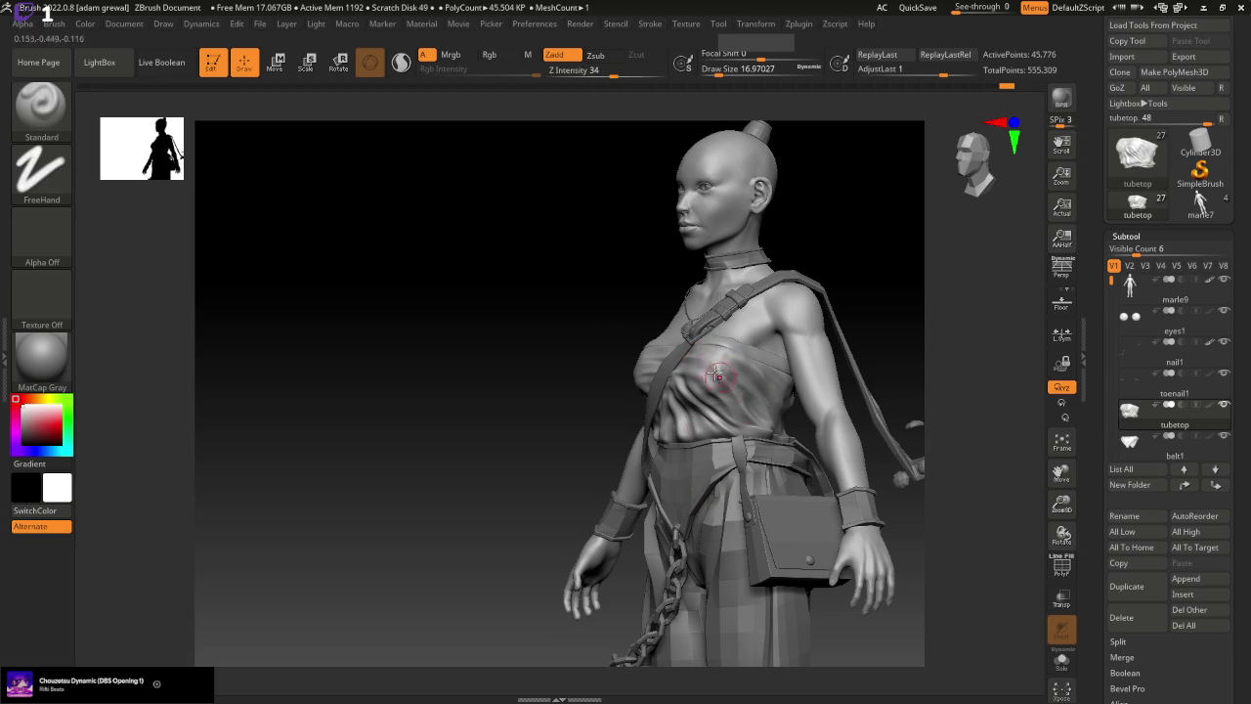
Lightly smooth the chest cloth, shrink the brush and sculpt a fold down the chest
{"action": "left_click_drag", "start_coordinate": [702, 364], "coordinate": [932, 551], "text": "shift"}
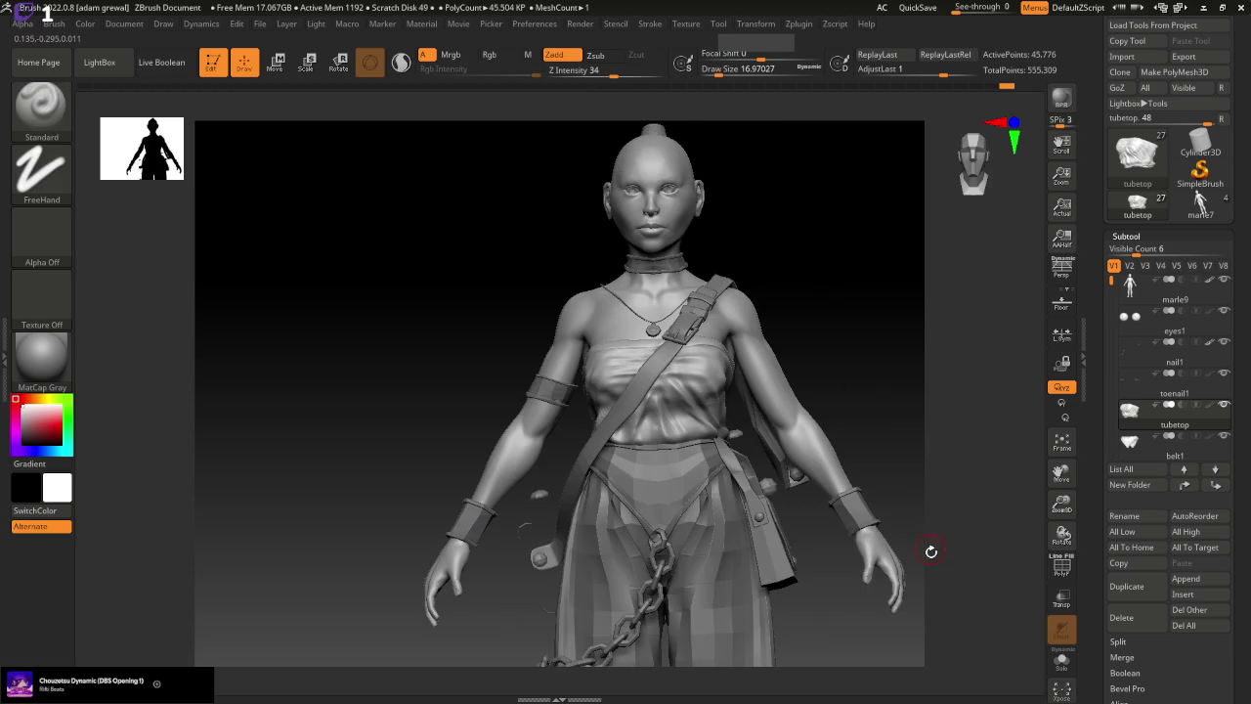
{"action": "mouse_move", "coordinate": [879, 517]}
{"action": "left_mouse_down"}
{"action": "mouse_move", "coordinate": [882, 413]}
{"action": "mouse_move", "coordinate": [856, 418]}
{"action": "left_mouse_up"}
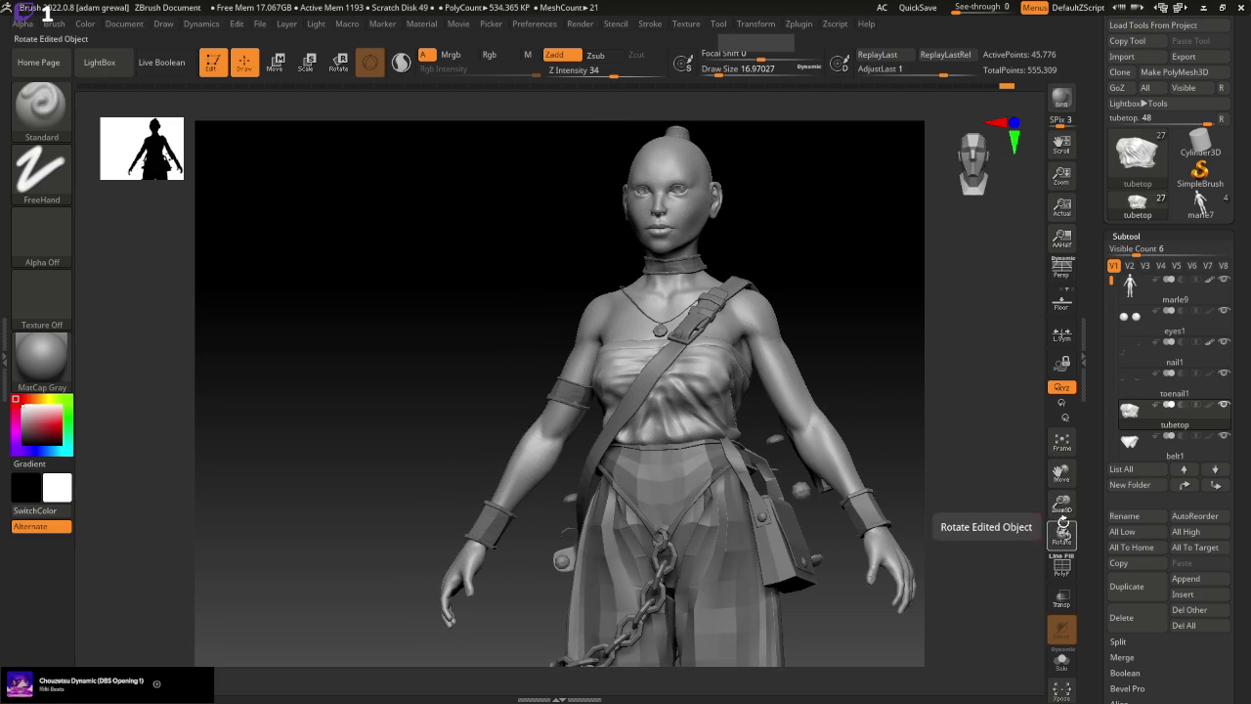
{"action": "left_click_drag", "start_coordinate": [1061, 501], "coordinate": [1042, 445]}
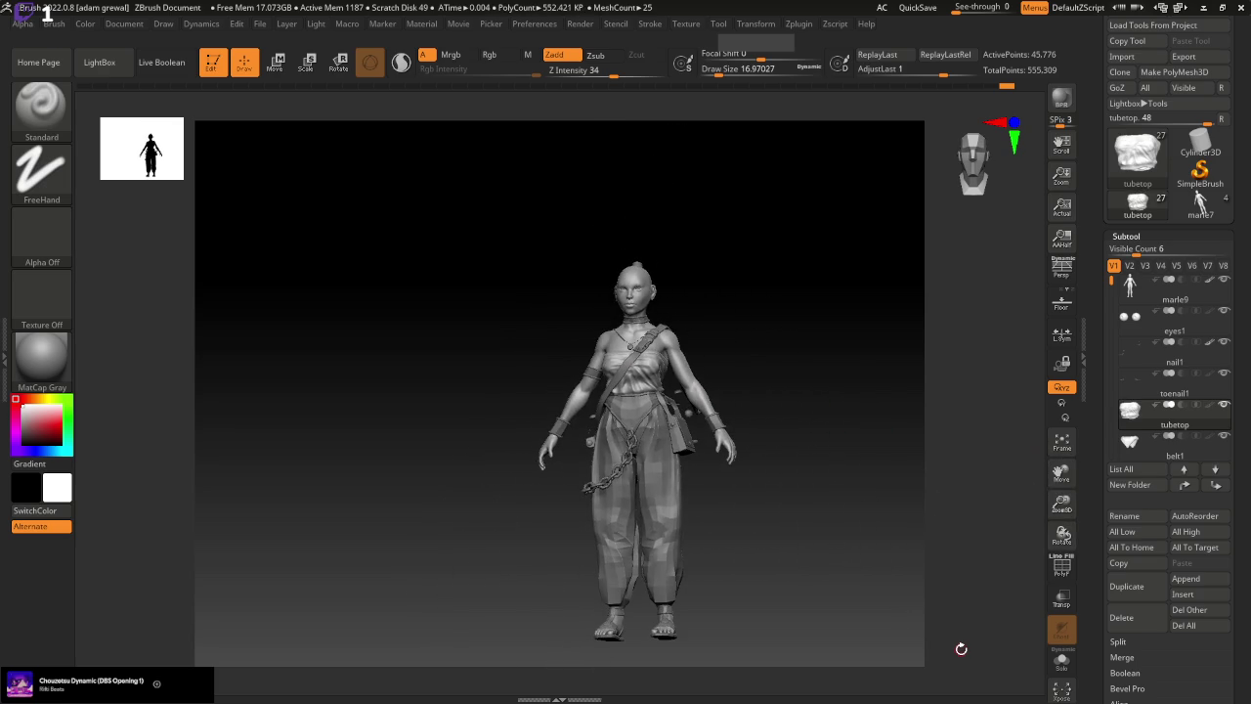
{"action": "key", "text": "bracketleft"}
{"action": "key", "text": "bracketleft"}
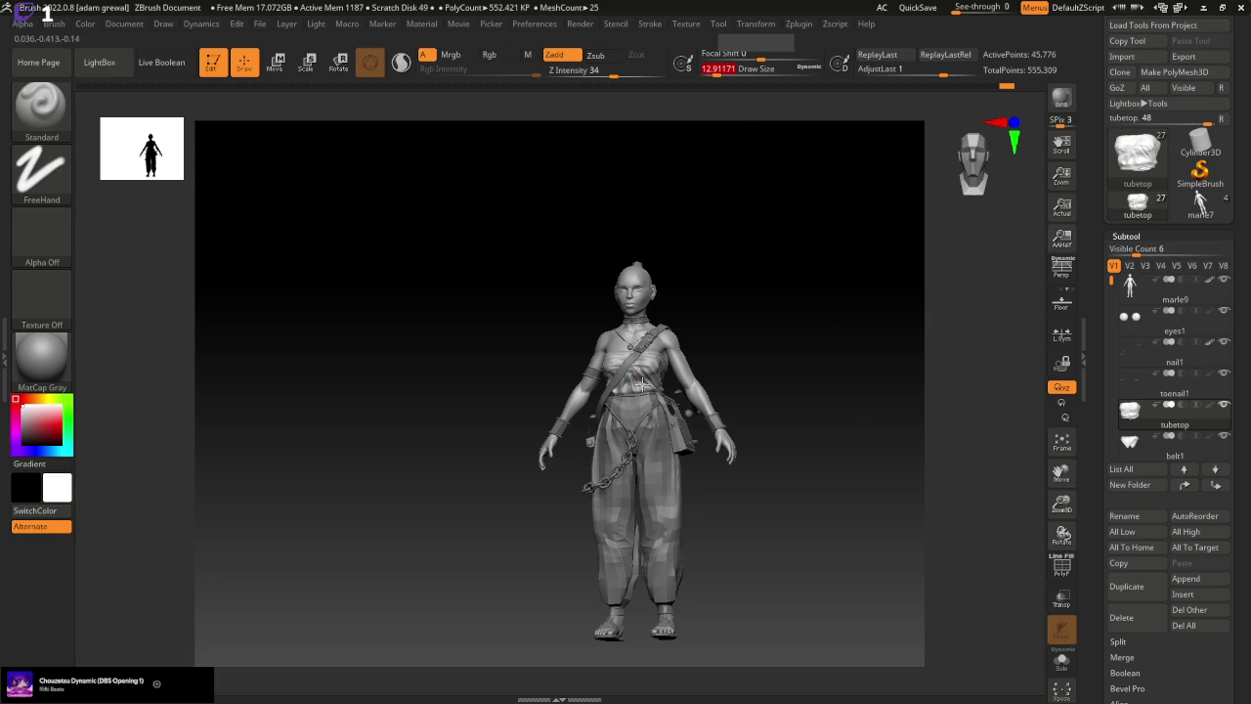
{"action": "right_click_drag", "start_coordinate": [665, 374], "coordinate": [684, 420], "text": "ctrl"}
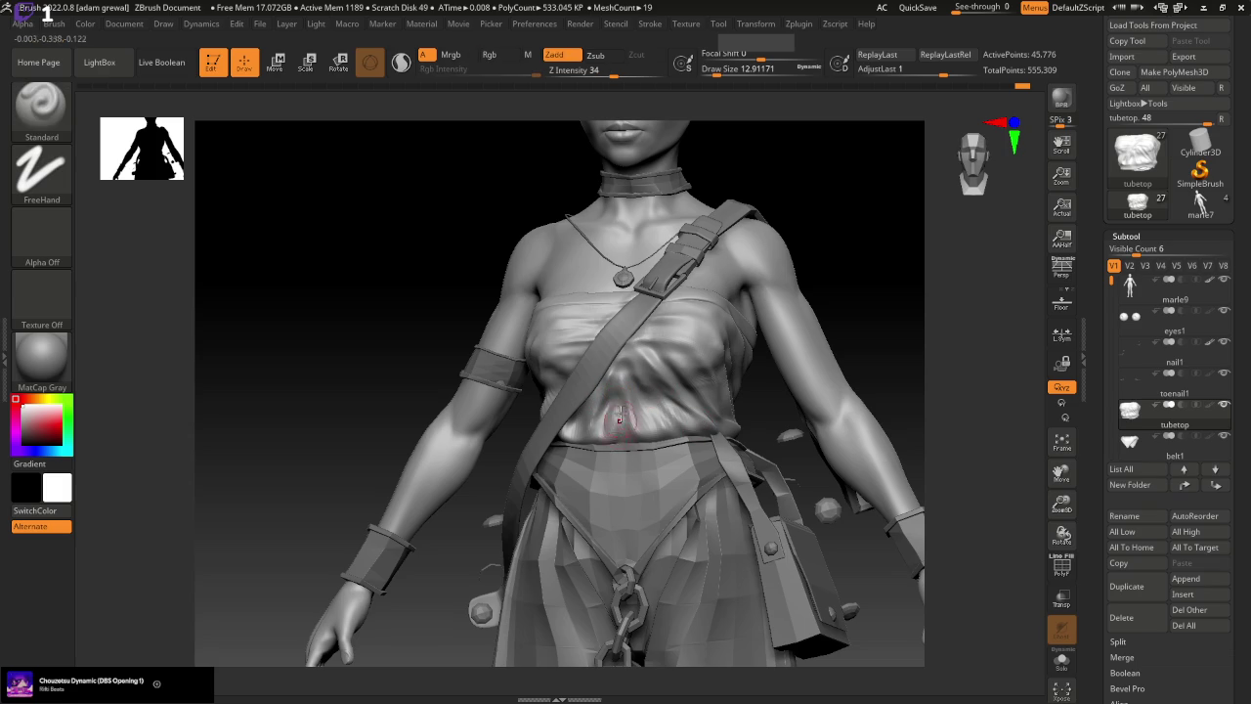
{"action": "left_click_drag", "start_coordinate": [607, 394], "coordinate": [598, 445]}
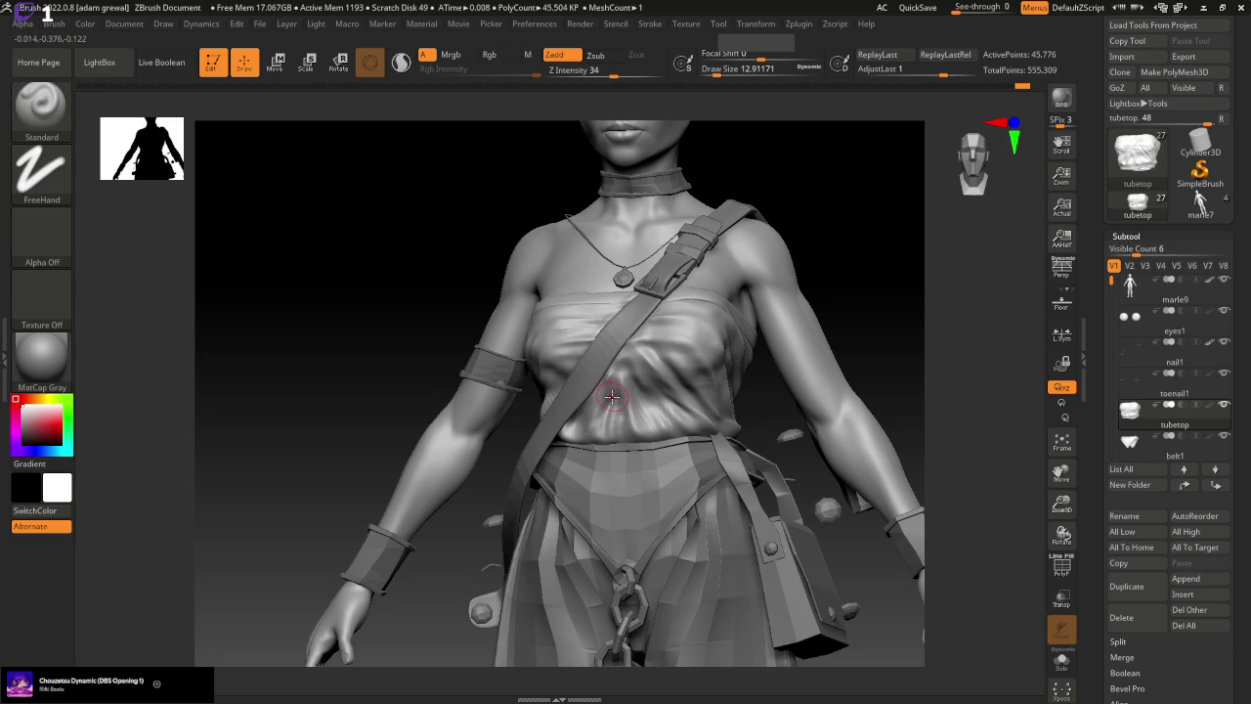
Carve several more wrinkle folds into the chest cloth from her right side
{"action": "left_click_drag", "start_coordinate": [838, 551], "coordinate": [590, 439]}
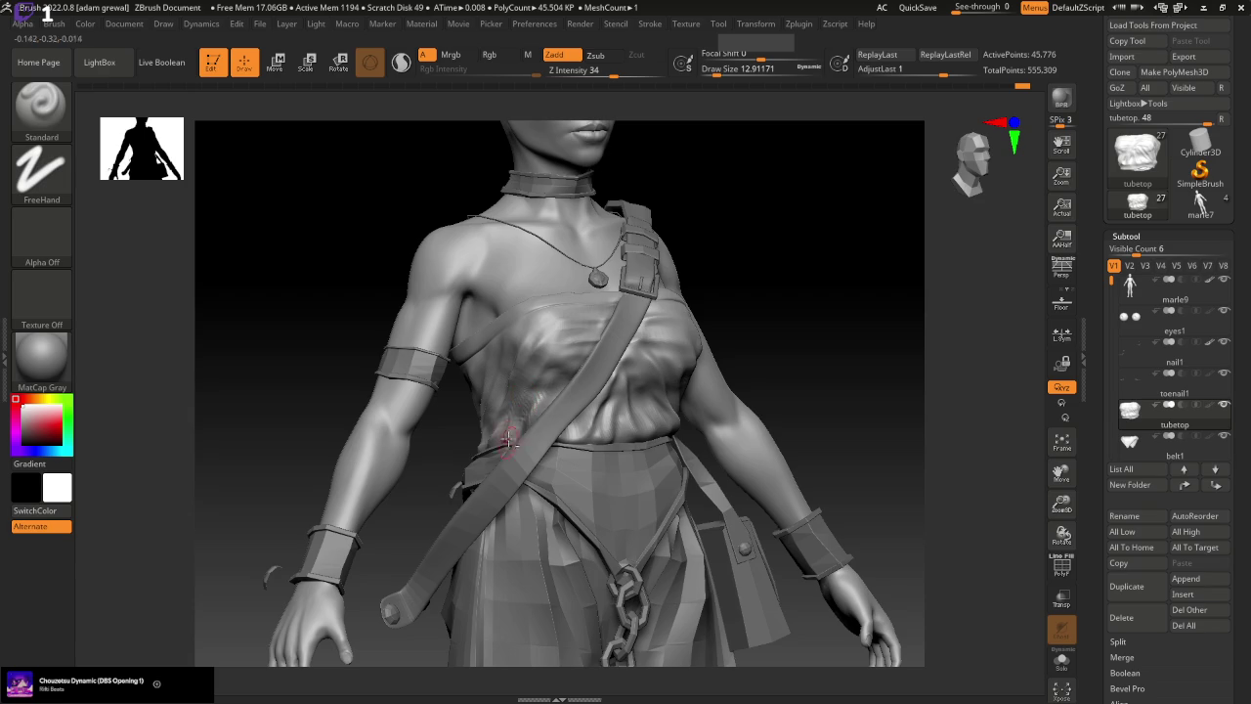
{"action": "left_click_drag", "start_coordinate": [419, 501], "coordinate": [454, 500]}
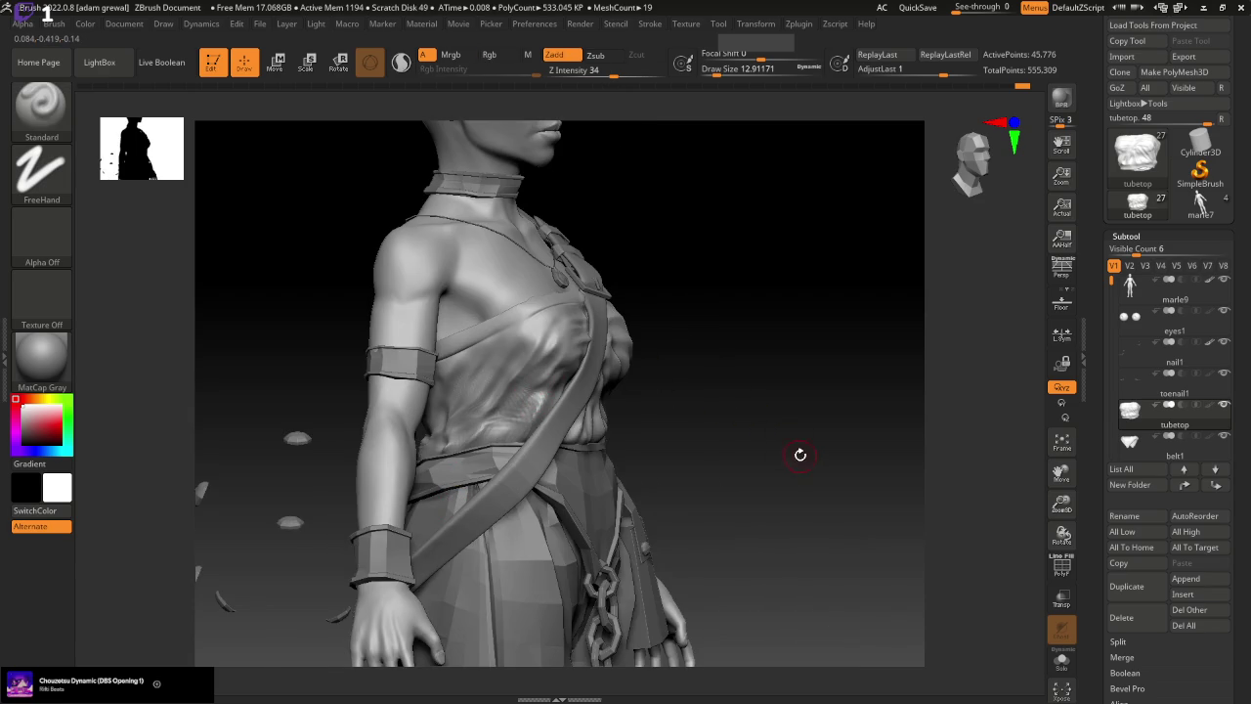
{"action": "left_click_drag", "start_coordinate": [801, 452], "coordinate": [767, 468]}
{"action": "mouse_move", "coordinate": [815, 557]}
{"action": "left_mouse_down"}
{"action": "mouse_move", "coordinate": [827, 550]}
{"action": "mouse_move", "coordinate": [773, 510]}
{"action": "left_mouse_up"}
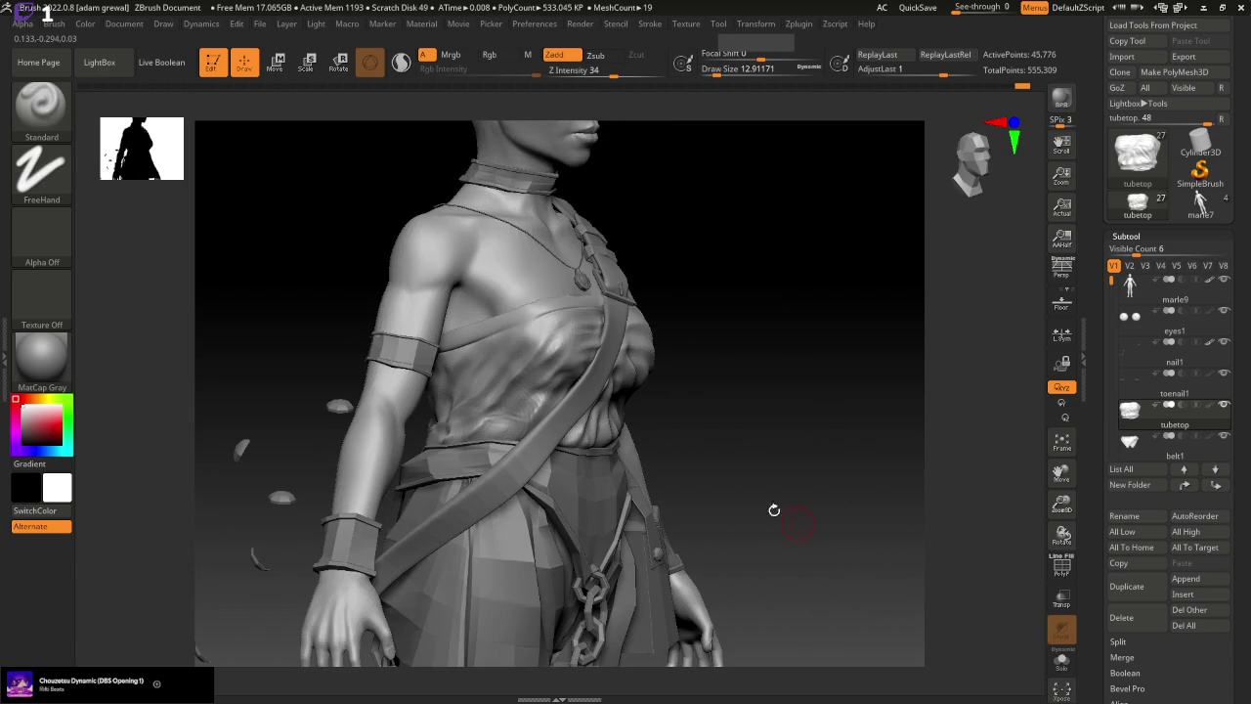
{"action": "mouse_move", "coordinate": [536, 389]}
{"action": "left_mouse_down"}
{"action": "mouse_move", "coordinate": [500, 448]}
{"action": "mouse_move", "coordinate": [500, 430]}
{"action": "left_mouse_up"}
{"action": "left_click_drag", "start_coordinate": [519, 387], "coordinate": [474, 446]}
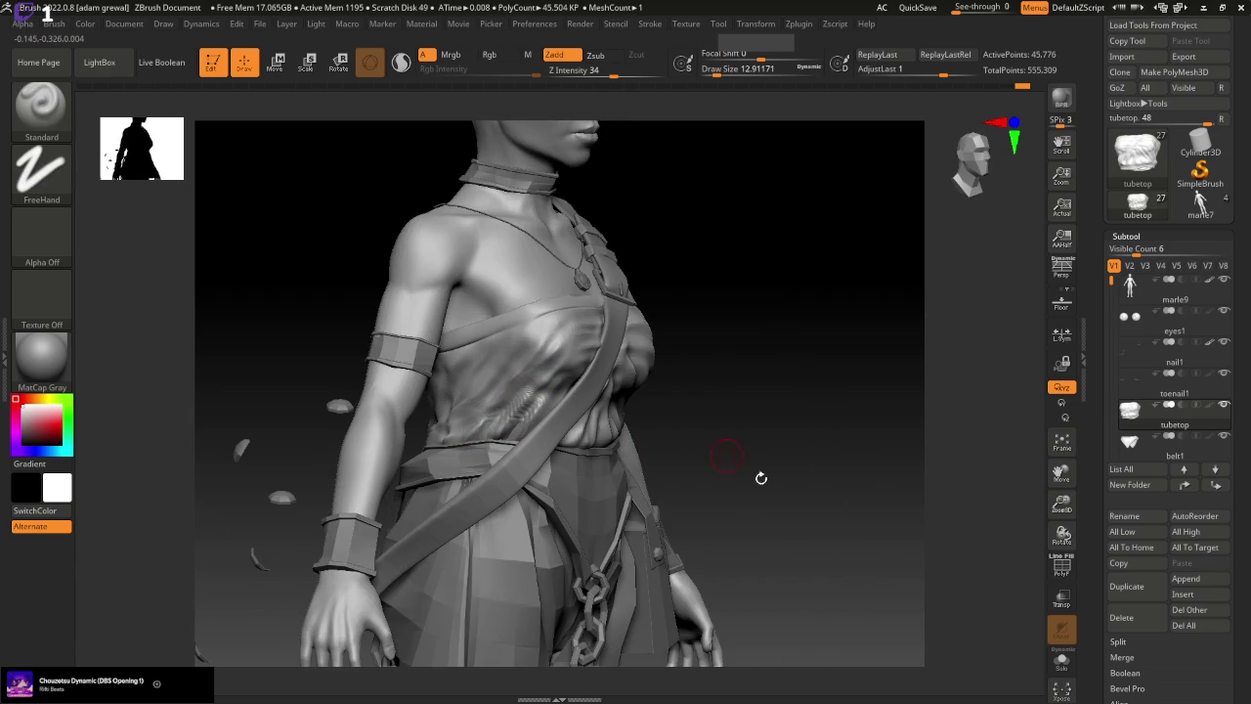
{"action": "left_click_drag", "start_coordinate": [759, 476], "coordinate": [835, 570]}
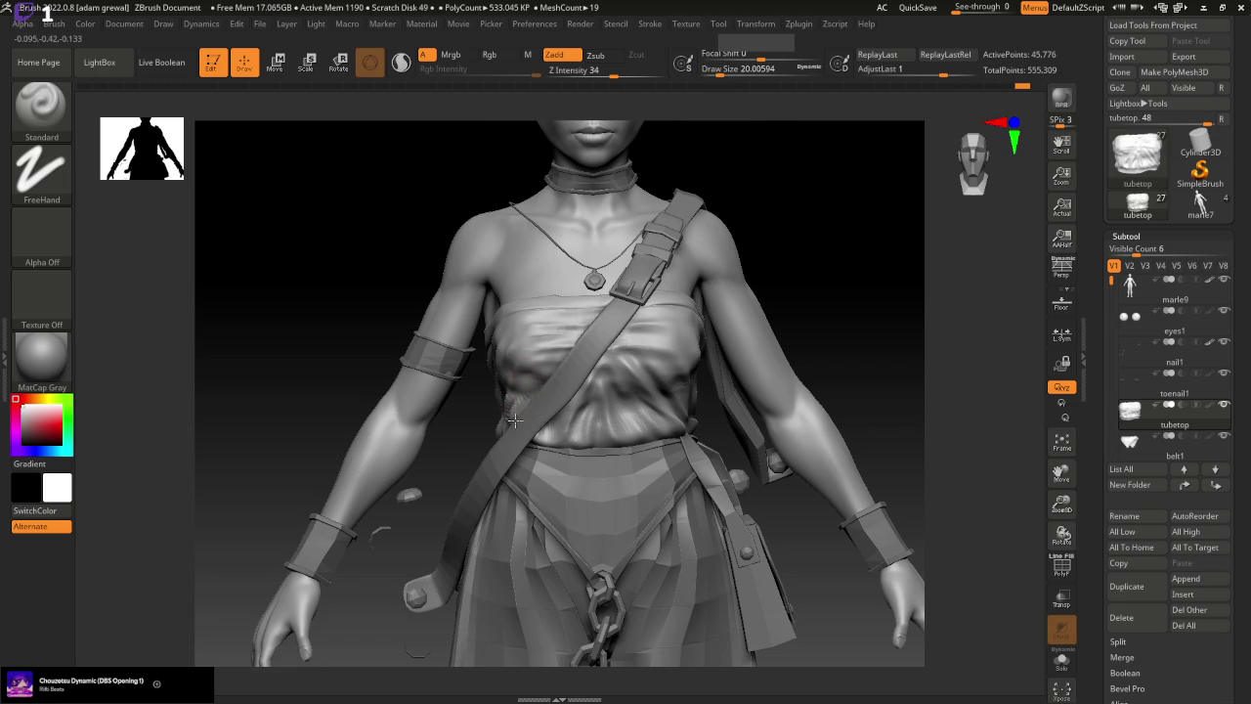
Sculpt folds on the side of the chest cloth from a three-quarter view, checking from the front
{"action": "right_click_drag", "start_coordinate": [407, 468], "coordinate": [464, 481]}
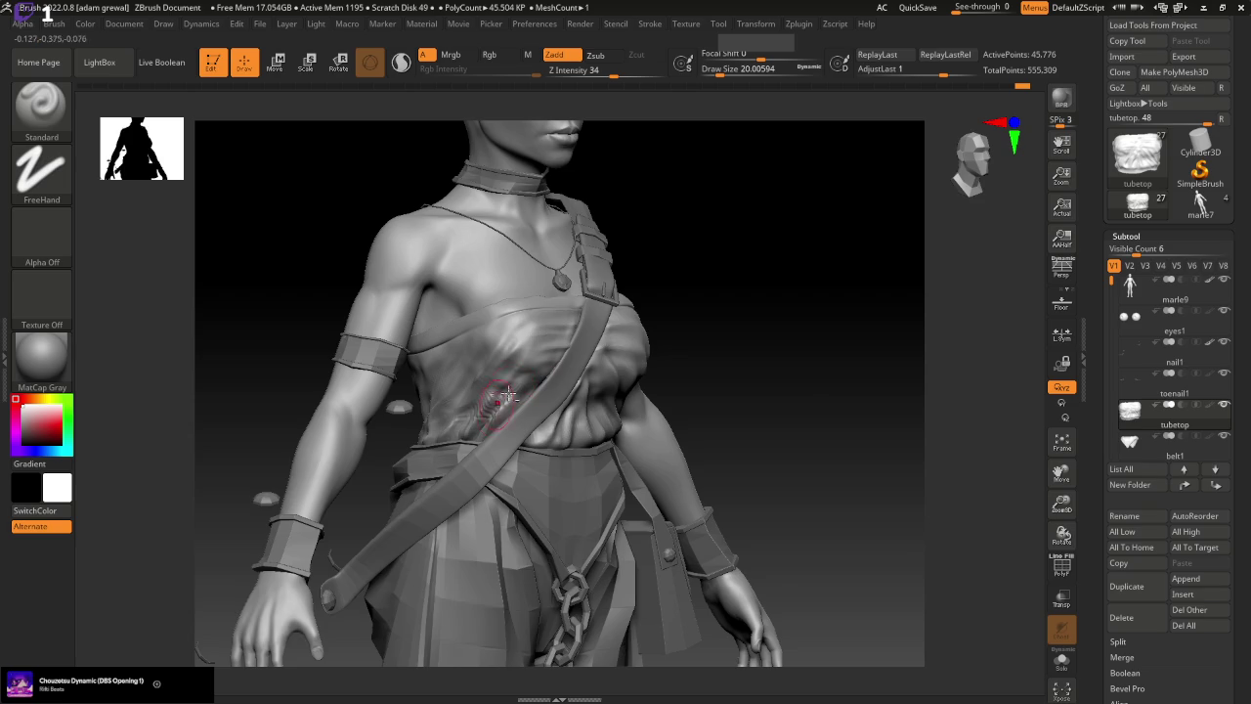
{"action": "right_click_drag", "start_coordinate": [479, 425], "coordinate": [511, 389], "text": "shift"}
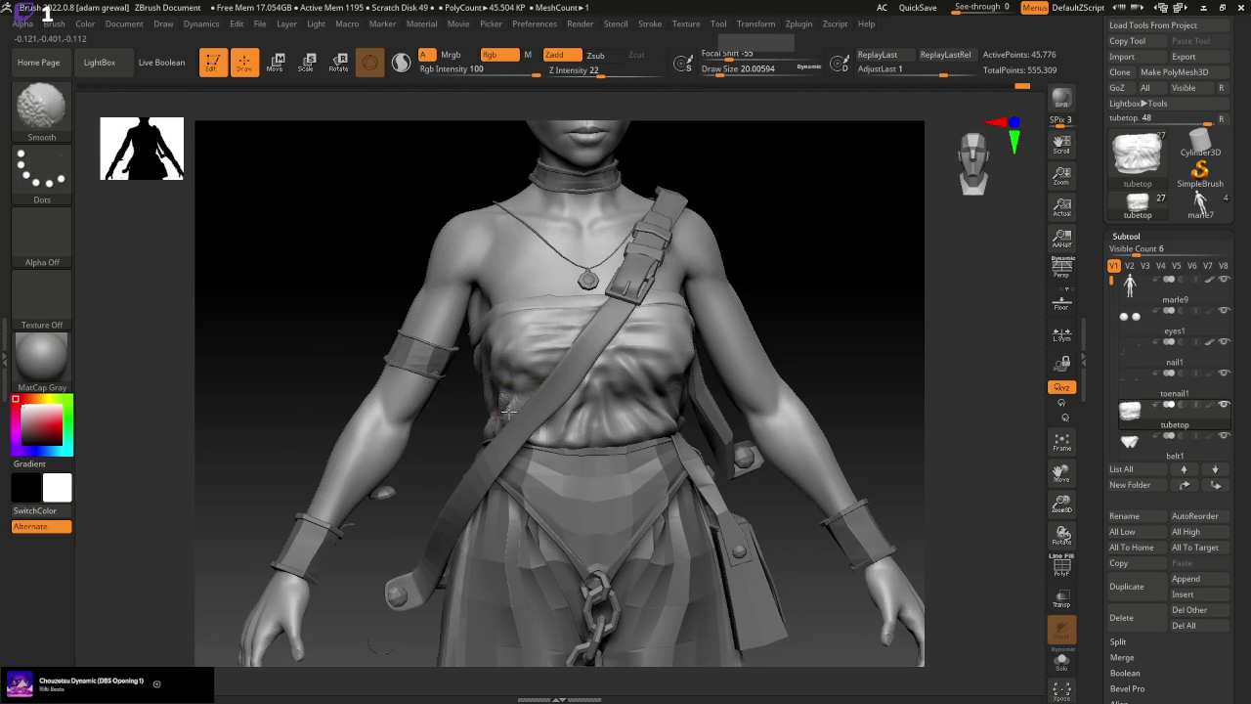
{"action": "right_click_drag", "start_coordinate": [837, 366], "coordinate": [619, 396]}
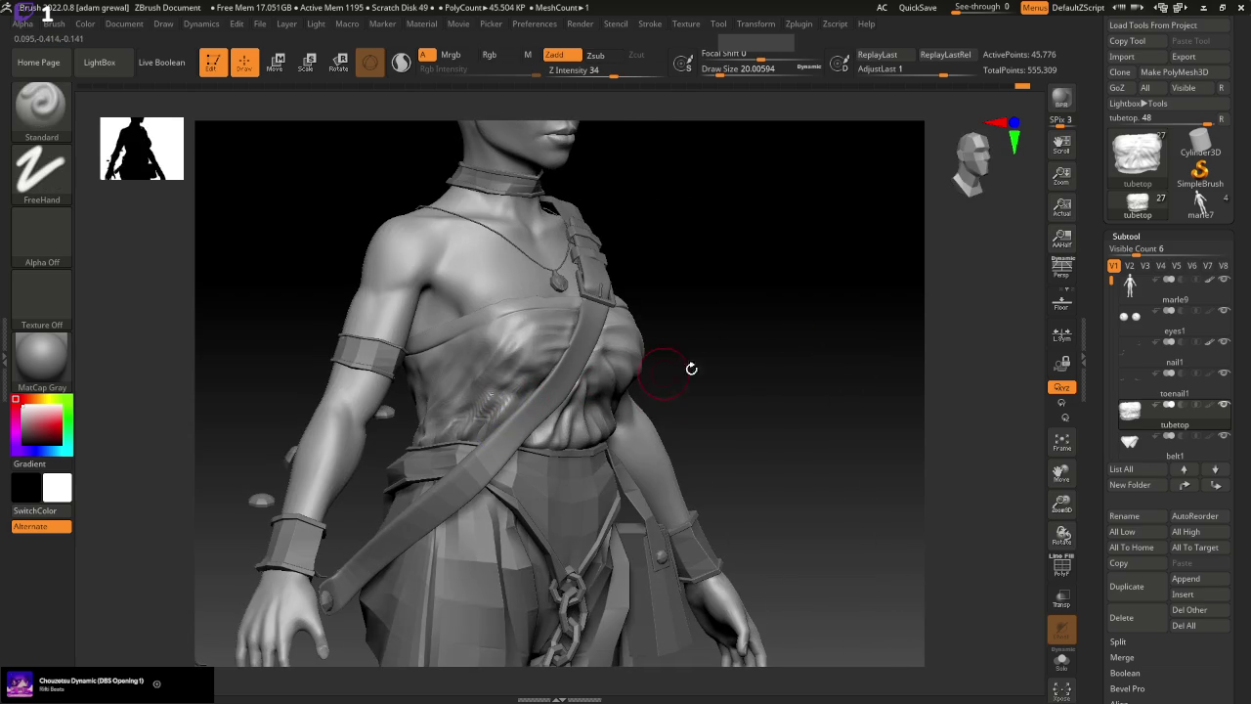
{"action": "mouse_move", "coordinate": [515, 398]}
{"action": "left_mouse_down", "text": "shift"}
{"action": "mouse_move", "coordinate": [524, 384]}
{"action": "mouse_move", "coordinate": [479, 442]}
{"action": "left_mouse_up", "text": "shift"}
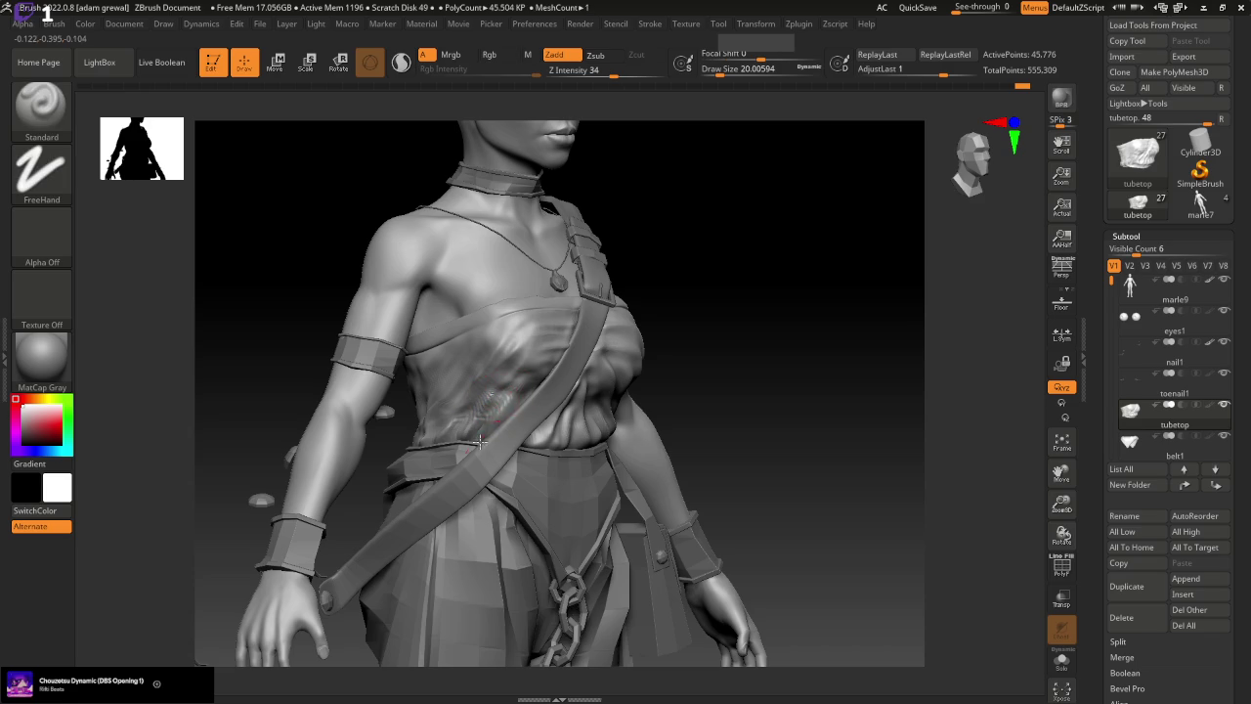
{"action": "mouse_move", "coordinate": [500, 415]}
{"action": "right_mouse_down"}
{"action": "mouse_move", "coordinate": [838, 447]}
{"action": "mouse_move", "coordinate": [422, 304]}
{"action": "right_mouse_up"}
Build up the side chest folds with ClayBuildup, then smooth them
{"action": "left_click", "coordinate": [41, 104]}
{"action": "left_click", "coordinate": [183, 120]}
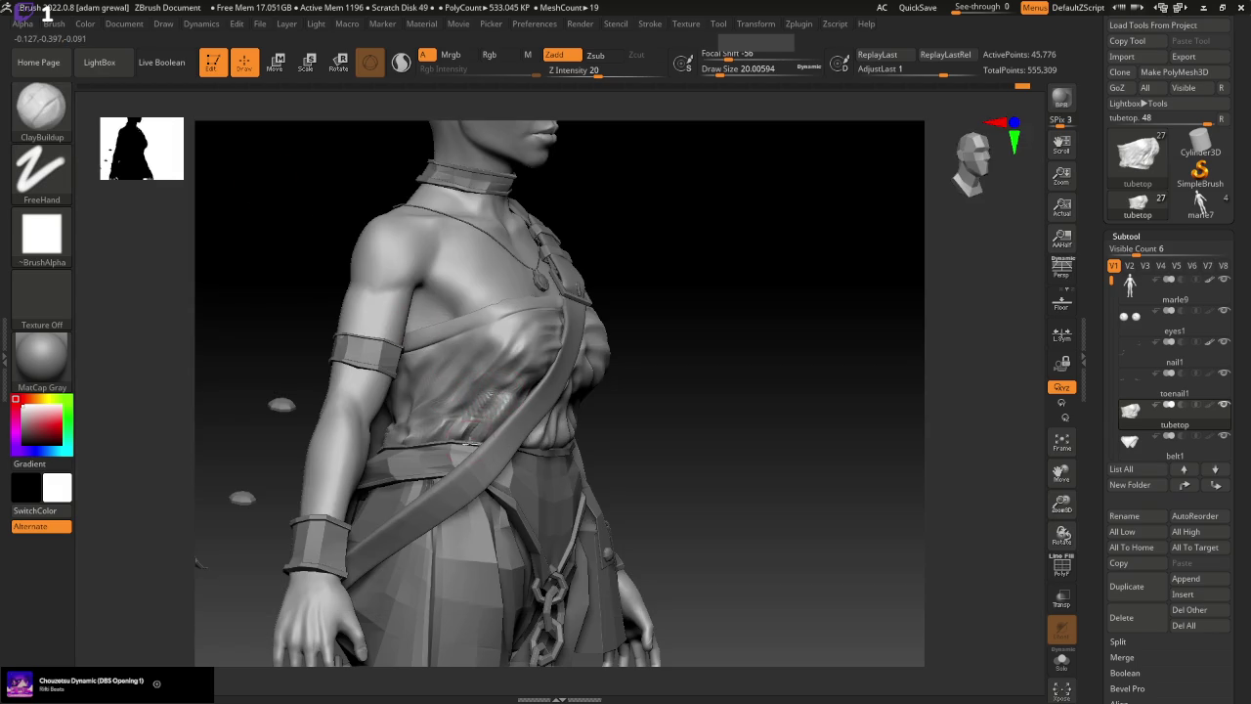
{"action": "left_click_drag", "start_coordinate": [488, 381], "coordinate": [479, 391]}
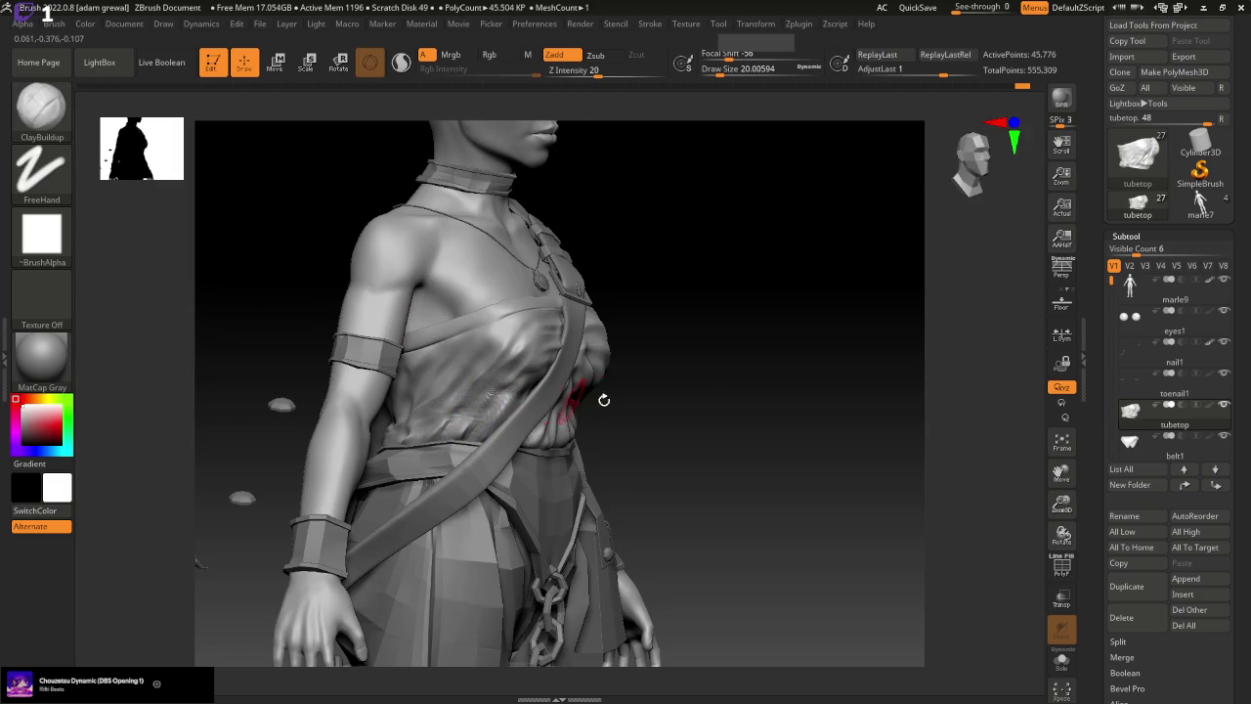
{"action": "right_click_drag", "start_coordinate": [605, 399], "coordinate": [694, 401]}
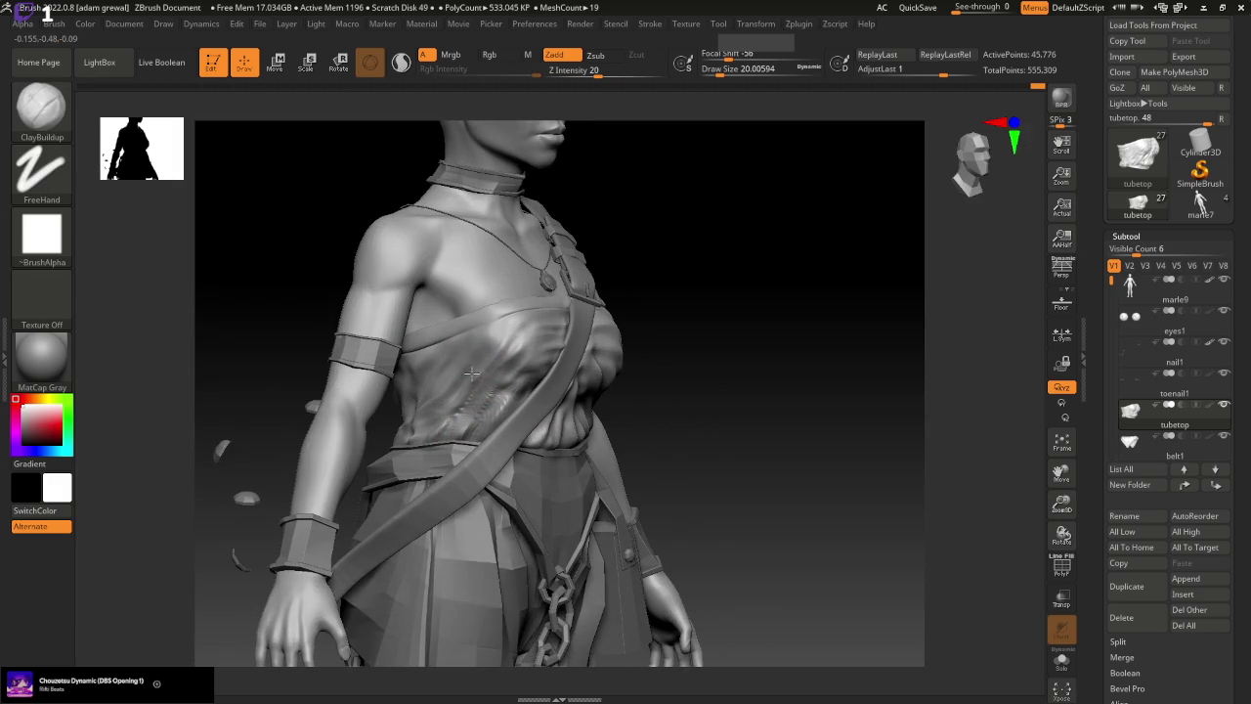
{"action": "left_click_drag", "start_coordinate": [473, 409], "coordinate": [564, 399], "text": "shift"}
{"action": "mouse_move", "coordinate": [564, 399]}
{"action": "right_mouse_down"}
{"action": "mouse_move", "coordinate": [832, 411]}
{"action": "mouse_move", "coordinate": [831, 399]}
{"action": "right_mouse_up"}
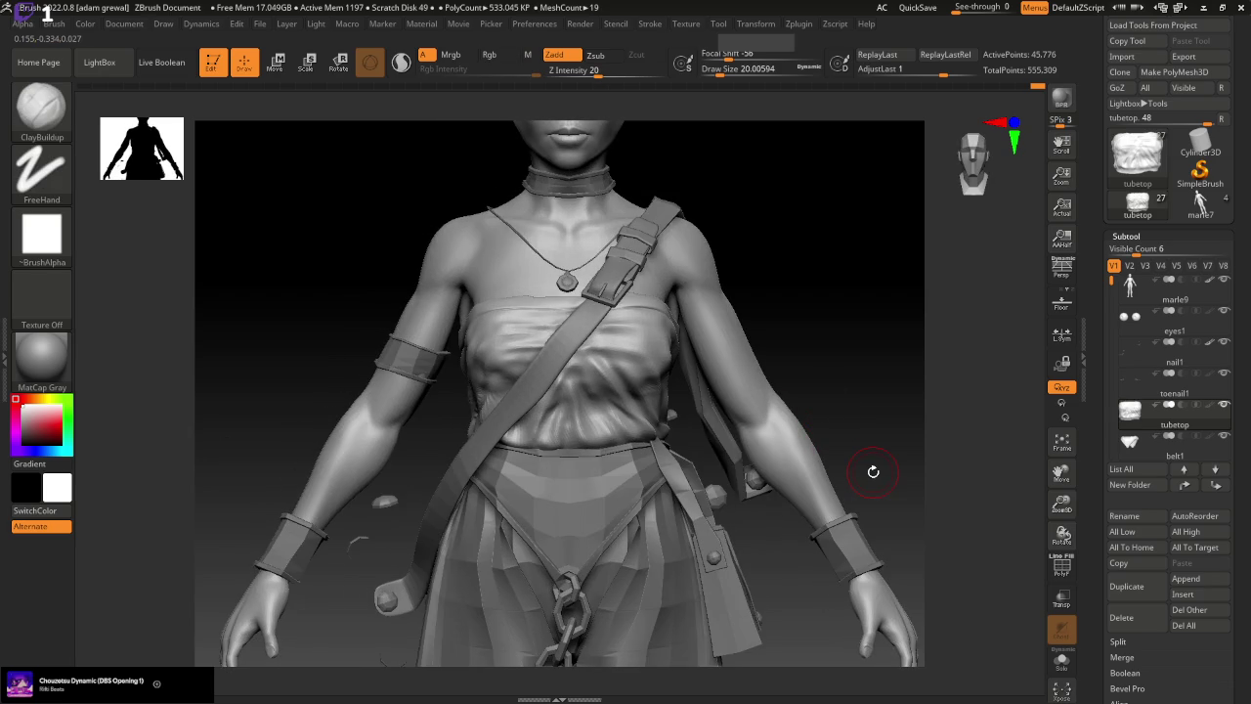
Halve the brush size, return to Standard at about 17 and add a small belly fold
{"action": "left_click_drag", "start_coordinate": [742, 68], "coordinate": [718, 68]}
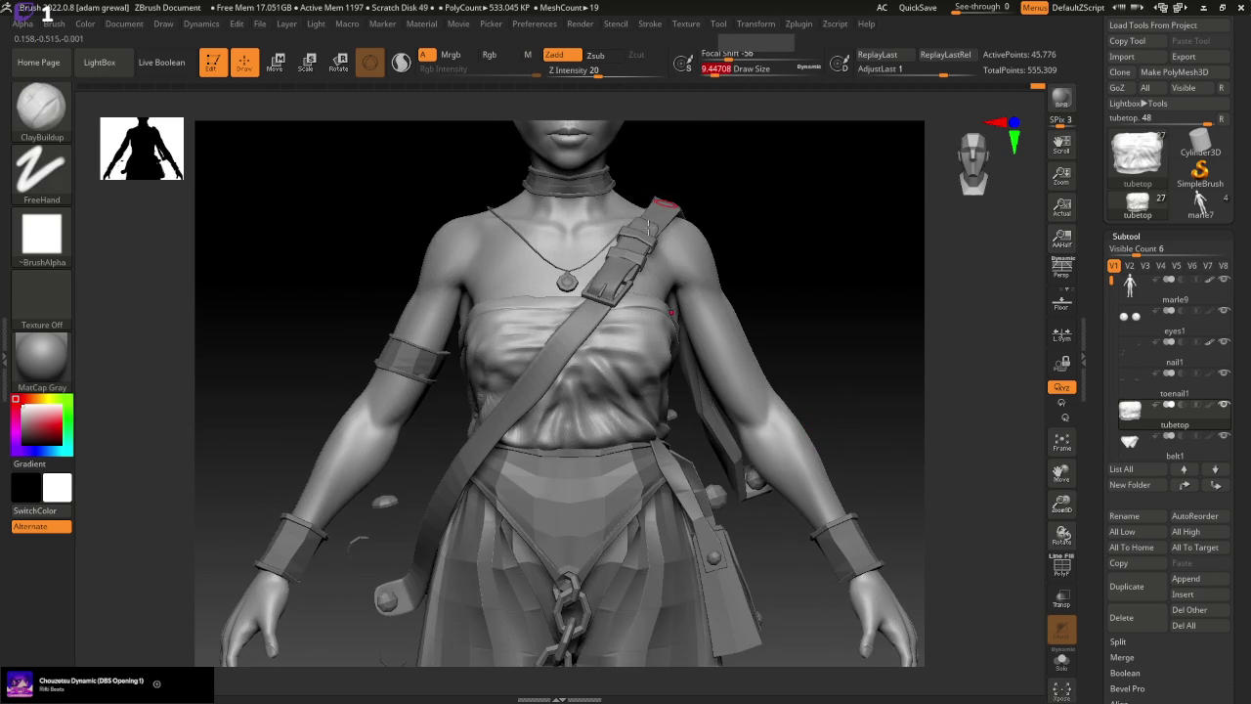
{"action": "left_click", "coordinate": [41, 108]}
{"action": "left_click", "coordinate": [640, 124]}
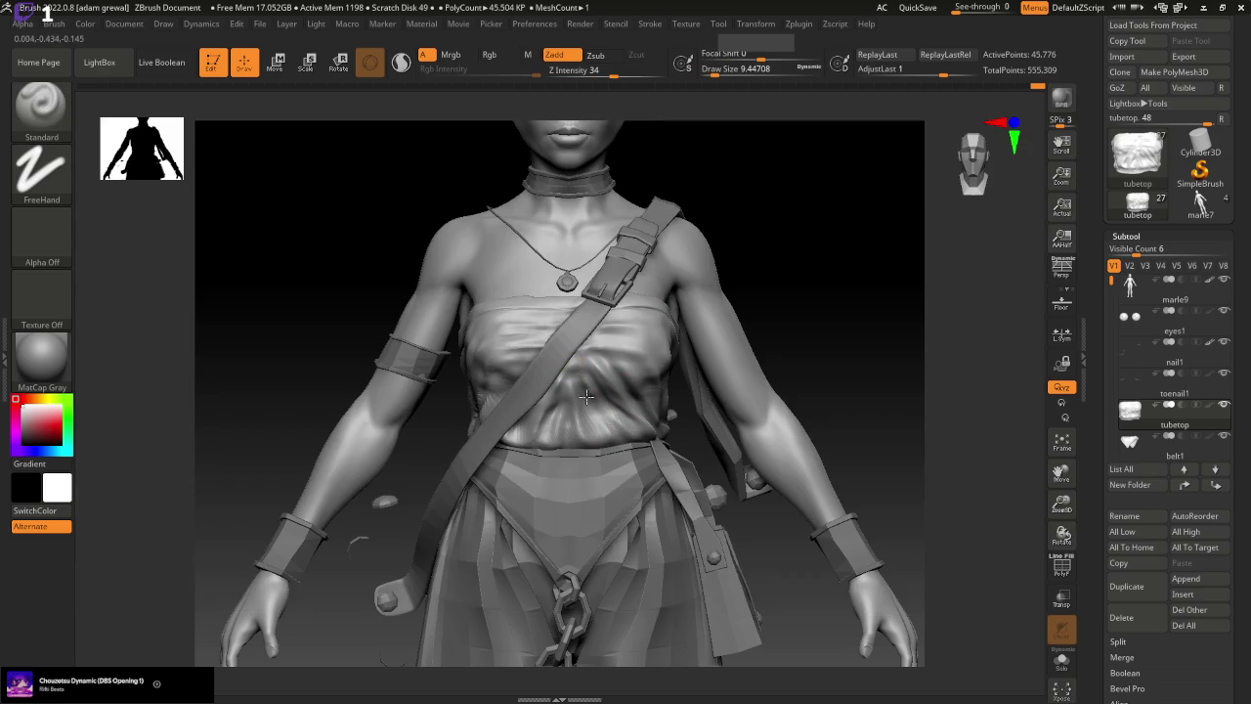
{"action": "left_click_drag", "start_coordinate": [842, 408], "coordinate": [885, 441]}
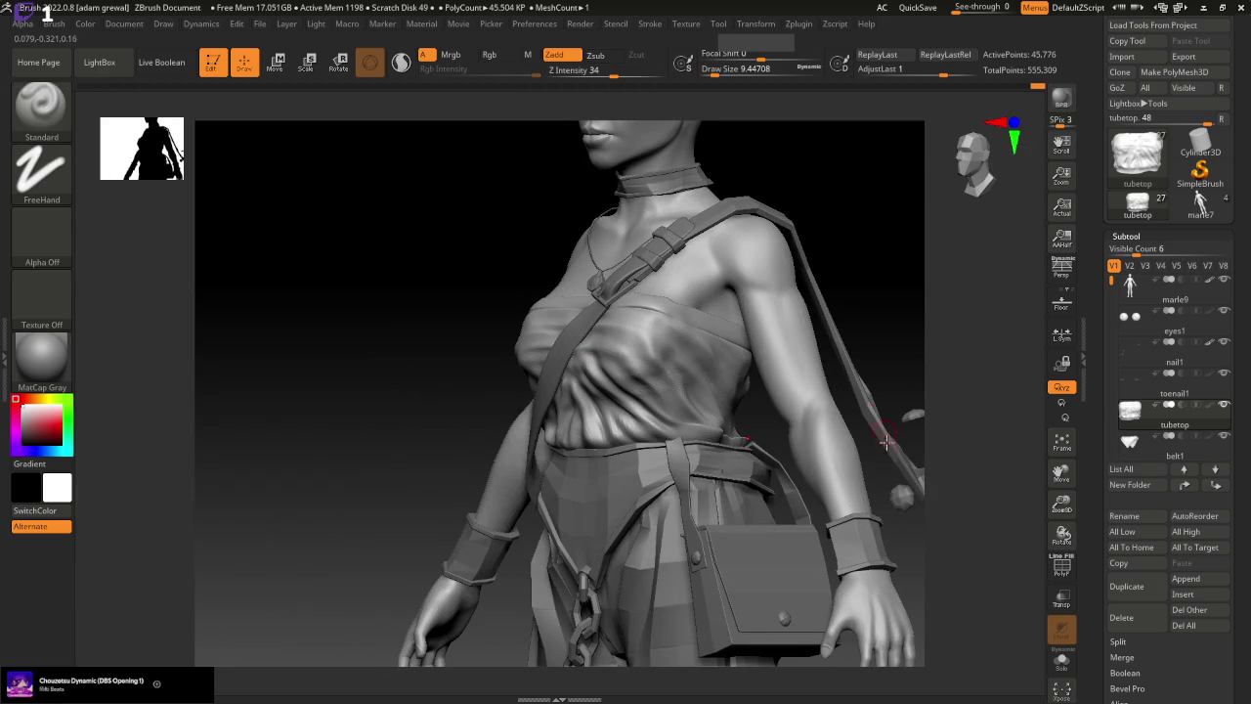
{"action": "left_click_drag", "start_coordinate": [714, 72], "coordinate": [723, 72]}
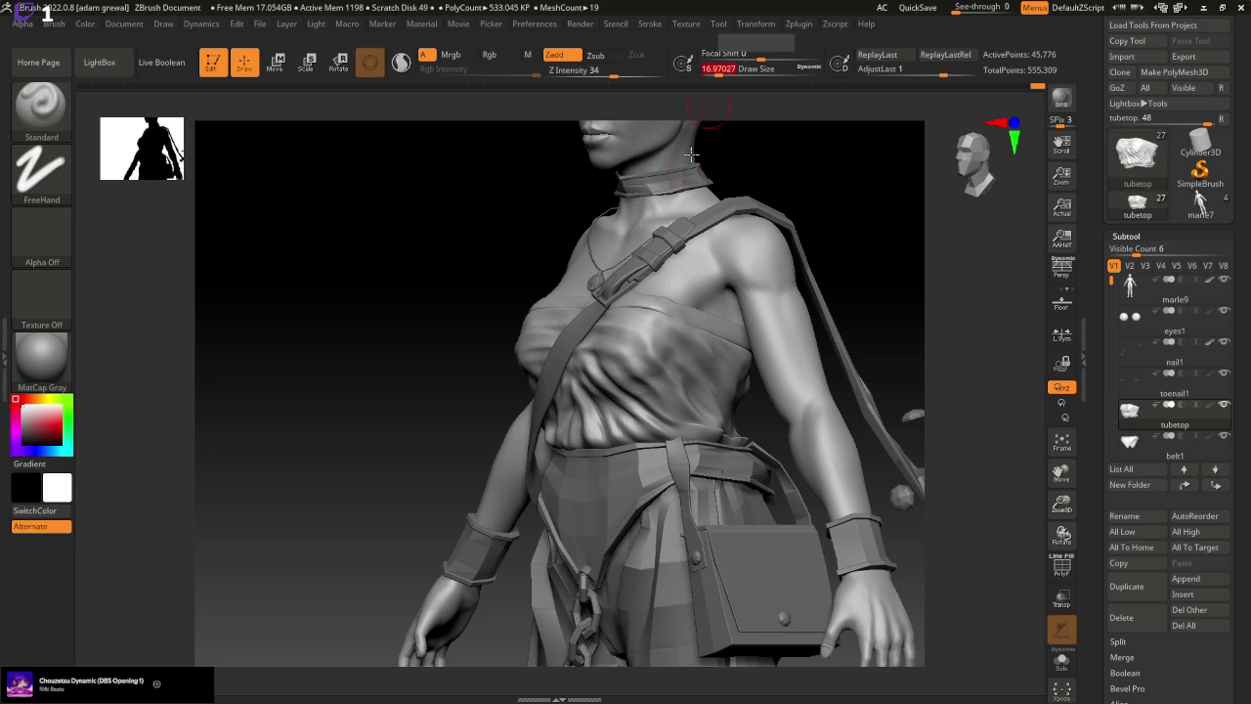
{"action": "left_click_drag", "start_coordinate": [583, 433], "coordinate": [594, 430]}
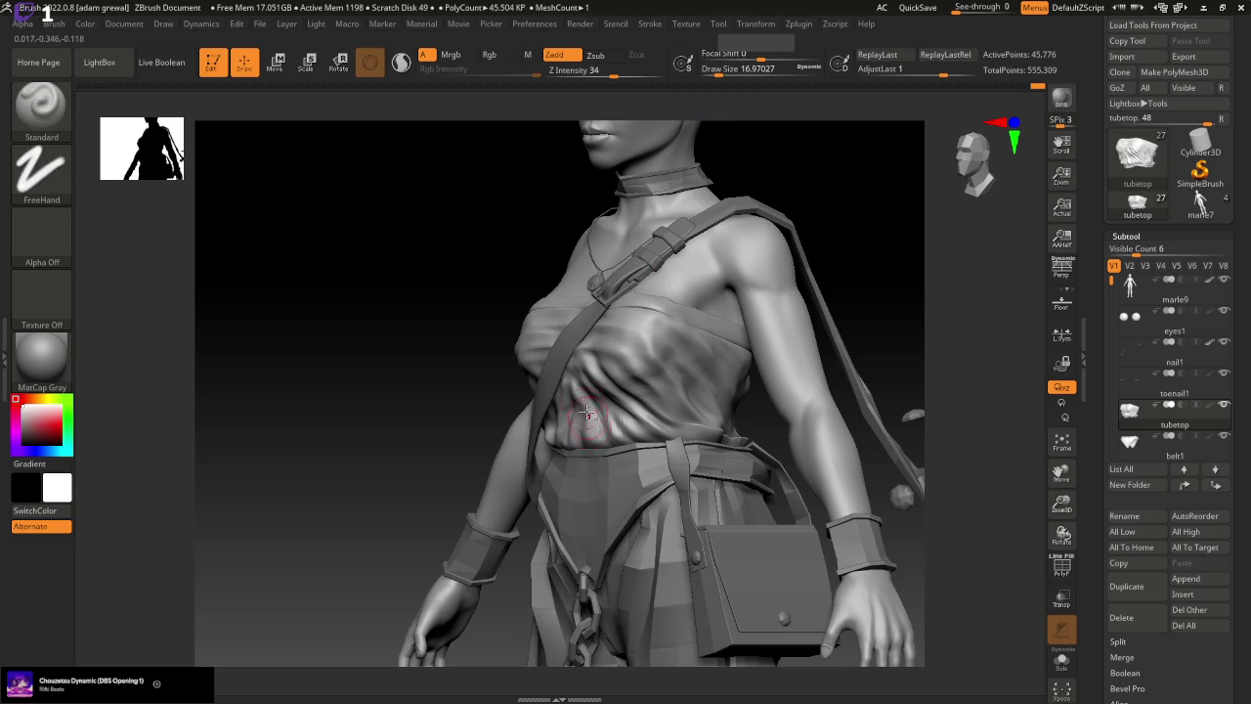
{"action": "left_click_drag", "start_coordinate": [938, 450], "coordinate": [954, 480], "text": "shift"}
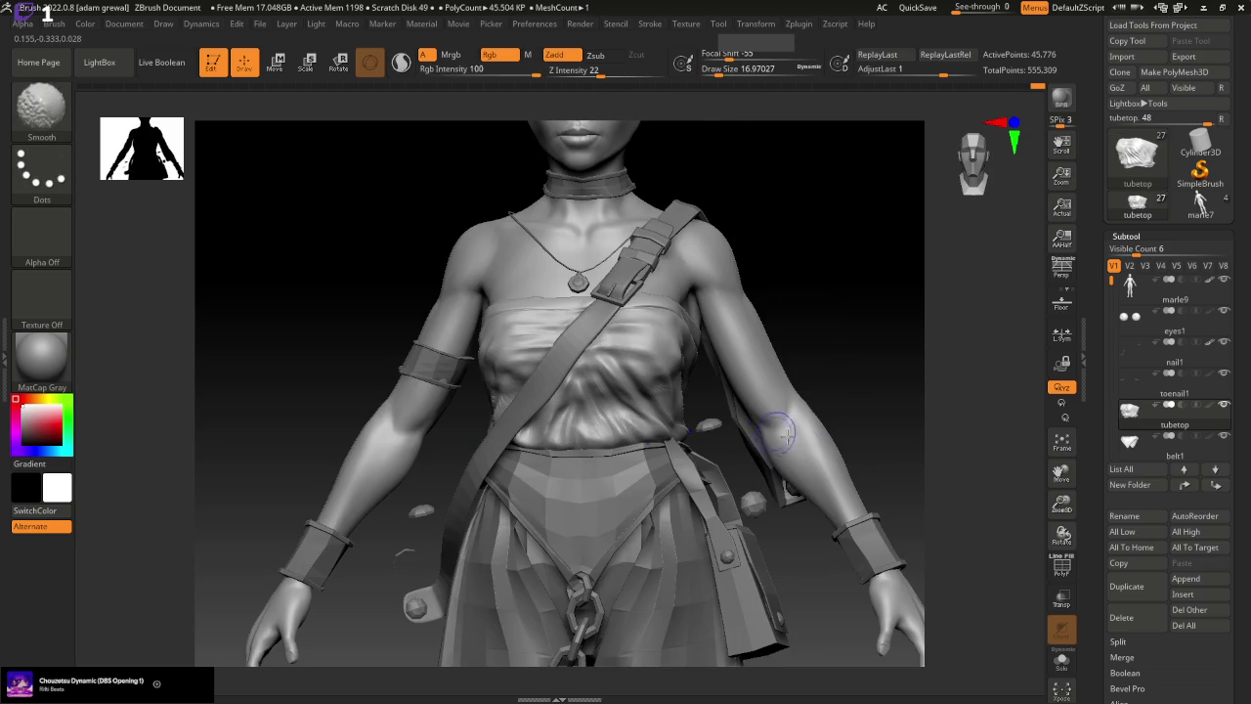
{"action": "left_click_drag", "start_coordinate": [1062, 505], "coordinate": [1046, 469]}
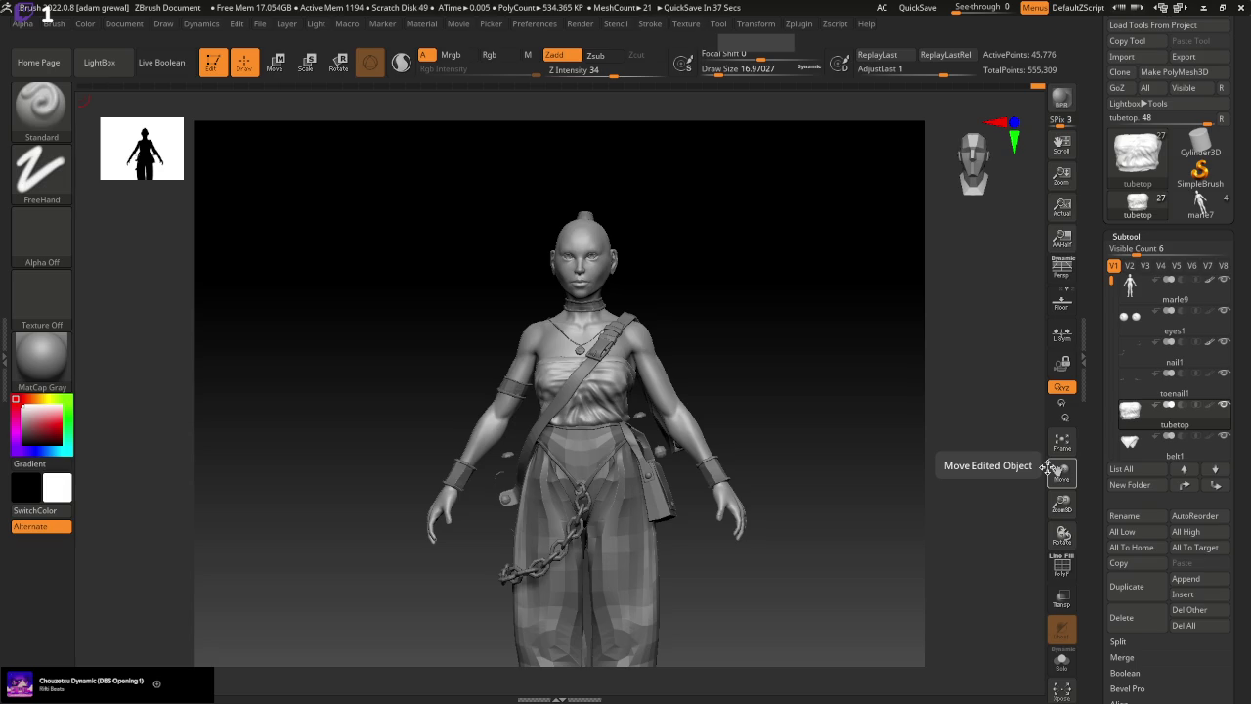
Turn the character to a straight back view and enlarge the Standard brush to about 32.7
{"action": "mouse_move", "coordinate": [804, 395]}
{"action": "left_mouse_down"}
{"action": "mouse_move", "coordinate": [706, 399]}
{"action": "mouse_move", "coordinate": [729, 398]}
{"action": "left_mouse_up"}
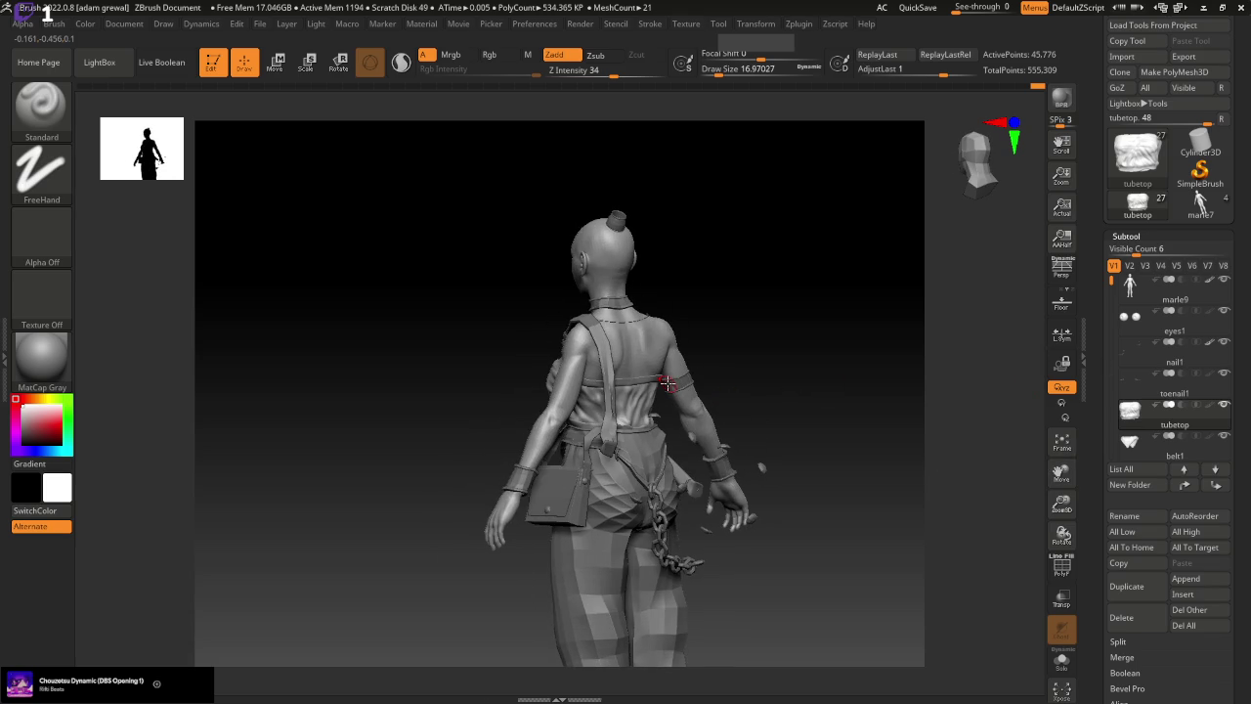
{"action": "key", "text": "bracketright"}
{"action": "key", "text": "bracketright"}
{"action": "key", "text": "bracketright"}
{"action": "mouse_move", "coordinate": [642, 374]}
{"action": "left_mouse_down"}
{"action": "mouse_move", "coordinate": [600, 405]}
{"action": "mouse_move", "coordinate": [779, 412]}
{"action": "left_mouse_up"}
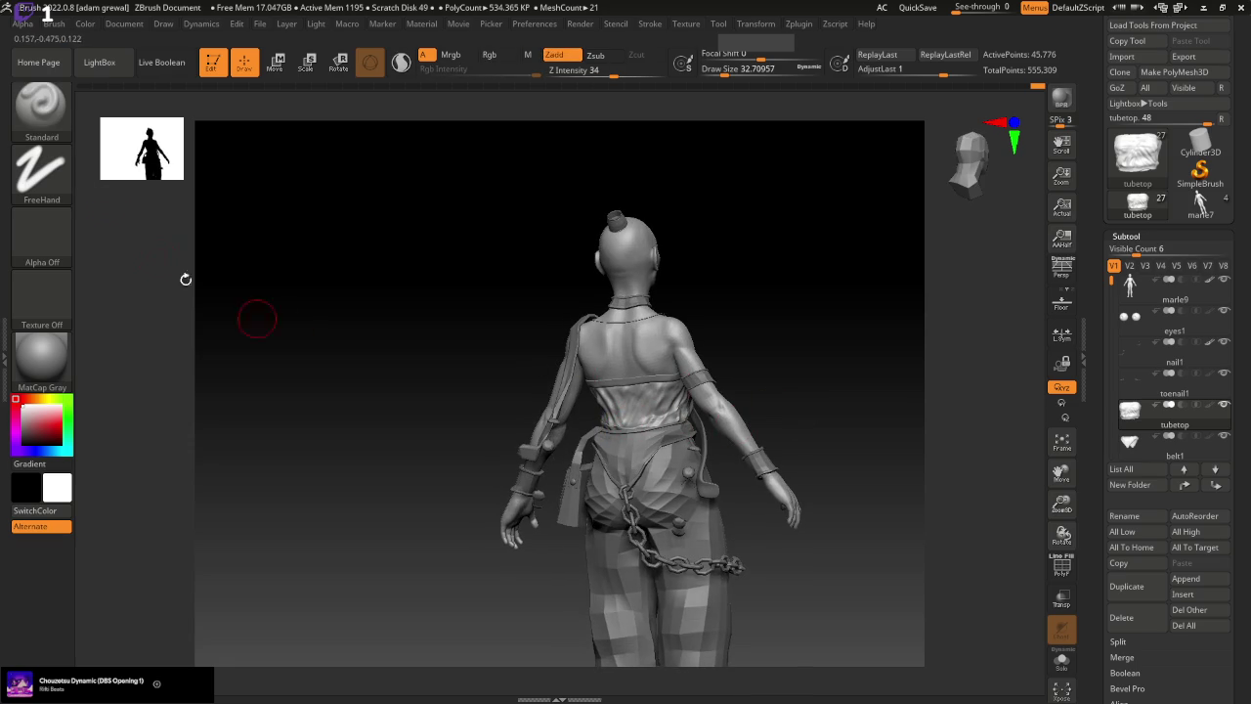
Select the Move brush and zoom in on the back of the tube top
{"action": "left_click", "coordinate": [41, 105]}
{"action": "left_click", "coordinate": [369, 120]}
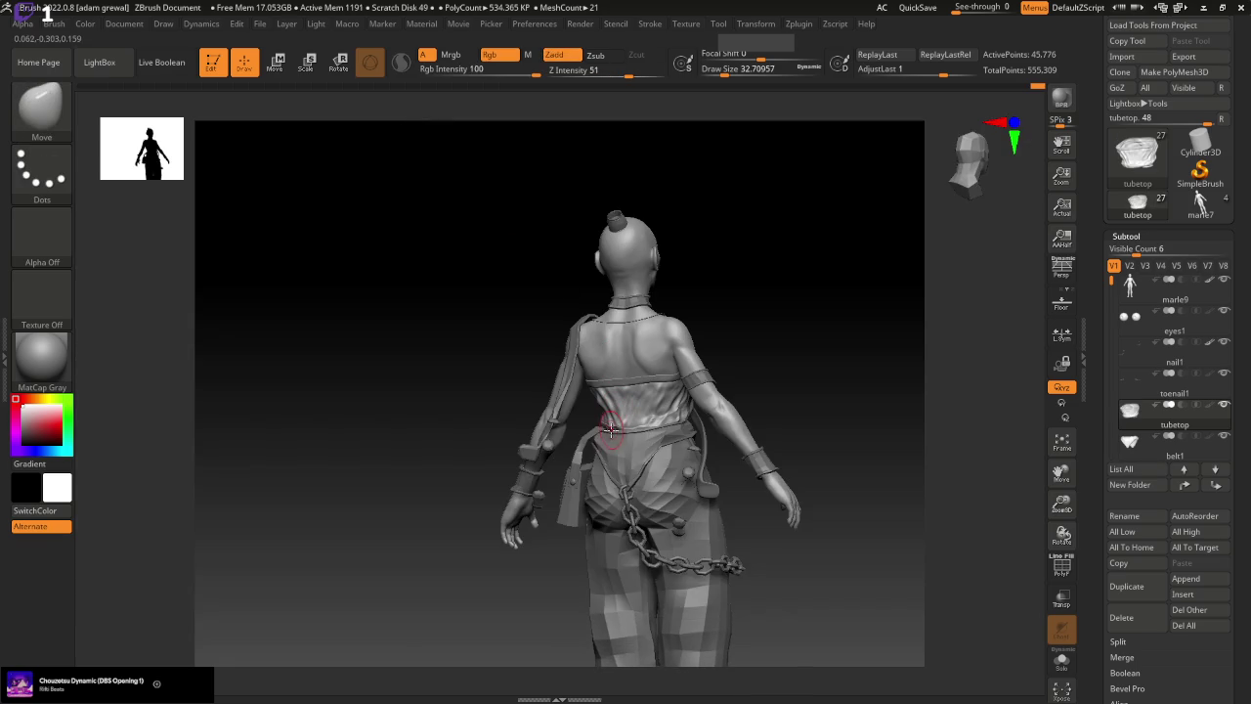
{"action": "mouse_move", "coordinate": [1062, 504]}
{"action": "left_mouse_down"}
{"action": "mouse_move", "coordinate": [1035, 386]}
{"action": "mouse_move", "coordinate": [1017, 376]}
{"action": "left_mouse_up"}
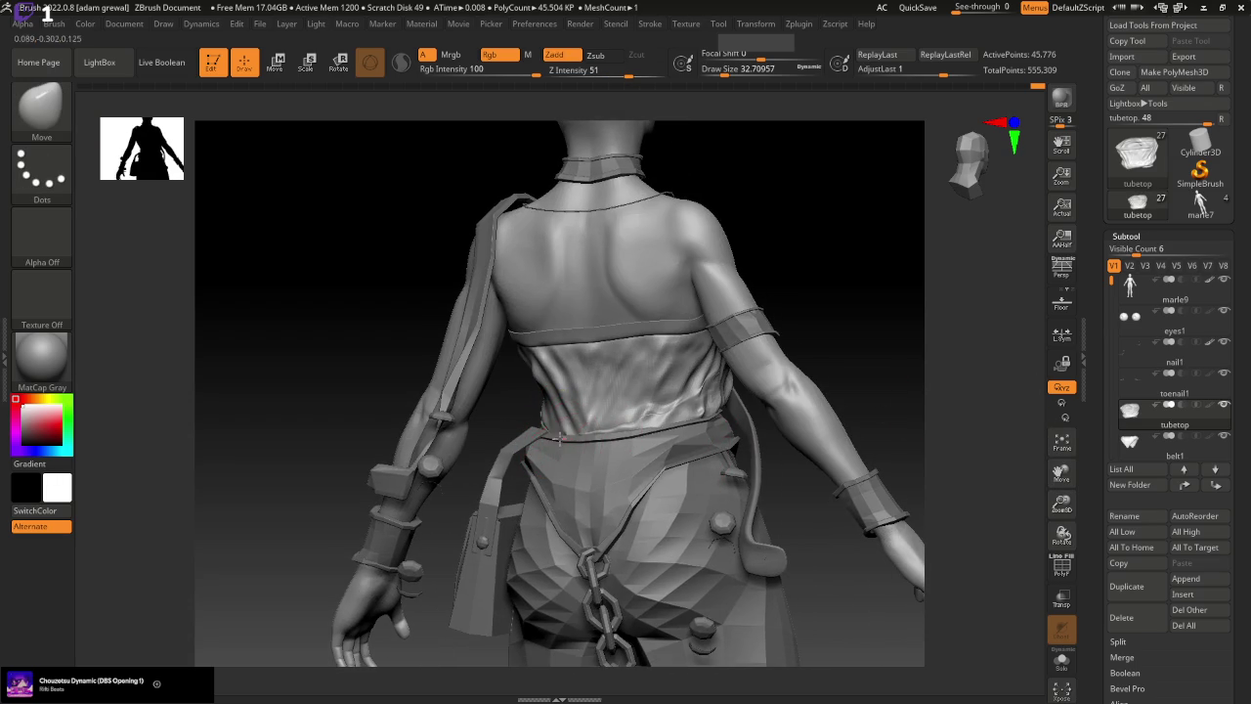
{"action": "mouse_move", "coordinate": [820, 386]}
{"action": "left_mouse_down"}
{"action": "mouse_move", "coordinate": [854, 338]}
{"action": "mouse_move", "coordinate": [652, 426]}
{"action": "left_mouse_up"}
{"action": "left_click_drag", "start_coordinate": [838, 375], "coordinate": [751, 227]}
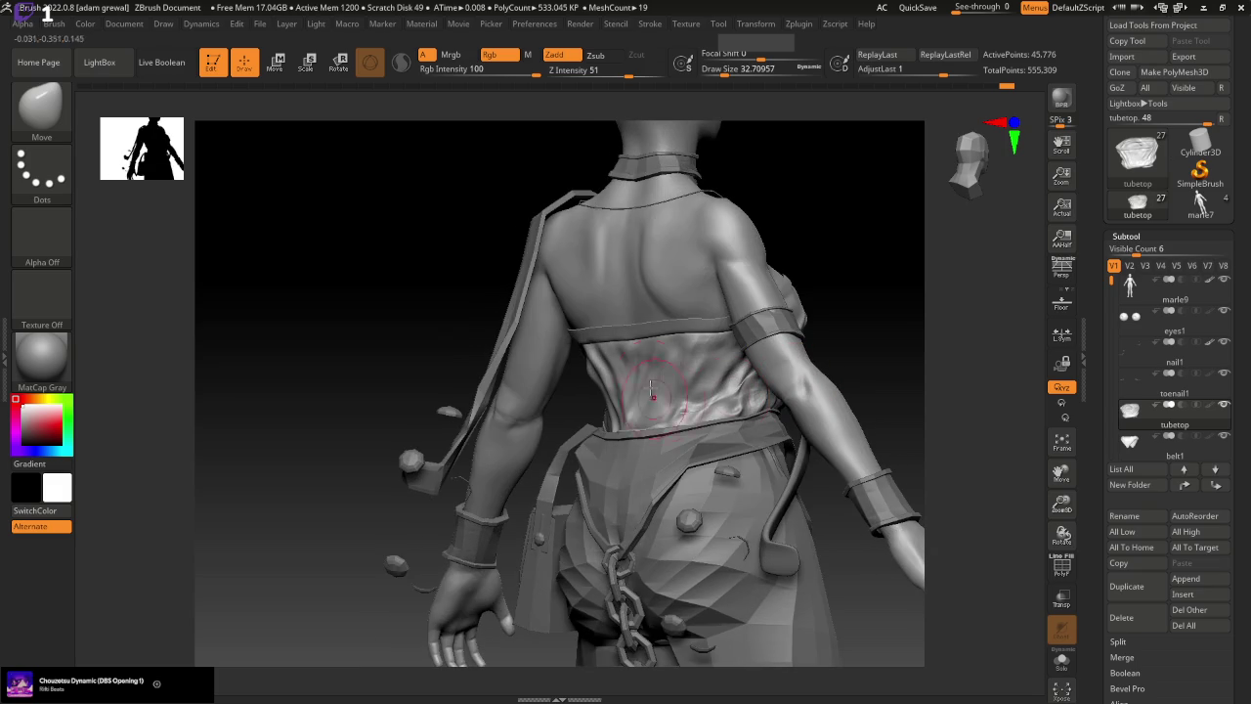
Enlarge the draw size to about 53.8 and settle on a straight back view
{"action": "left_click_drag", "start_coordinate": [733, 75], "coordinate": [750, 75]}
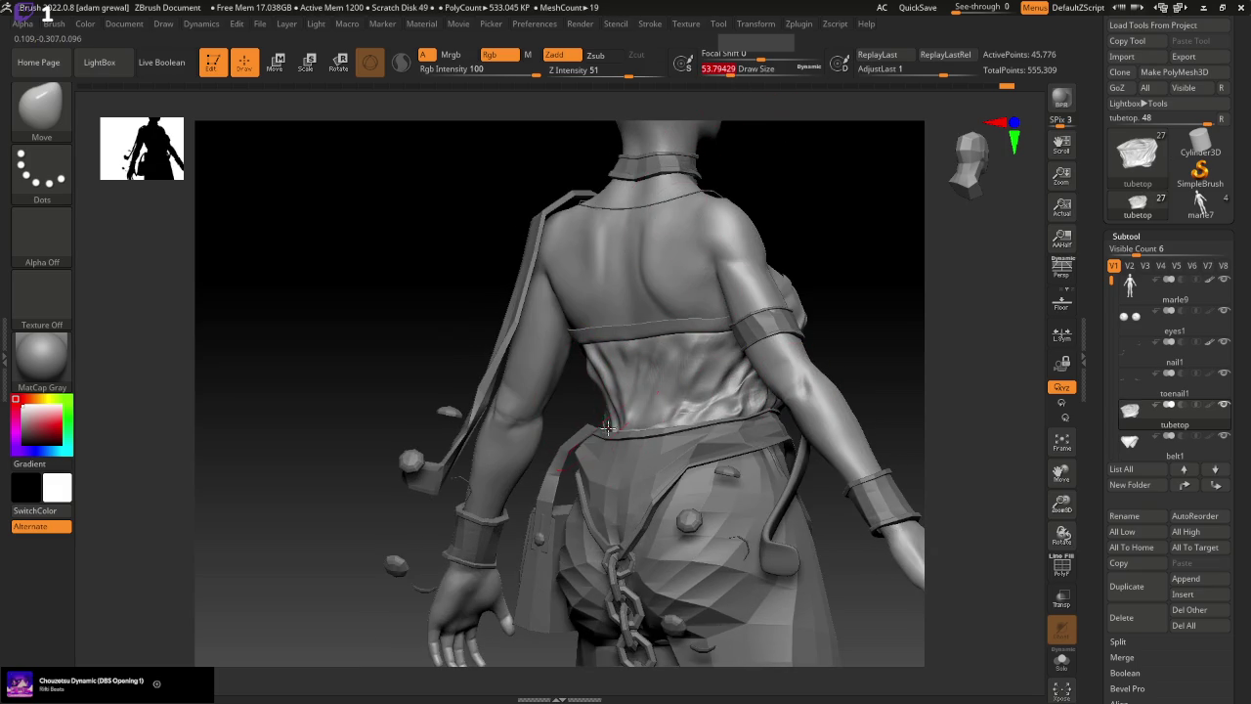
{"action": "left_click_drag", "start_coordinate": [873, 365], "coordinate": [684, 440]}
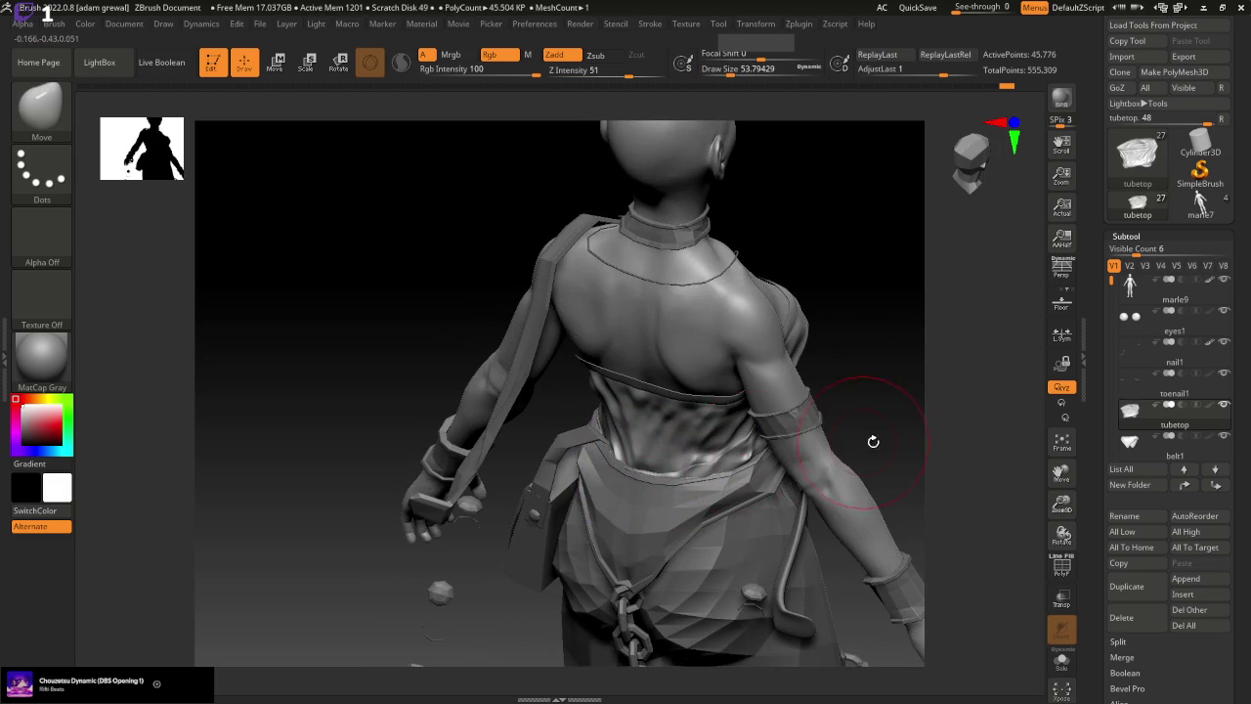
{"action": "left_click_drag", "start_coordinate": [871, 439], "coordinate": [880, 372]}
{"action": "left_click", "coordinate": [41, 105]}
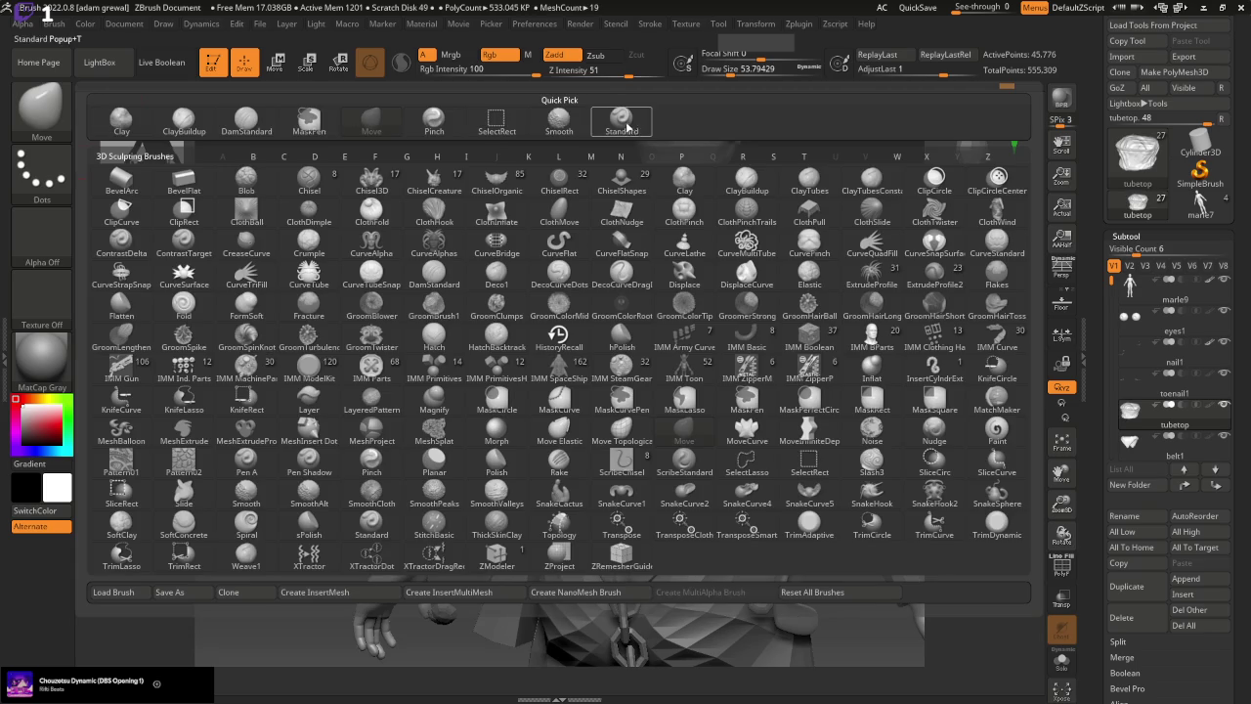
With a fine Standard brush, sculpt wrinkles from the chest band down to the waist
{"action": "left_click", "coordinate": [630, 127]}
{"action": "left_click_drag", "start_coordinate": [725, 72], "coordinate": [711, 71]}
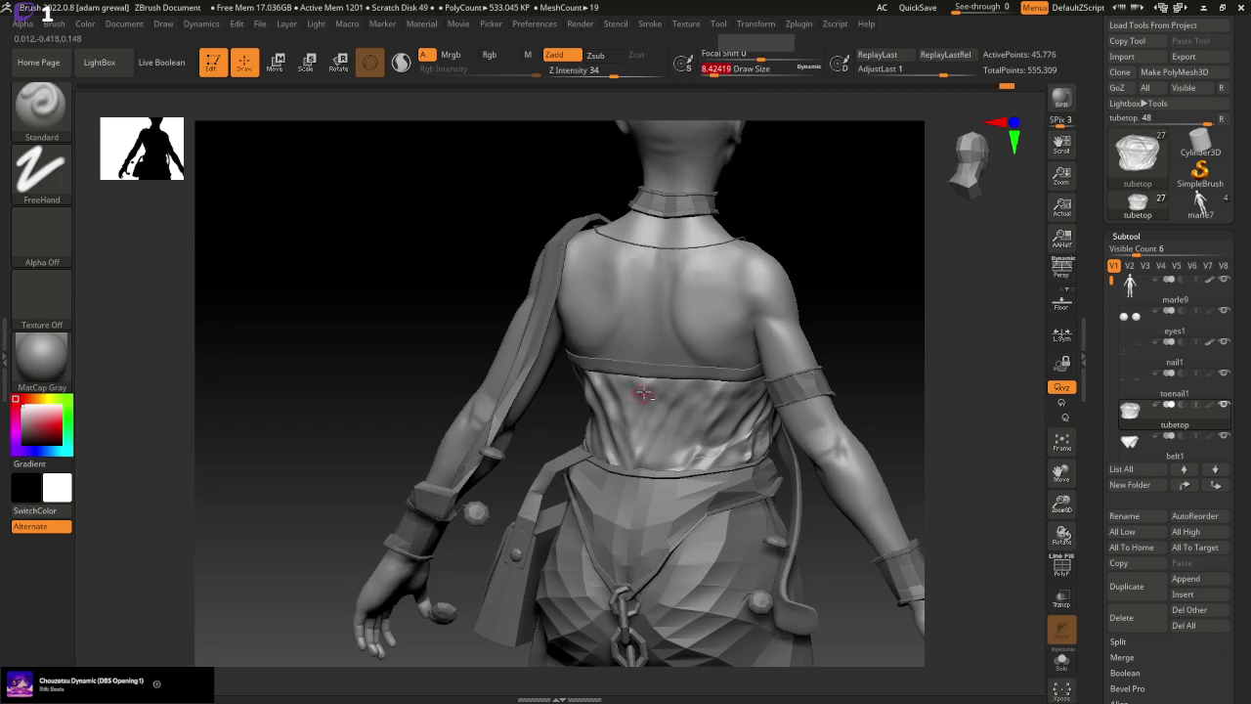
{"action": "left_click_drag", "start_coordinate": [647, 386], "coordinate": [628, 423]}
{"action": "left_click_drag", "start_coordinate": [648, 377], "coordinate": [640, 477]}
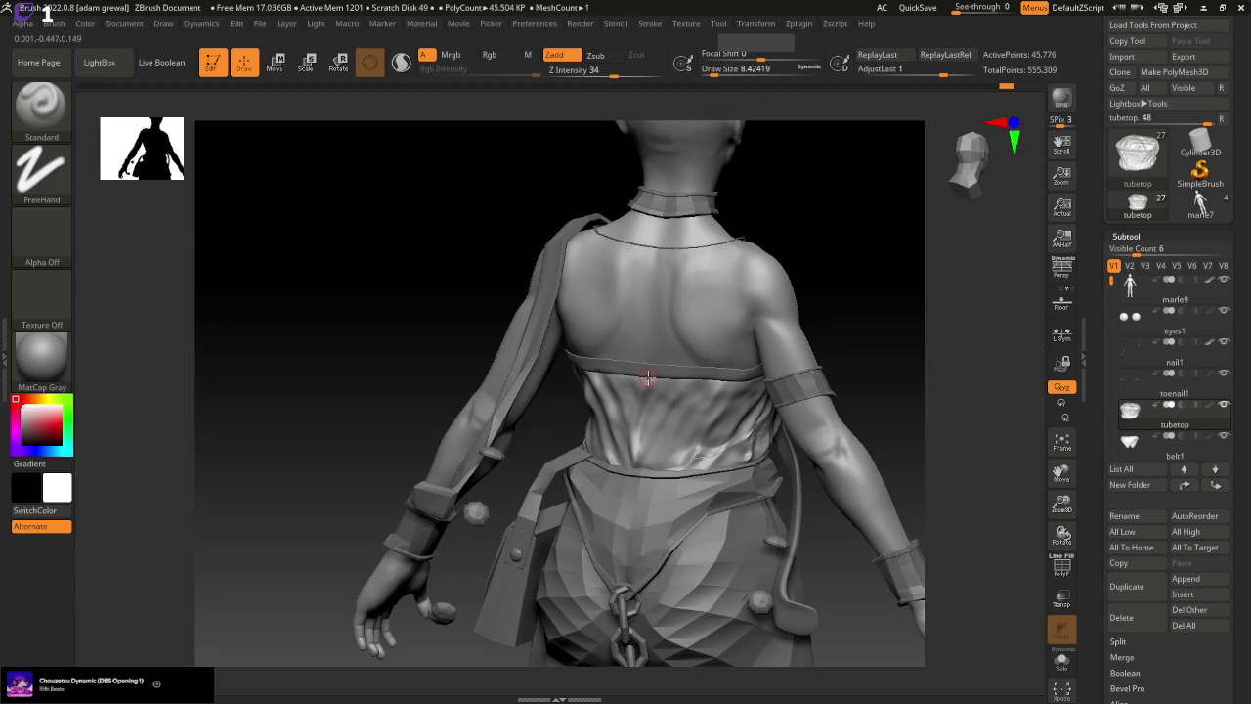
{"action": "key", "text": "bracketright"}
{"action": "key", "text": "bracketright"}
{"action": "key", "text": "bracketright"}
{"action": "key", "text": "bracketright"}
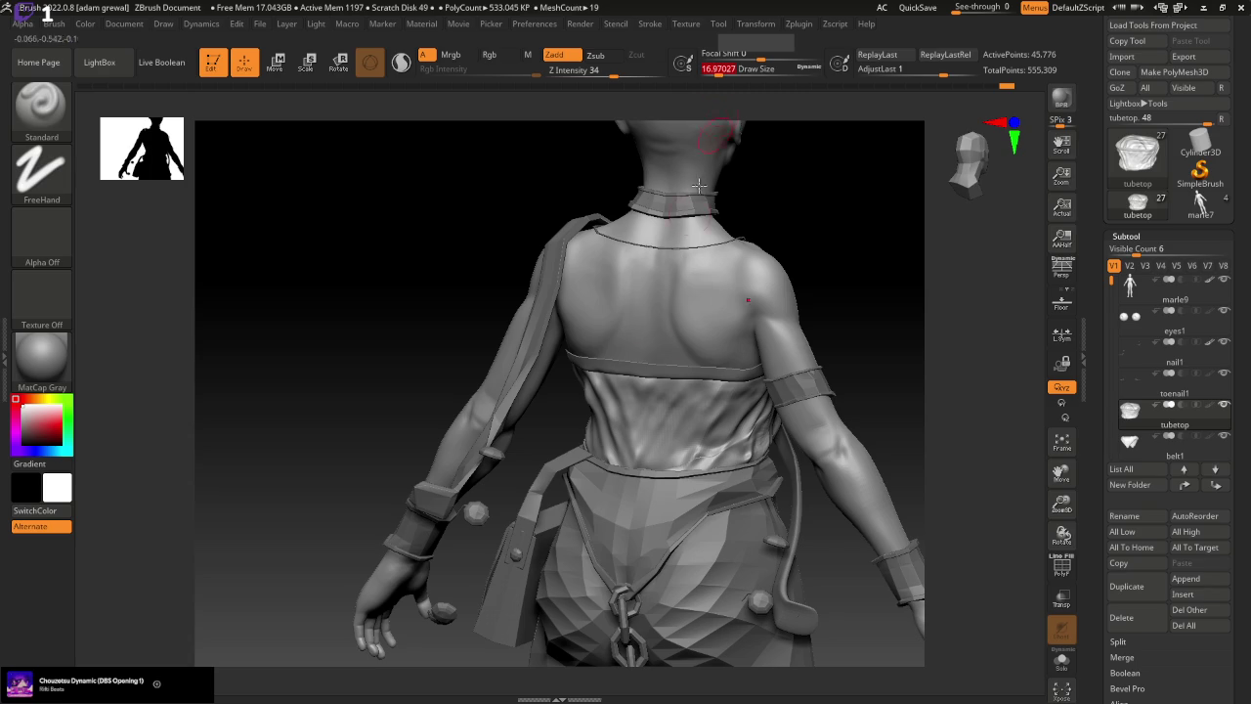
{"action": "left_click_drag", "start_coordinate": [650, 388], "coordinate": [645, 467]}
{"action": "left_click_drag", "start_coordinate": [691, 387], "coordinate": [652, 484]}
{"action": "left_click_drag", "start_coordinate": [715, 383], "coordinate": [667, 473]}
Reshape and add more wrinkles along the back from several back angles
{"action": "mouse_move", "coordinate": [837, 362]}
{"action": "left_mouse_down"}
{"action": "mouse_move", "coordinate": [901, 332]}
{"action": "mouse_move", "coordinate": [846, 358]}
{"action": "left_mouse_up"}
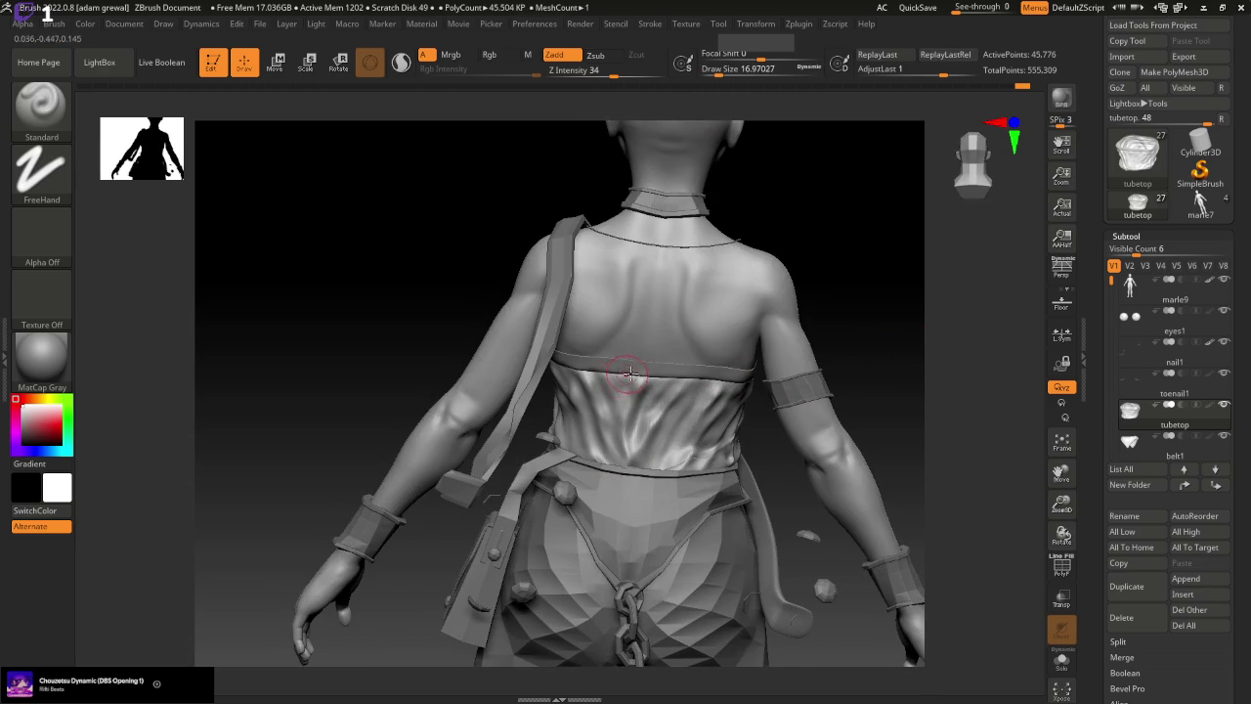
{"action": "mouse_move", "coordinate": [629, 373]}
{"action": "left_mouse_down"}
{"action": "mouse_move", "coordinate": [693, 388]}
{"action": "mouse_move", "coordinate": [703, 405]}
{"action": "left_mouse_up"}
{"action": "left_click_drag", "start_coordinate": [863, 354], "coordinate": [824, 353]}
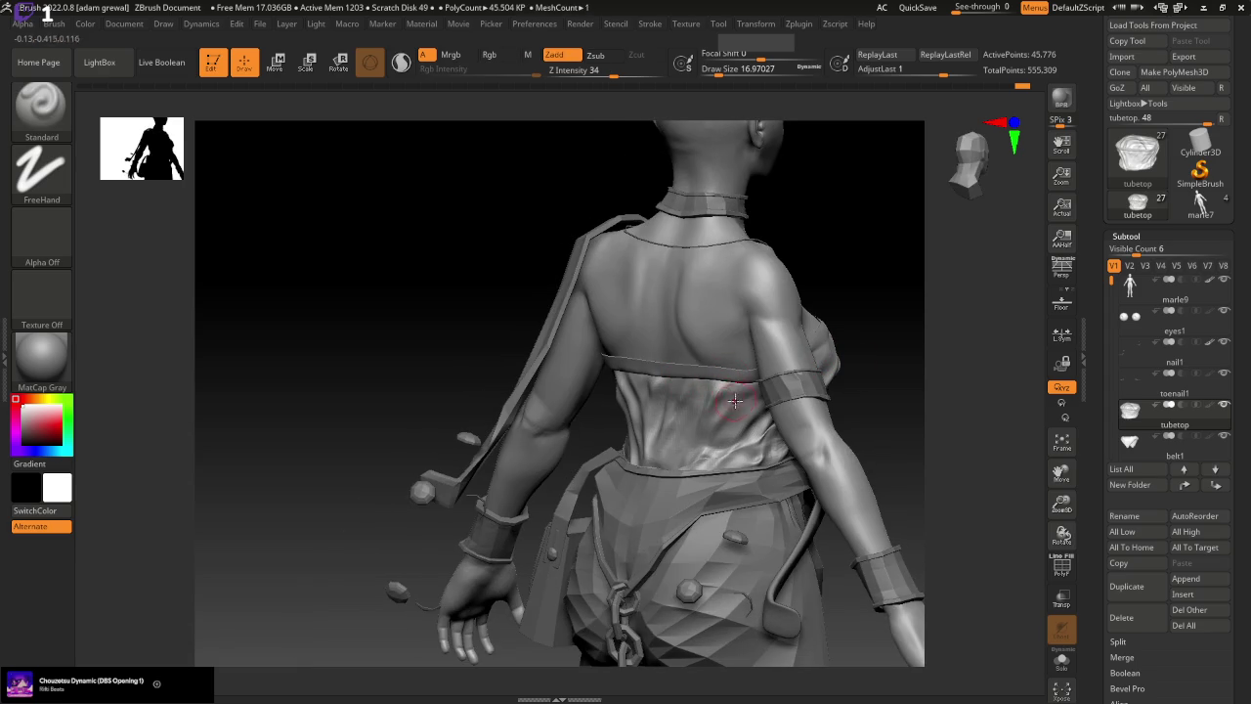
{"action": "left_click_drag", "start_coordinate": [735, 400], "coordinate": [691, 464]}
{"action": "left_click_drag", "start_coordinate": [753, 397], "coordinate": [694, 475]}
{"action": "left_click_drag", "start_coordinate": [733, 430], "coordinate": [684, 475]}
{"action": "left_click_drag", "start_coordinate": [894, 391], "coordinate": [836, 428]}
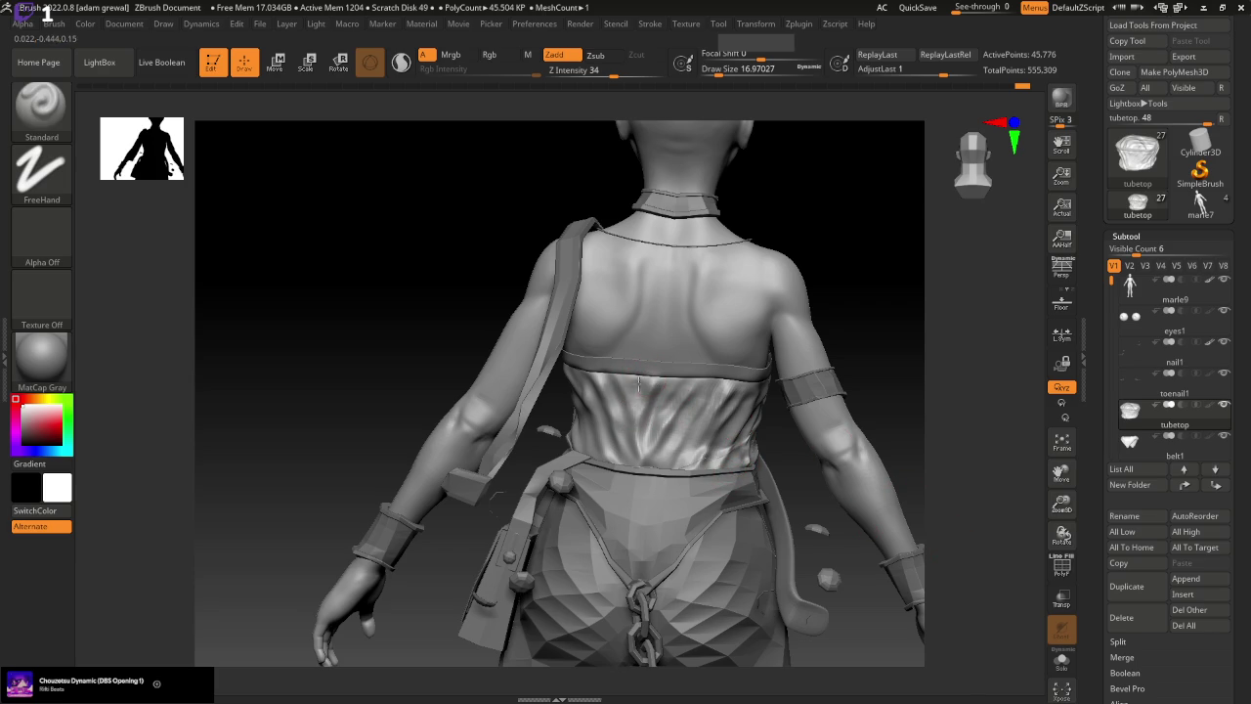
{"action": "left_click_drag", "start_coordinate": [857, 401], "coordinate": [825, 405]}
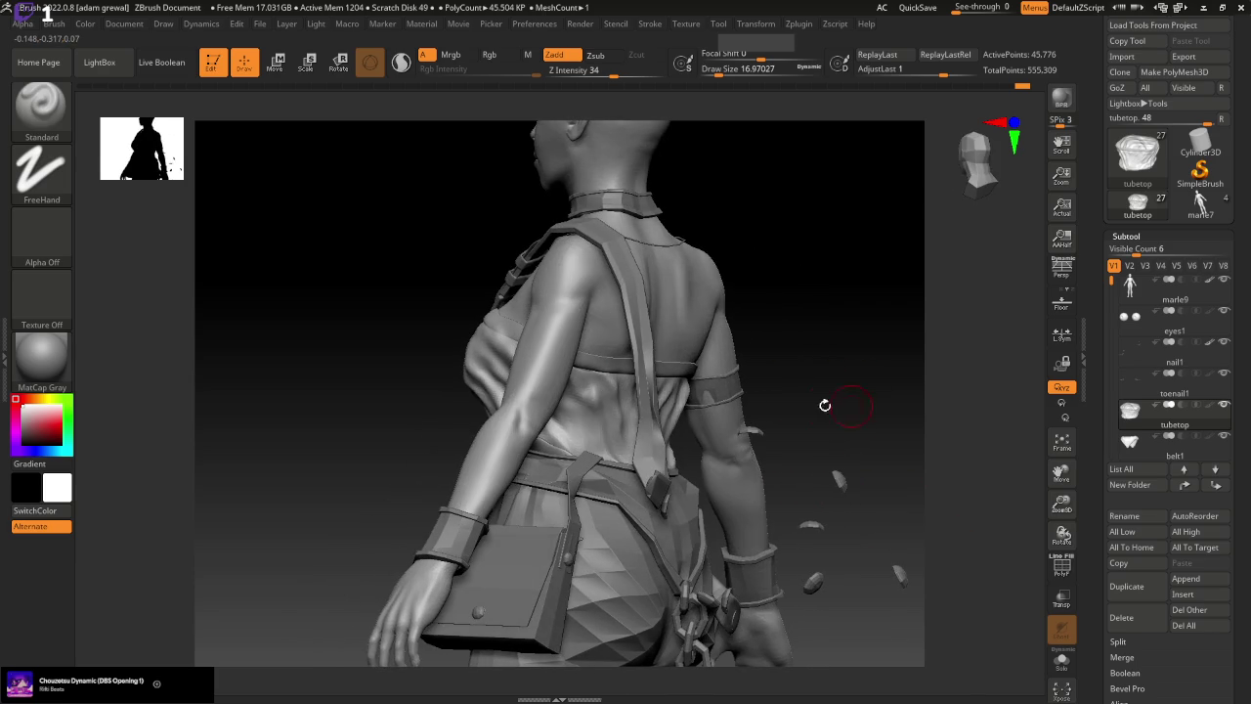
Orbit around the figure's back to inspect the new wrinkle folds
{"action": "key", "text": "ctrl"}
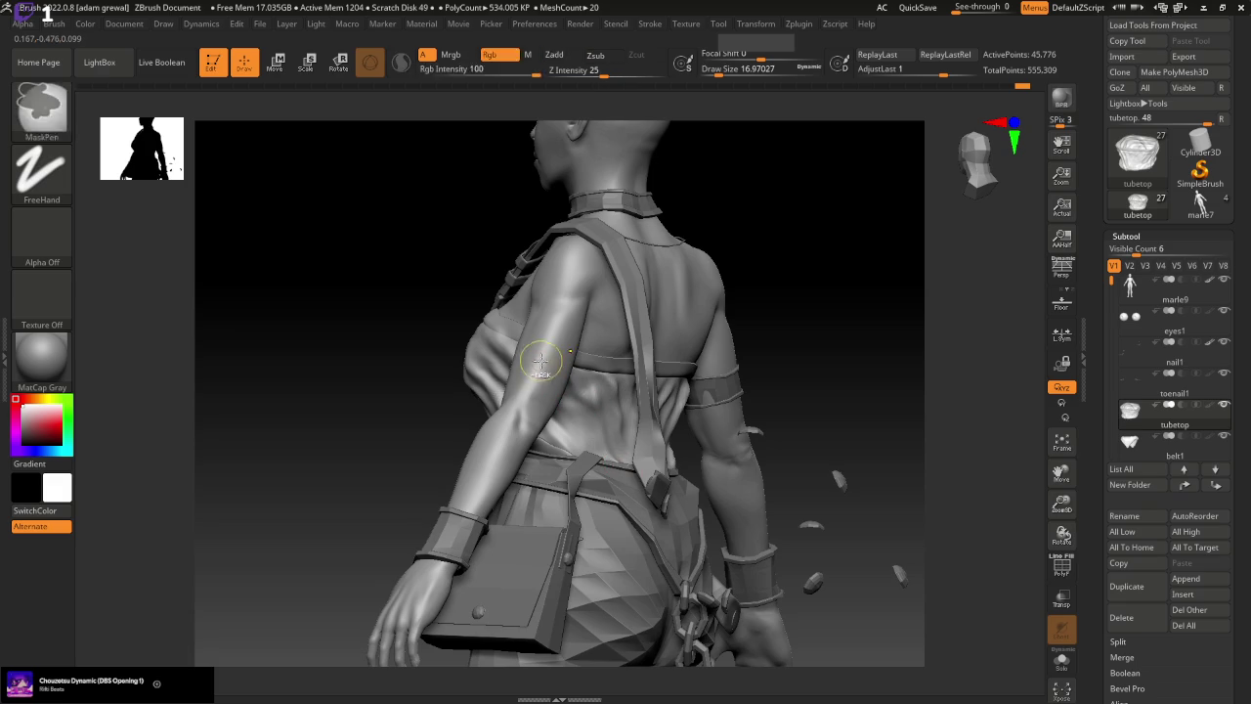
{"action": "left_click_drag", "start_coordinate": [786, 355], "coordinate": [723, 372]}
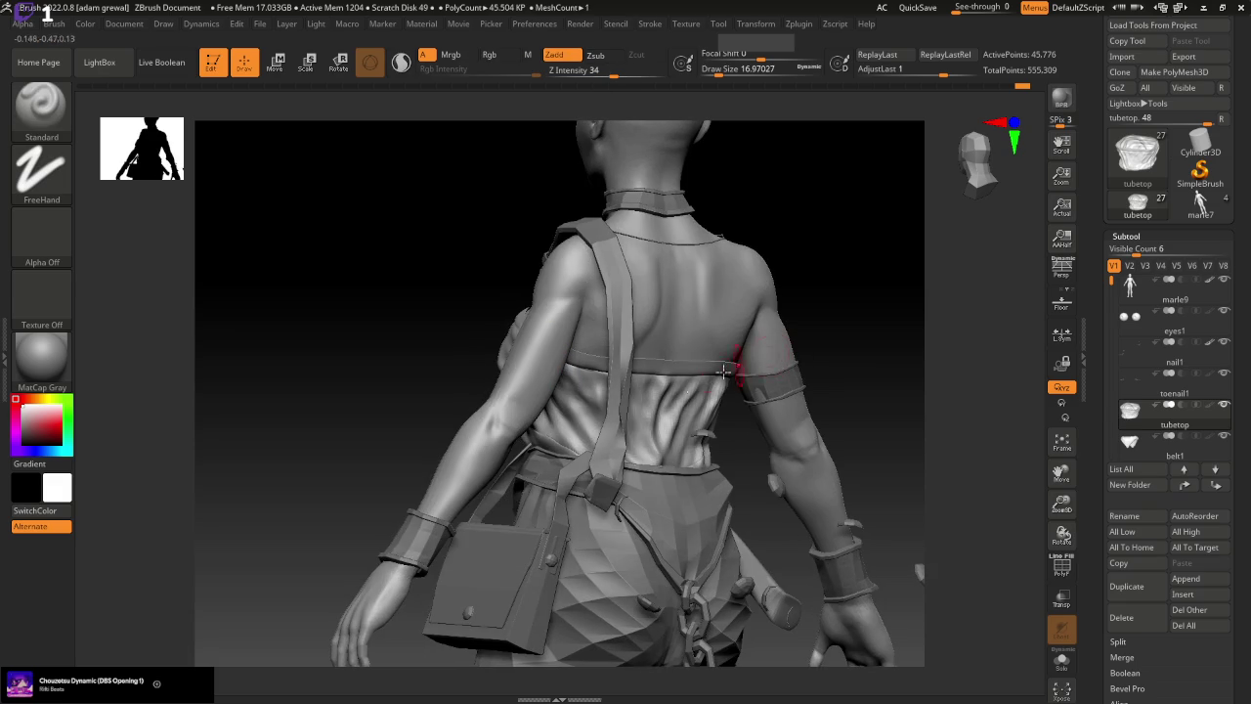
{"action": "left_click_drag", "start_coordinate": [864, 388], "coordinate": [811, 382]}
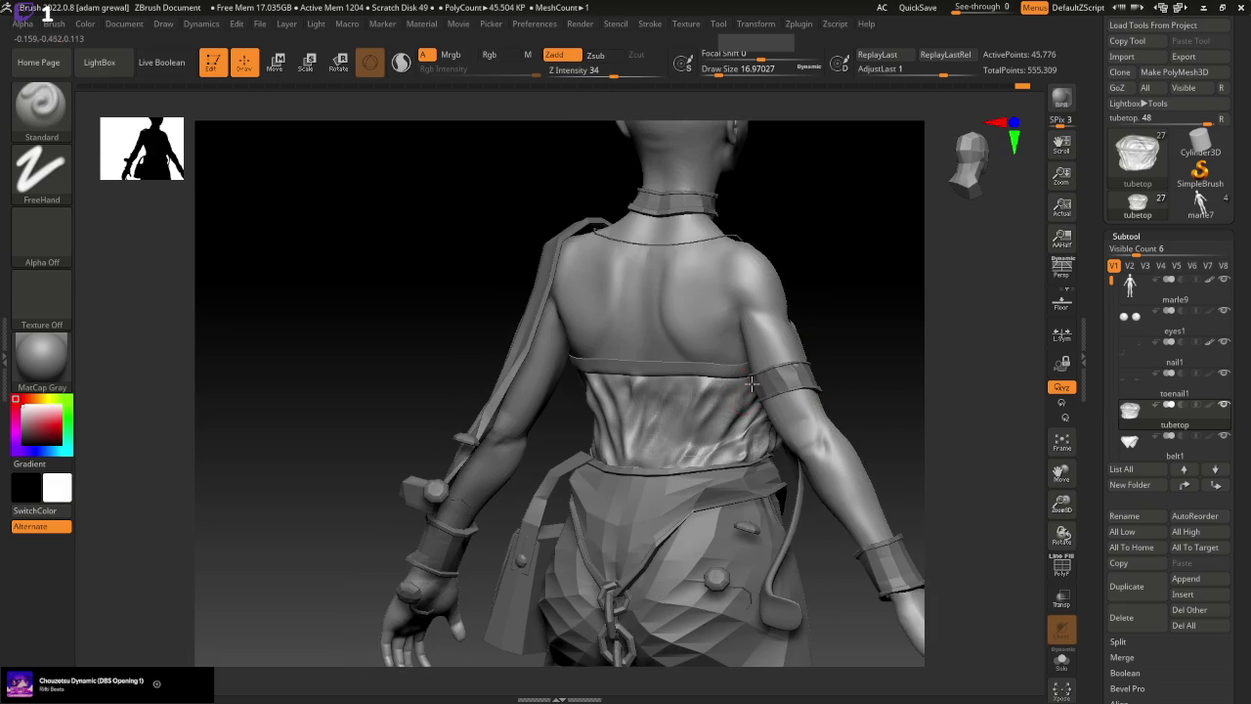
{"action": "left_click_drag", "start_coordinate": [732, 418], "coordinate": [877, 379]}
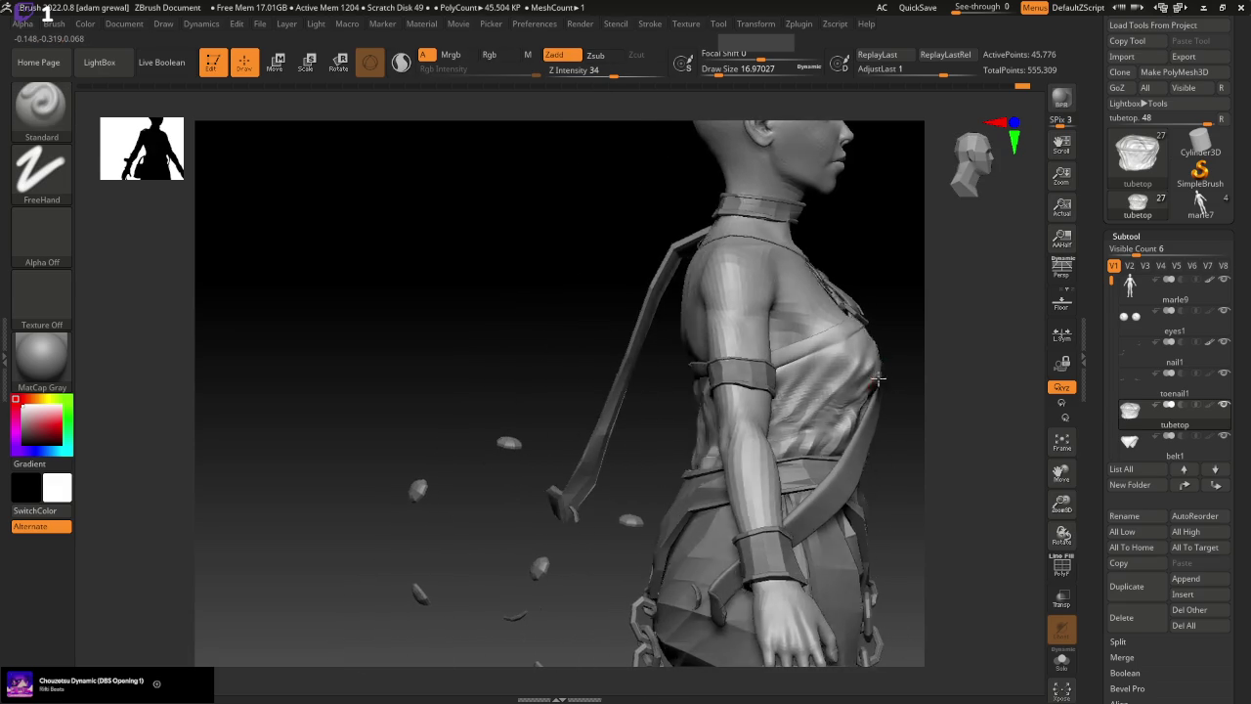
{"action": "mouse_move", "coordinate": [888, 324]}
{"action": "left_mouse_down"}
{"action": "mouse_move", "coordinate": [752, 411]}
{"action": "mouse_move", "coordinate": [757, 431]}
{"action": "left_mouse_up"}
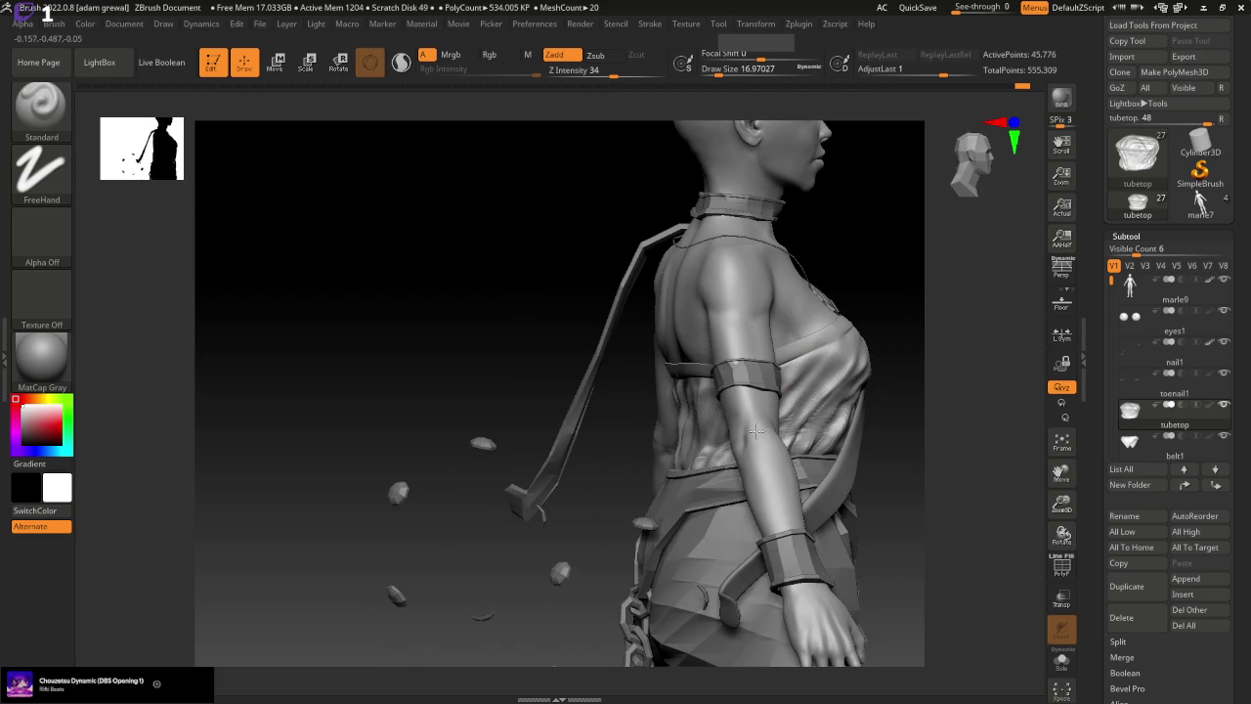
{"action": "mouse_move", "coordinate": [893, 531]}
{"action": "left_mouse_down"}
{"action": "mouse_move", "coordinate": [872, 563]}
{"action": "mouse_move", "coordinate": [850, 557]}
{"action": "left_mouse_up"}
{"action": "left_click_drag", "start_coordinate": [573, 547], "coordinate": [807, 511]}
{"action": "key", "text": "shift"}
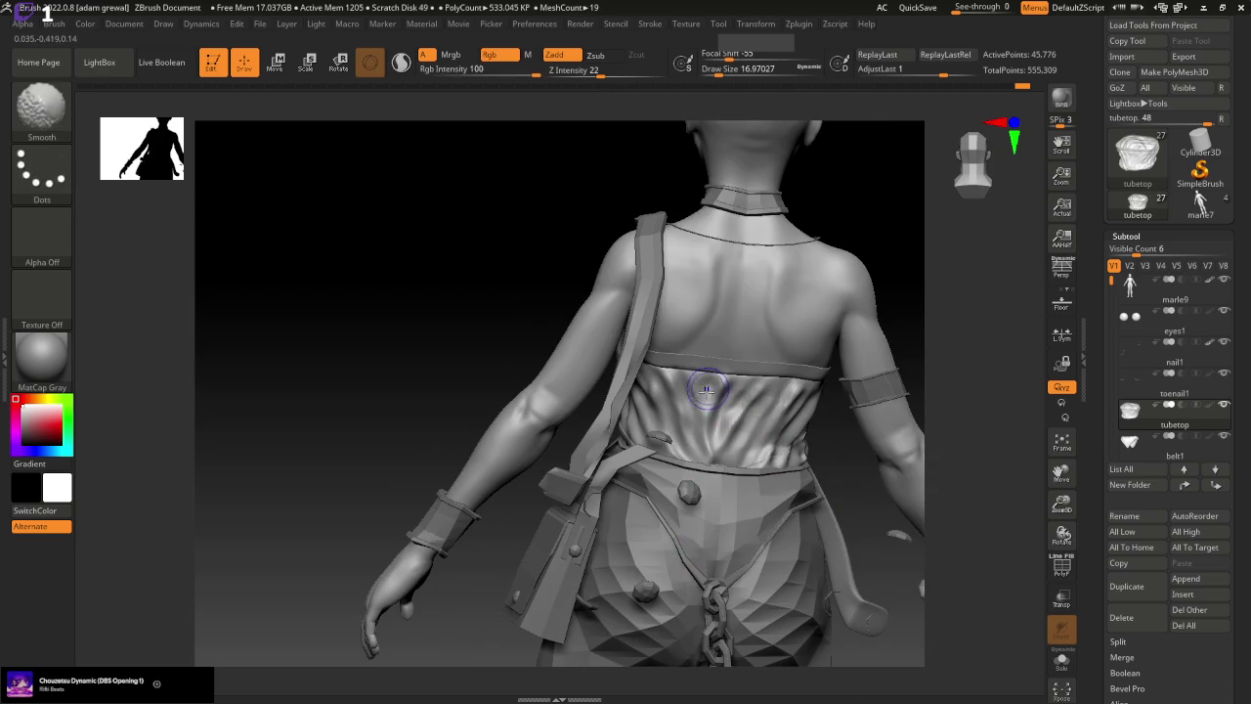
{"action": "mouse_move", "coordinate": [866, 460]}
{"action": "left_mouse_down"}
{"action": "mouse_move", "coordinate": [838, 538]}
{"action": "mouse_move", "coordinate": [776, 539]}
{"action": "left_mouse_up"}
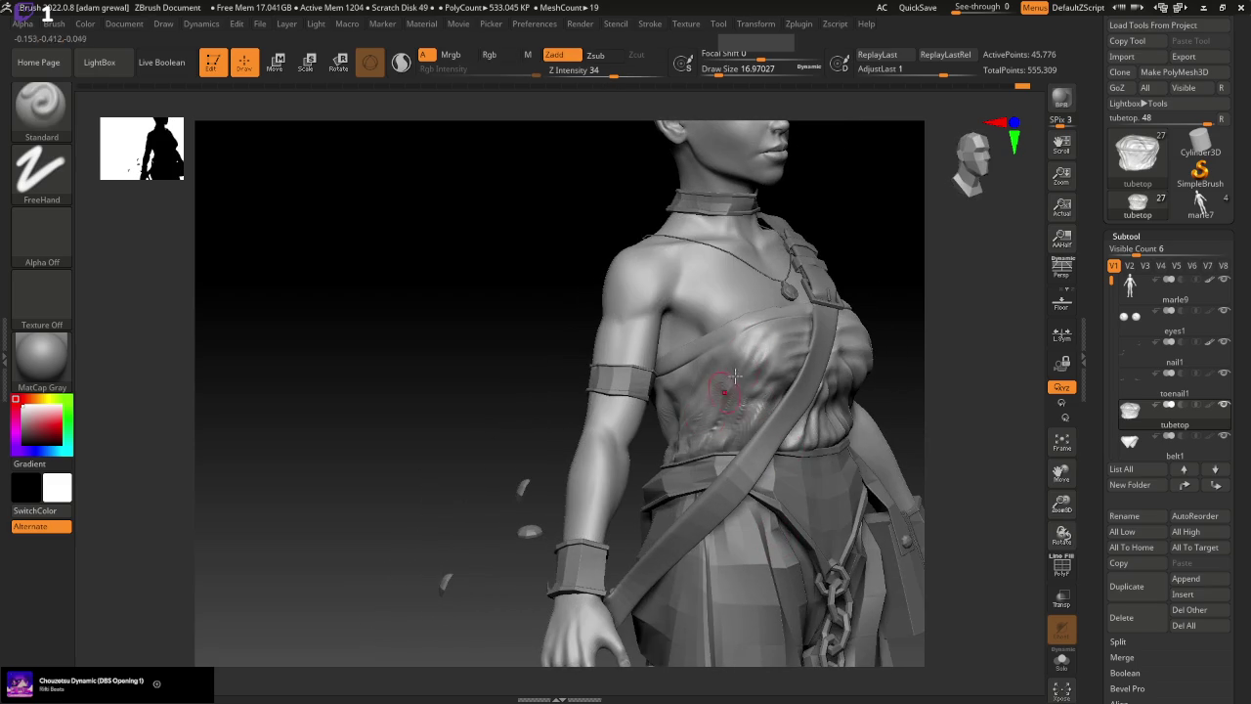
Mask patches on the chest from a front view of the torso
{"action": "left_click_drag", "start_coordinate": [559, 502], "coordinate": [553, 516]}
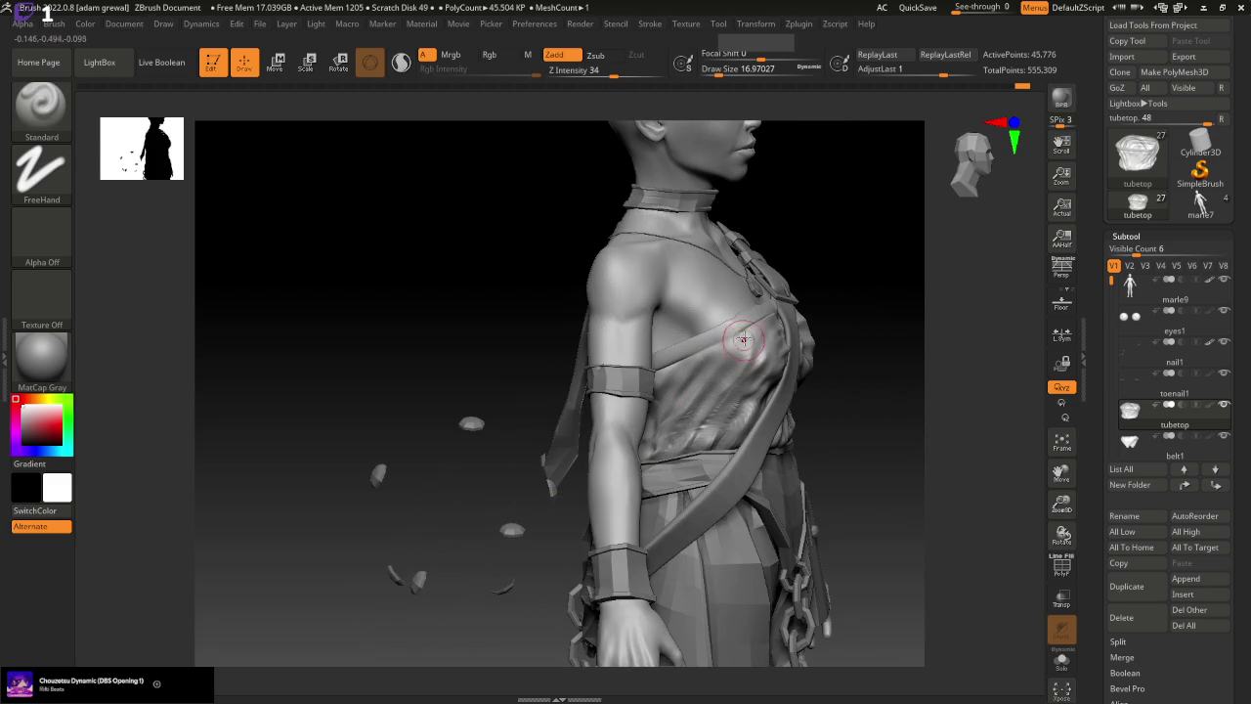
{"action": "key", "text": "ctrl"}
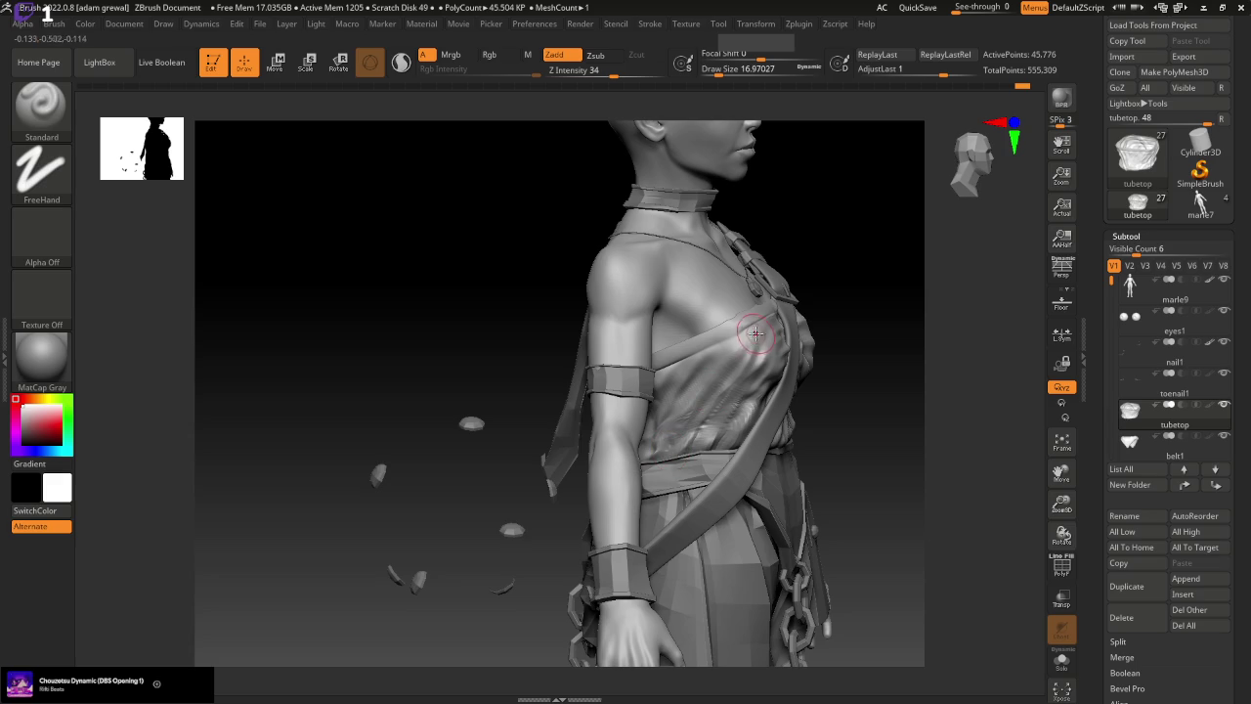
{"action": "mouse_move", "coordinate": [663, 442]}
{"action": "right_mouse_down"}
{"action": "mouse_move", "coordinate": [833, 479]}
{"action": "mouse_move", "coordinate": [850, 435]}
{"action": "right_mouse_up"}
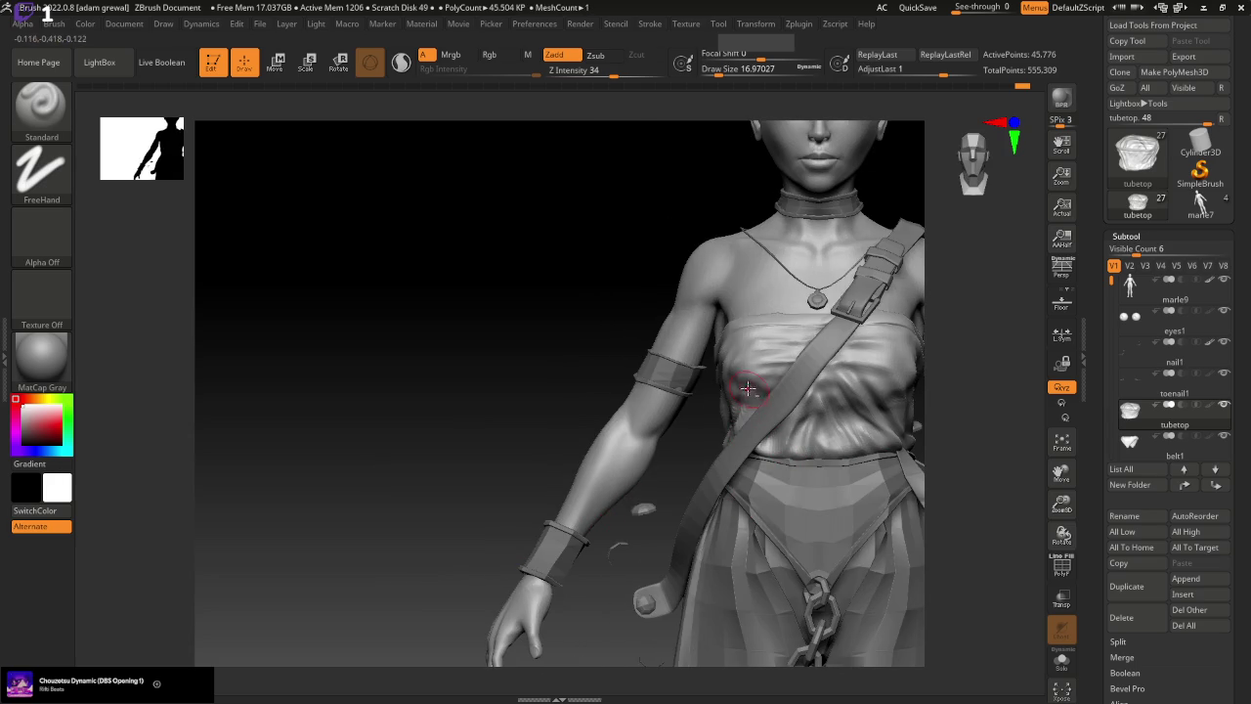
{"action": "right_click_drag", "start_coordinate": [728, 376], "coordinate": [743, 366]}
{"action": "left_click_drag", "start_coordinate": [742, 362], "coordinate": [708, 430], "text": "ctrl"}
{"action": "left_click_drag", "start_coordinate": [752, 379], "coordinate": [712, 432], "text": "ctrl"}
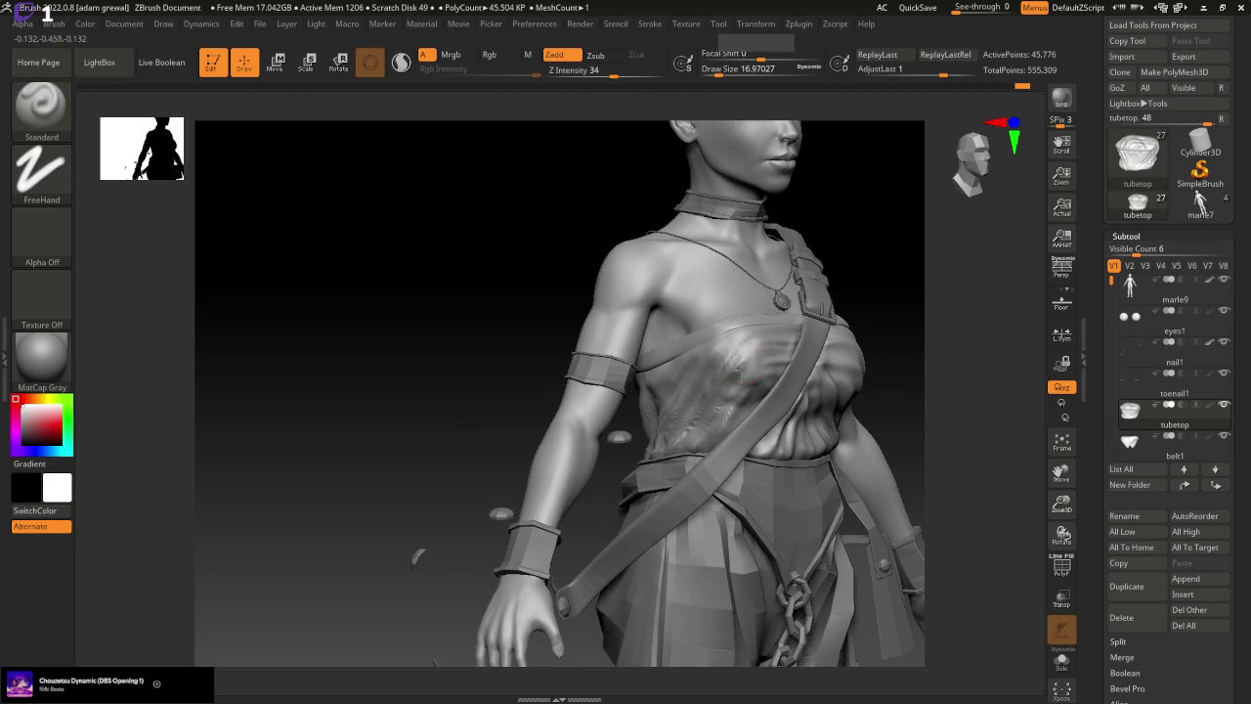
{"action": "right_click_drag", "start_coordinate": [922, 389], "coordinate": [921, 391]}
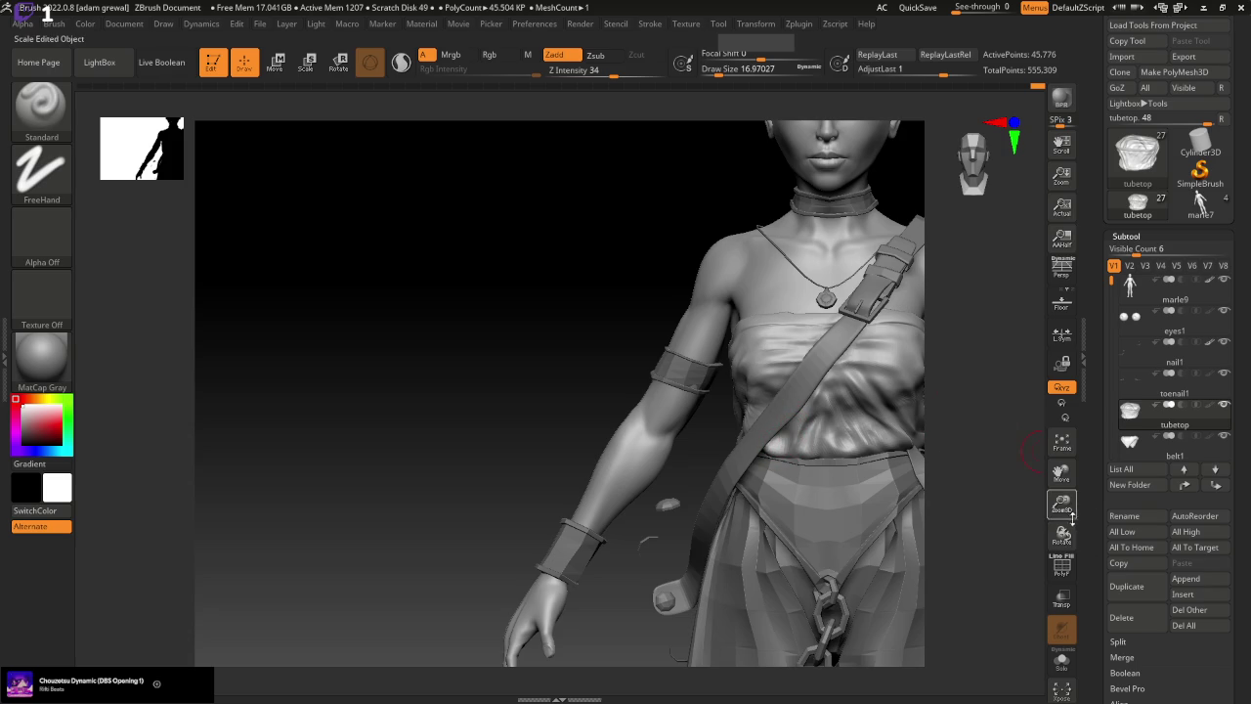
Zoom out and sculpt folds down the front of the tube top's torso
{"action": "left_click_drag", "start_coordinate": [1070, 515], "coordinate": [983, 456]}
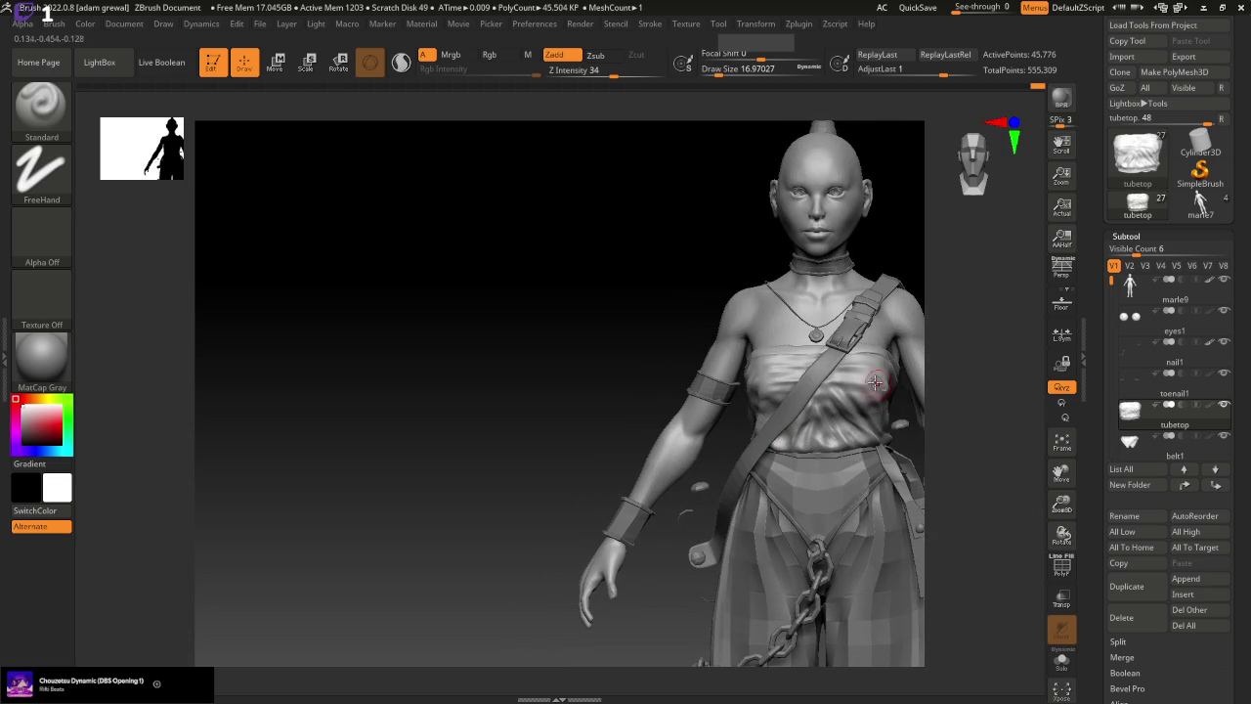
{"action": "right_click_drag", "start_coordinate": [810, 457], "coordinate": [774, 404]}
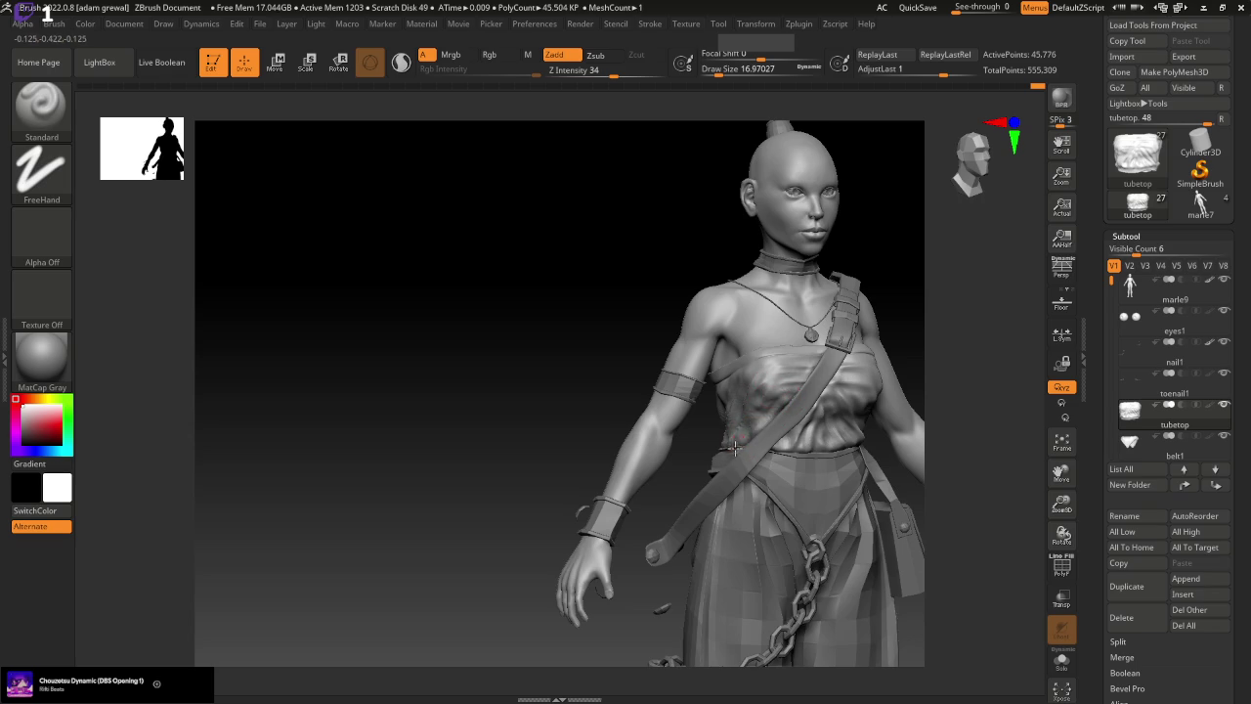
{"action": "right_click_drag", "start_coordinate": [548, 530], "coordinate": [500, 538]}
{"action": "mouse_move", "coordinate": [679, 512]}
{"action": "right_mouse_down"}
{"action": "mouse_move", "coordinate": [604, 509]}
{"action": "mouse_move", "coordinate": [781, 382]}
{"action": "mouse_move", "coordinate": [830, 419]}
{"action": "right_mouse_up"}
{"action": "left_click_drag", "start_coordinate": [738, 425], "coordinate": [765, 401]}
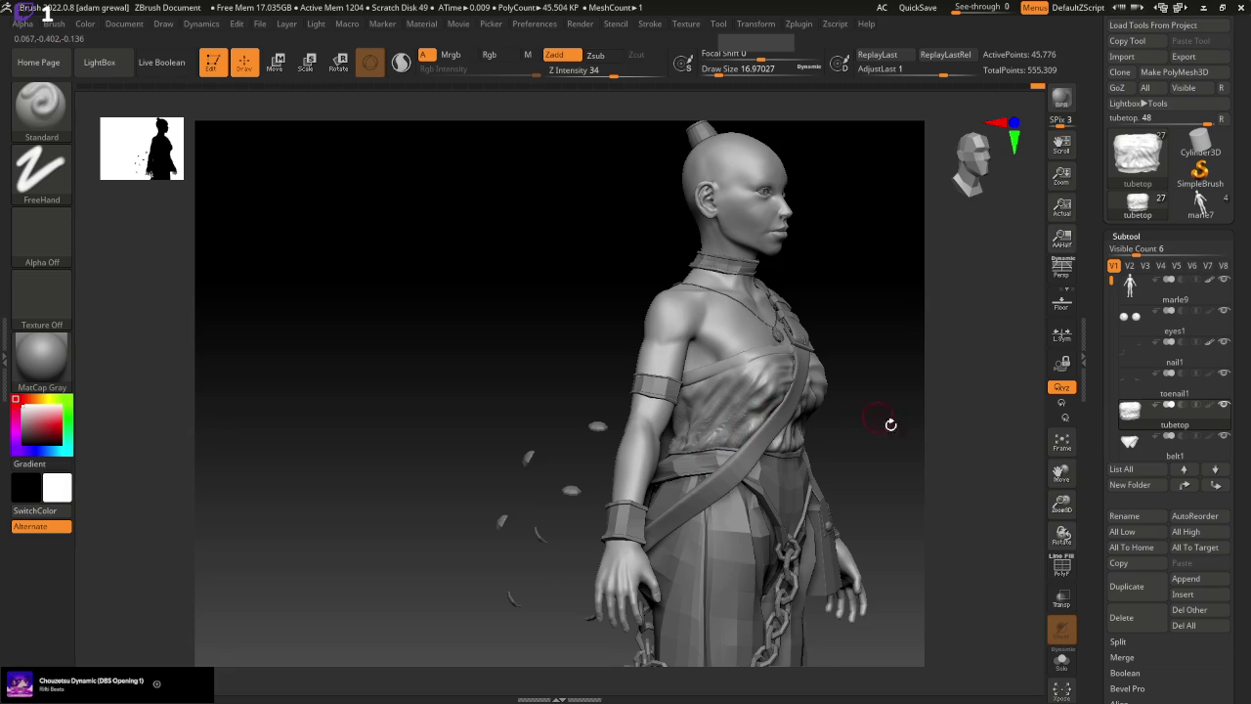
{"action": "right_click_drag", "start_coordinate": [888, 424], "coordinate": [871, 442]}
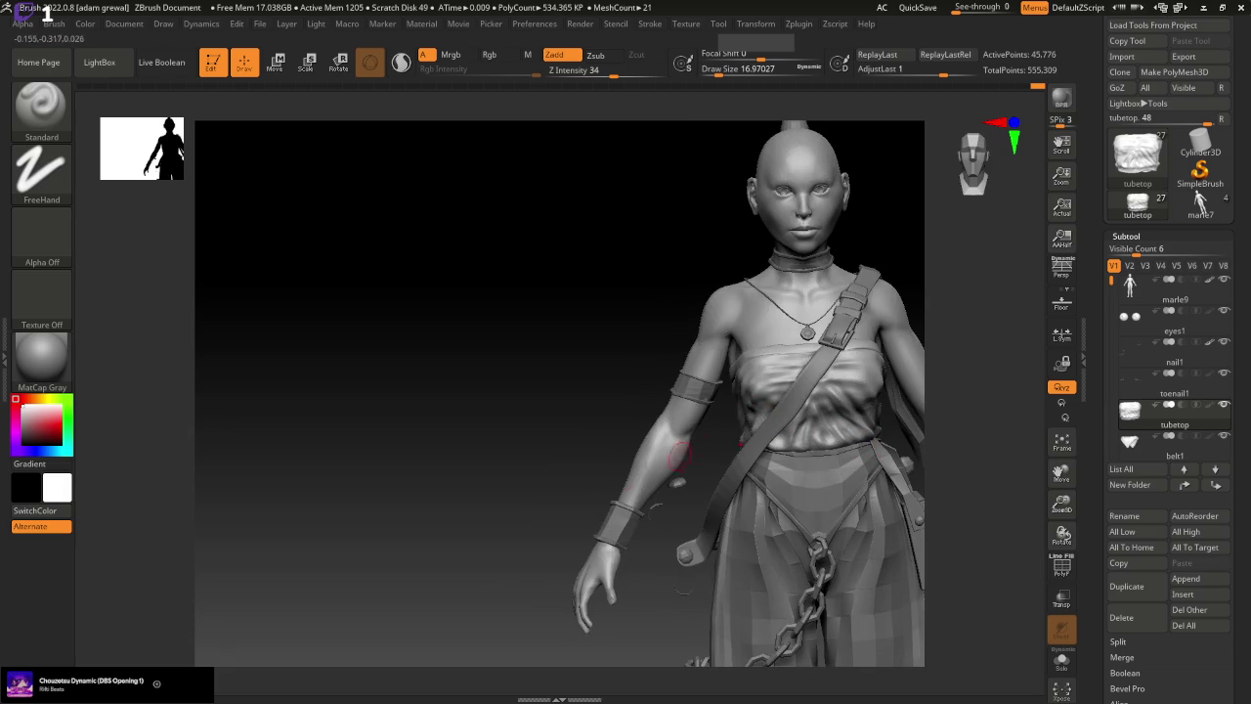
{"action": "right_click_drag", "start_coordinate": [679, 455], "coordinate": [630, 489]}
{"action": "left_click_drag", "start_coordinate": [756, 396], "coordinate": [745, 415]}
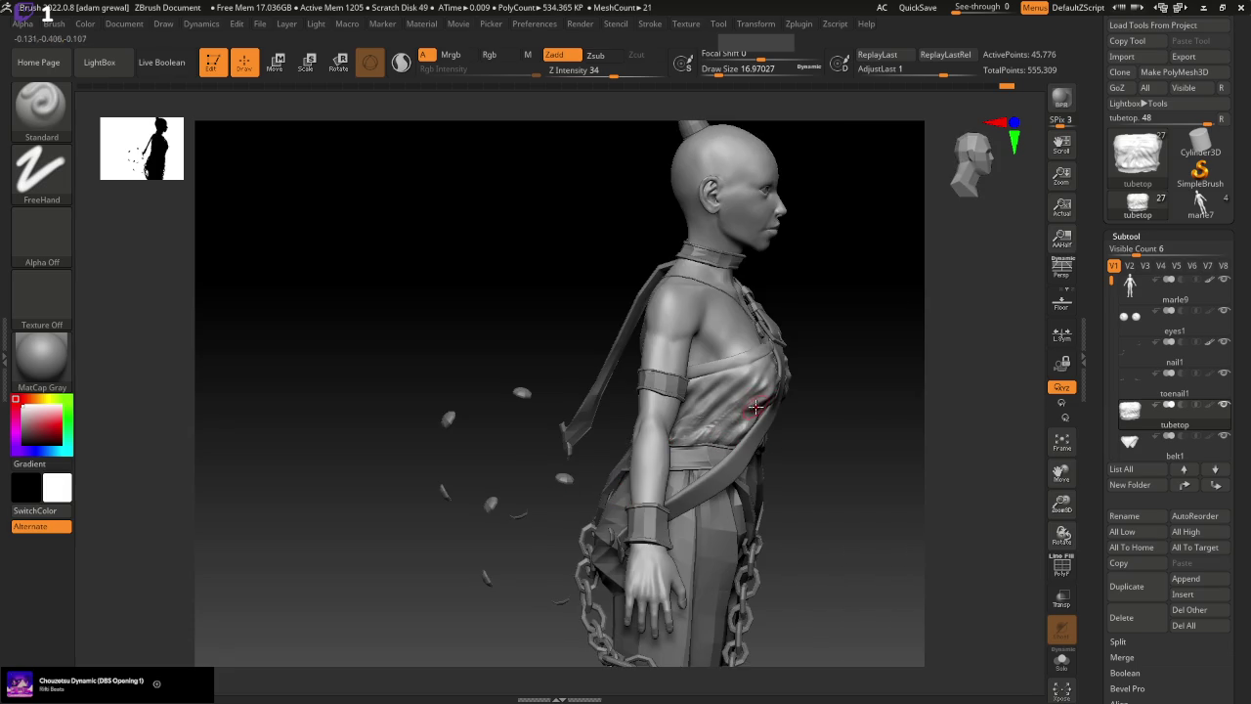
{"action": "right_click_drag", "start_coordinate": [785, 412], "coordinate": [813, 442]}
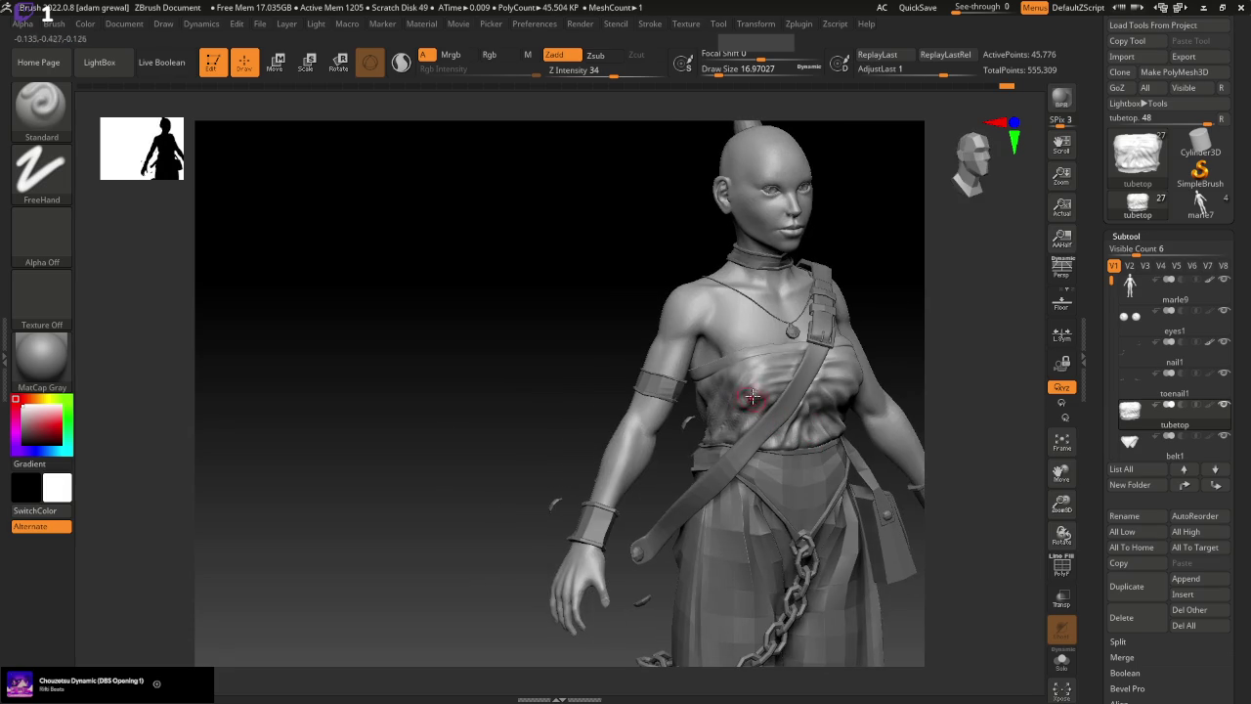
{"action": "scroll", "coordinate": [1241, 627], "scroll_direction": "down", "scroll_amount": 1}
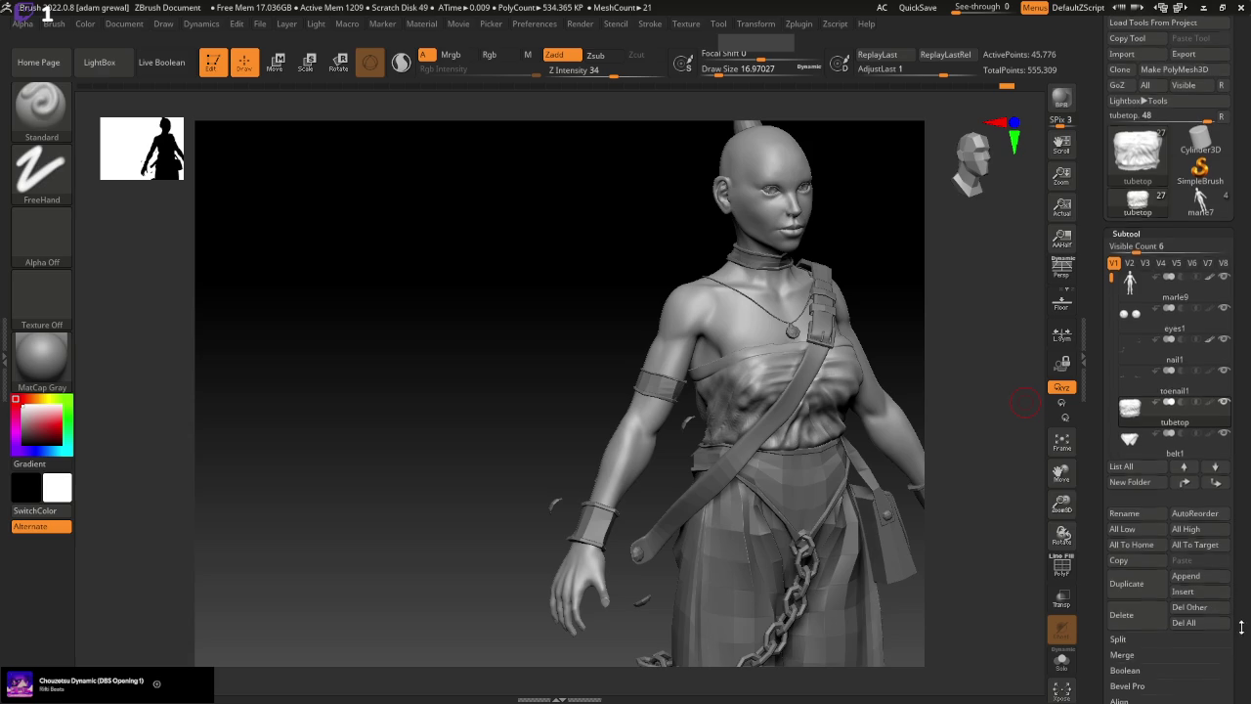
In Tool > Geometry, step the tube top from SDiv 4 to 3 and back to 4
{"action": "scroll", "coordinate": [1152, 557], "scroll_direction": "down", "scroll_amount": 5}
{"action": "scroll", "coordinate": [1152, 557], "scroll_direction": "down", "scroll_amount": 5}
{"action": "scroll", "coordinate": [1152, 557], "scroll_direction": "down", "scroll_amount": 5}
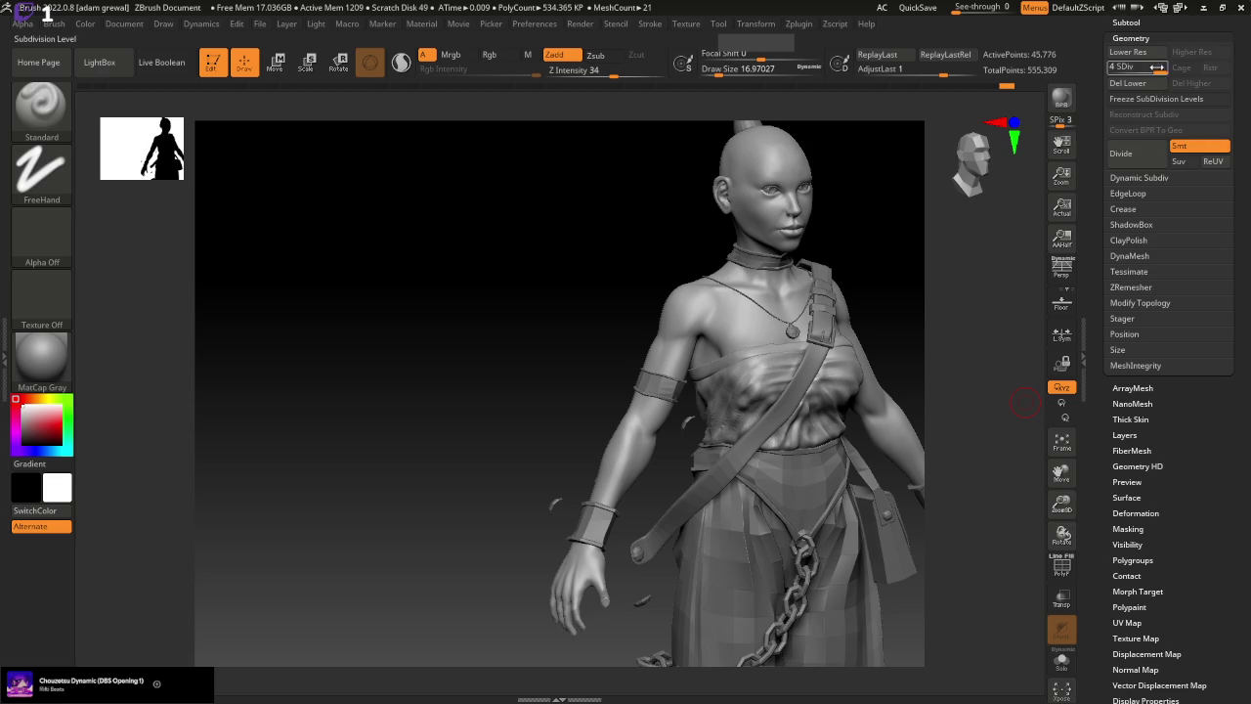
{"action": "key", "text": "shift+d"}
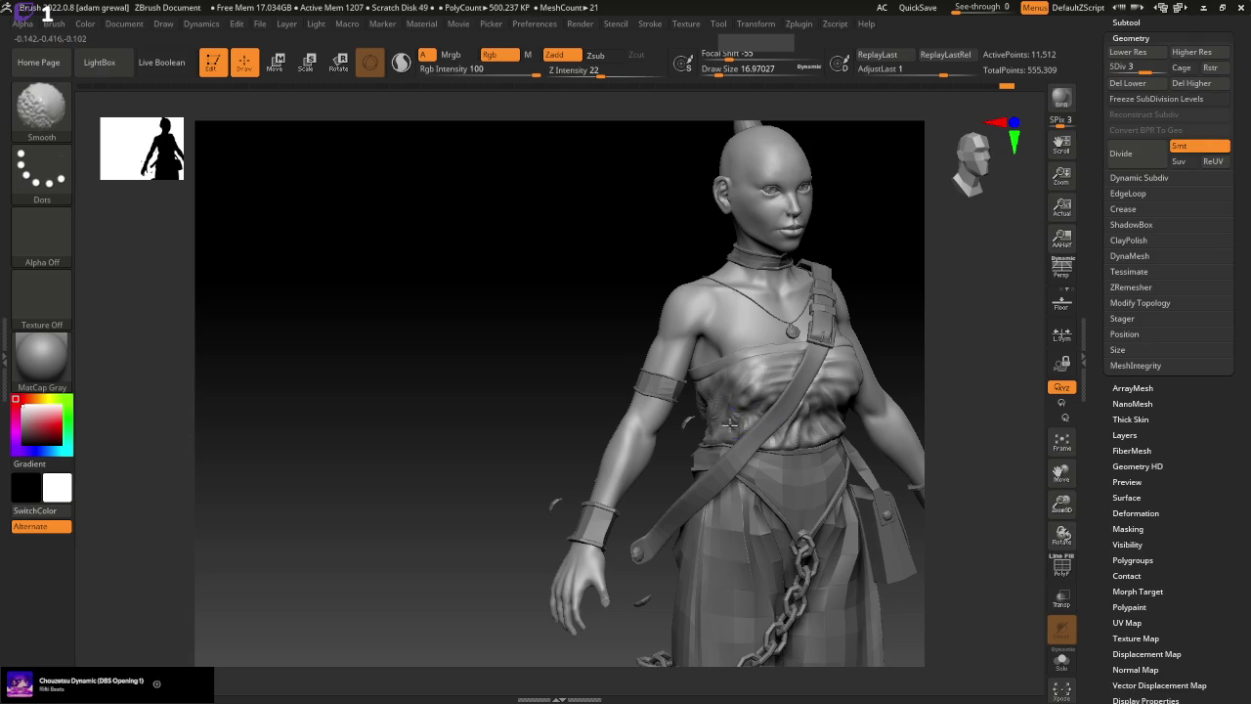
{"action": "key", "text": "d"}
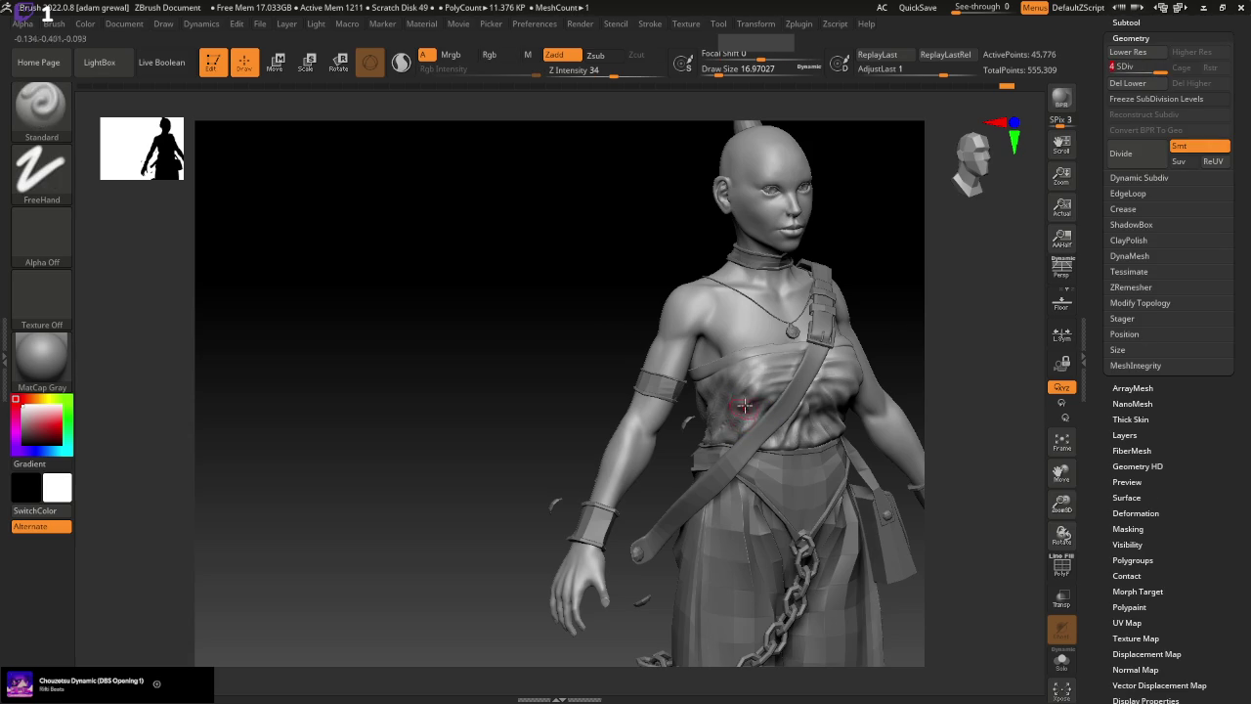
Orbit from a front view to a right profile to inspect the folds
{"action": "left_click_drag", "start_coordinate": [509, 507], "coordinate": [905, 495]}
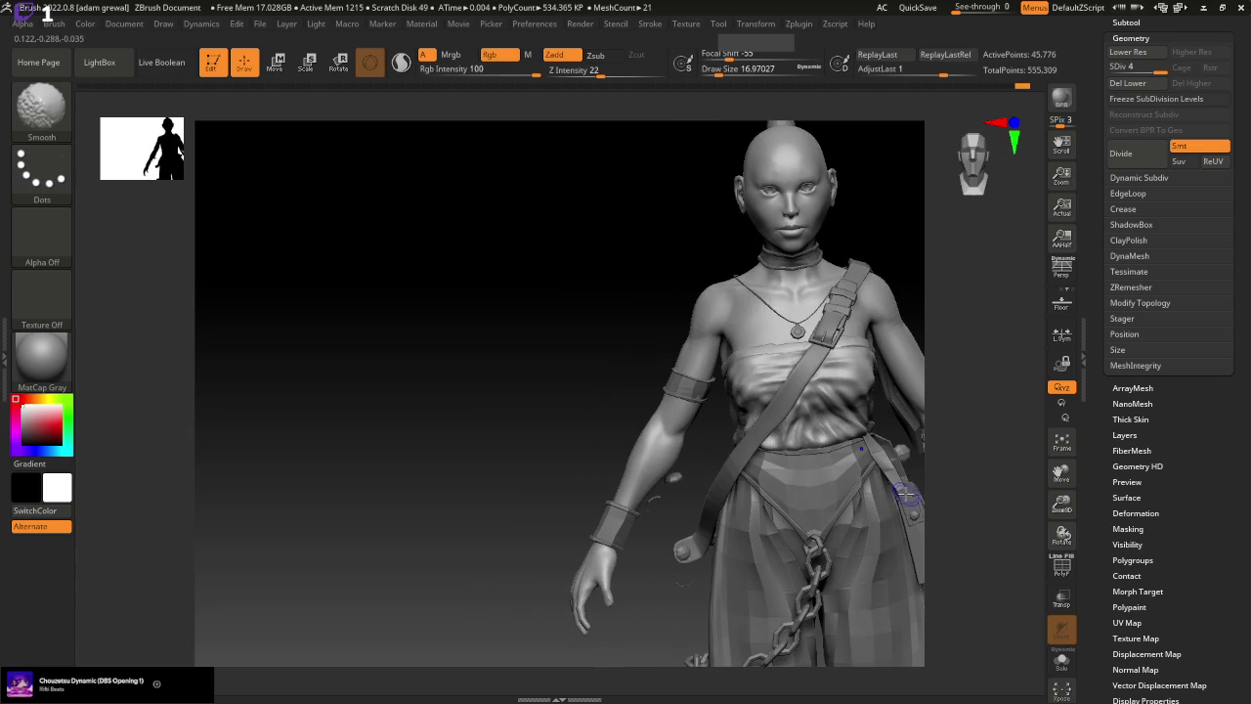
{"action": "mouse_move", "coordinate": [919, 335]}
{"action": "left_mouse_down"}
{"action": "mouse_move", "coordinate": [893, 215]}
{"action": "mouse_move", "coordinate": [921, 206]}
{"action": "left_mouse_up"}
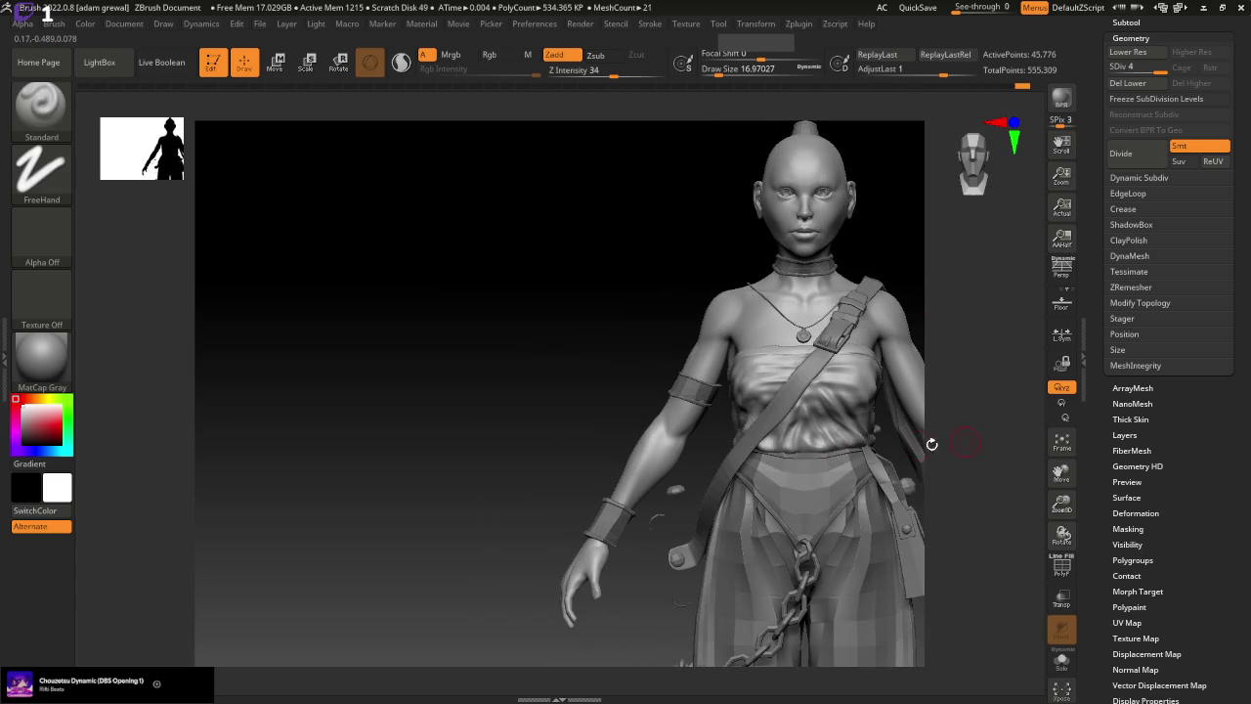
{"action": "left_click_drag", "start_coordinate": [594, 487], "coordinate": [780, 420]}
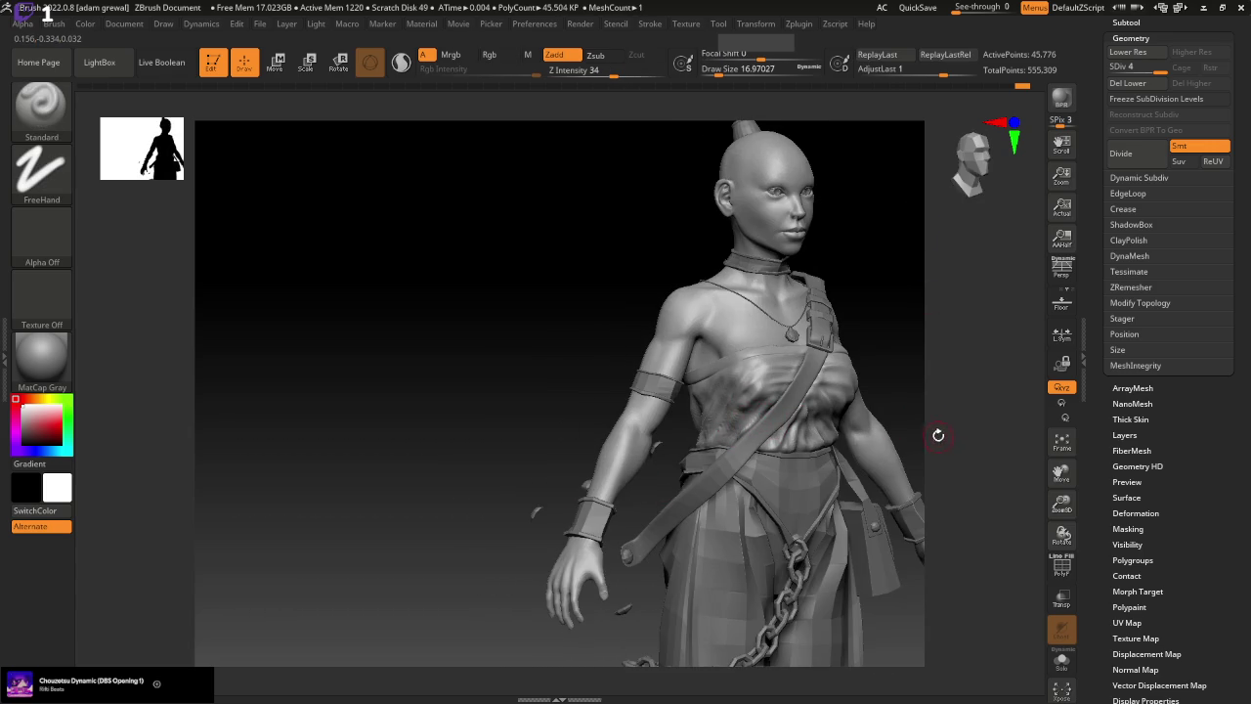
{"action": "mouse_move", "coordinate": [941, 414]}
{"action": "left_mouse_down"}
{"action": "mouse_move", "coordinate": [949, 388]}
{"action": "mouse_move", "coordinate": [871, 410]}
{"action": "left_mouse_up"}
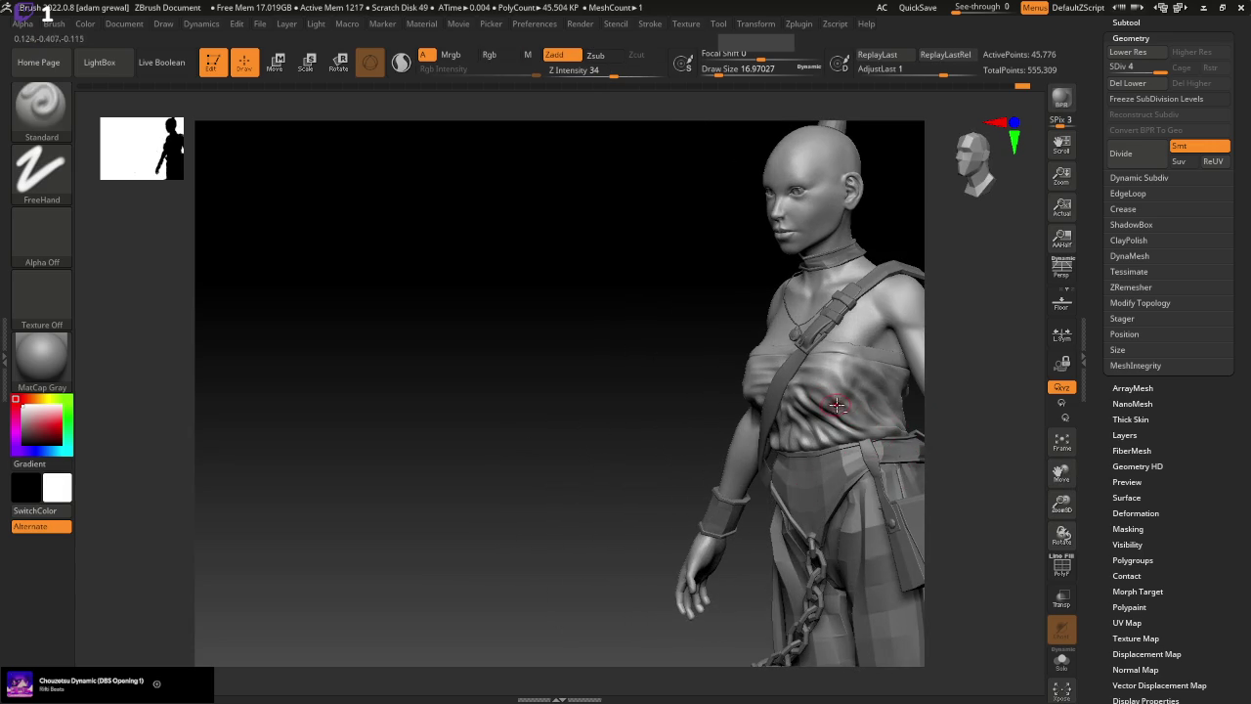
{"action": "left_click_drag", "start_coordinate": [572, 562], "coordinate": [657, 535]}
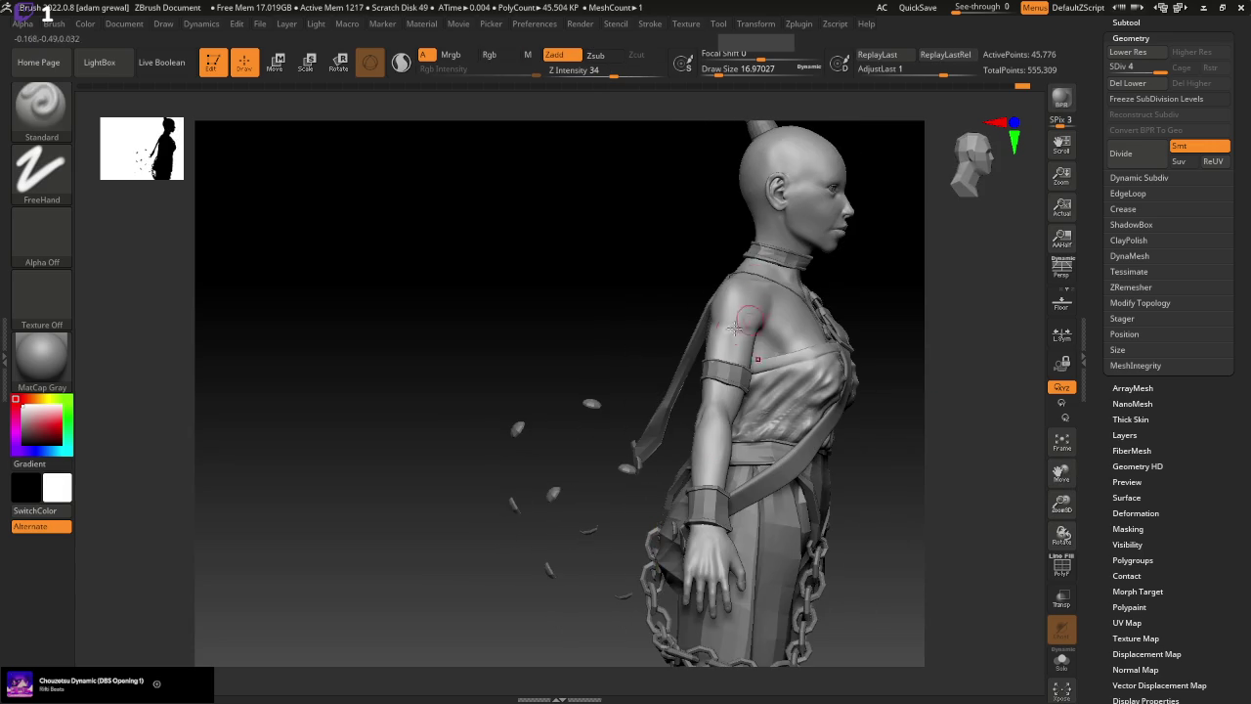
Switch to ClayBuildup and build up clay on the chest cloth folds
{"action": "key", "text": "b"}
{"action": "key", "text": "c"}
{"action": "key", "text": "b"}
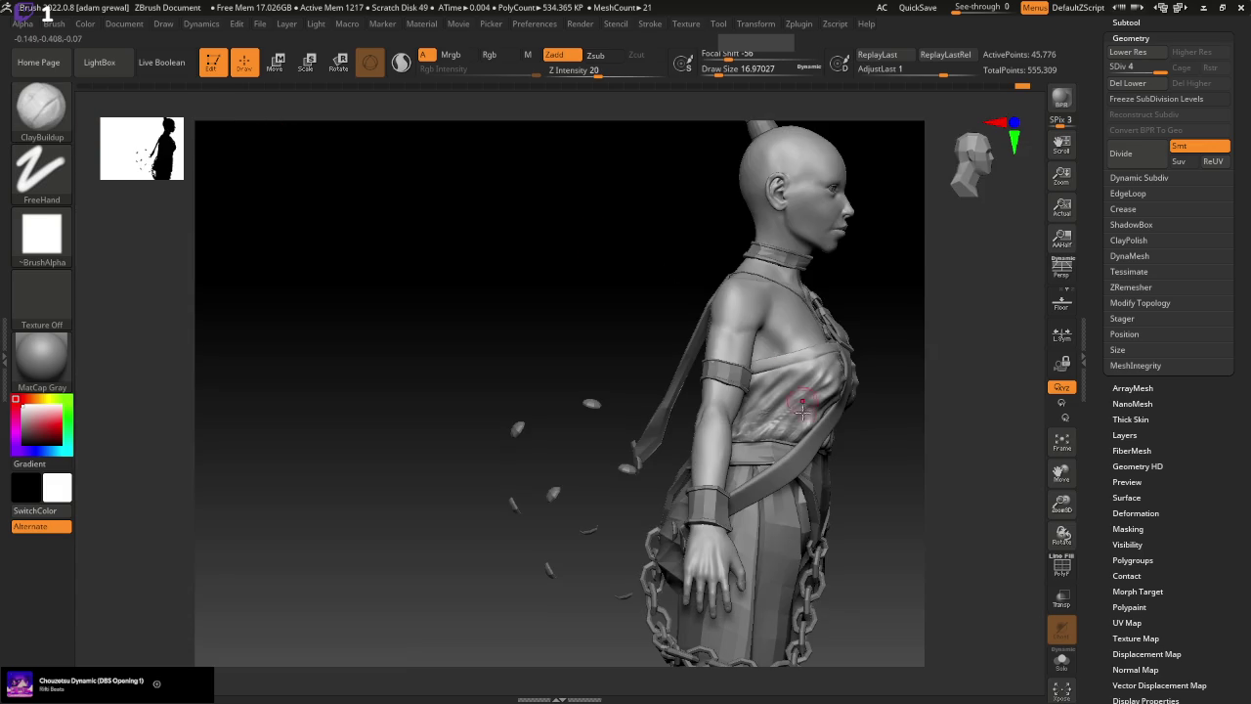
{"action": "left_click_drag", "start_coordinate": [783, 435], "coordinate": [796, 386]}
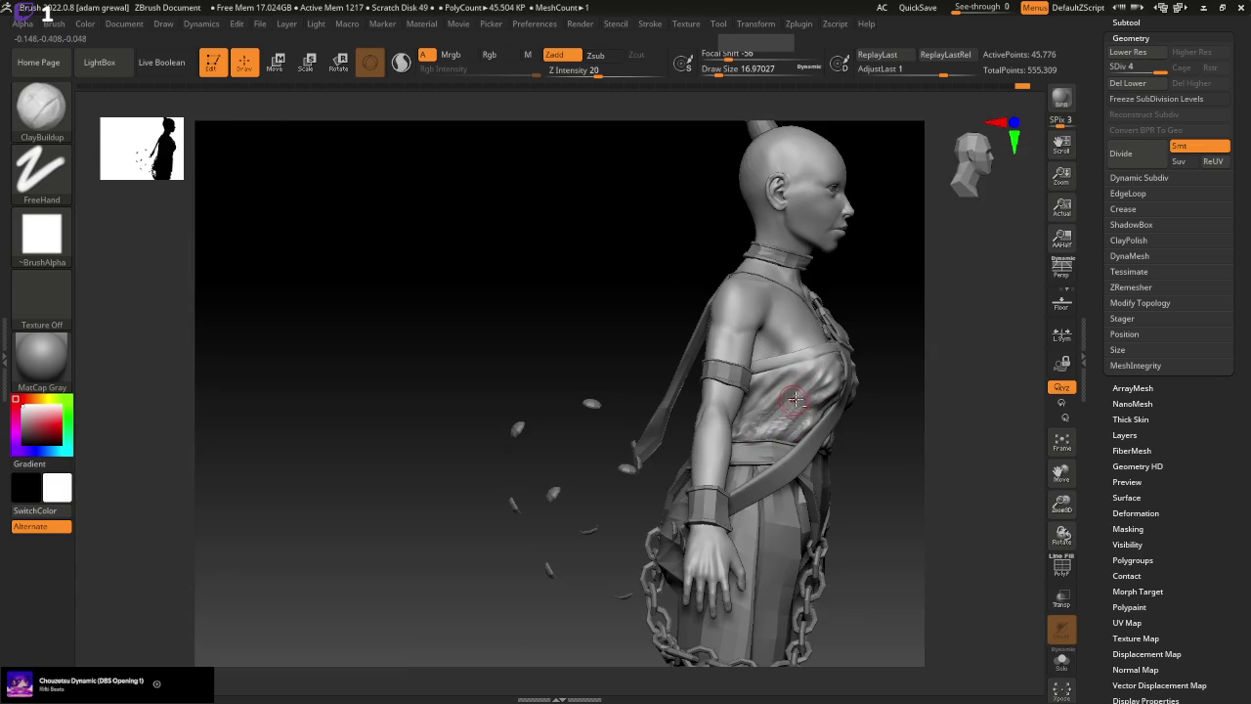
{"action": "right_click_drag", "start_coordinate": [857, 479], "coordinate": [865, 495]}
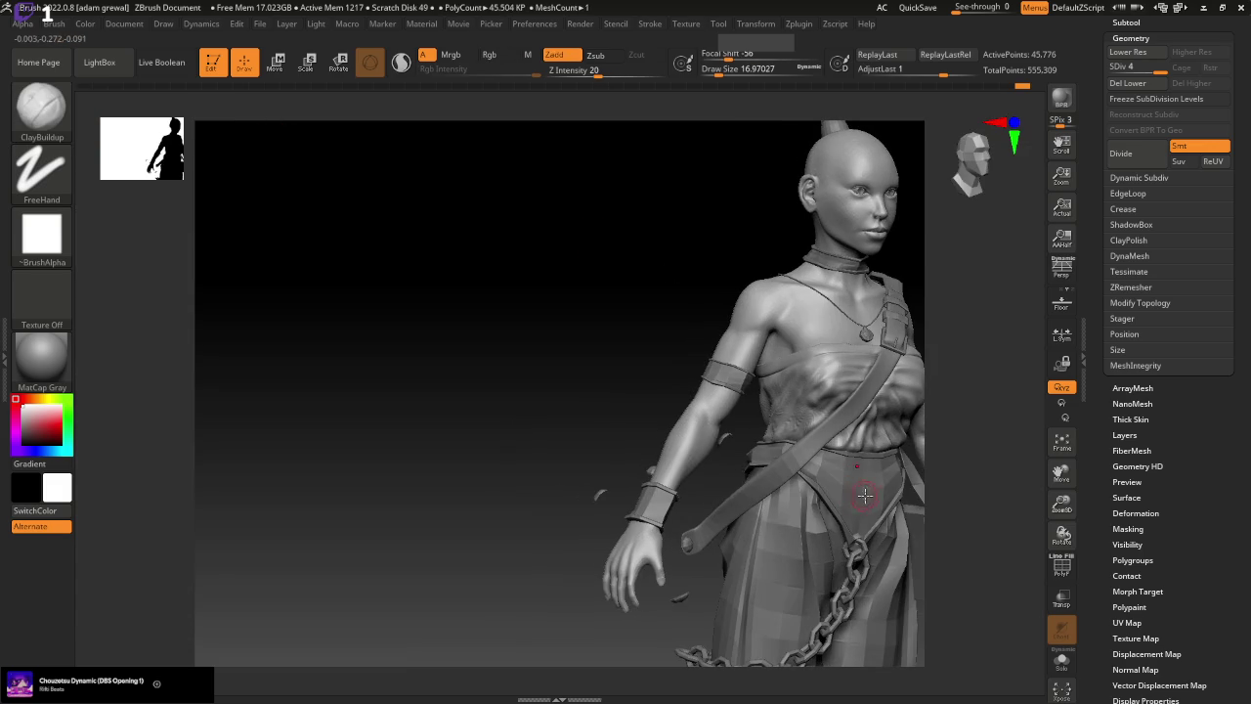
{"action": "left_click_drag", "start_coordinate": [824, 381], "coordinate": [810, 367]}
{"action": "mouse_move", "coordinate": [781, 449]}
{"action": "right_mouse_down"}
{"action": "mouse_move", "coordinate": [793, 441]}
{"action": "mouse_move", "coordinate": [742, 435]}
{"action": "mouse_move", "coordinate": [577, 511]}
{"action": "right_mouse_up"}
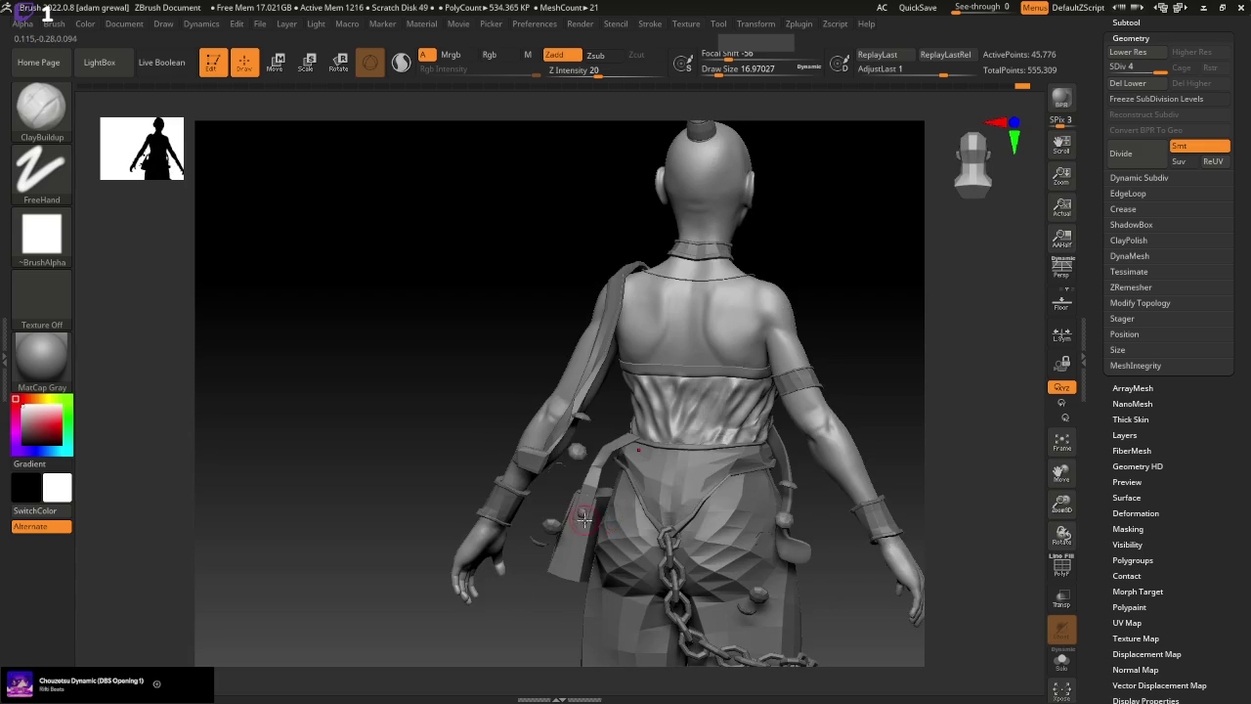
{"action": "mouse_move", "coordinate": [619, 455]}
{"action": "right_mouse_down"}
{"action": "mouse_move", "coordinate": [502, 511]}
{"action": "mouse_move", "coordinate": [623, 431]}
{"action": "right_mouse_up"}
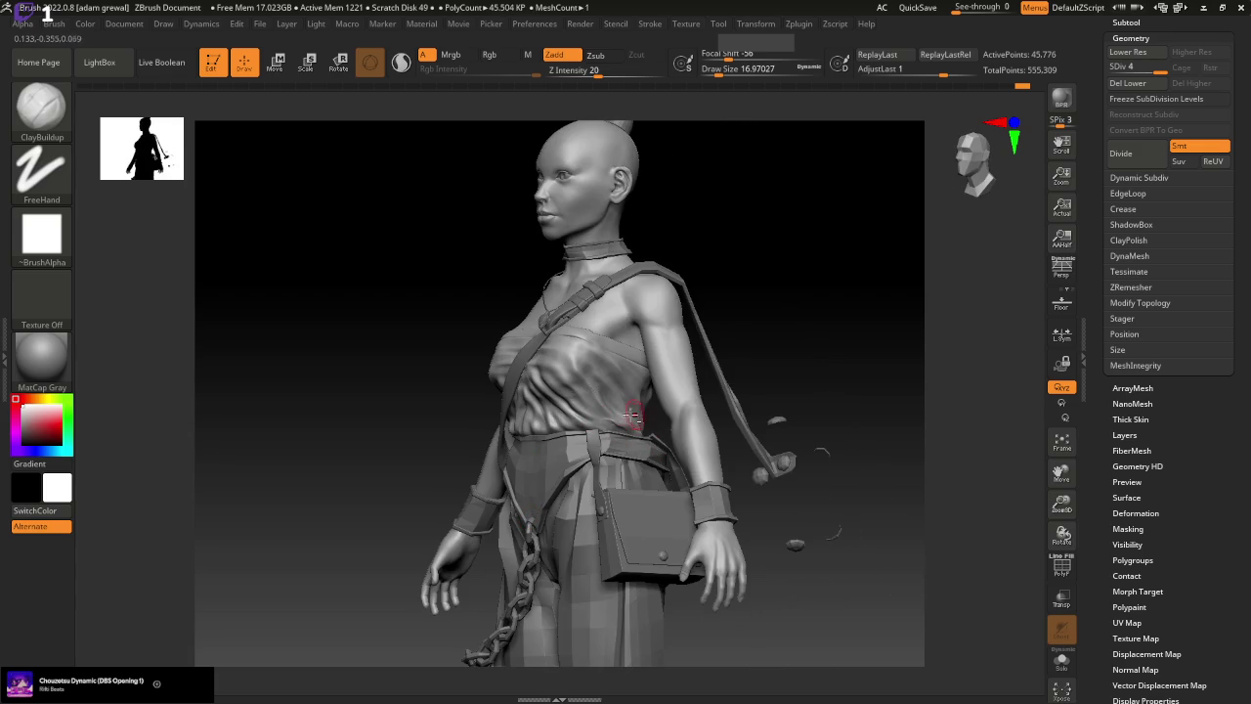
Build up more chest folds from a side profile and smooth them
{"action": "key", "text": "ctrl"}
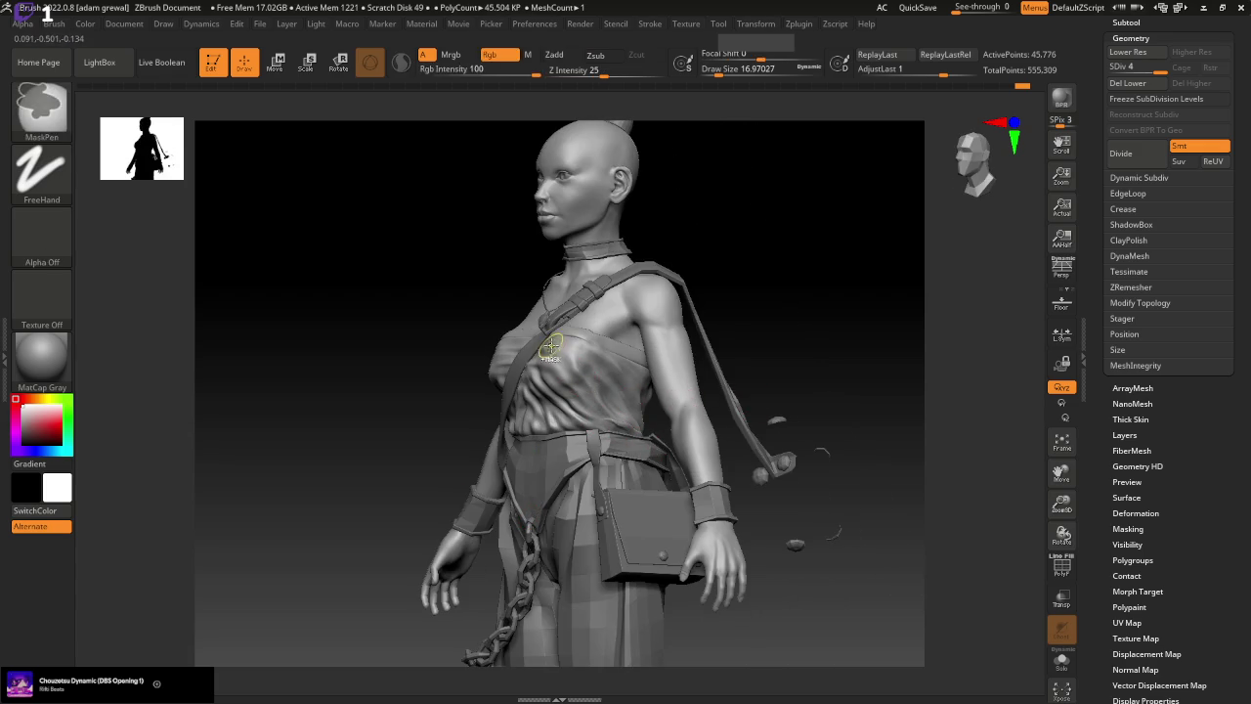
{"action": "key", "text": "ctrl+shift"}
{"action": "key", "text": "shift"}
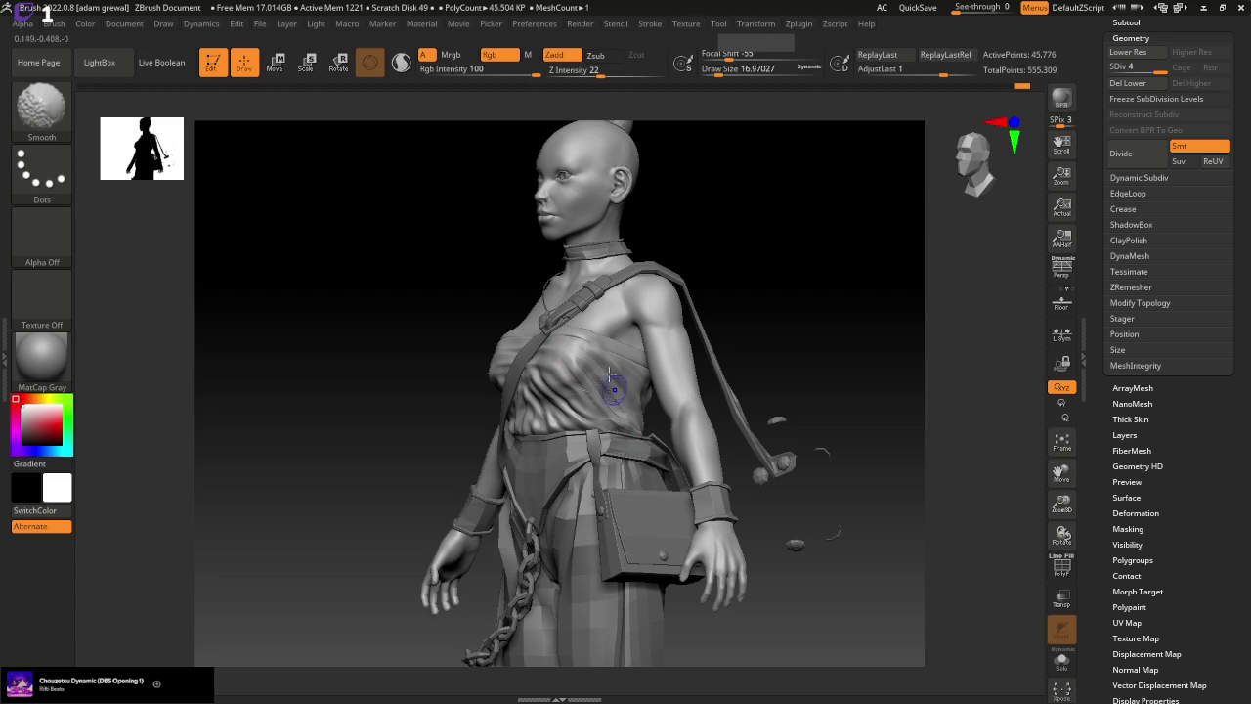
{"action": "right_click_drag", "start_coordinate": [622, 395], "coordinate": [753, 390]}
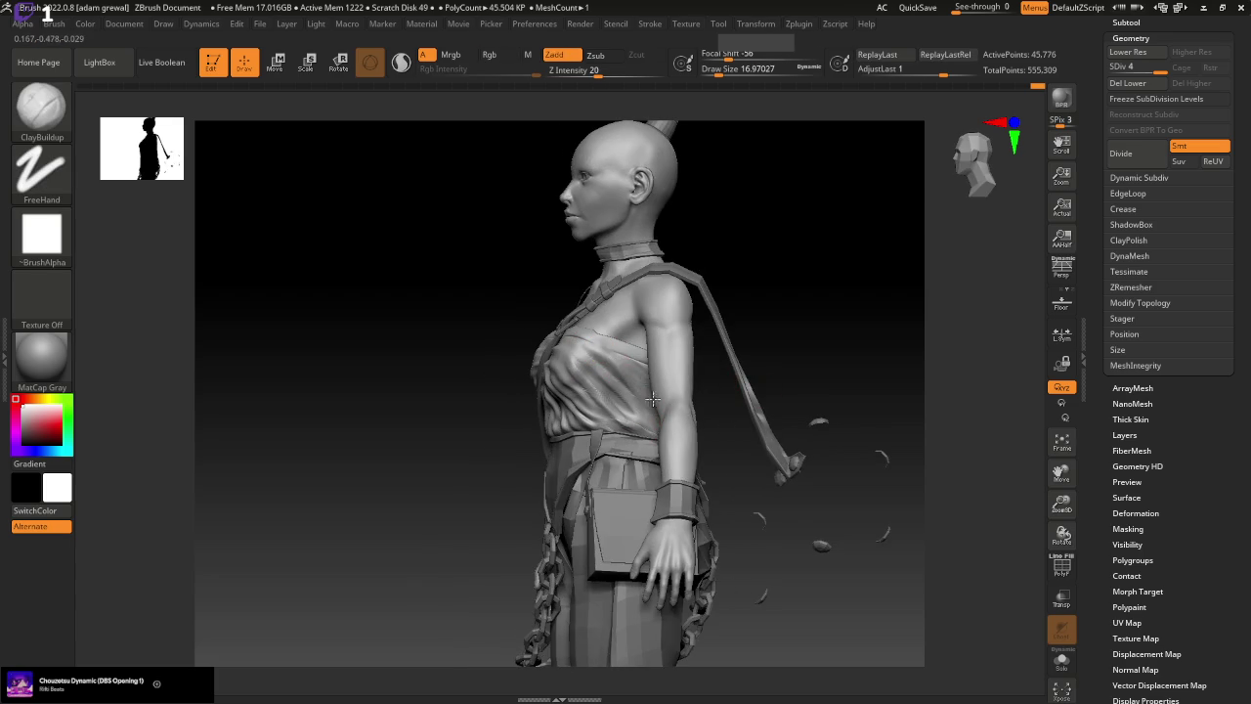
{"action": "left_click_drag", "start_coordinate": [584, 337], "coordinate": [633, 374]}
{"action": "key", "text": "shift"}
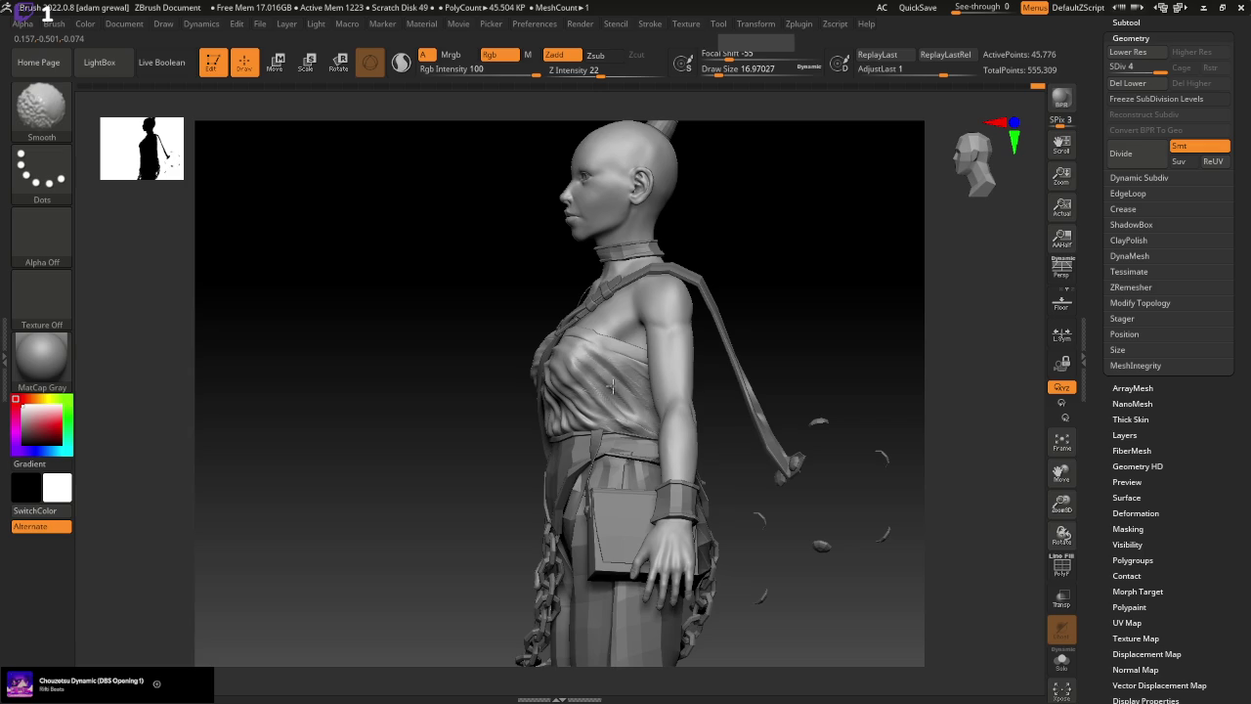
{"action": "mouse_move", "coordinate": [740, 355]}
{"action": "right_mouse_down"}
{"action": "mouse_move", "coordinate": [831, 391]}
{"action": "mouse_move", "coordinate": [736, 341]}
{"action": "right_mouse_up"}
Smooth the chest cloth folds while viewing from side and three-quarter angles
{"action": "key", "text": "shift"}
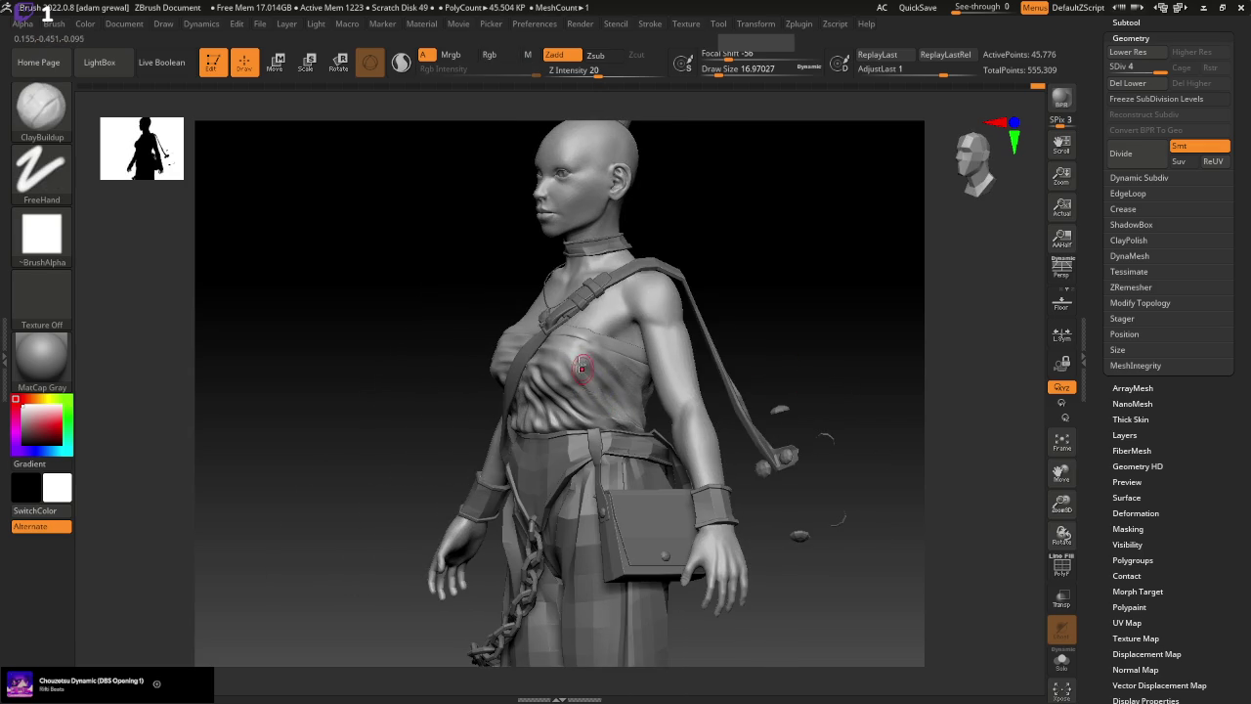
{"action": "key", "text": "shift"}
{"action": "right_click_drag", "start_coordinate": [781, 372], "coordinate": [851, 409]}
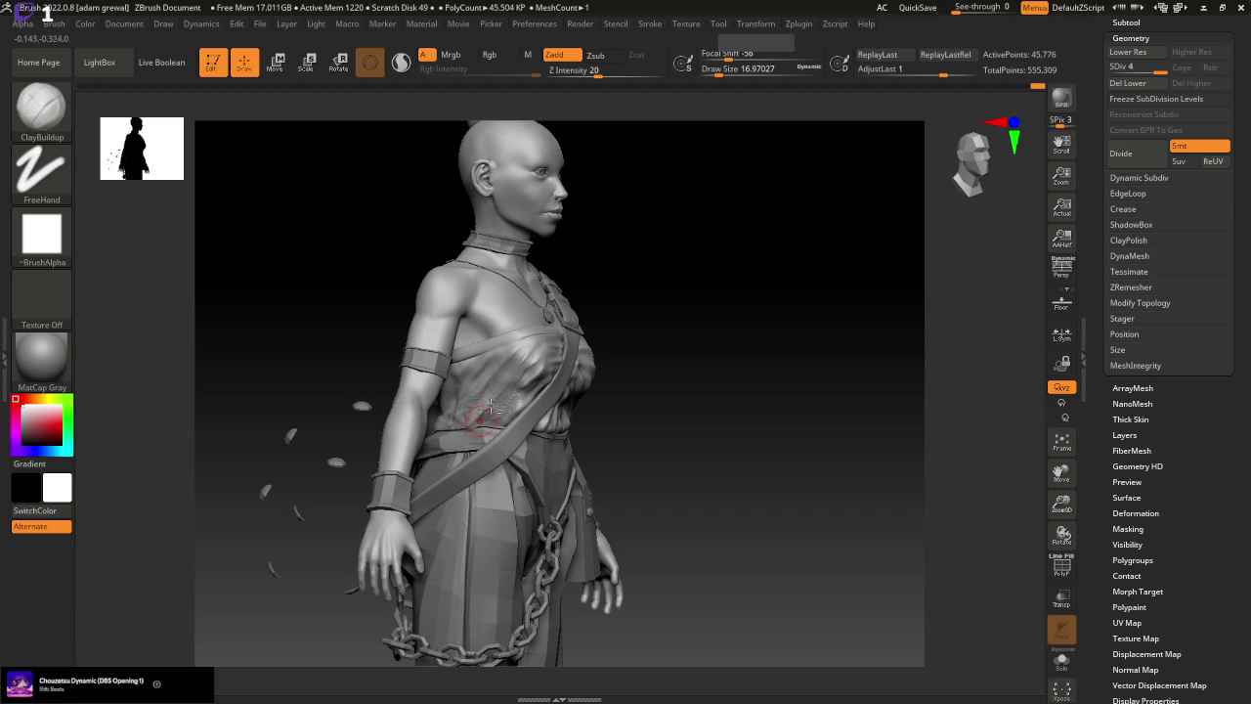
{"action": "right_click_drag", "start_coordinate": [620, 341], "coordinate": [672, 334]}
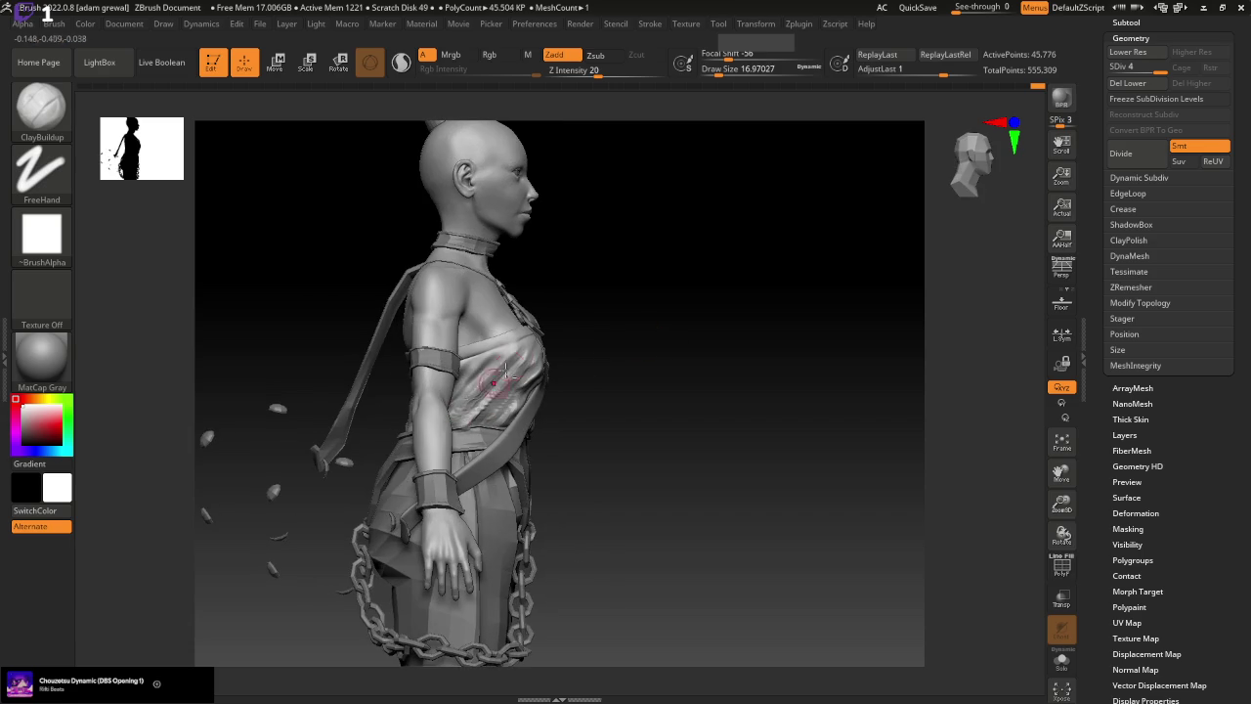
{"action": "key", "text": "shift"}
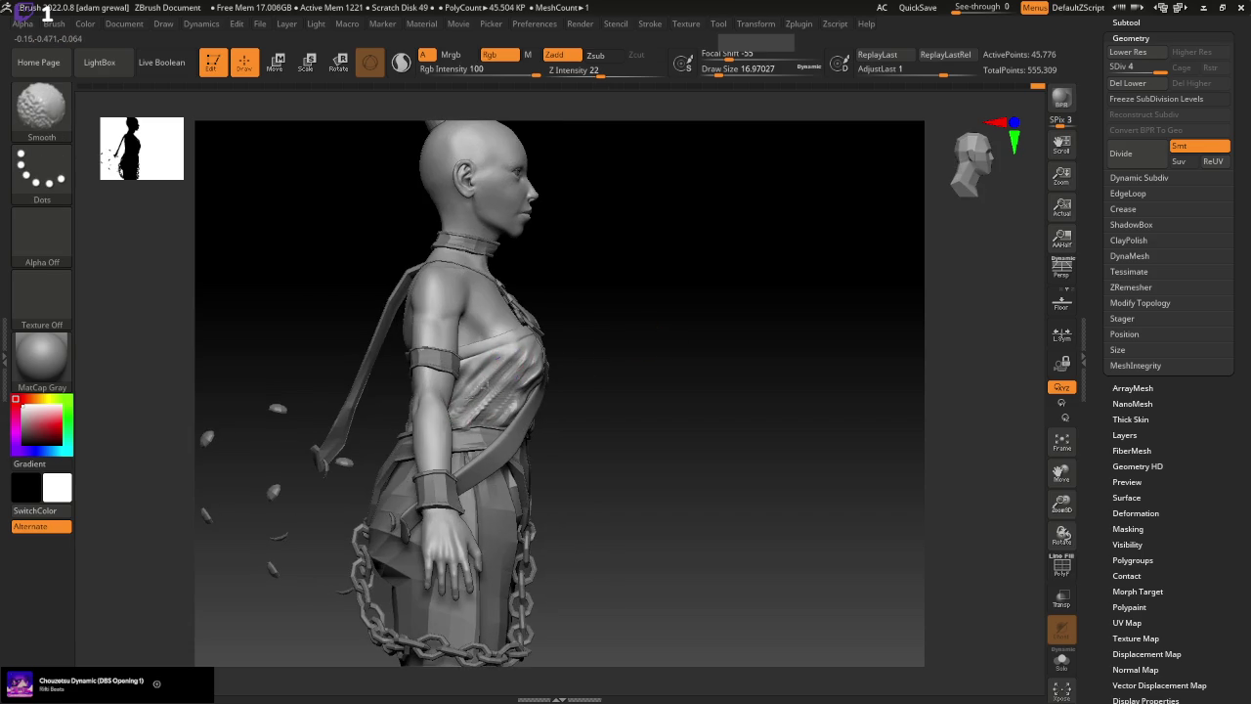
{"action": "right_click_drag", "start_coordinate": [474, 419], "coordinate": [657, 390]}
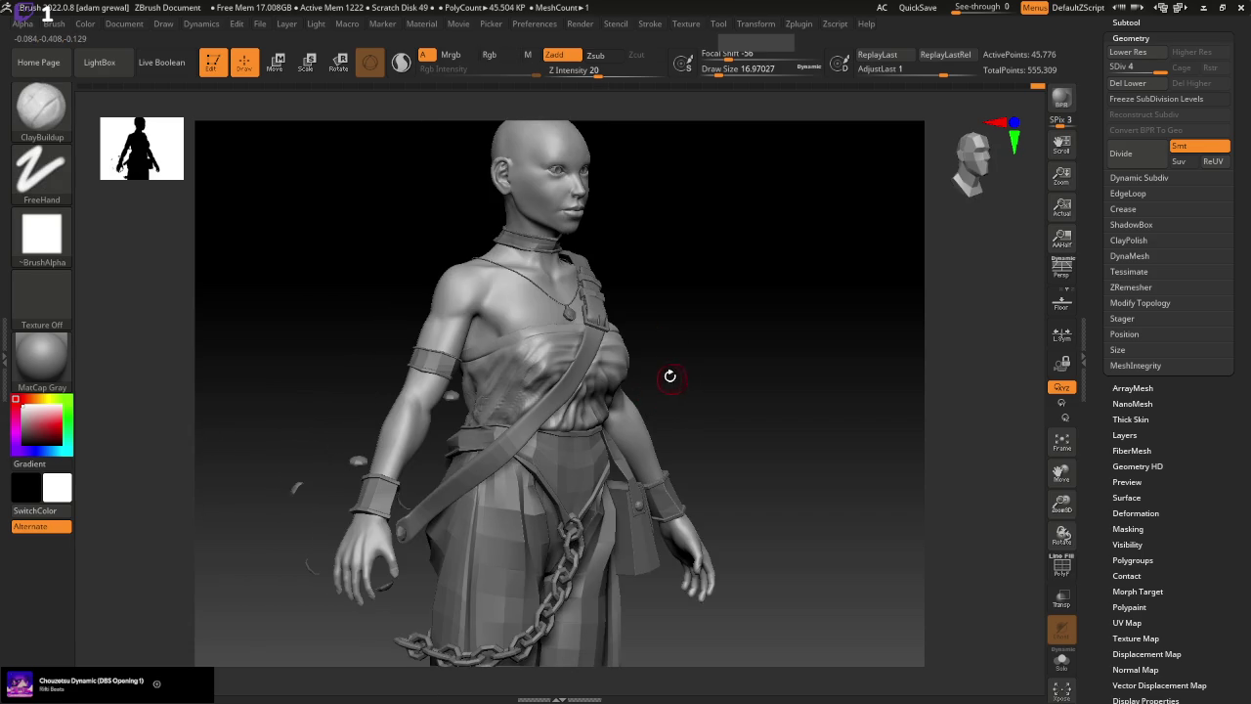
{"action": "left_click", "coordinate": [41, 108]}
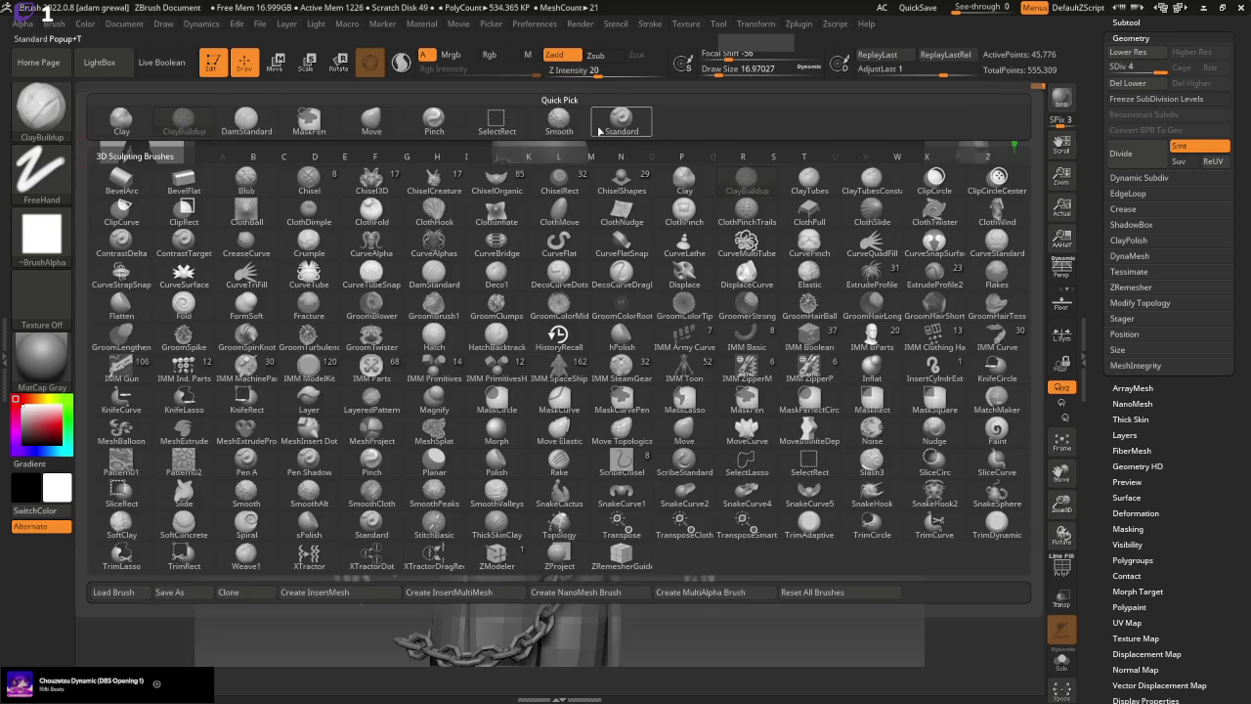
Select Standard and start a chest stroke, accepting the Undo History warning
{"action": "left_click", "coordinate": [599, 130]}
{"action": "right_click_drag", "start_coordinate": [717, 243], "coordinate": [667, 354]}
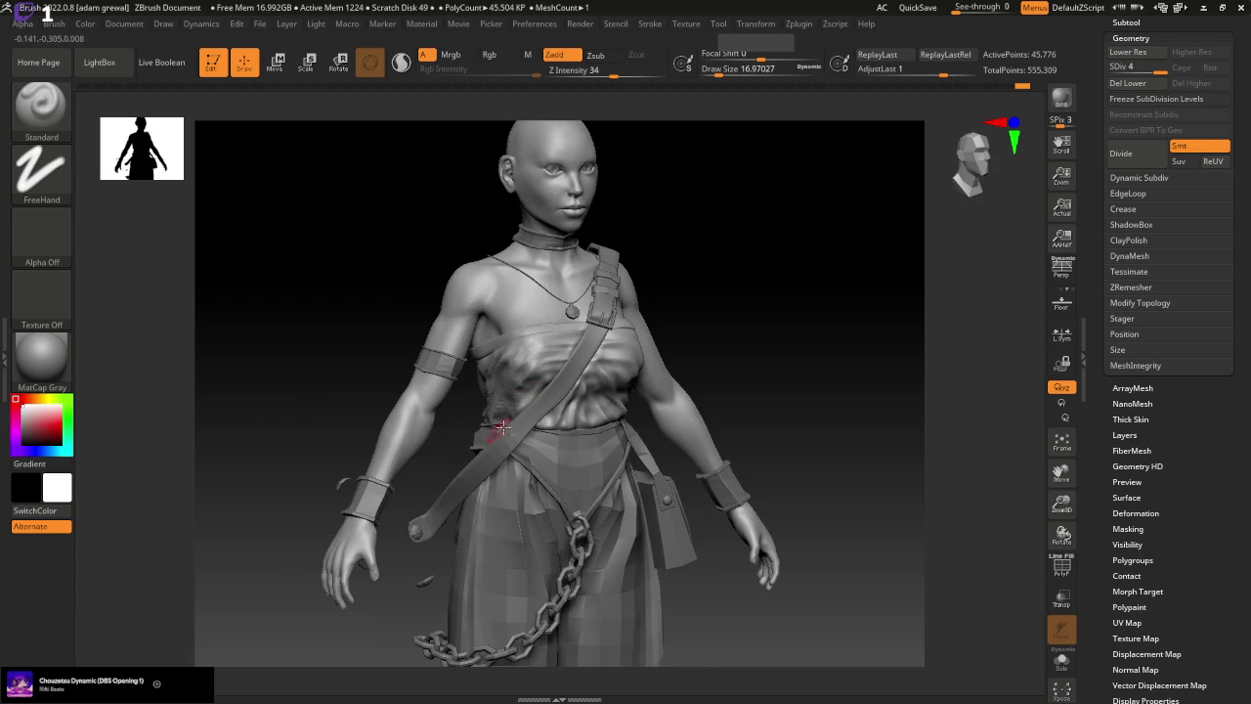
{"action": "left_click_drag", "start_coordinate": [501, 426], "coordinate": [778, 437]}
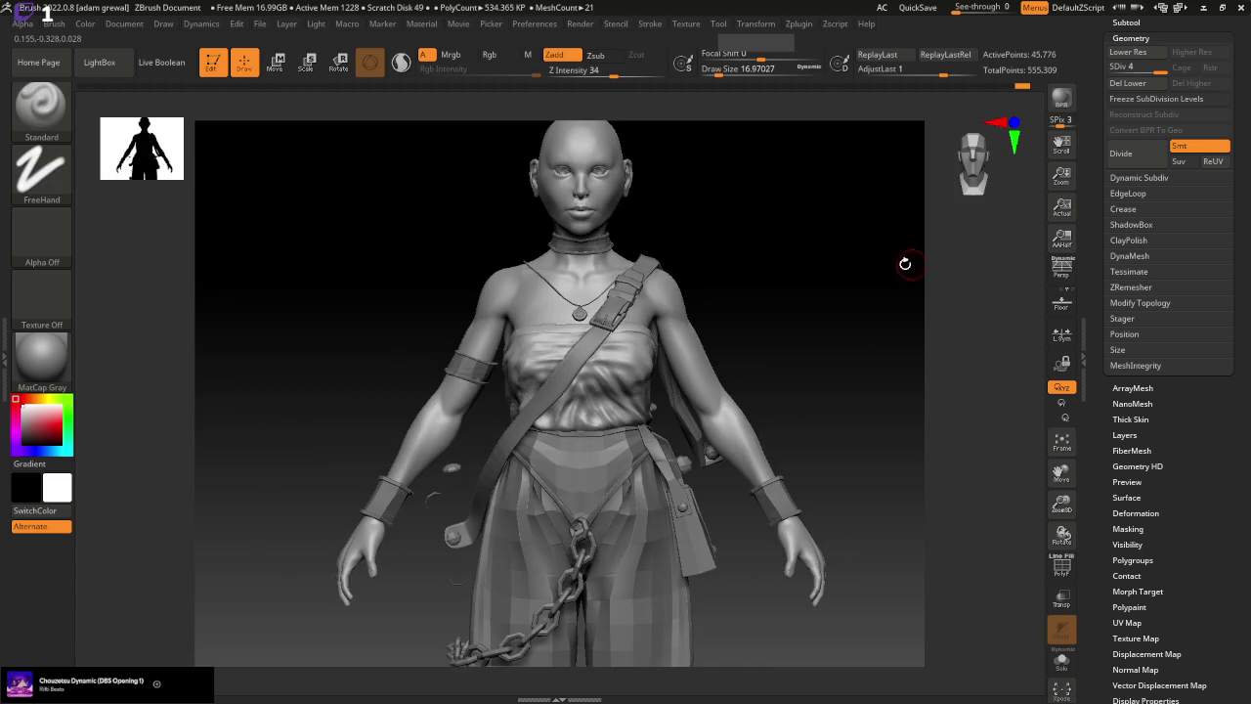
{"action": "left_click_drag", "start_coordinate": [905, 263], "coordinate": [799, 342]}
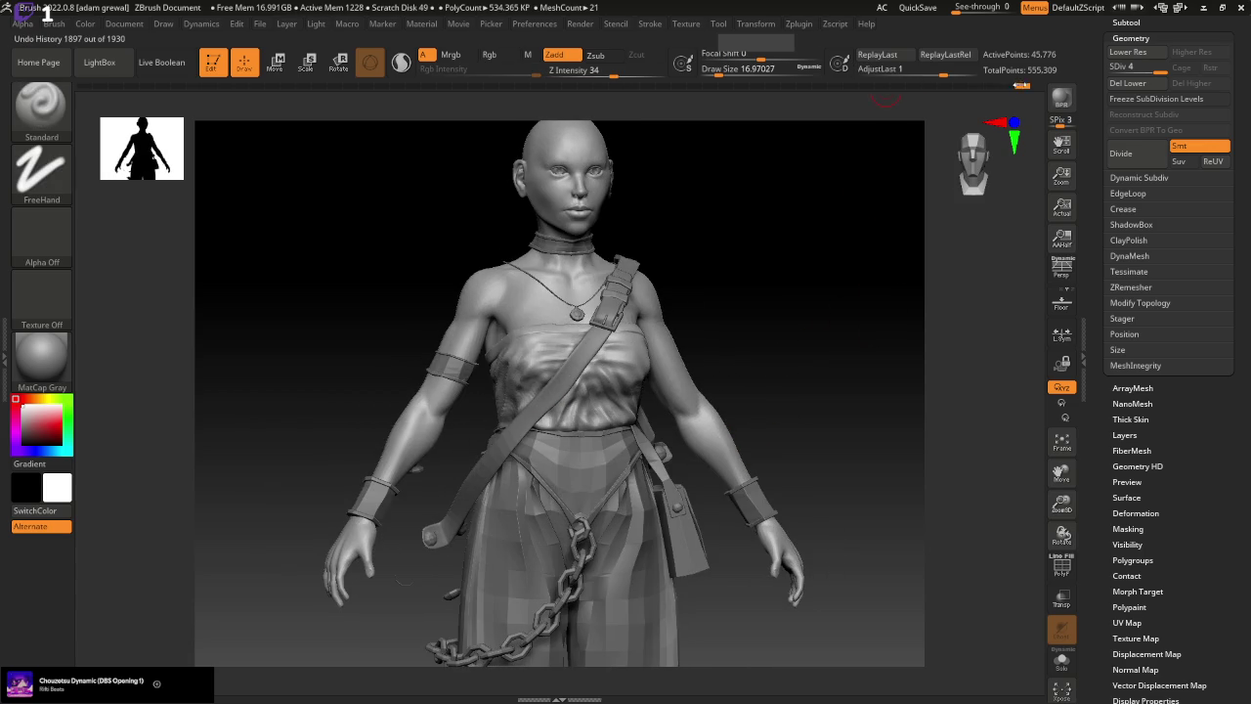
{"action": "mouse_move", "coordinate": [856, 267]}
{"action": "left_mouse_down"}
{"action": "mouse_move", "coordinate": [808, 306]}
{"action": "mouse_move", "coordinate": [724, 335]}
{"action": "left_mouse_up"}
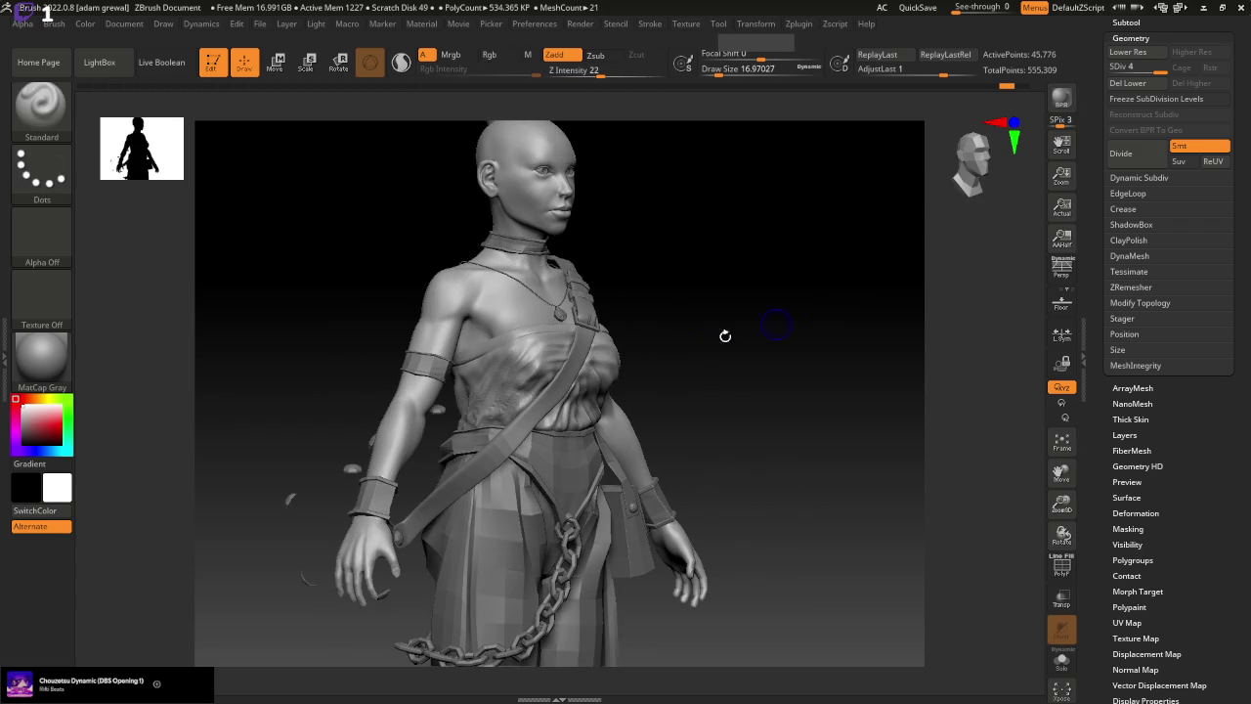
{"action": "left_click", "coordinate": [482, 420]}
{"action": "left_click", "coordinate": [486, 471]}
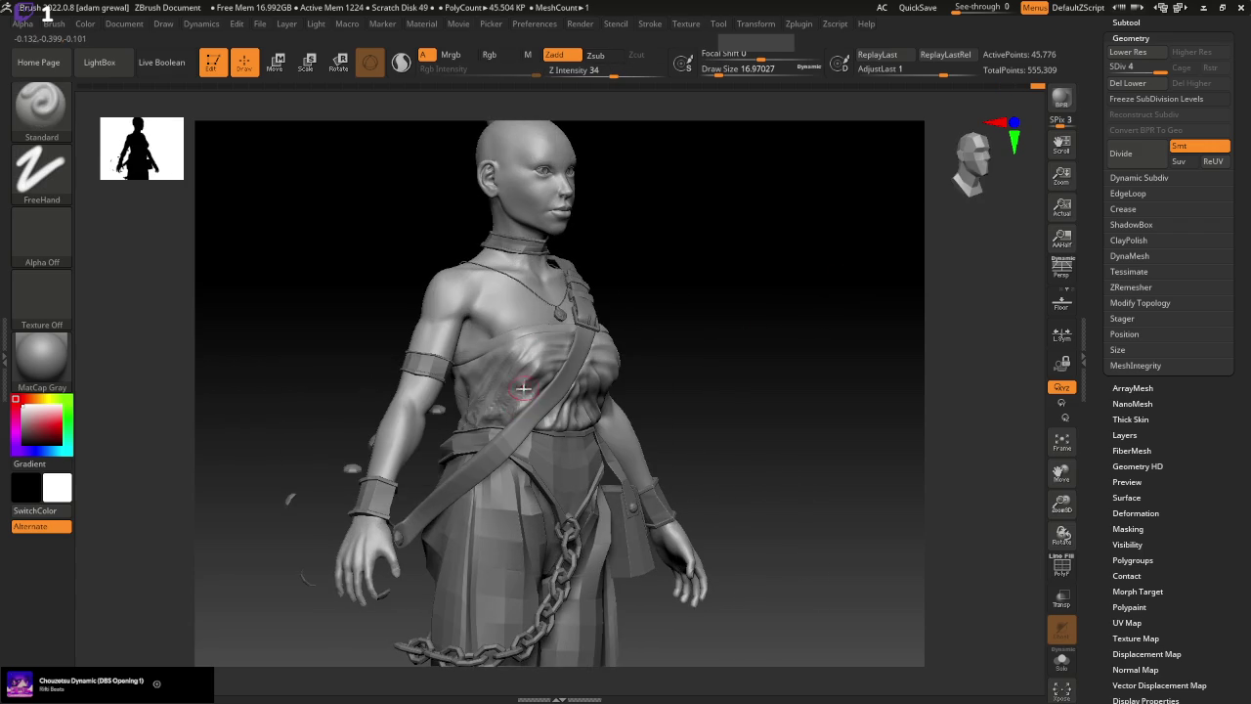
Sculpt chest cloth wrinkles, then smooth them at draw size about 7.5
{"action": "left_click_drag", "start_coordinate": [679, 345], "coordinate": [636, 355]}
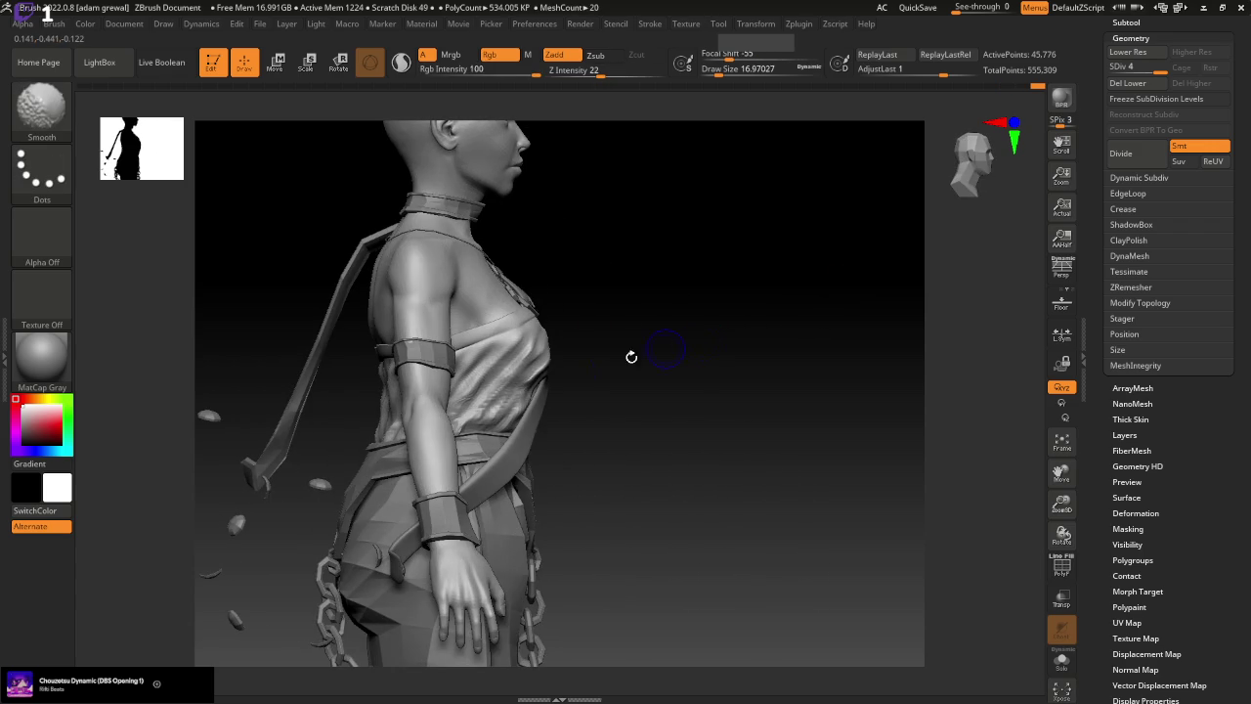
{"action": "left_click_drag", "start_coordinate": [490, 373], "coordinate": [527, 332]}
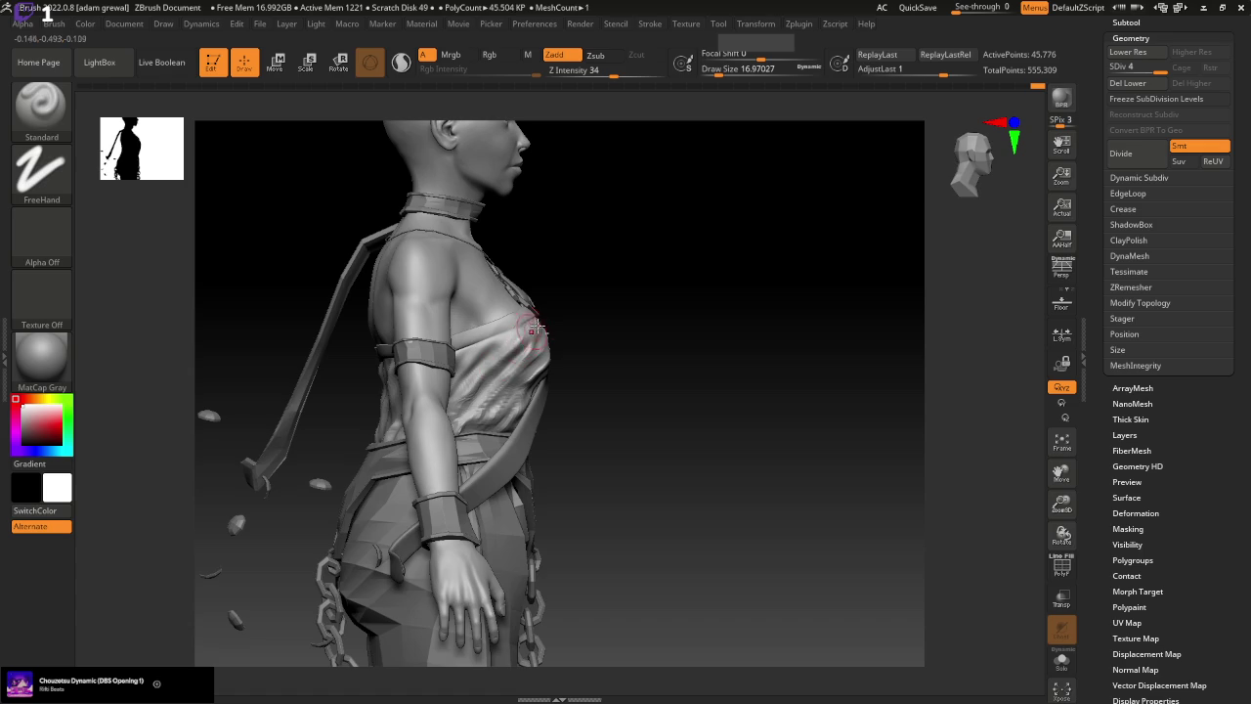
{"action": "left_click_drag", "start_coordinate": [618, 339], "coordinate": [544, 342]}
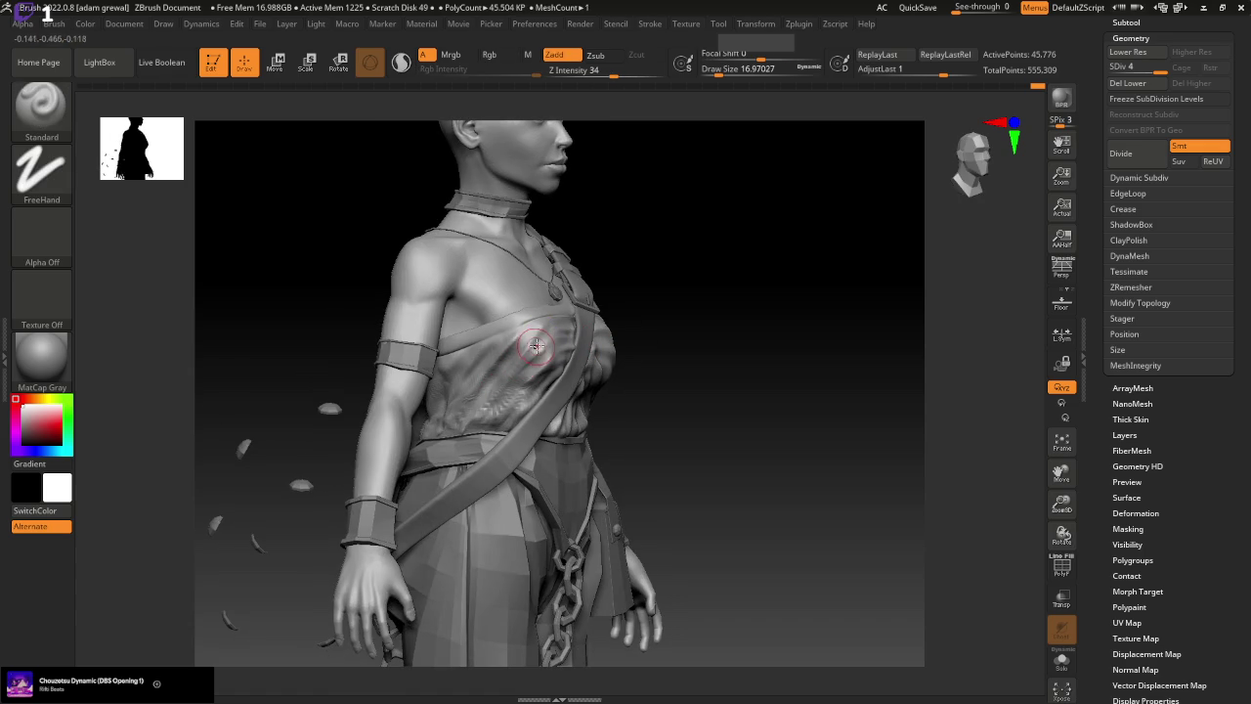
{"action": "left_click_drag", "start_coordinate": [719, 72], "coordinate": [712, 72]}
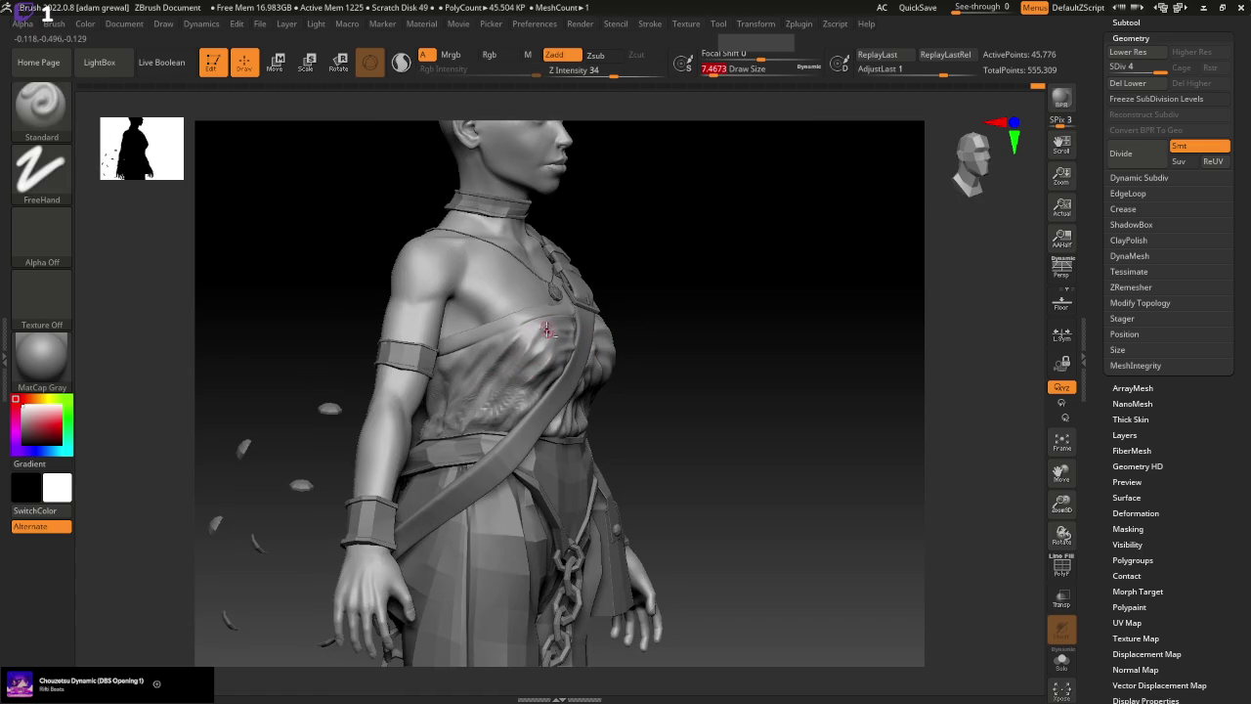
{"action": "key", "text": "shift"}
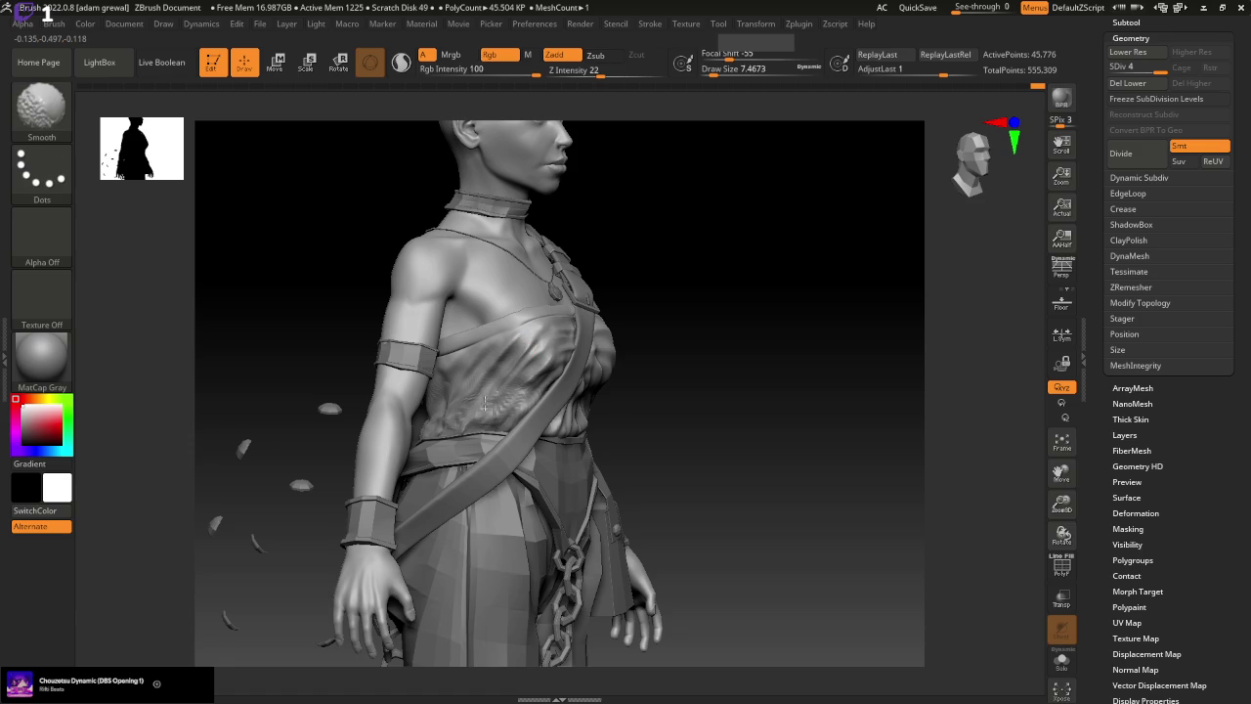
{"action": "left_click_drag", "start_coordinate": [749, 357], "coordinate": [827, 358]}
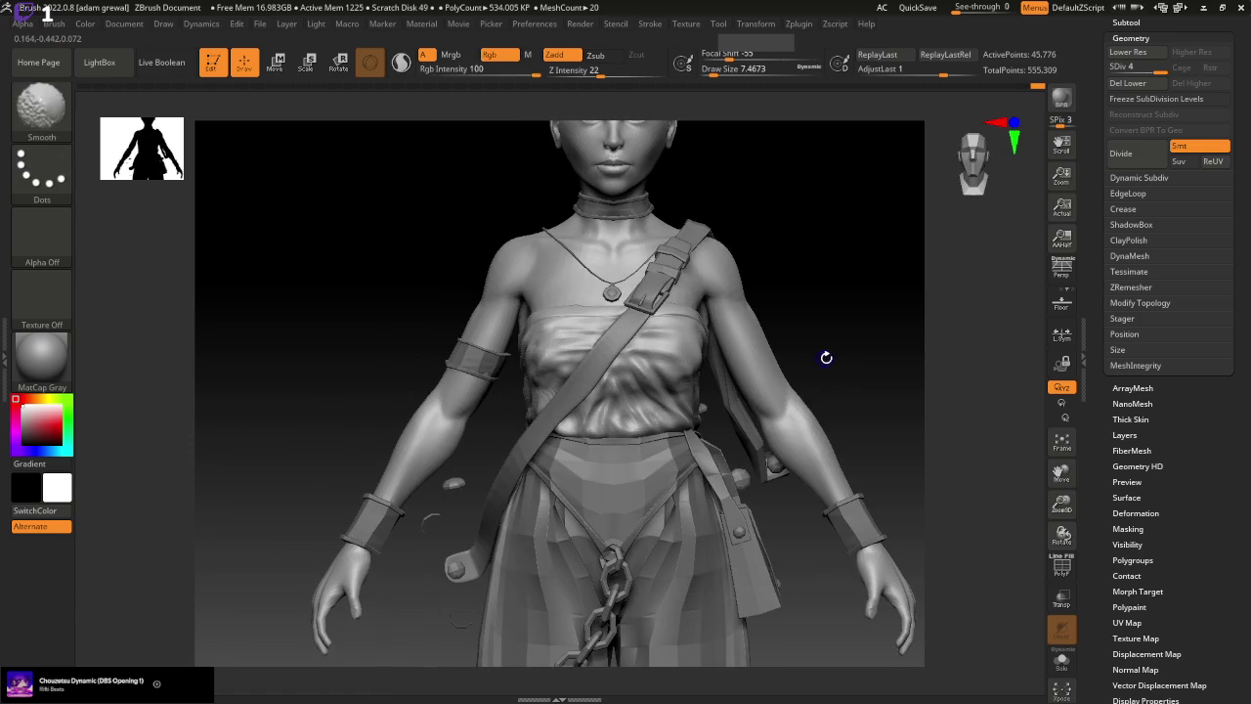
{"action": "left_click", "coordinate": [41, 105]}
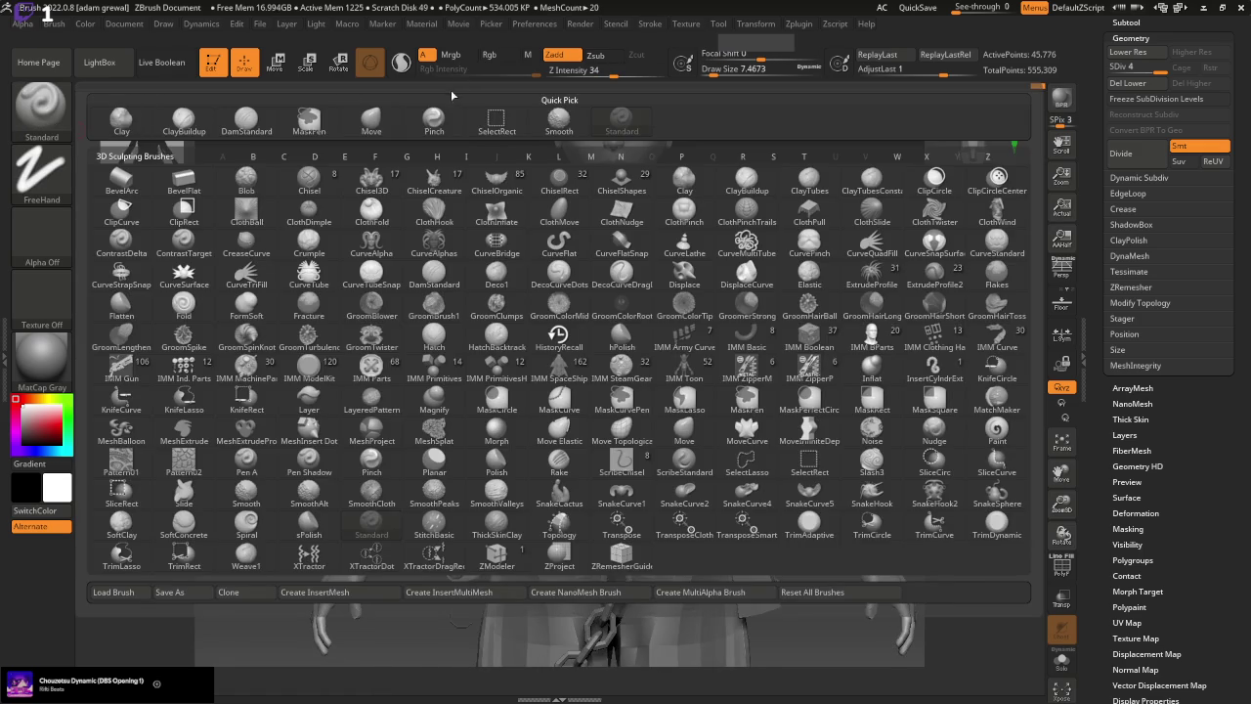
Push the chest cloth folds into a new shape with the Move brush at draw size 77
{"action": "key", "text": "m"}
{"action": "key", "text": "v"}
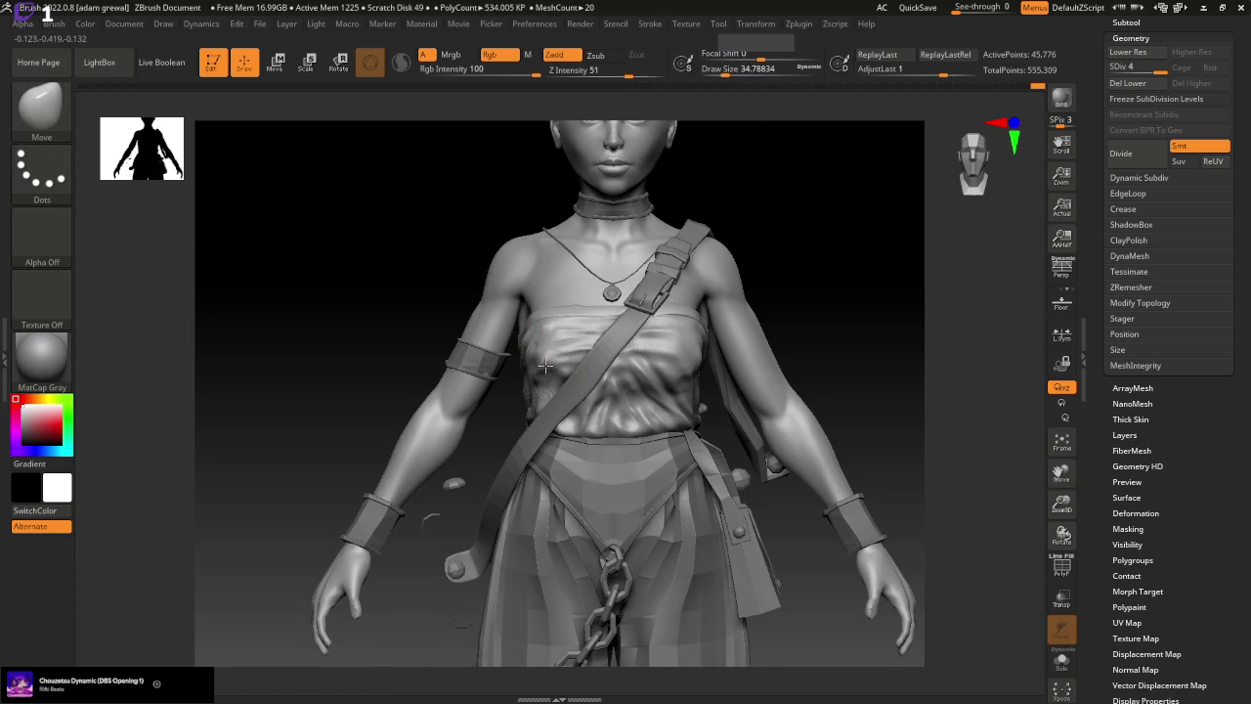
{"action": "mouse_move", "coordinate": [748, 322]}
{"action": "left_mouse_down"}
{"action": "mouse_move", "coordinate": [818, 307]}
{"action": "mouse_move", "coordinate": [601, 372]}
{"action": "mouse_move", "coordinate": [532, 363]}
{"action": "left_mouse_up"}
{"action": "left_click_drag", "start_coordinate": [725, 68], "coordinate": [757, 69]}
{"action": "left_click_drag", "start_coordinate": [562, 313], "coordinate": [531, 351]}
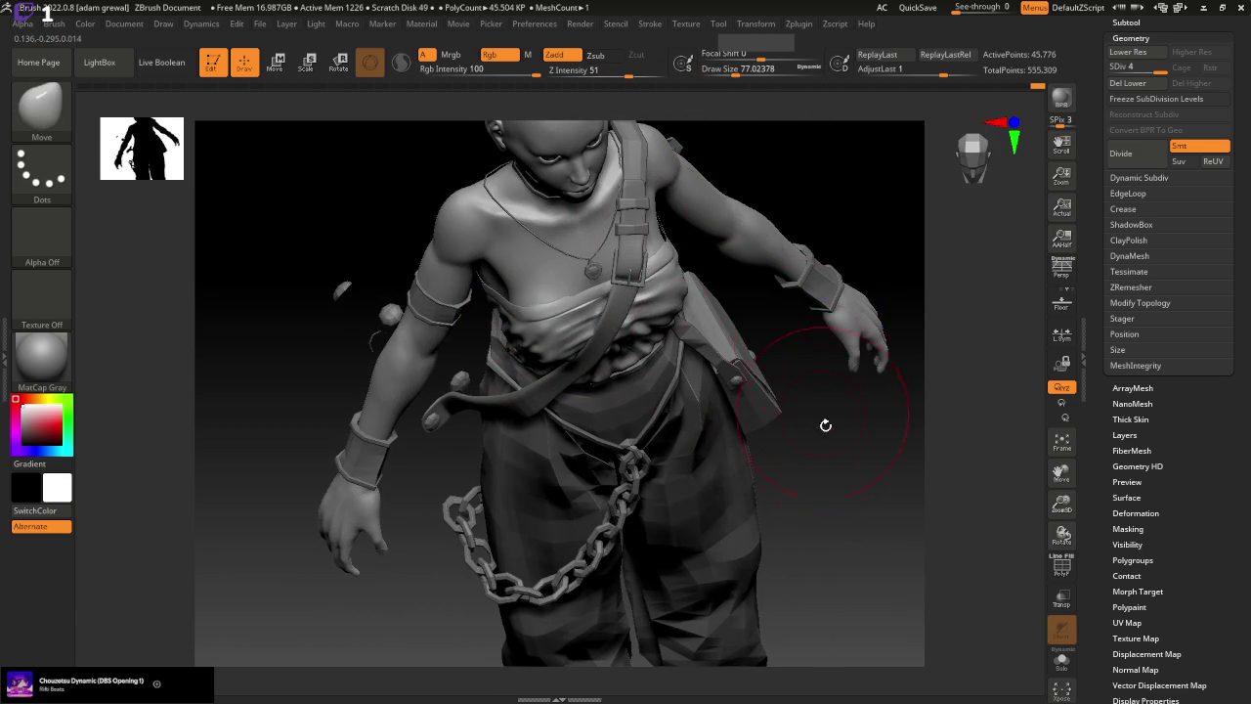
Roll the sculpt back to an earlier state with the Undo History slider
{"action": "left_click_drag", "start_coordinate": [826, 424], "coordinate": [886, 407], "text": "shift"}
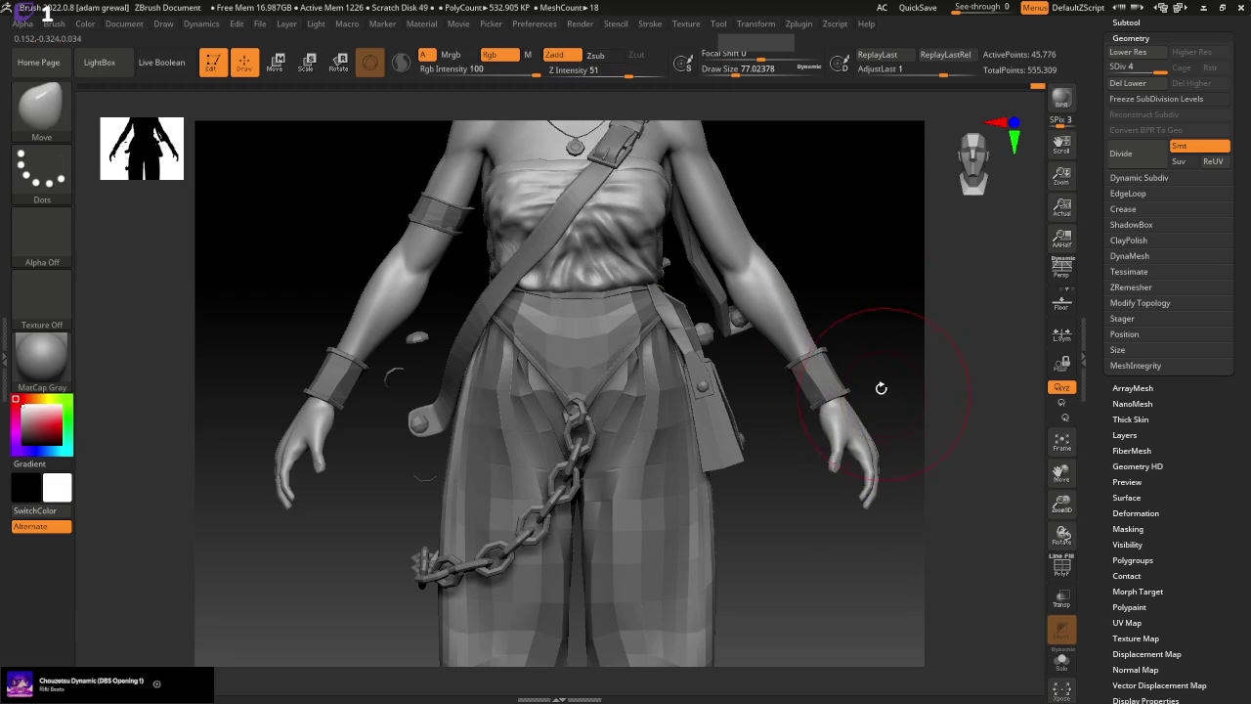
{"action": "mouse_move", "coordinate": [1035, 85]}
{"action": "left_mouse_down"}
{"action": "mouse_move", "coordinate": [989, 87]}
{"action": "mouse_move", "coordinate": [999, 95]}
{"action": "left_mouse_up"}
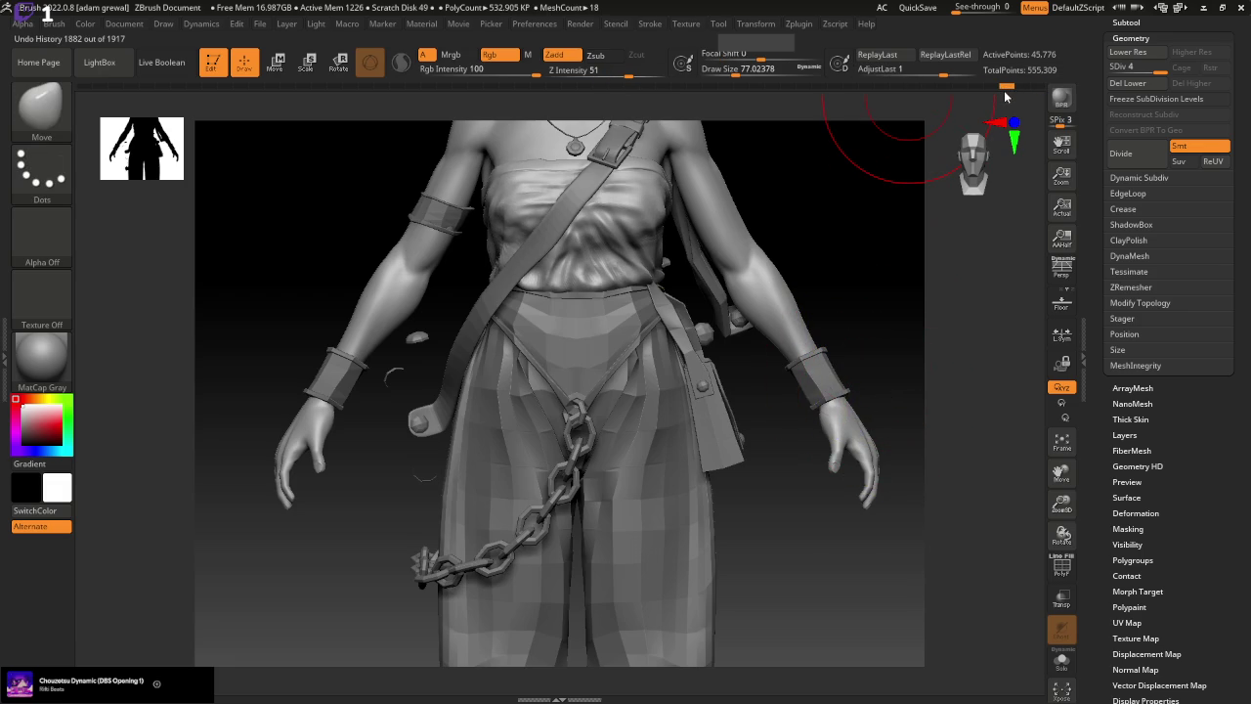
{"action": "left_click", "coordinate": [42, 106]}
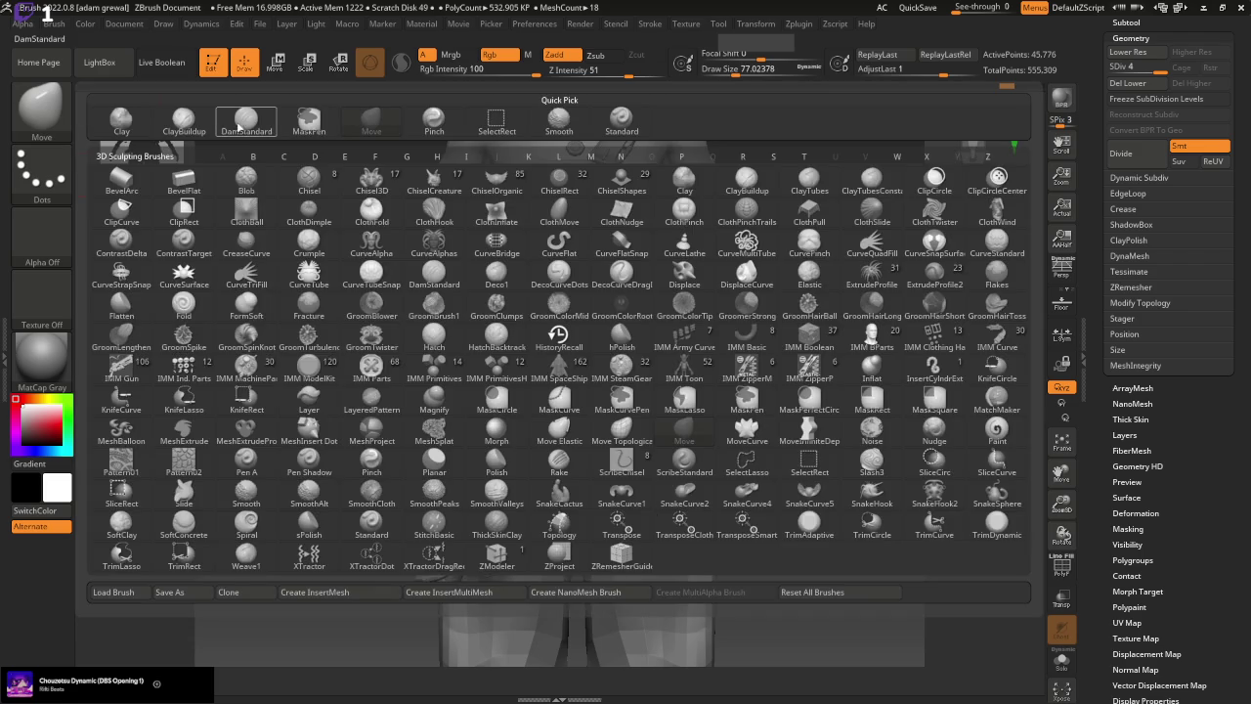
Build up chest wrinkles with ClayBuildup at draw size 22, accepting the Undo History warnings
{"action": "left_click", "coordinate": [182, 117]}
{"action": "left_click_drag", "start_coordinate": [753, 69], "coordinate": [711, 70]}
{"action": "mouse_move", "coordinate": [850, 157]}
{"action": "left_mouse_down"}
{"action": "mouse_move", "coordinate": [810, 159]}
{"action": "mouse_move", "coordinate": [879, 154]}
{"action": "mouse_move", "coordinate": [572, 238]}
{"action": "left_mouse_up"}
{"action": "left_click", "coordinate": [584, 233]}
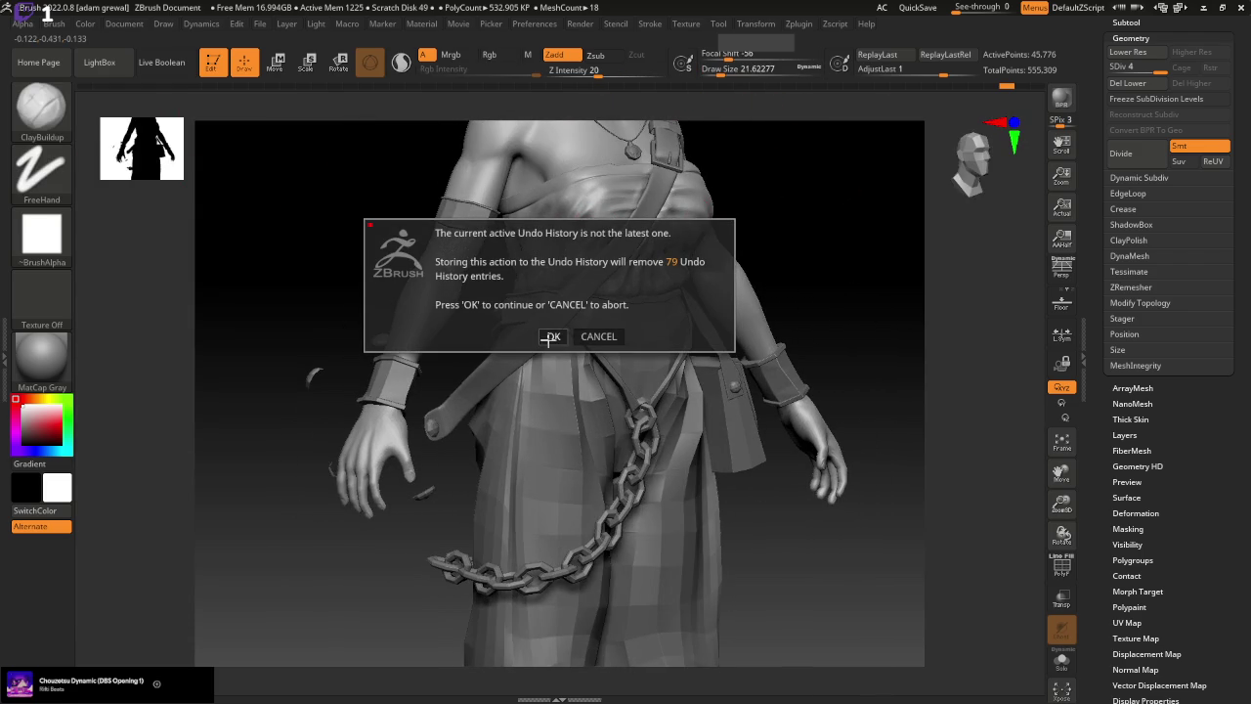
{"action": "left_click", "coordinate": [592, 332]}
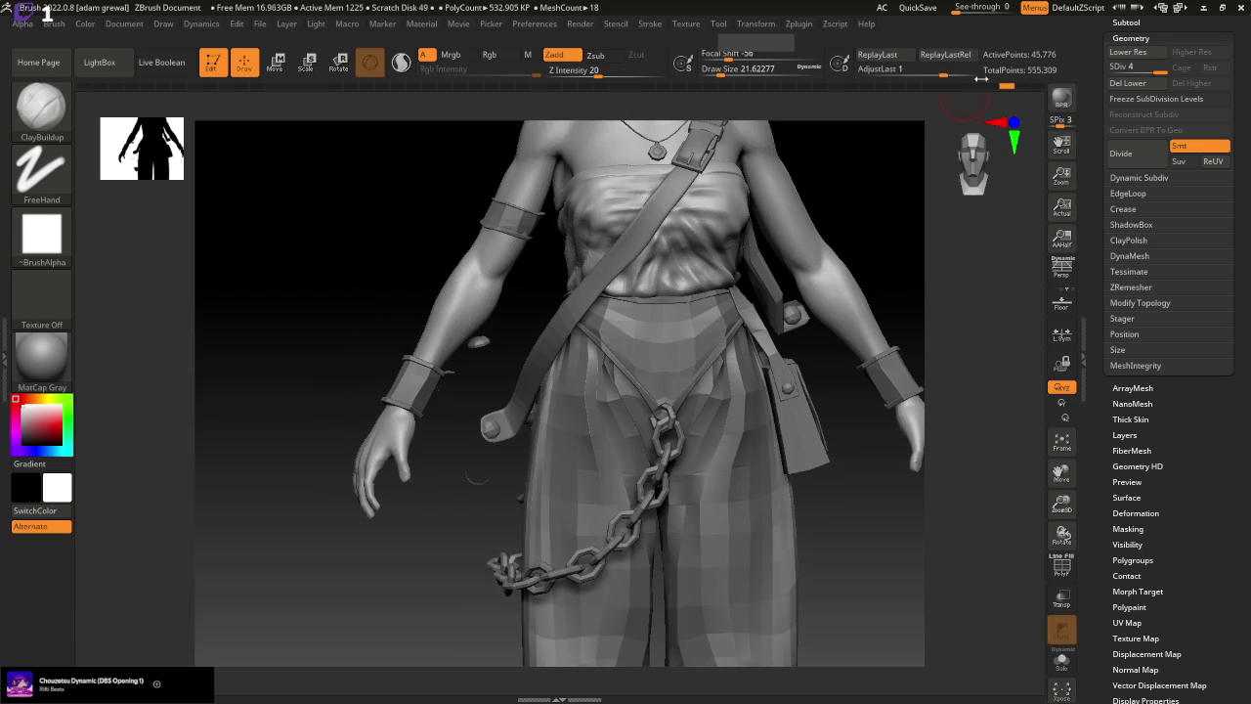
{"action": "left_click_drag", "start_coordinate": [1007, 86], "coordinate": [1019, 88]}
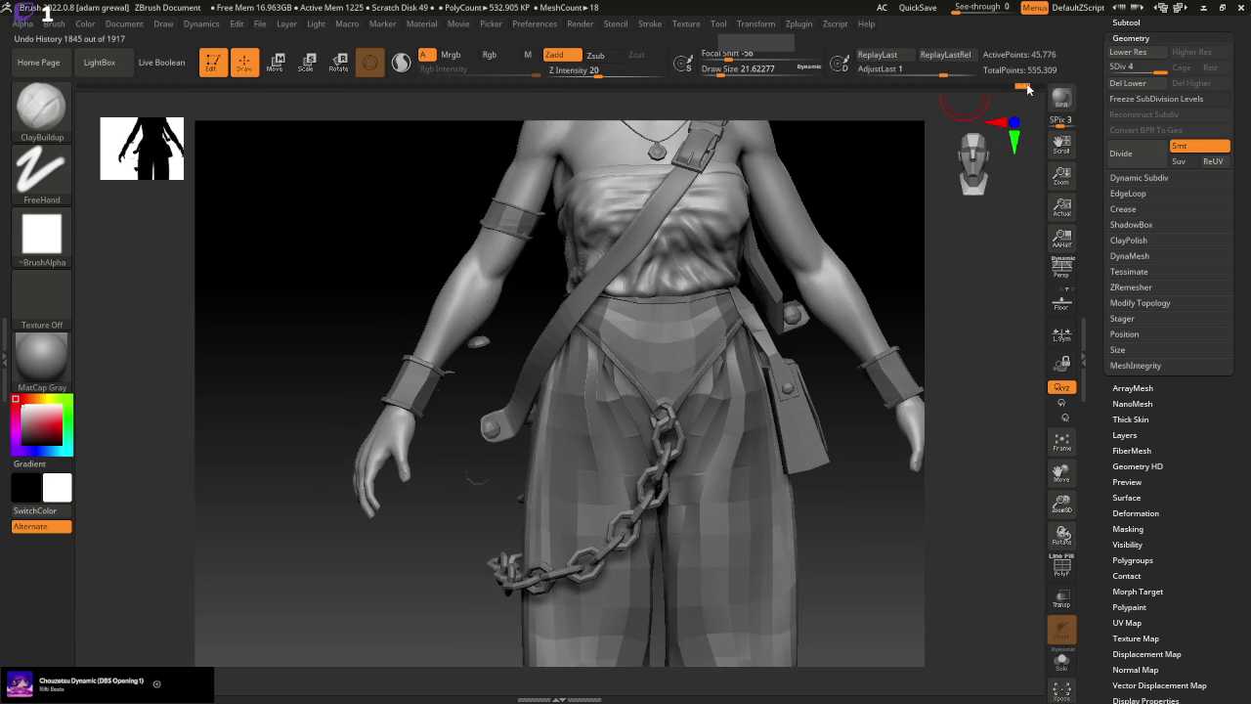
{"action": "mouse_move", "coordinate": [841, 195]}
{"action": "left_mouse_down"}
{"action": "mouse_move", "coordinate": [887, 184]}
{"action": "mouse_move", "coordinate": [704, 252]}
{"action": "left_mouse_up"}
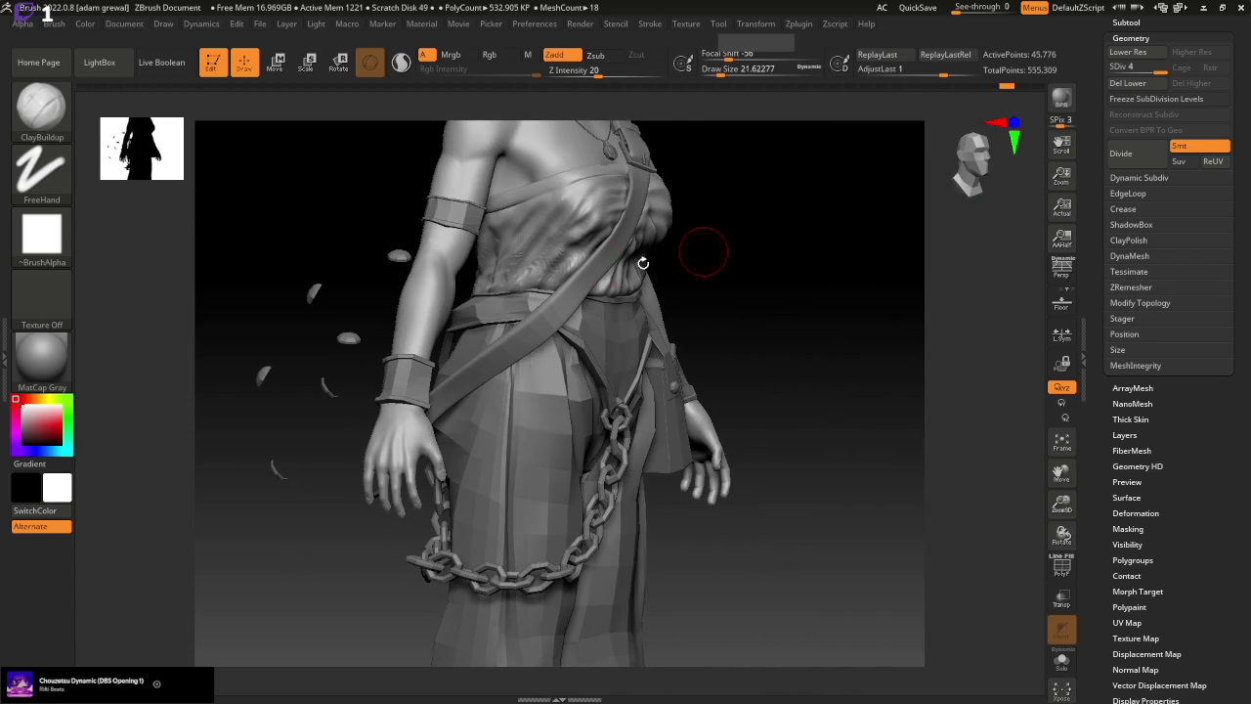
{"action": "left_click", "coordinate": [577, 256]}
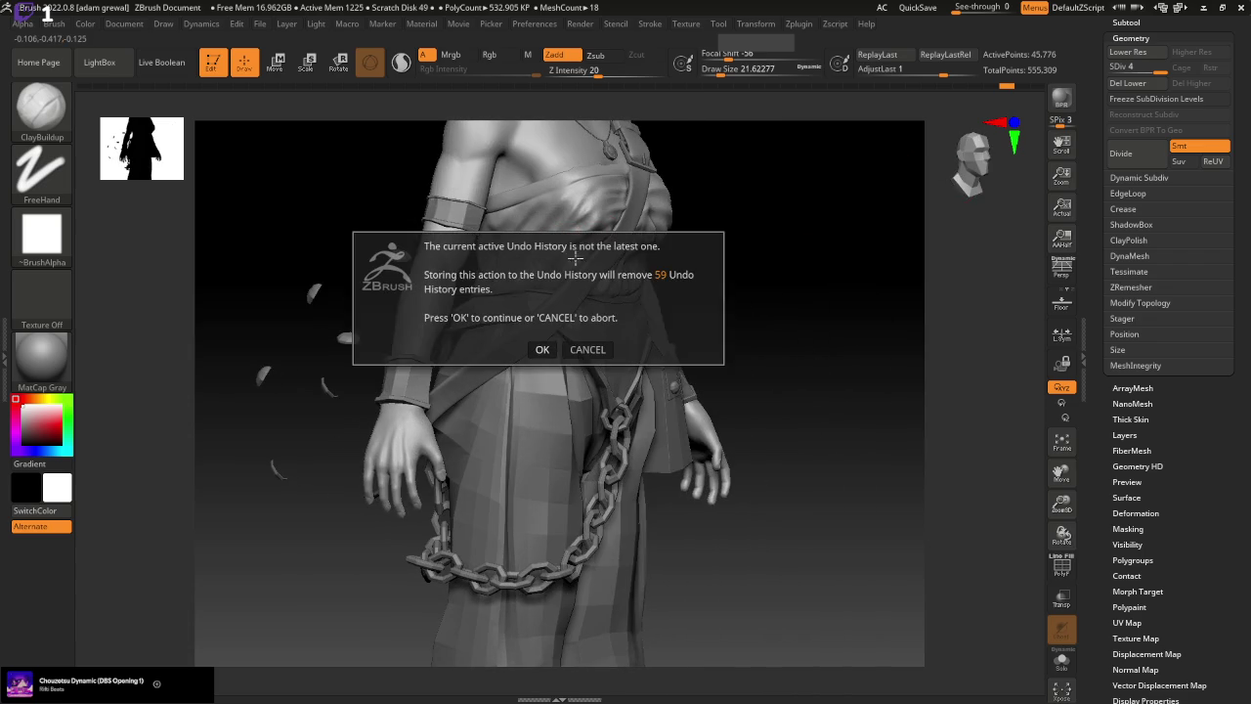
{"action": "left_click", "coordinate": [543, 349]}
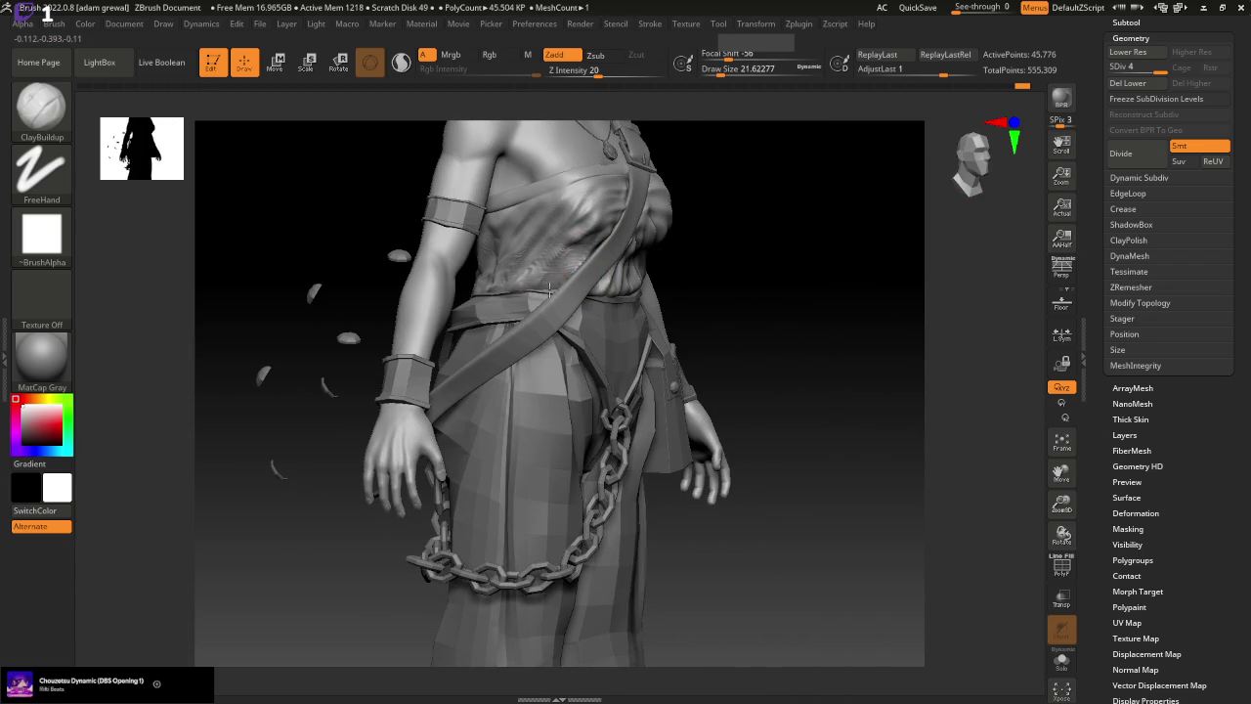
{"action": "left_click_drag", "start_coordinate": [713, 254], "coordinate": [885, 251]}
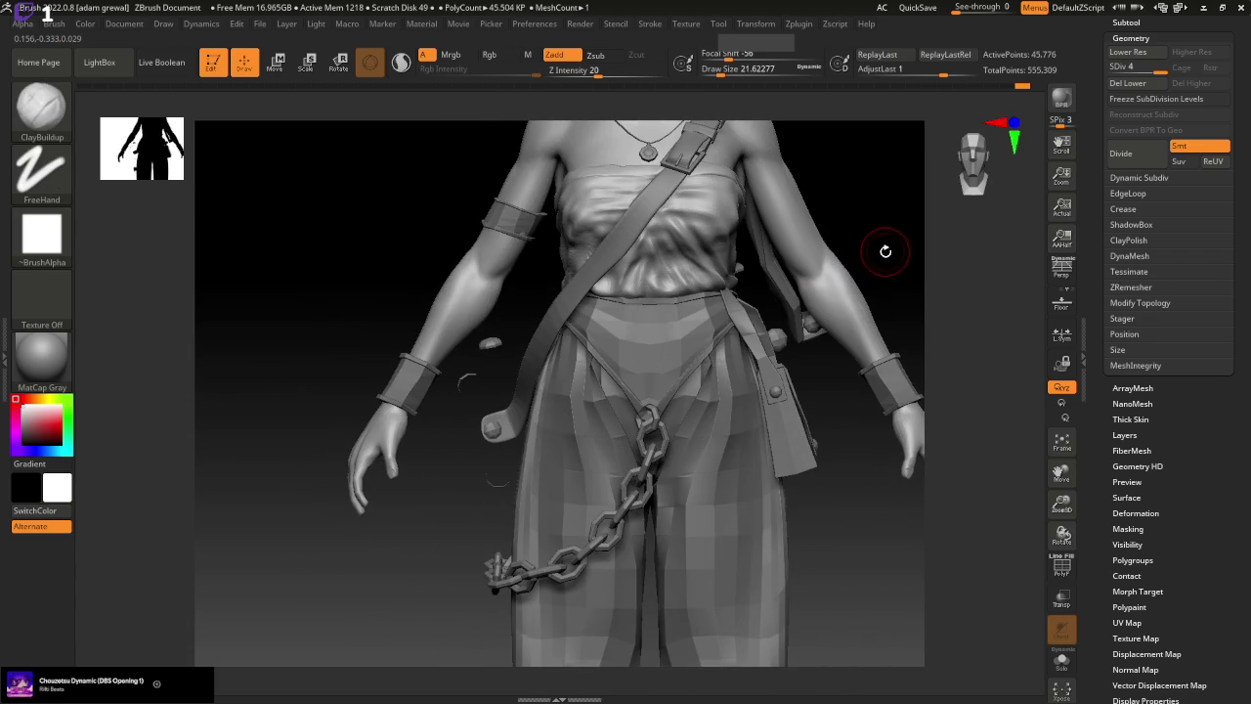
{"action": "left_click_drag", "start_coordinate": [863, 204], "coordinate": [910, 215]}
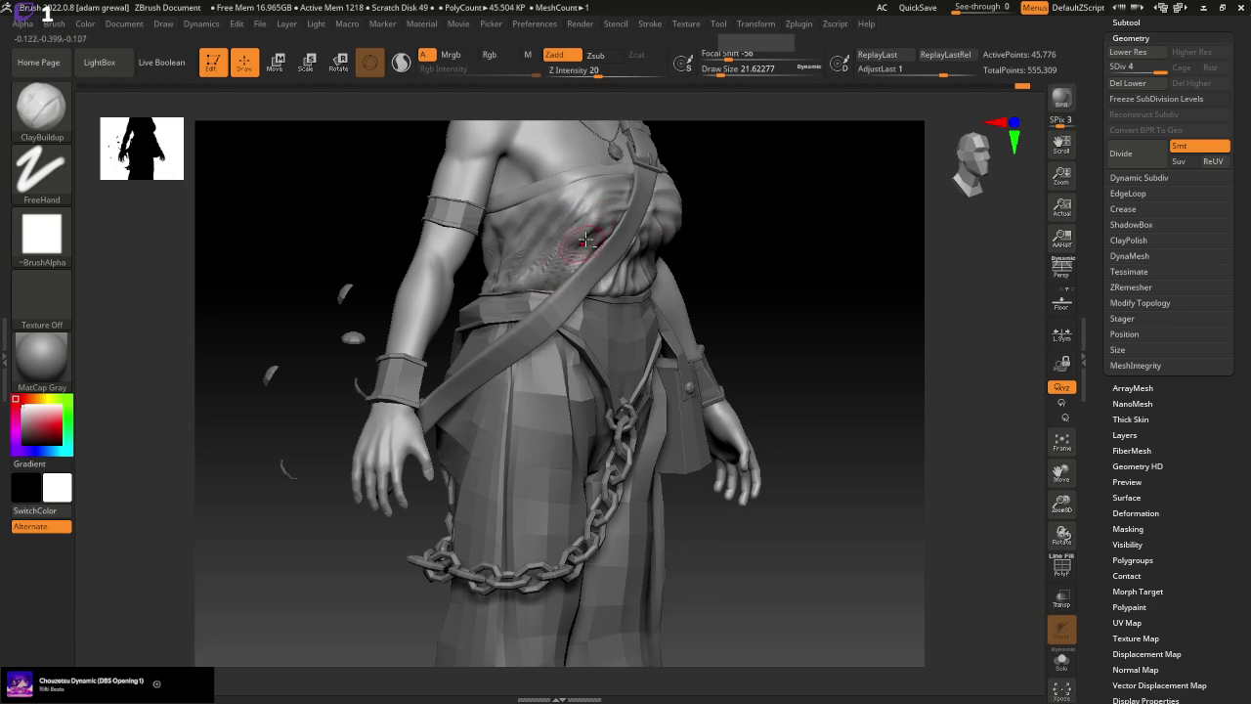
Carve fine creases into the chest cloth with Standard at draw size about 8
{"action": "left_click", "coordinate": [41, 106]}
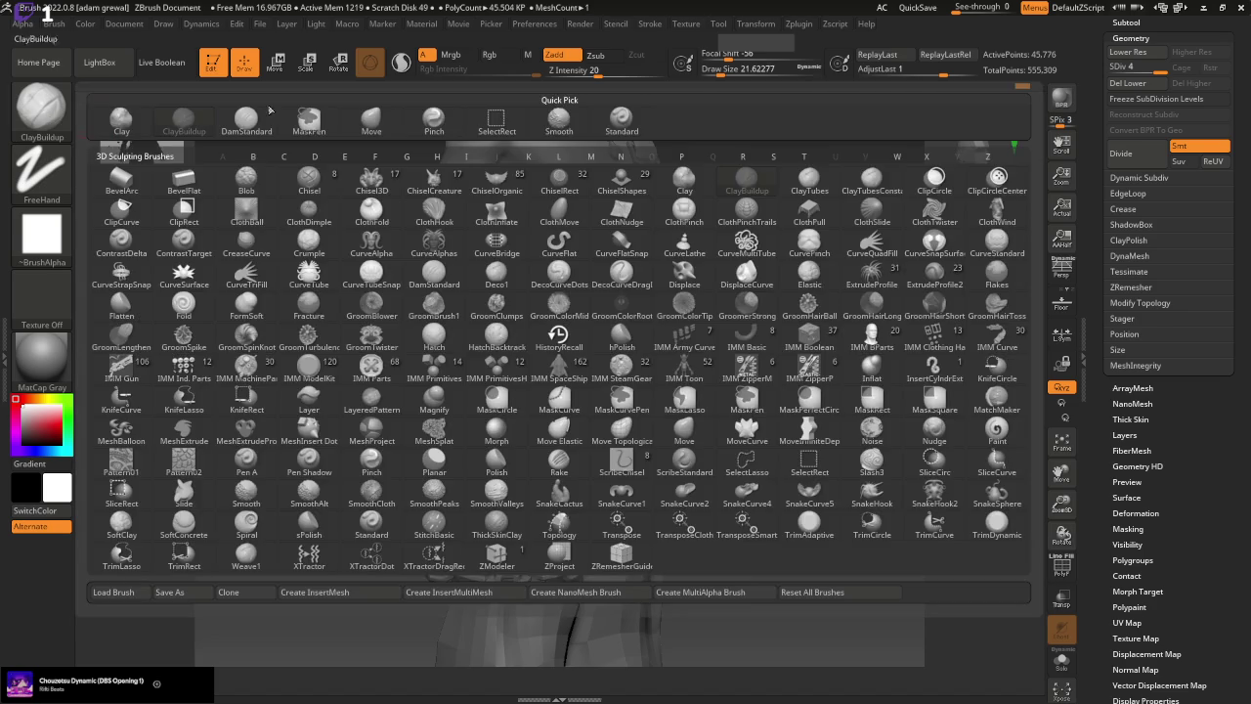
{"action": "left_click", "coordinate": [562, 118]}
{"action": "left_click_drag", "start_coordinate": [765, 71], "coordinate": [714, 71]}
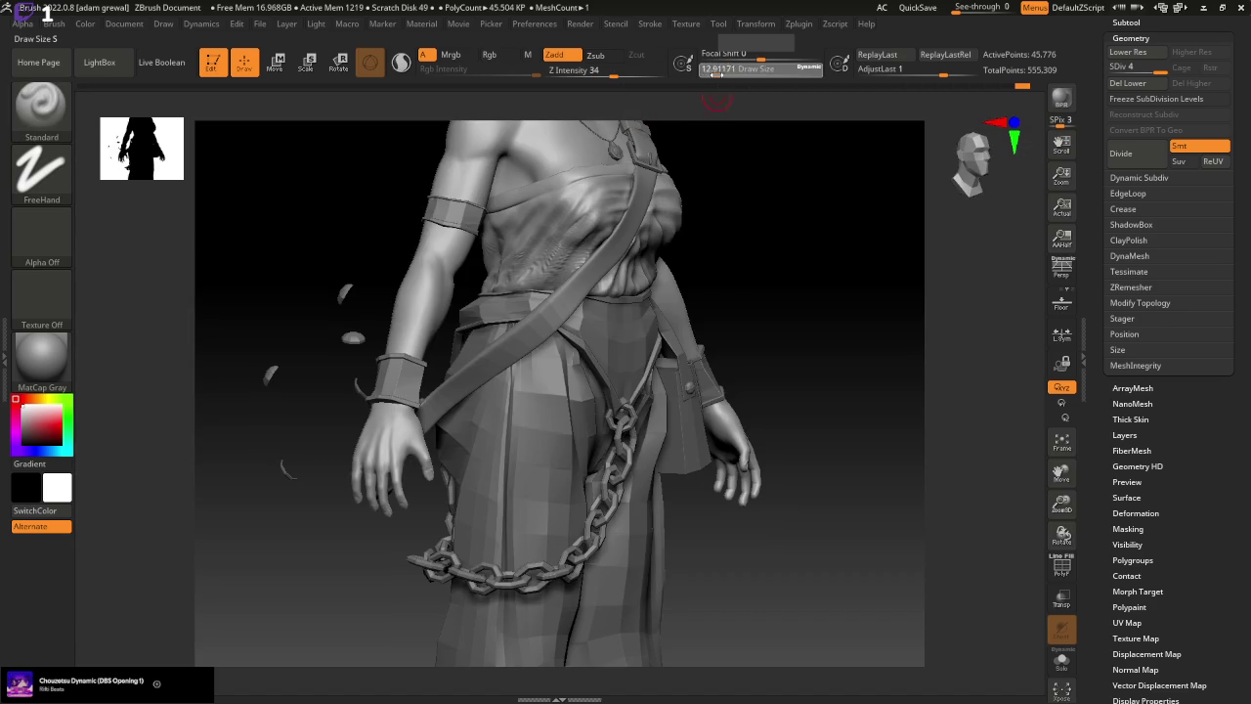
{"action": "left_click_drag", "start_coordinate": [574, 232], "coordinate": [543, 270]}
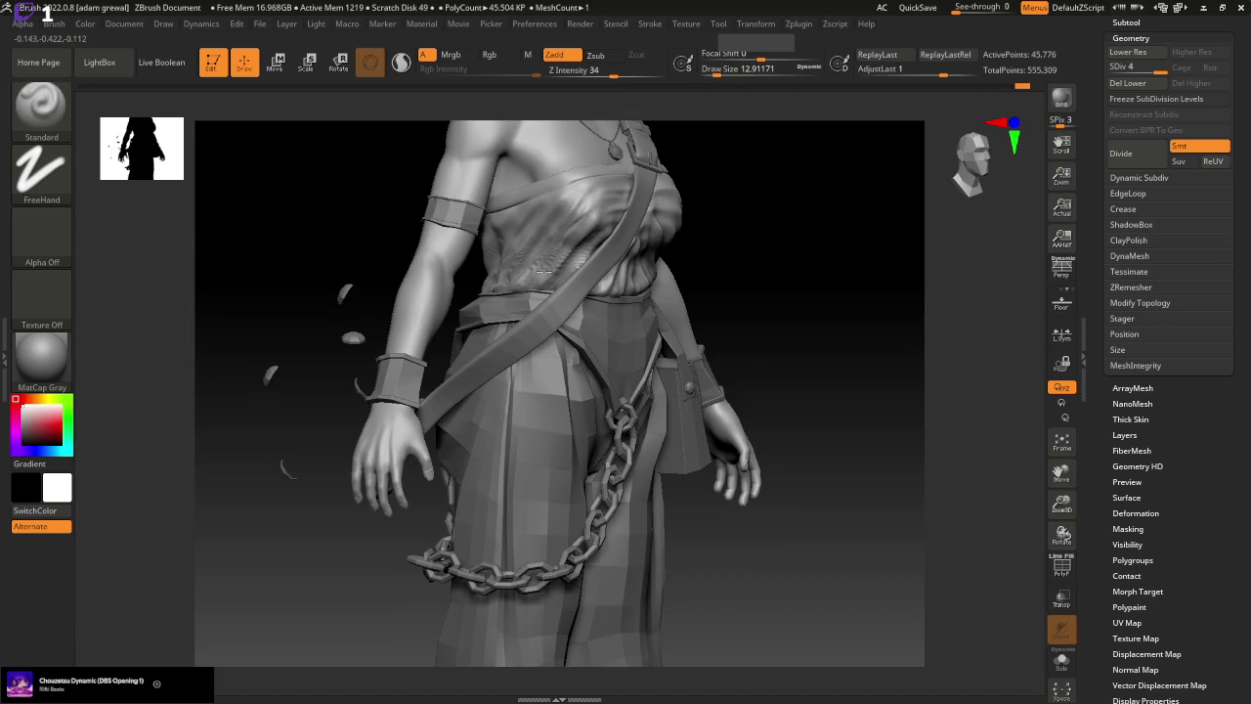
{"action": "mouse_move", "coordinate": [713, 235]}
{"action": "left_mouse_down", "text": "shift"}
{"action": "mouse_move", "coordinate": [871, 207]}
{"action": "mouse_move", "coordinate": [888, 223]}
{"action": "left_mouse_up", "text": "shift"}
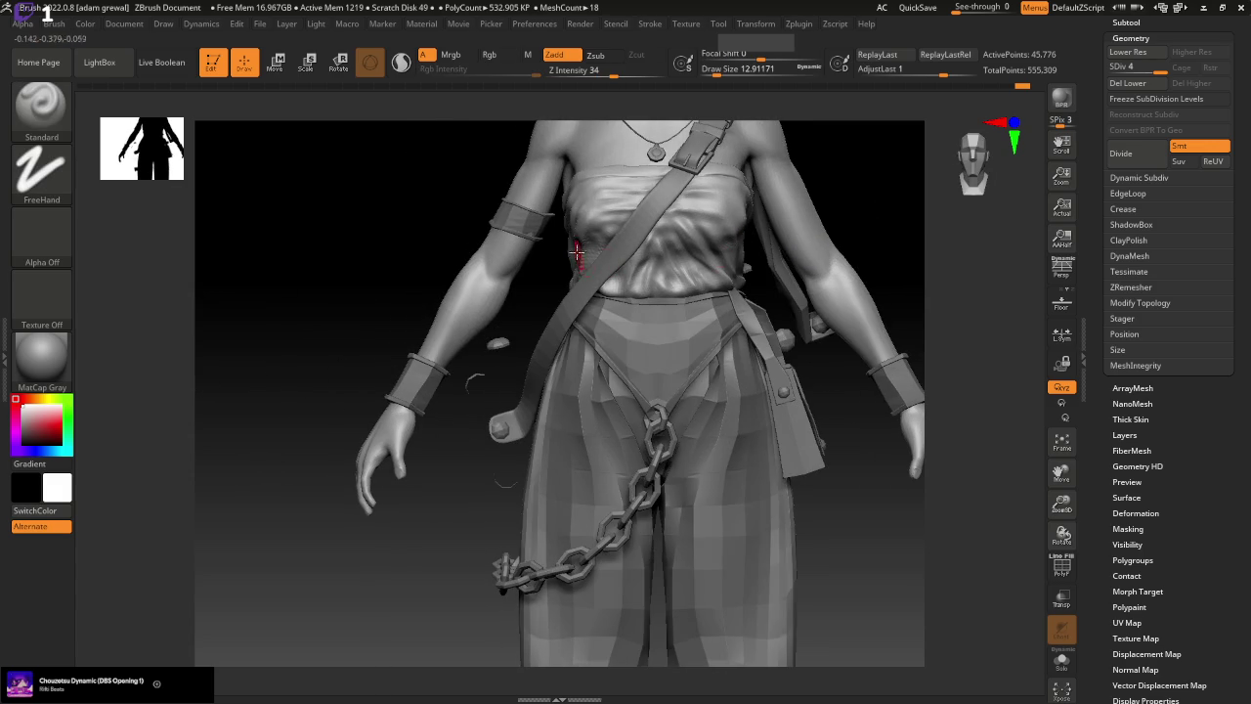
{"action": "left_click_drag", "start_coordinate": [575, 282], "coordinate": [581, 293], "text": "shift"}
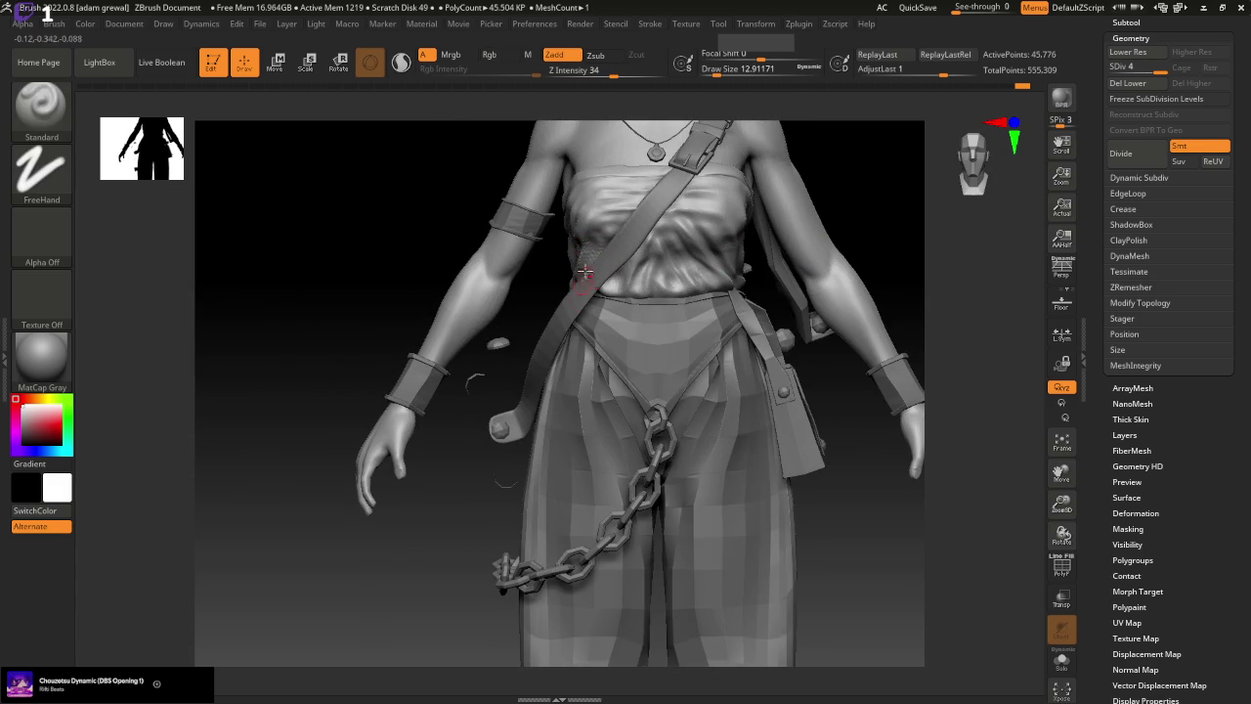
{"action": "mouse_move", "coordinate": [529, 334]}
{"action": "left_mouse_down"}
{"action": "mouse_move", "coordinate": [669, 273]}
{"action": "mouse_move", "coordinate": [912, 284]}
{"action": "left_mouse_up"}
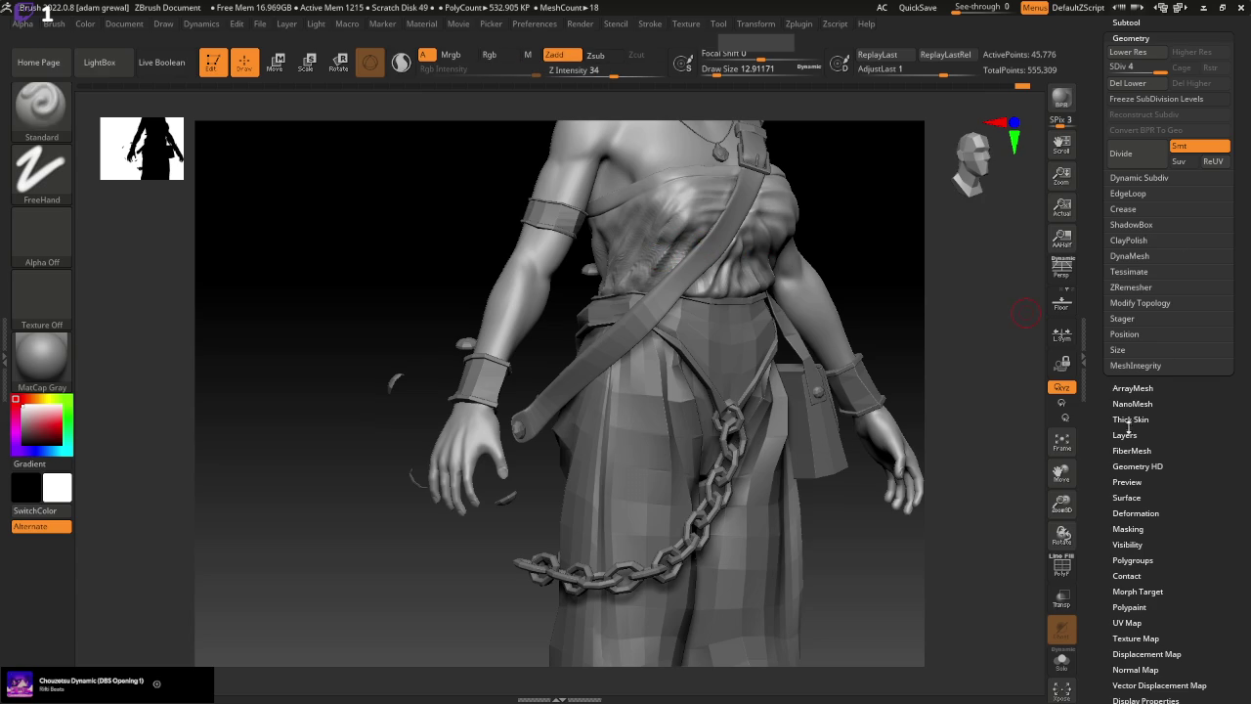
{"action": "scroll", "coordinate": [1155, 388], "scroll_direction": "up", "scroll_amount": 2}
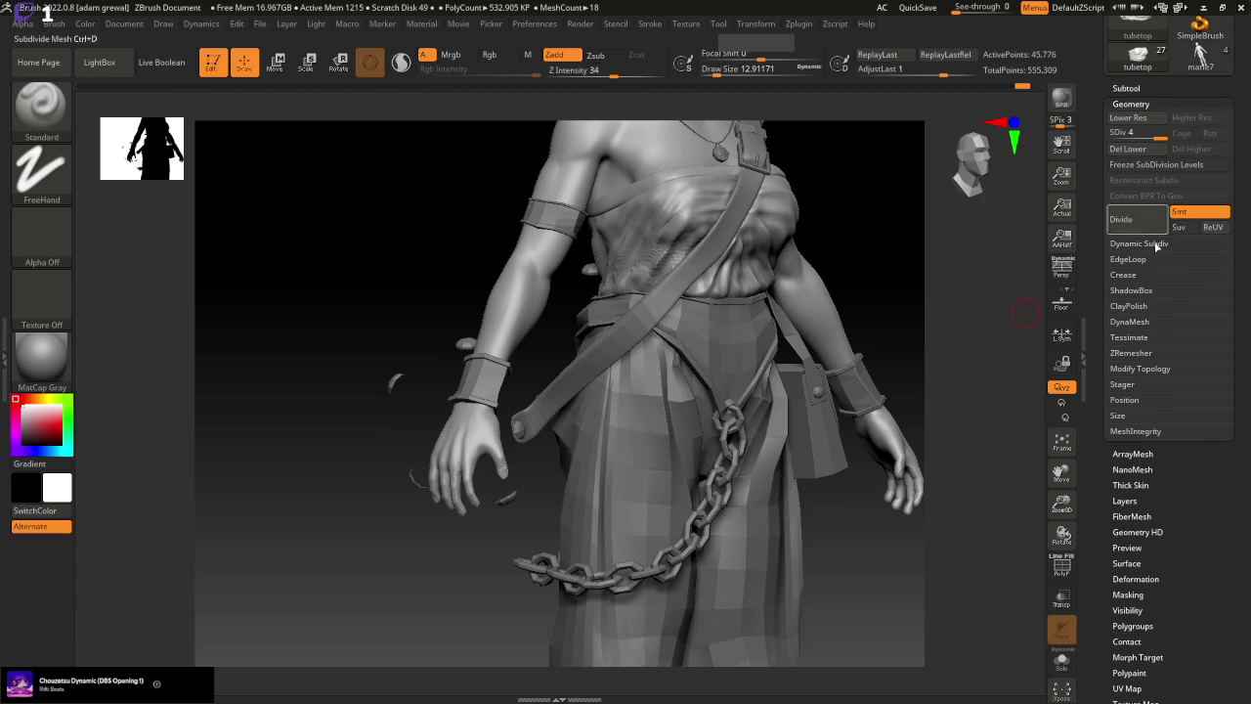
Roll back the recent torso smoothing and wrinkle strokes via Undo History
{"action": "left_click", "coordinate": [1147, 84]}
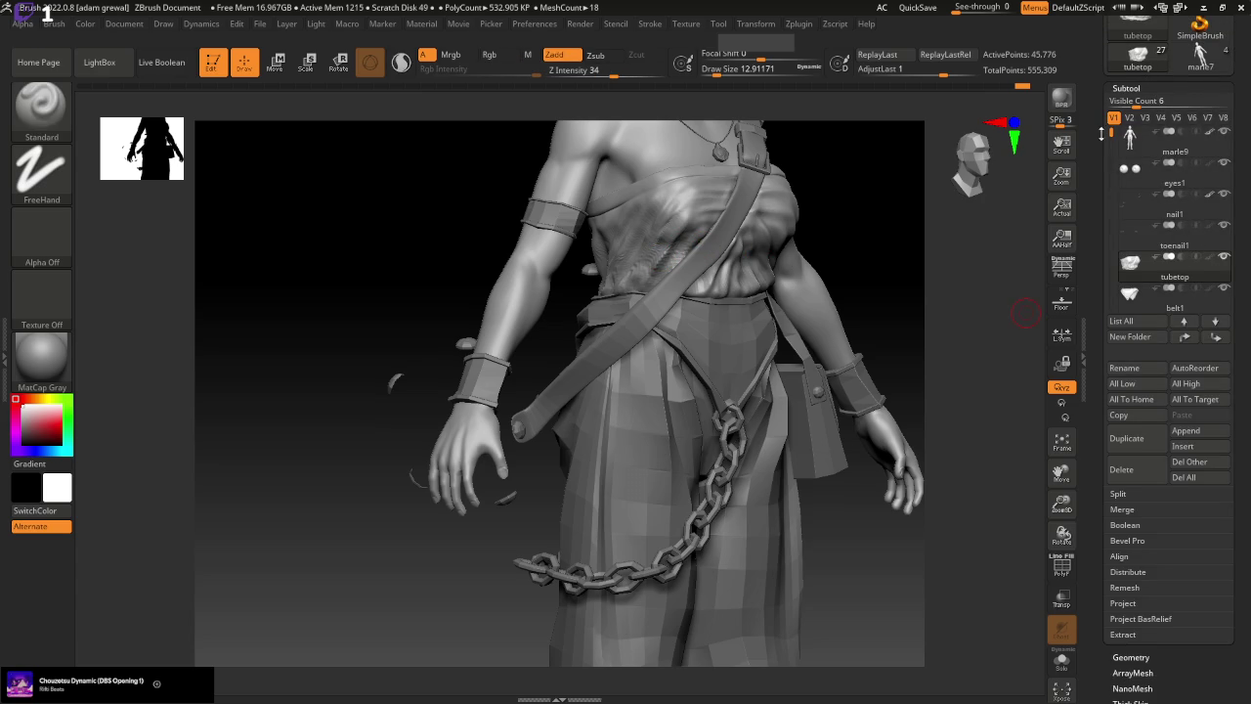
{"action": "scroll", "coordinate": [1111, 174], "scroll_direction": "up", "scroll_amount": 2}
{"action": "left_click_drag", "start_coordinate": [1111, 176], "coordinate": [1110, 293]}
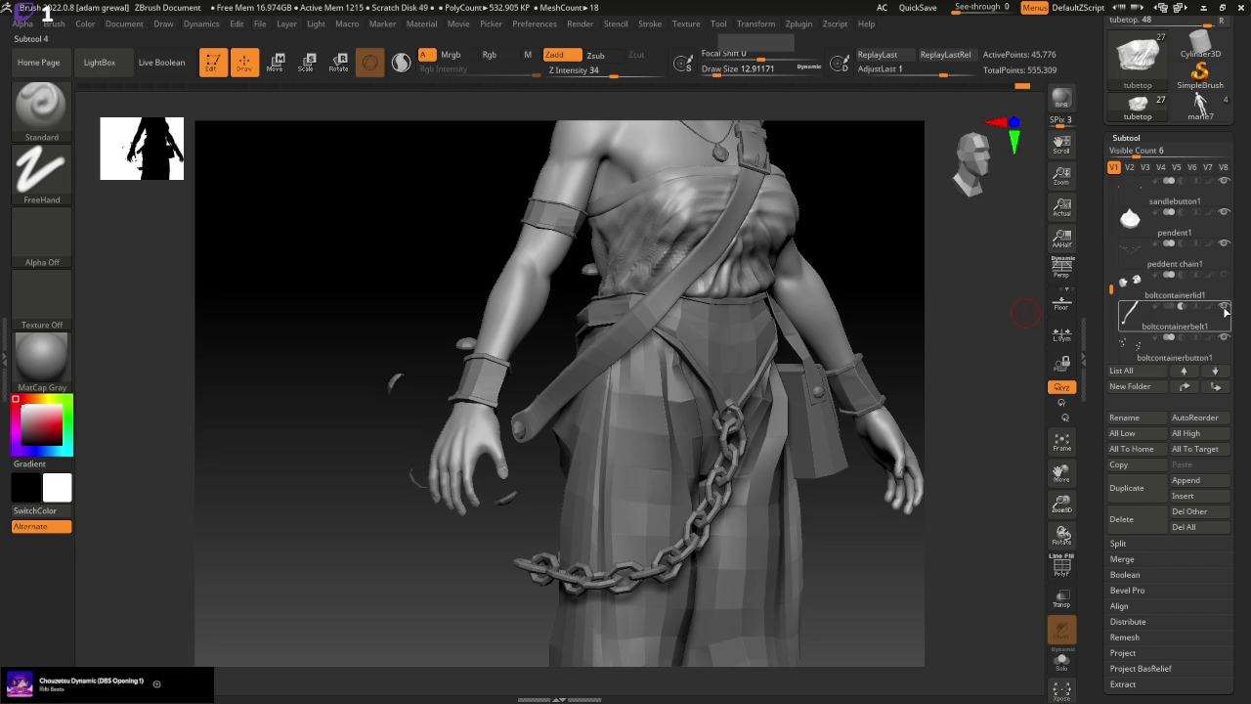
{"action": "left_click_drag", "start_coordinate": [880, 528], "coordinate": [837, 538]}
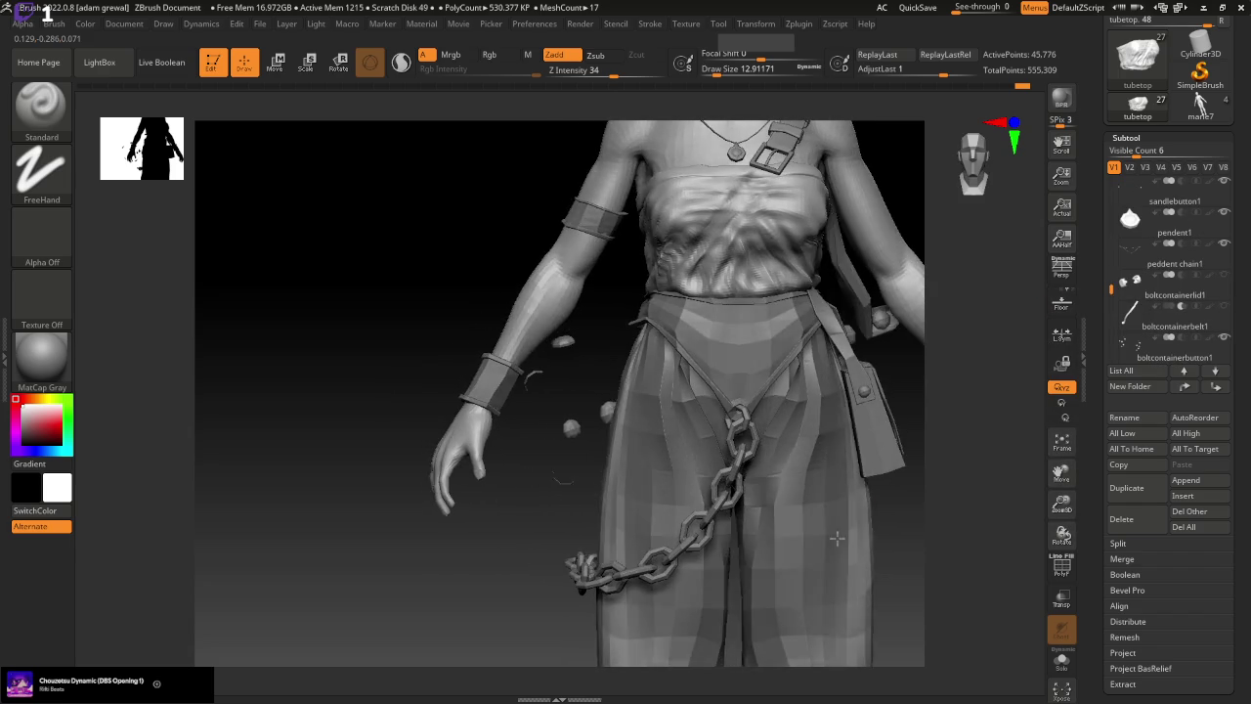
{"action": "right_click_drag", "start_coordinate": [836, 538], "coordinate": [832, 502]}
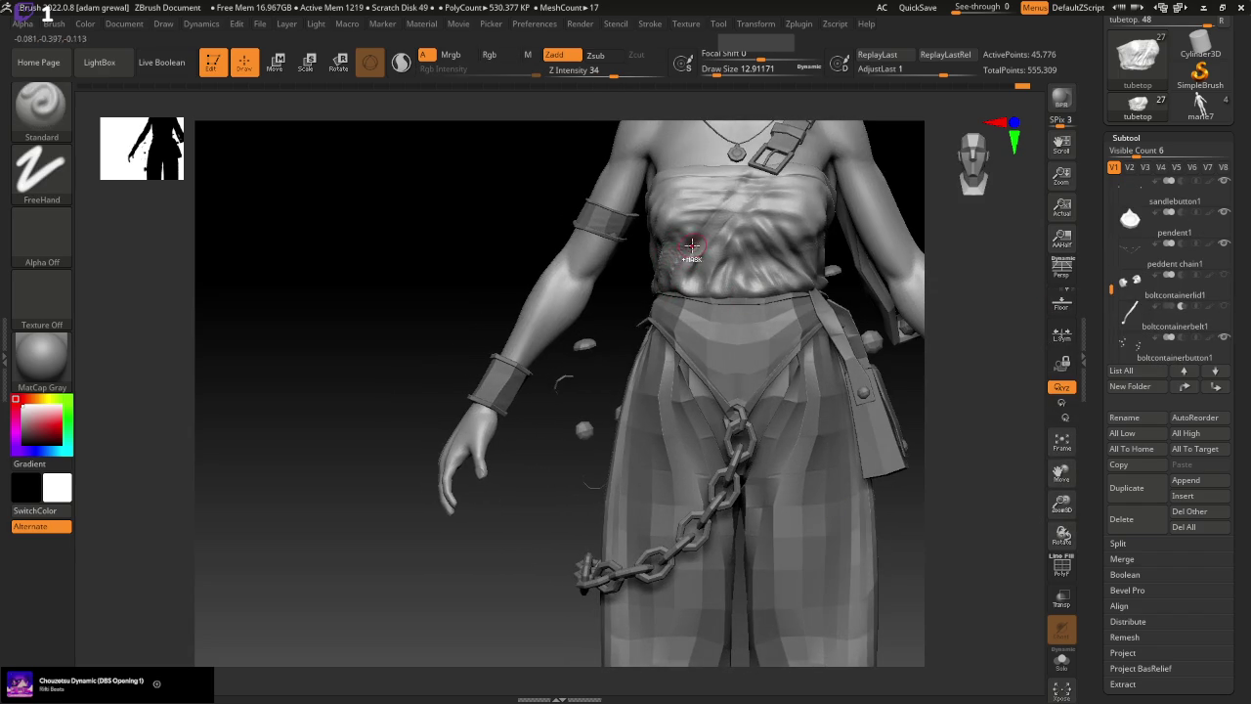
{"action": "mouse_move", "coordinate": [696, 246]}
{"action": "left_mouse_down", "text": "shift"}
{"action": "mouse_move", "coordinate": [706, 266]}
{"action": "mouse_move", "coordinate": [692, 255]}
{"action": "left_mouse_up", "text": "shift"}
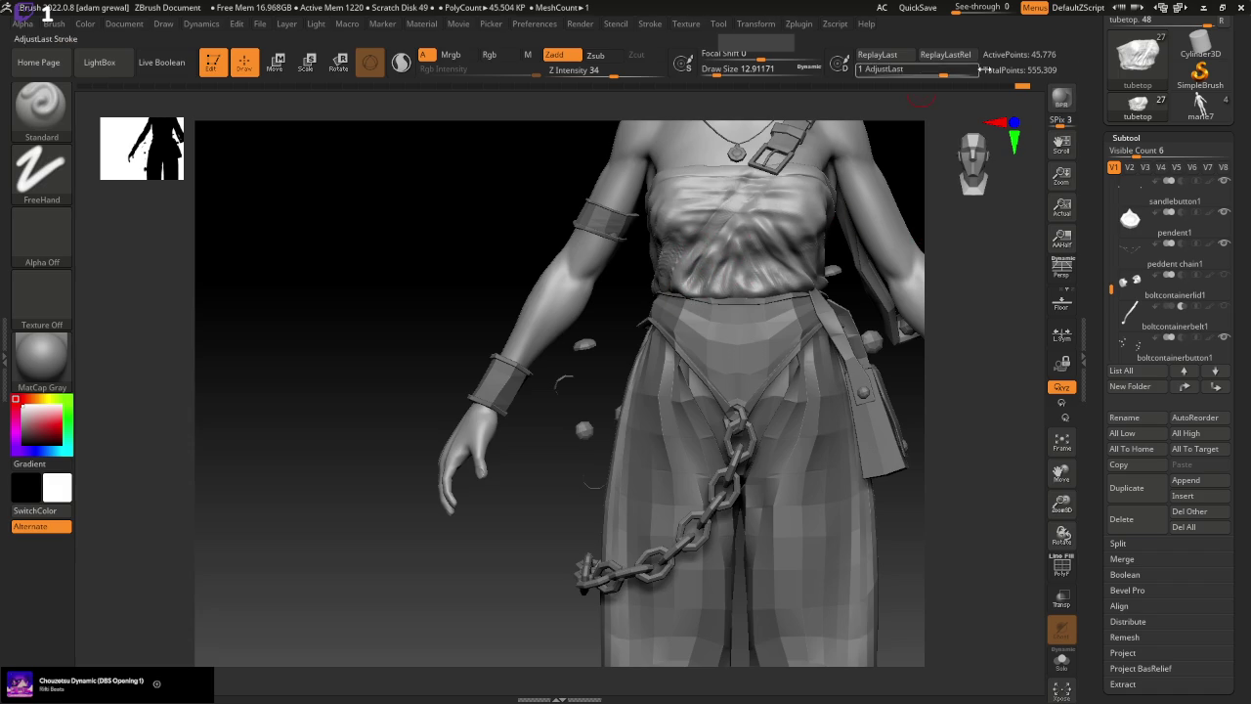
{"action": "mouse_move", "coordinate": [1022, 86]}
{"action": "left_mouse_down"}
{"action": "mouse_move", "coordinate": [846, 93]}
{"action": "mouse_move", "coordinate": [1070, 110]}
{"action": "mouse_move", "coordinate": [905, 103]}
{"action": "mouse_move", "coordinate": [1052, 94]}
{"action": "left_mouse_up"}
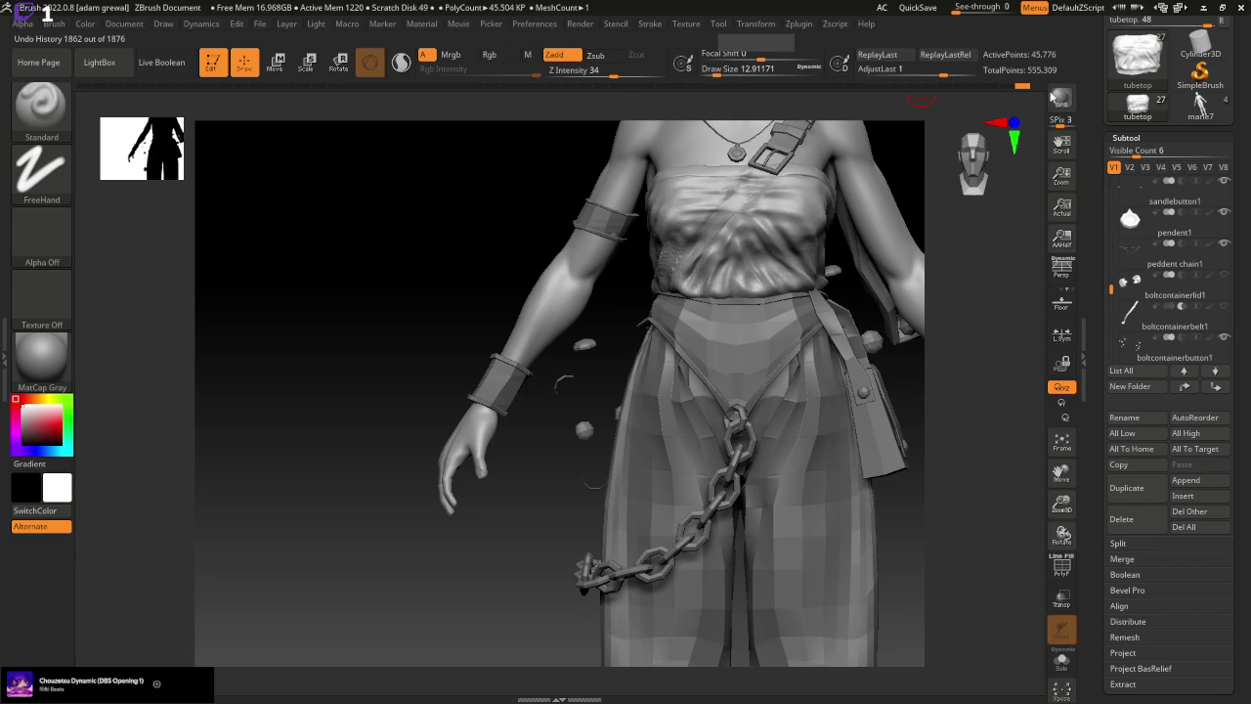
Push the chest folds of the tube top into new shapes with the Move brush at size about 48
{"action": "left_click", "coordinate": [41, 105]}
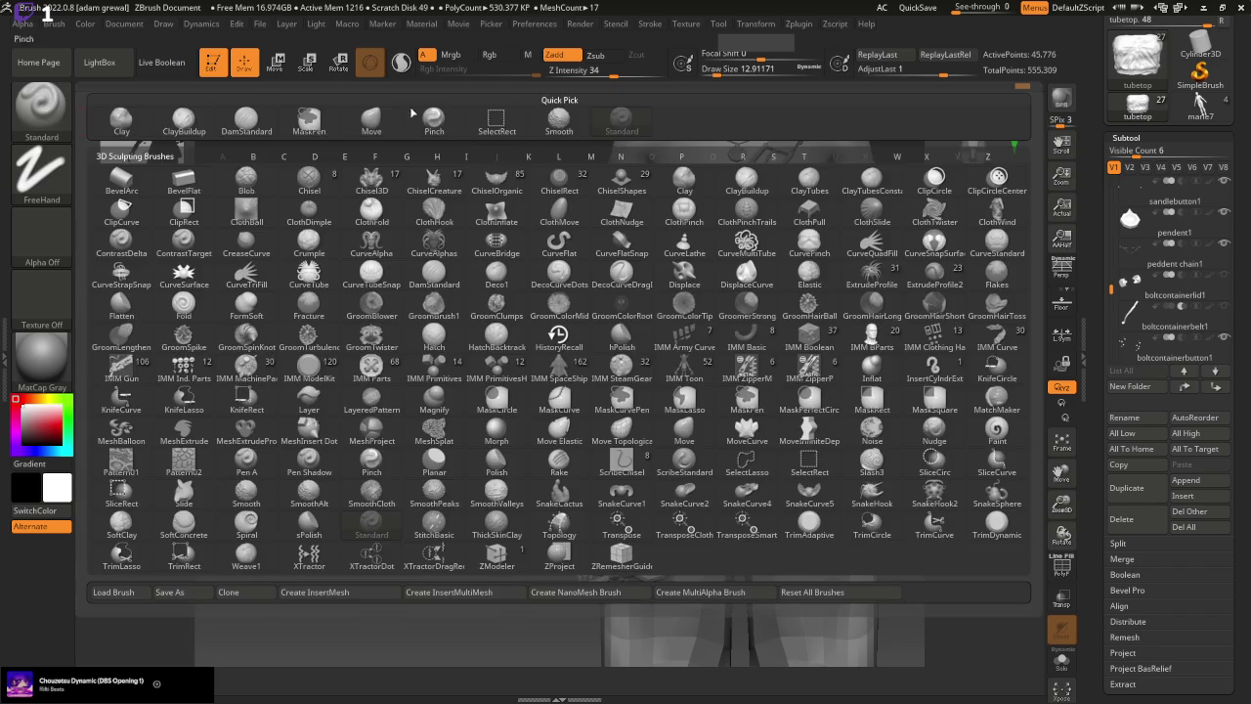
{"action": "key", "text": "m"}
{"action": "key", "text": "v"}
{"action": "left_click_drag", "start_coordinate": [767, 70], "coordinate": [786, 70]}
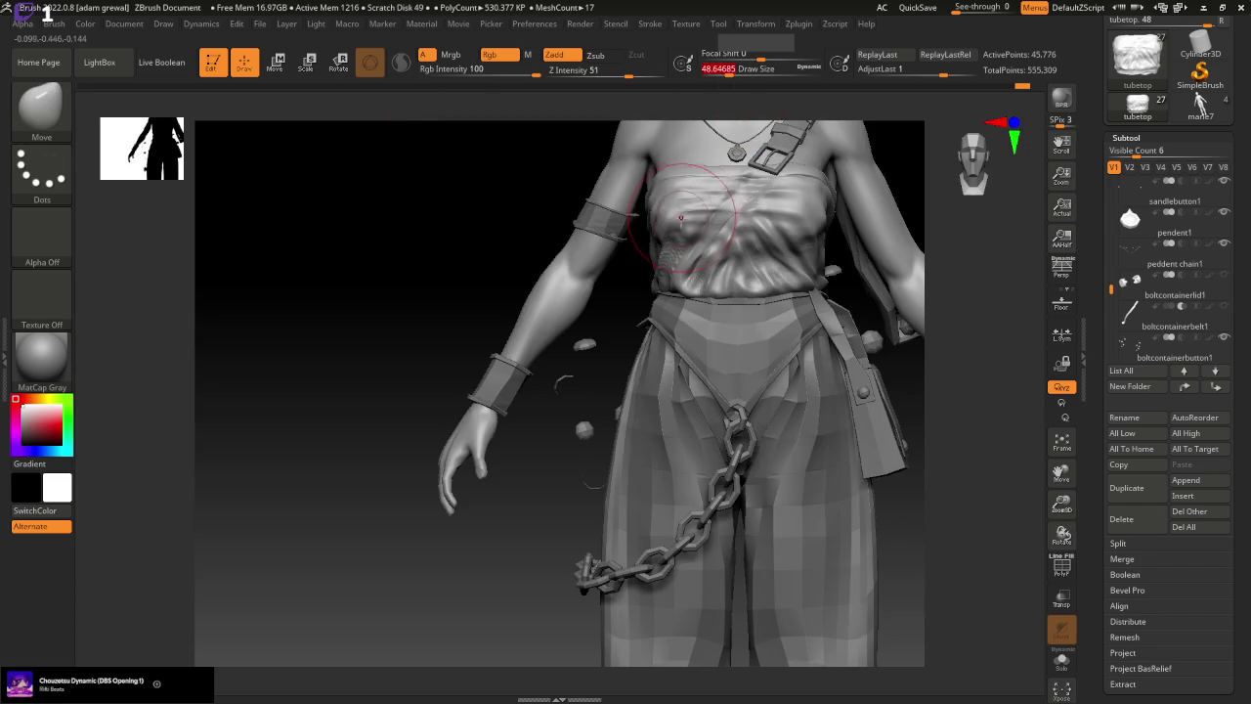
{"action": "left_click_drag", "start_coordinate": [678, 225], "coordinate": [684, 207]}
{"action": "mouse_move", "coordinate": [518, 450]}
{"action": "left_mouse_down"}
{"action": "mouse_move", "coordinate": [538, 457]}
{"action": "mouse_move", "coordinate": [573, 341]}
{"action": "left_mouse_up"}
{"action": "left_click_drag", "start_coordinate": [746, 70], "coordinate": [716, 70]}
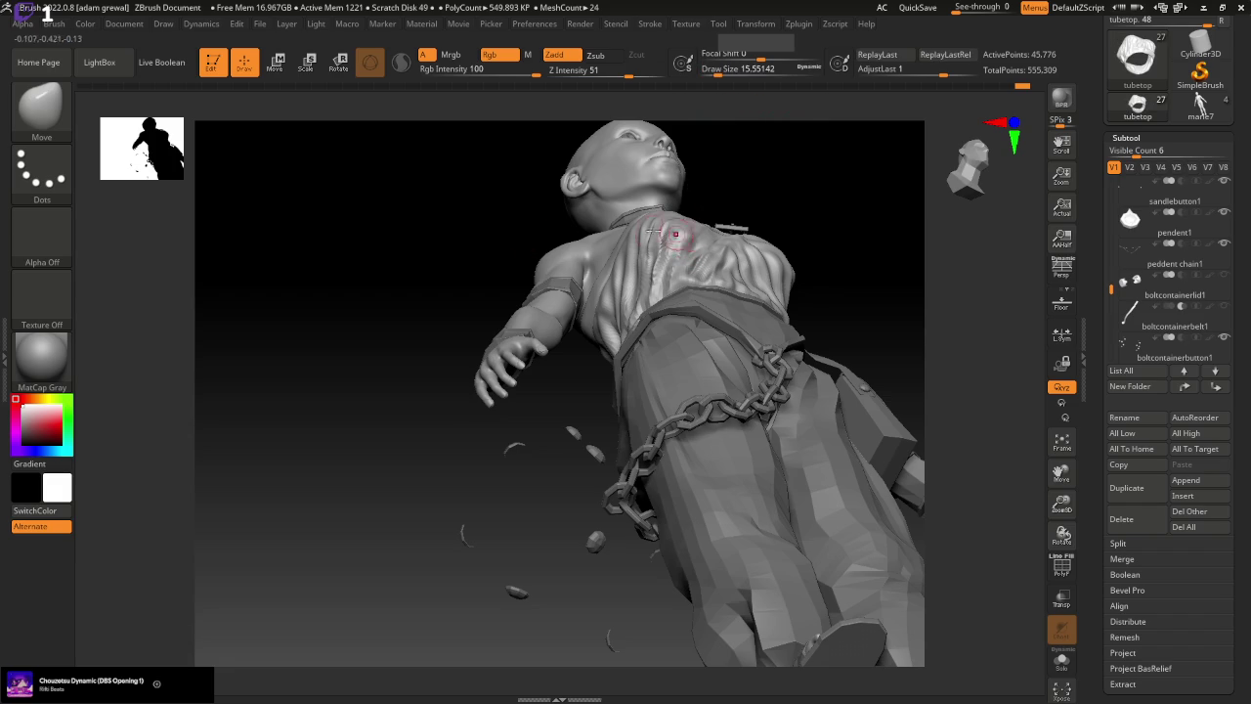
Switch to ClayBuildup at draw size 11.69 and build up folds across the chest
{"action": "left_click", "coordinate": [41, 109]}
{"action": "key", "text": "c"}
{"action": "key", "text": "b"}
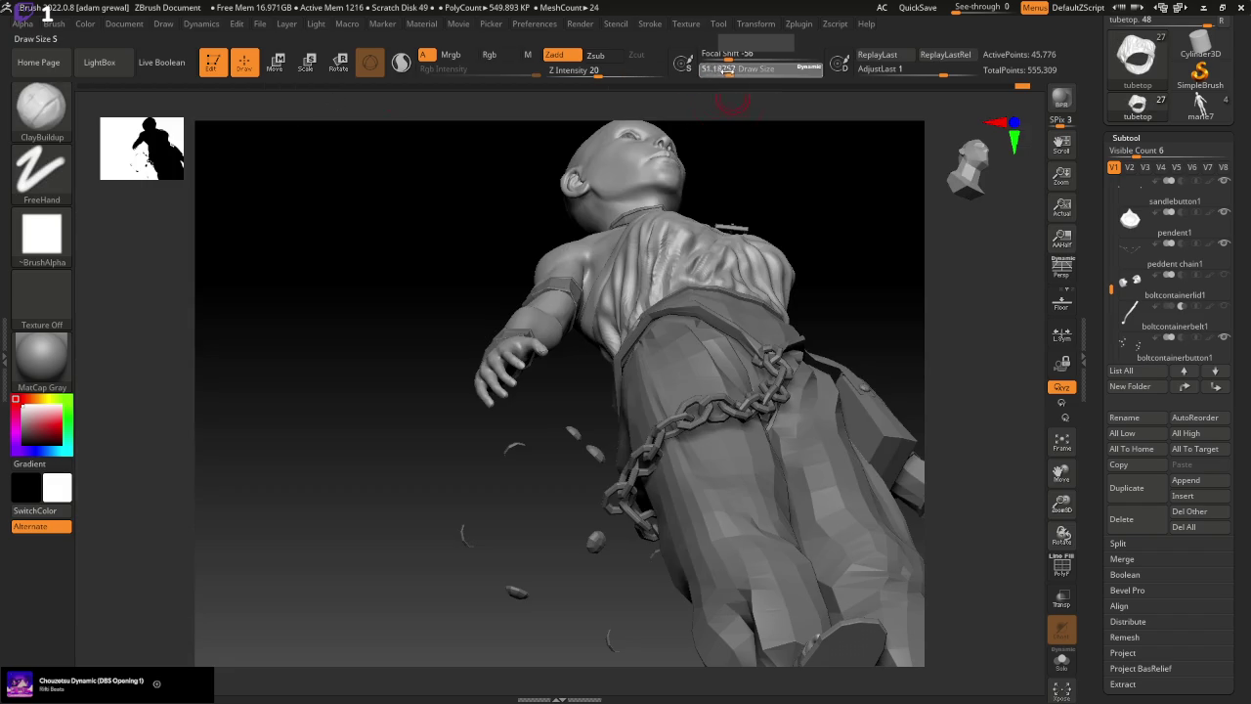
{"action": "key", "text": "Return"}
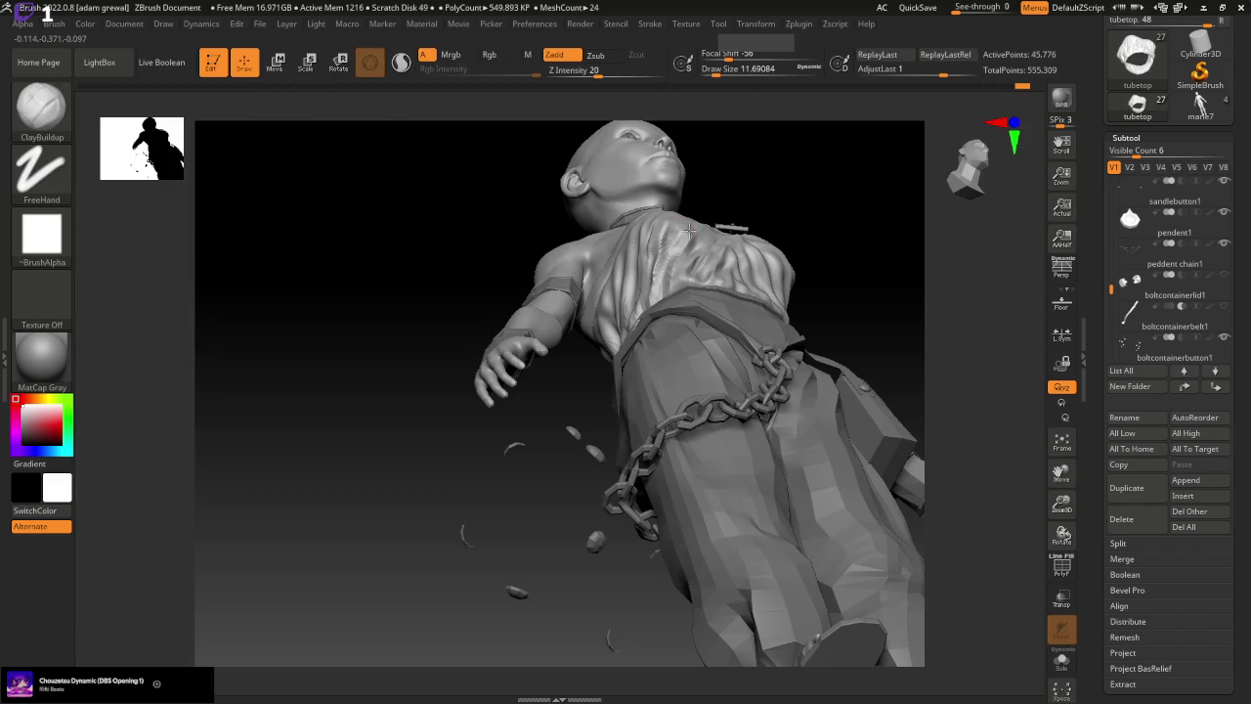
{"action": "right_click_drag", "start_coordinate": [689, 229], "coordinate": [701, 230], "text": "shift"}
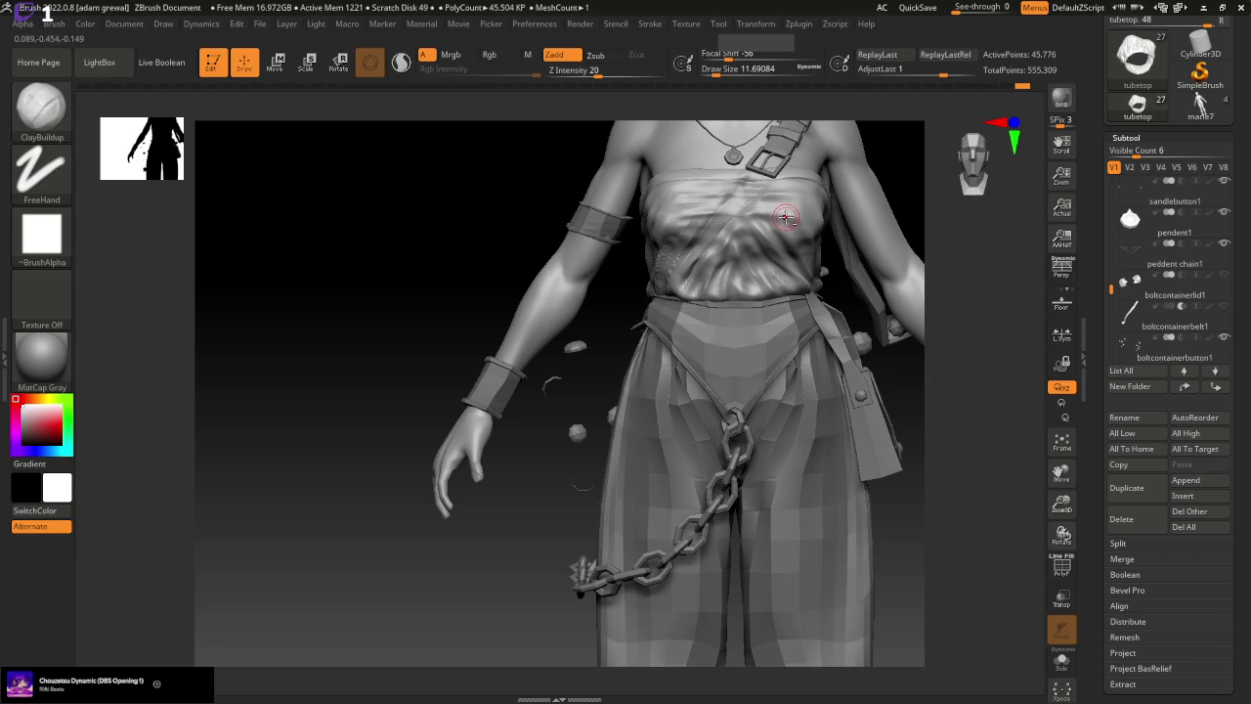
{"action": "key", "text": "shift"}
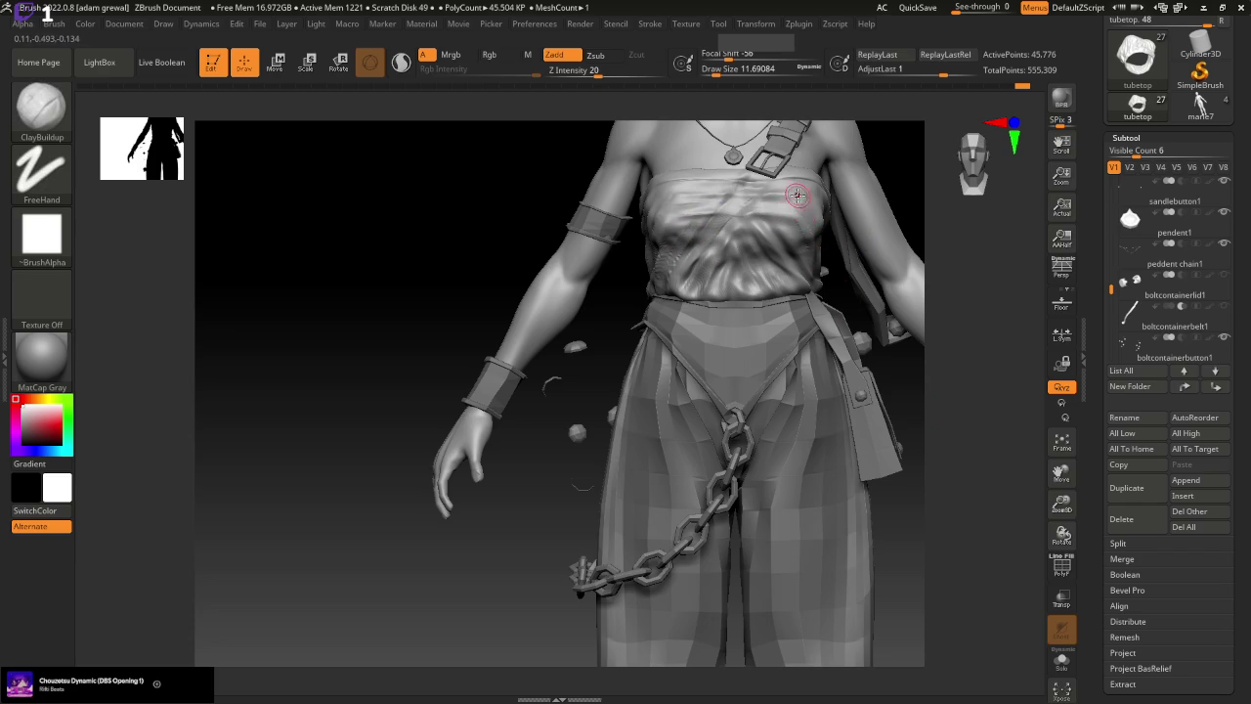
{"action": "key", "text": "shift"}
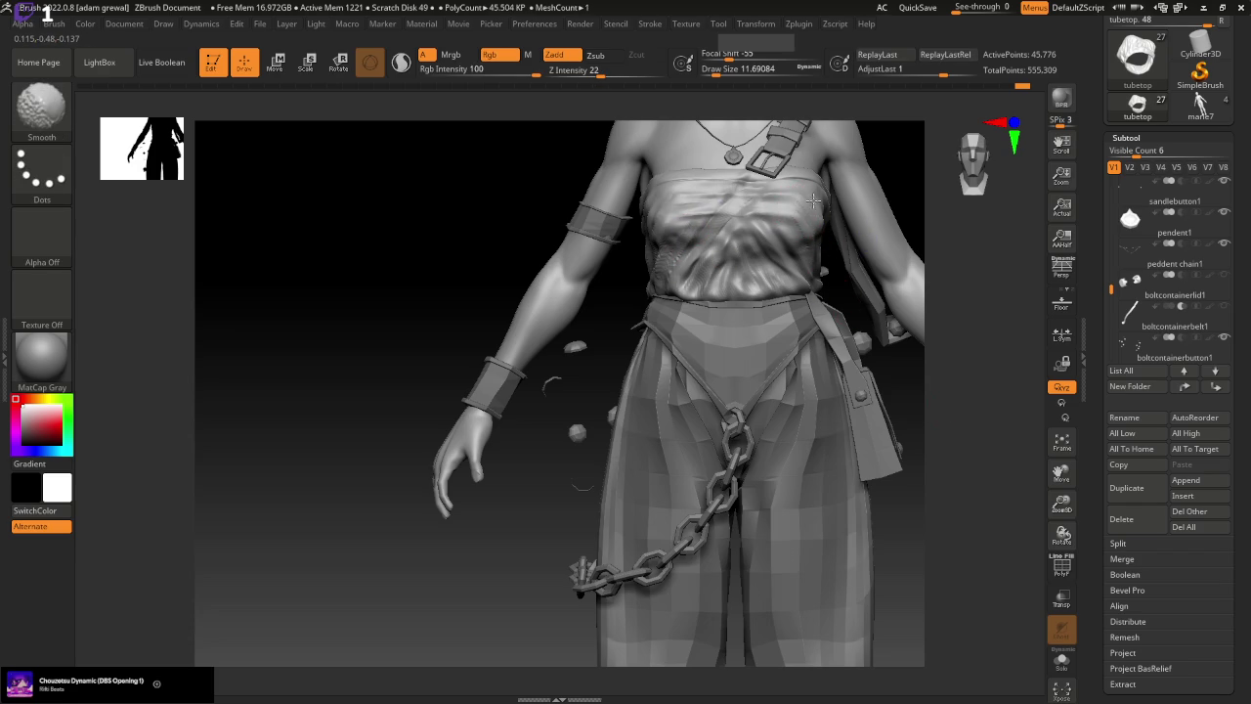
Keep building and smoothing the chest folds while orbiting to check the side and bag
{"action": "right_click_drag", "start_coordinate": [812, 201], "coordinate": [807, 211]}
{"action": "key", "text": "ctrl"}
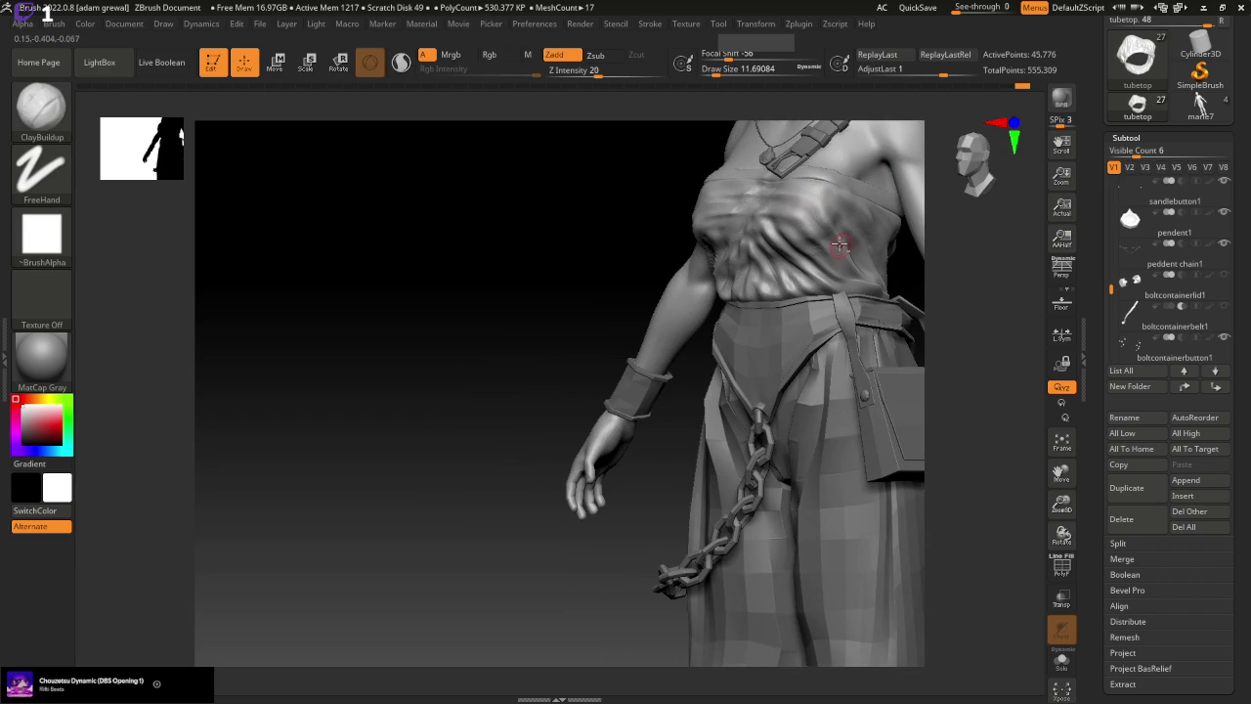
{"action": "key", "text": "shift"}
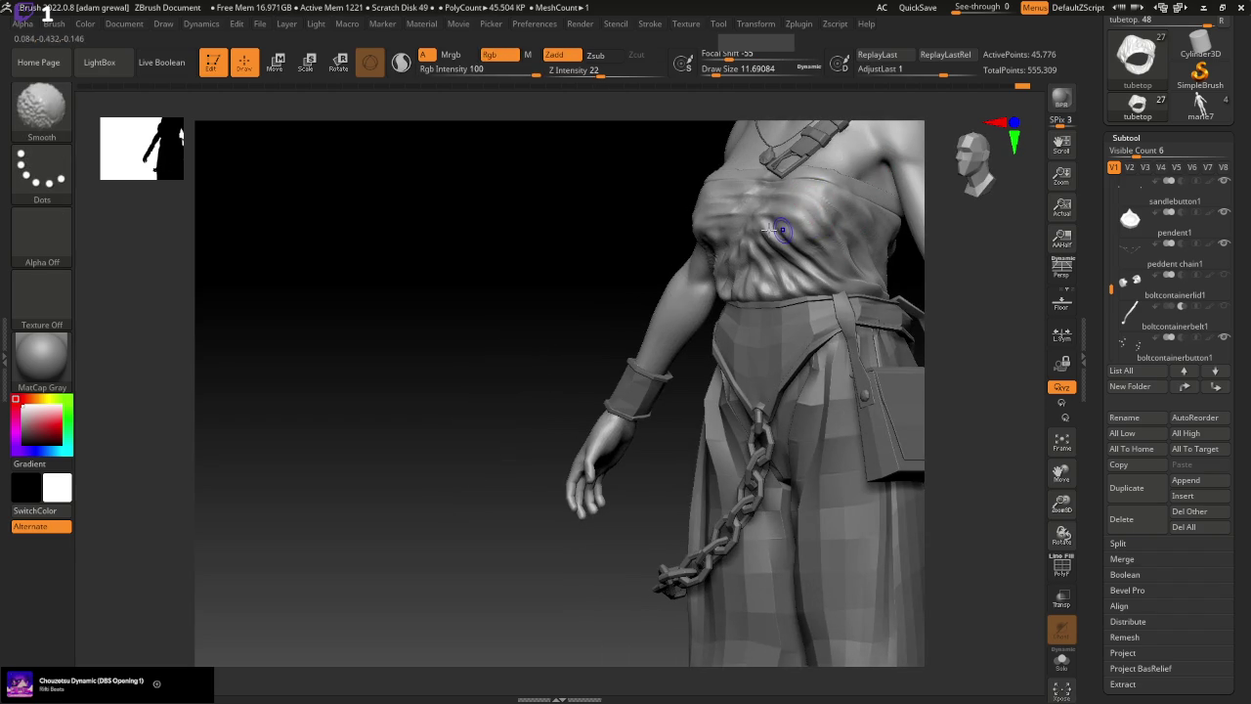
{"action": "left_click_drag", "start_coordinate": [530, 424], "coordinate": [626, 375]}
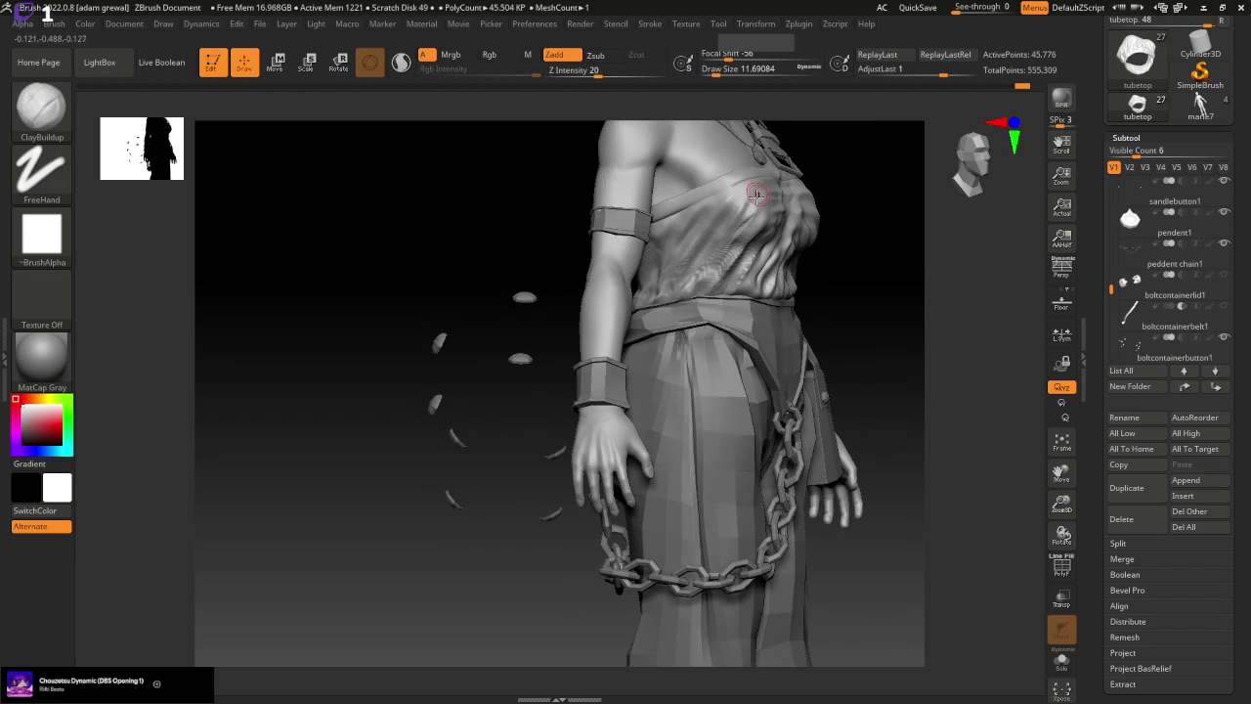
{"action": "key", "text": "shift"}
{"action": "key", "text": "shift"}
{"action": "left_click_drag", "start_coordinate": [890, 371], "coordinate": [795, 315]}
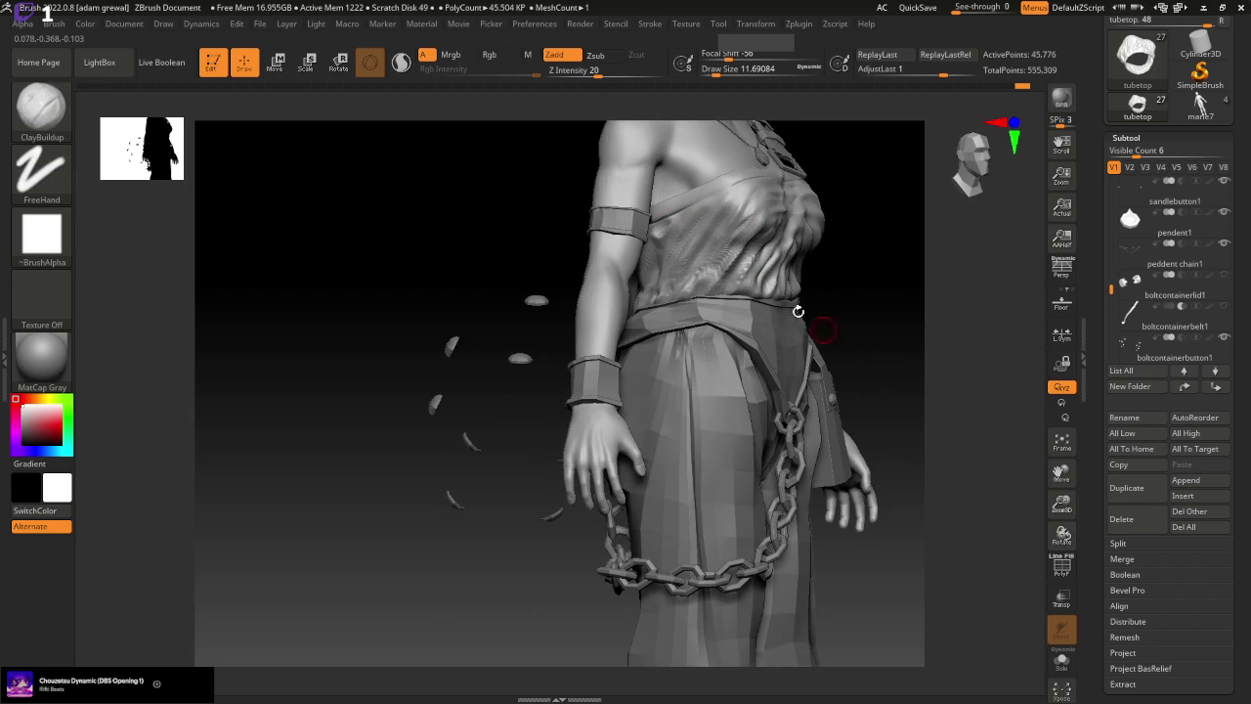
{"action": "key", "text": "shift"}
{"action": "right_click_drag", "start_coordinate": [706, 234], "coordinate": [798, 385]}
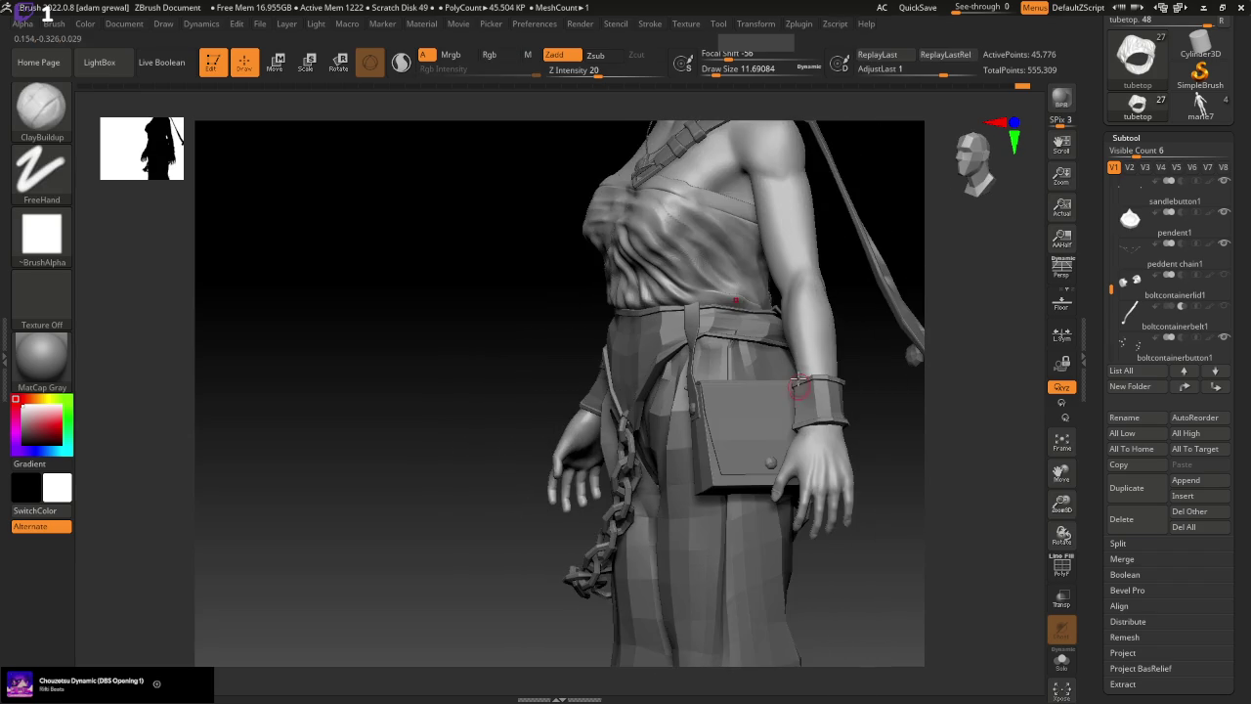
{"action": "mouse_move", "coordinate": [882, 513]}
{"action": "left_mouse_down"}
{"action": "mouse_move", "coordinate": [949, 511]}
{"action": "mouse_move", "coordinate": [904, 496]}
{"action": "left_mouse_up"}
Frame the figure, zoom into the torso, and set the brush draw size to 32.7
{"action": "left_click", "coordinate": [1062, 442]}
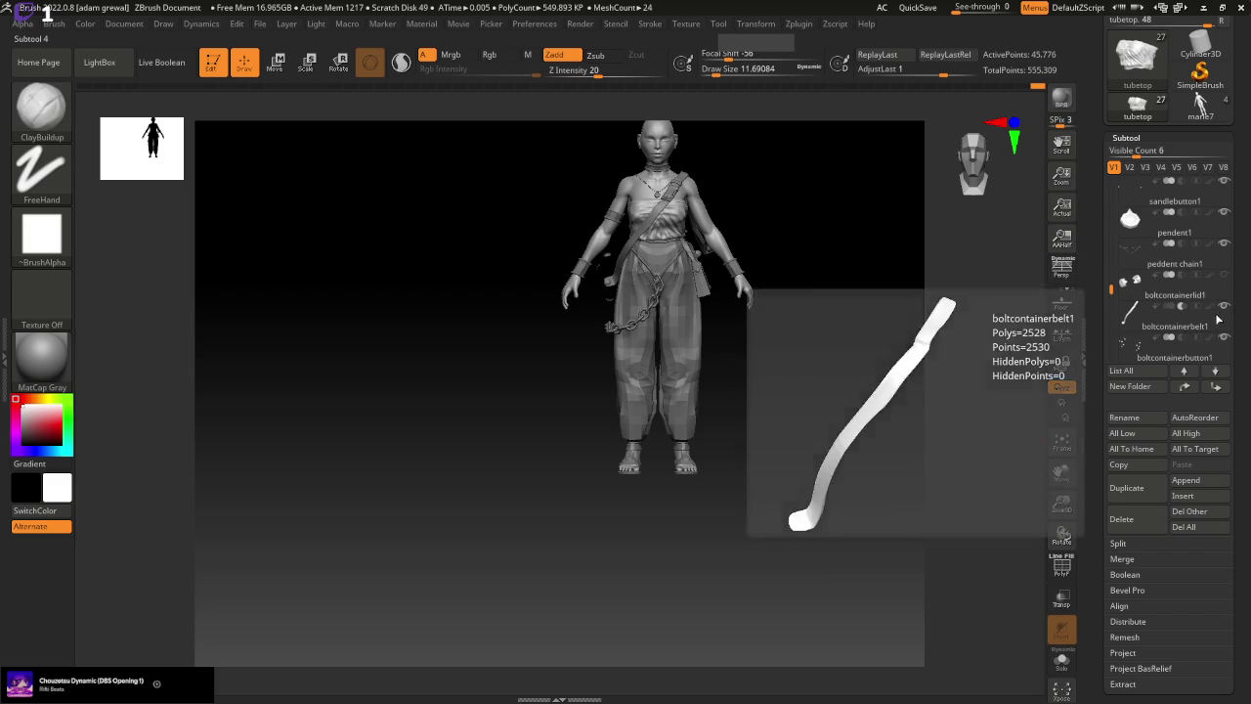
{"action": "mouse_move", "coordinate": [807, 578]}
{"action": "left_mouse_down"}
{"action": "mouse_move", "coordinate": [862, 558]}
{"action": "mouse_move", "coordinate": [806, 568]}
{"action": "mouse_move", "coordinate": [890, 531]}
{"action": "mouse_move", "coordinate": [904, 537]}
{"action": "left_mouse_up"}
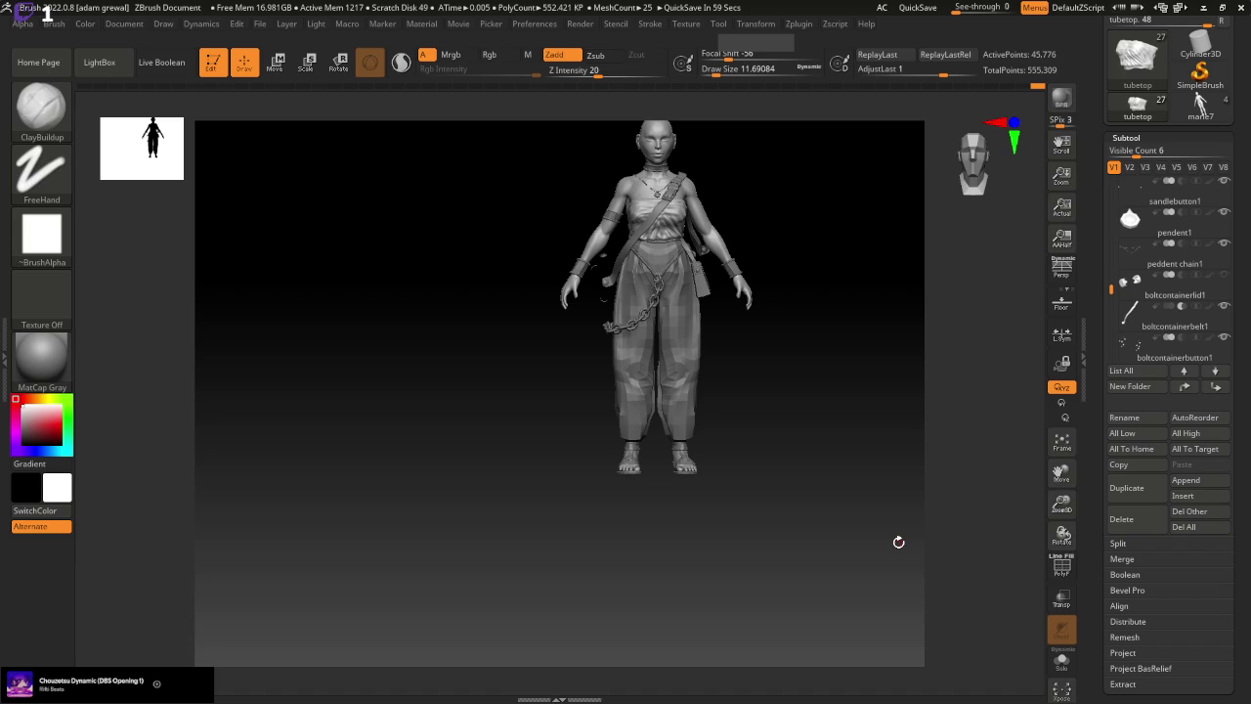
{"action": "left_click_drag", "start_coordinate": [1061, 501], "coordinate": [1052, 572]}
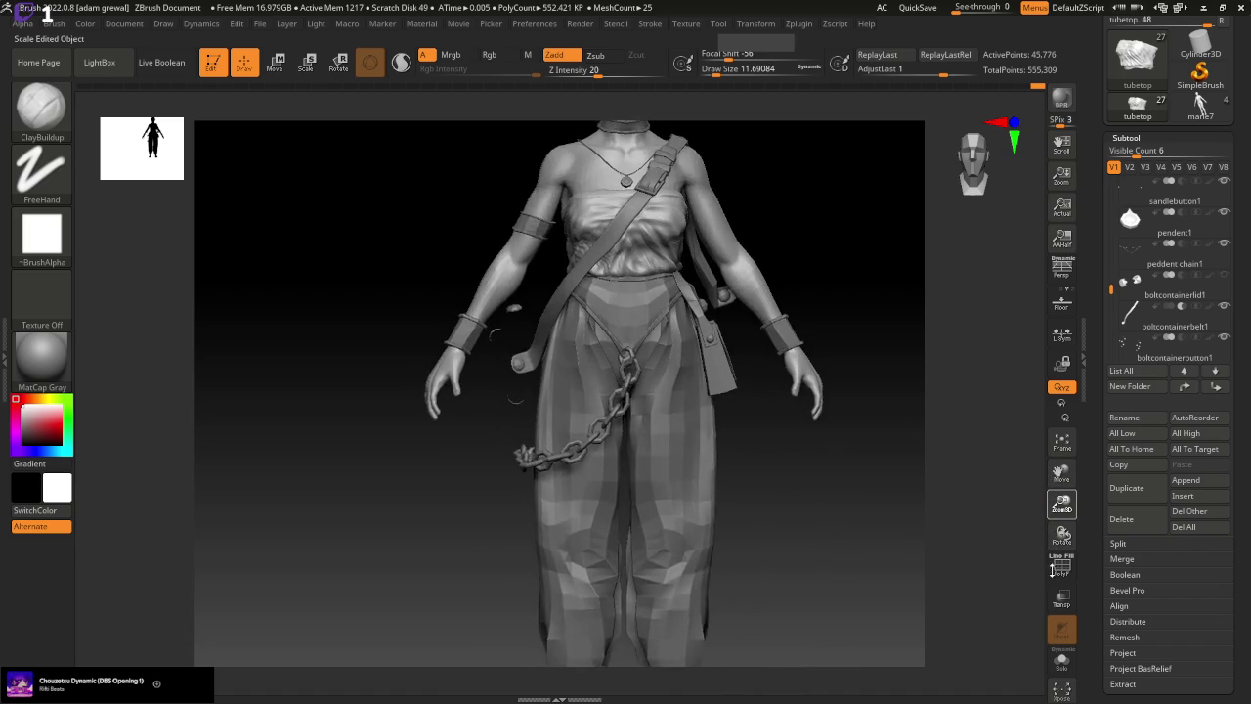
{"action": "mouse_move", "coordinate": [983, 511]}
{"action": "left_mouse_down"}
{"action": "mouse_move", "coordinate": [866, 517]}
{"action": "mouse_move", "coordinate": [983, 531]}
{"action": "mouse_move", "coordinate": [905, 515]}
{"action": "mouse_move", "coordinate": [926, 427]}
{"action": "mouse_move", "coordinate": [910, 421]}
{"action": "mouse_move", "coordinate": [902, 497]}
{"action": "left_mouse_up"}
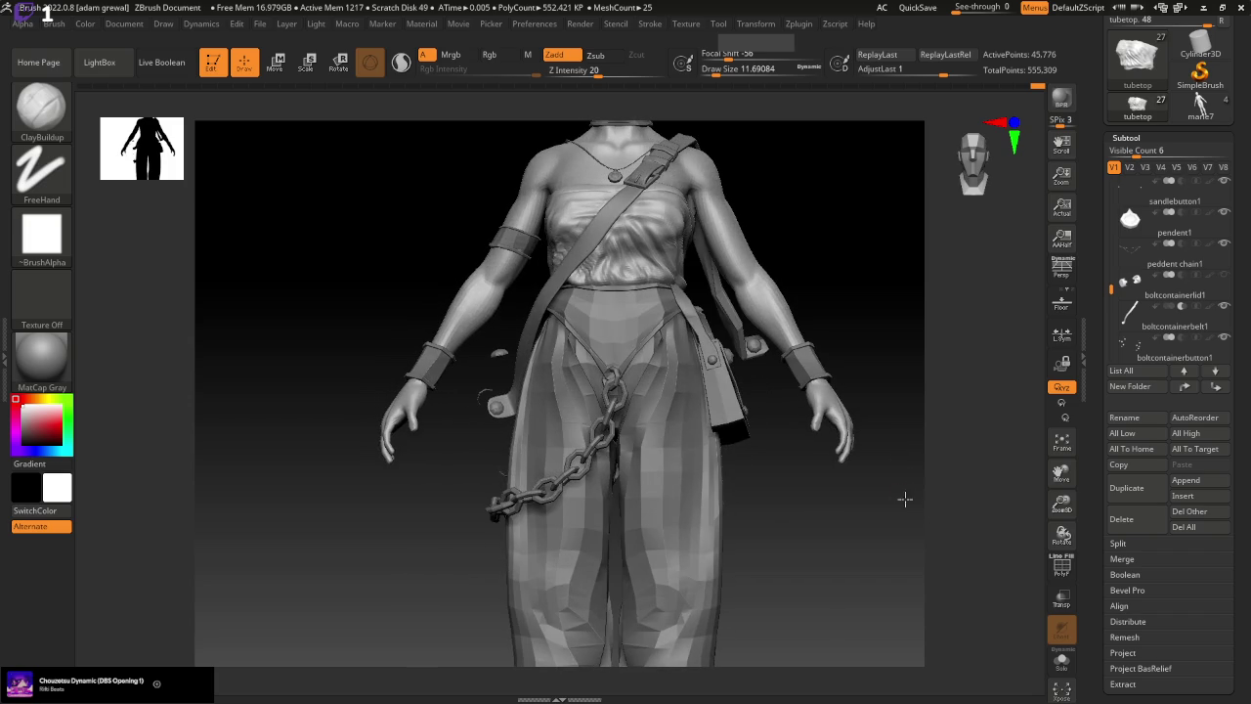
{"action": "left_click", "coordinate": [719, 70]}
{"action": "mouse_move", "coordinate": [811, 238]}
{"action": "left_mouse_down"}
{"action": "mouse_move", "coordinate": [818, 143]}
{"action": "mouse_move", "coordinate": [603, 176]}
{"action": "left_mouse_up"}
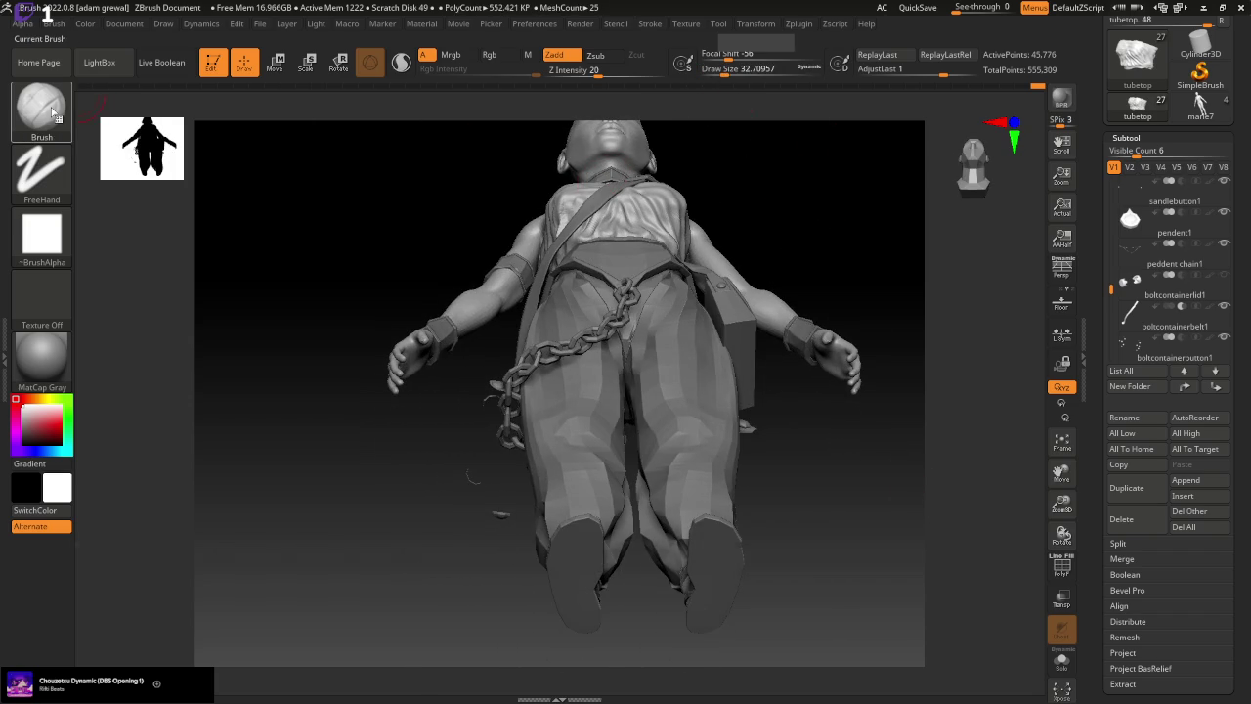
Select the Move brush and orbit to inspect the tube top from front and three-quarter views
{"action": "left_click", "coordinate": [52, 110]}
{"action": "left_click", "coordinate": [372, 125]}
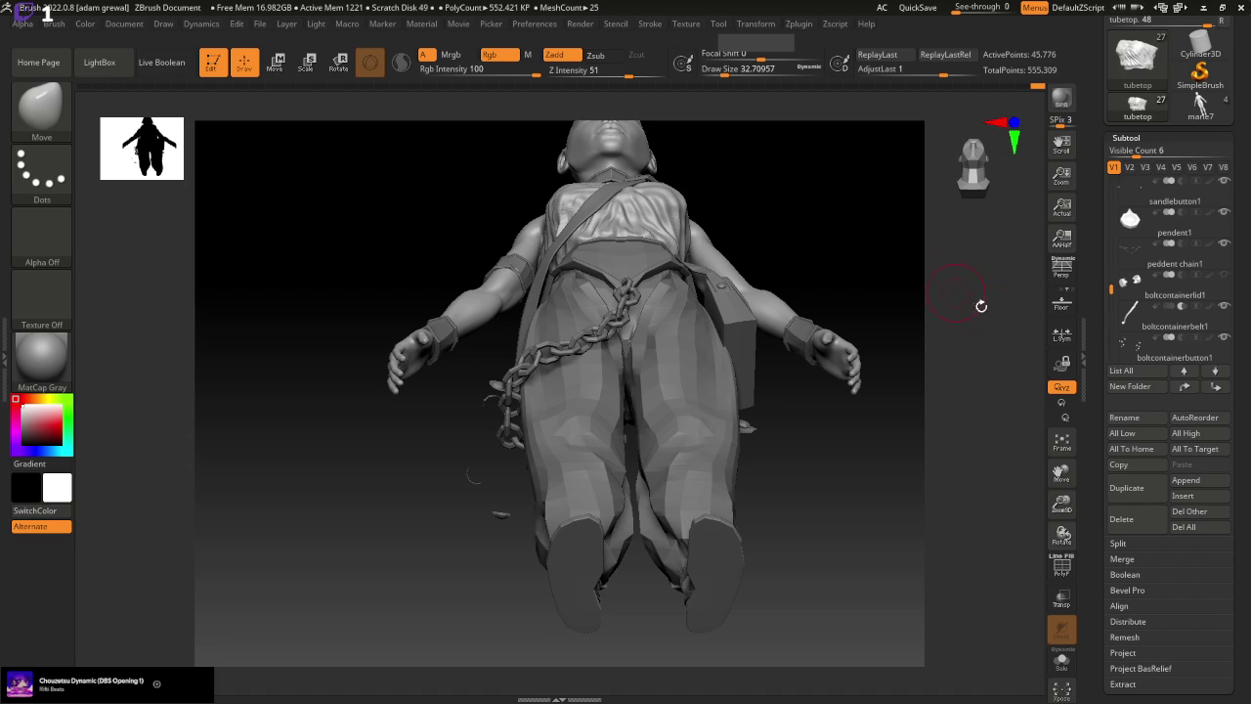
{"action": "left_click_drag", "start_coordinate": [1081, 493], "coordinate": [1081, 508]}
{"action": "mouse_move", "coordinate": [877, 460]}
{"action": "left_mouse_down"}
{"action": "mouse_move", "coordinate": [877, 566]}
{"action": "mouse_move", "coordinate": [860, 567]}
{"action": "mouse_move", "coordinate": [878, 559]}
{"action": "left_mouse_up"}
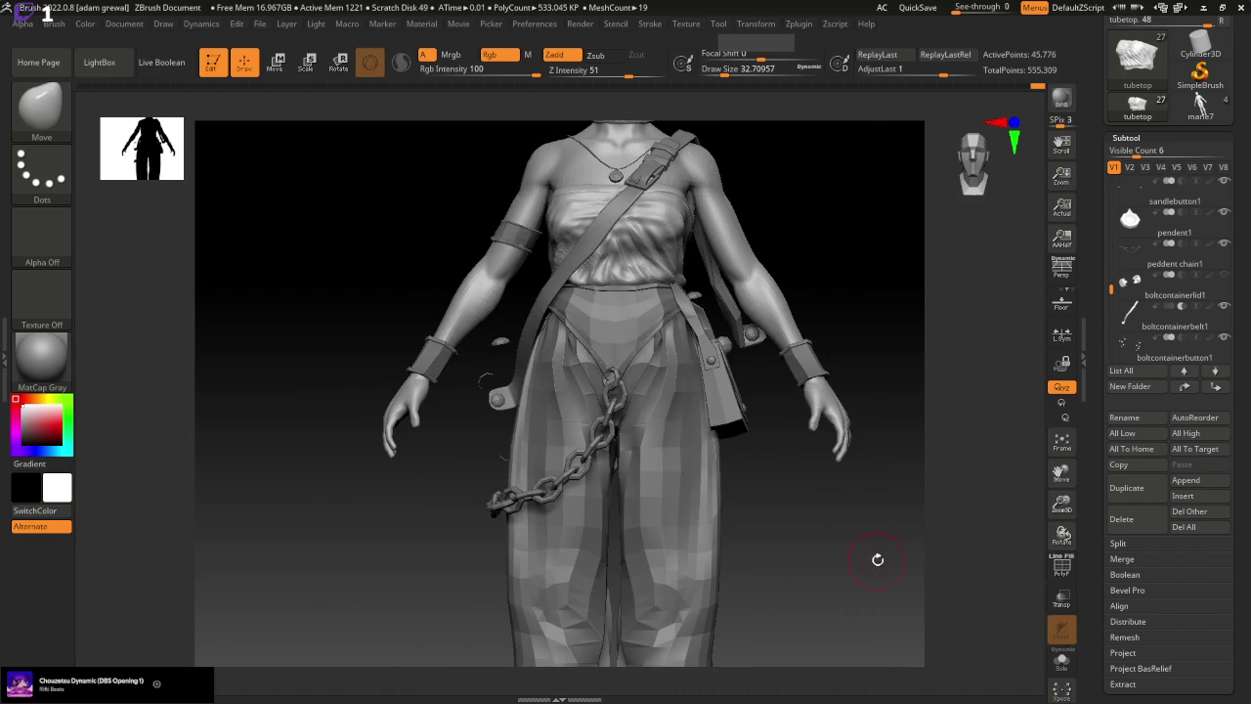
{"action": "left_click_drag", "start_coordinate": [885, 309], "coordinate": [885, 315]}
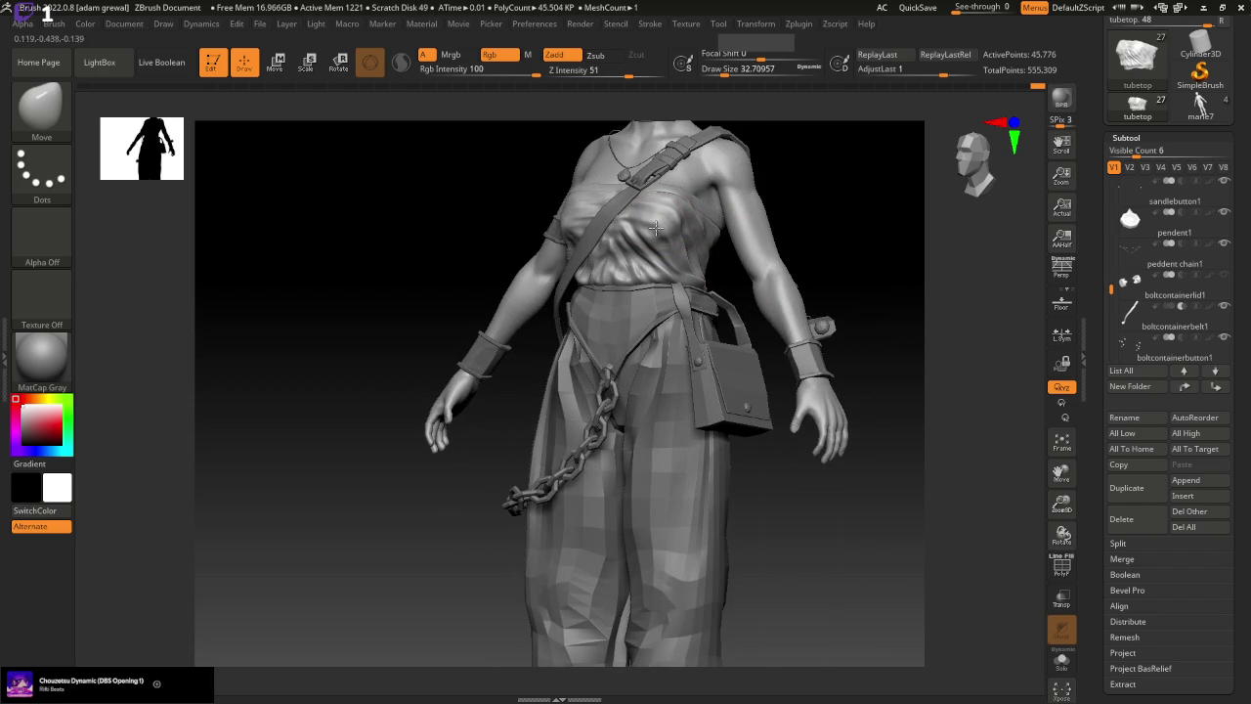
{"action": "left_click", "coordinate": [41, 108]}
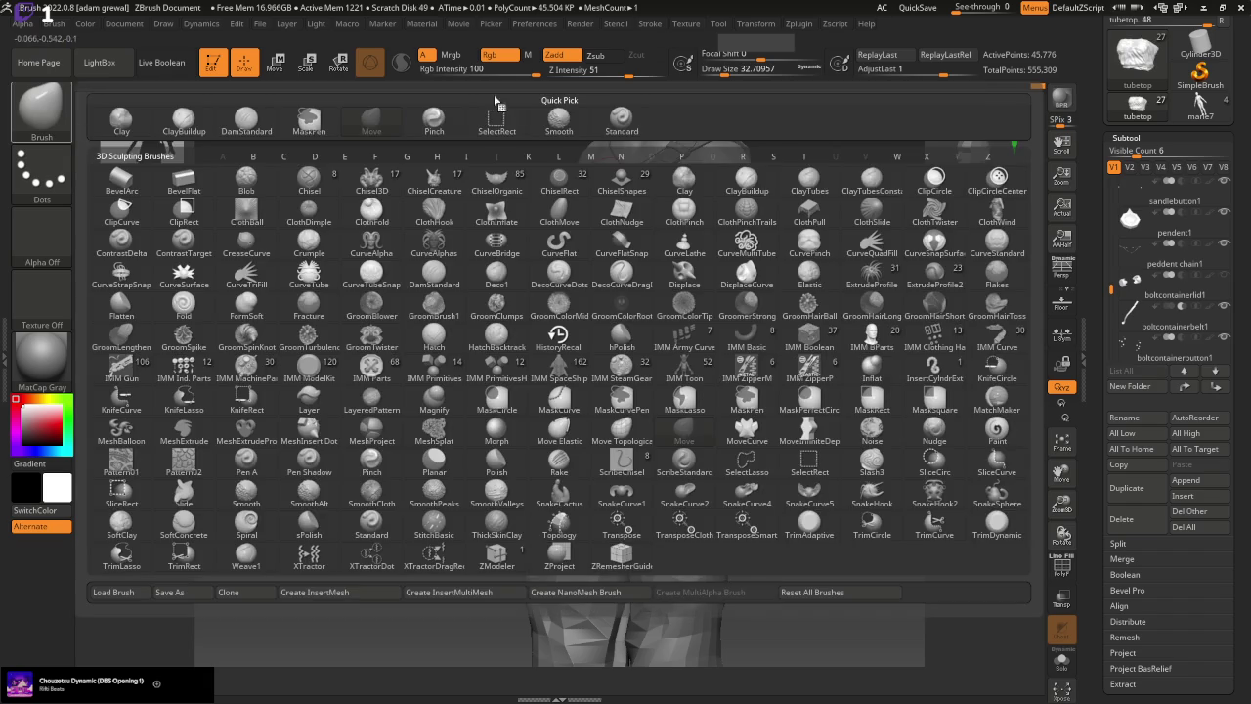
Select the Standard brush at draw size about 15.5 and orbit around the figure
{"action": "left_click", "coordinate": [622, 126]}
{"action": "left_click_drag", "start_coordinate": [720, 70], "coordinate": [704, 101]}
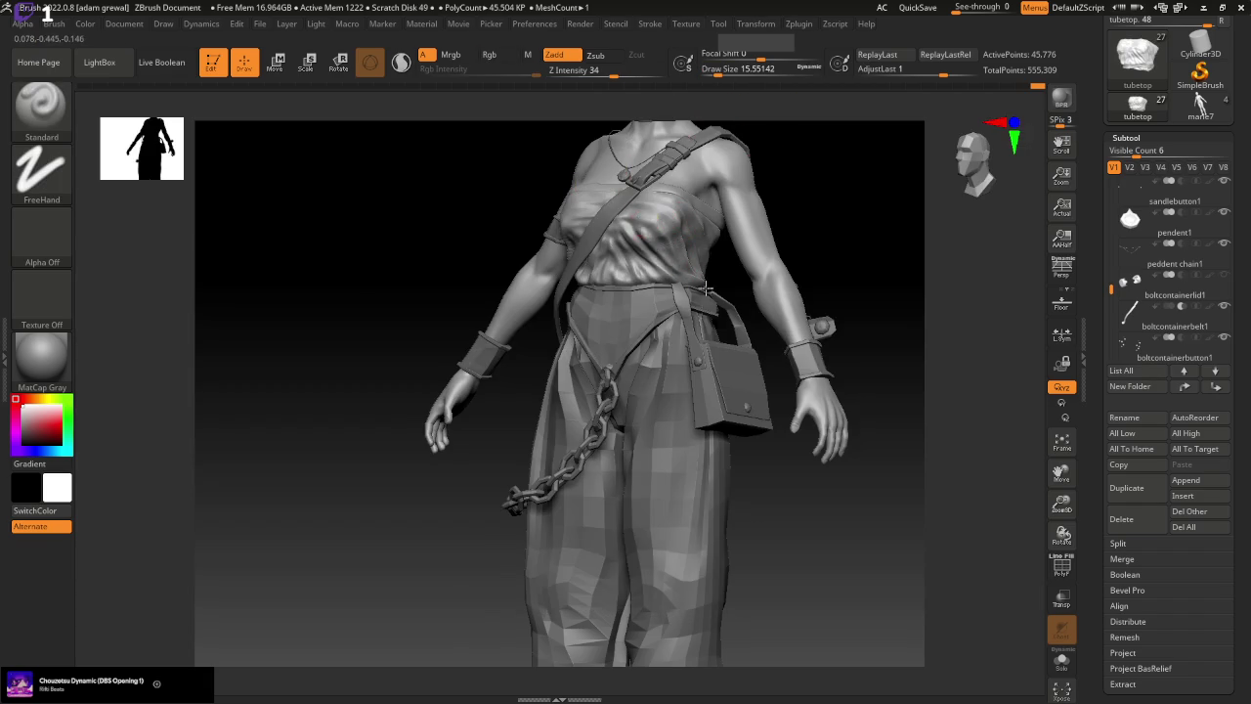
{"action": "right_click_drag", "start_coordinate": [690, 235], "coordinate": [767, 298]}
{"action": "right_click_drag", "start_coordinate": [703, 223], "coordinate": [705, 250]}
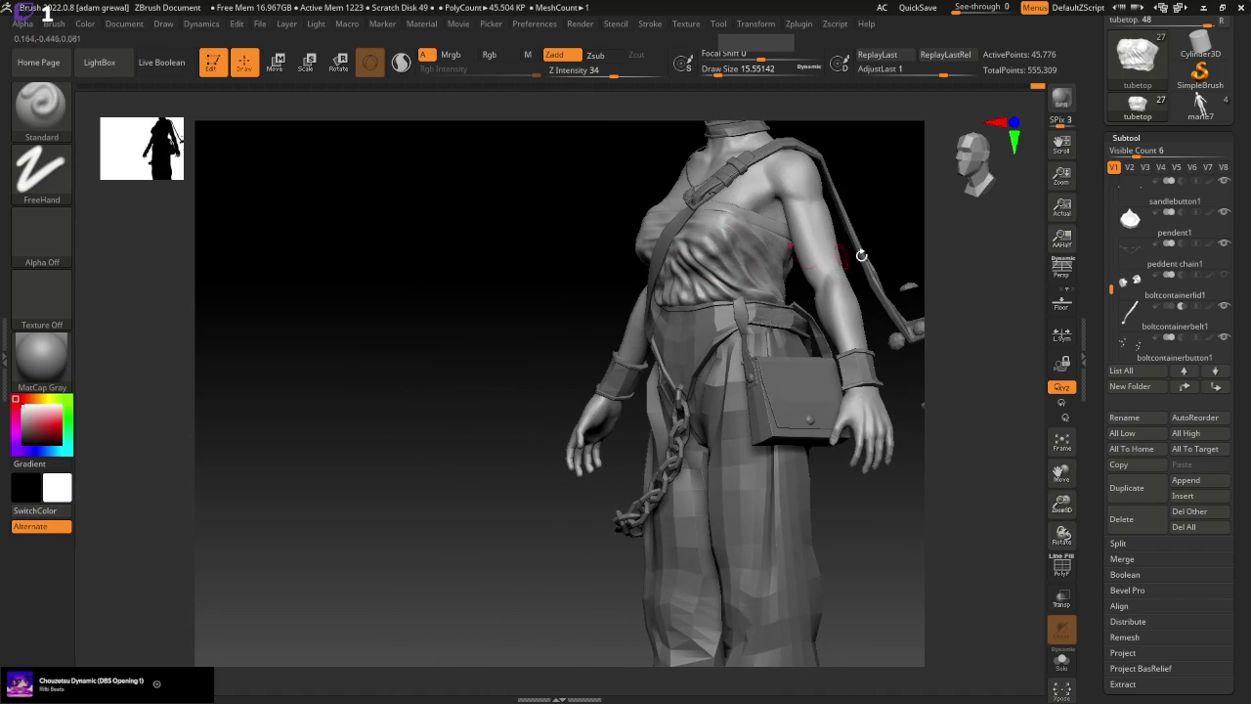
{"action": "right_click_drag", "start_coordinate": [860, 255], "coordinate": [973, 474]}
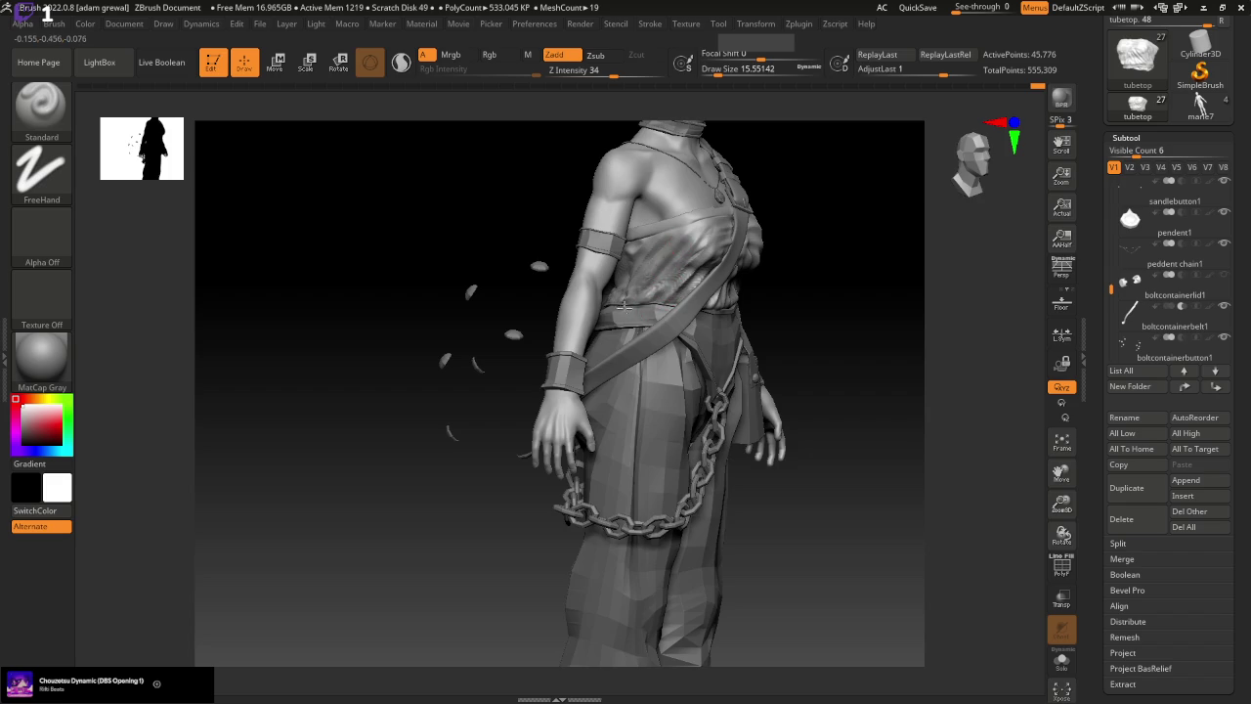
{"action": "mouse_move", "coordinate": [872, 356]}
{"action": "left_mouse_down"}
{"action": "mouse_move", "coordinate": [930, 358]}
{"action": "mouse_move", "coordinate": [785, 328]}
{"action": "left_mouse_up"}
{"action": "mouse_move", "coordinate": [782, 257]}
{"action": "left_mouse_down"}
{"action": "mouse_move", "coordinate": [808, 283]}
{"action": "mouse_move", "coordinate": [768, 283]}
{"action": "left_mouse_up"}
Build clay folds on the chest cloth with ClayBuildup, rotating to check the sides
{"action": "key", "text": "b"}
{"action": "key", "text": "c"}
{"action": "key", "text": "b"}
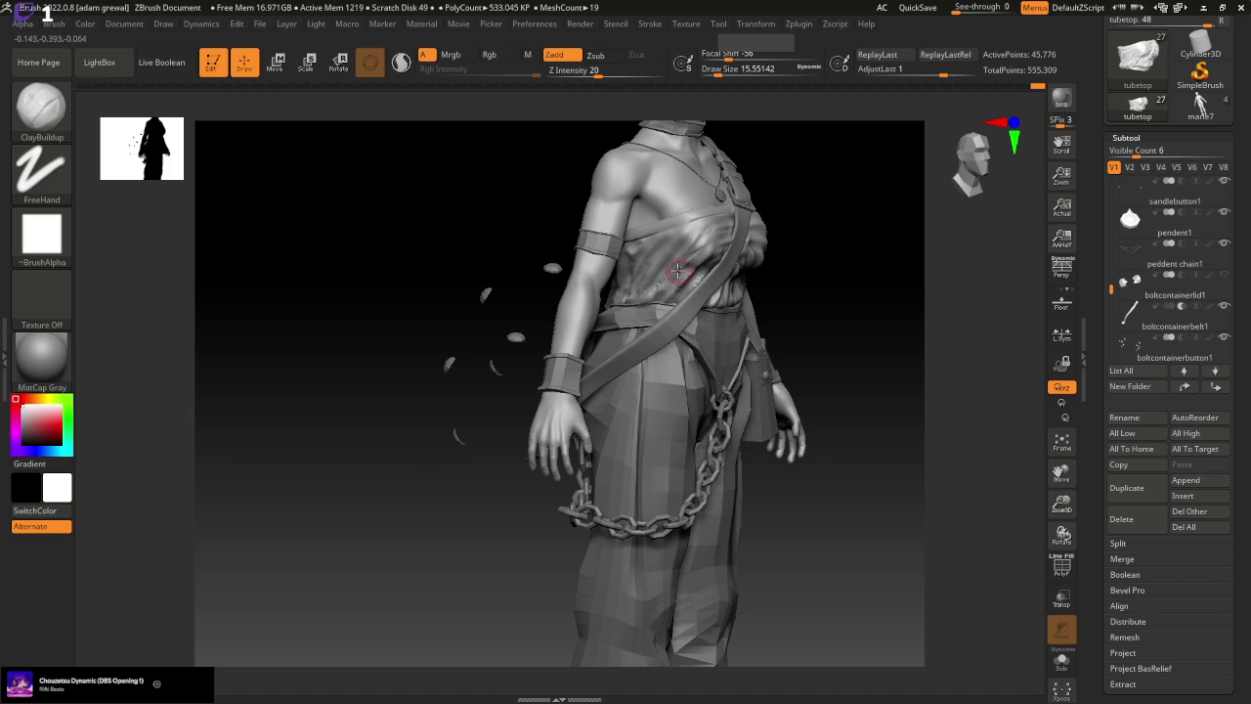
{"action": "left_click_drag", "start_coordinate": [668, 288], "coordinate": [668, 270]}
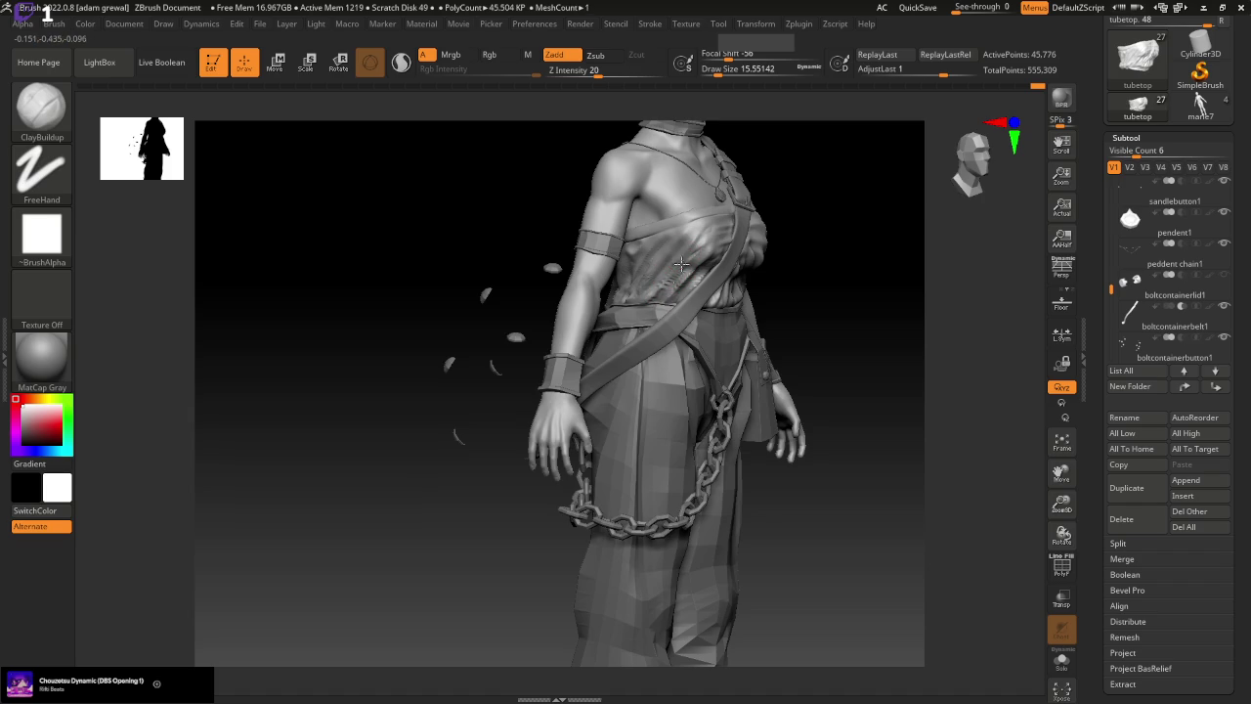
{"action": "left_click_drag", "start_coordinate": [838, 287], "coordinate": [896, 302]}
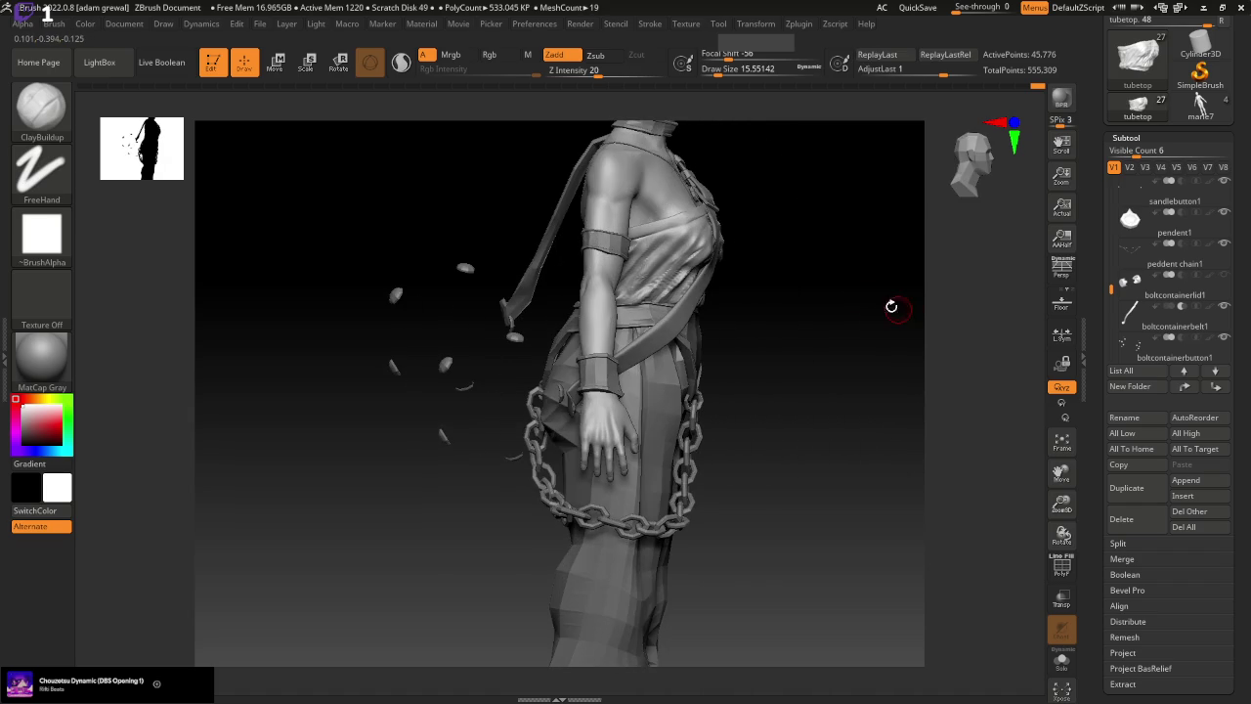
{"action": "mouse_move", "coordinate": [813, 314]}
{"action": "left_mouse_down"}
{"action": "mouse_move", "coordinate": [810, 335]}
{"action": "mouse_move", "coordinate": [637, 304]}
{"action": "left_mouse_up"}
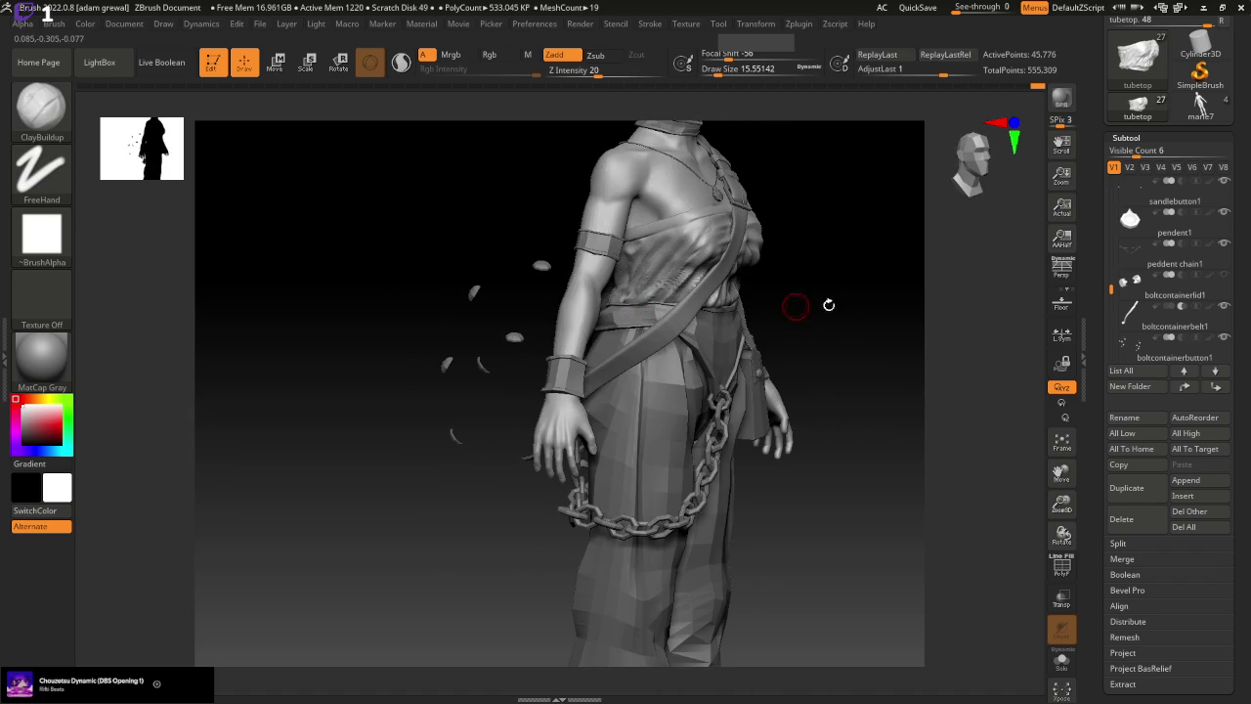
{"action": "left_click_drag", "start_coordinate": [795, 306], "coordinate": [883, 299]}
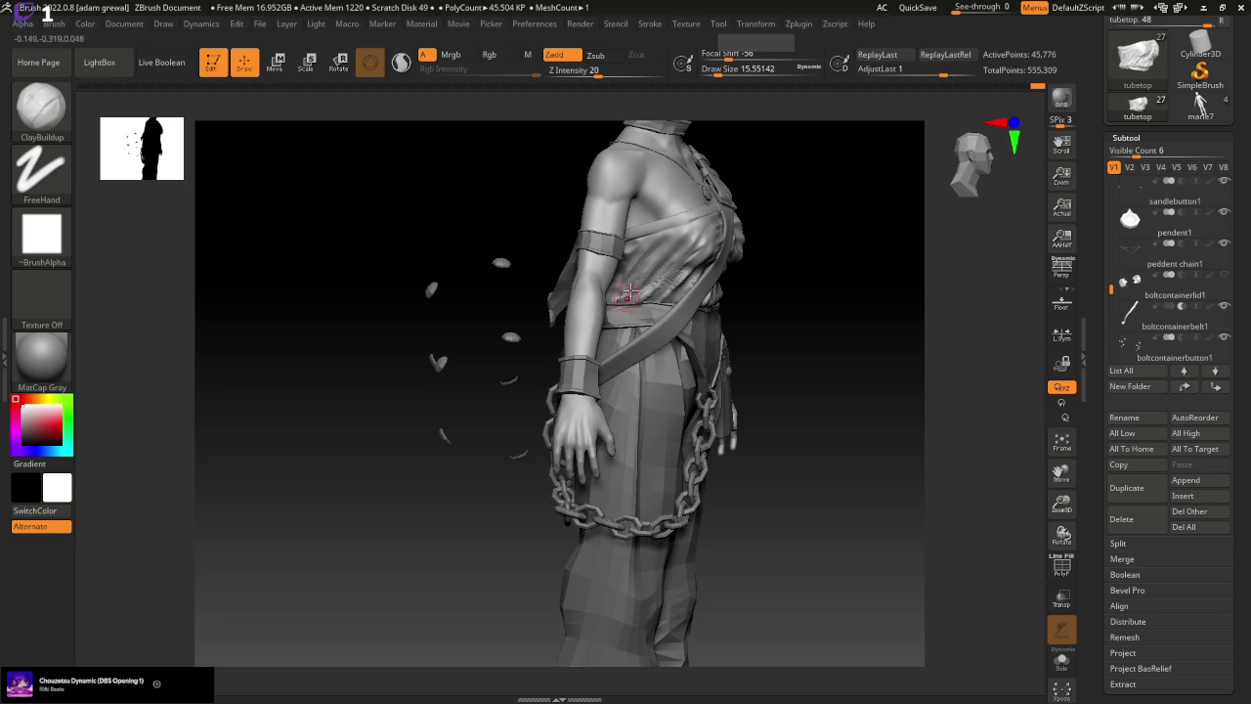
{"action": "mouse_move", "coordinate": [801, 293]}
{"action": "left_mouse_down"}
{"action": "mouse_move", "coordinate": [843, 324]}
{"action": "mouse_move", "coordinate": [804, 321]}
{"action": "left_mouse_up"}
{"action": "left_click", "coordinate": [34, 110]}
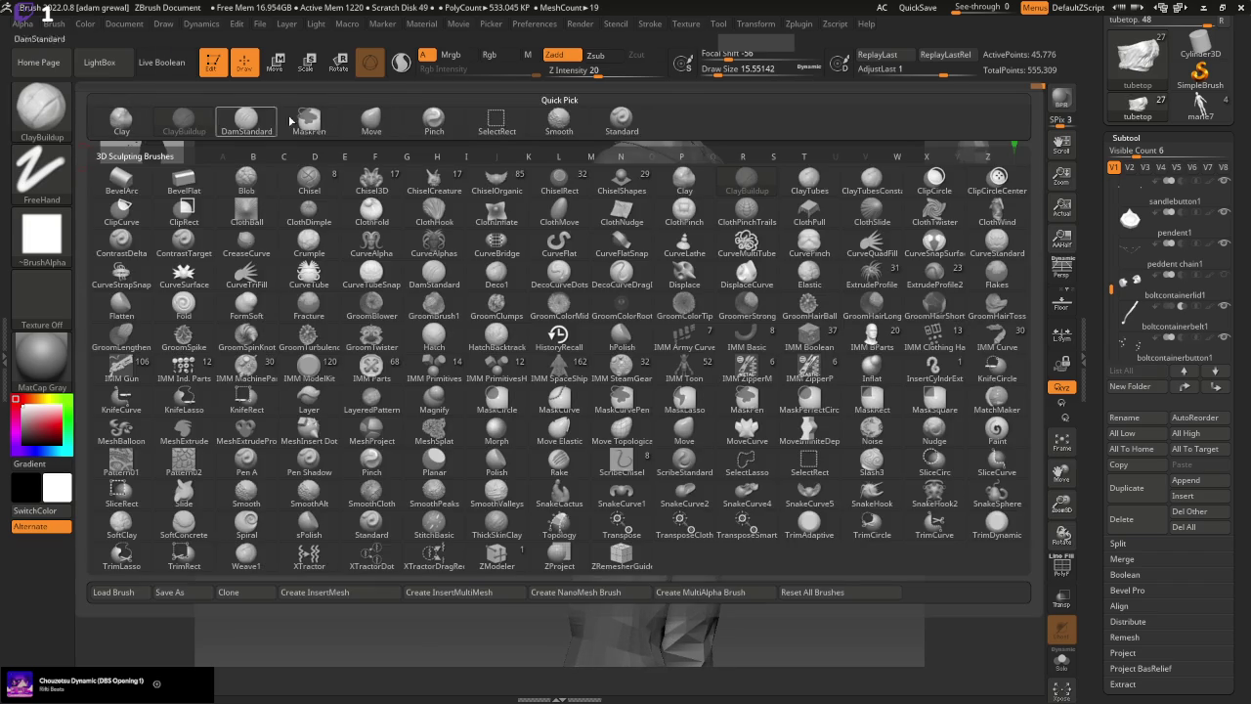
Carve a fold line across the chest cloth with a slightly larger Standard brush
{"action": "left_click", "coordinate": [631, 119]}
{"action": "left_click_drag", "start_coordinate": [719, 70], "coordinate": [721, 69]}
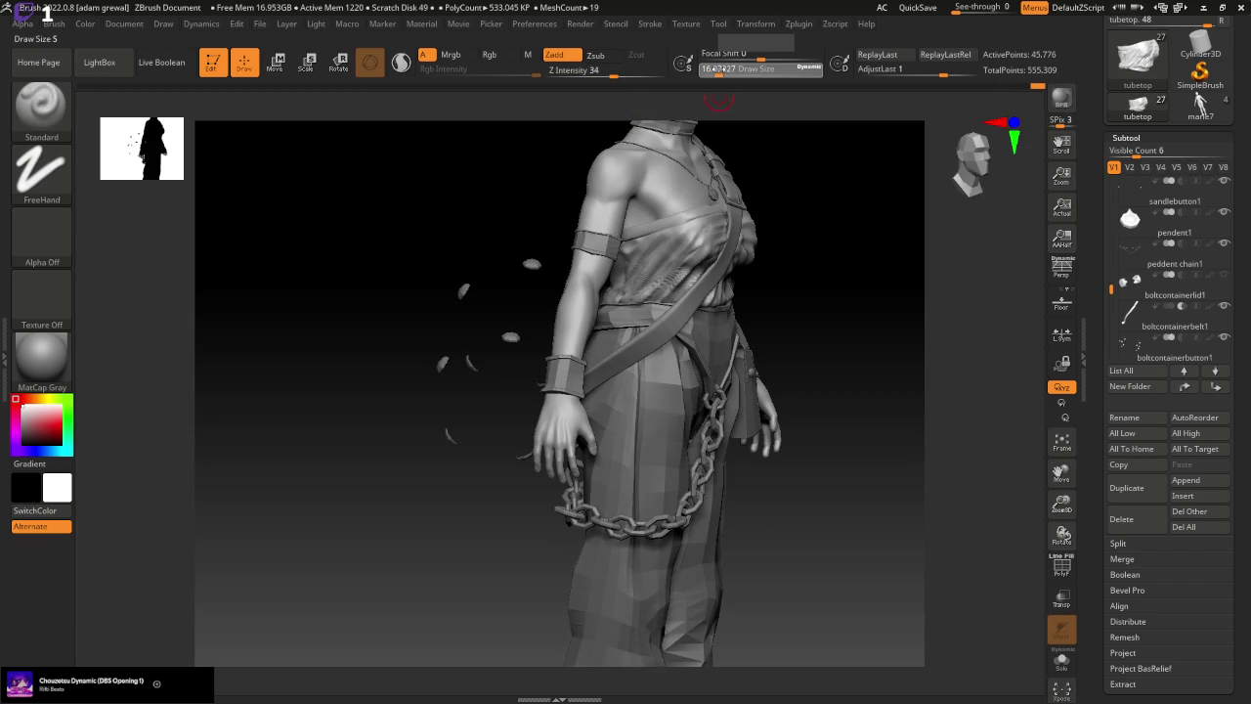
{"action": "left_click_drag", "start_coordinate": [858, 334], "coordinate": [865, 349]}
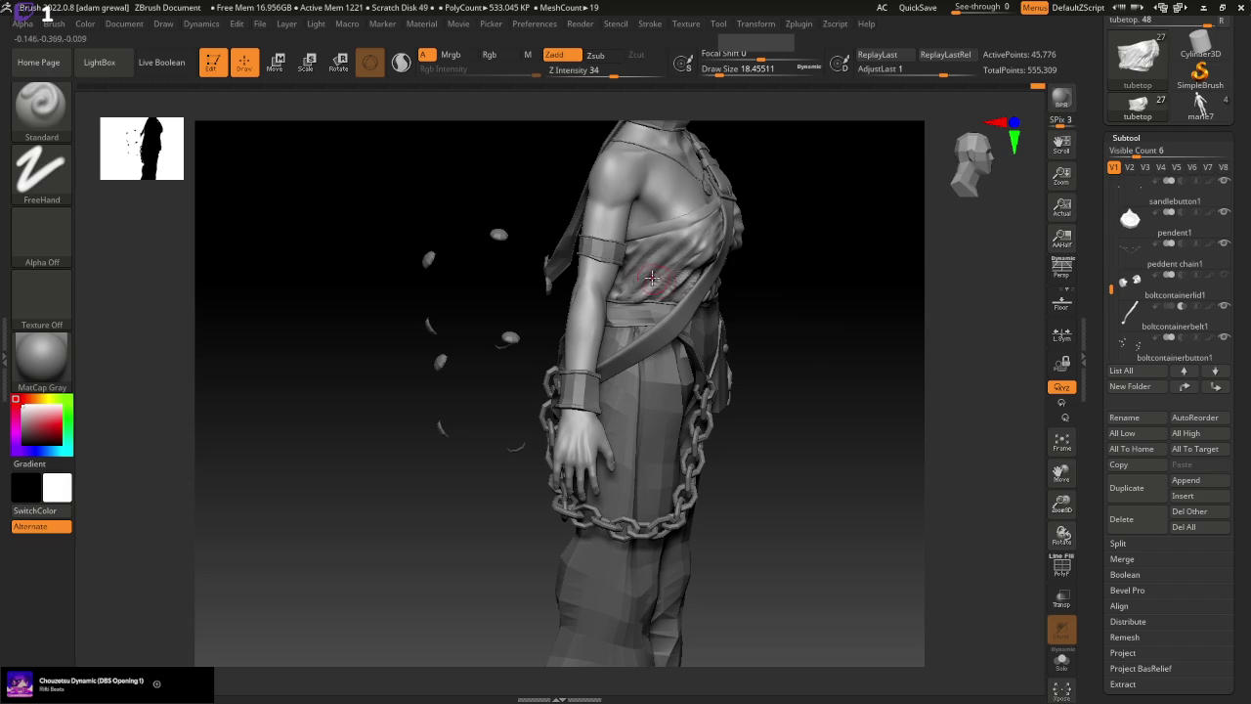
{"action": "left_click_drag", "start_coordinate": [645, 282], "coordinate": [682, 281]}
{"action": "left_click_drag", "start_coordinate": [841, 316], "coordinate": [934, 339]}
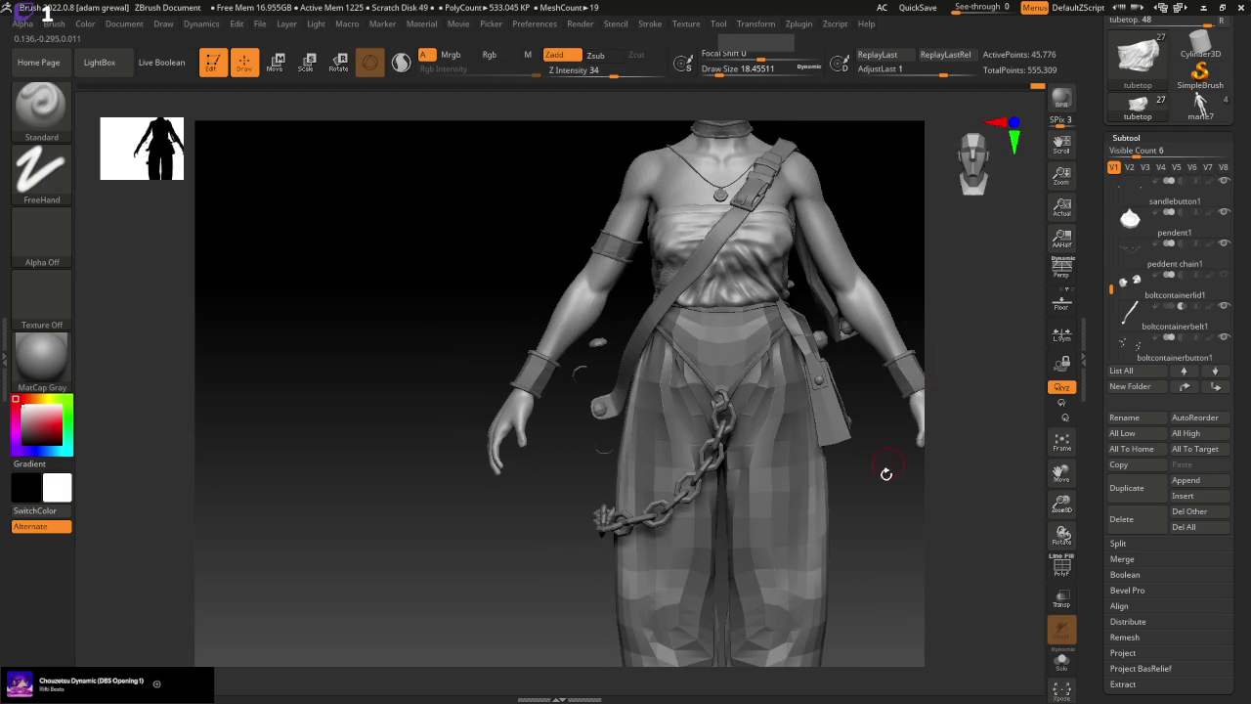
{"action": "left_click_drag", "start_coordinate": [886, 473], "coordinate": [857, 420]}
Undo and redo the last stroke, then rotate to inspect the chest folds
{"action": "key", "text": "ctrl+z"}
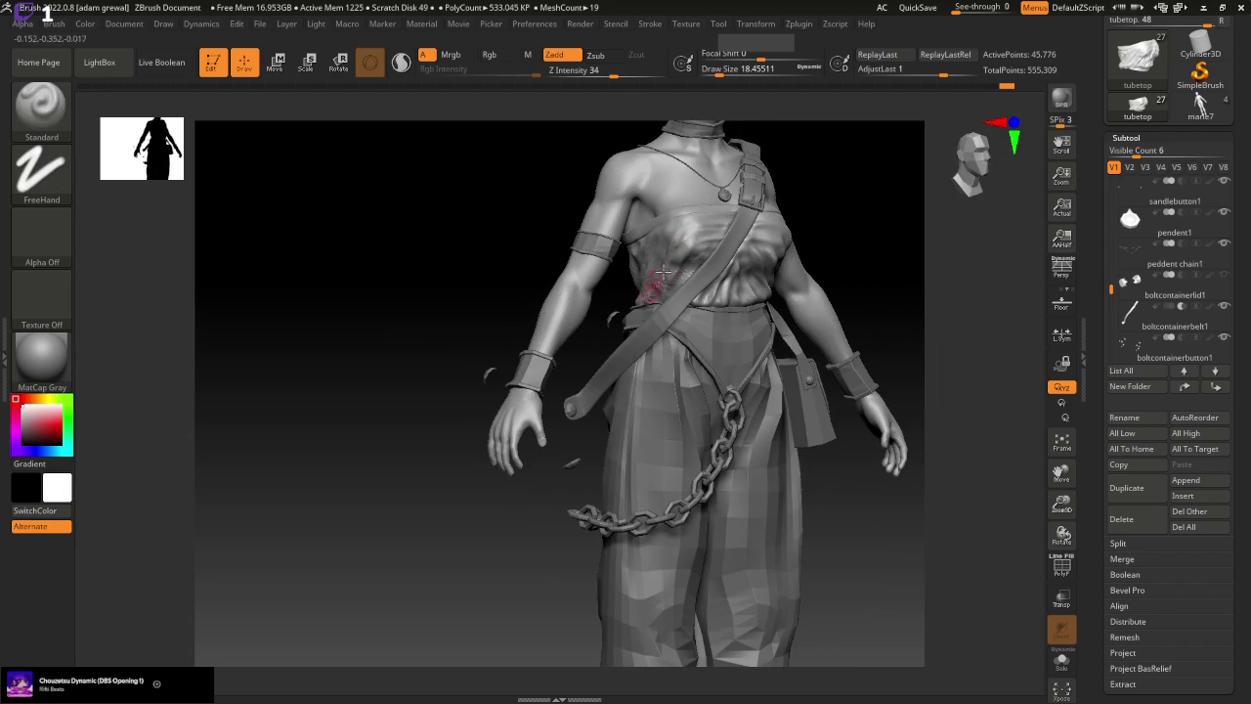
{"action": "key", "text": "ctrl+shift+z"}
{"action": "left_click_drag", "start_coordinate": [870, 547], "coordinate": [869, 564]}
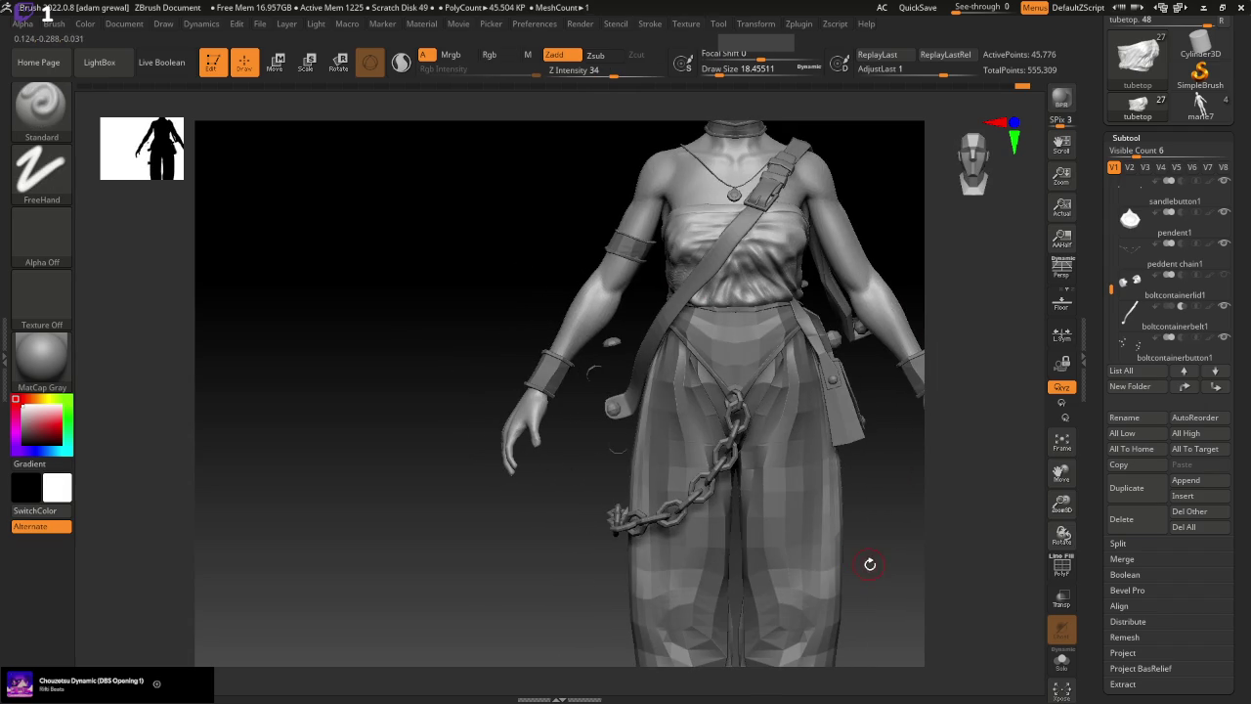
{"action": "left_click_drag", "start_coordinate": [873, 414], "coordinate": [933, 466]}
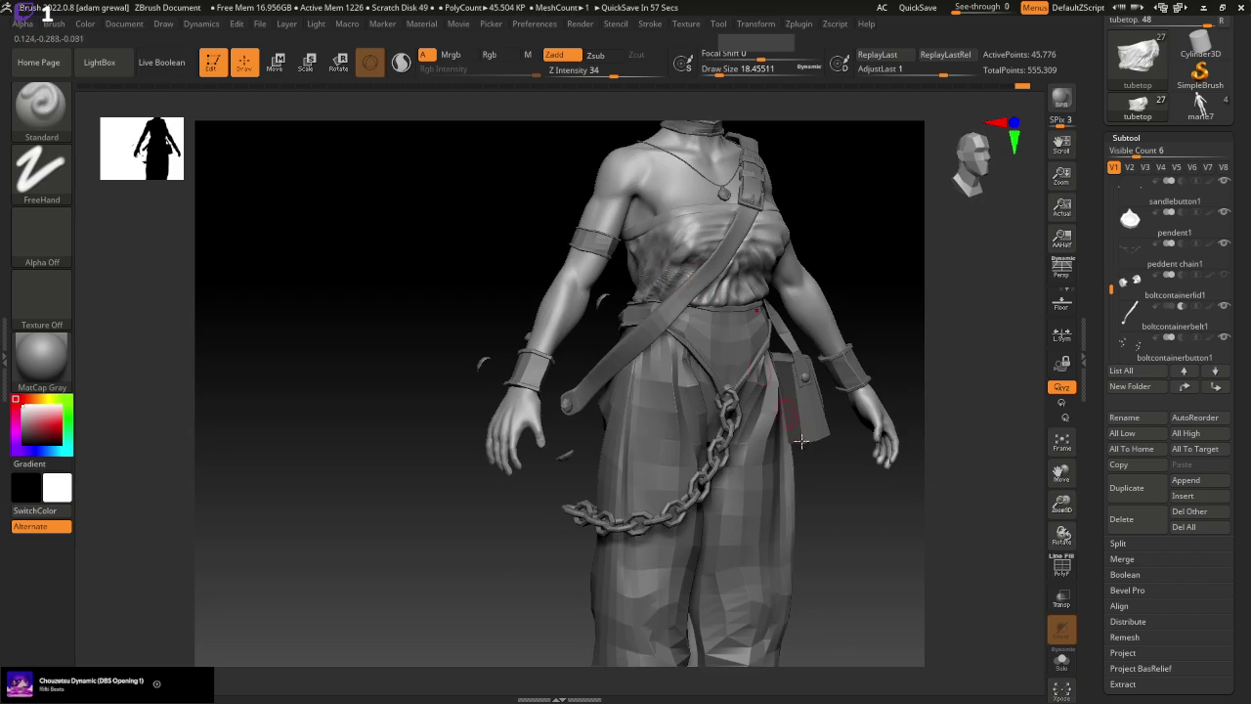
{"action": "right_click_drag", "start_coordinate": [801, 441], "coordinate": [817, 529], "text": "shift"}
{"action": "left_click_drag", "start_coordinate": [881, 500], "coordinate": [874, 439]}
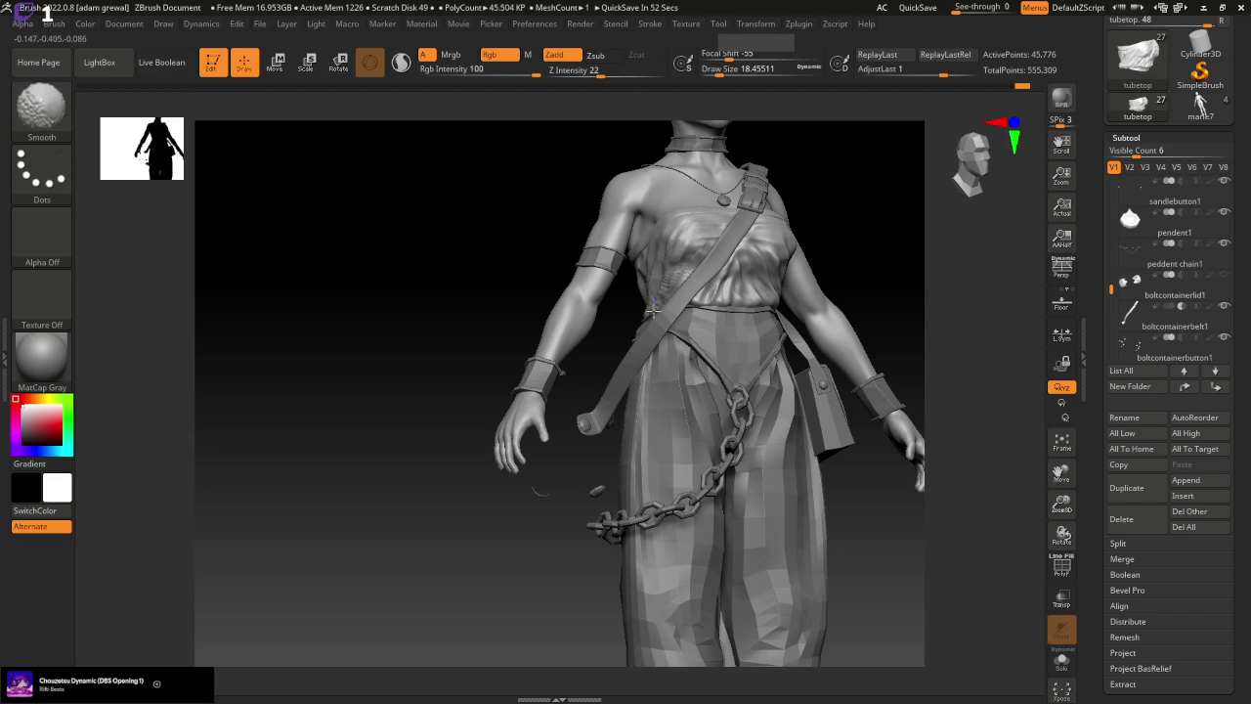
{"action": "mouse_move", "coordinate": [896, 532]}
{"action": "left_mouse_down"}
{"action": "mouse_move", "coordinate": [835, 333]}
{"action": "mouse_move", "coordinate": [288, 209]}
{"action": "left_mouse_up"}
Switch to the Move brush, adjust its size, and select the tube top subtool
{"action": "key", "text": "b"}
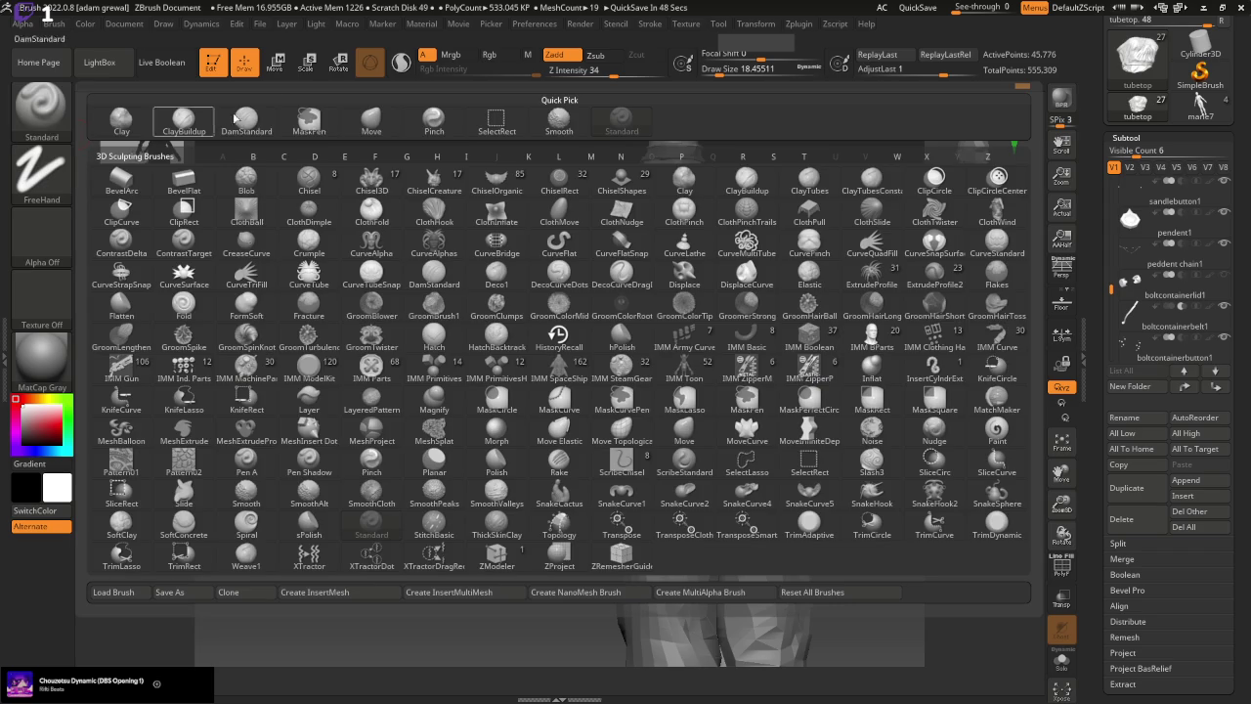
{"action": "key", "text": "s"}
{"action": "key", "text": "m"}
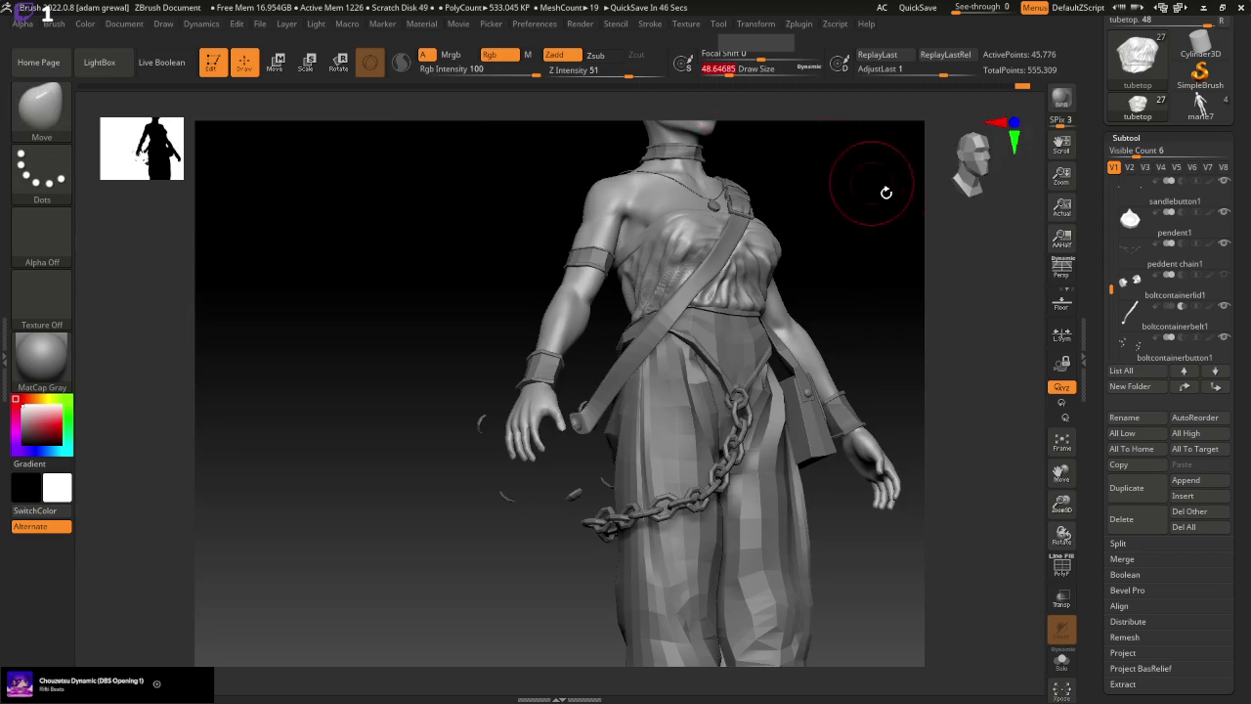
{"action": "left_click_drag", "start_coordinate": [882, 190], "coordinate": [807, 217]}
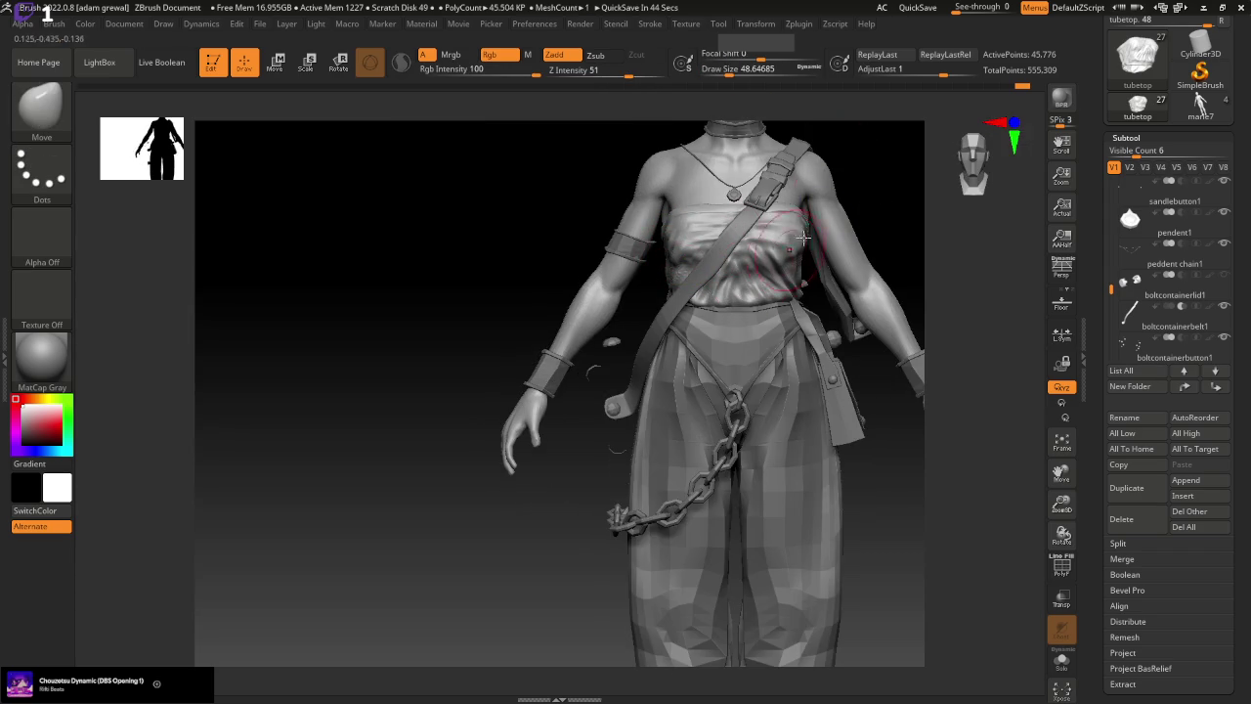
{"action": "left_click_drag", "start_coordinate": [760, 70], "coordinate": [722, 71]}
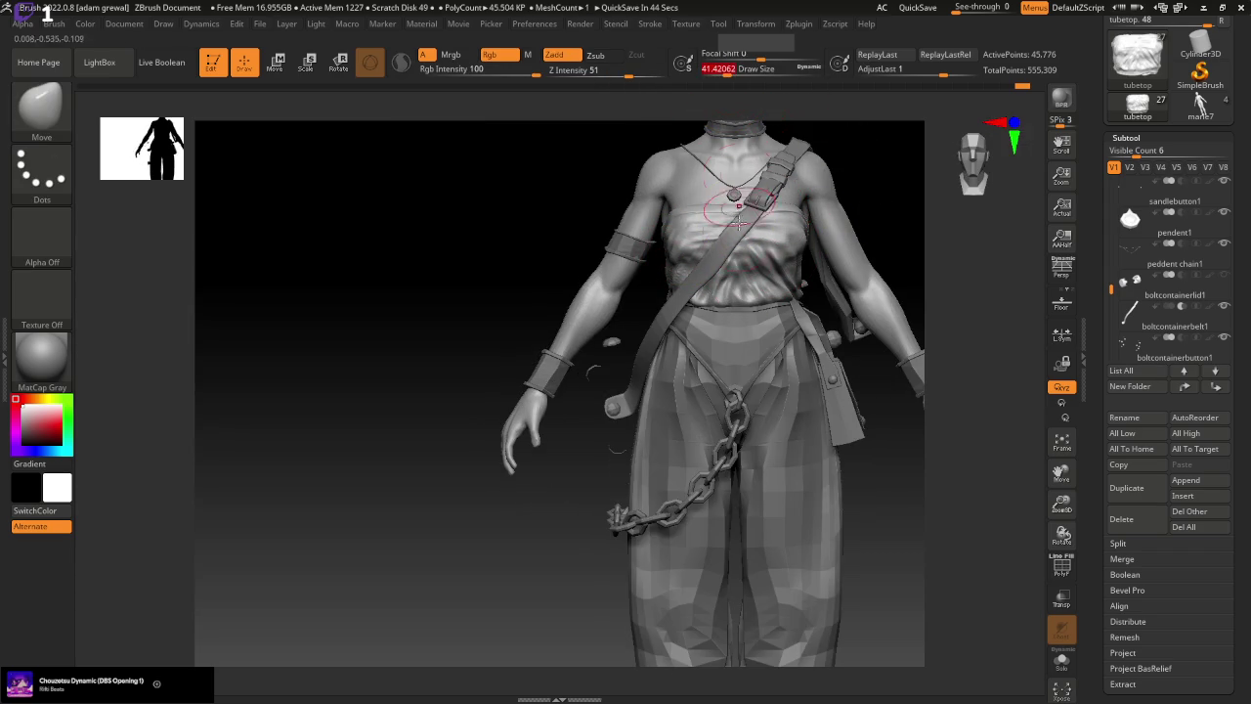
{"action": "left_click", "coordinate": [687, 258], "text": "alt"}
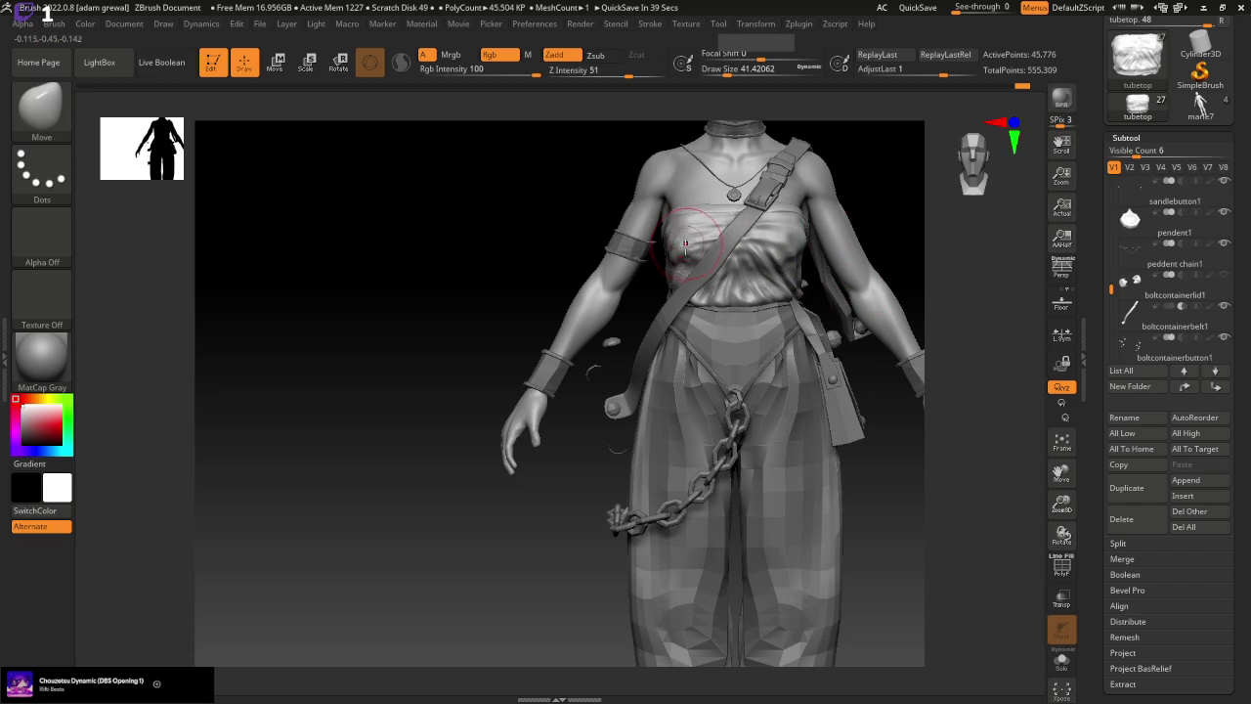
{"action": "left_click_drag", "start_coordinate": [568, 476], "coordinate": [659, 339]}
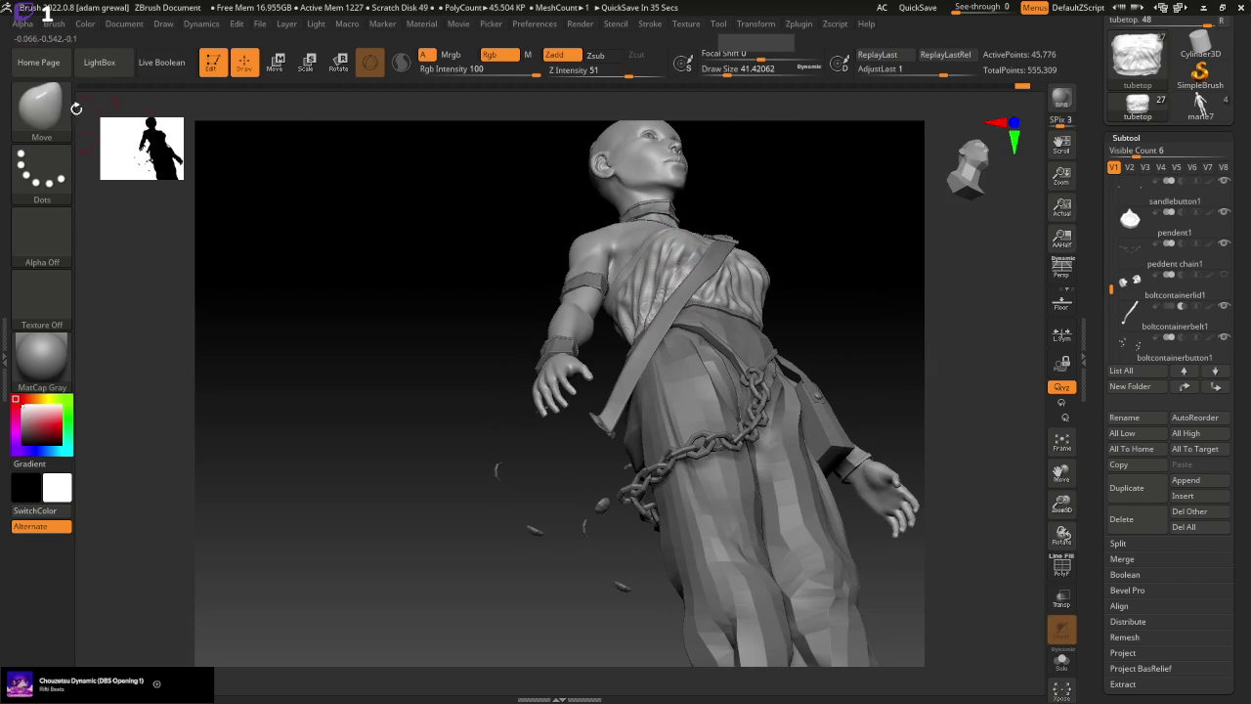
Add fold strokes with the Standard brush at draw size about 20
{"action": "left_click", "coordinate": [41, 107]}
{"action": "left_click", "coordinate": [621, 119]}
{"action": "left_click_drag", "start_coordinate": [738, 70], "coordinate": [718, 75]}
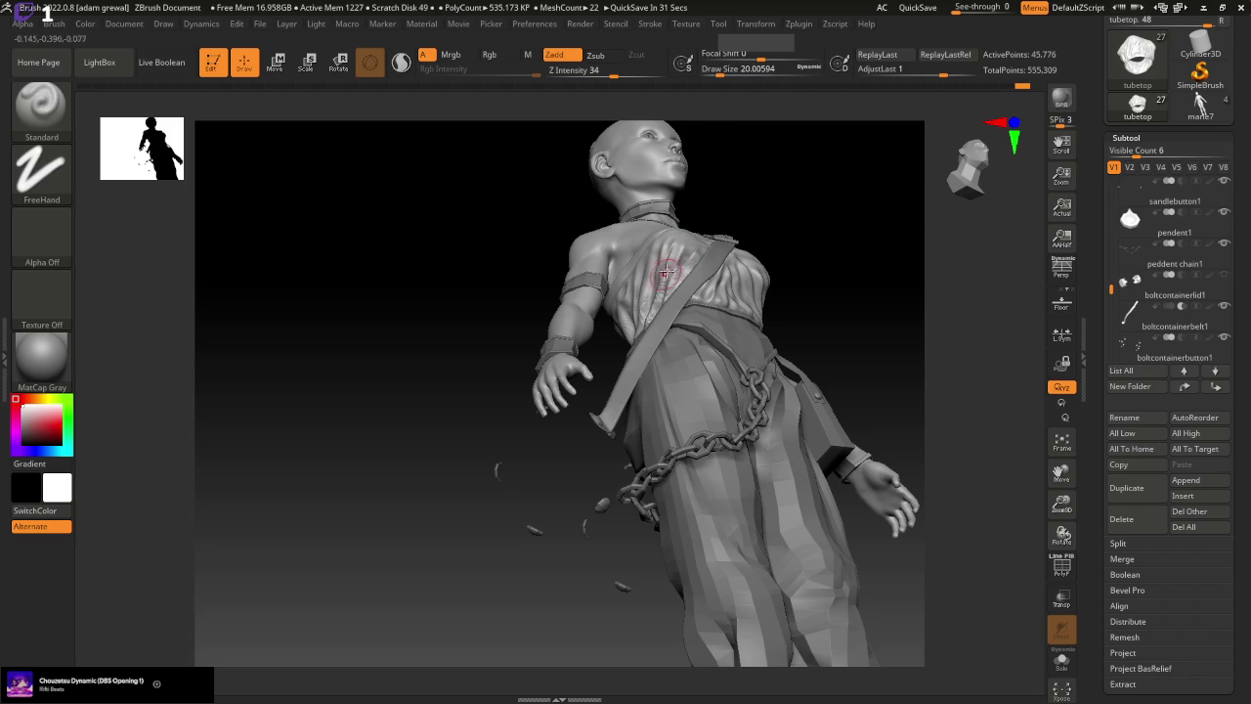
{"action": "mouse_move", "coordinate": [851, 282]}
{"action": "left_mouse_down", "text": "shift"}
{"action": "mouse_move", "coordinate": [873, 505]}
{"action": "mouse_move", "coordinate": [863, 491]}
{"action": "mouse_move", "coordinate": [892, 470]}
{"action": "left_mouse_up", "text": "shift"}
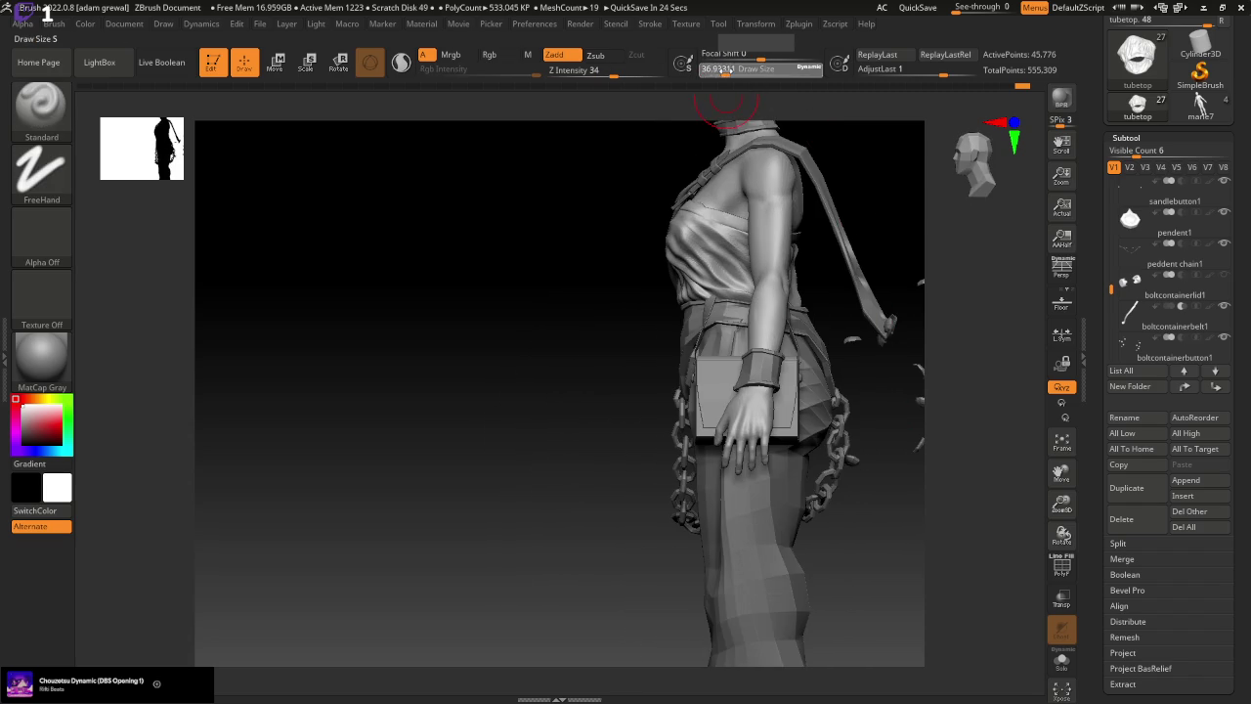
Push the cloth near the left shoulder with the Move brush at draw size 36.9
{"action": "left_click_drag", "start_coordinate": [742, 68], "coordinate": [757, 69]}
{"action": "left_click", "coordinate": [41, 107]}
{"action": "left_click", "coordinate": [371, 119]}
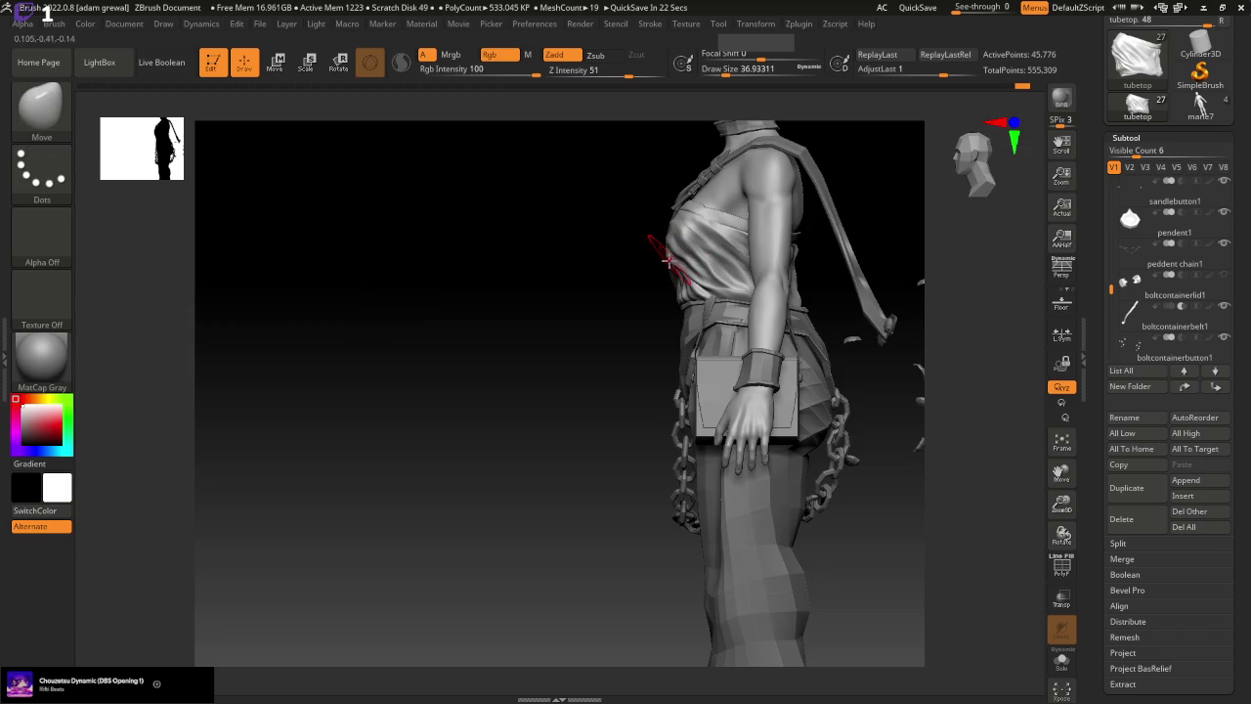
{"action": "mouse_move", "coordinate": [659, 224]}
{"action": "right_mouse_down"}
{"action": "mouse_move", "coordinate": [649, 329]}
{"action": "mouse_move", "coordinate": [782, 244]}
{"action": "mouse_move", "coordinate": [677, 235]}
{"action": "right_mouse_up"}
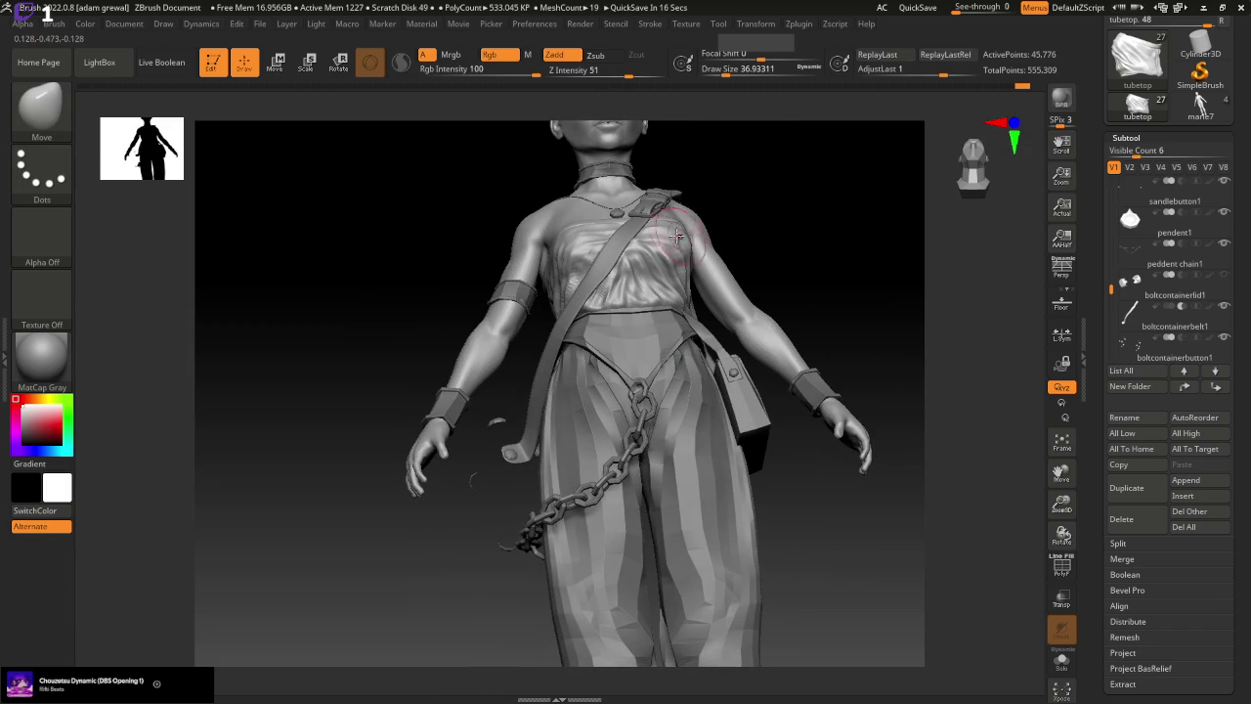
{"action": "right_click_drag", "start_coordinate": [770, 229], "coordinate": [704, 240]}
{"action": "left_click_drag", "start_coordinate": [683, 243], "coordinate": [573, 236]}
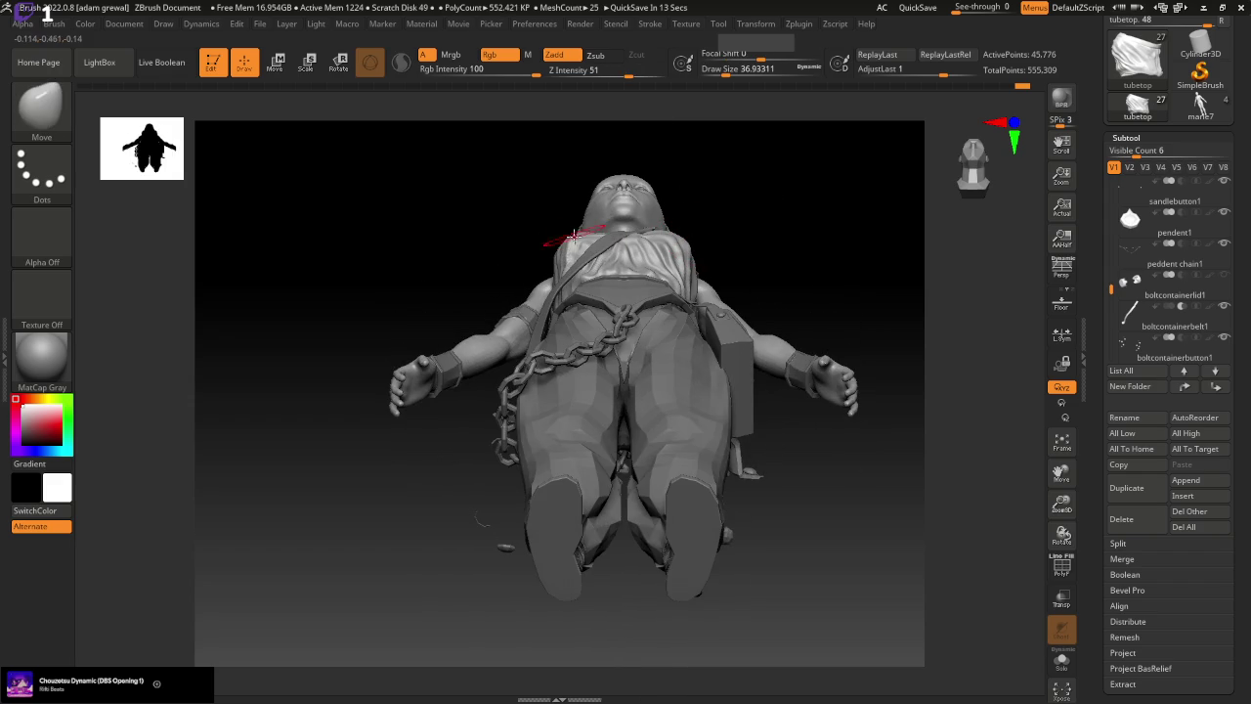
{"action": "mouse_move", "coordinate": [569, 238]}
{"action": "right_mouse_down"}
{"action": "mouse_move", "coordinate": [818, 296]}
{"action": "mouse_move", "coordinate": [827, 352]}
{"action": "right_mouse_up"}
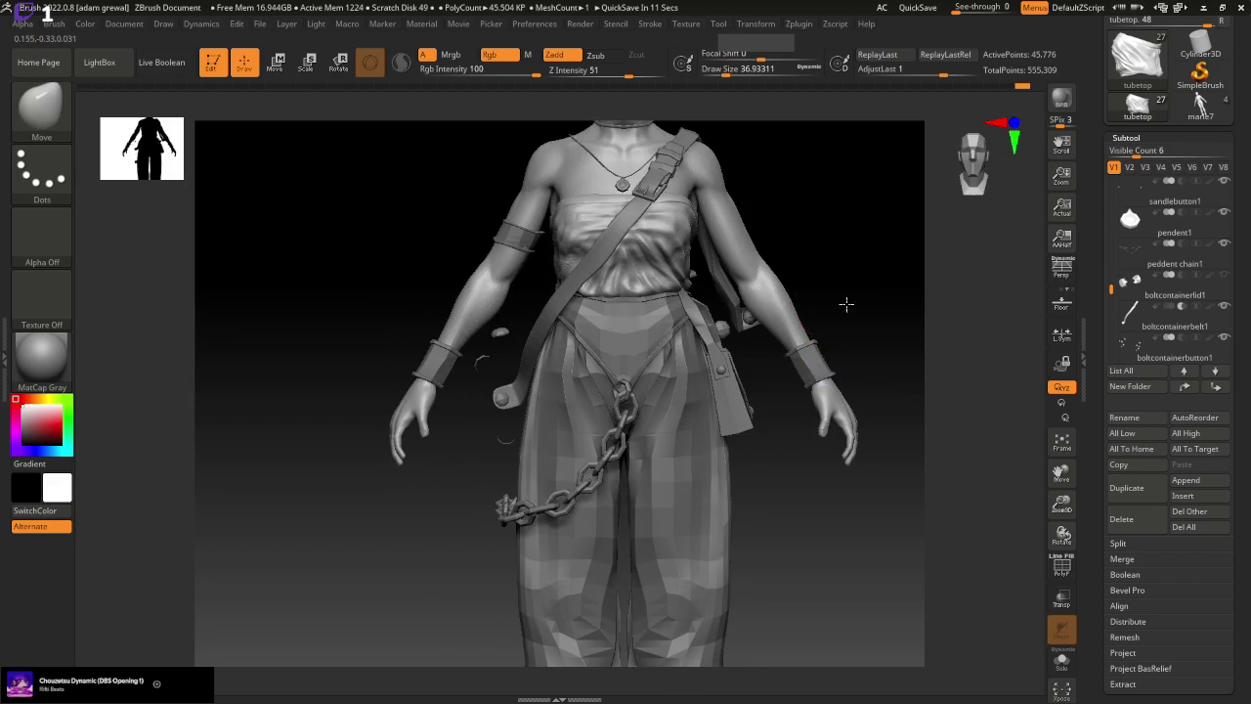